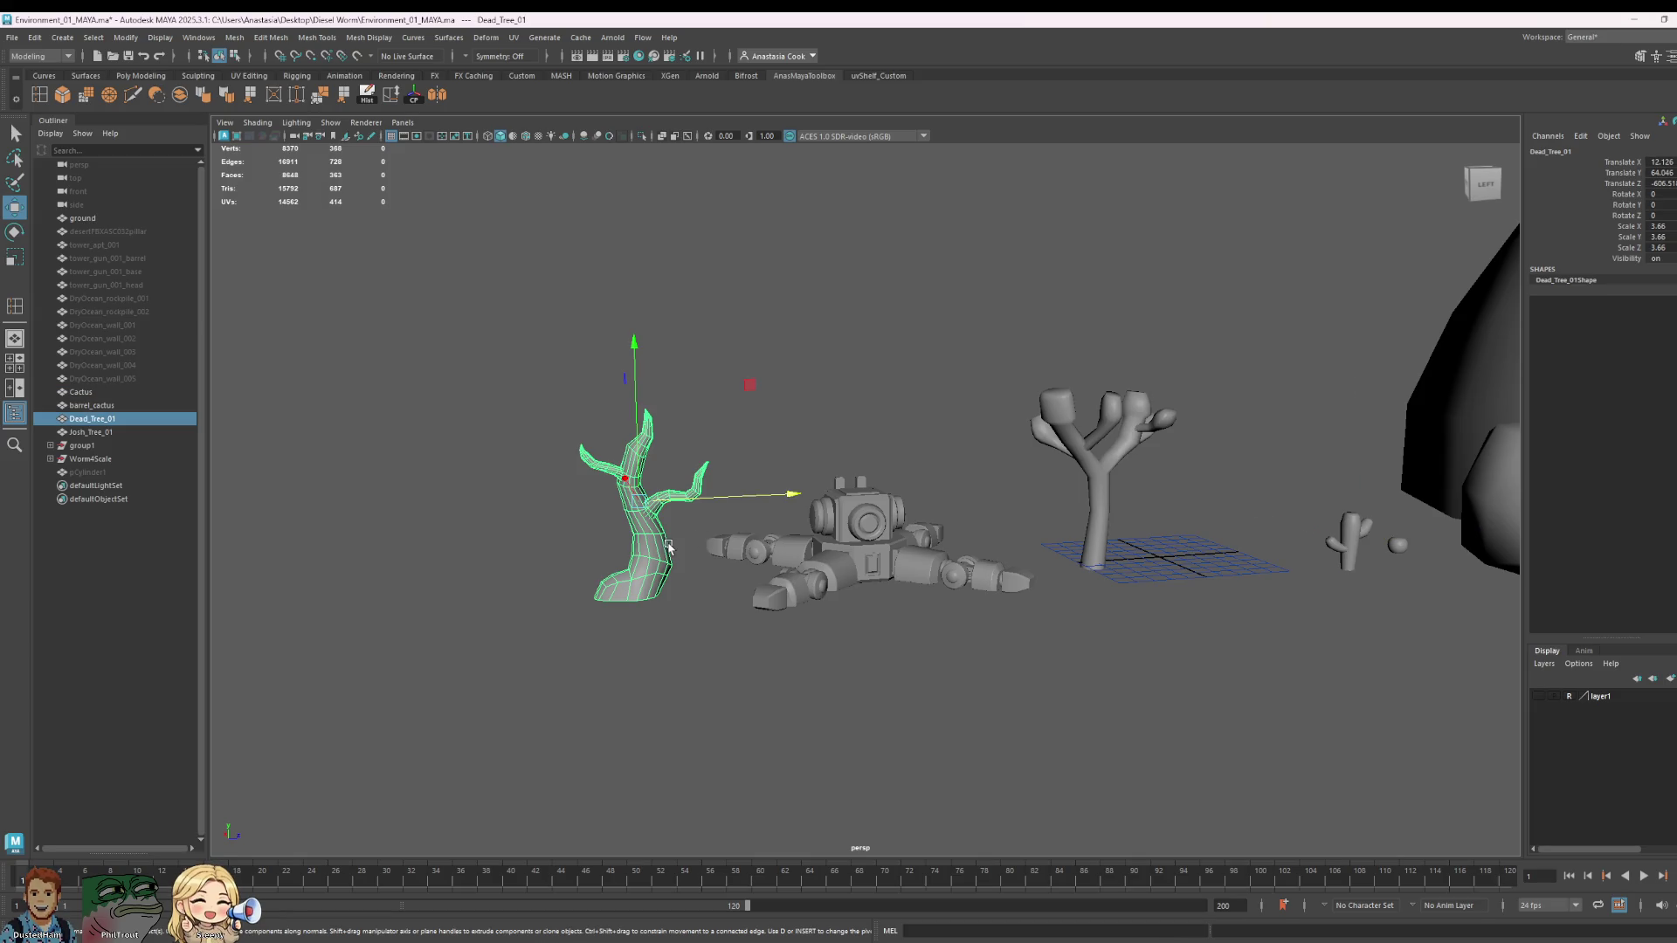
Move Dead_Tree_01 along X beside the Y-shaped tree, deselect it and save the scene.
{"action": "left_click_drag", "start_coordinate": [806, 497], "coordinate": [1355, 497]}
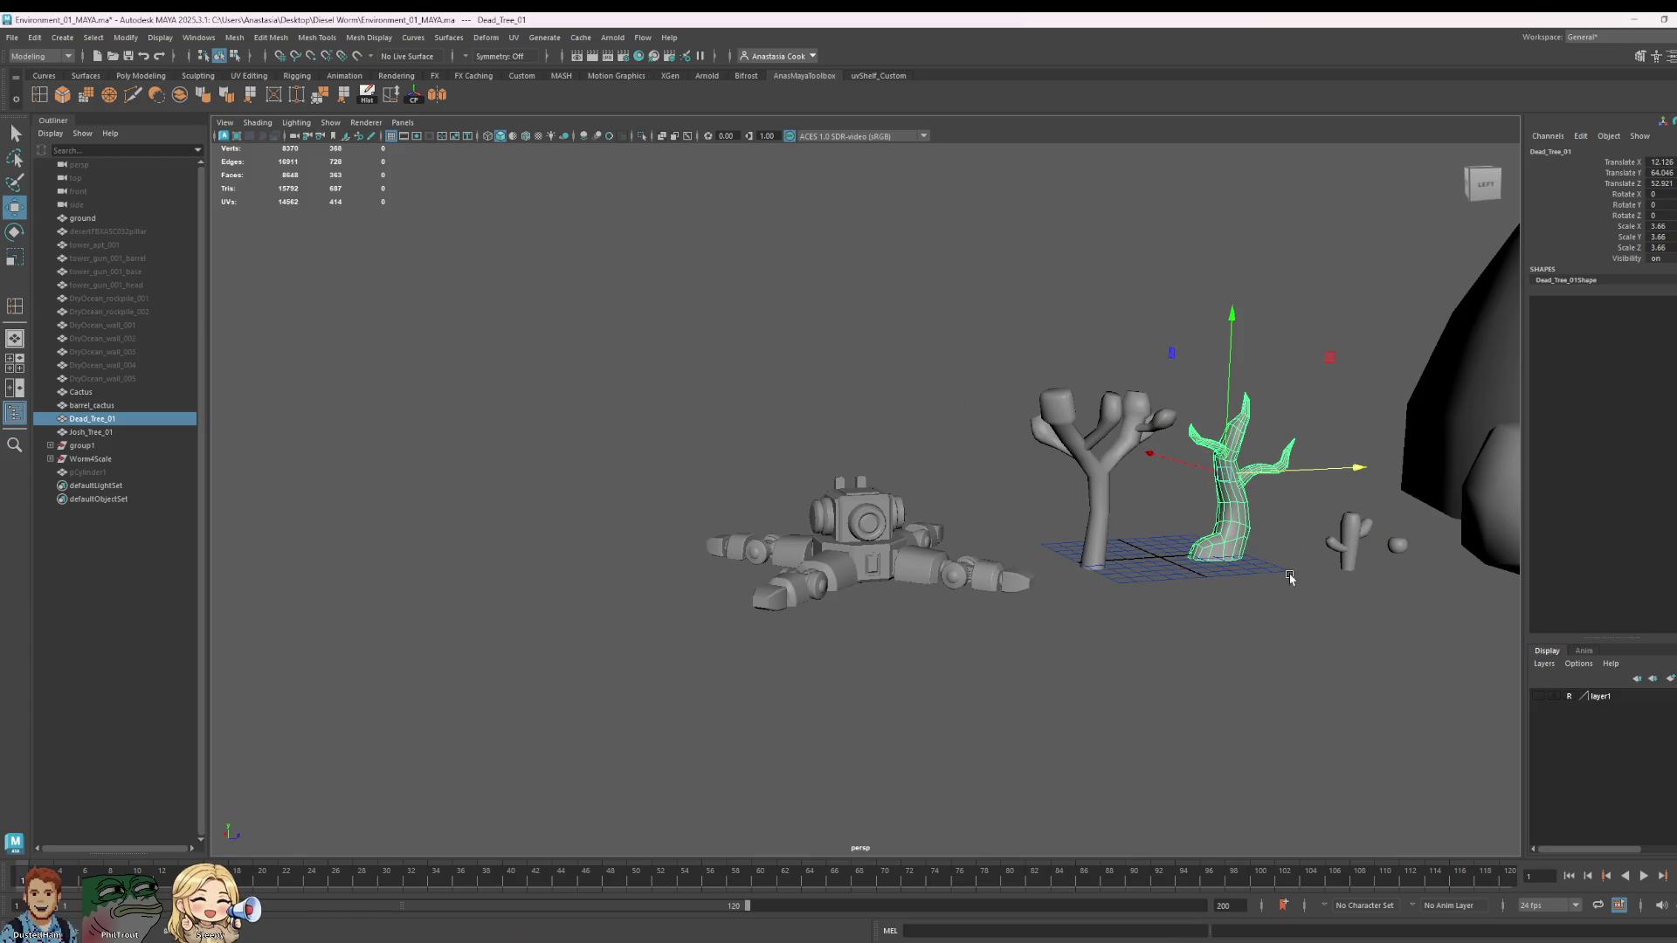
{"action": "left_click", "coordinate": [1292, 692]}
{"action": "middle_click_drag", "start_coordinate": [1292, 692], "coordinate": [924, 613], "text": "alt"}
{"action": "mouse_move", "coordinate": [924, 612]}
{"action": "left_mouse_down", "text": "alt"}
{"action": "mouse_move", "coordinate": [1082, 555]}
{"action": "mouse_move", "coordinate": [1074, 745]}
{"action": "mouse_move", "coordinate": [1087, 554]}
{"action": "left_mouse_up", "text": "alt"}
{"action": "scroll", "coordinate": [964, 514], "scroll_direction": "up", "scroll_amount": 3}
{"action": "key", "text": "ctrl+s"}
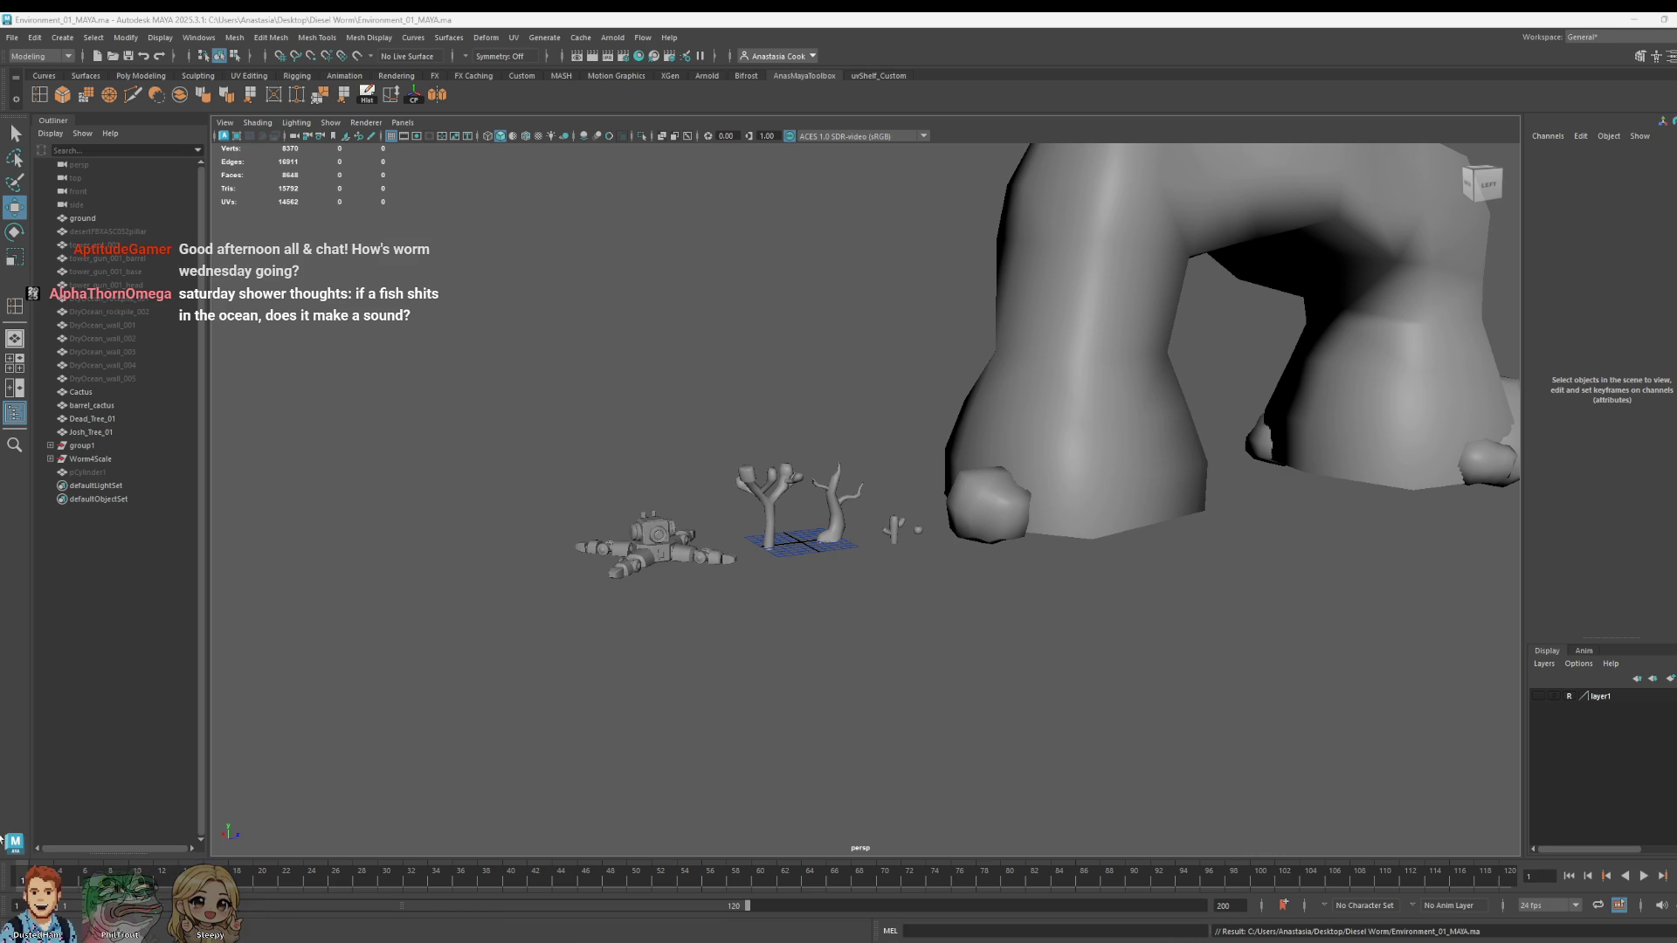
{"action": "scroll", "coordinate": [628, 593], "scroll_direction": "up", "scroll_amount": 3}
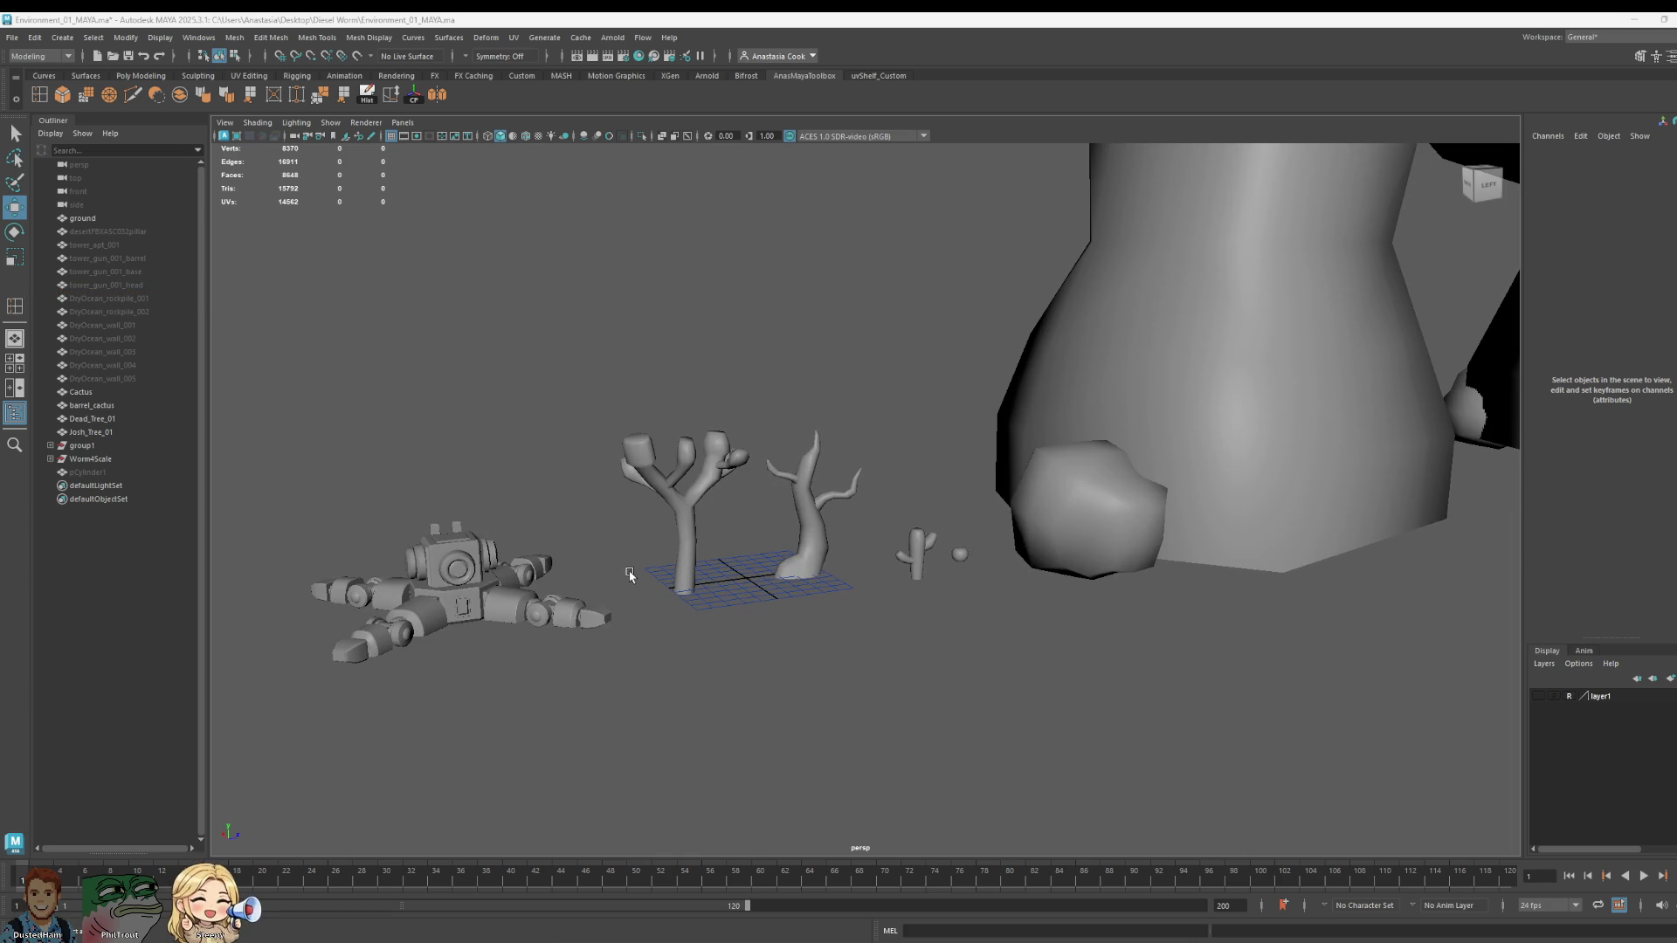
Select pCylinder1 in the Outliner and set its Visibility to 1 so it shows on the robot.
{"action": "middle_click_drag", "start_coordinate": [629, 577], "coordinate": [734, 590], "text": "alt"}
{"action": "scroll", "coordinate": [734, 591], "scroll_direction": "up", "scroll_amount": 3}
{"action": "scroll", "coordinate": [768, 633], "scroll_direction": "down", "scroll_amount": 1}
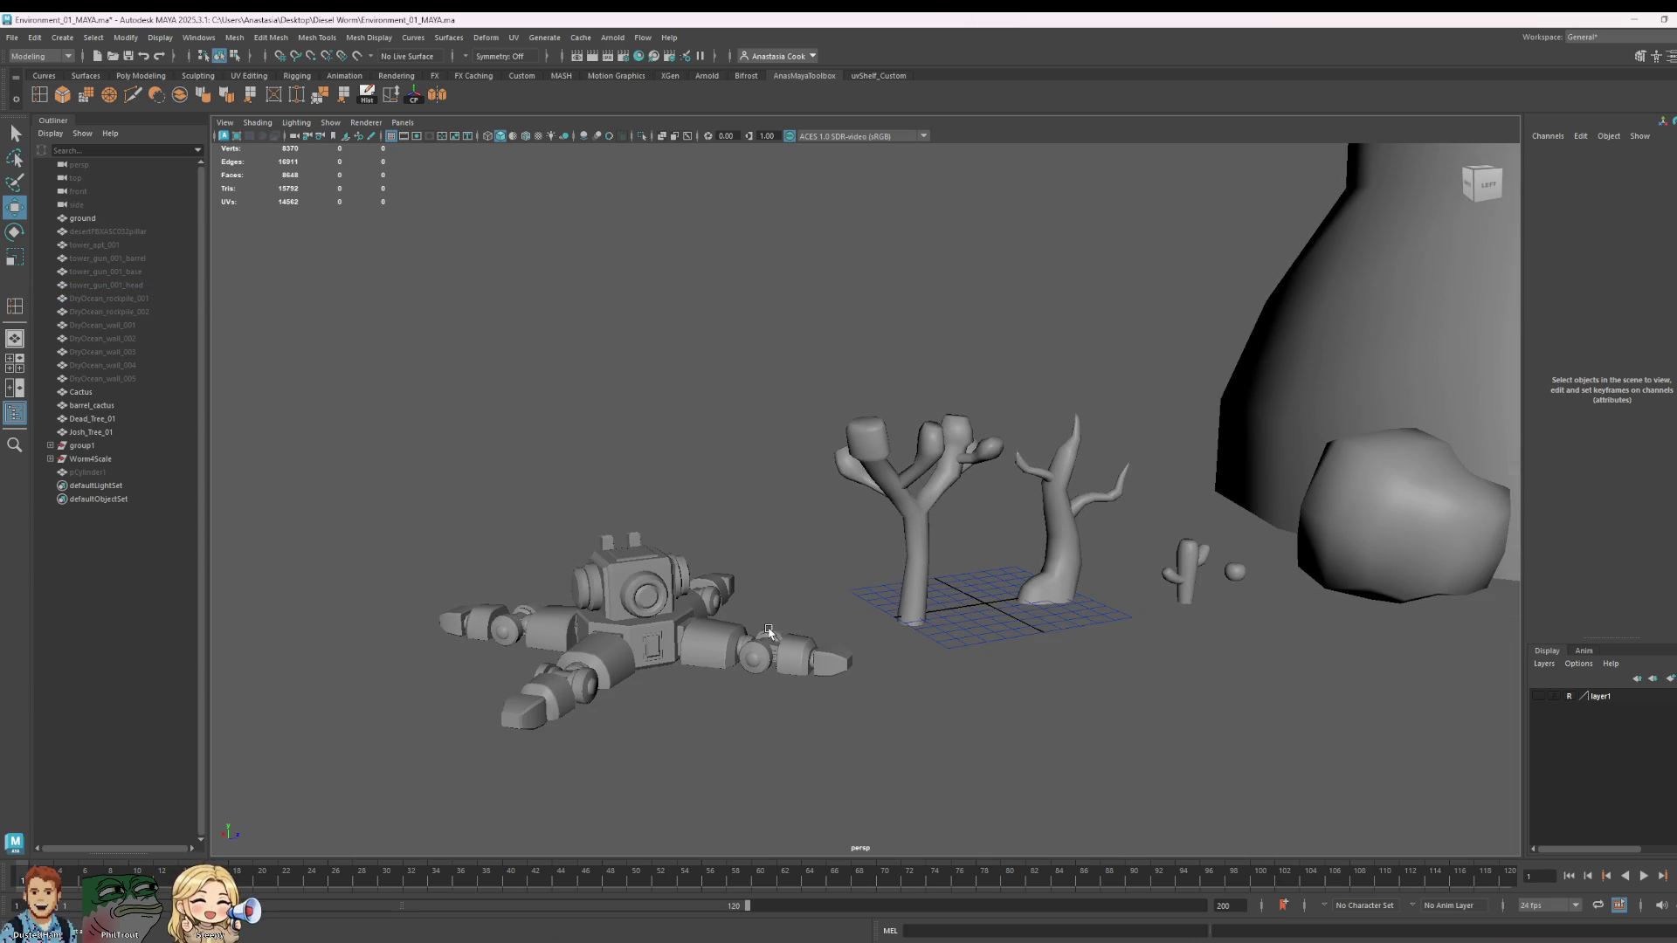
{"action": "left_click", "coordinate": [105, 471]}
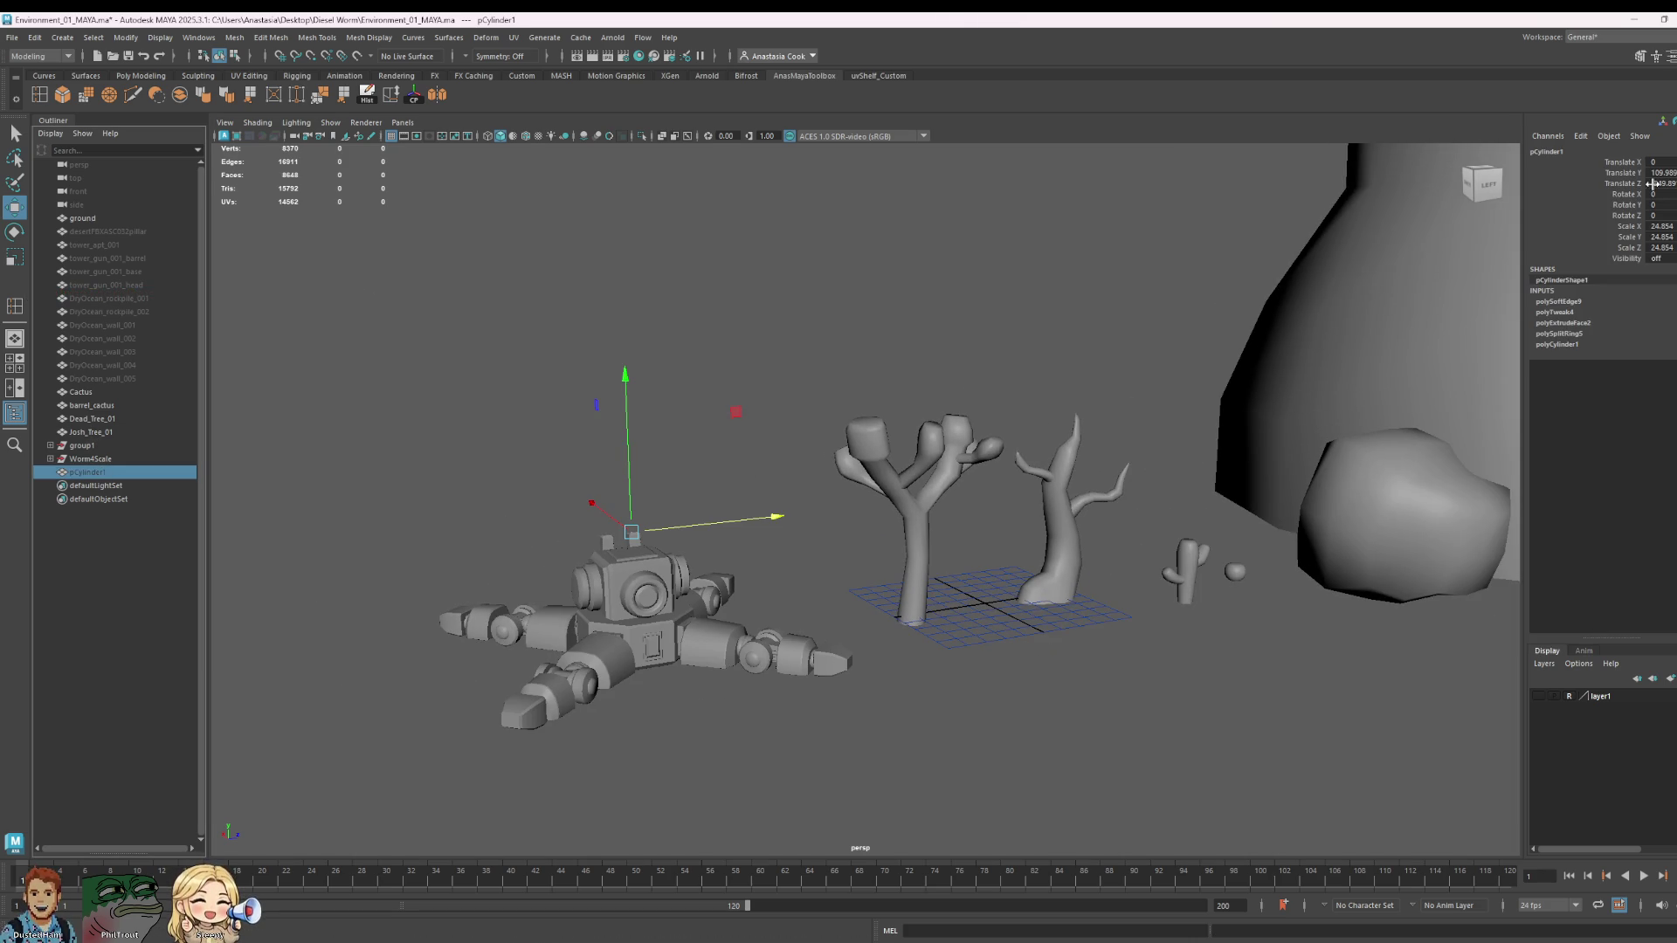
{"action": "left_click", "coordinate": [1657, 259]}
{"action": "type", "text": "1"}
{"action": "key", "text": "Return"}
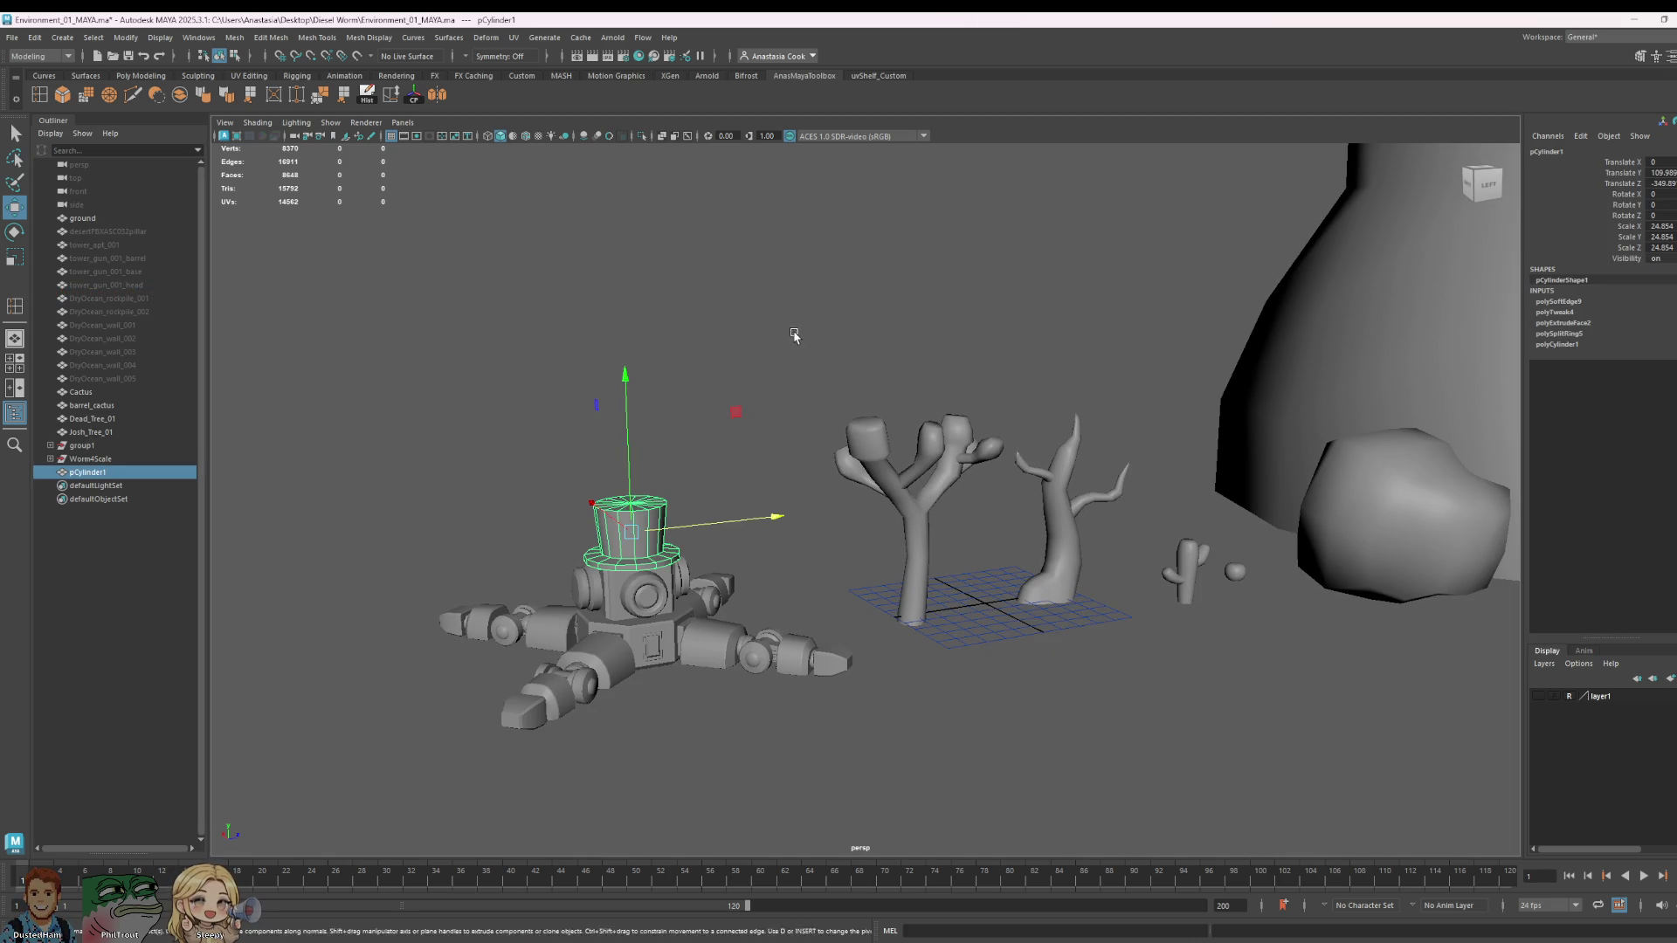
{"action": "left_click", "coordinate": [795, 344]}
{"action": "mouse_move", "coordinate": [804, 367]}
{"action": "middle_mouse_down", "text": "alt"}
{"action": "mouse_move", "coordinate": [1030, 326]}
{"action": "mouse_move", "coordinate": [879, 386]}
{"action": "middle_mouse_up", "text": "alt"}
{"action": "scroll", "coordinate": [992, 511], "scroll_direction": "up", "scroll_amount": 3}
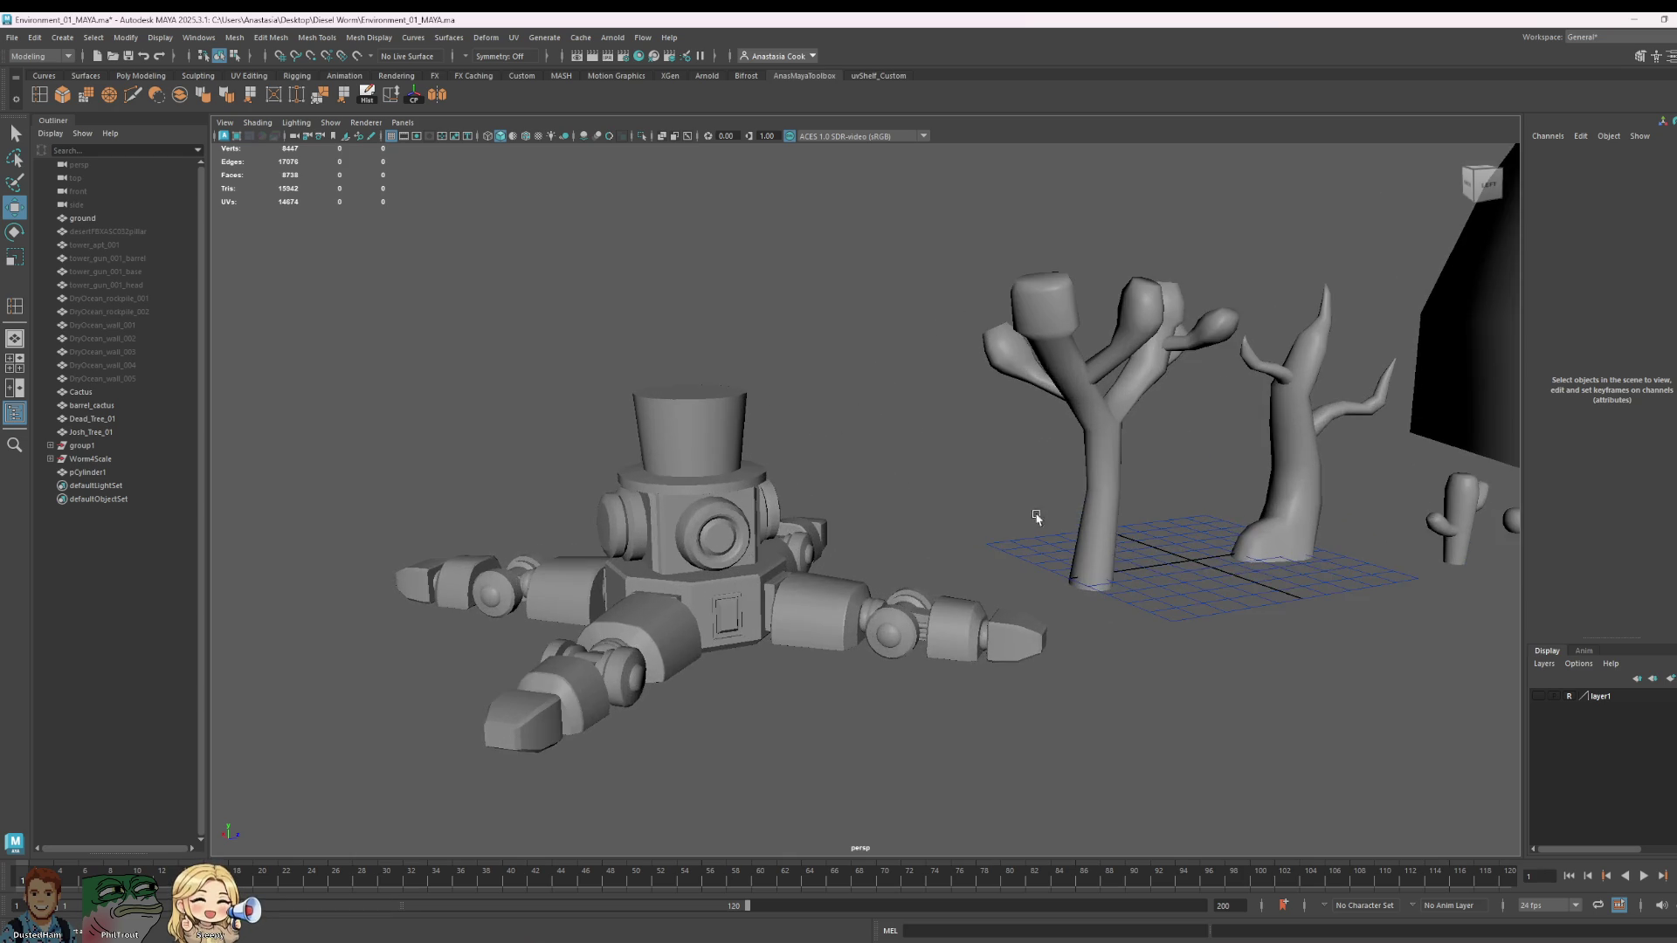
{"action": "scroll", "coordinate": [991, 511], "scroll_direction": "down", "scroll_amount": 3}
{"action": "scroll", "coordinate": [1048, 524], "scroll_direction": "down", "scroll_amount": 3}
{"action": "scroll", "coordinate": [1114, 538], "scroll_direction": "down", "scroll_amount": 3}
{"action": "scroll", "coordinate": [1180, 551], "scroll_direction": "down", "scroll_amount": 3}
{"action": "mouse_move", "coordinate": [1203, 554]}
{"action": "left_mouse_down", "text": "alt"}
{"action": "mouse_move", "coordinate": [1140, 587]}
{"action": "mouse_move", "coordinate": [1167, 689]}
{"action": "mouse_move", "coordinate": [1142, 554]}
{"action": "mouse_move", "coordinate": [898, 511]}
{"action": "mouse_move", "coordinate": [1060, 585]}
{"action": "left_mouse_up", "text": "alt"}
{"action": "scroll", "coordinate": [1305, 507], "scroll_direction": "down", "scroll_amount": 3}
{"action": "scroll", "coordinate": [962, 553], "scroll_direction": "down", "scroll_amount": 3}
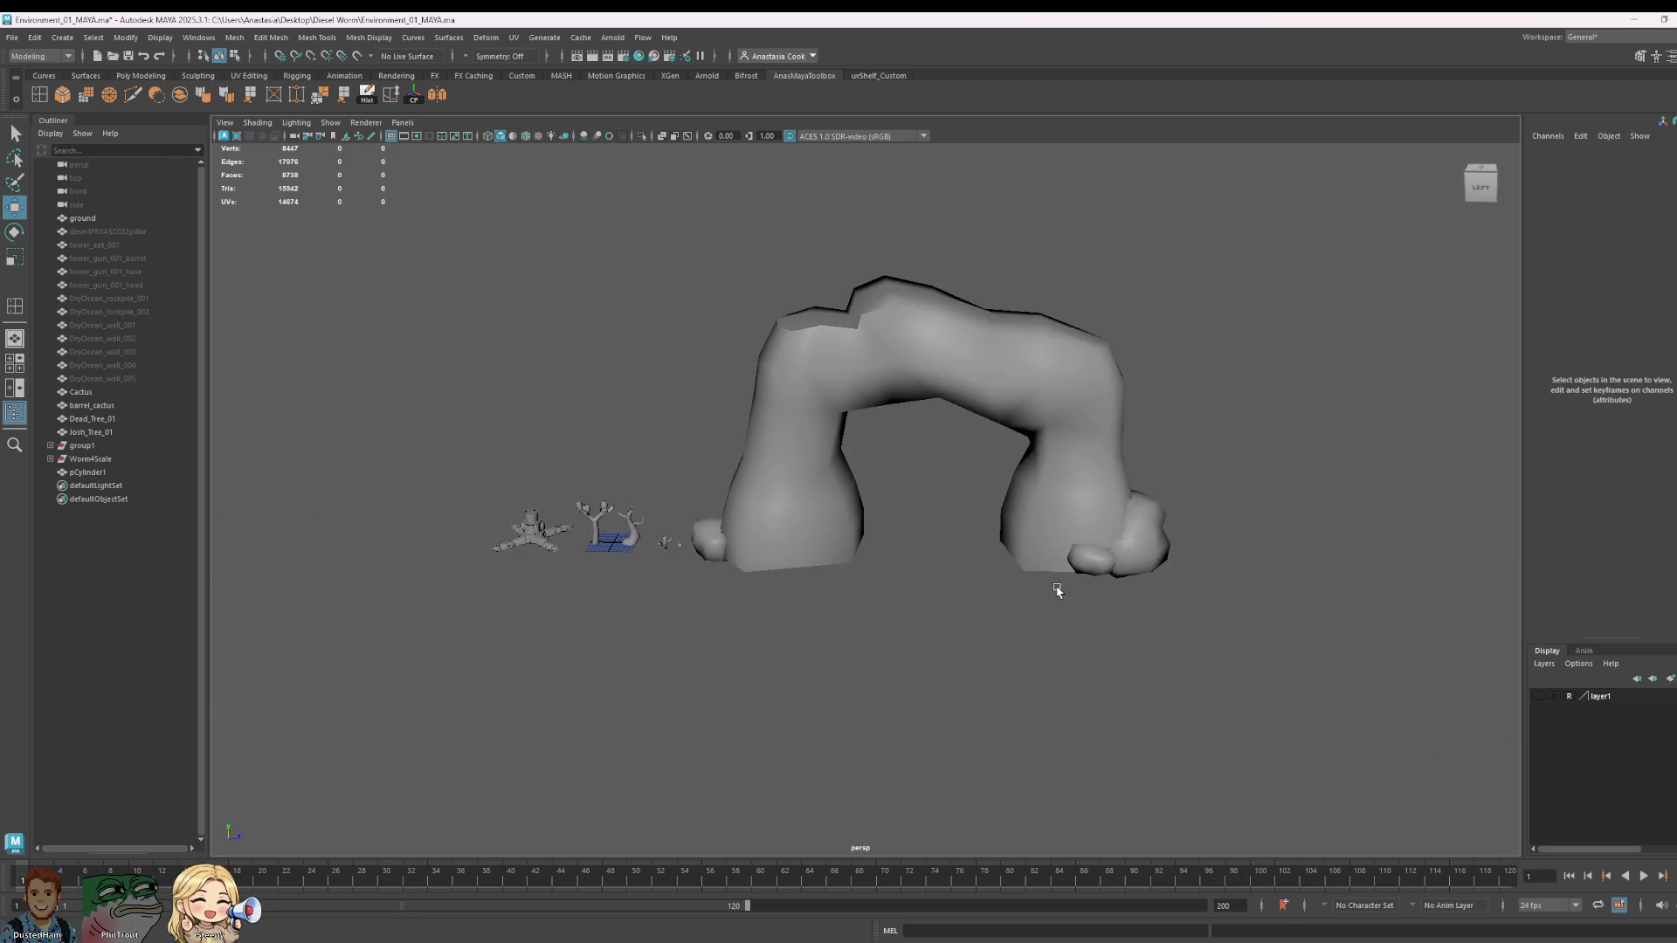
{"action": "scroll", "coordinate": [1072, 572], "scroll_direction": "up", "scroll_amount": 1}
{"action": "scroll", "coordinate": [611, 551], "scroll_direction": "up", "scroll_amount": 2}
{"action": "scroll", "coordinate": [580, 535], "scroll_direction": "up", "scroll_amount": 3}
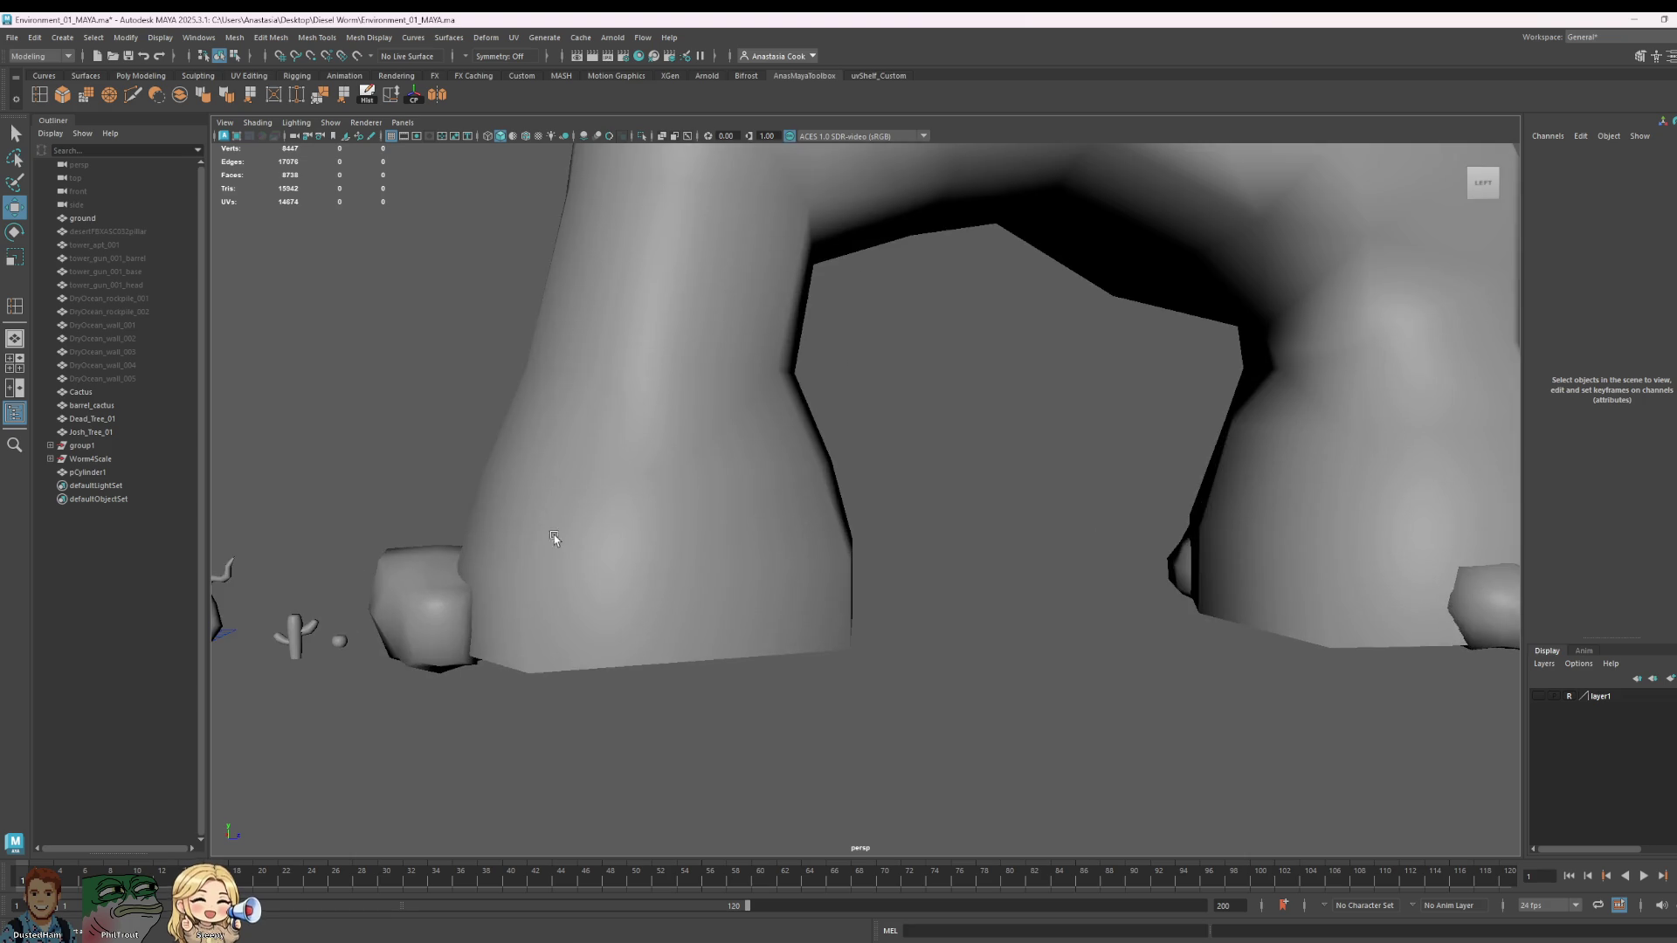
{"action": "scroll", "coordinate": [618, 524], "scroll_direction": "up", "scroll_amount": 2}
{"action": "scroll", "coordinate": [877, 570], "scroll_direction": "up", "scroll_amount": 2}
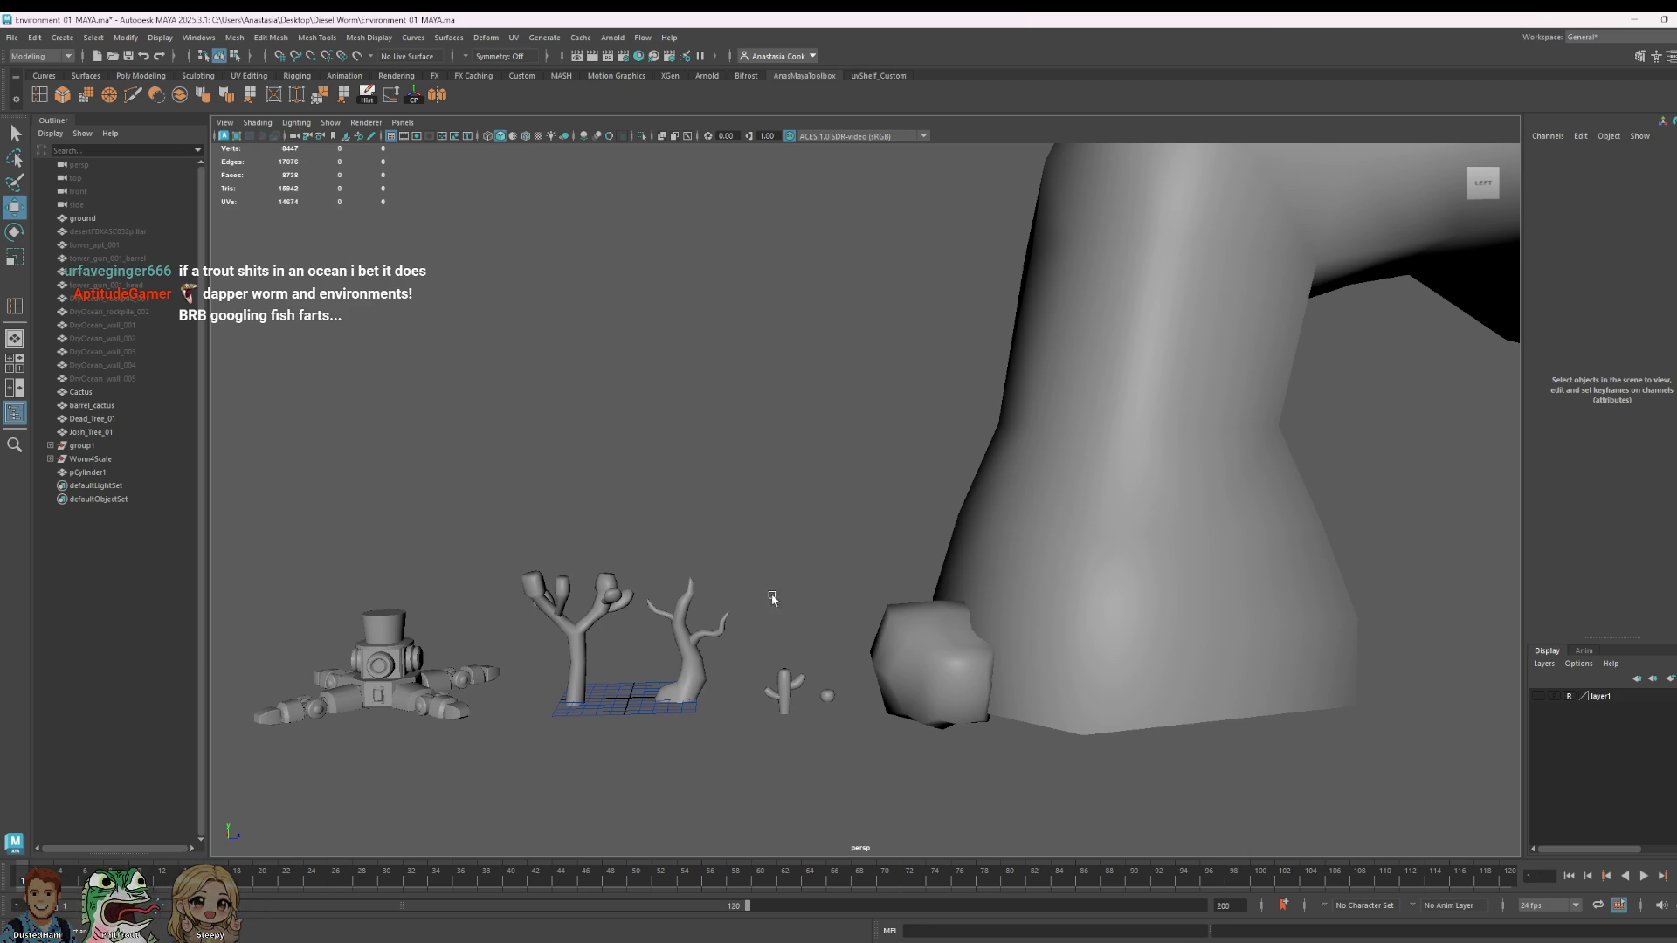
{"action": "mouse_move", "coordinate": [790, 615]}
{"action": "left_mouse_down", "text": "alt"}
{"action": "mouse_move", "coordinate": [876, 589]}
{"action": "mouse_move", "coordinate": [723, 547]}
{"action": "mouse_move", "coordinate": [815, 636]}
{"action": "mouse_move", "coordinate": [1167, 615]}
{"action": "left_mouse_up", "text": "alt"}
{"action": "scroll", "coordinate": [815, 635], "scroll_direction": "up", "scroll_amount": 3}
{"action": "scroll", "coordinate": [816, 635], "scroll_direction": "down", "scroll_amount": 5}
{"action": "scroll", "coordinate": [1121, 612], "scroll_direction": "up", "scroll_amount": 4}
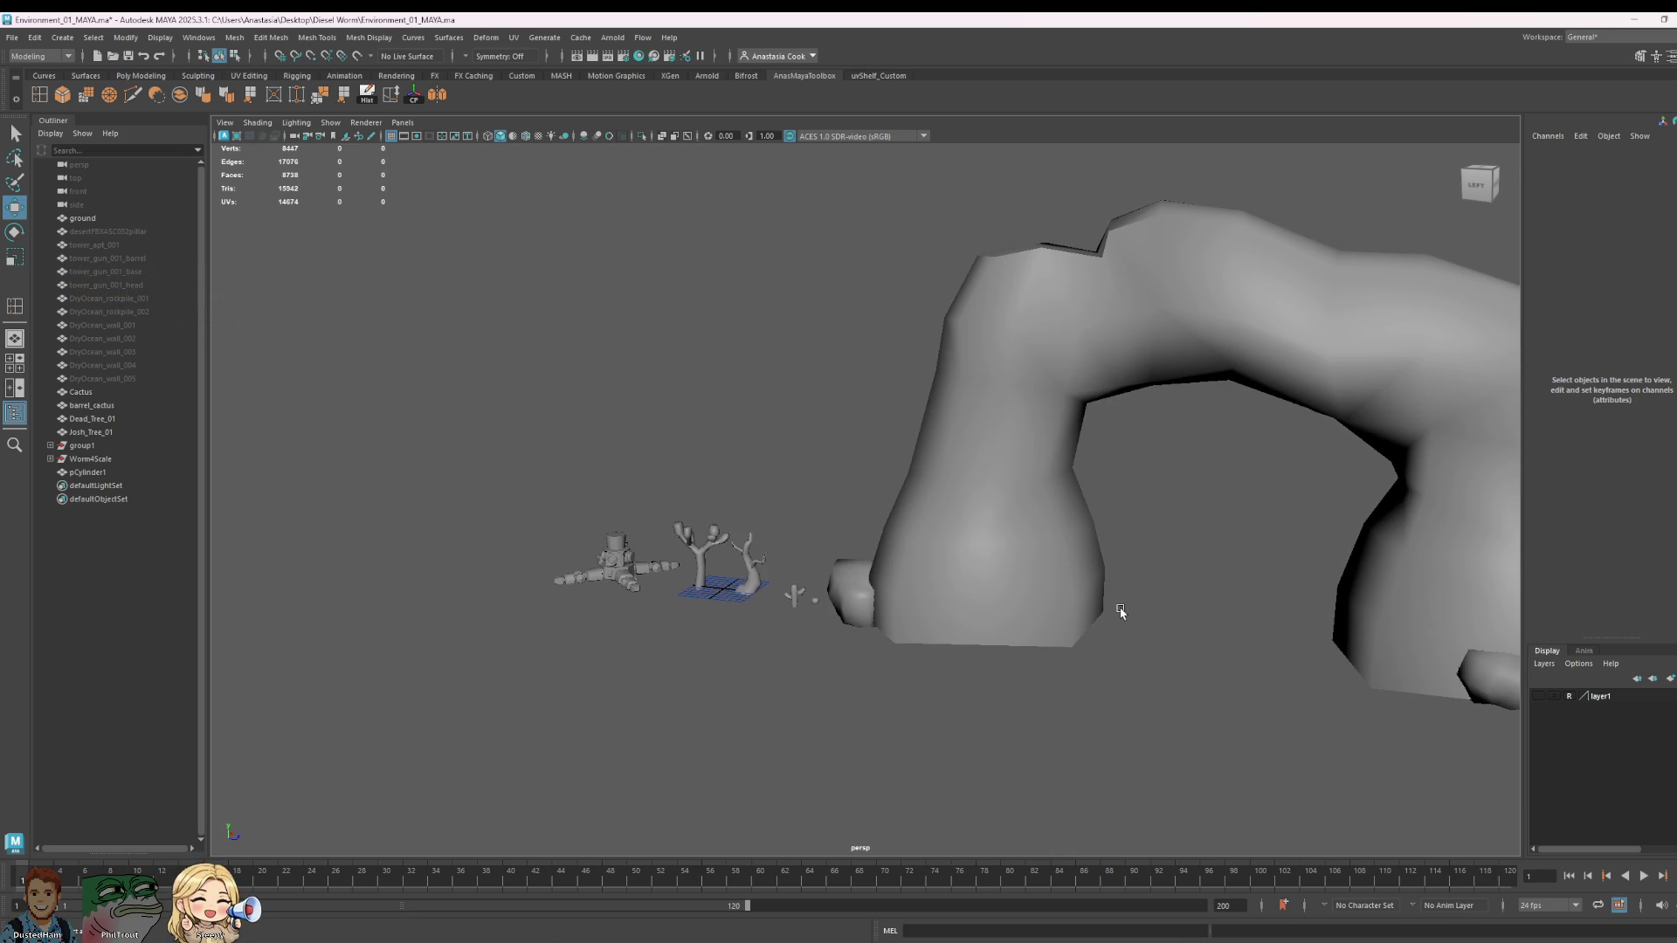
{"action": "left_click_drag", "start_coordinate": [1215, 526], "coordinate": [753, 502], "text": "alt"}
{"action": "scroll", "coordinate": [649, 598], "scroll_direction": "up", "scroll_amount": 3}
{"action": "scroll", "coordinate": [648, 598], "scroll_direction": "up", "scroll_amount": 2}
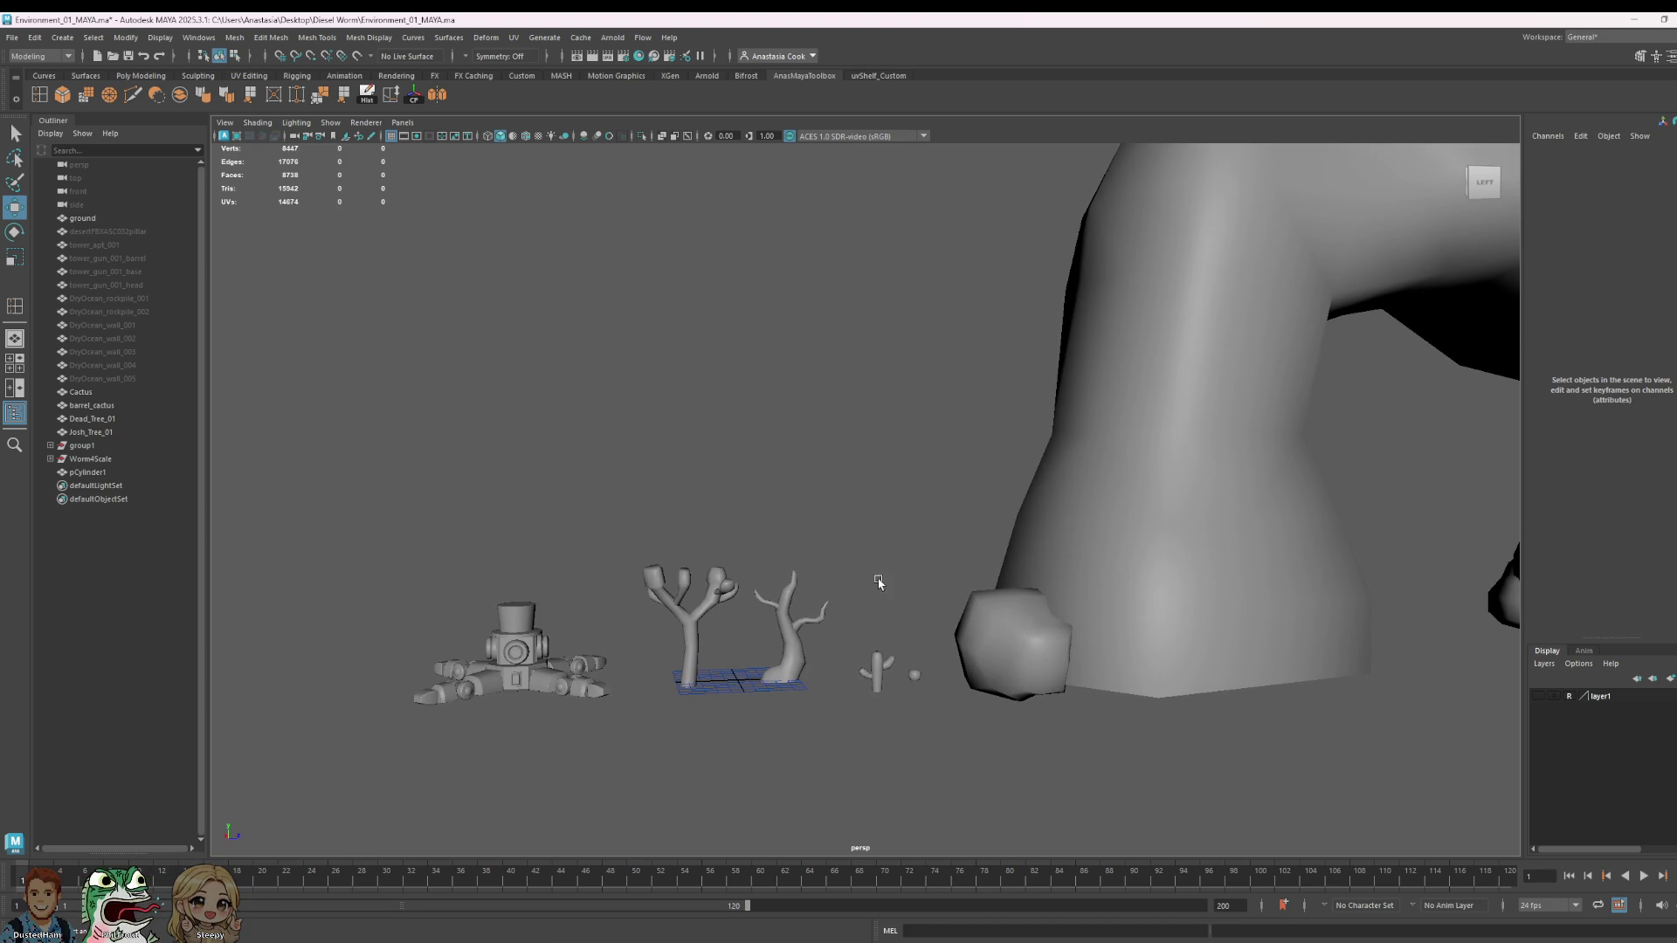
{"action": "left_click_drag", "start_coordinate": [867, 617], "coordinate": [898, 577], "text": "alt"}
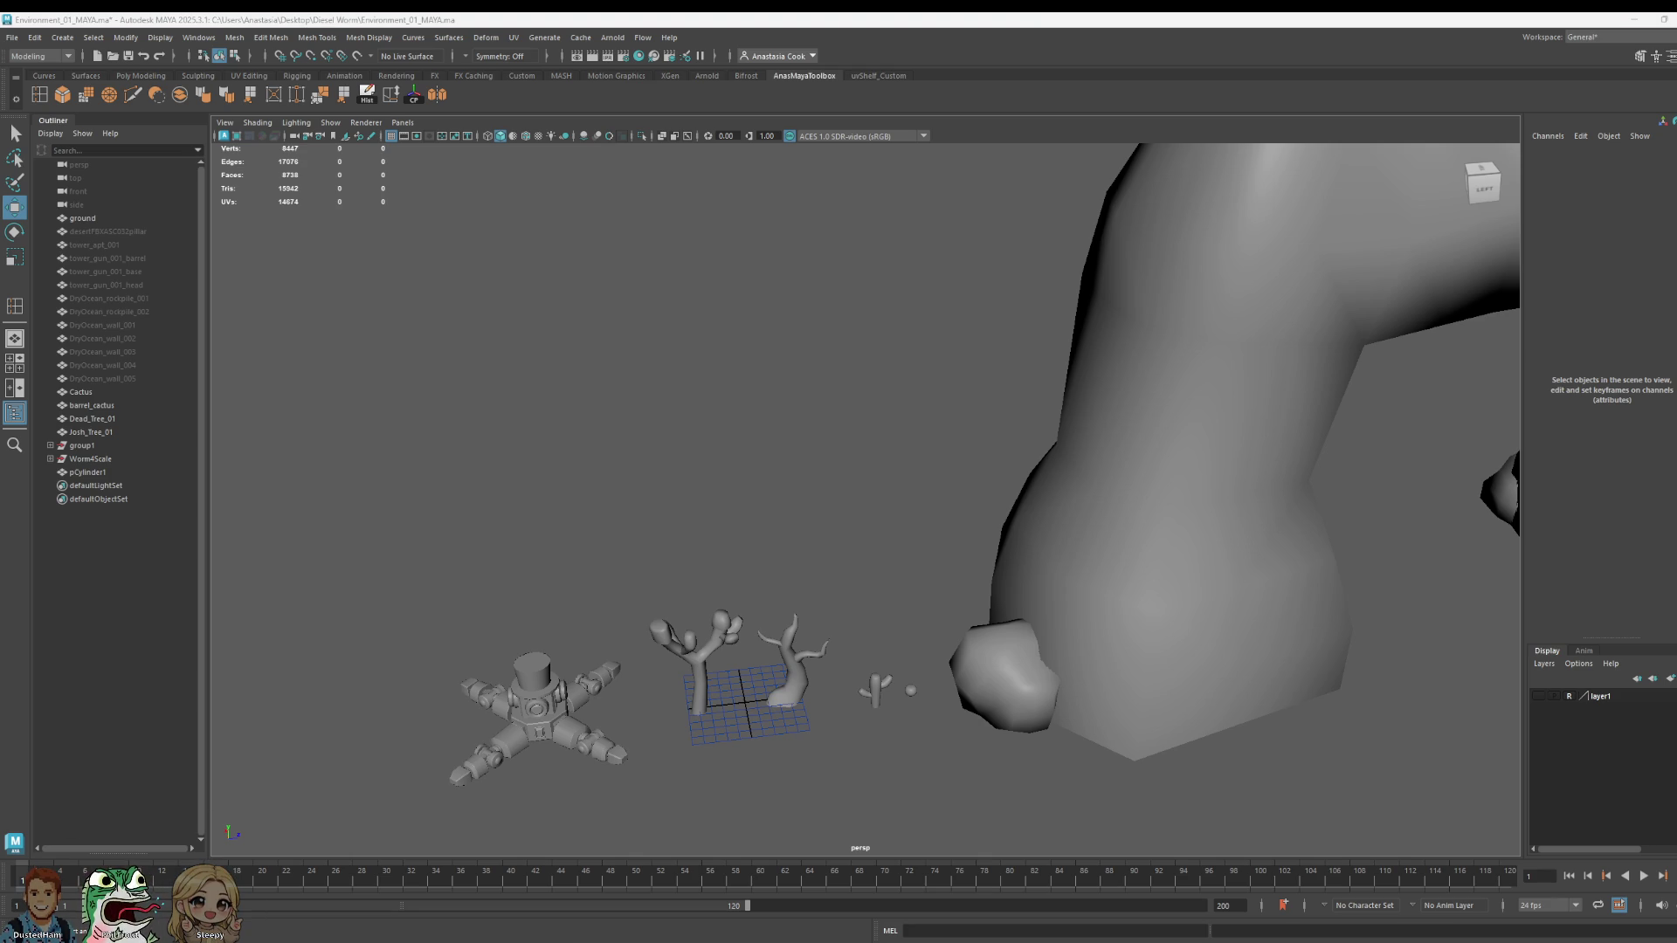
{"action": "scroll", "coordinate": [869, 663], "scroll_direction": "up", "scroll_amount": 3}
{"action": "scroll", "coordinate": [808, 675], "scroll_direction": "up", "scroll_amount": 3}
{"action": "mouse_move", "coordinate": [808, 675]}
{"action": "middle_mouse_down", "text": "alt"}
{"action": "mouse_move", "coordinate": [909, 624]}
{"action": "mouse_move", "coordinate": [1022, 683]}
{"action": "middle_mouse_up", "text": "alt"}
{"action": "mouse_move", "coordinate": [1023, 682]}
{"action": "left_mouse_down", "text": "alt"}
{"action": "mouse_move", "coordinate": [1018, 637]}
{"action": "mouse_move", "coordinate": [985, 612]}
{"action": "mouse_move", "coordinate": [1059, 637]}
{"action": "mouse_move", "coordinate": [1017, 642]}
{"action": "mouse_move", "coordinate": [1107, 623]}
{"action": "mouse_move", "coordinate": [918, 698]}
{"action": "left_mouse_up", "text": "alt"}
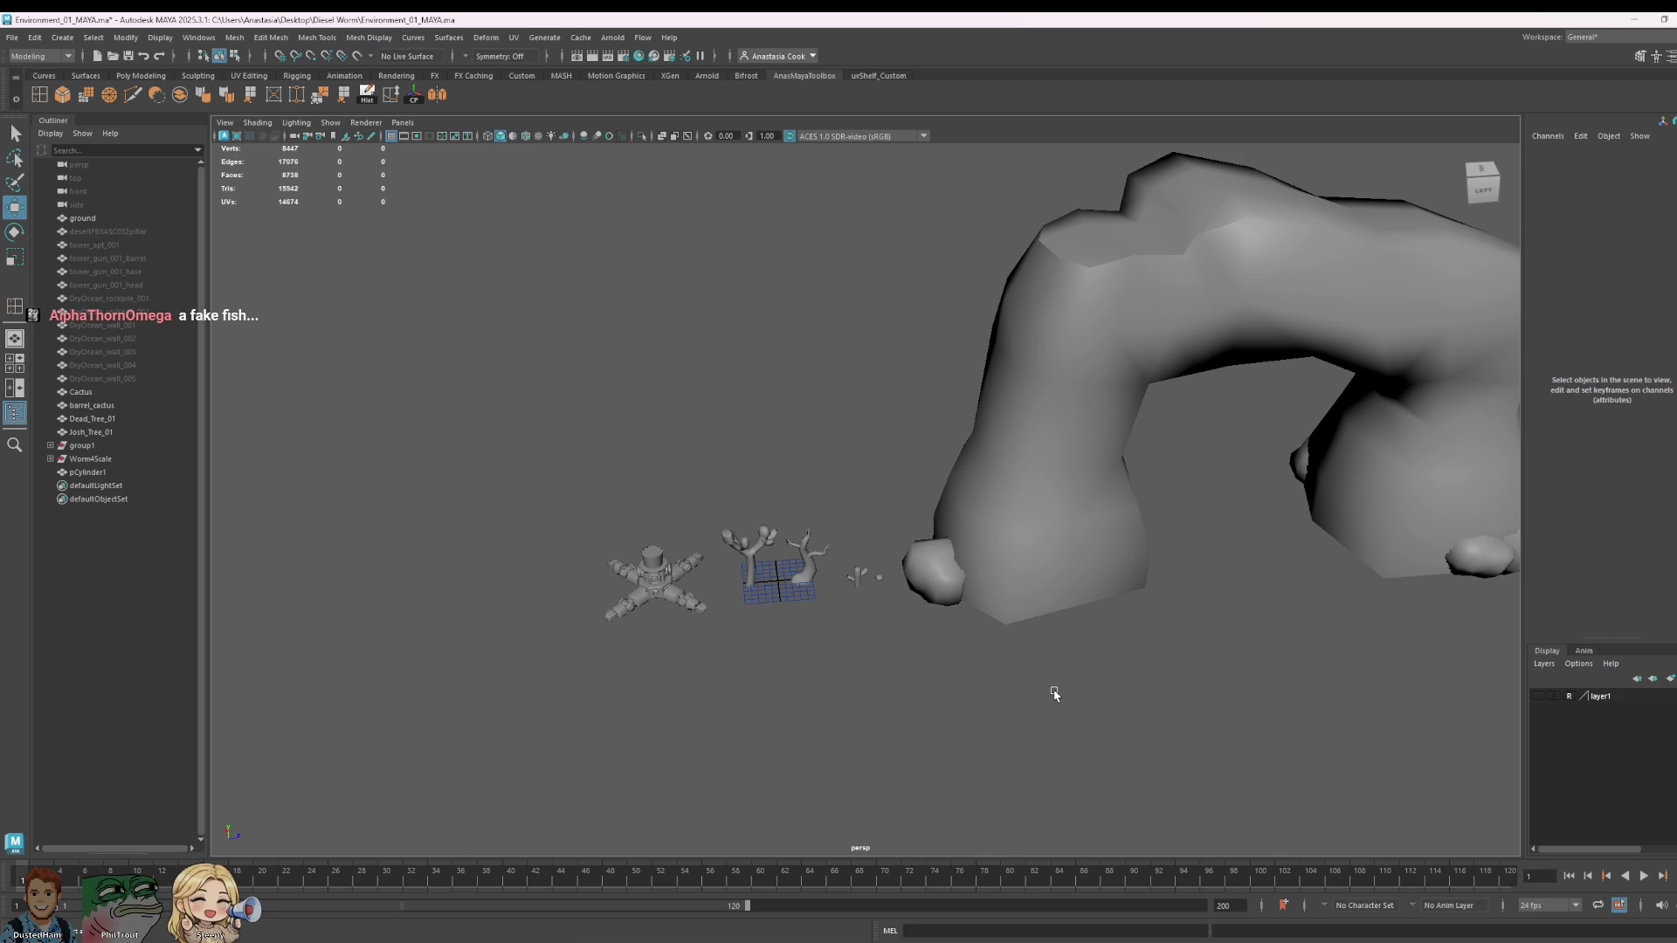
{"action": "mouse_move", "coordinate": [987, 690]}
{"action": "left_mouse_down", "text": "alt"}
{"action": "mouse_move", "coordinate": [1047, 745]}
{"action": "mouse_move", "coordinate": [715, 674]}
{"action": "left_mouse_up", "text": "alt"}
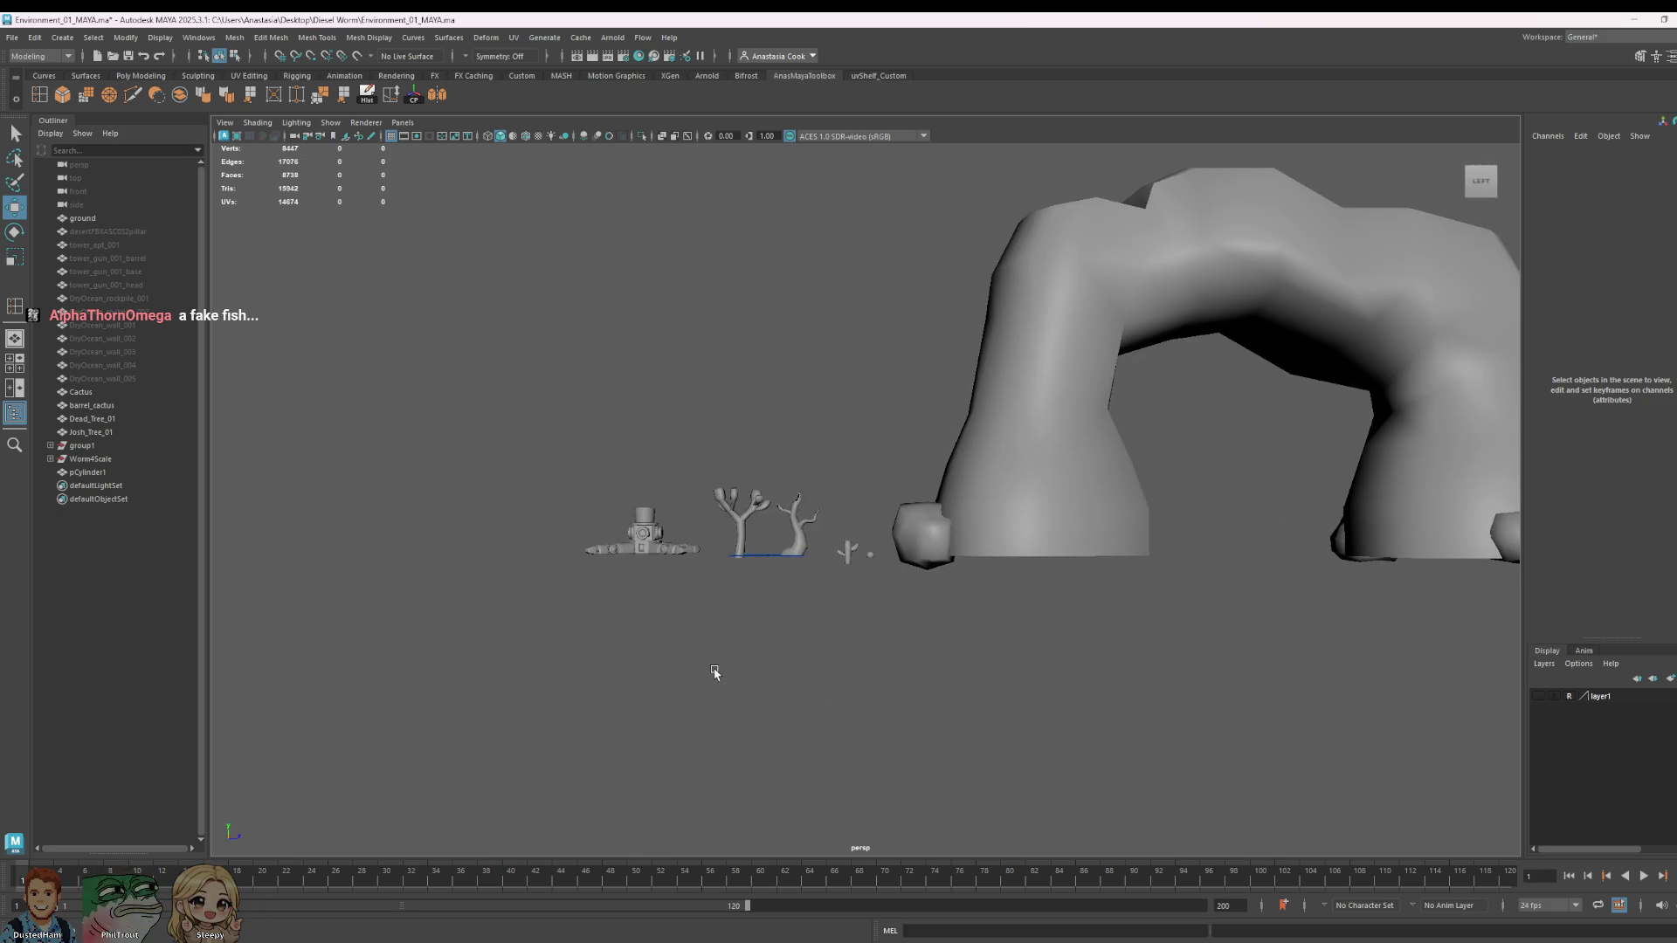
{"action": "scroll", "coordinate": [716, 673], "scroll_direction": "up", "scroll_amount": 2}
{"action": "scroll", "coordinate": [717, 674], "scroll_direction": "up", "scroll_amount": 1}
{"action": "scroll", "coordinate": [707, 671], "scroll_direction": "up", "scroll_amount": 2}
{"action": "scroll", "coordinate": [703, 670], "scroll_direction": "up", "scroll_amount": 2}
{"action": "scroll", "coordinate": [748, 629], "scroll_direction": "down", "scroll_amount": 3}
{"action": "scroll", "coordinate": [918, 583], "scroll_direction": "down", "scroll_amount": 2}
{"action": "scroll", "coordinate": [850, 655], "scroll_direction": "down", "scroll_amount": 2}
{"action": "scroll", "coordinate": [808, 660], "scroll_direction": "down", "scroll_amount": 1}
{"action": "mouse_move", "coordinate": [809, 659]}
{"action": "right_mouse_down", "text": "alt"}
{"action": "mouse_move", "coordinate": [1224, 641]}
{"action": "mouse_move", "coordinate": [745, 659]}
{"action": "mouse_move", "coordinate": [849, 699]}
{"action": "right_mouse_up", "text": "alt"}
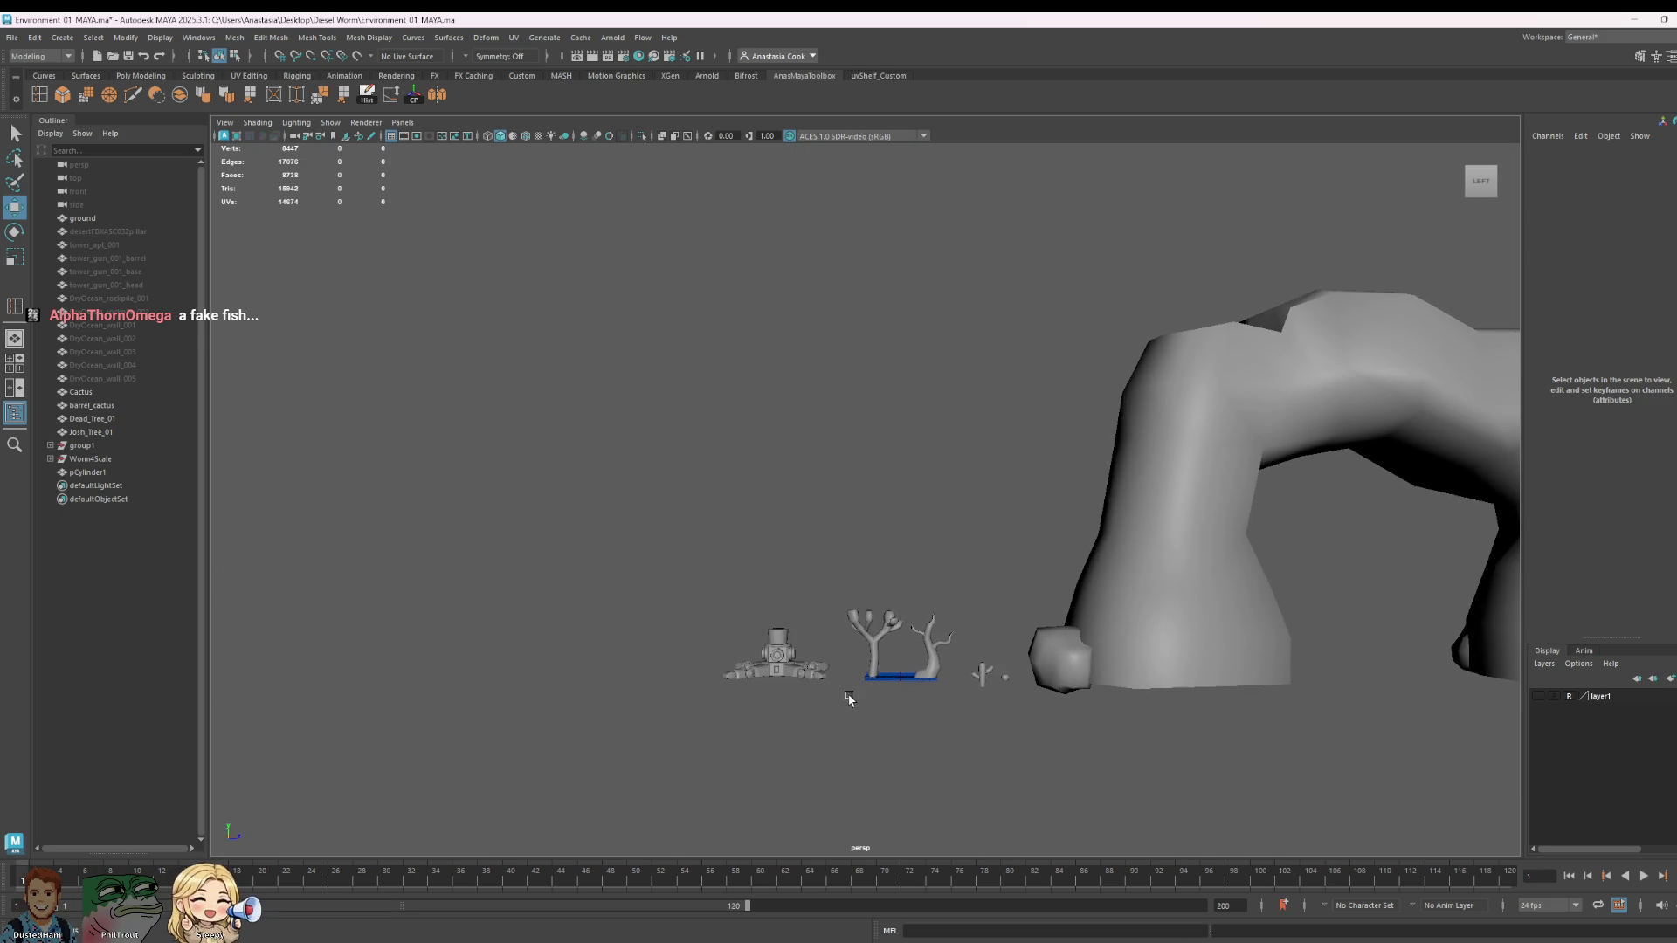
{"action": "middle_click_drag", "start_coordinate": [854, 697], "coordinate": [966, 695], "text": "alt"}
{"action": "scroll", "coordinate": [957, 716], "scroll_direction": "up", "scroll_amount": 3}
{"action": "right_click_drag", "start_coordinate": [956, 715], "coordinate": [610, 648], "text": "alt"}
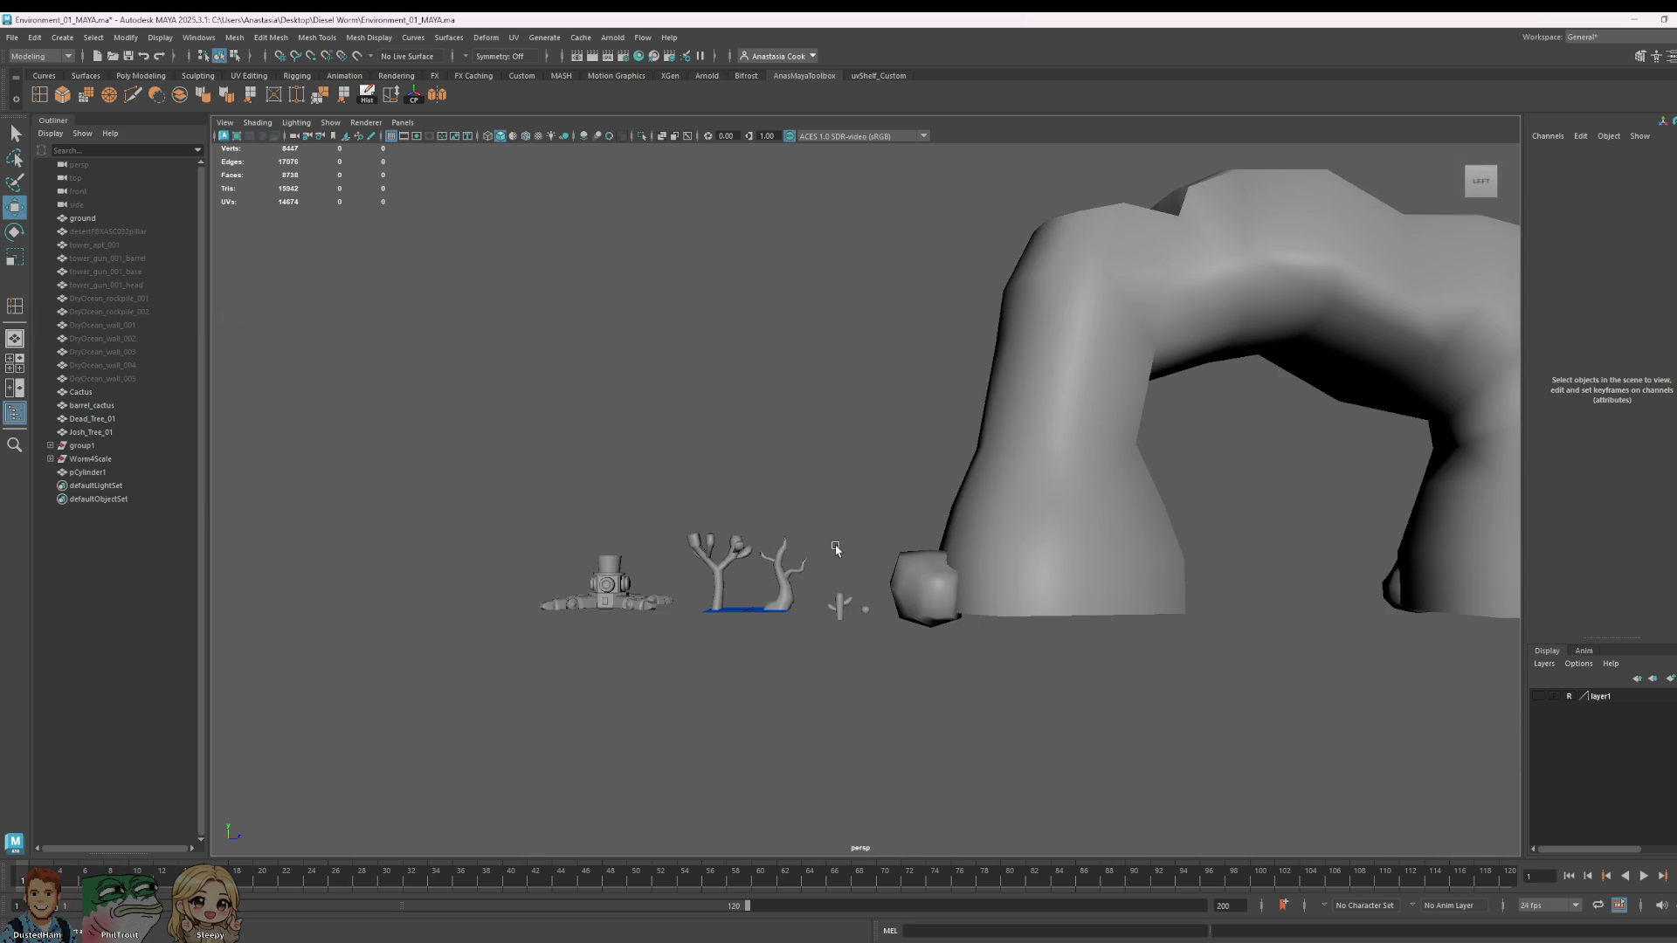
{"action": "middle_click_drag", "start_coordinate": [845, 548], "coordinate": [409, 596], "text": "alt"}
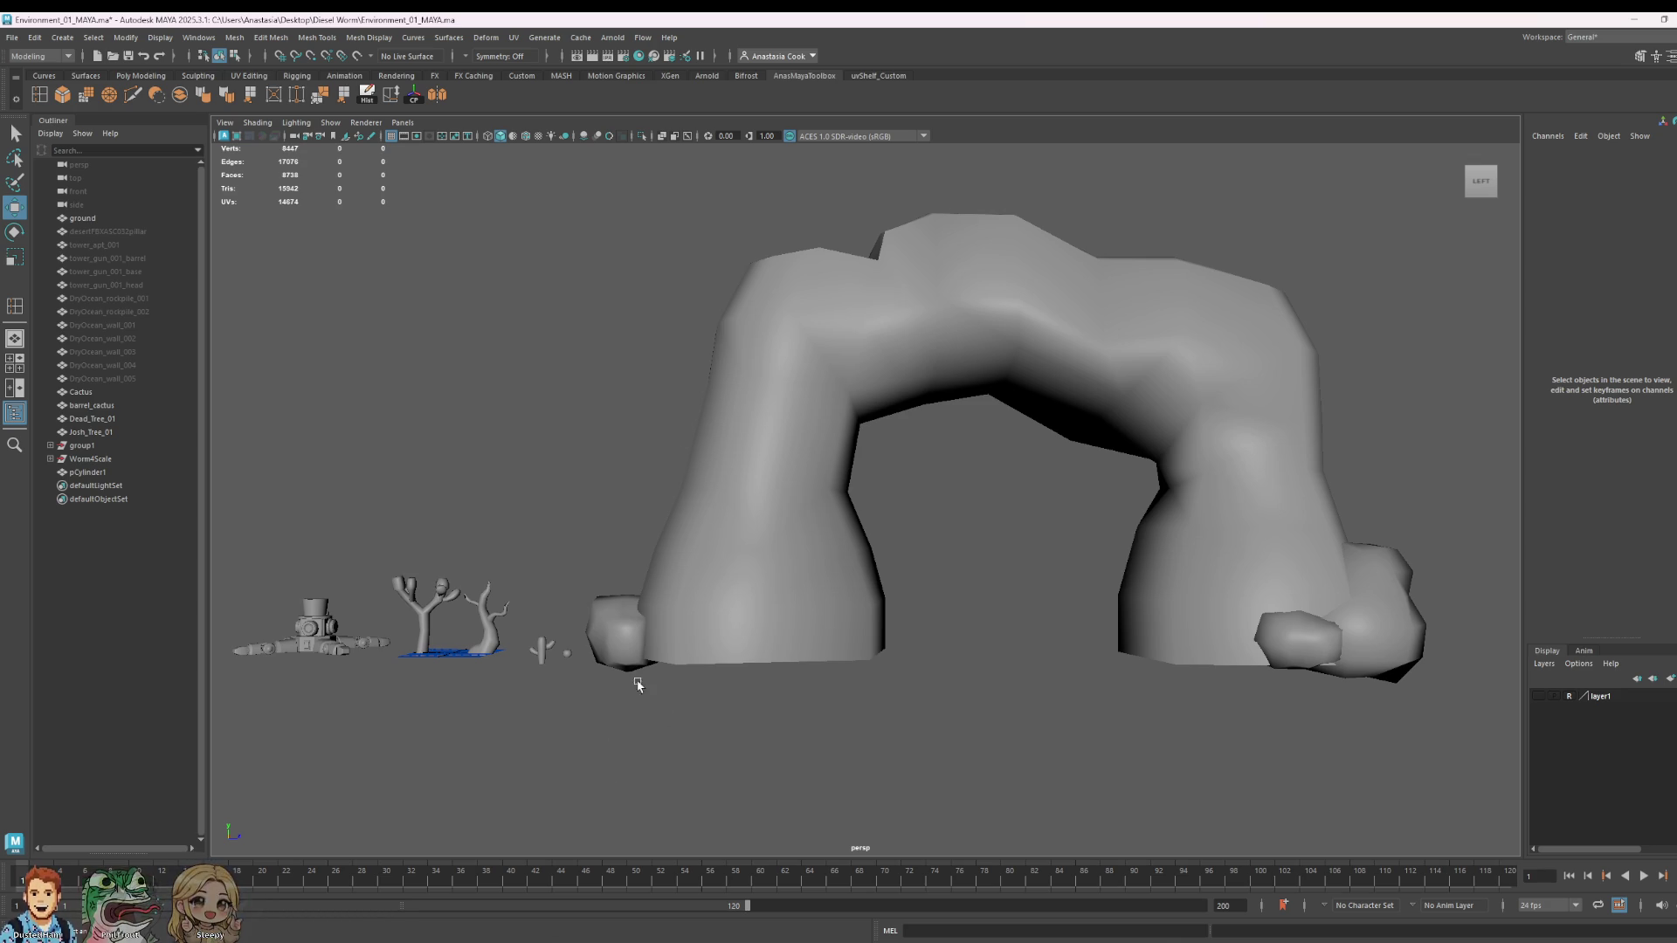
{"action": "left_click_drag", "start_coordinate": [632, 639], "coordinate": [642, 662], "text": "alt"}
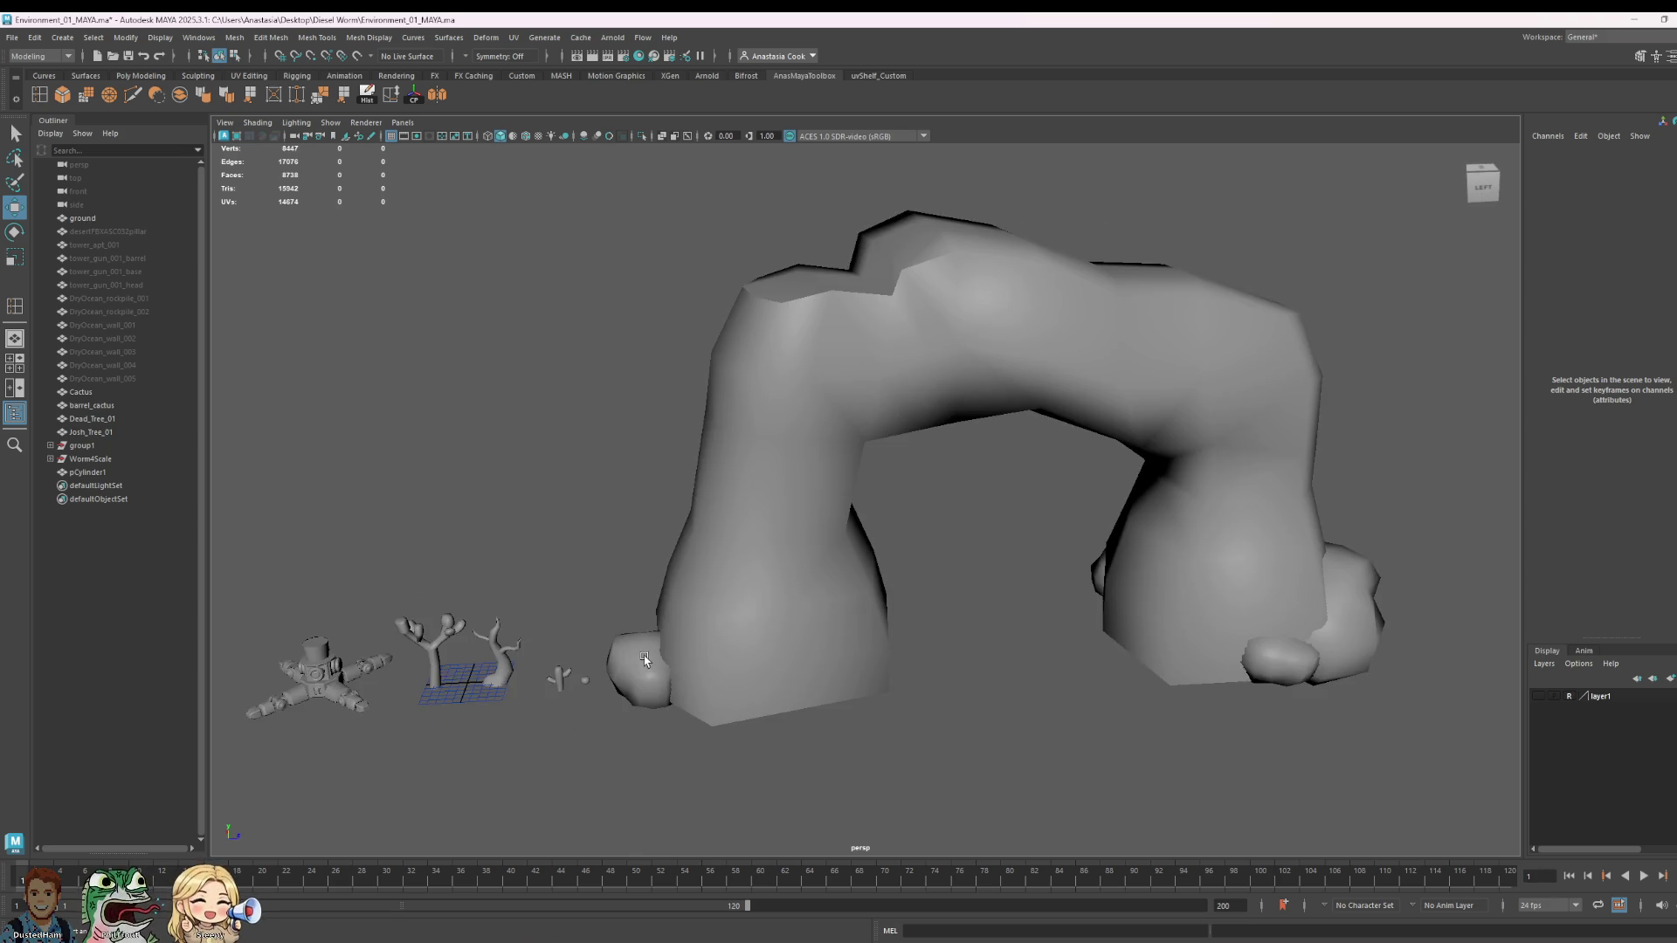
{"action": "scroll", "coordinate": [642, 662], "scroll_direction": "down", "scroll_amount": 3}
{"action": "middle_click_drag", "start_coordinate": [642, 661], "coordinate": [791, 628], "text": "alt"}
{"action": "scroll", "coordinate": [791, 627], "scroll_direction": "up", "scroll_amount": 2}
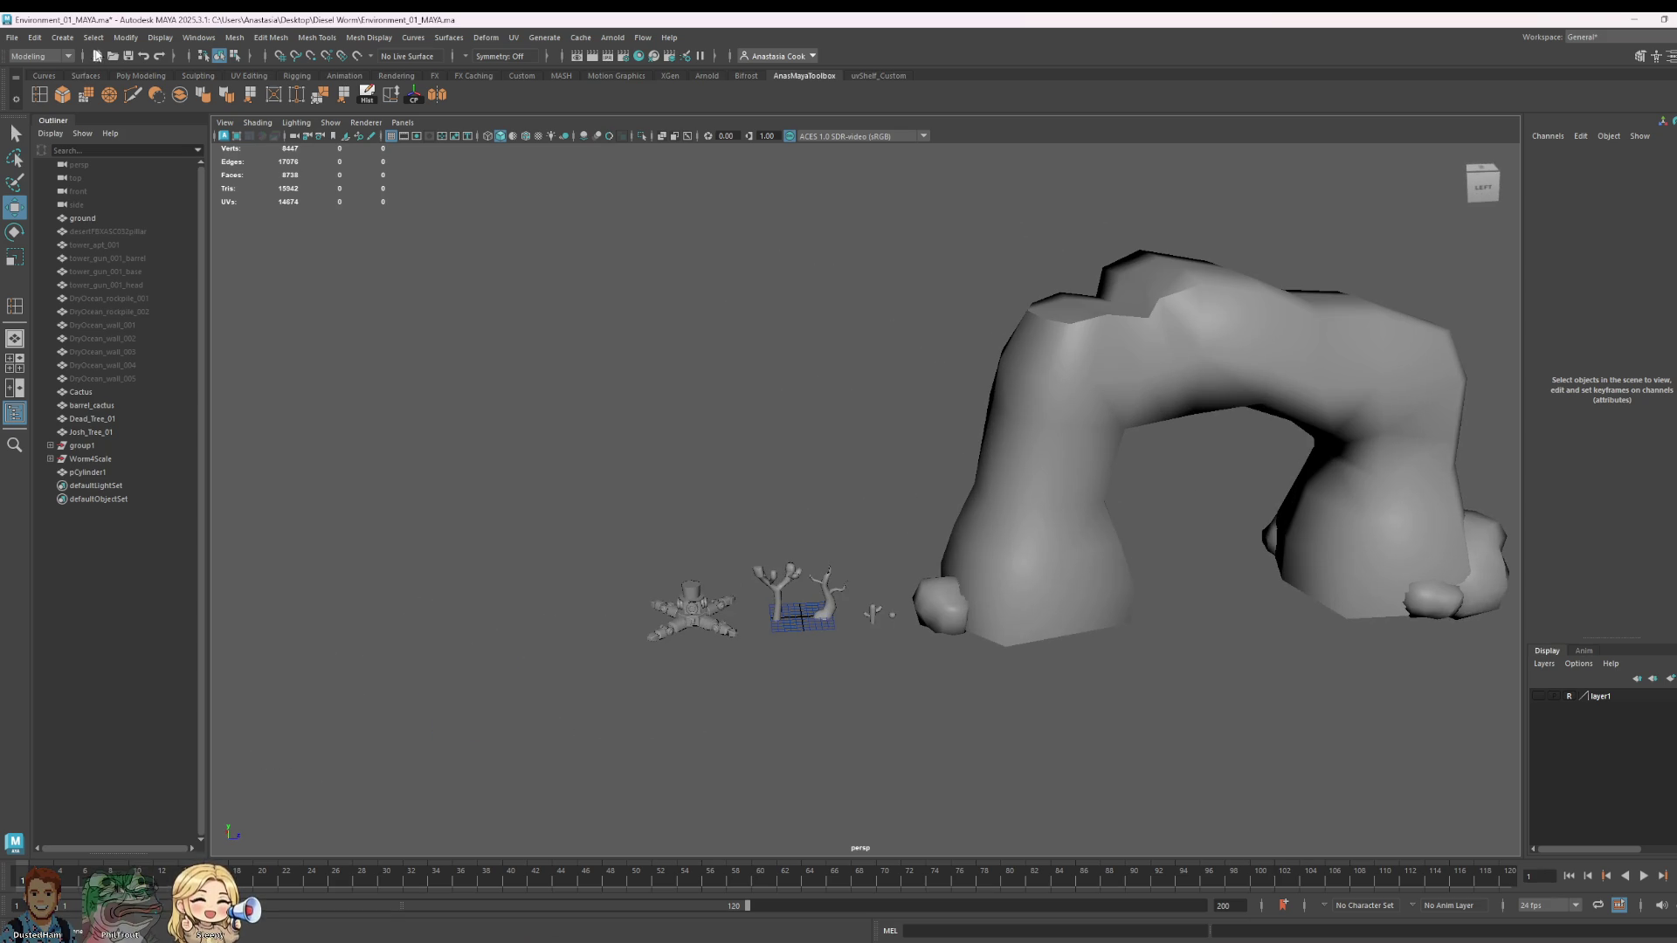
Create a polygon cube, move it left of the robot and show its polyCube2 construction settings.
{"action": "left_click", "coordinate": [62, 38]}
{"action": "mouse_move", "coordinate": [104, 88]}
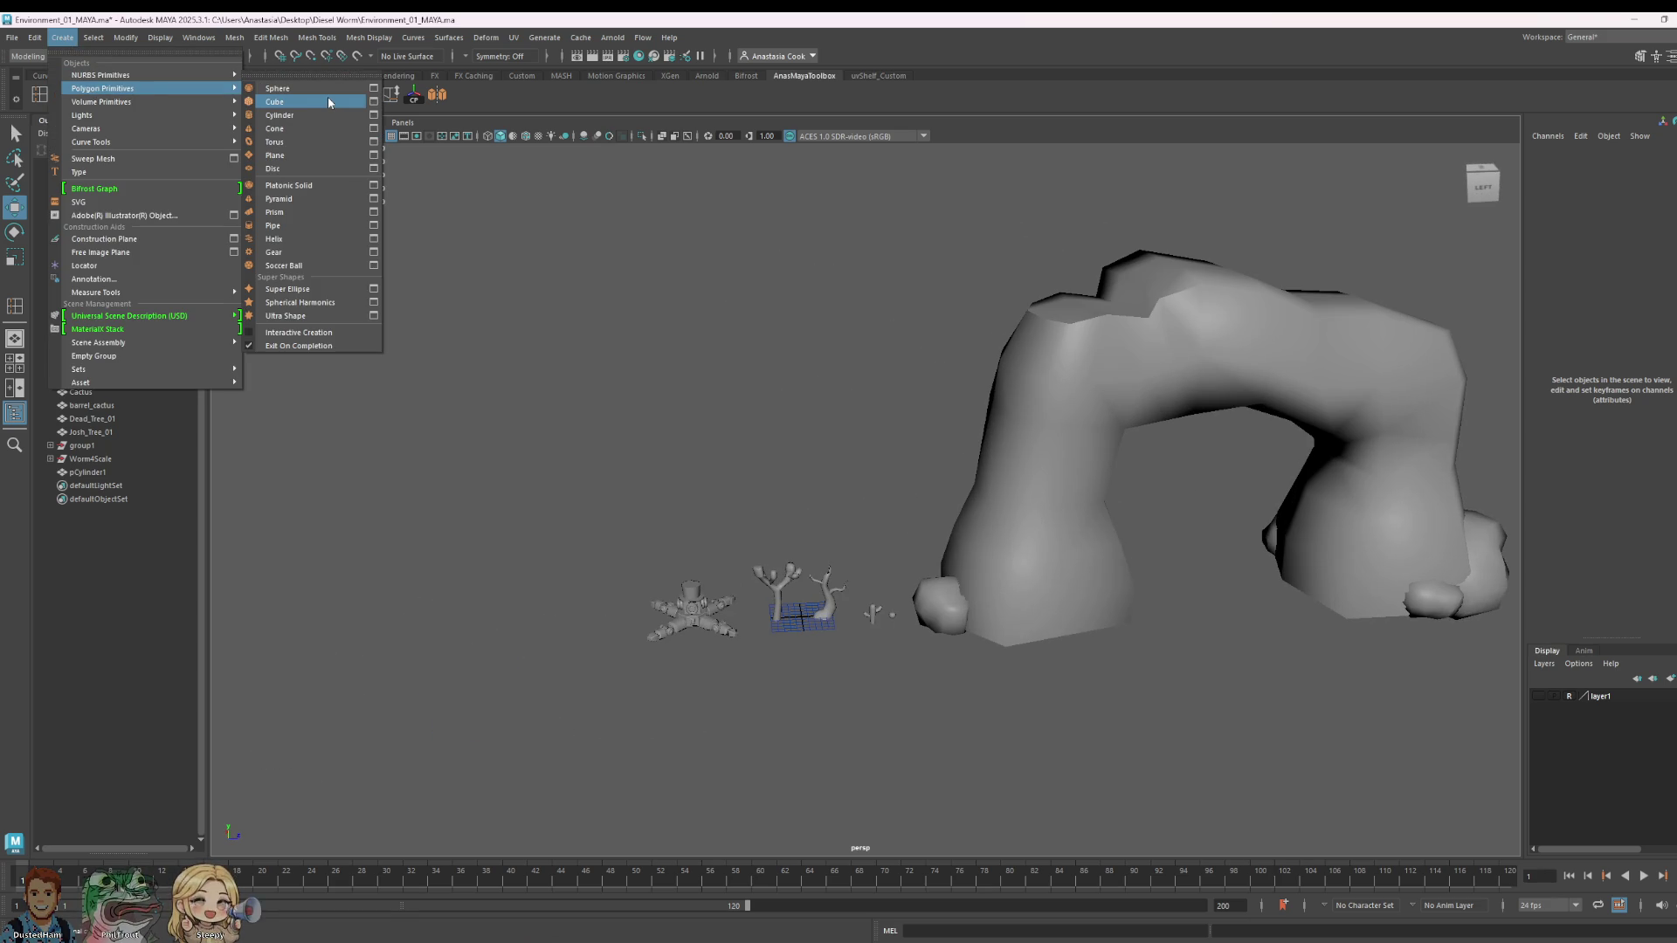
{"action": "left_click", "coordinate": [329, 103]}
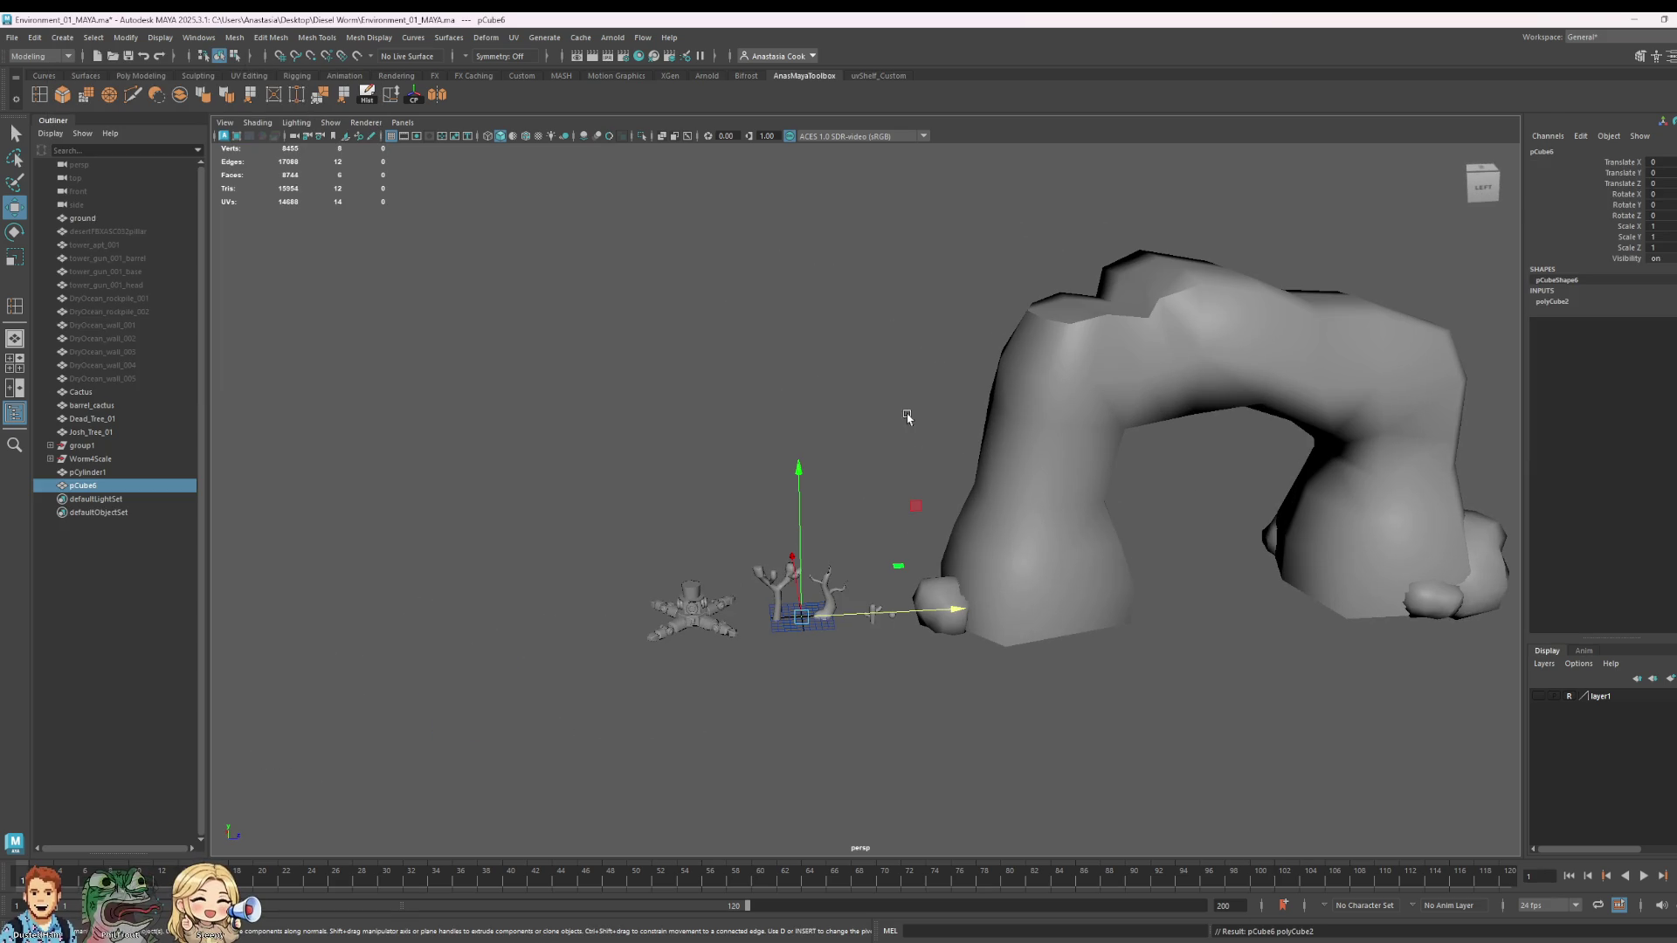
{"action": "key", "text": "e"}
{"action": "mouse_move", "coordinate": [963, 628]}
{"action": "left_mouse_down"}
{"action": "mouse_move", "coordinate": [538, 629]}
{"action": "mouse_move", "coordinate": [896, 632]}
{"action": "left_mouse_up"}
{"action": "key", "text": "r"}
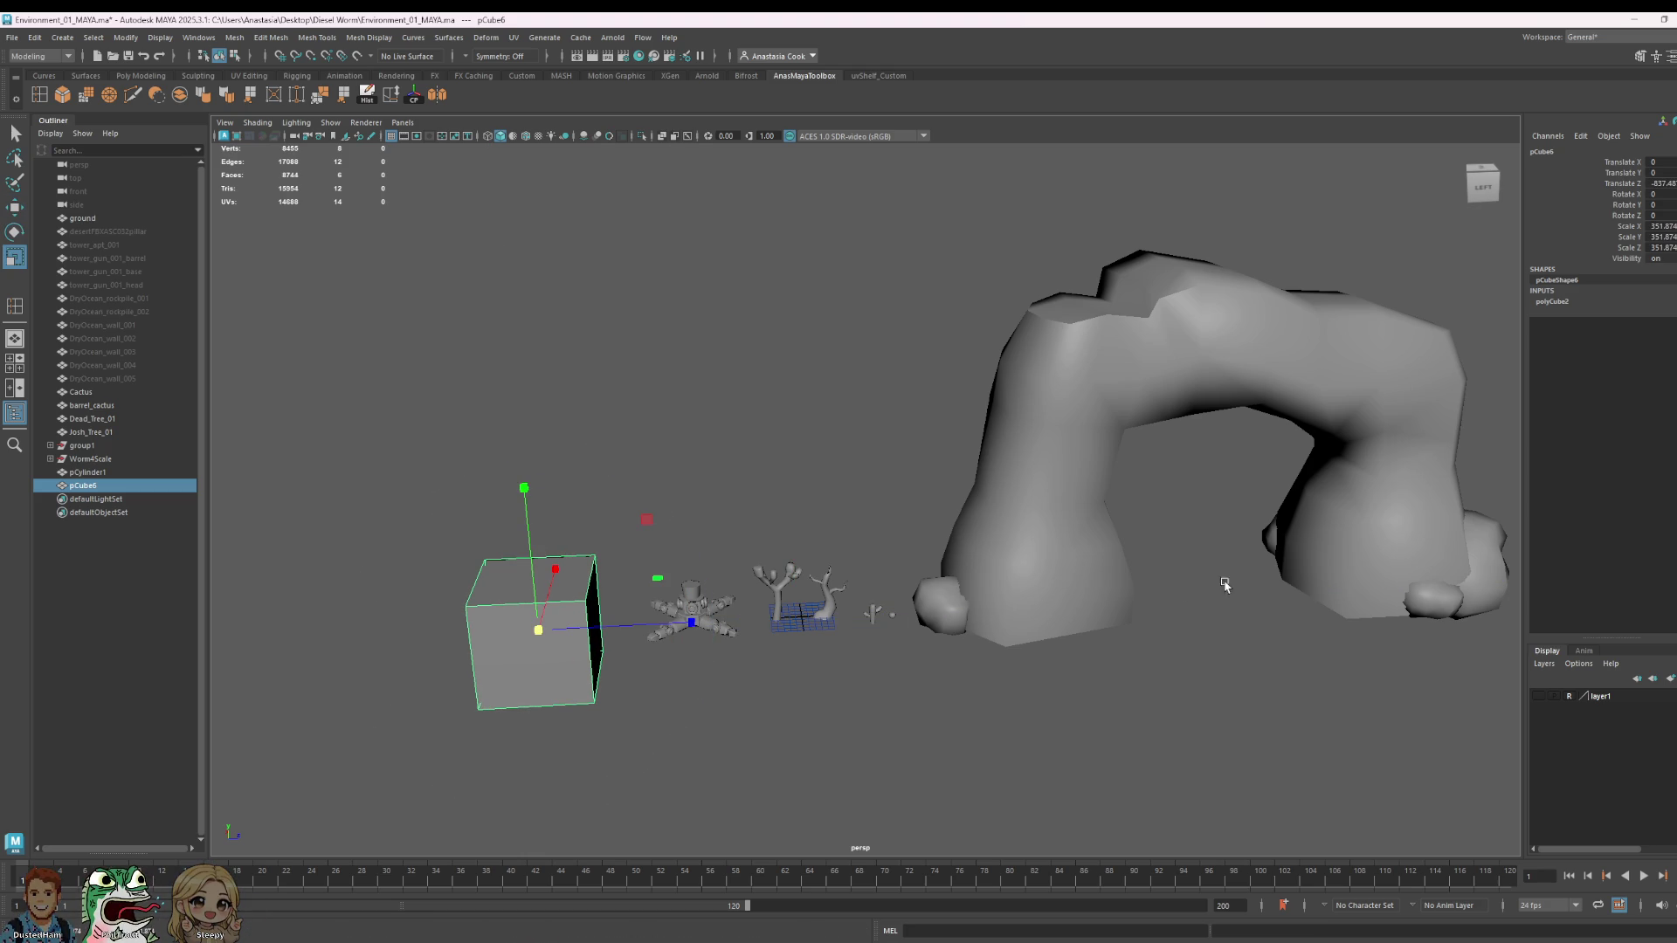
{"action": "left_click", "coordinate": [1557, 301]}
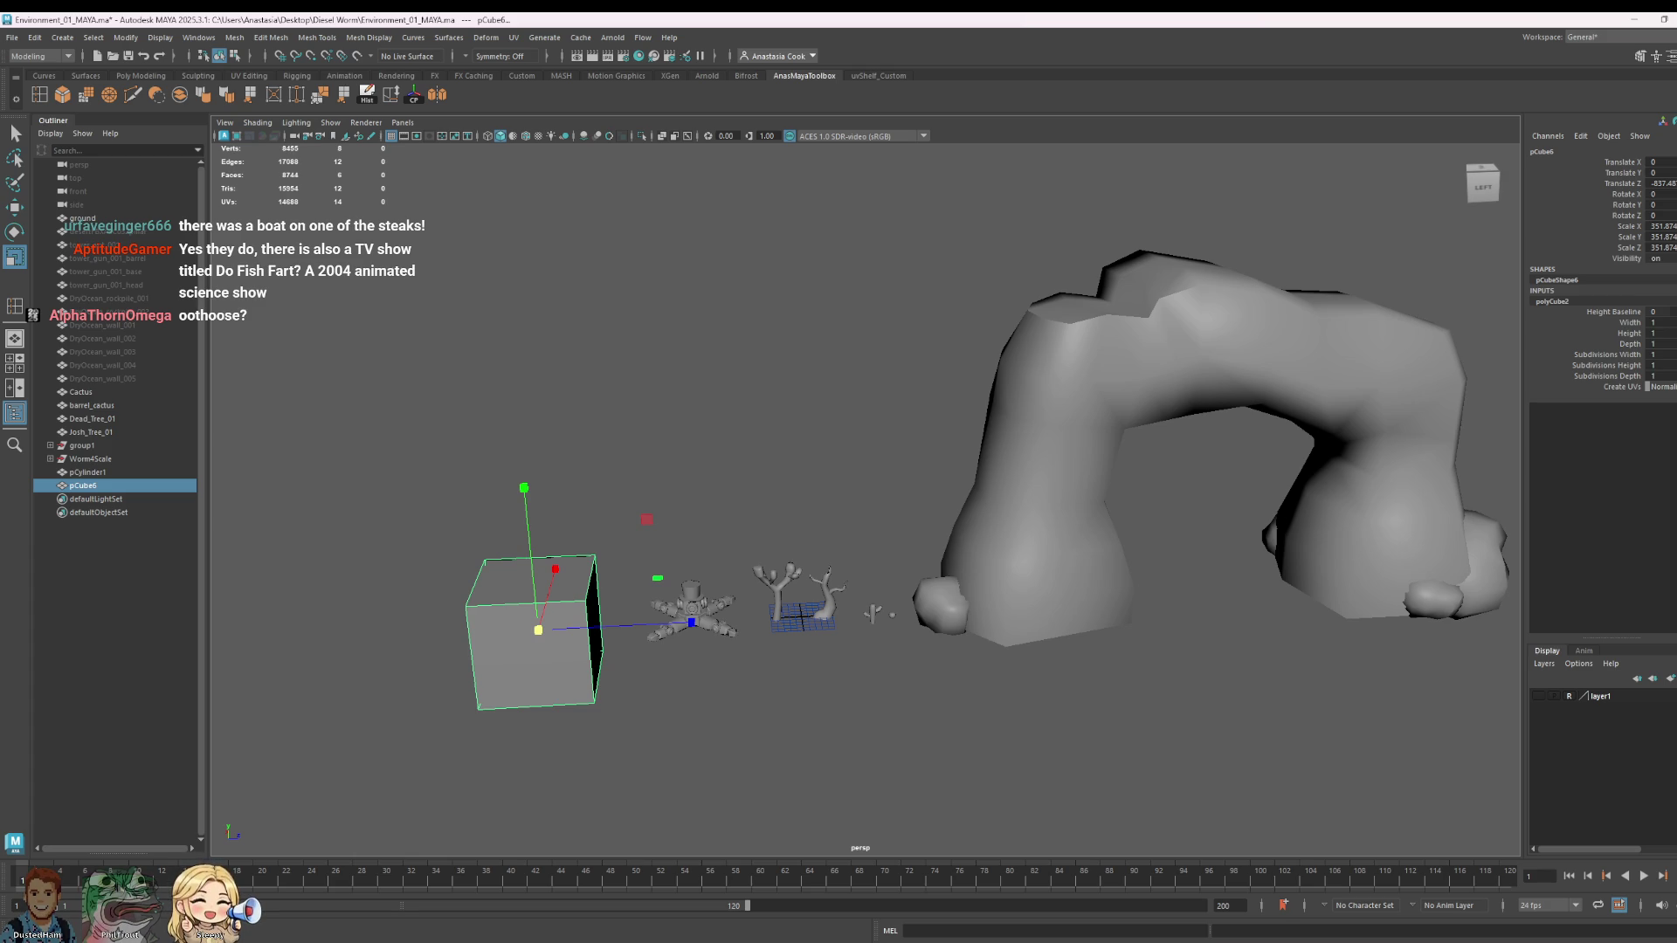
{"action": "right_click_drag", "start_coordinate": [645, 553], "coordinate": [899, 548], "text": "alt"}
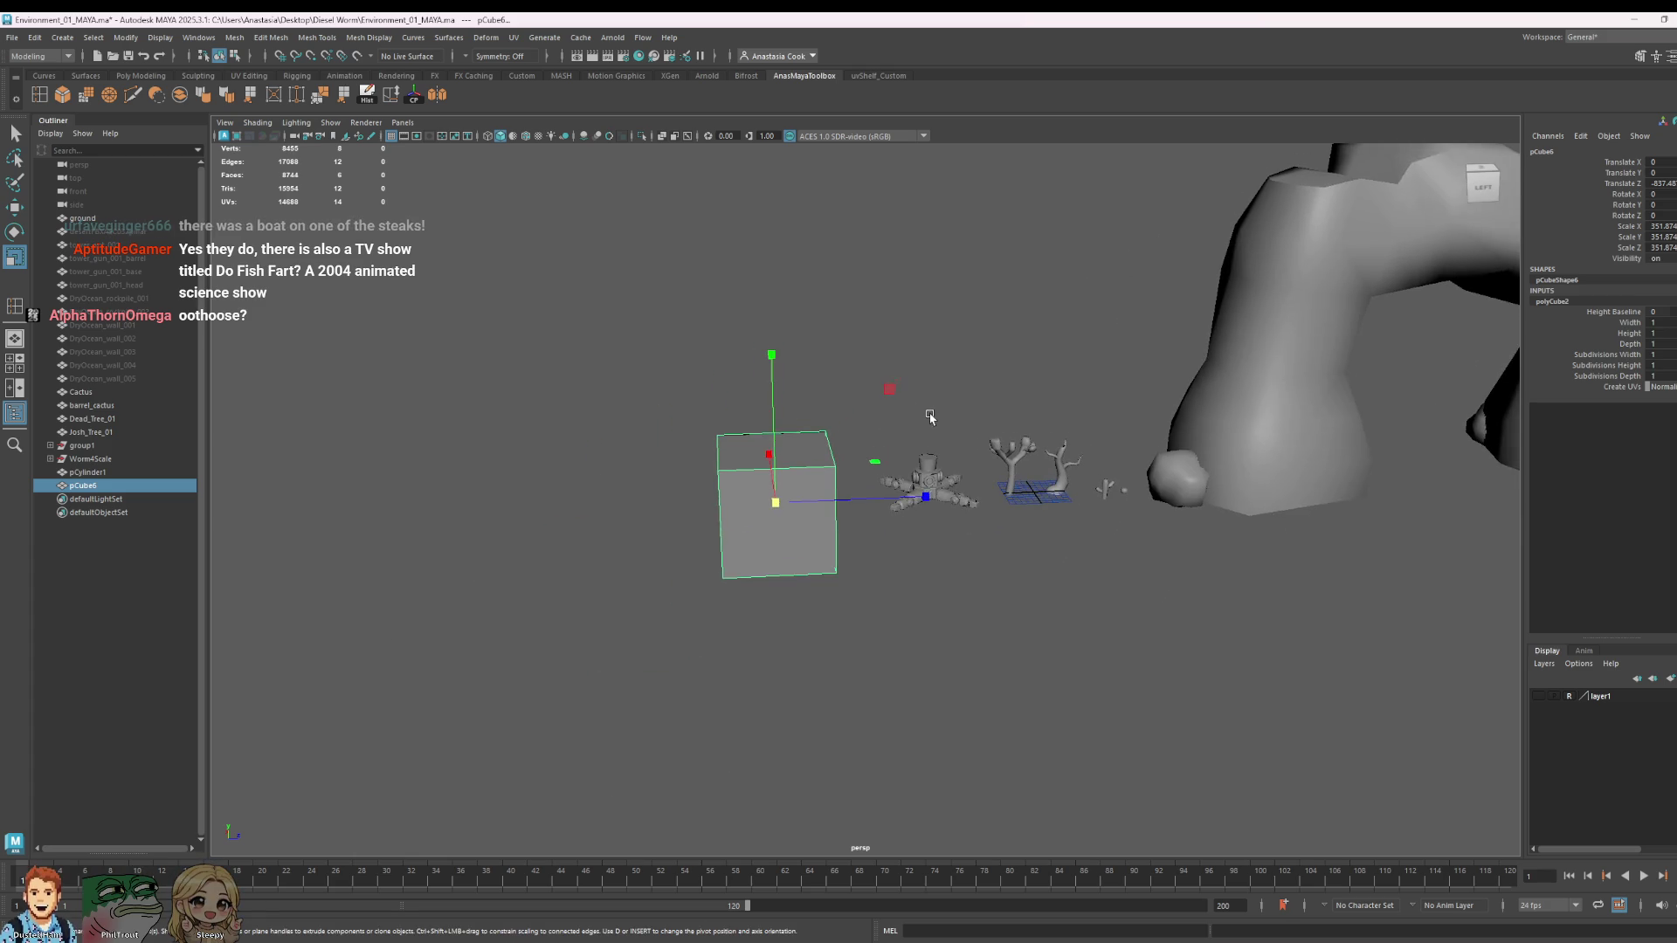
Raise the cube upward along Y in two moves so it sits higher beside the robot.
{"action": "key", "text": "w"}
{"action": "left_click_drag", "start_coordinate": [741, 440], "coordinate": [744, 397]}
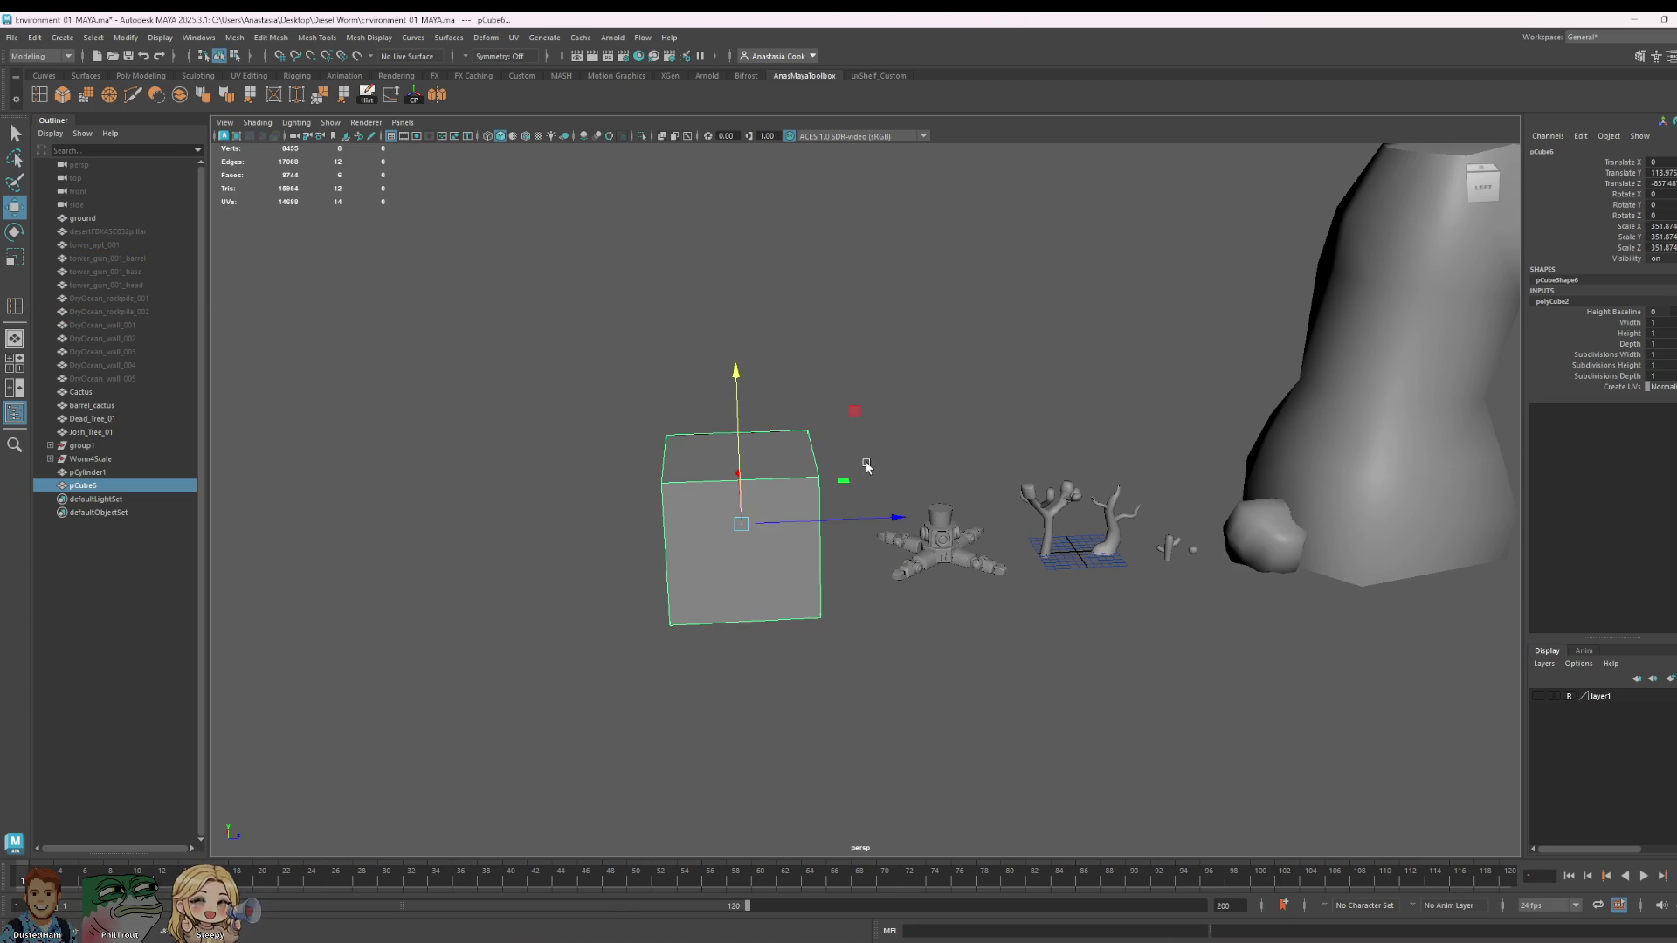
{"action": "mouse_move", "coordinate": [1374, 277]}
{"action": "left_mouse_down", "text": "alt"}
{"action": "mouse_move", "coordinate": [1088, 419]}
{"action": "mouse_move", "coordinate": [1029, 412]}
{"action": "mouse_move", "coordinate": [1042, 375]}
{"action": "mouse_move", "coordinate": [800, 387]}
{"action": "mouse_move", "coordinate": [766, 356]}
{"action": "left_mouse_up", "text": "alt"}
{"action": "left_click", "coordinate": [776, 346]}
{"action": "left_click", "coordinate": [780, 509]}
{"action": "left_click", "coordinate": [1087, 379]}
{"action": "left_click_drag", "start_coordinate": [1086, 379], "coordinate": [1061, 396], "text": "alt"}
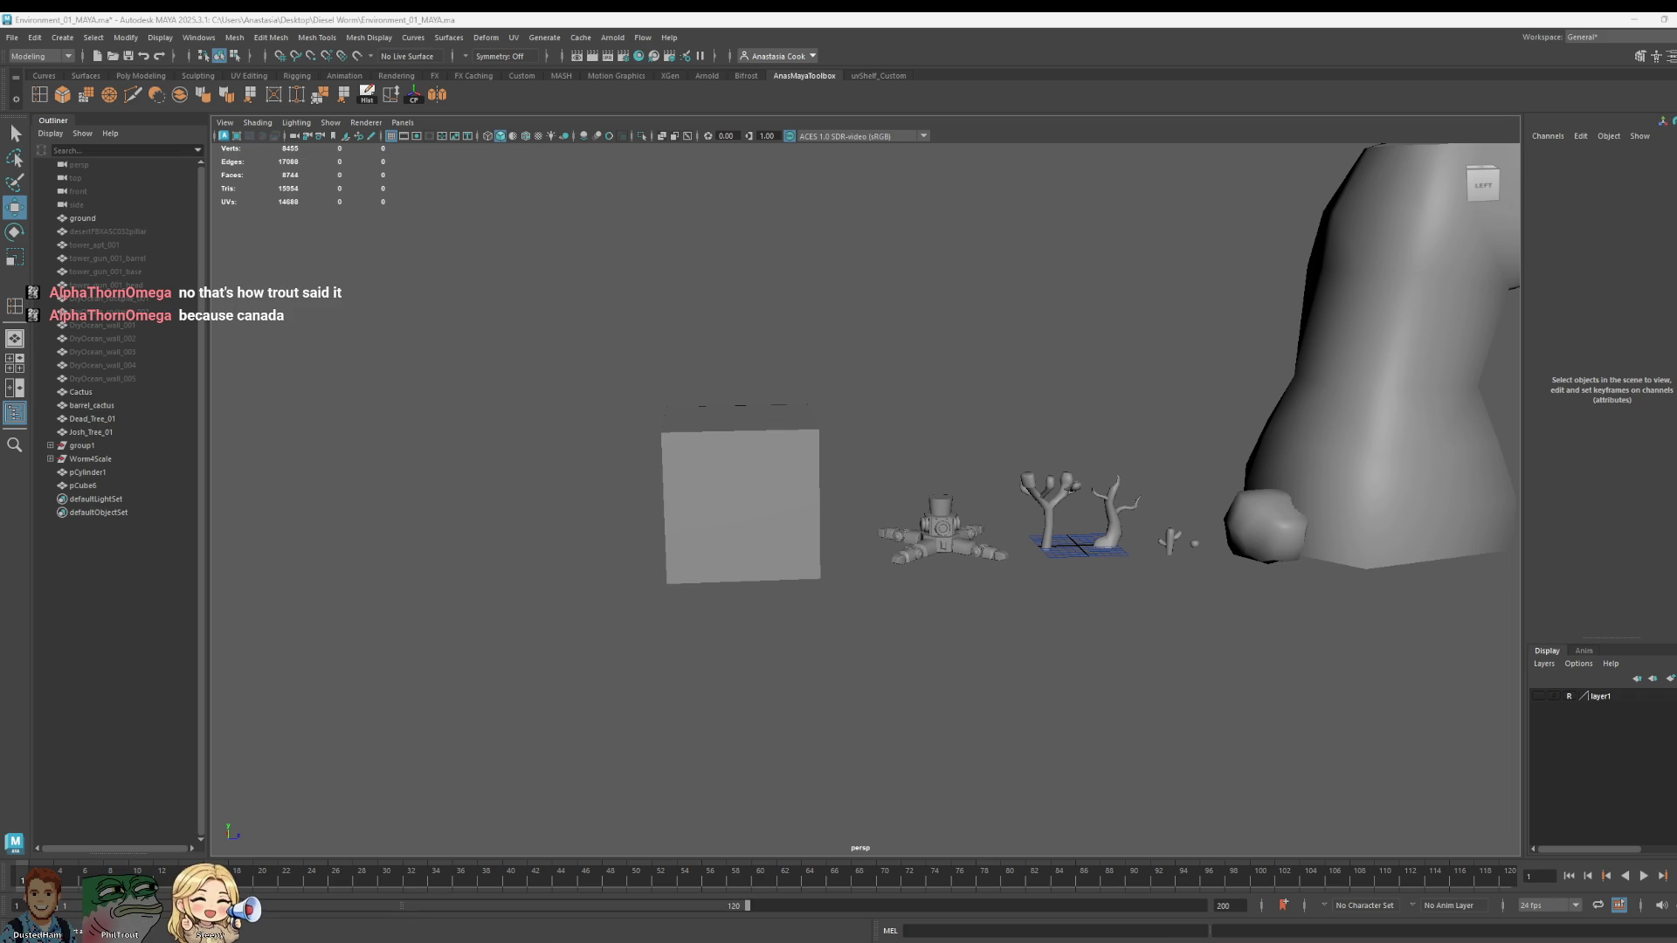
Bring the rowboat reference images up beside the Maya scene.
{"action": "key", "text": "alt+Tab"}
{"action": "left_click_drag", "start_coordinate": [864, 155], "coordinate": [1676, 155]}
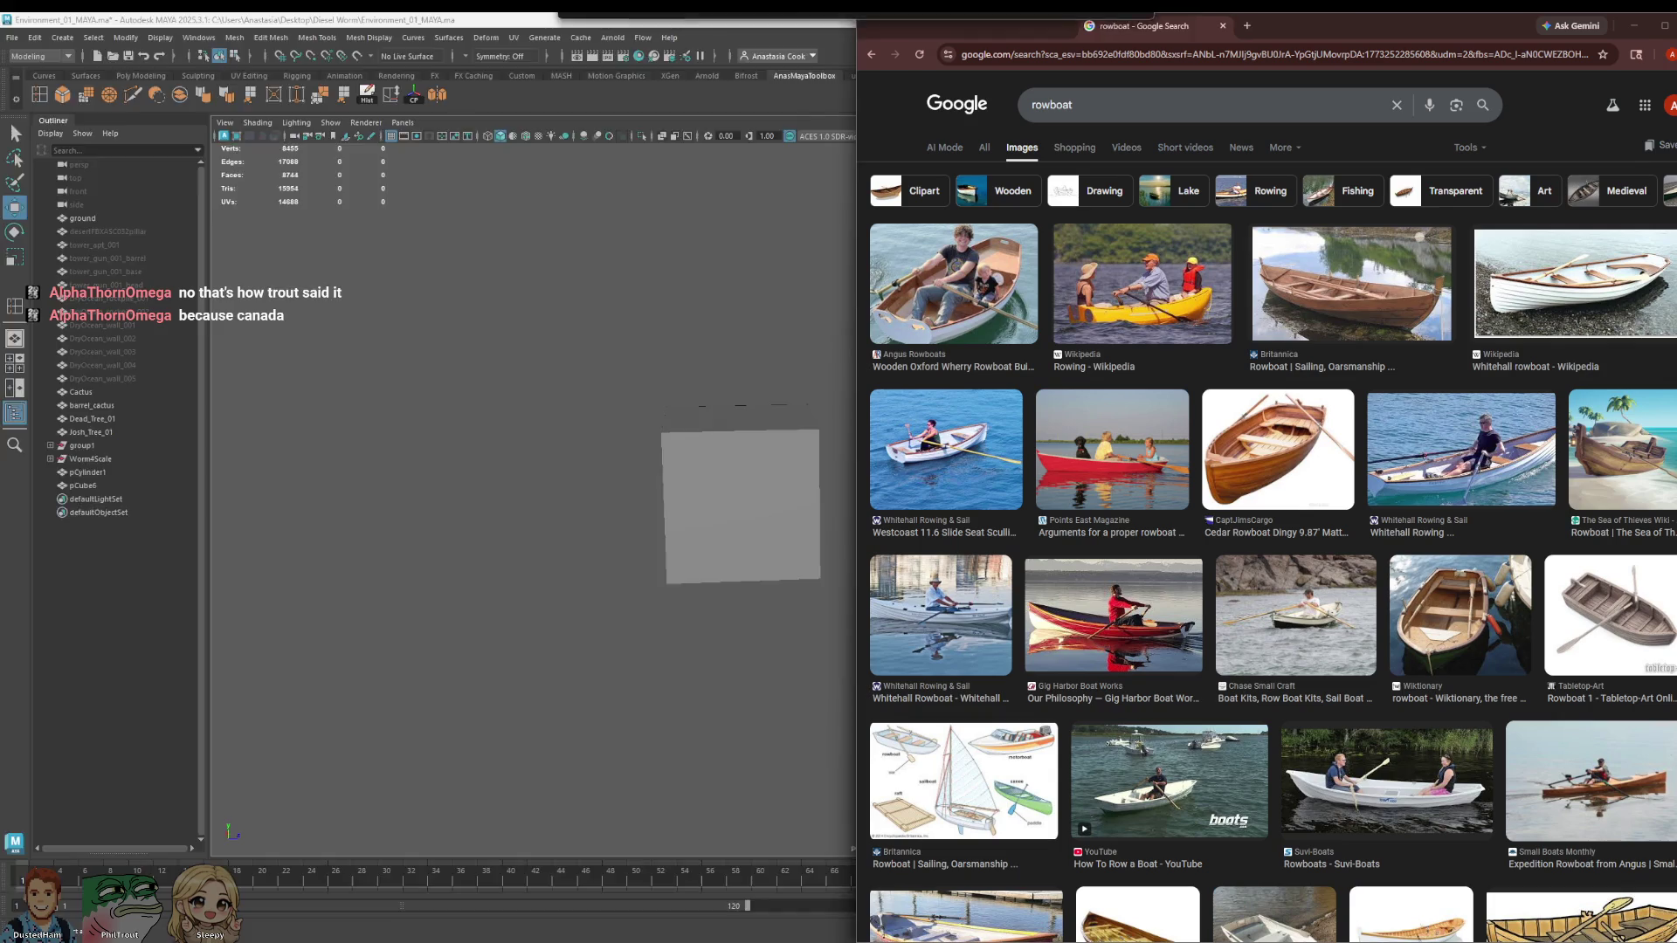
Browse rowboat results to the Britannica wooden rowboat photo, then return focus to Maya.
{"action": "left_click_drag", "start_coordinate": [852, 335], "coordinate": [1376, 404]}
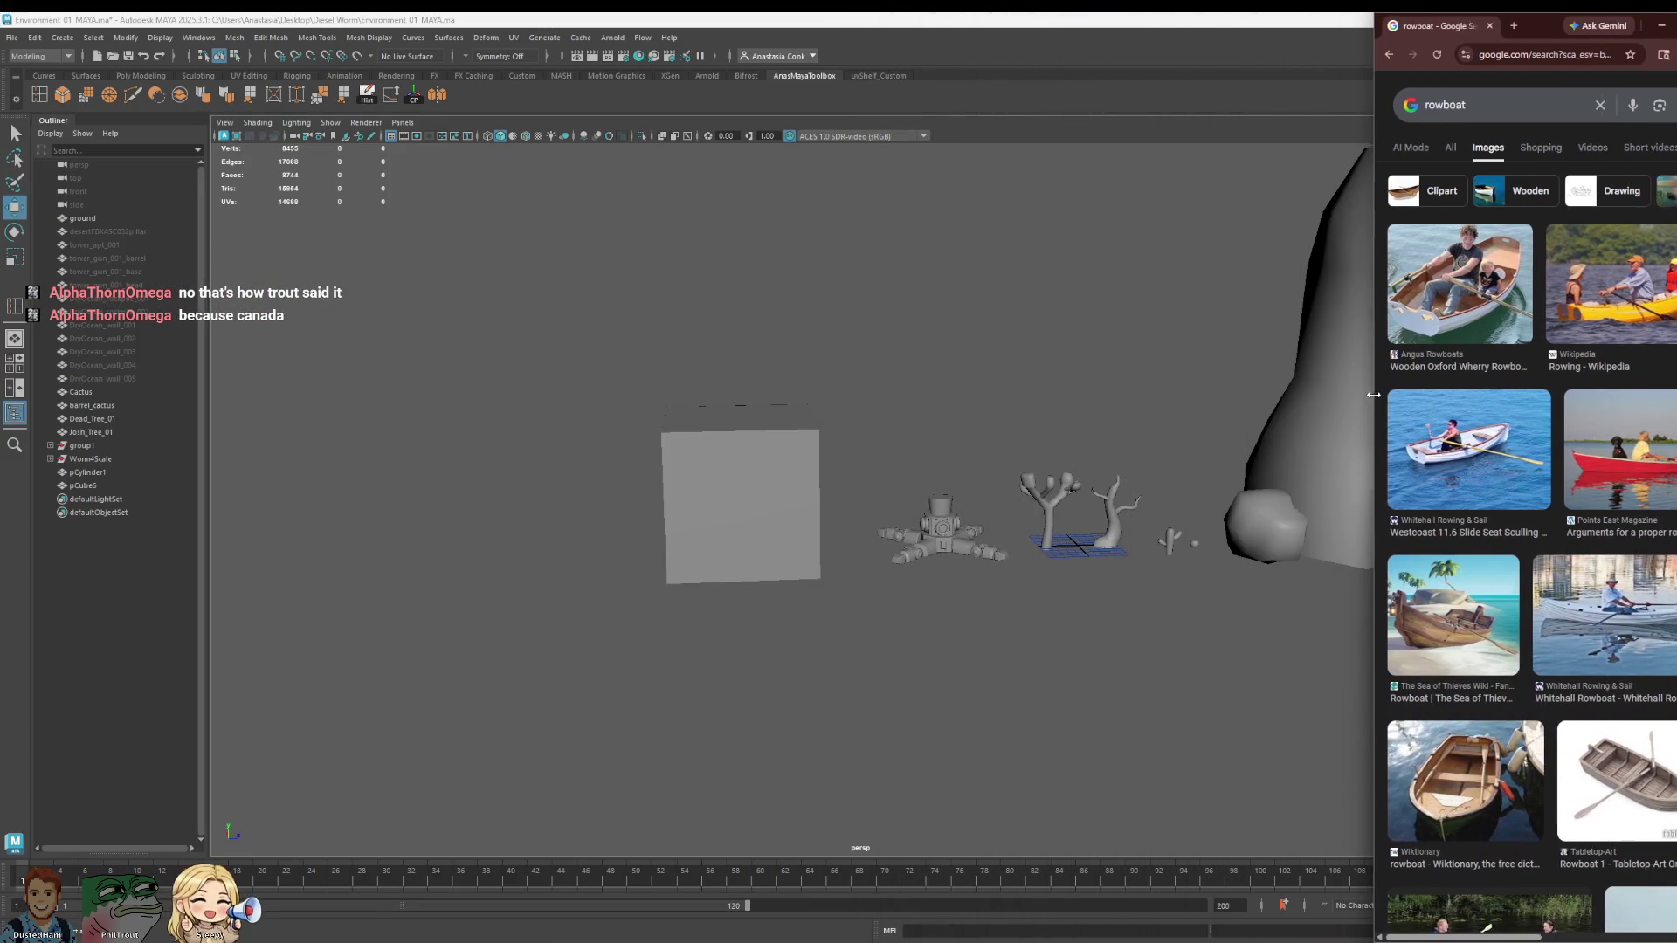
{"action": "left_click", "coordinate": [1480, 299]}
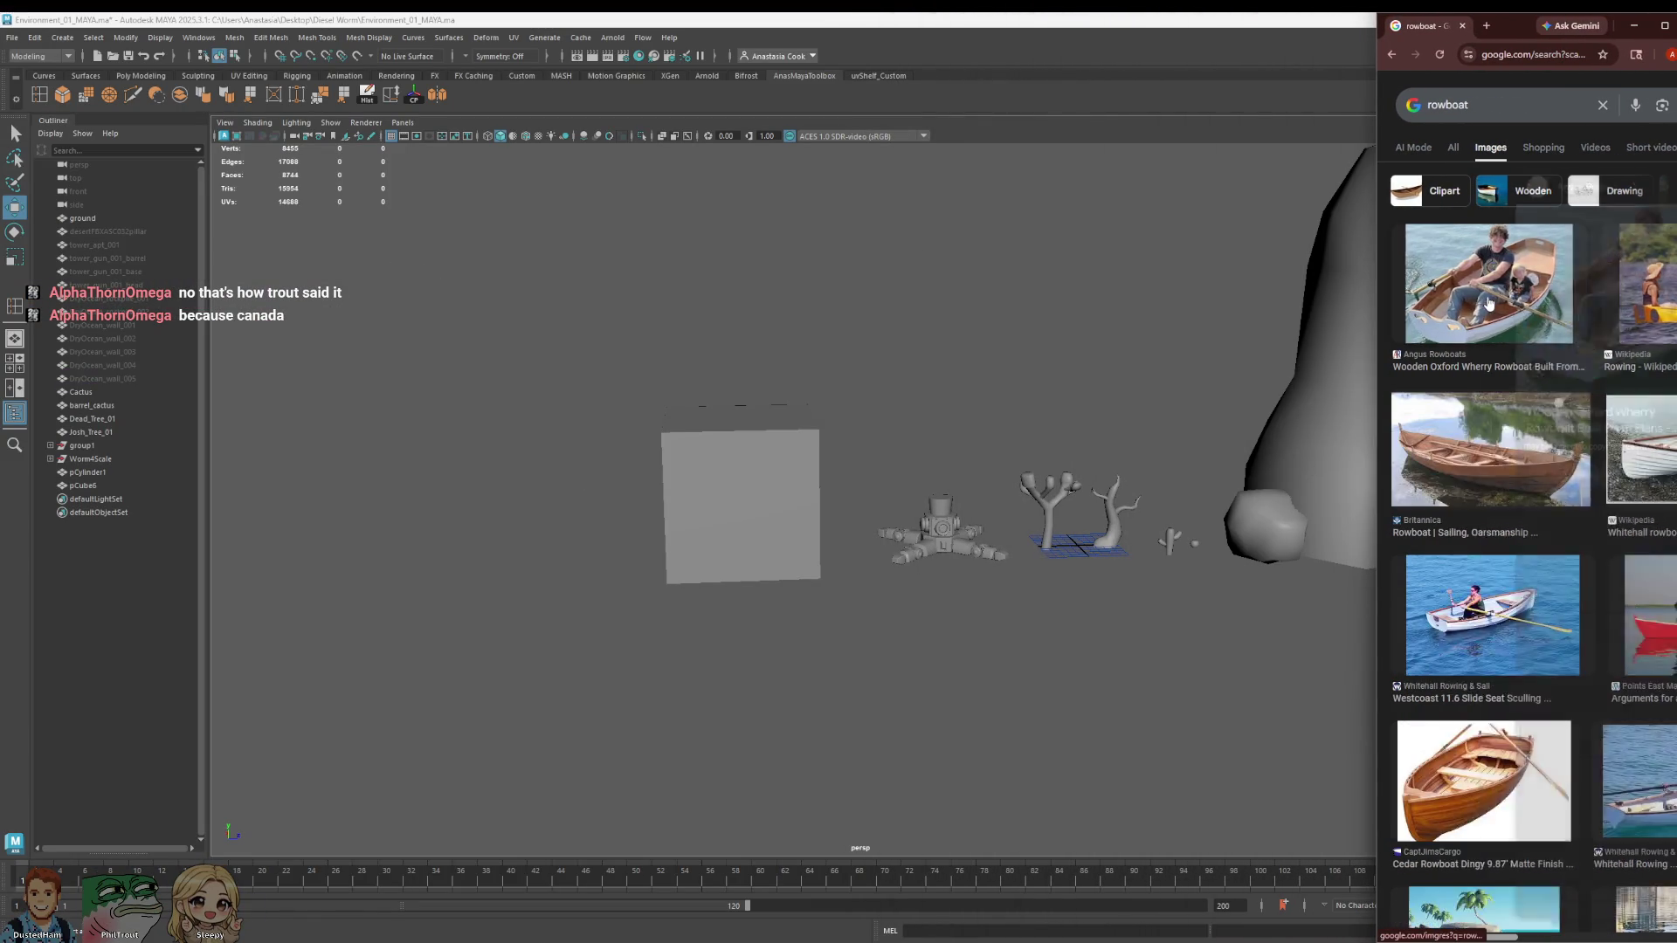
{"action": "left_click", "coordinate": [1504, 538]}
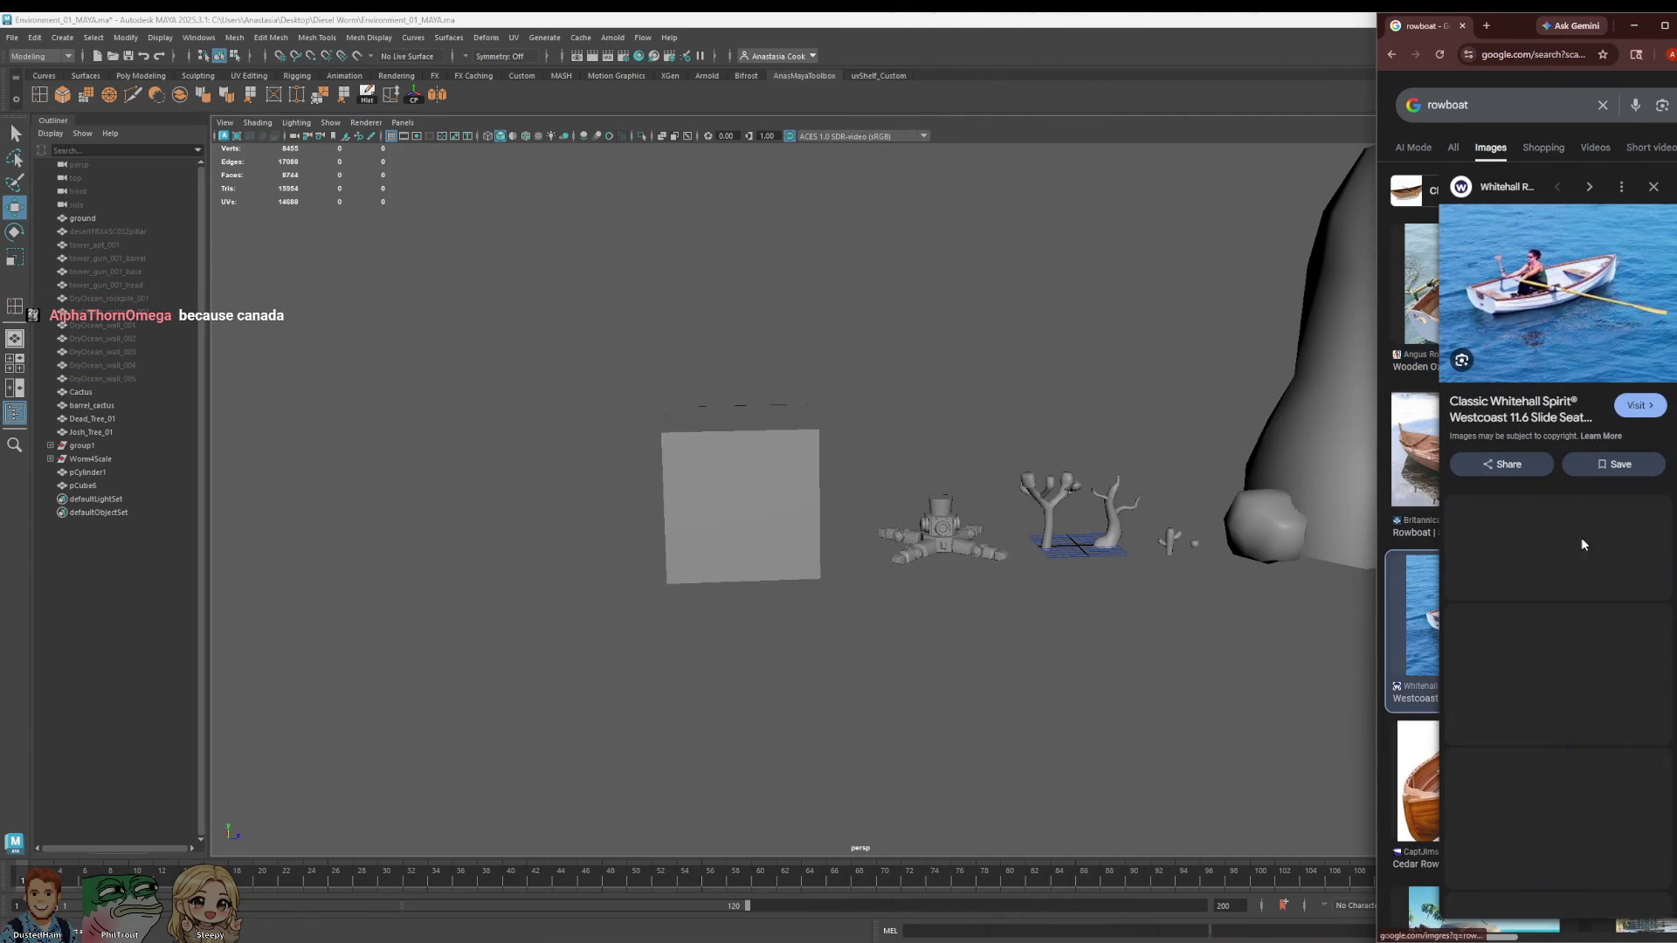
{"action": "left_click", "coordinate": [1412, 483]}
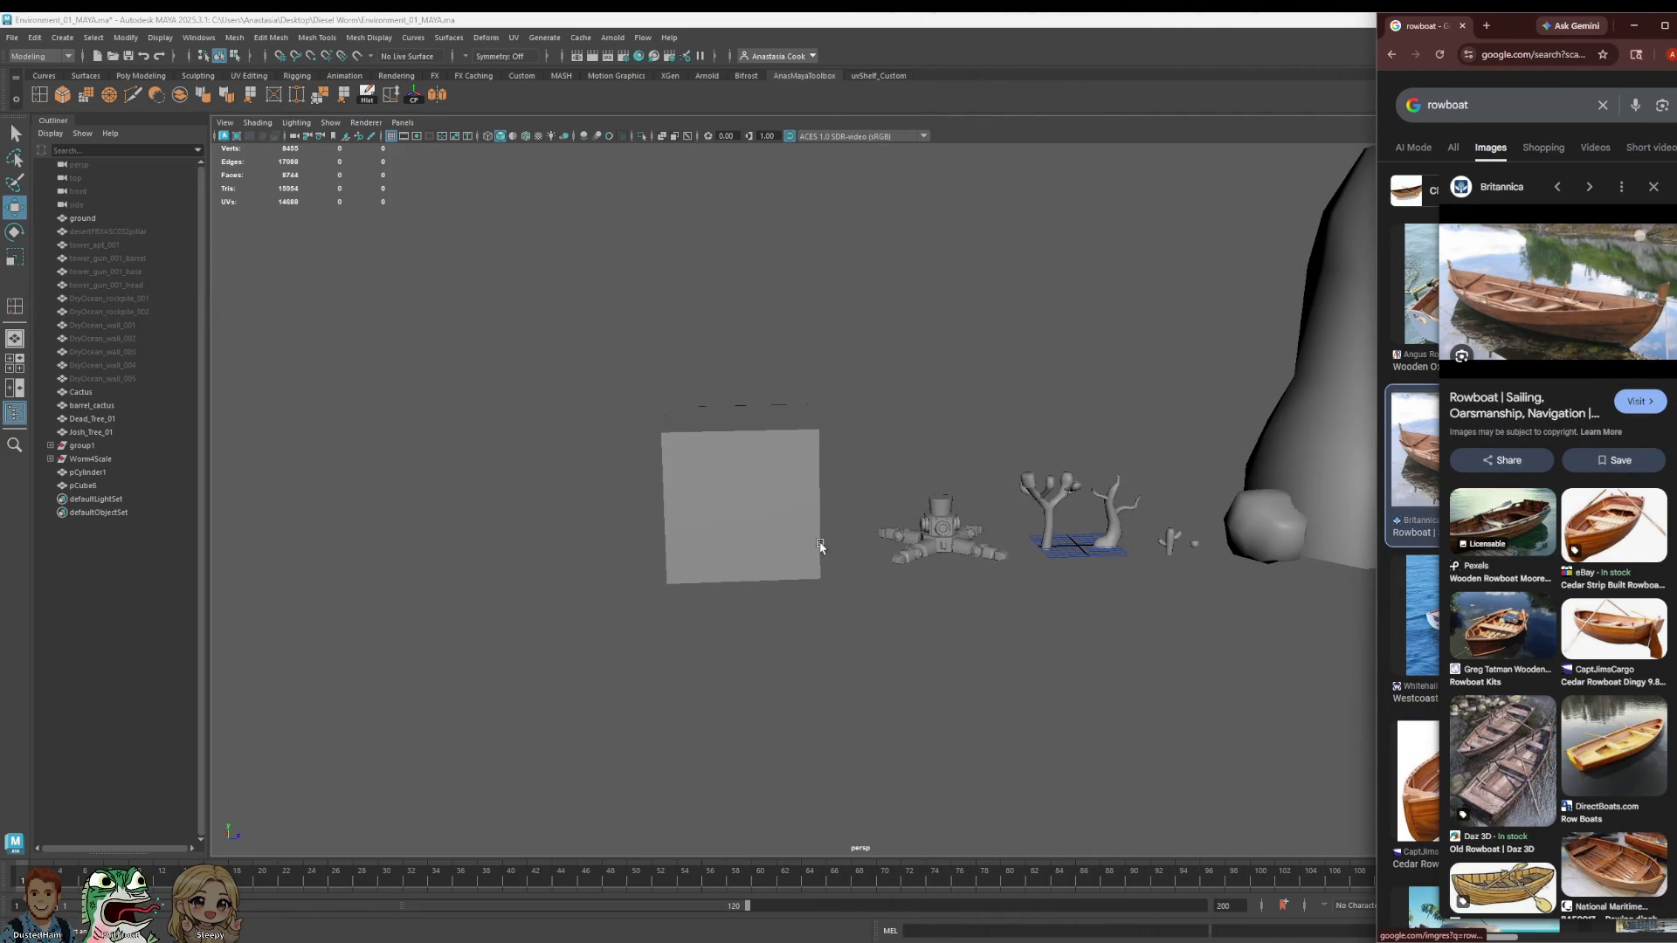
{"action": "left_click", "coordinate": [769, 500]}
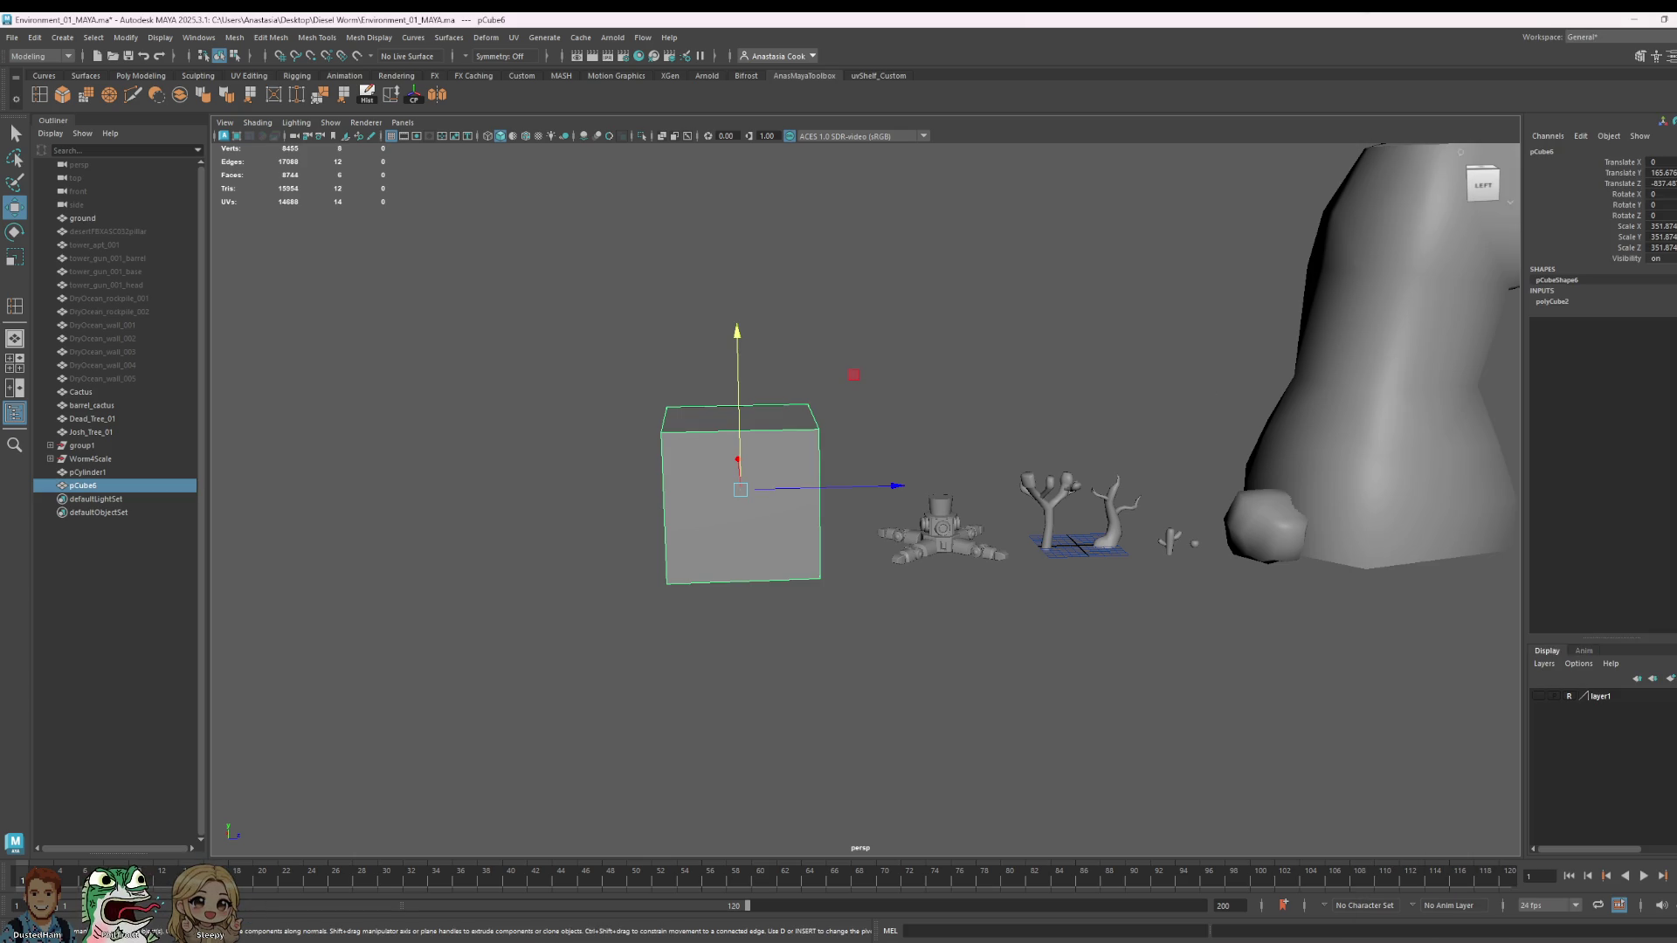
{"action": "mouse_move", "coordinate": [1461, 20]}
{"action": "left_mouse_down"}
{"action": "mouse_move", "coordinate": [1461, 88]}
{"action": "mouse_move", "coordinate": [636, 27]}
{"action": "left_mouse_up"}
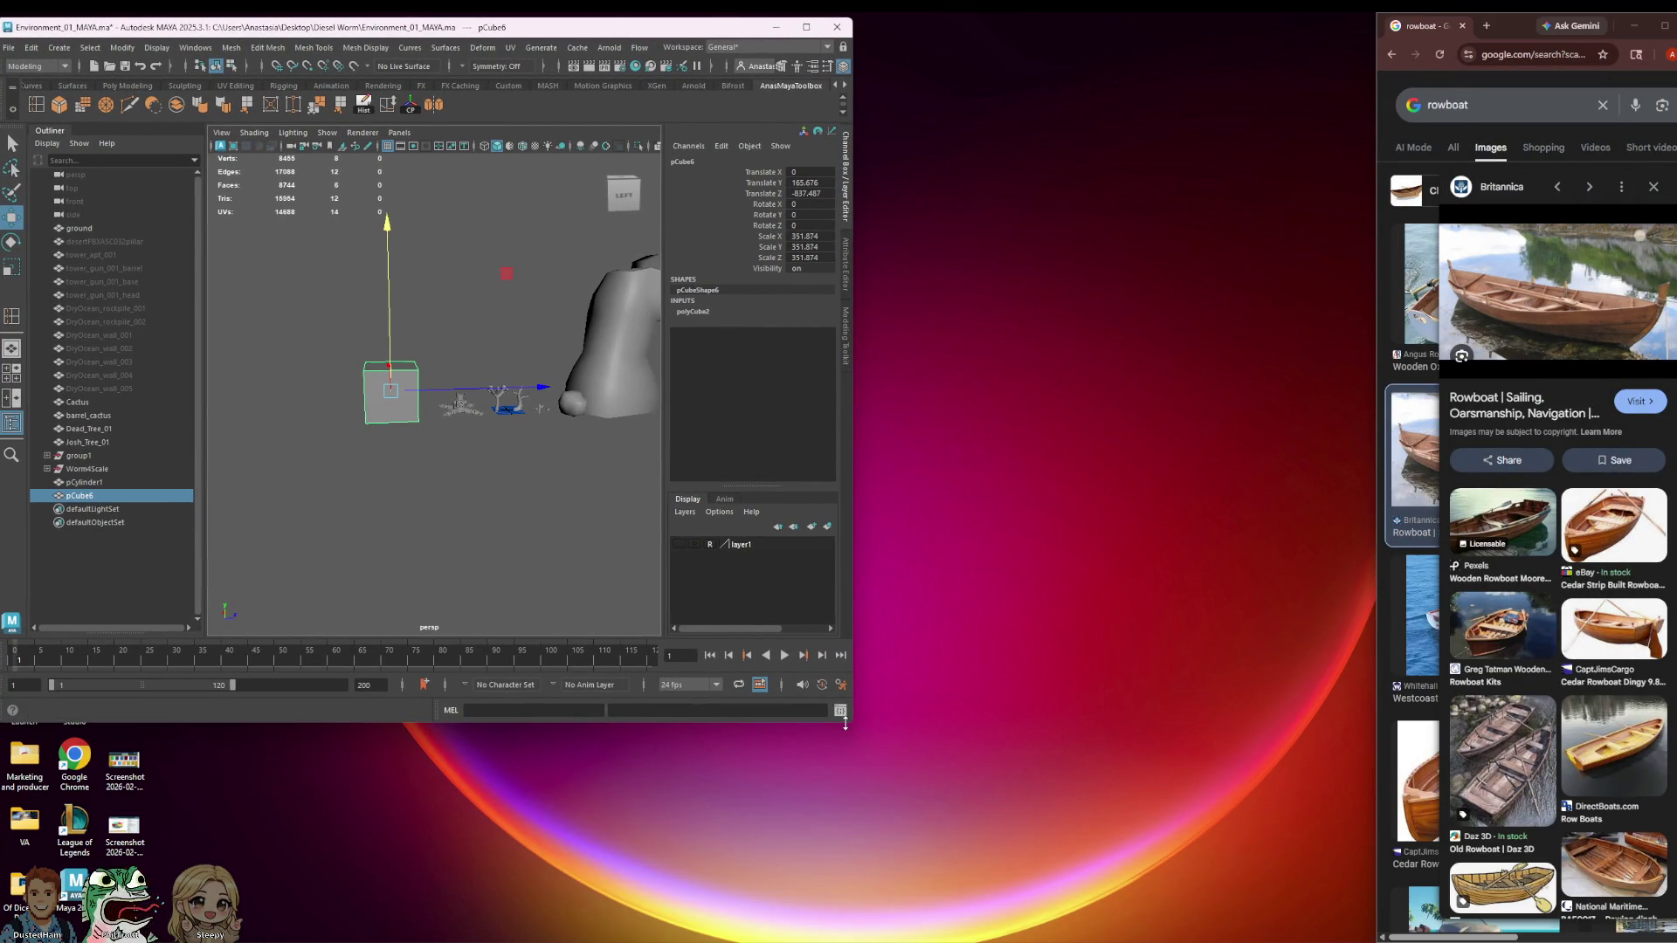
Resize Maya beside Chrome and give polyCube2 extra subdivisions, undoing a width/depth change.
{"action": "left_click_drag", "start_coordinate": [845, 724], "coordinate": [940, 936]}
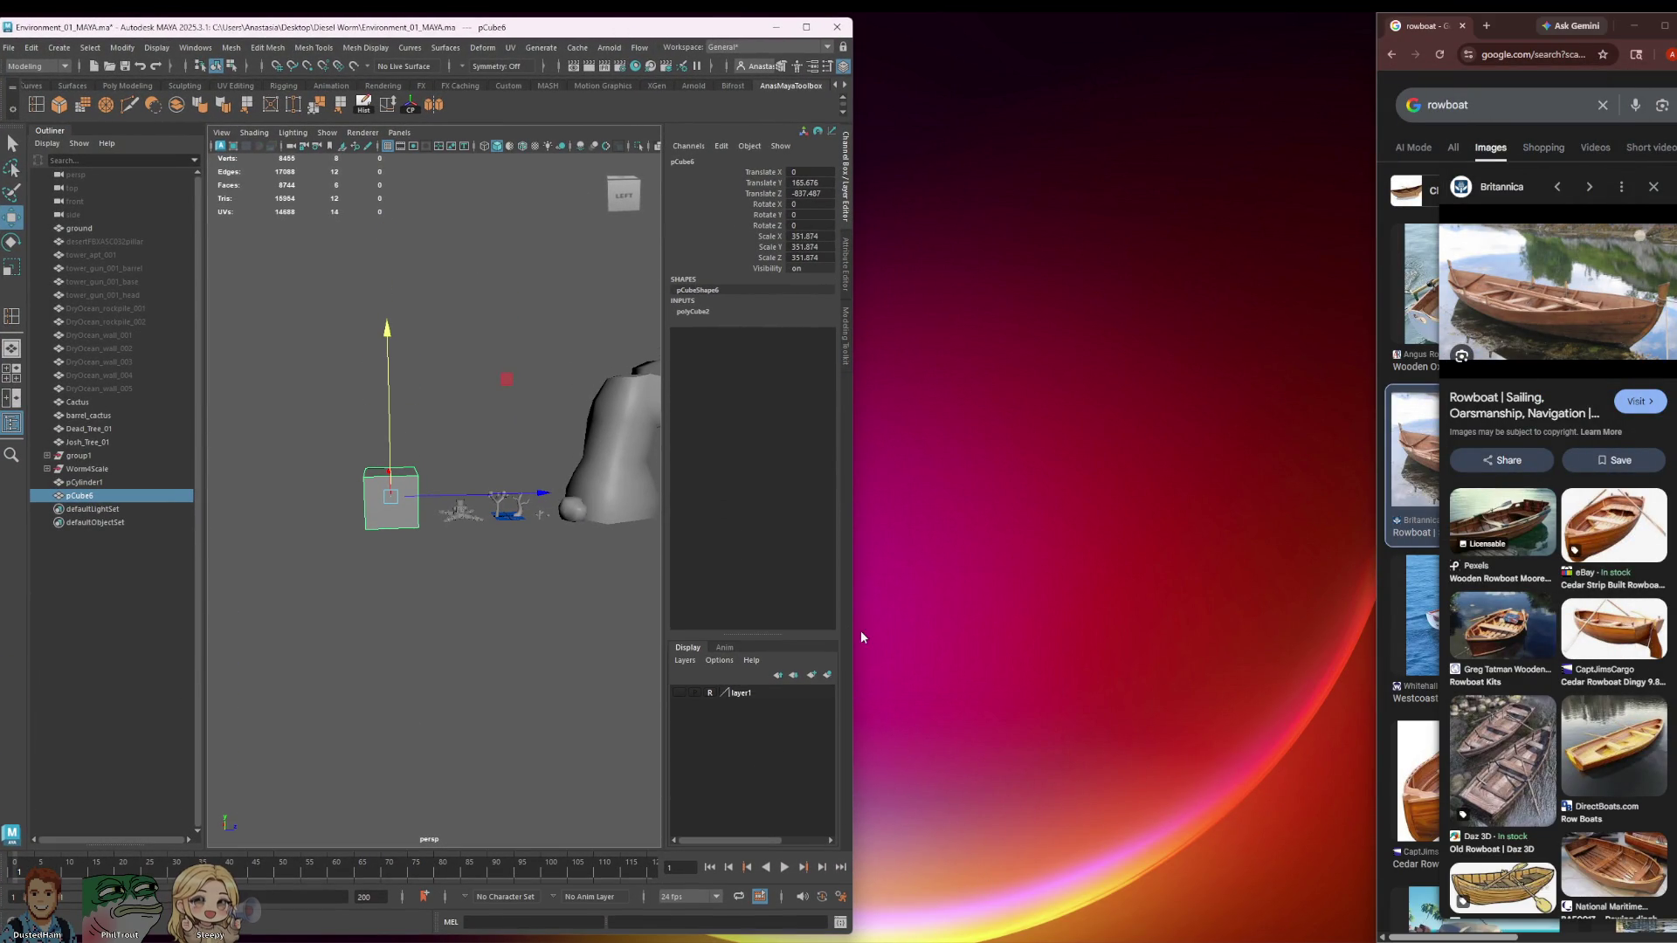
{"action": "left_click_drag", "start_coordinate": [848, 627], "coordinate": [1375, 684]}
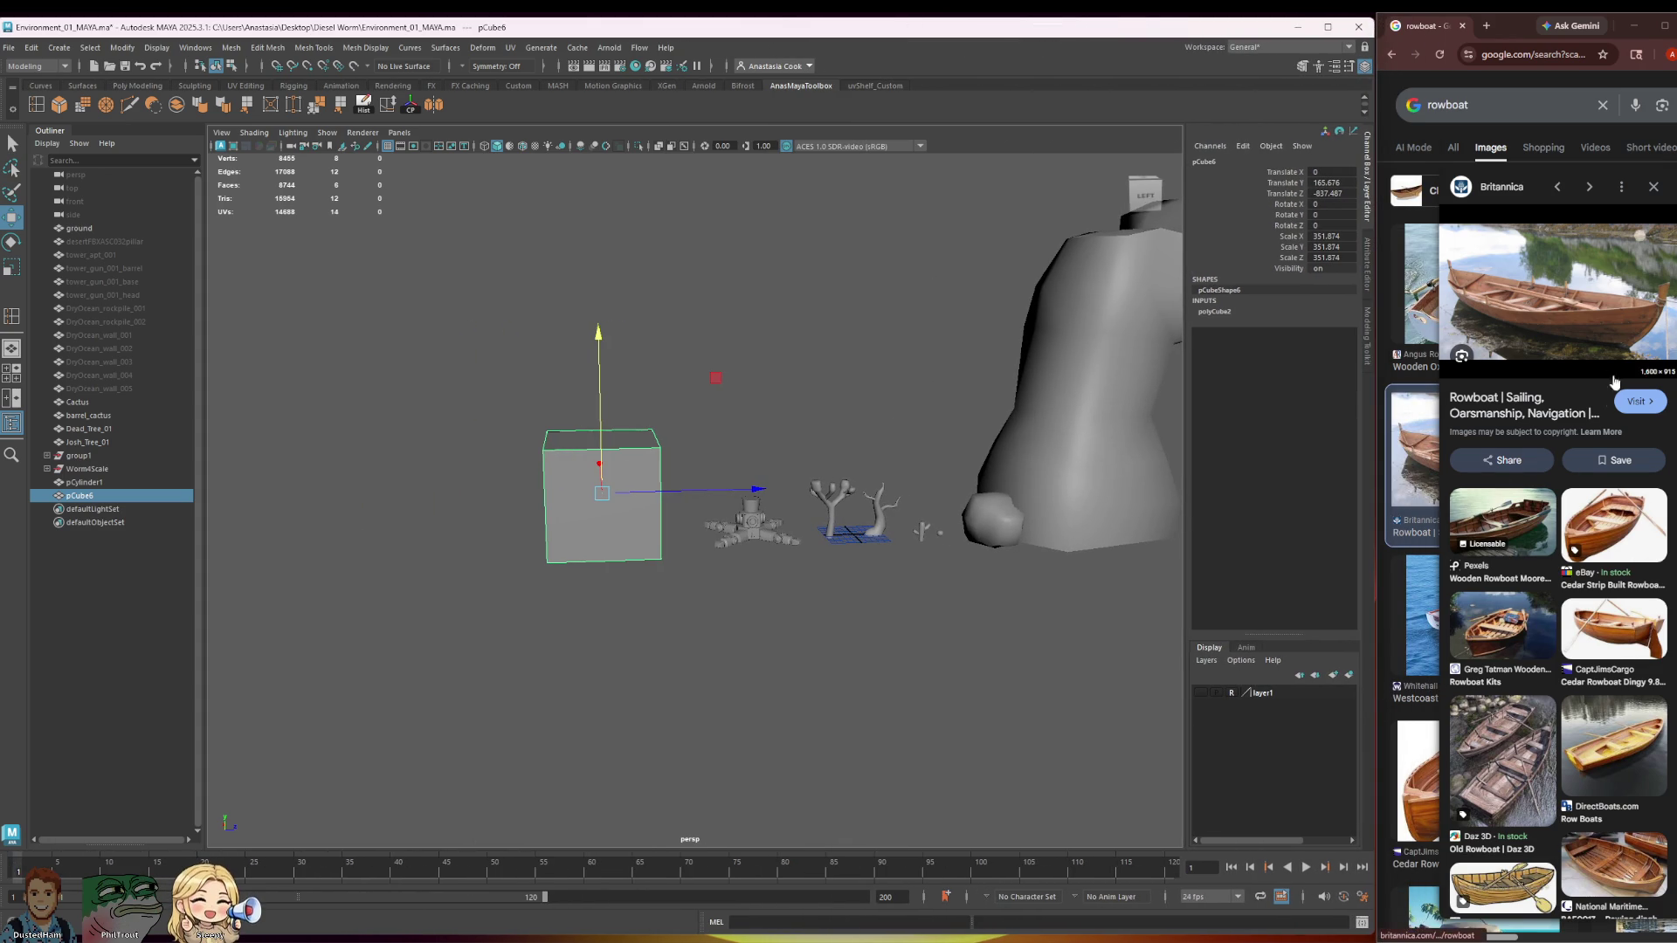
{"action": "middle_click_drag", "start_coordinate": [660, 580], "coordinate": [714, 587], "text": "alt"}
{"action": "left_click_drag", "start_coordinate": [715, 587], "coordinate": [880, 591], "text": "alt"}
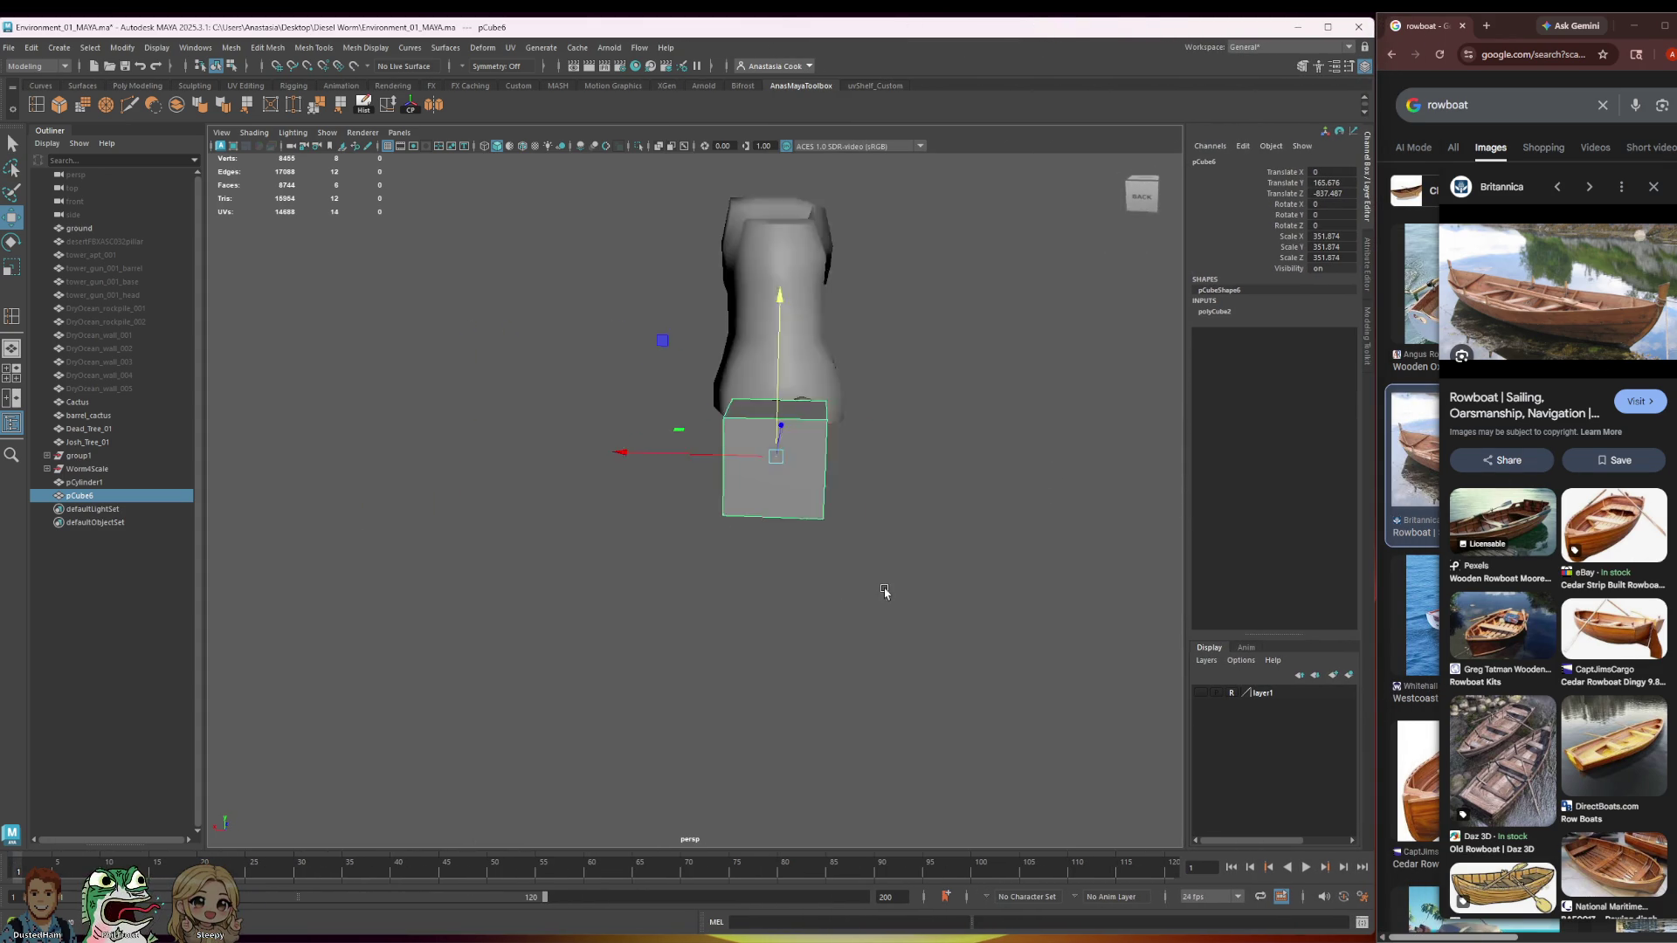
{"action": "left_click", "coordinate": [1251, 315]}
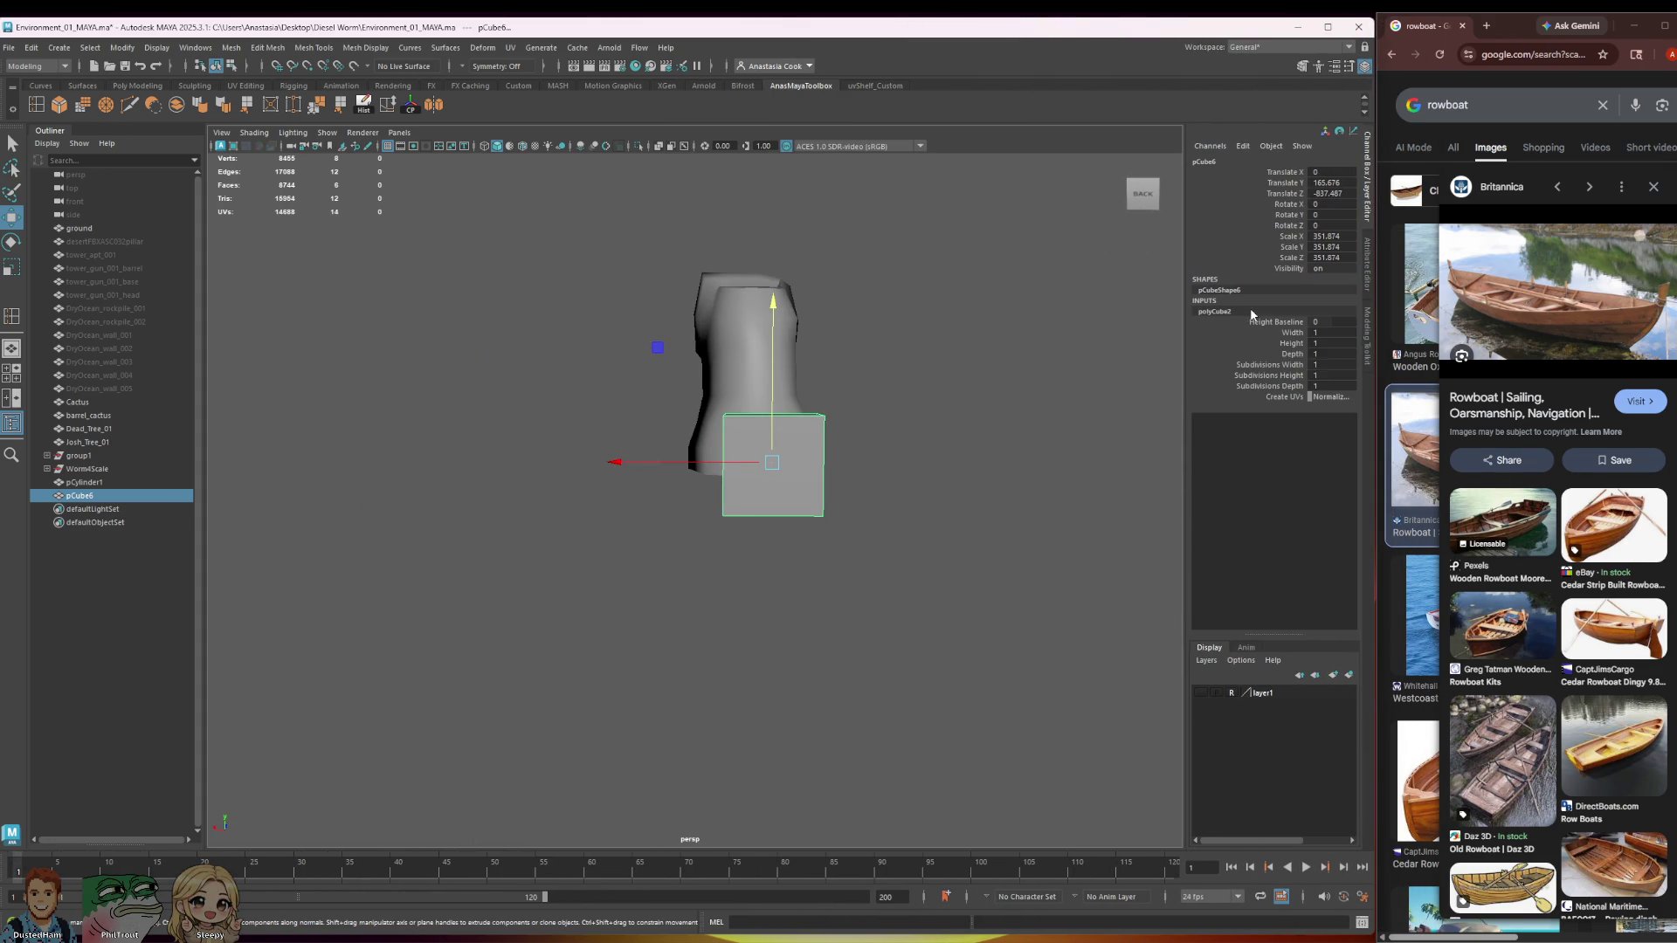
{"action": "type", "text": "2"}
{"action": "key", "text": "Return"}
{"action": "left_click", "coordinate": [1335, 352]}
{"action": "key", "text": "Return"}
{"action": "left_click", "coordinate": [1334, 343]}
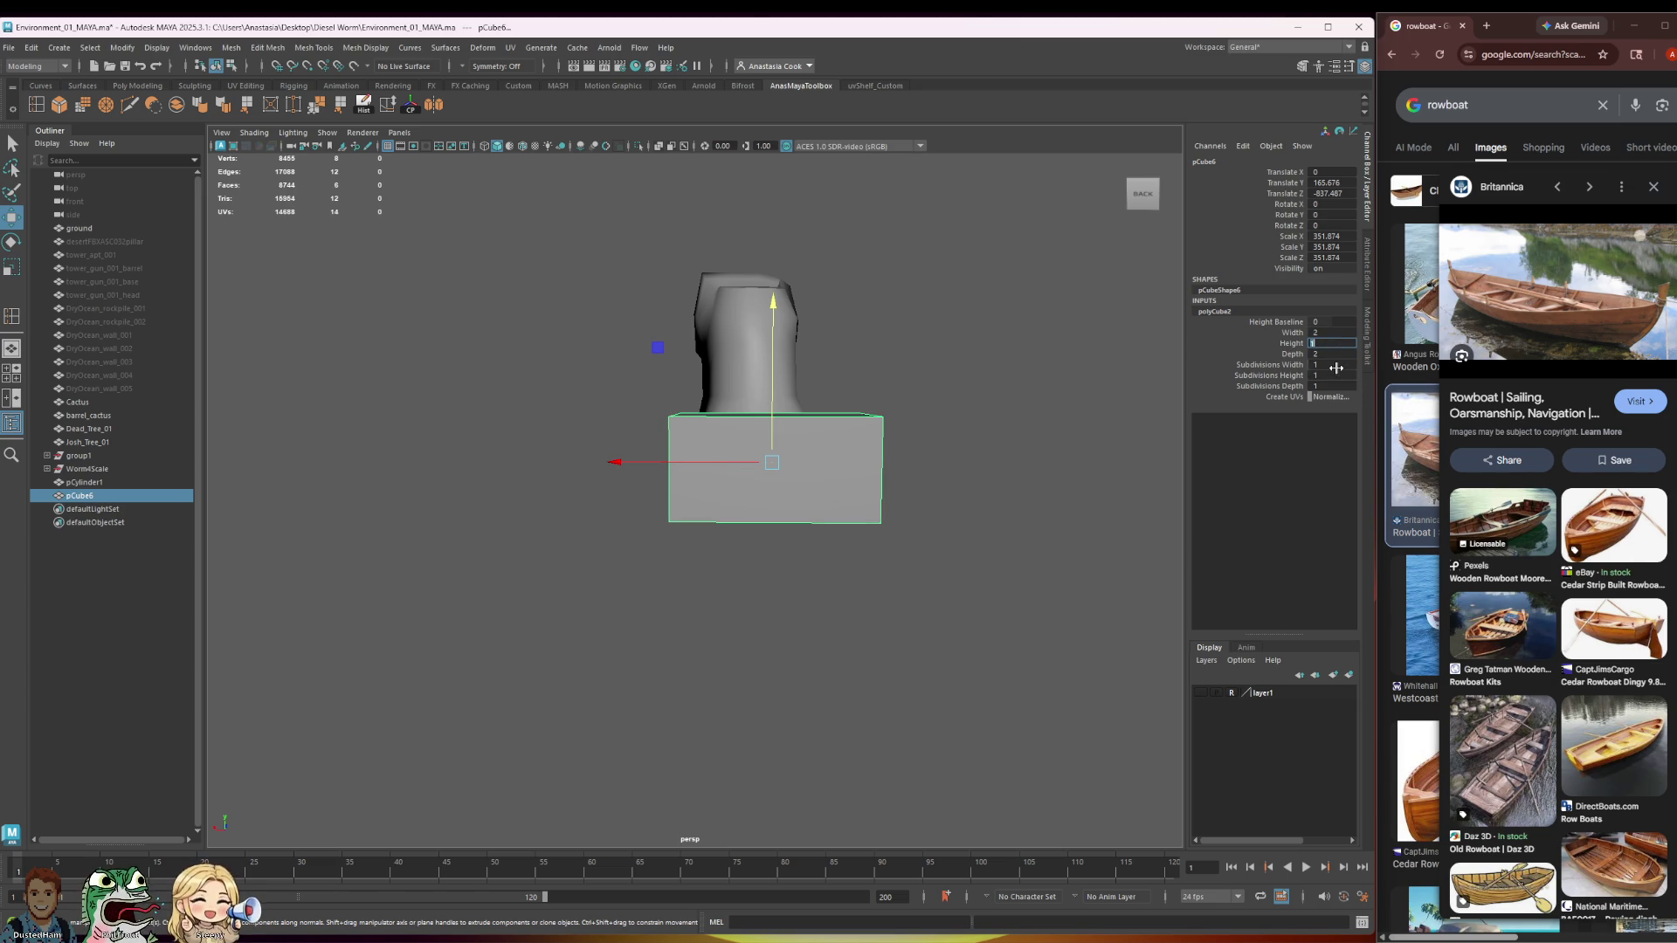
{"action": "key", "text": "ctrl+z"}
{"action": "key", "text": "ctrl+z"}
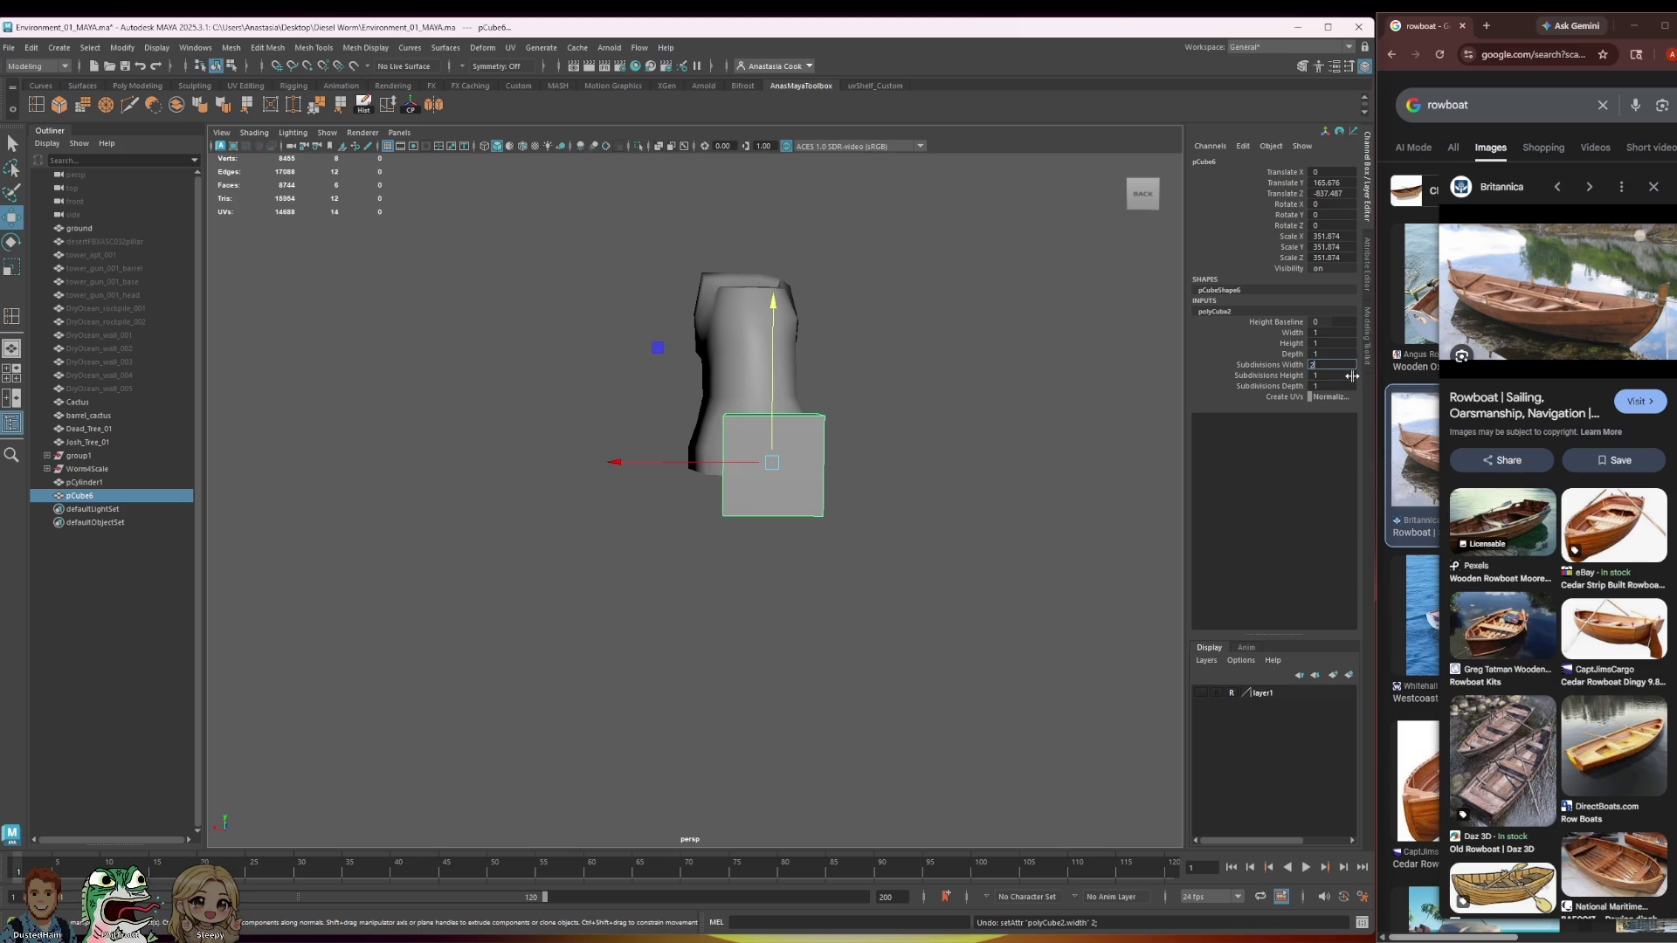
{"action": "left_click", "coordinate": [847, 508]}
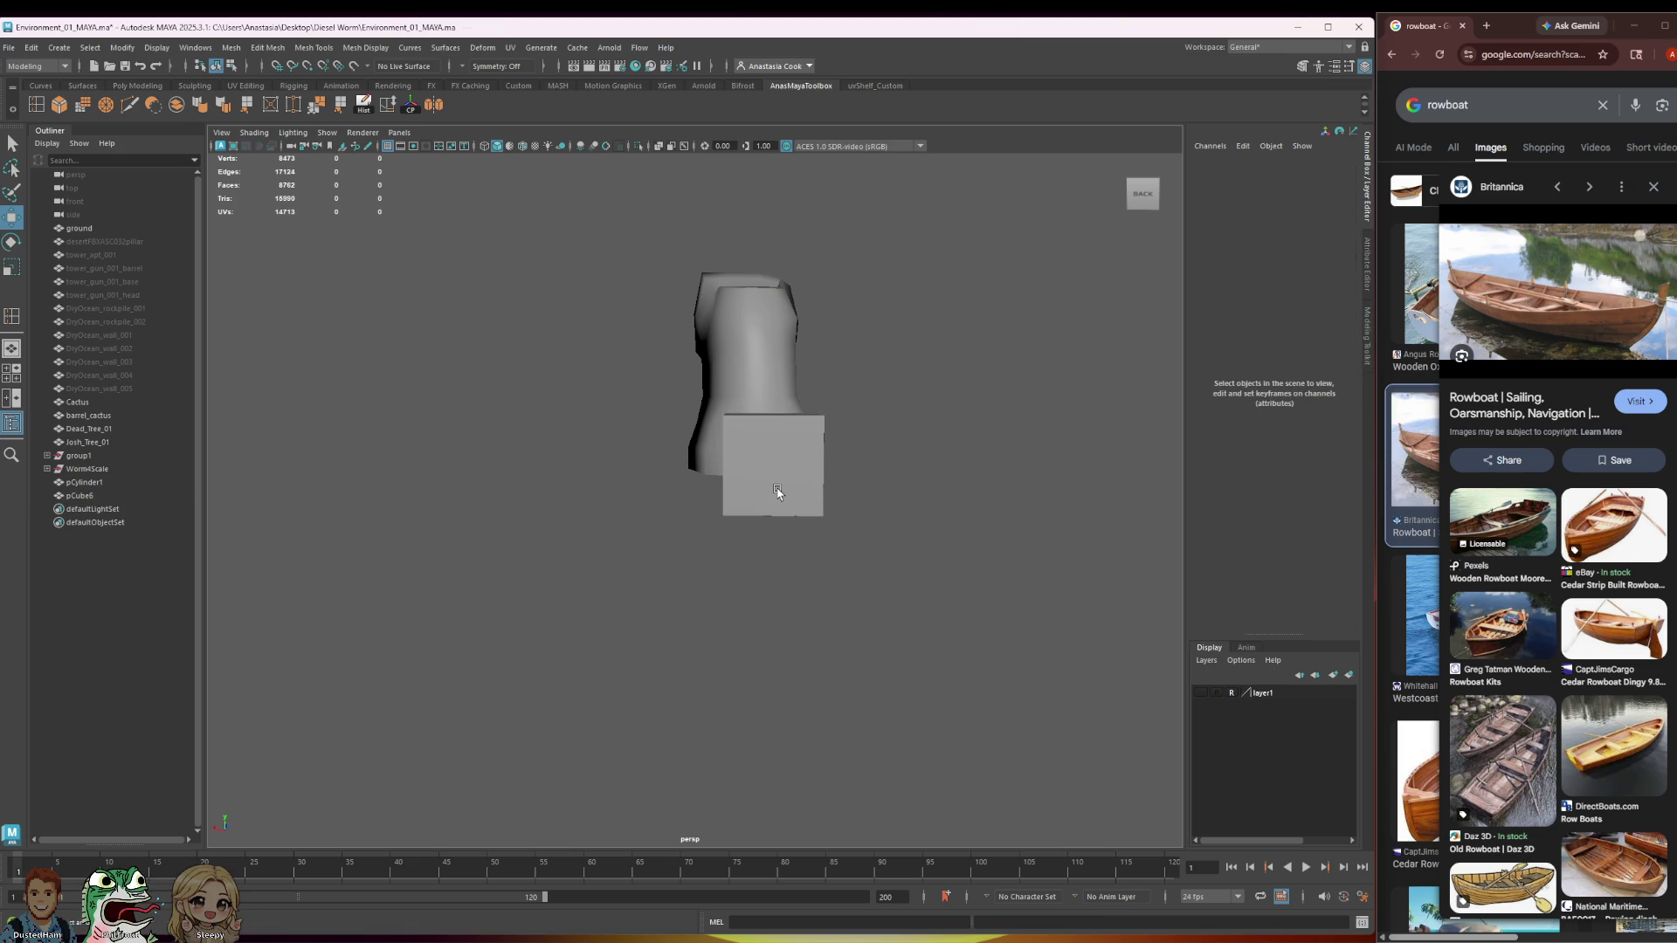
{"action": "left_click", "coordinate": [777, 492]}
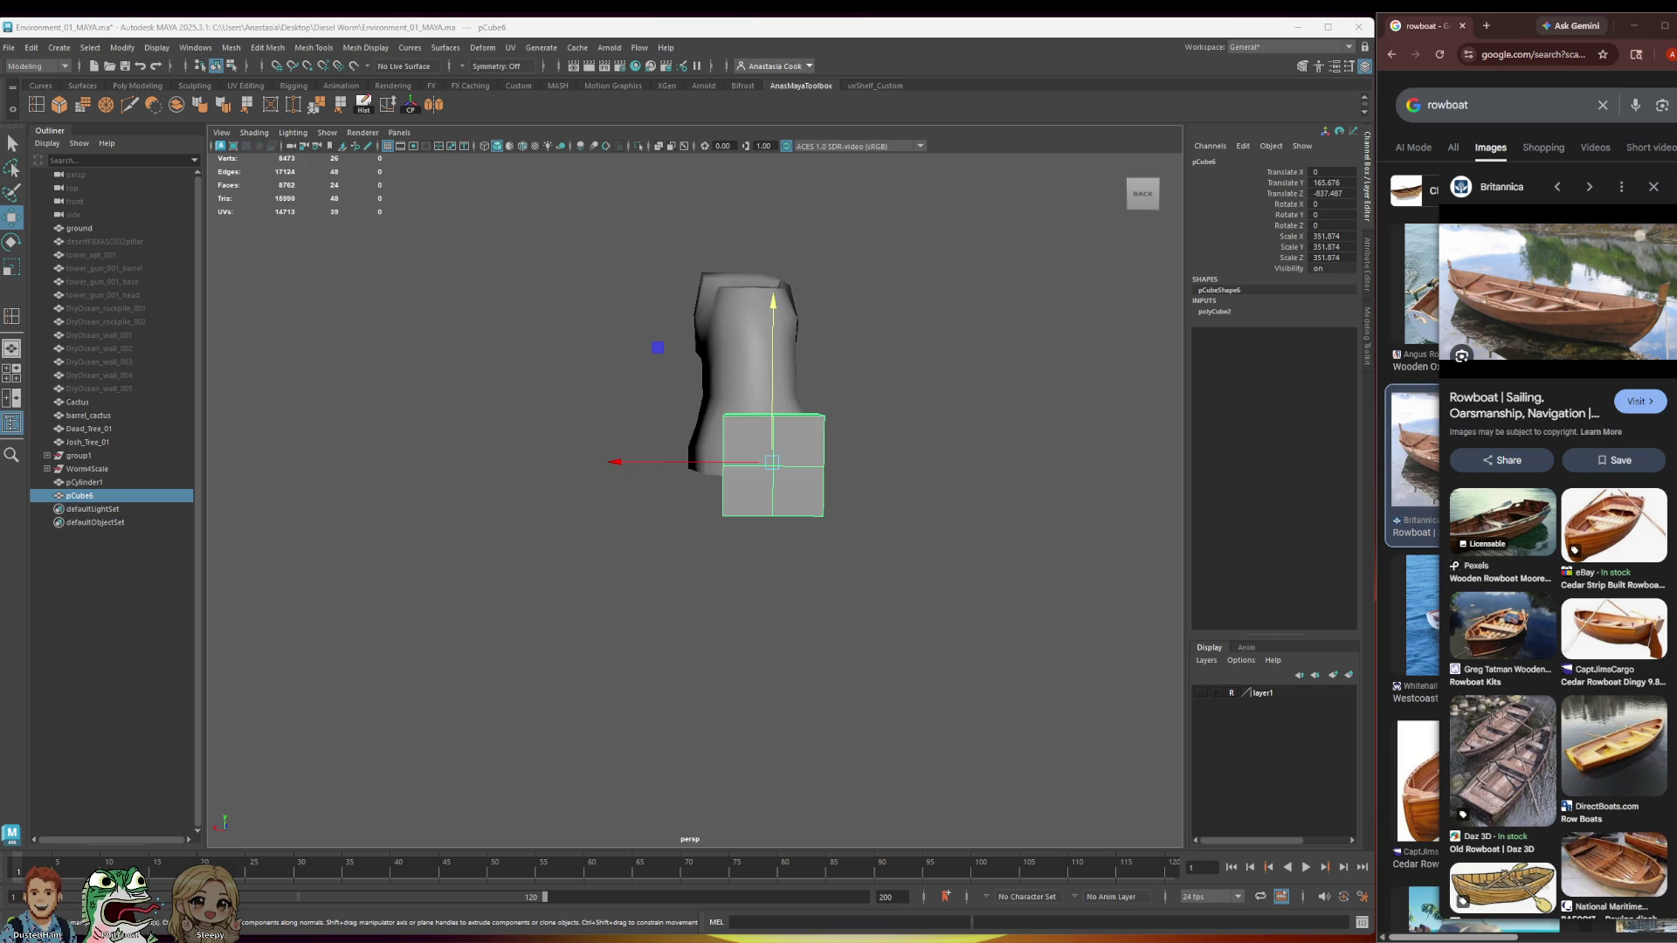
Select the cube's top faces and scale them to stretch the box longer.
{"action": "mouse_move", "coordinate": [828, 502]}
{"action": "left_mouse_down", "text": "alt"}
{"action": "mouse_move", "coordinate": [970, 511]}
{"action": "mouse_move", "coordinate": [884, 506]}
{"action": "left_mouse_up", "text": "alt"}
{"action": "right_click_drag", "start_coordinate": [834, 517], "coordinate": [987, 535]}
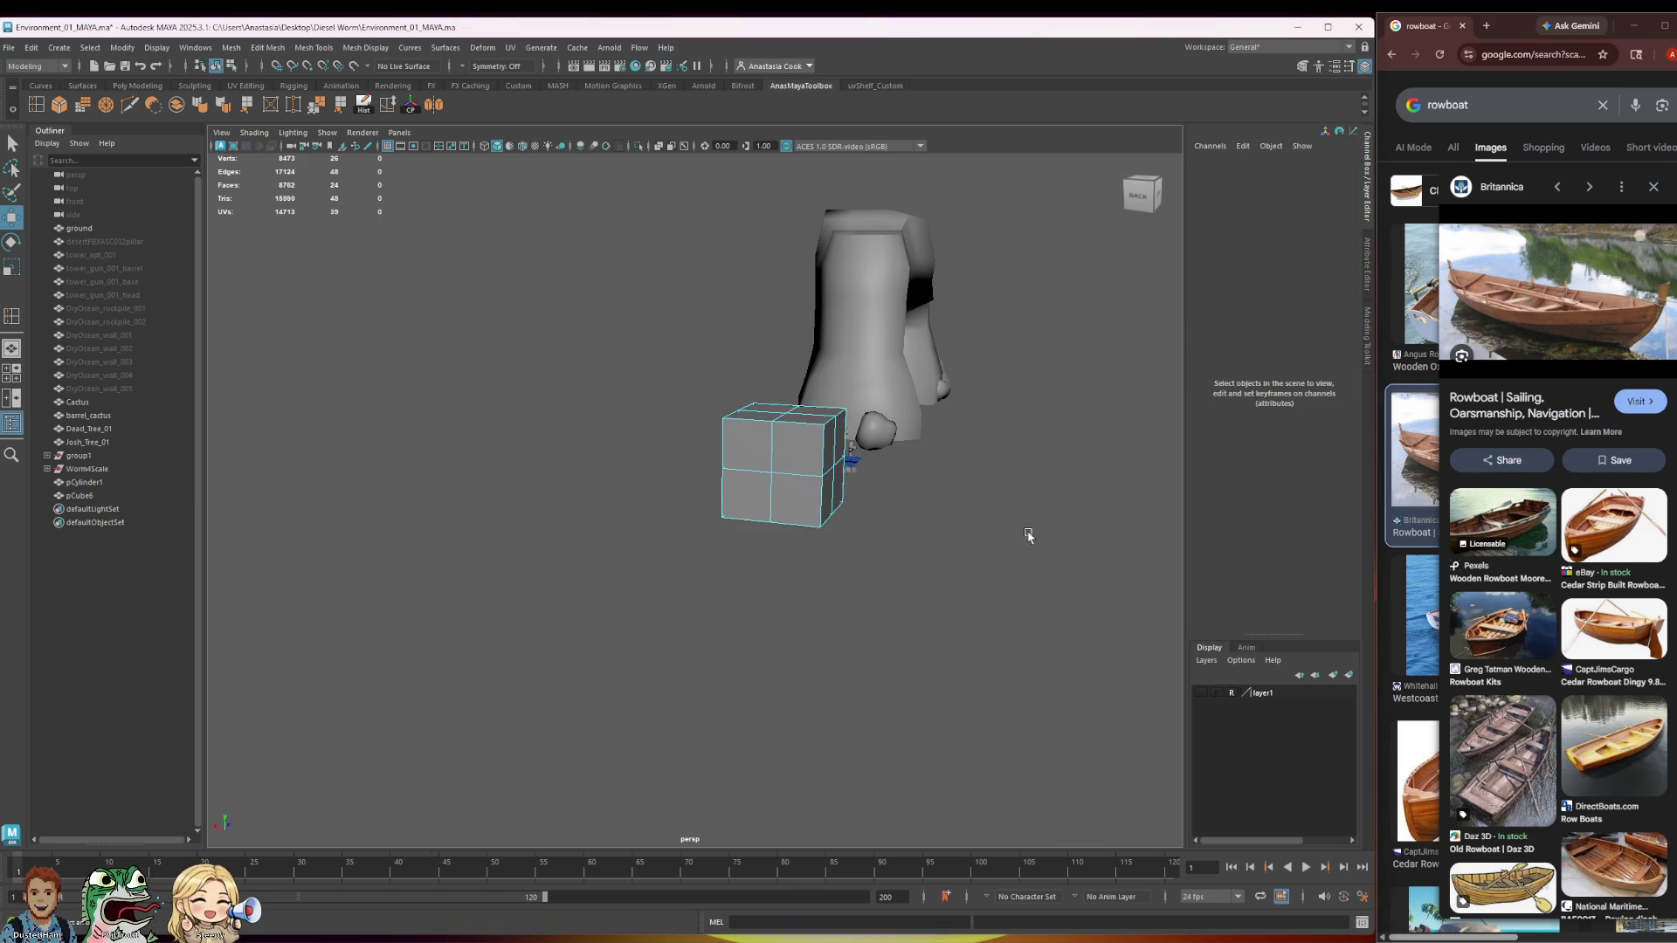
{"action": "left_click_drag", "start_coordinate": [986, 534], "coordinate": [937, 566], "text": "alt"}
{"action": "left_click", "coordinate": [815, 551]}
{"action": "left_click", "coordinate": [792, 577], "text": "shift"}
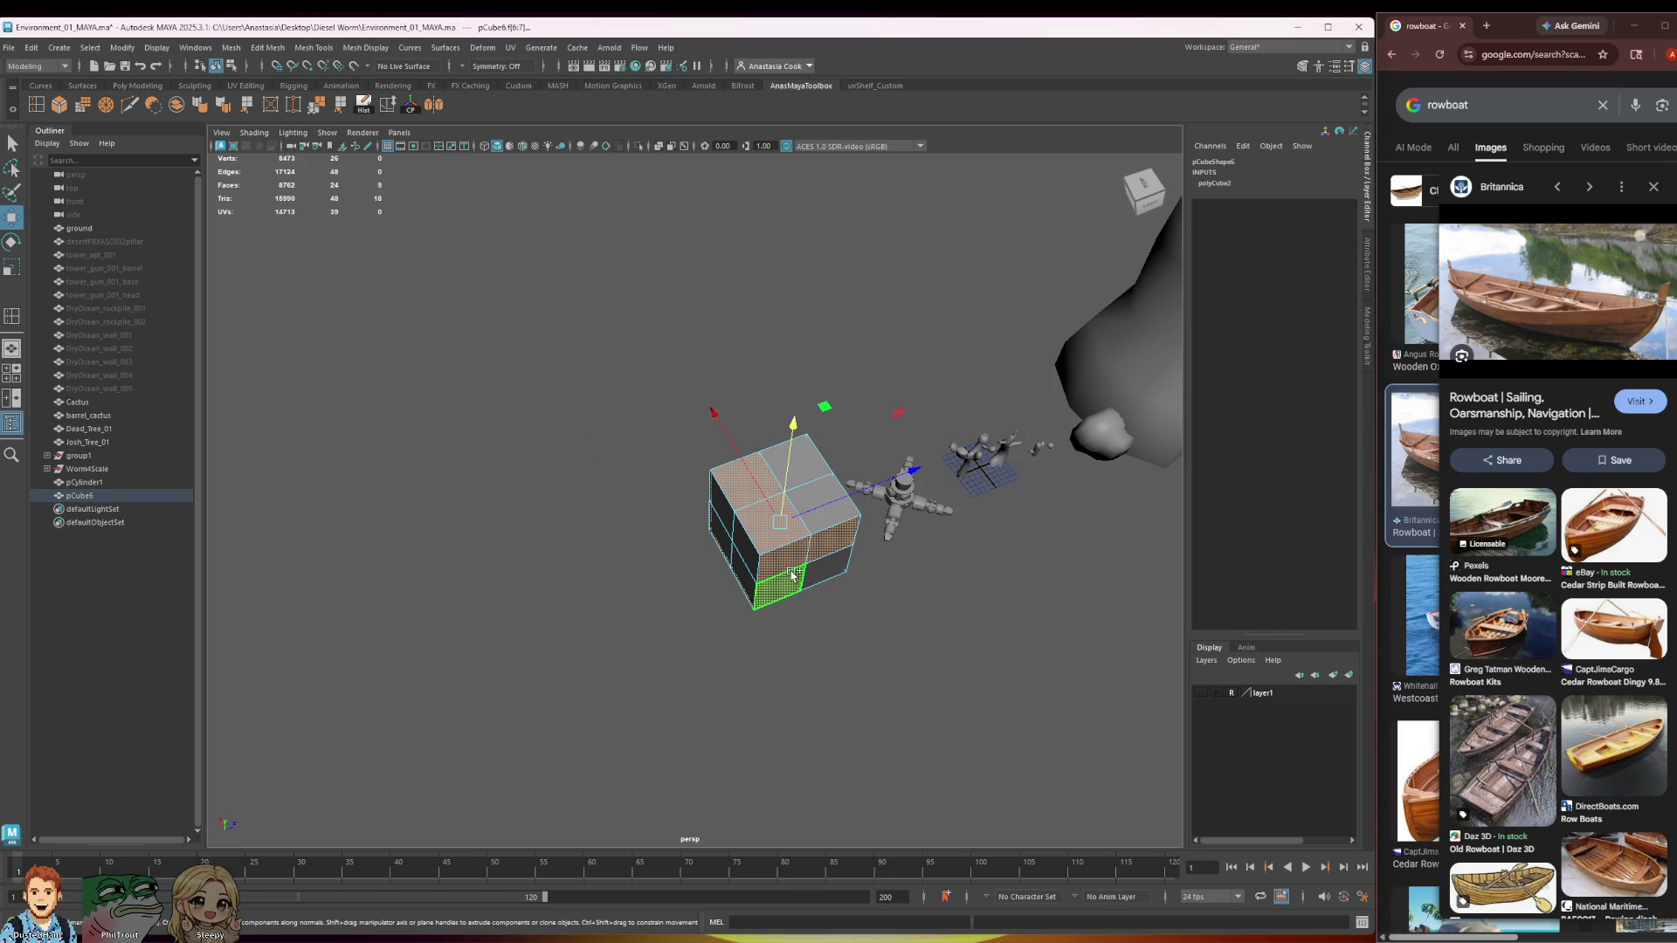
{"action": "left_click", "coordinate": [823, 481], "text": "shift"}
{"action": "key", "text": "e"}
{"action": "key", "text": "w"}
{"action": "key", "text": "r"}
{"action": "left_click_drag", "start_coordinate": [710, 408], "coordinate": [667, 317]}
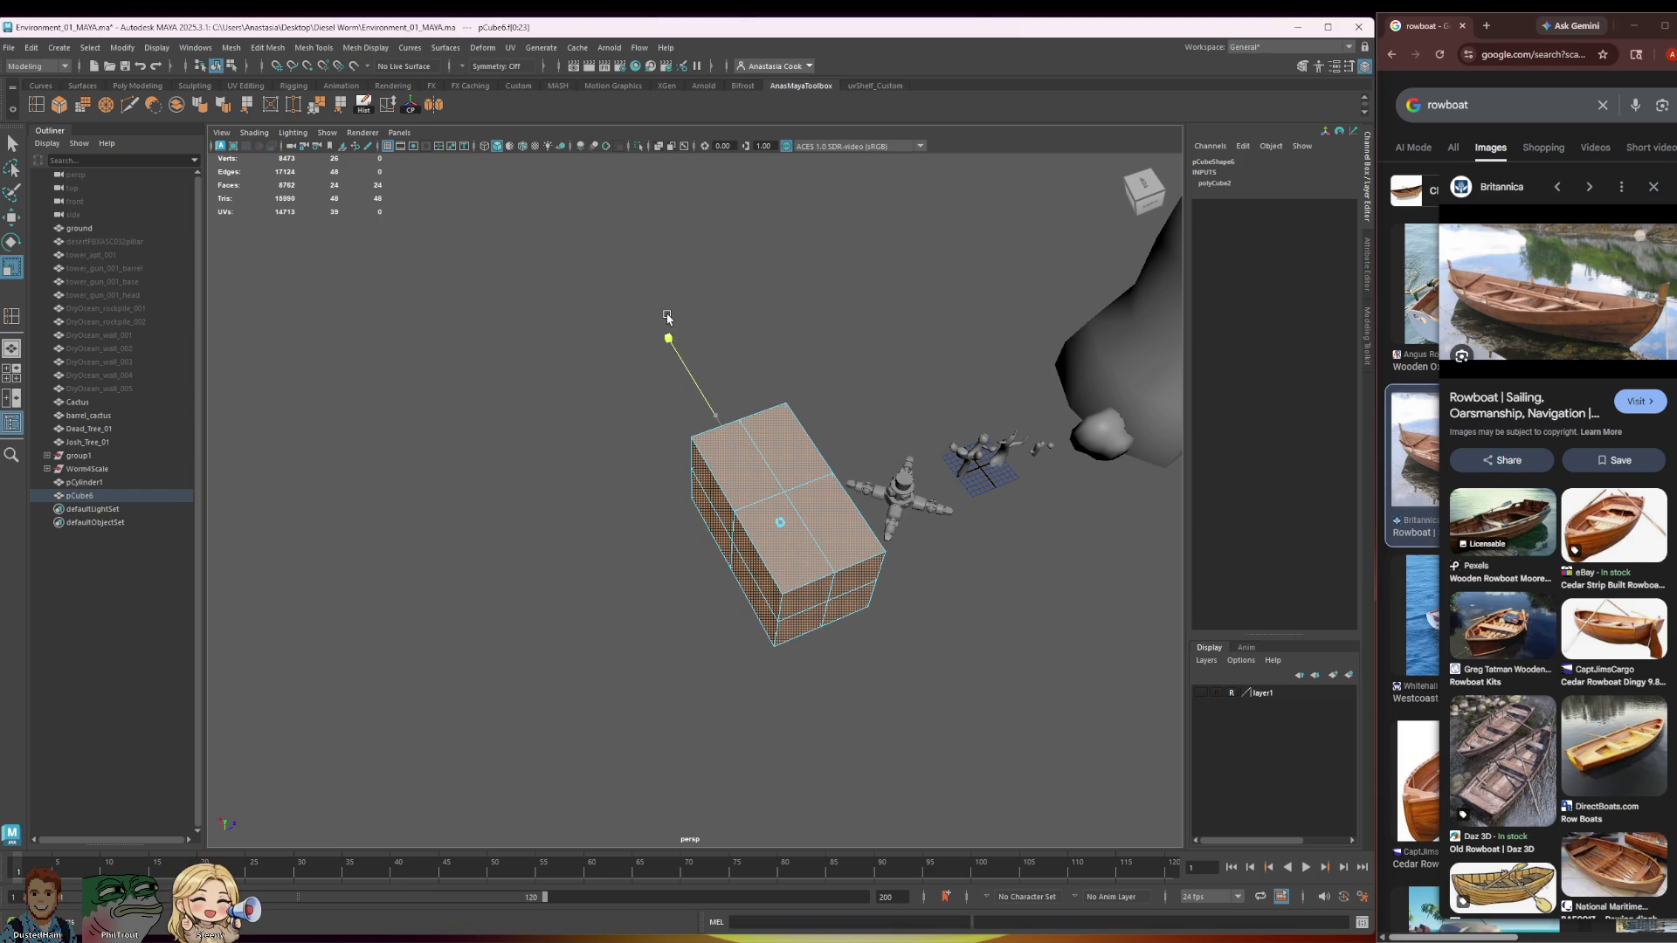
{"action": "left_click_drag", "start_coordinate": [753, 711], "coordinate": [928, 568], "text": "alt"}
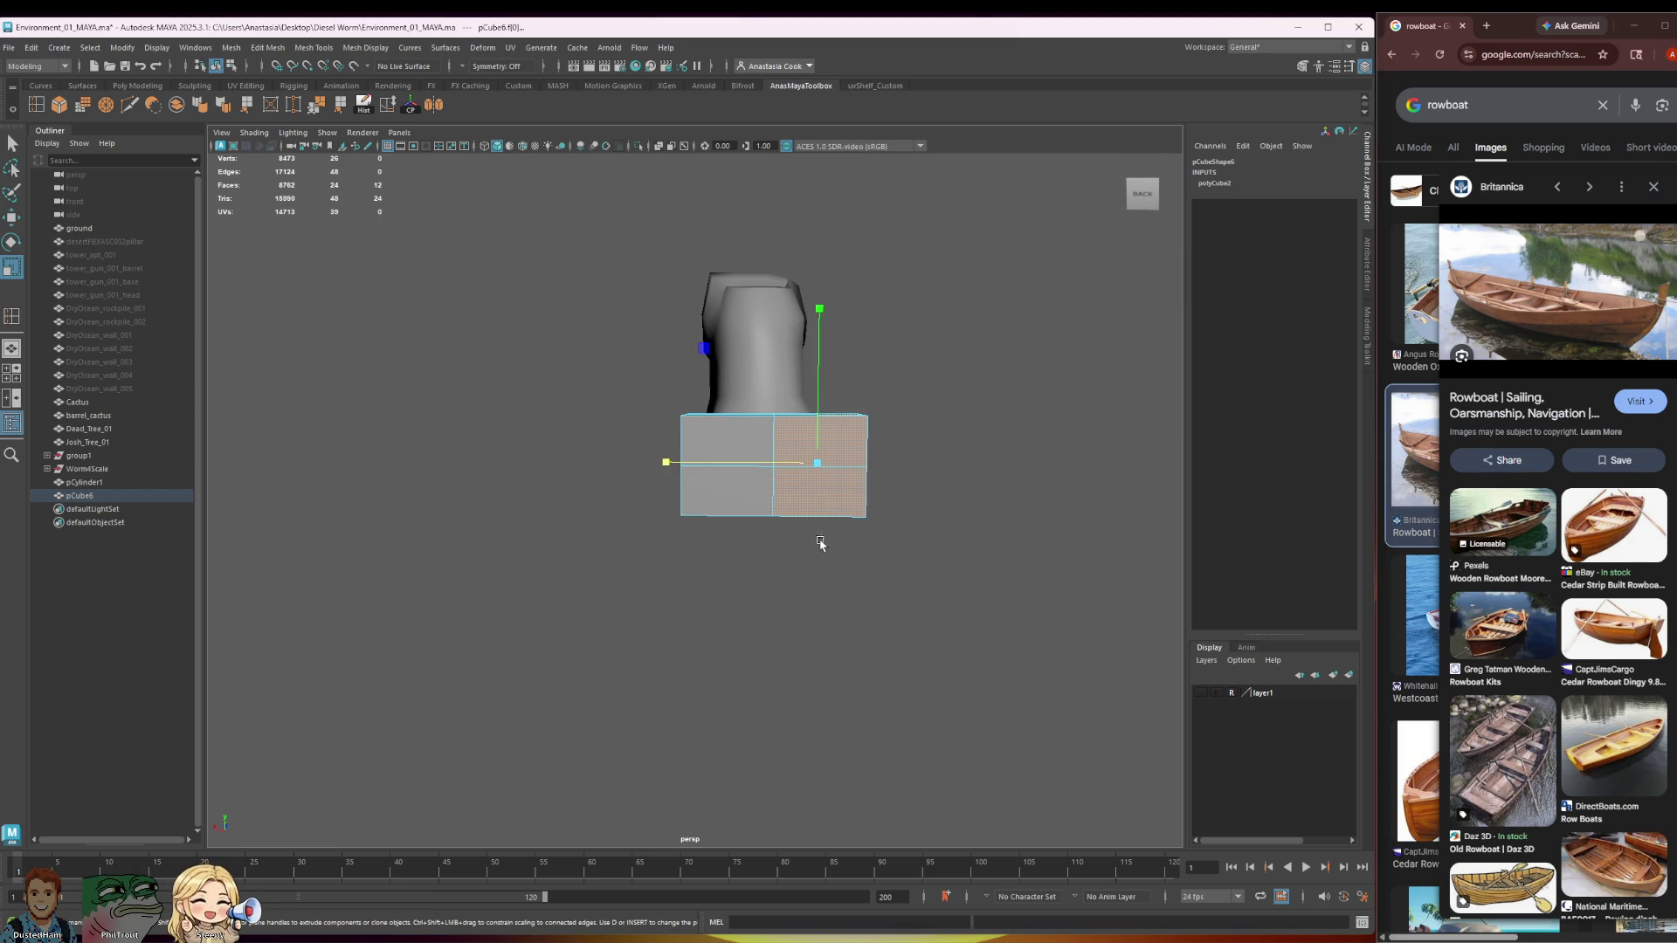
Try tapering the box's end faces by scaling and moving, then undo the attempt.
{"action": "mouse_move", "coordinate": [692, 344]}
{"action": "left_mouse_down"}
{"action": "mouse_move", "coordinate": [818, 577]}
{"action": "mouse_move", "coordinate": [988, 647]}
{"action": "mouse_move", "coordinate": [945, 642]}
{"action": "left_mouse_up"}
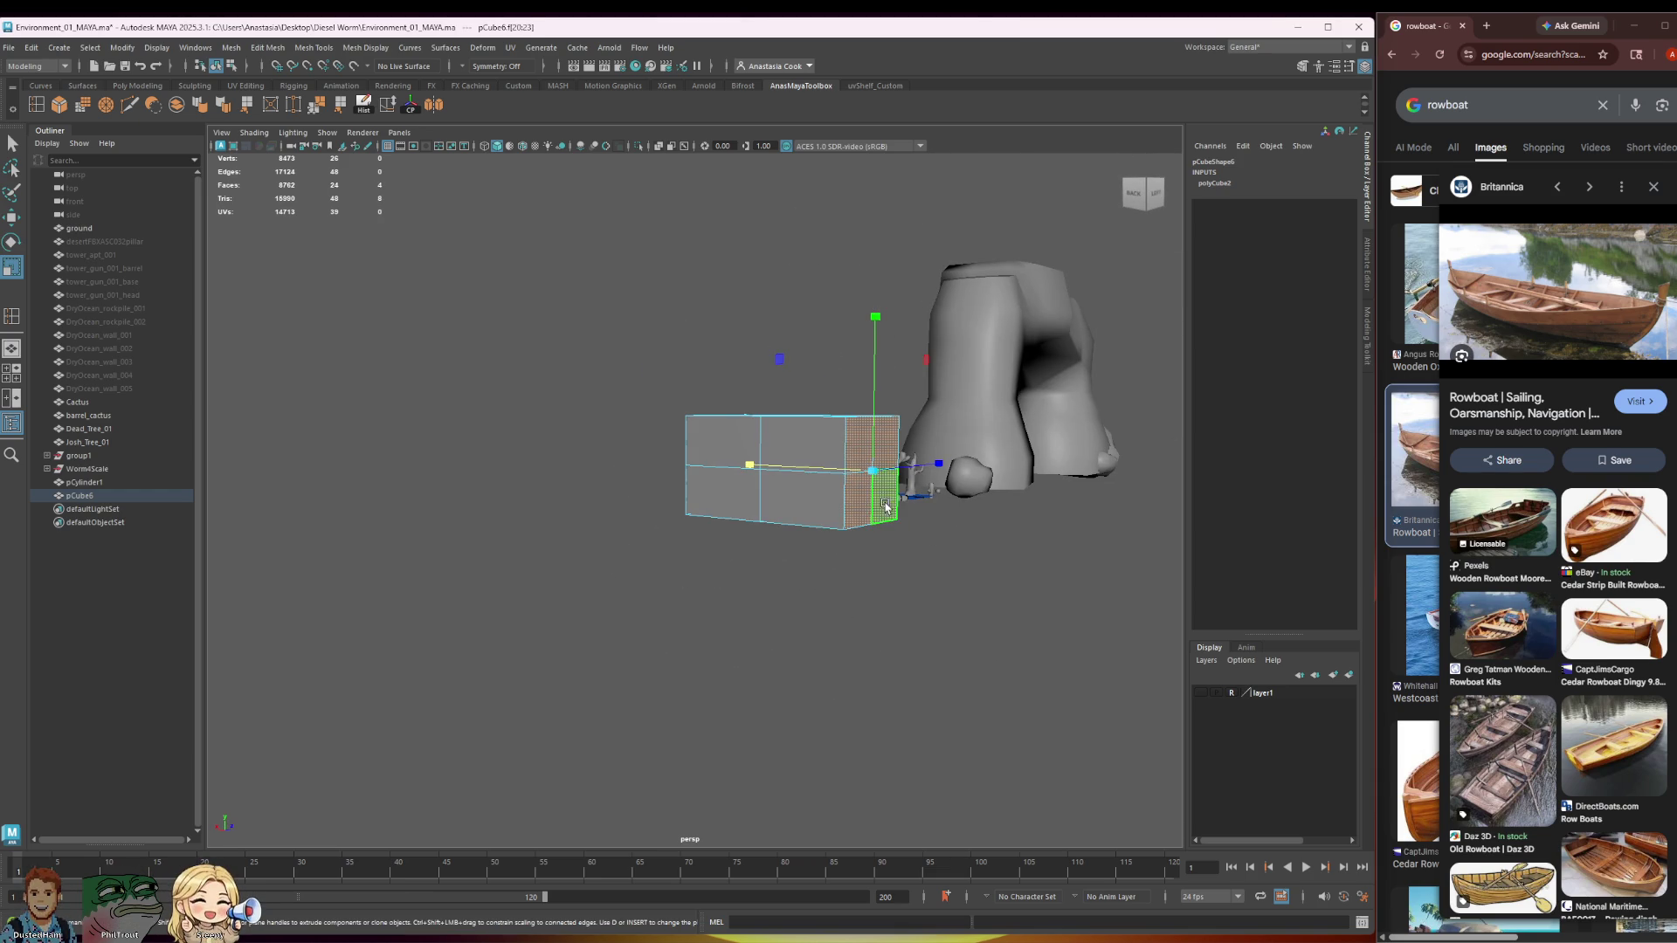
{"action": "mouse_move", "coordinate": [871, 472]}
{"action": "left_mouse_down"}
{"action": "mouse_move", "coordinate": [807, 491]}
{"action": "mouse_move", "coordinate": [857, 516]}
{"action": "left_mouse_up"}
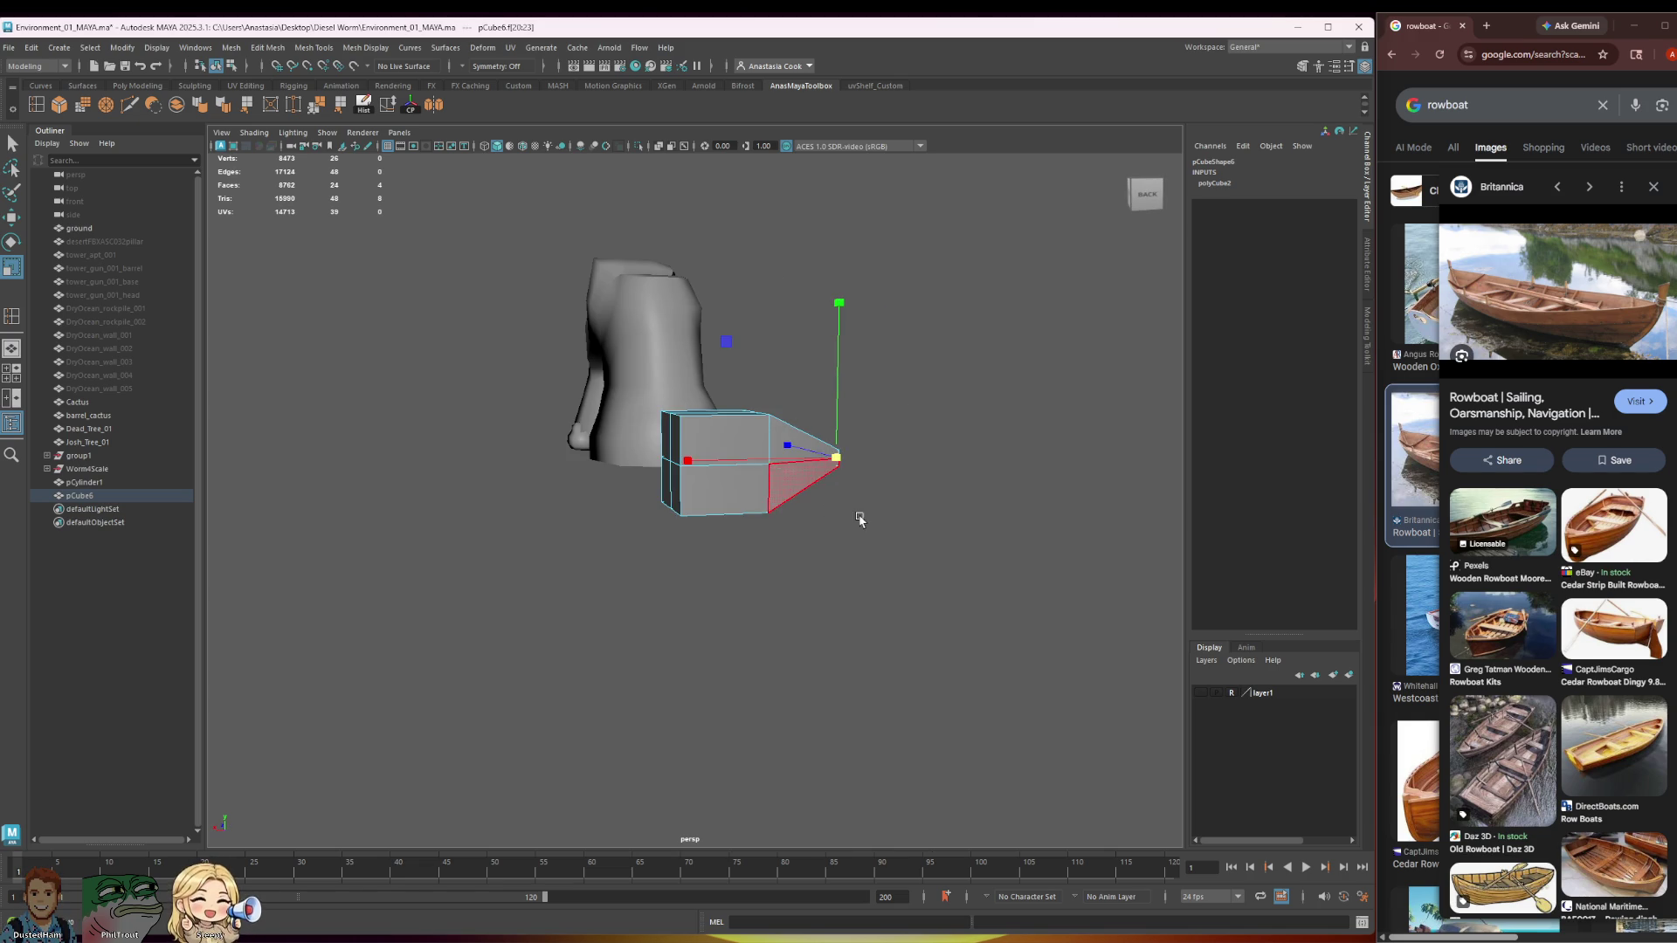
{"action": "left_click", "coordinate": [674, 449]}
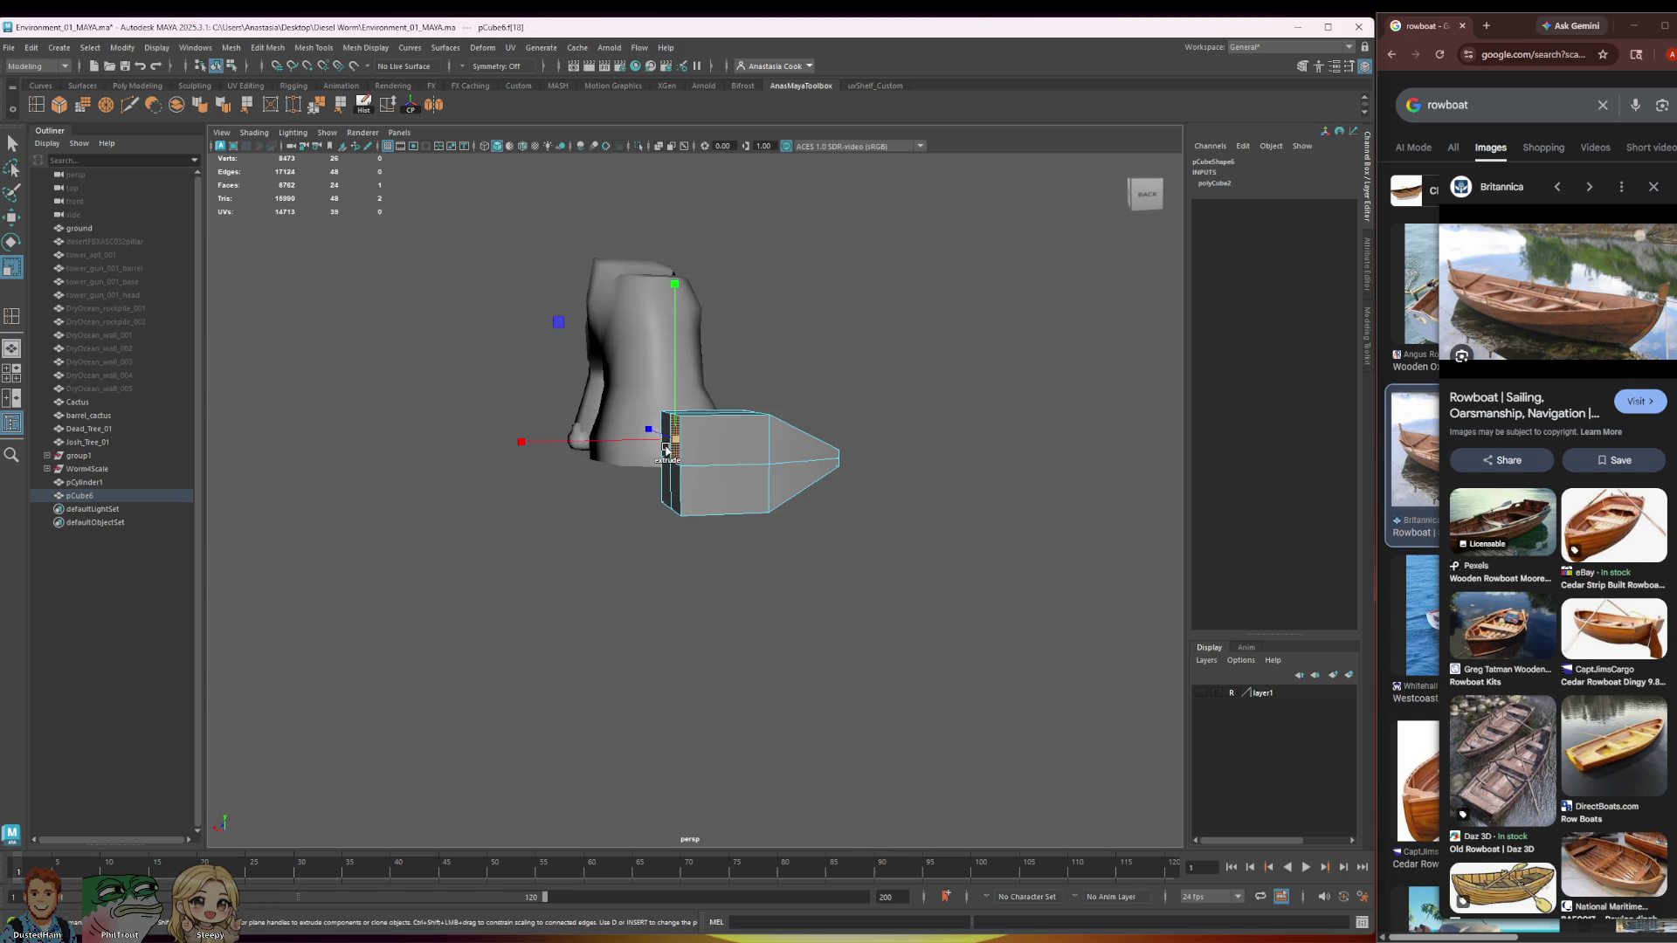
{"action": "left_click_drag", "start_coordinate": [661, 454], "coordinate": [672, 483]}
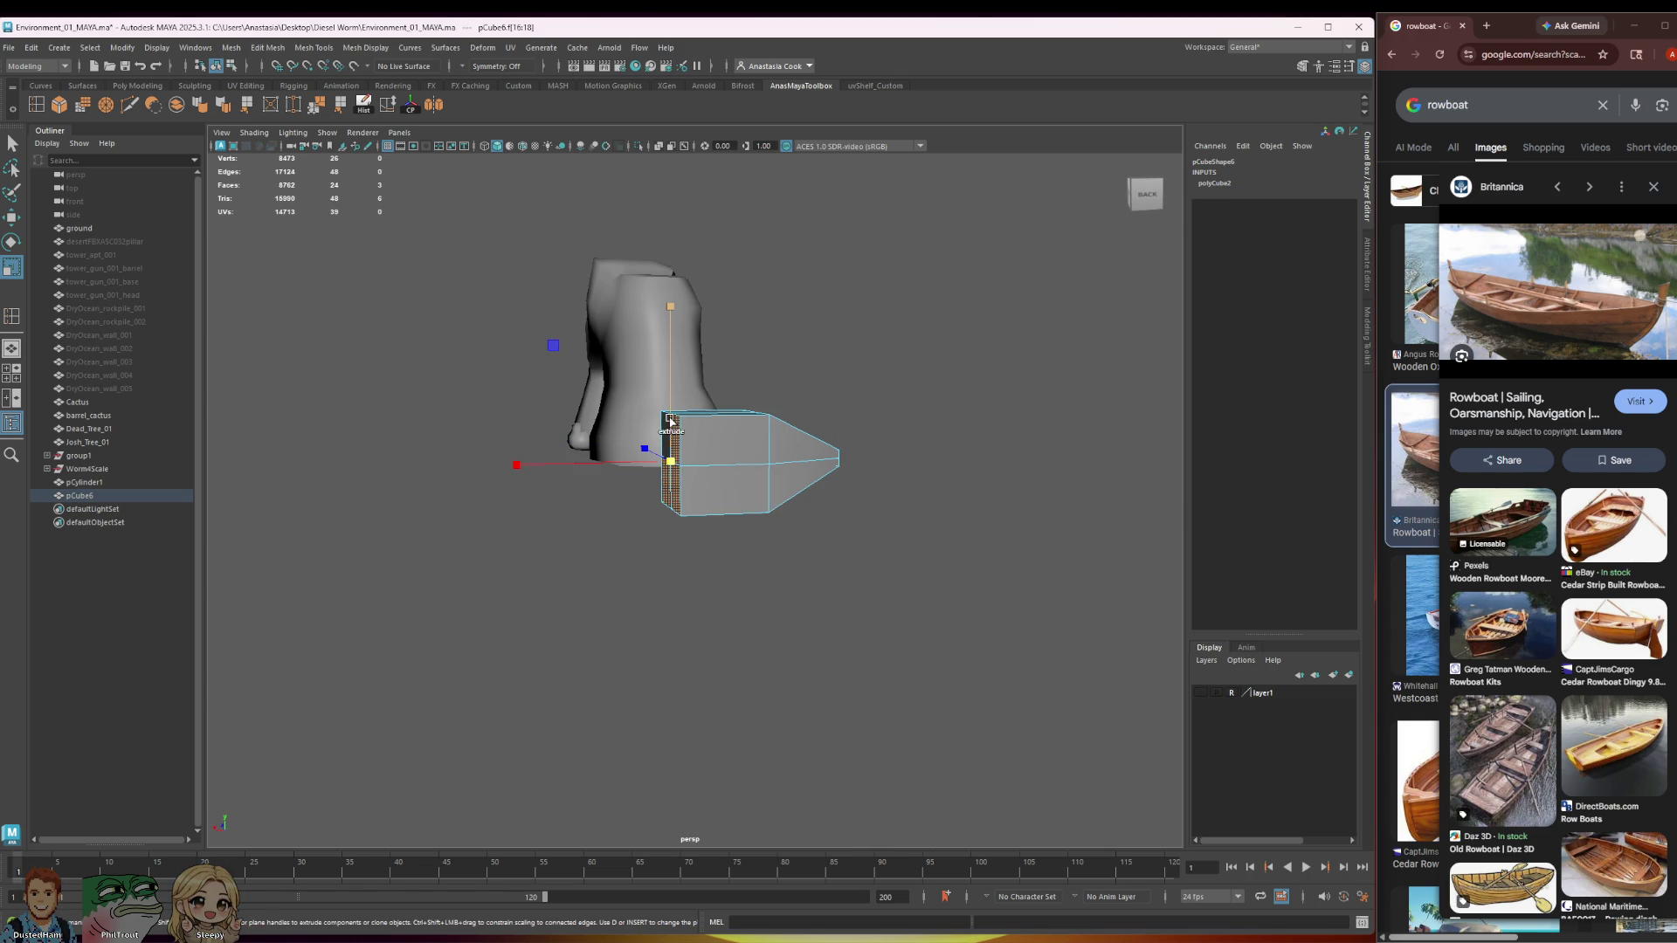
{"action": "key", "text": "w"}
{"action": "left_click_drag", "start_coordinate": [548, 459], "coordinate": [547, 459]}
{"action": "key", "text": "e"}
{"action": "key", "text": "r"}
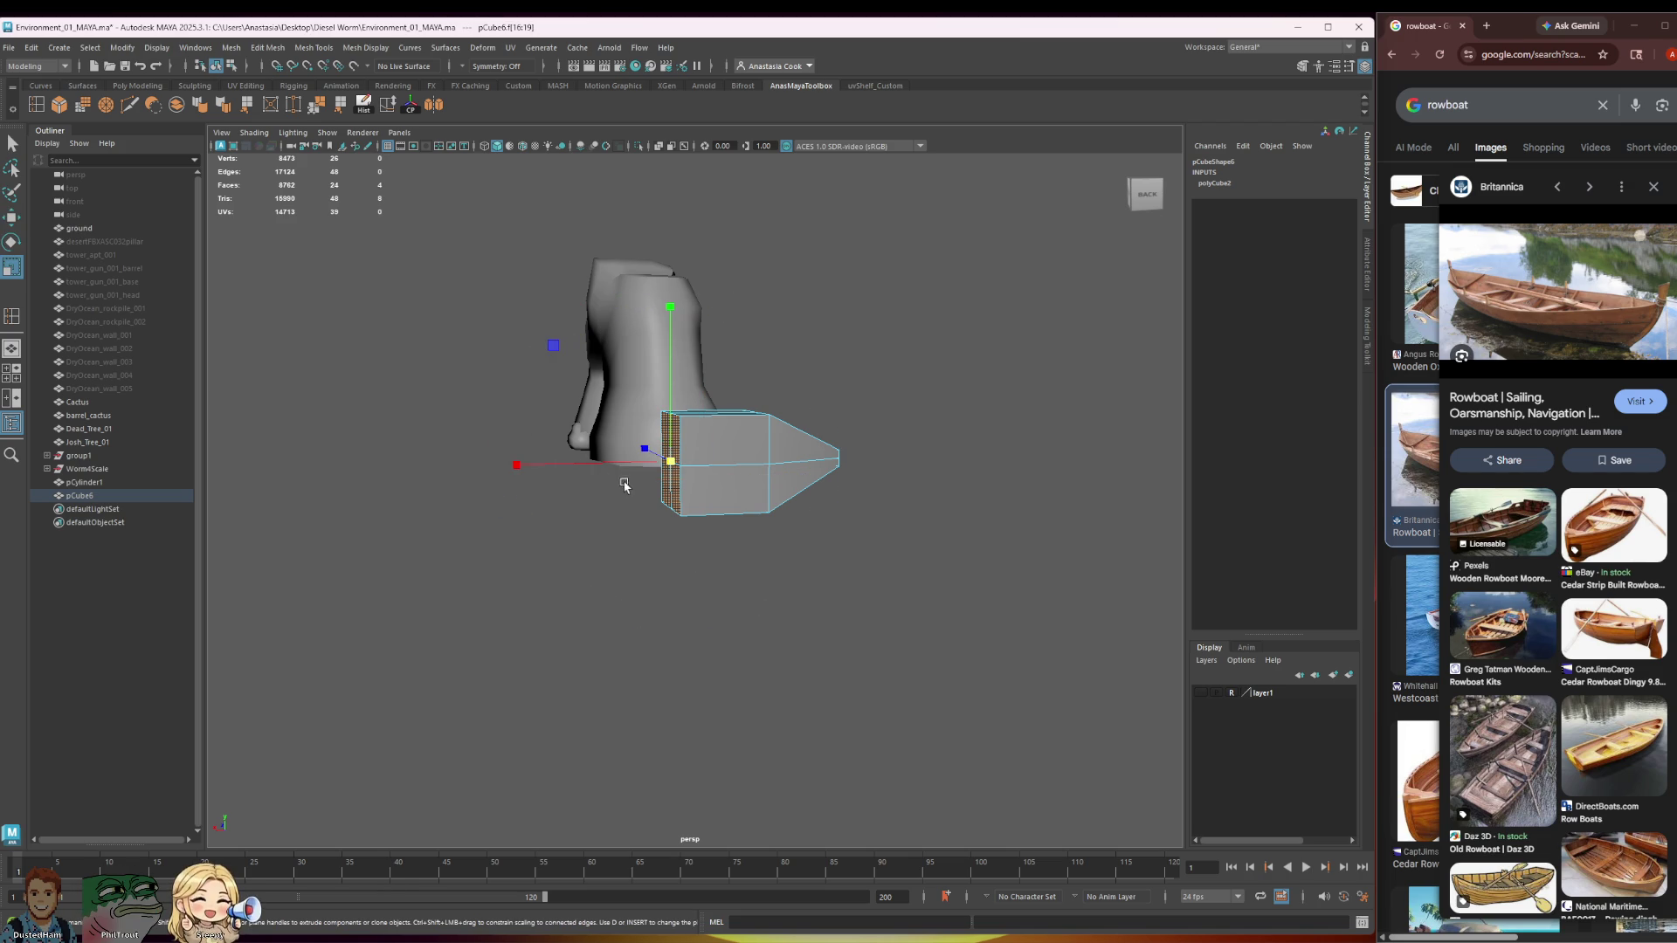
{"action": "left_click", "coordinate": [673, 454]}
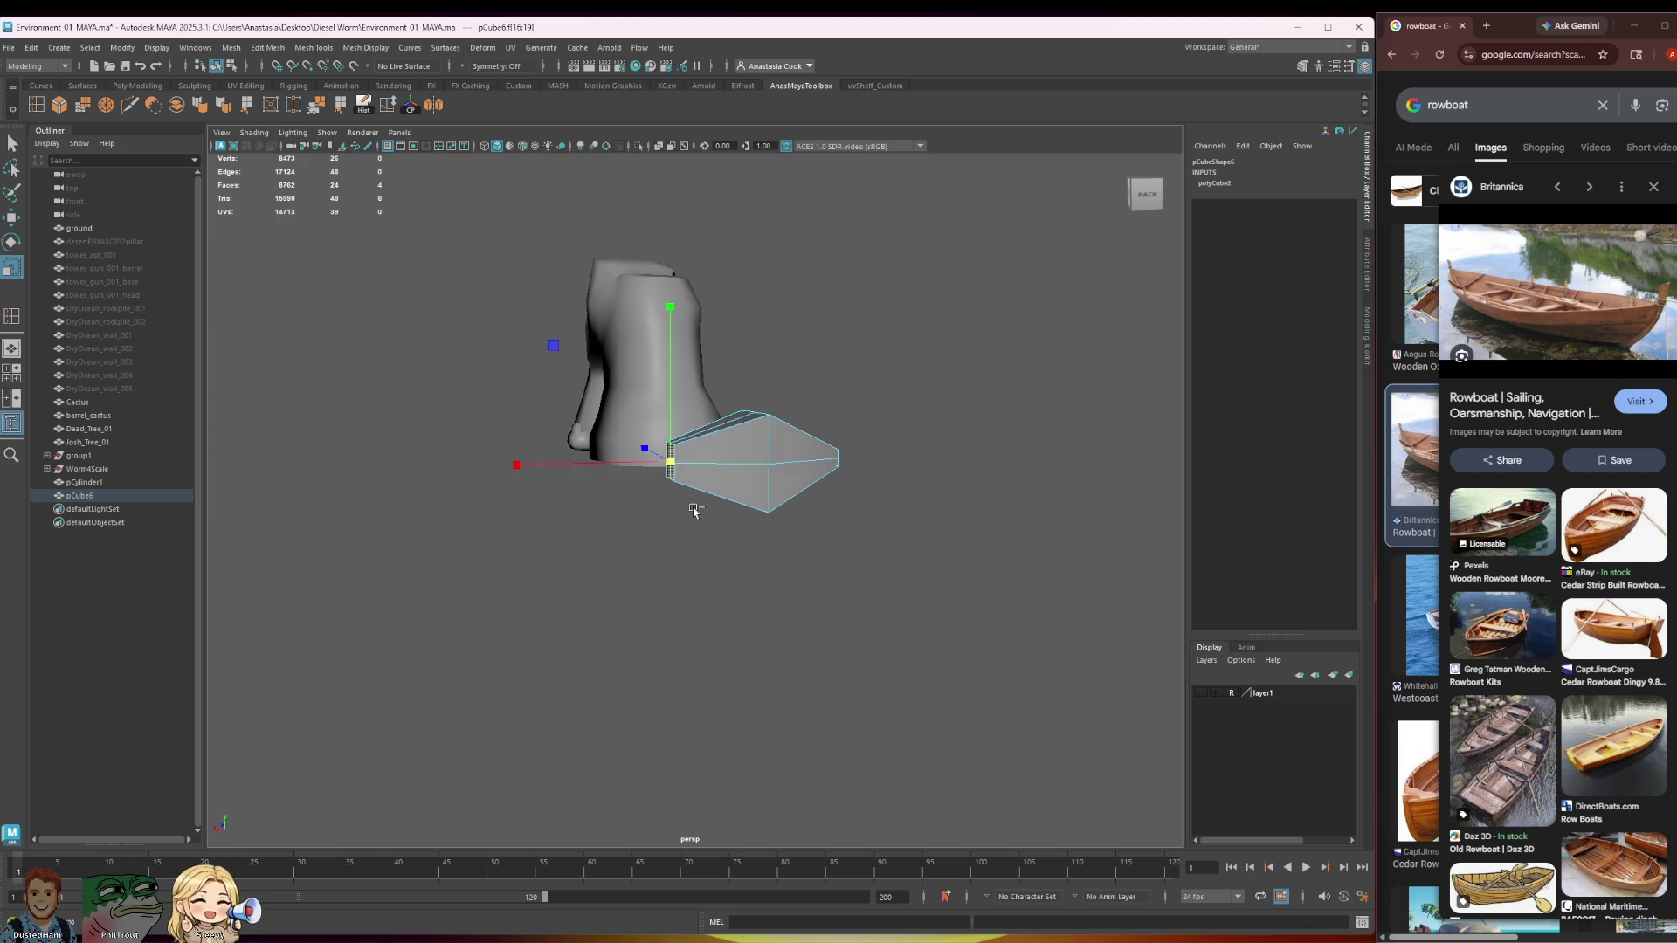
{"action": "key", "text": "w"}
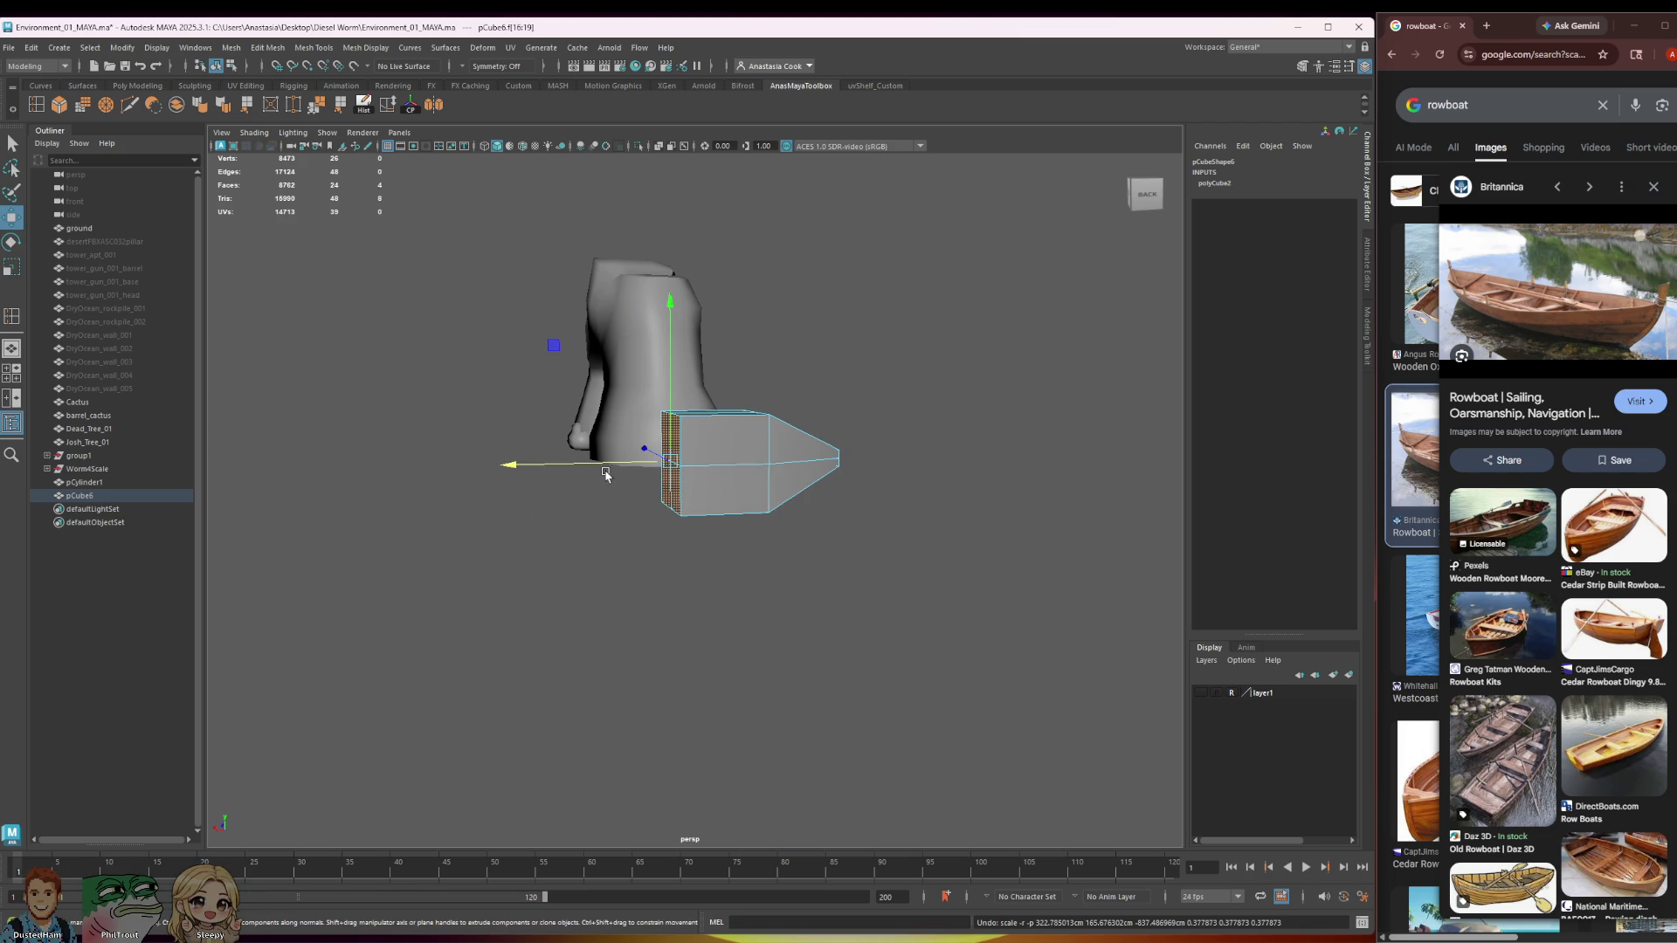
{"action": "key", "text": "ctrl+z"}
{"action": "key", "text": "ctrl+z"}
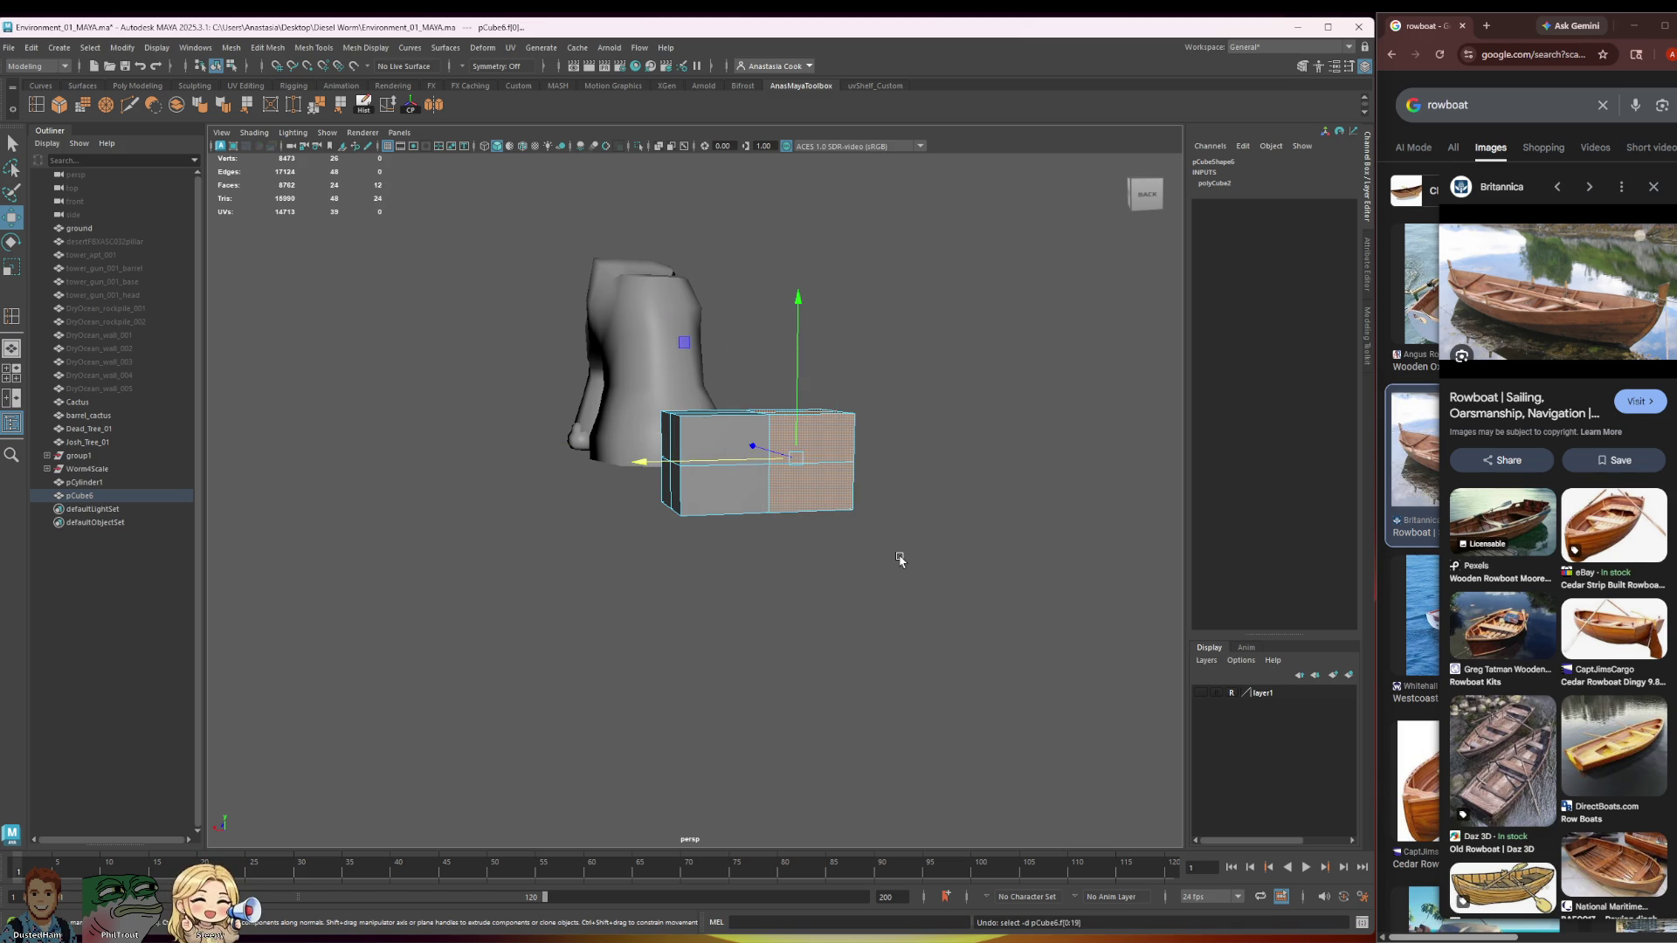
Extrude the end faces outward, shrink them to a point and lower the tip into a bow.
{"action": "left_click_drag", "start_coordinate": [1022, 531], "coordinate": [854, 458], "text": "alt"}
{"action": "key", "text": "ctrl+z"}
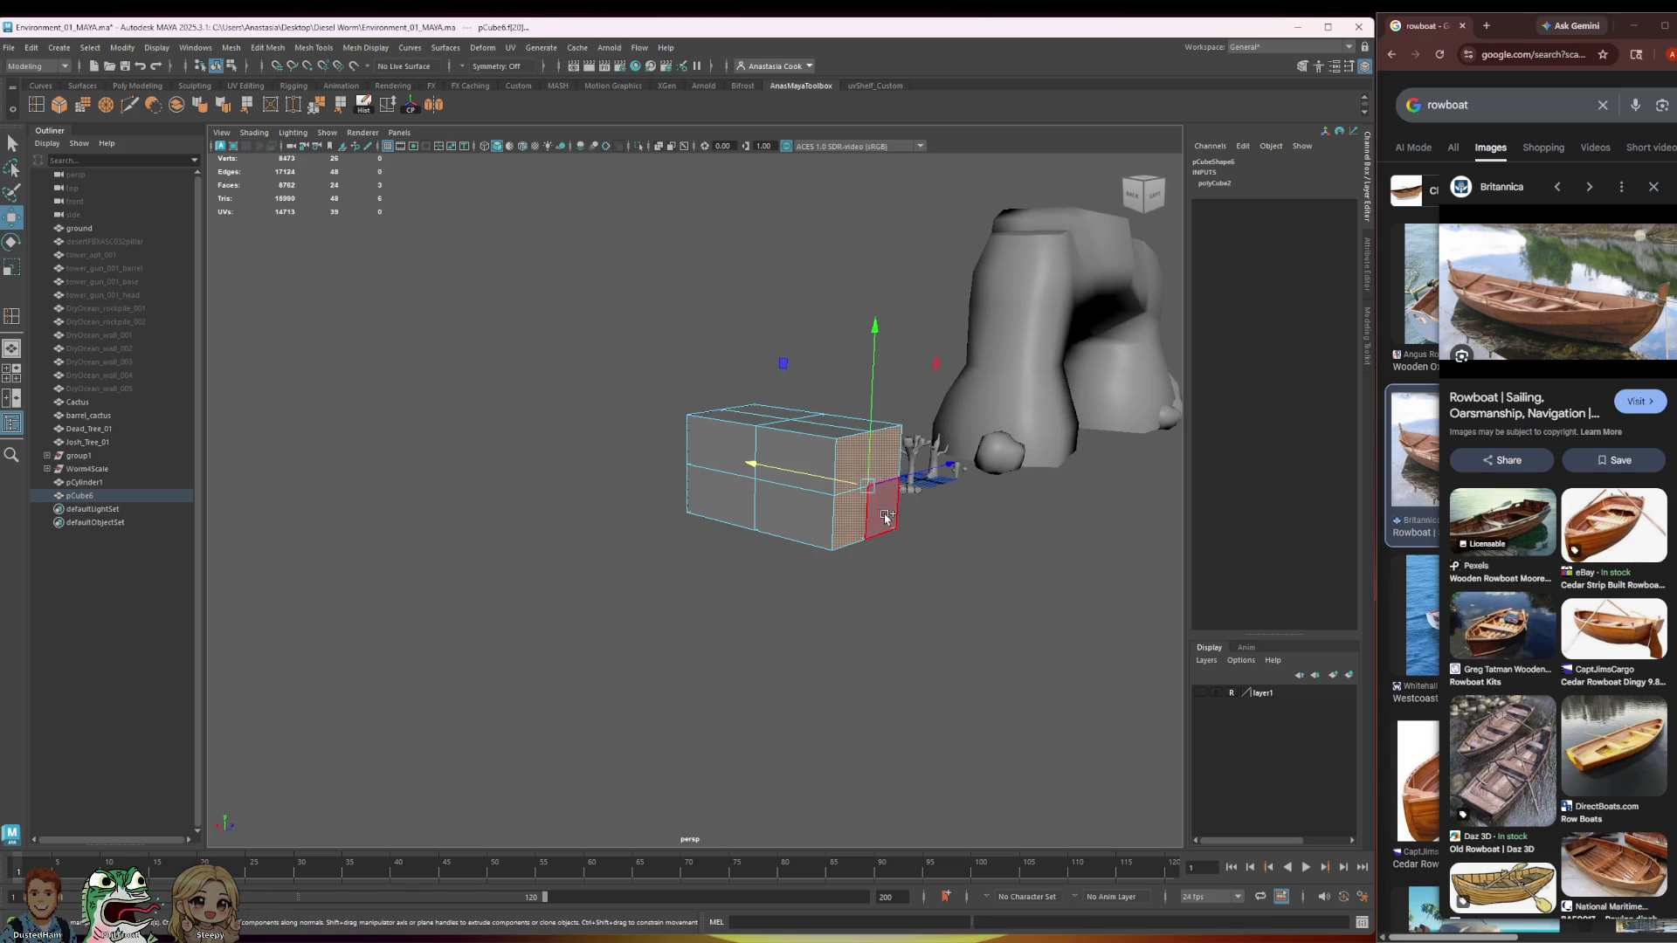
{"action": "left_click_drag", "start_coordinate": [782, 475], "coordinate": [864, 518], "text": "shift"}
{"action": "key", "text": "r"}
{"action": "key", "text": "w"}
{"action": "mouse_move", "coordinate": [947, 382]}
{"action": "left_mouse_down"}
{"action": "mouse_move", "coordinate": [947, 452]}
{"action": "mouse_move", "coordinate": [737, 463]}
{"action": "mouse_move", "coordinate": [759, 461]}
{"action": "left_mouse_up"}
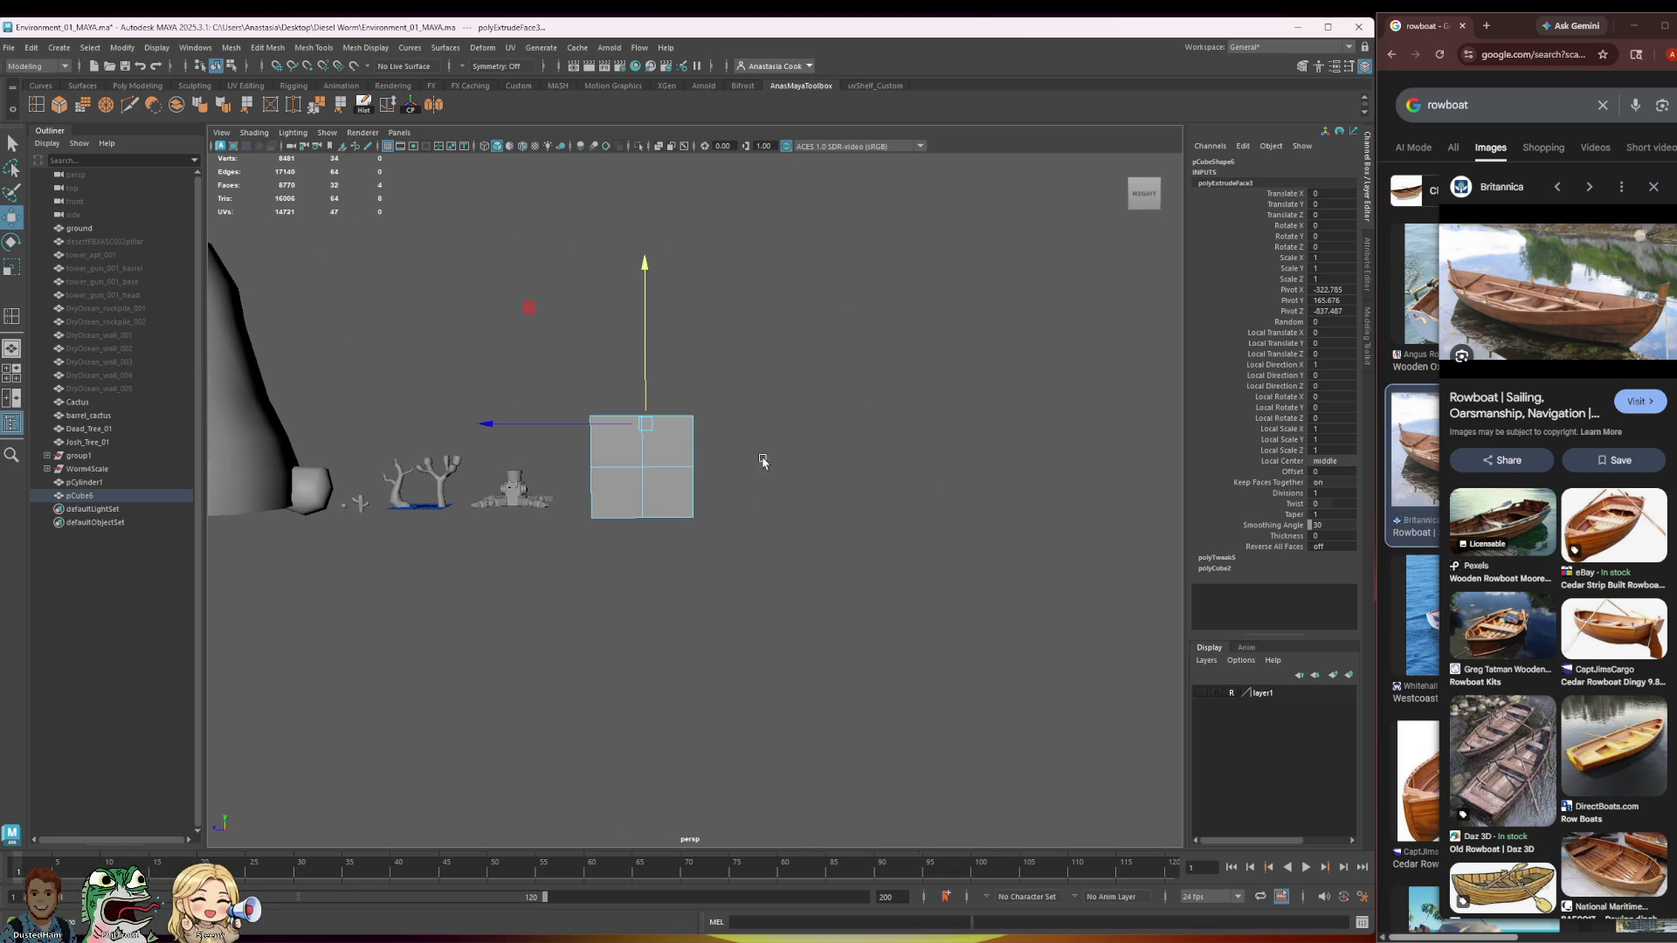
Extrude the box's other end faces and scale them to reshape that end.
{"action": "mouse_move", "coordinate": [618, 439]}
{"action": "left_mouse_down"}
{"action": "mouse_move", "coordinate": [599, 480]}
{"action": "mouse_move", "coordinate": [821, 552]}
{"action": "mouse_move", "coordinate": [741, 527]}
{"action": "mouse_move", "coordinate": [741, 495]}
{"action": "left_mouse_up"}
{"action": "key", "text": "ctrl+e"}
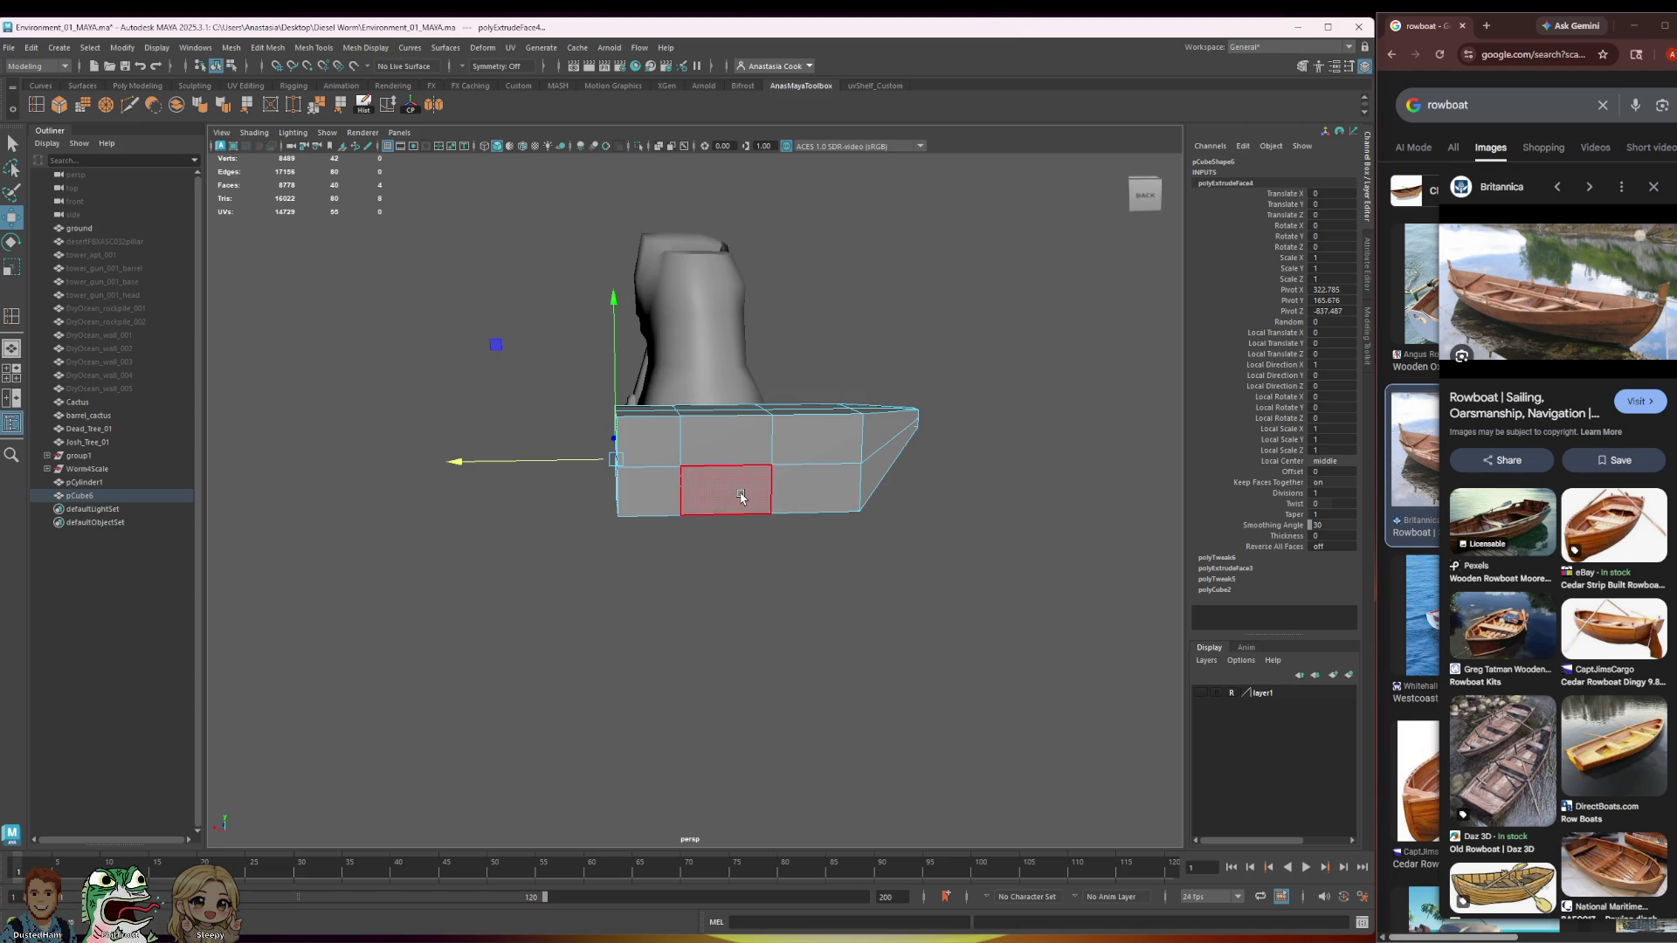
{"action": "left_click_drag", "start_coordinate": [591, 461], "coordinate": [560, 499]}
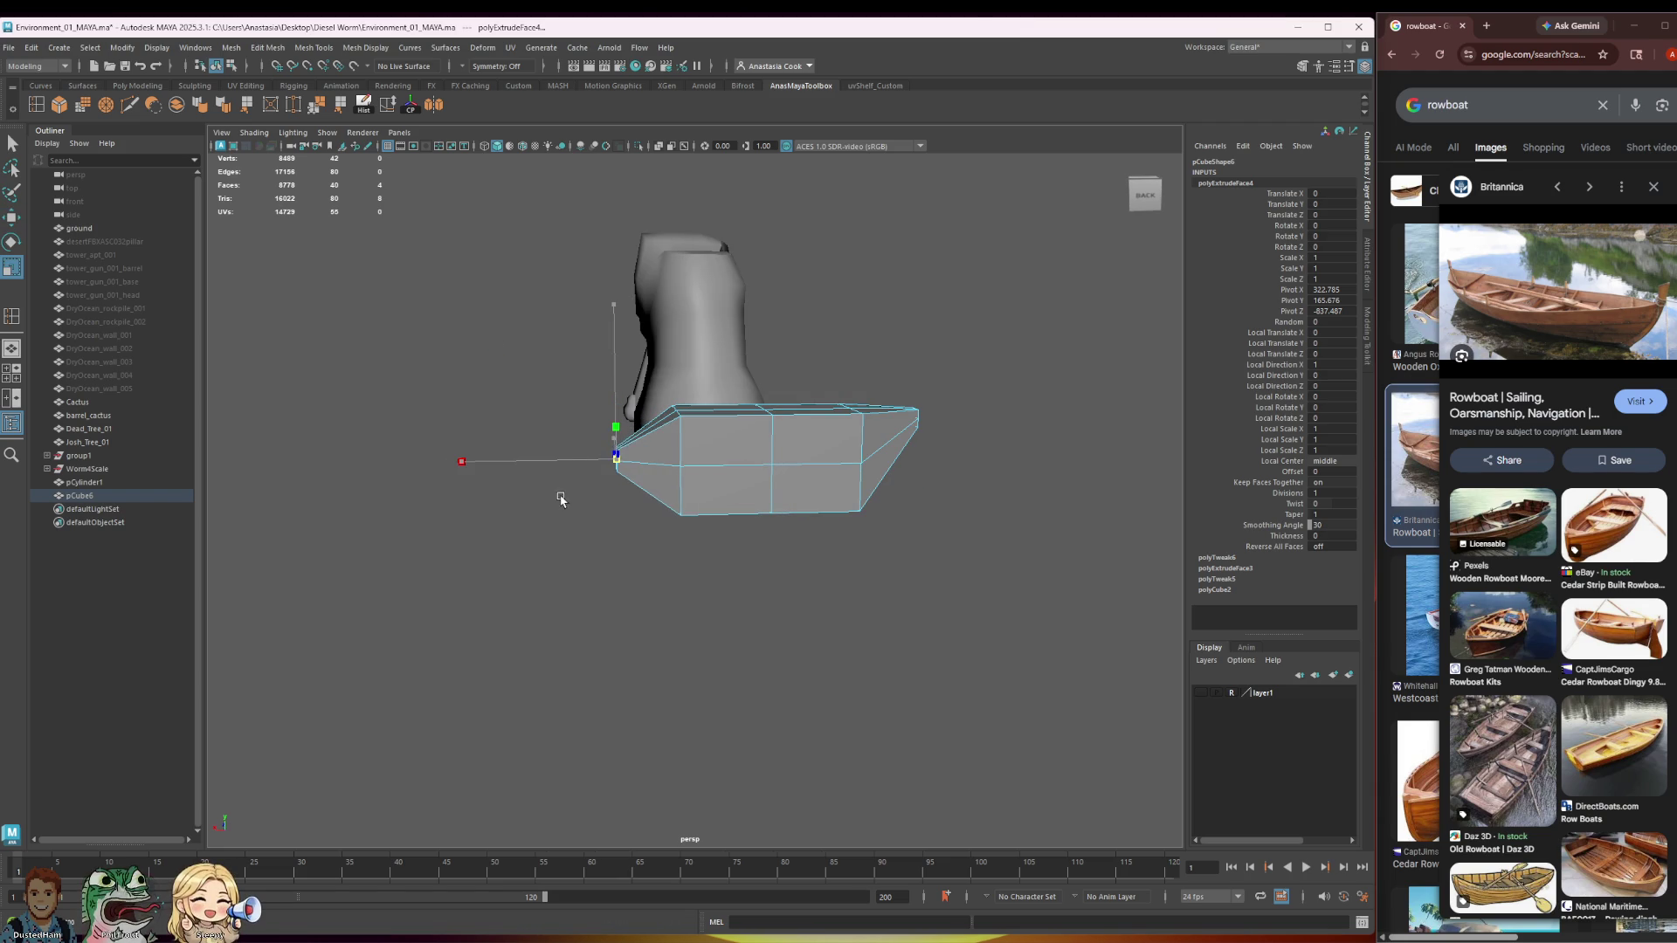
{"action": "left_click", "coordinate": [611, 396]}
{"action": "key", "text": "ctrl+z"}
{"action": "mouse_move", "coordinate": [618, 390]}
{"action": "left_mouse_down"}
{"action": "mouse_move", "coordinate": [616, 347]}
{"action": "mouse_move", "coordinate": [856, 483]}
{"action": "left_mouse_up"}
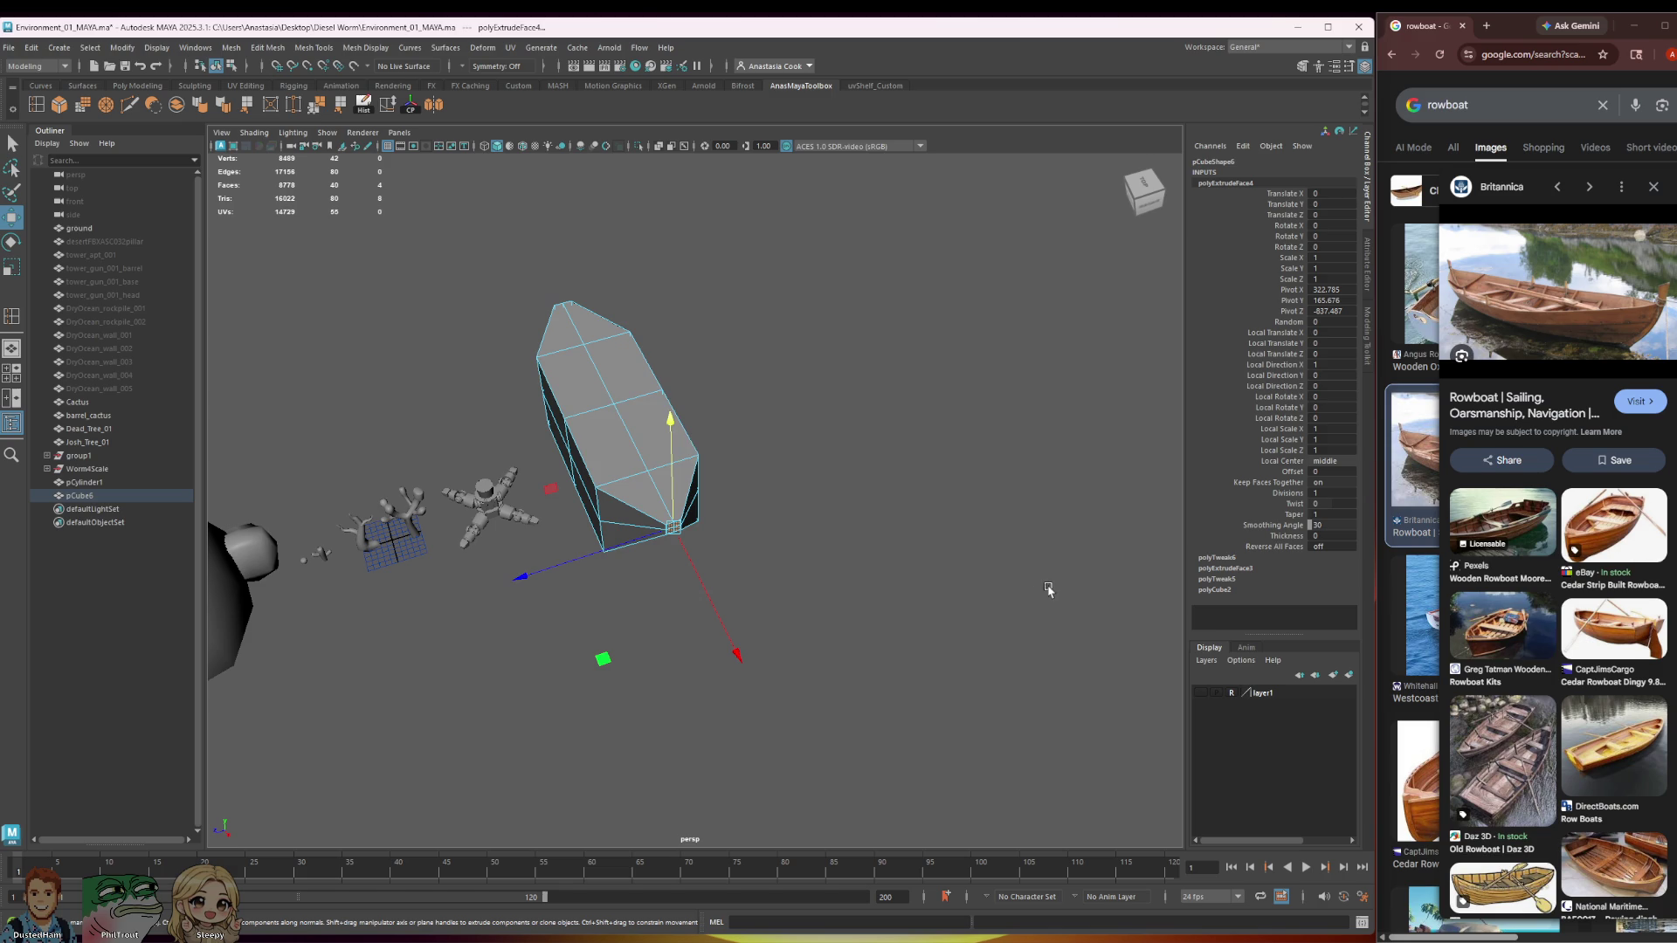
Return to object mode and stretch the whole box longer along X.
{"action": "right_click_drag", "start_coordinate": [618, 449], "coordinate": [661, 436]}
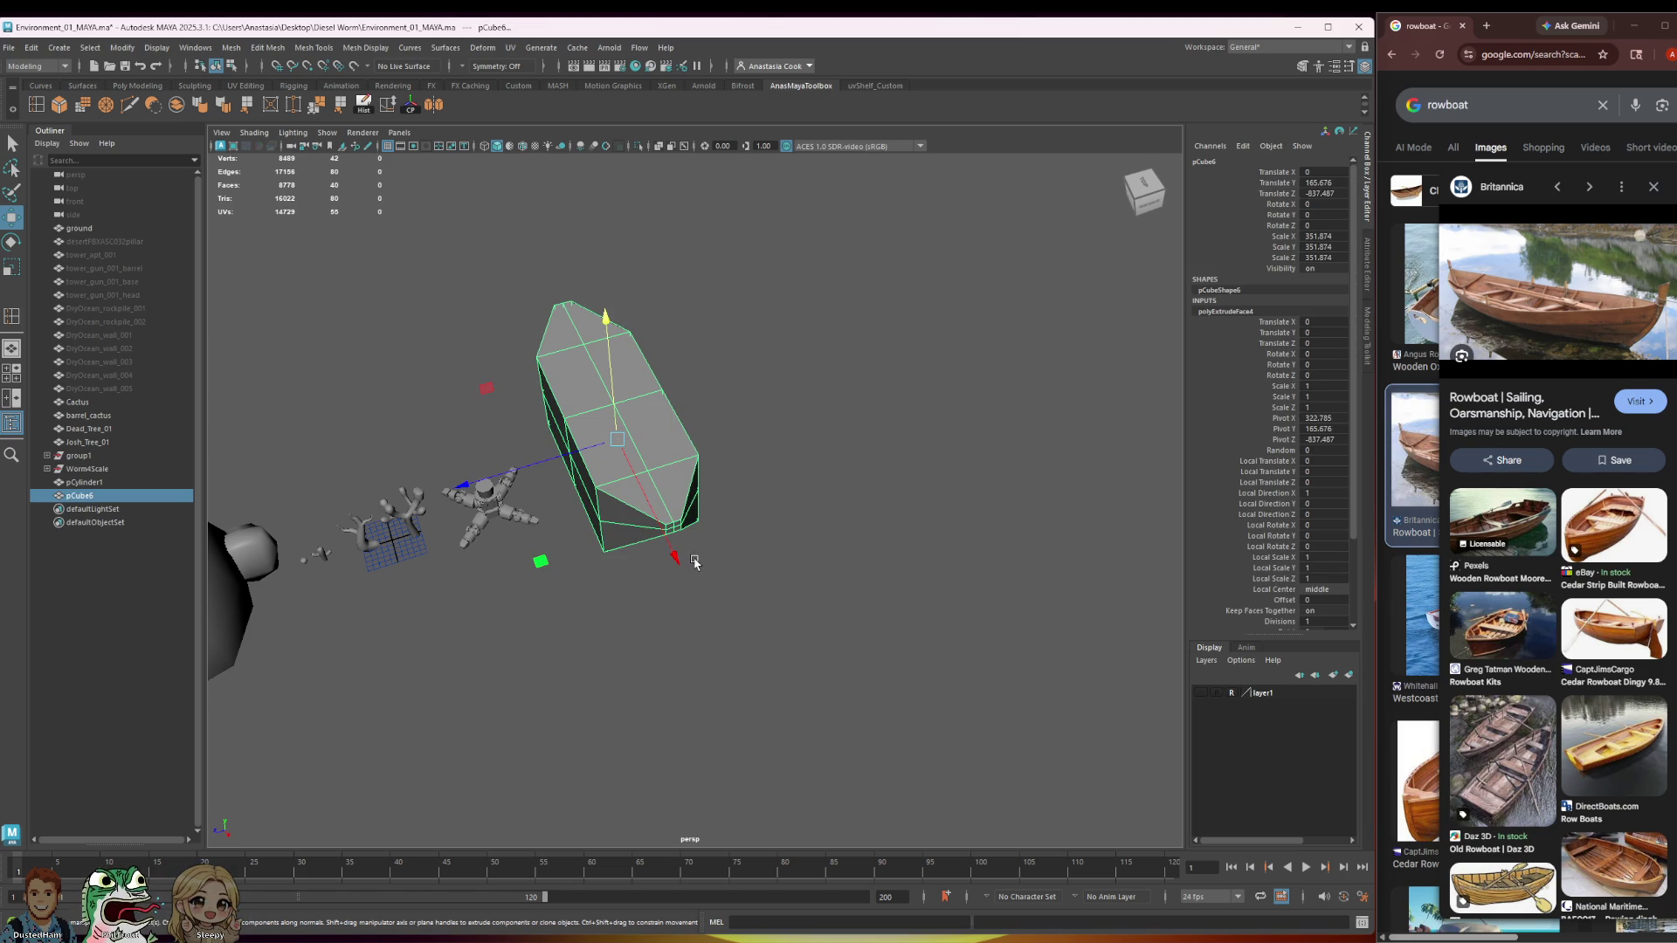
{"action": "left_click_drag", "start_coordinate": [669, 554], "coordinate": [695, 606]}
{"action": "mouse_move", "coordinate": [862, 581]}
{"action": "left_mouse_down", "text": "alt"}
{"action": "mouse_move", "coordinate": [643, 529]}
{"action": "mouse_move", "coordinate": [668, 527]}
{"action": "left_mouse_up", "text": "alt"}
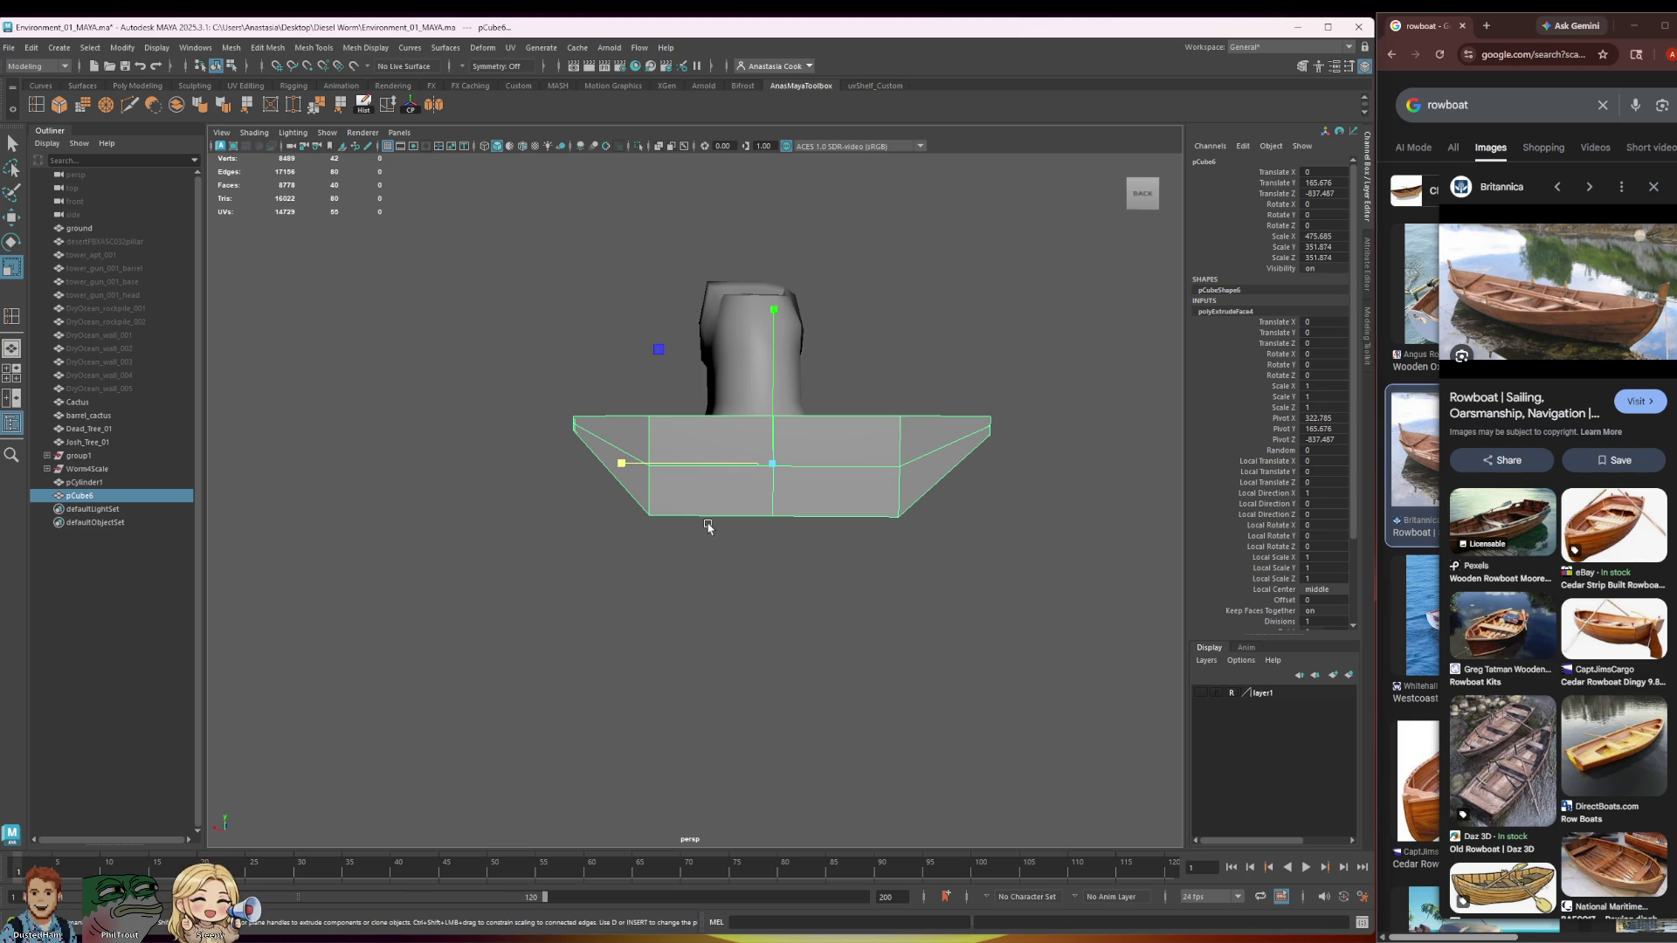
Move end vertices and lower a top edge to shape the box into a pointed hull.
{"action": "right_click_drag", "start_coordinate": [877, 476], "coordinate": [879, 440]}
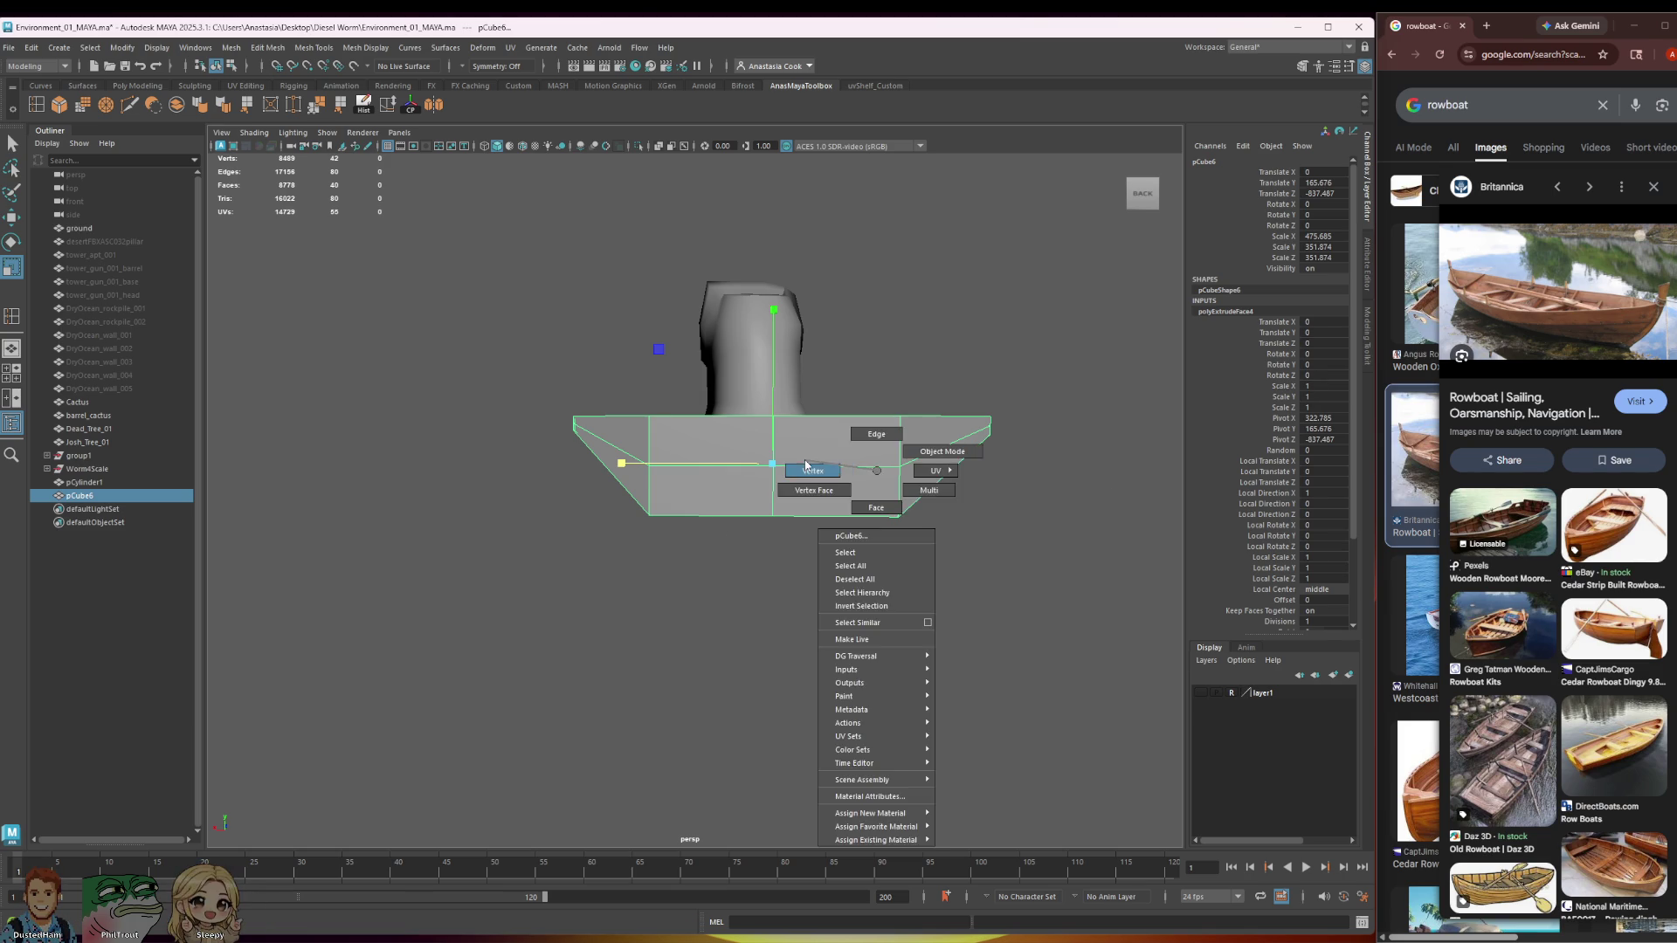
{"action": "left_click_drag", "start_coordinate": [849, 328], "coordinate": [742, 491]}
{"action": "mouse_move", "coordinate": [986, 494]}
{"action": "left_mouse_down", "text": "alt"}
{"action": "mouse_move", "coordinate": [708, 291]}
{"action": "mouse_move", "coordinate": [706, 305]}
{"action": "left_mouse_up", "text": "alt"}
{"action": "key", "text": "w"}
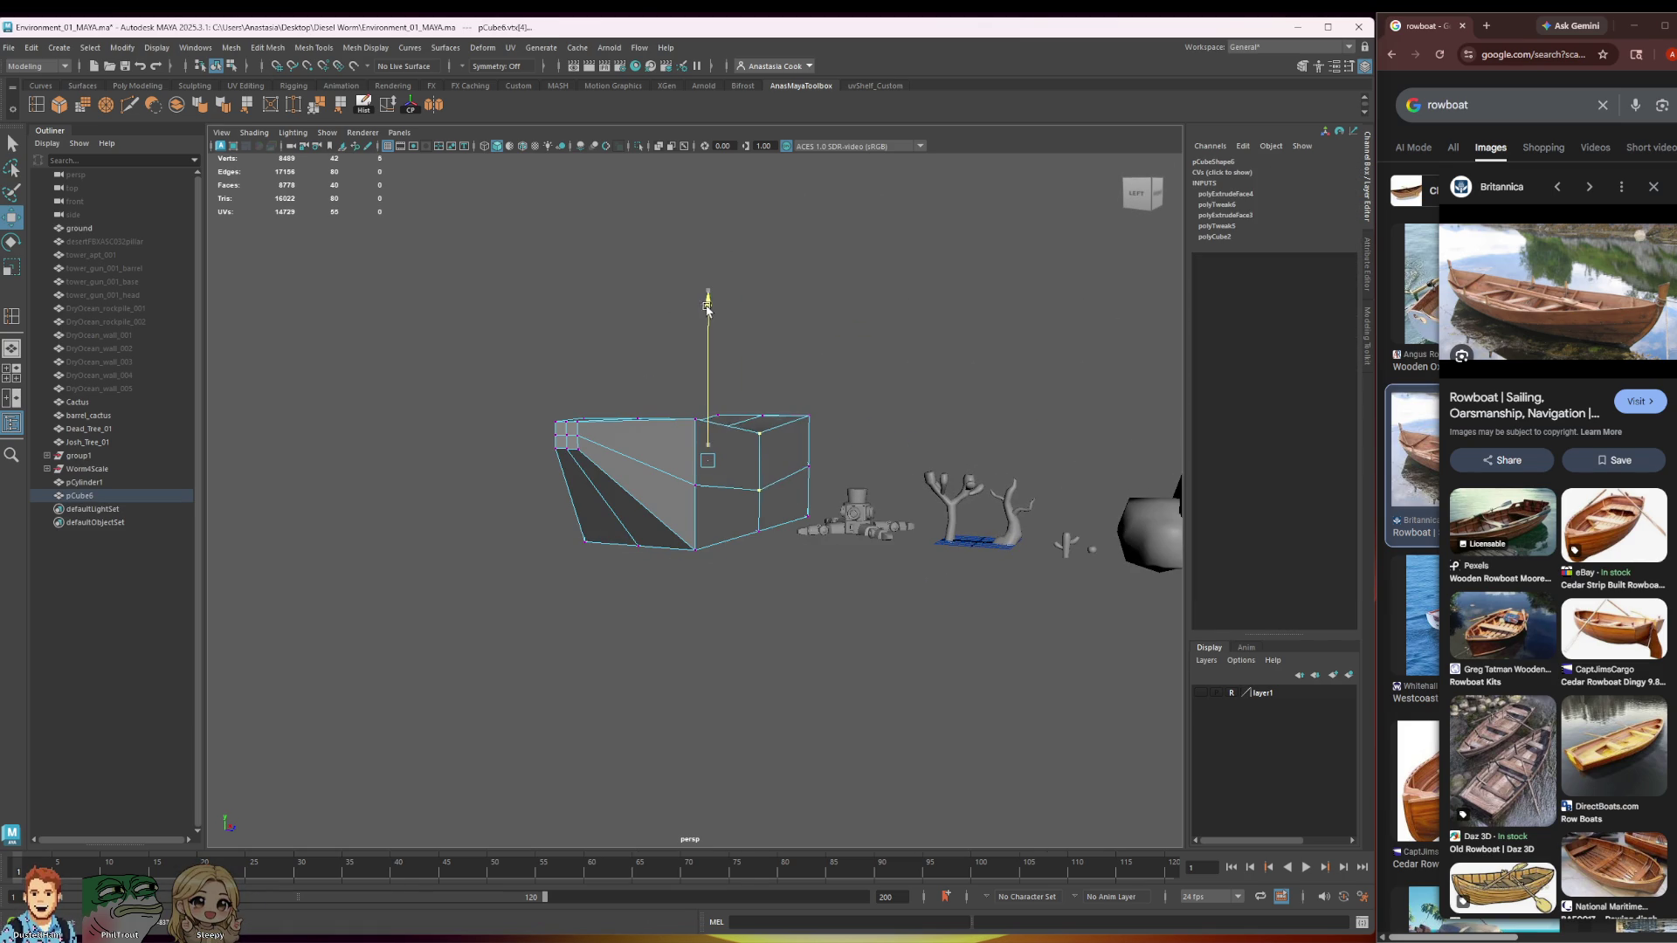
{"action": "left_click_drag", "start_coordinate": [938, 392], "coordinate": [909, 412], "text": "alt"}
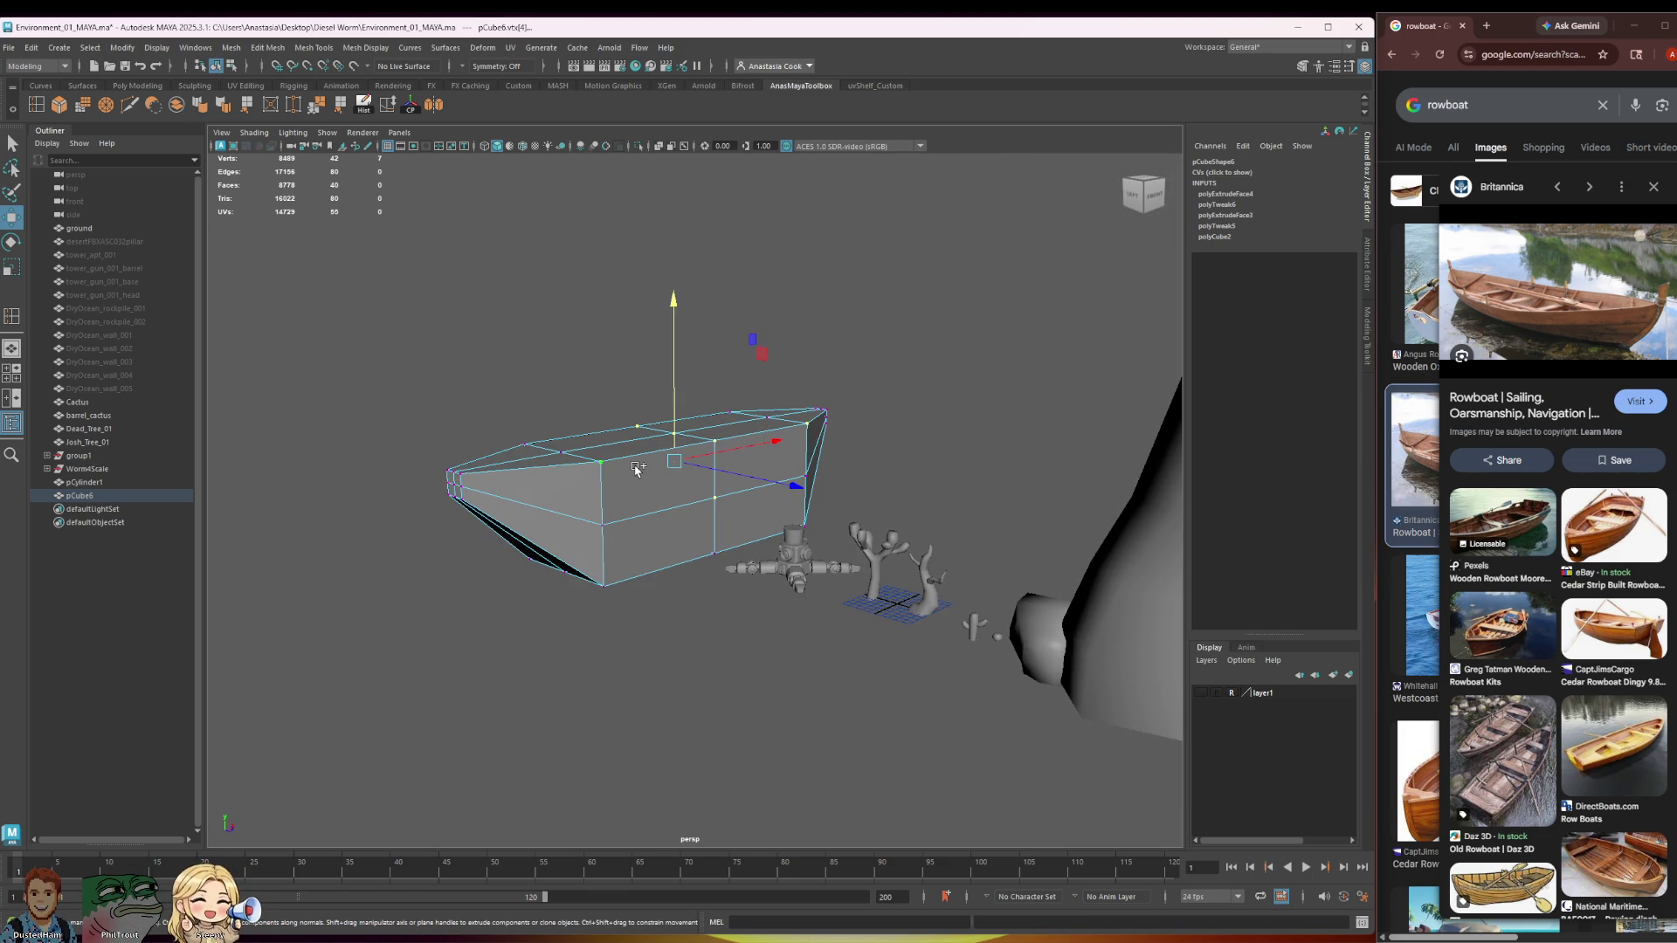
{"action": "left_click", "coordinate": [632, 426]}
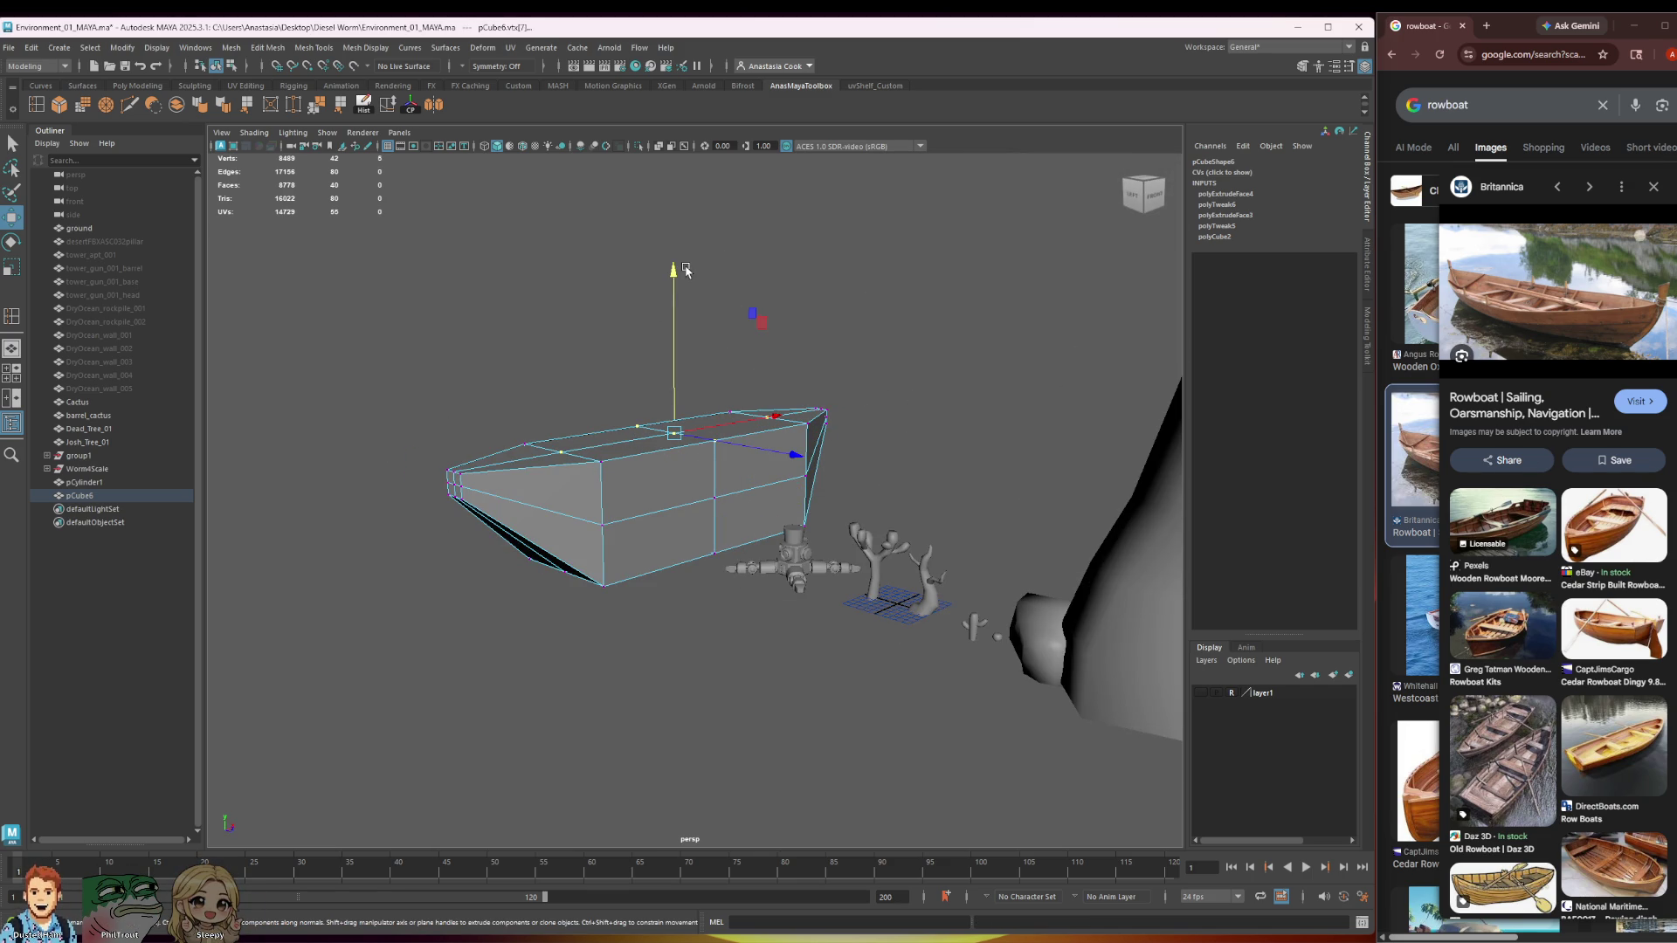
{"action": "mouse_move", "coordinate": [673, 275]}
{"action": "left_mouse_down"}
{"action": "mouse_move", "coordinate": [671, 299]}
{"action": "mouse_move", "coordinate": [542, 413]}
{"action": "left_mouse_up"}
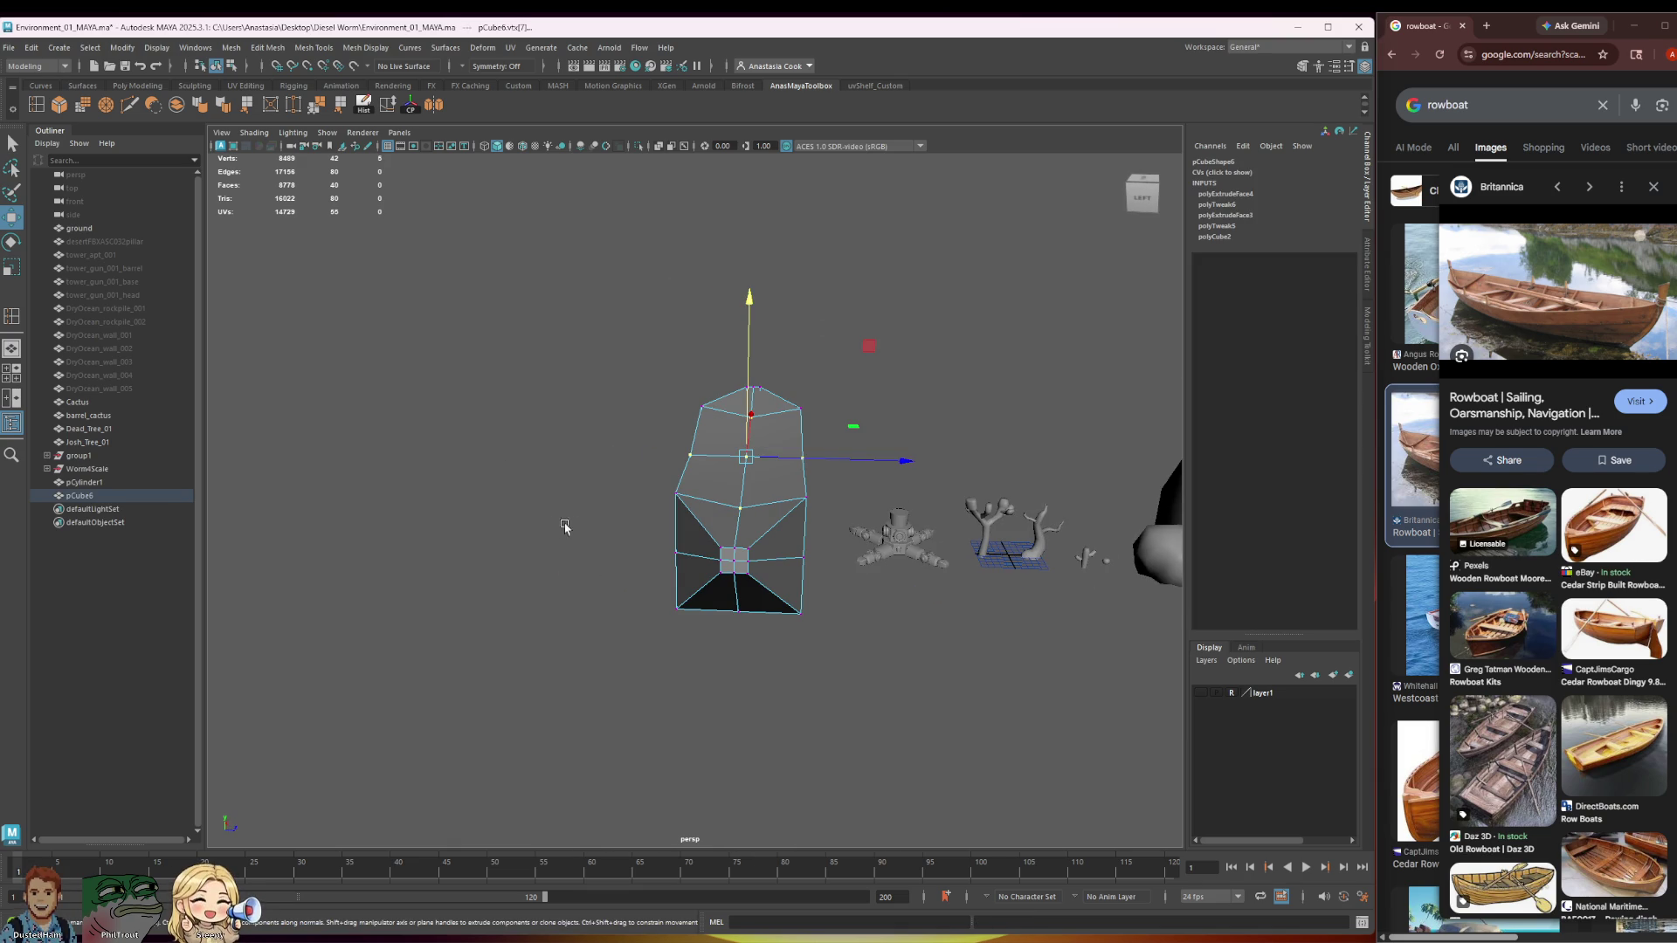
{"action": "left_click", "coordinate": [982, 441]}
{"action": "left_click_drag", "start_coordinate": [980, 441], "coordinate": [767, 579], "text": "alt"}
Select all the hull's top faces, including both tips, and delete them to open it.
{"action": "right_click", "coordinate": [768, 561]}
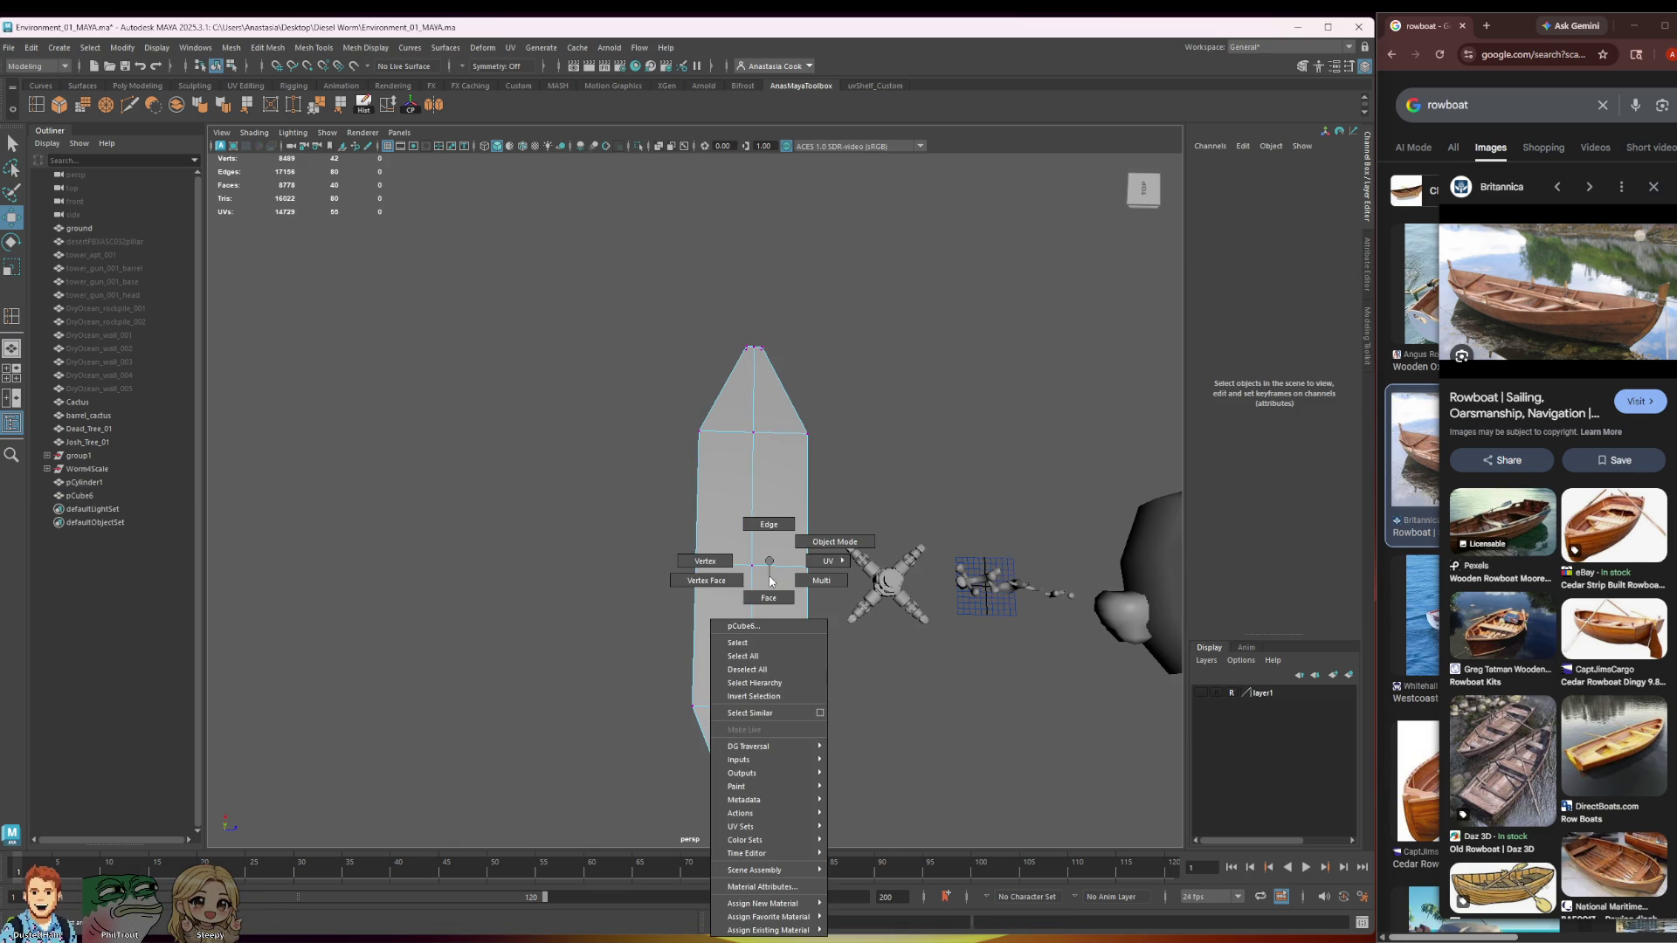
{"action": "left_click", "coordinate": [769, 597]}
{"action": "left_click", "coordinate": [789, 417]}
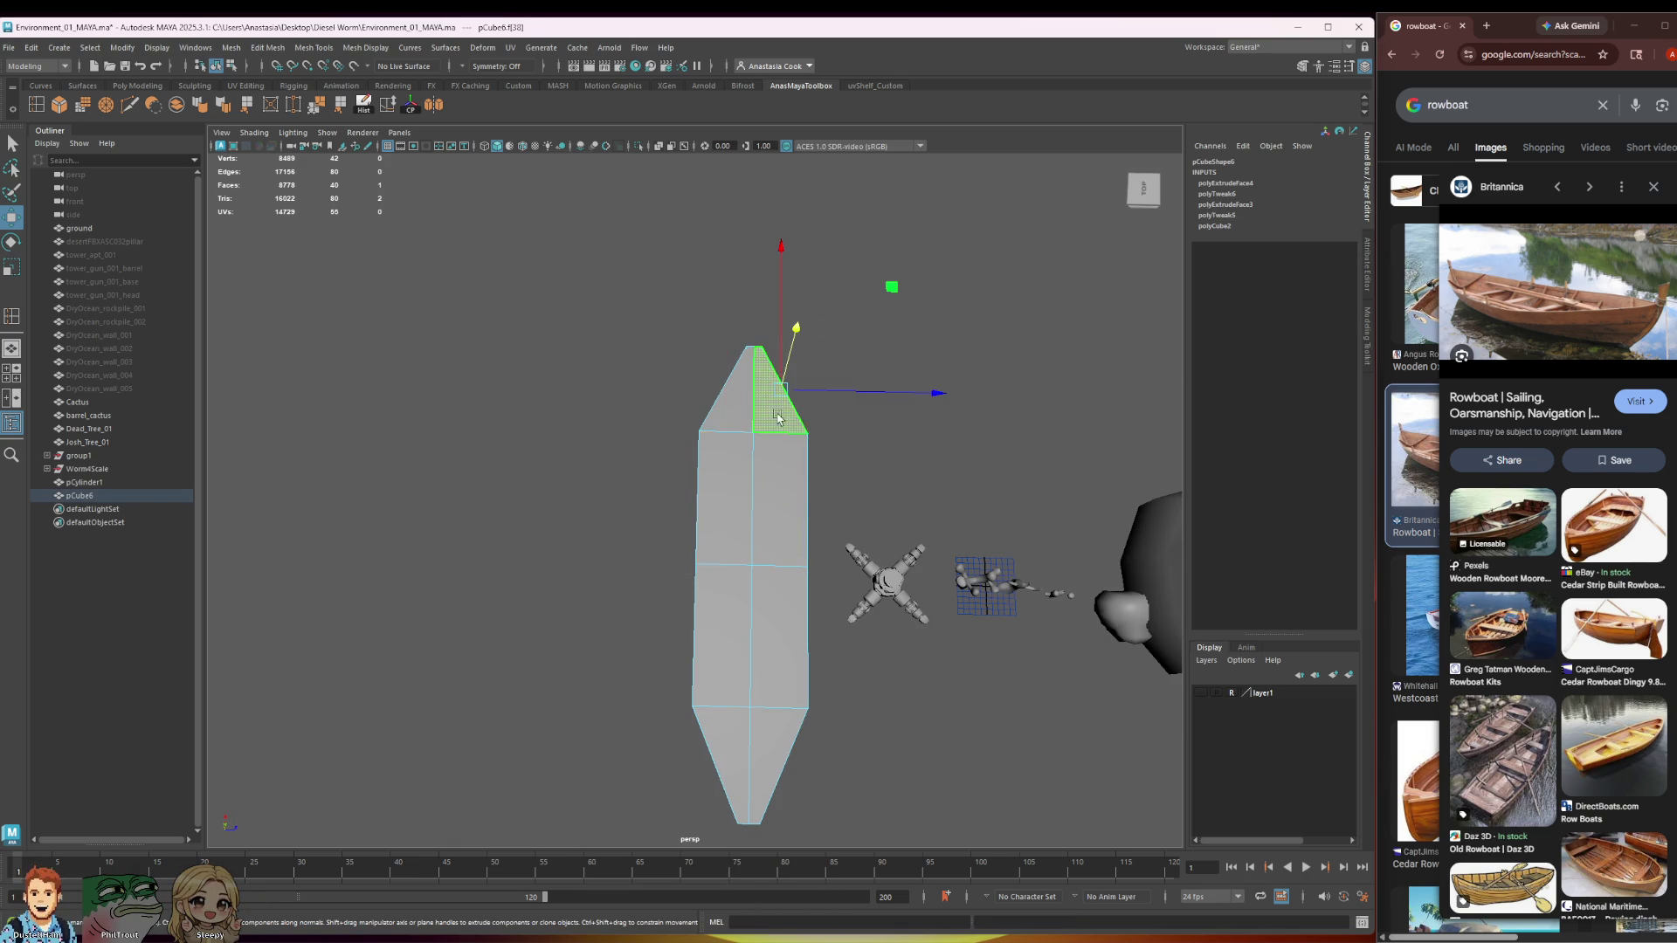
{"action": "left_click", "coordinate": [724, 498], "text": "shift"}
{"action": "left_click", "coordinate": [779, 498], "text": "shift"}
{"action": "left_click", "coordinate": [780, 629], "text": "shift"}
{"action": "left_click", "coordinate": [731, 649], "text": "shift"}
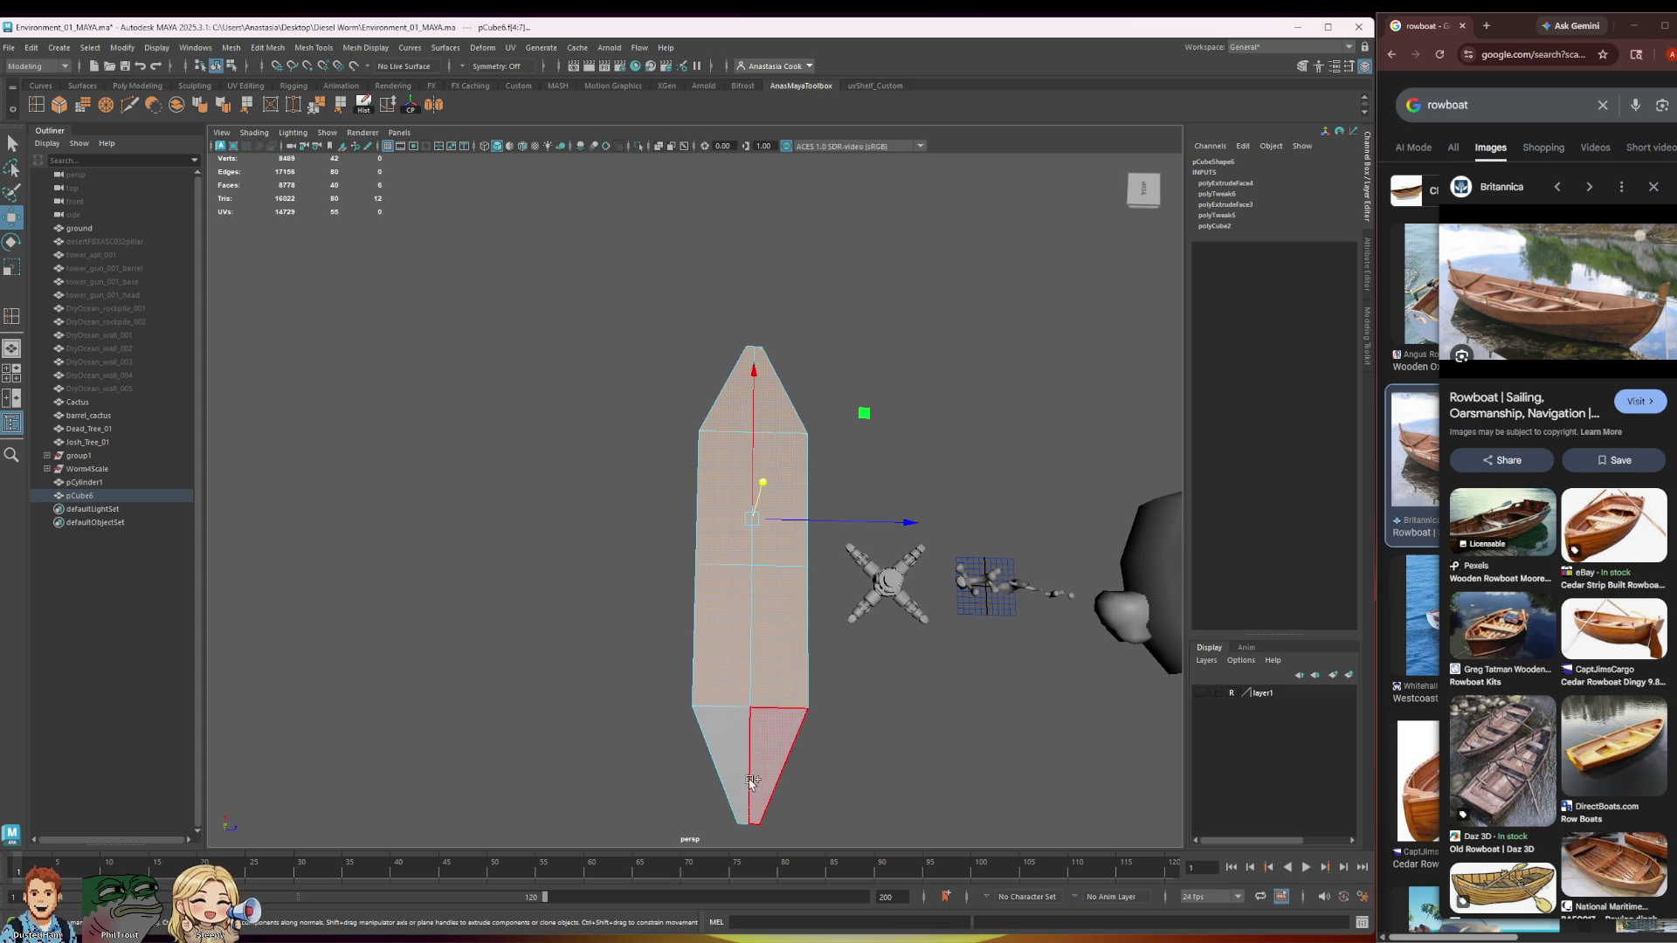
{"action": "key", "text": "Delete"}
Extrude the hull's top edge loop twice into a wide inward rim ledge and inspect it.
{"action": "right_click_drag", "start_coordinate": [799, 489], "coordinate": [795, 409]}
{"action": "left_click", "coordinate": [796, 409]}
{"action": "double_click", "coordinate": [795, 408]}
{"action": "mouse_move", "coordinate": [795, 409]}
{"action": "left_mouse_down", "text": "alt"}
{"action": "mouse_move", "coordinate": [874, 696]}
{"action": "mouse_move", "coordinate": [839, 655]}
{"action": "left_mouse_up", "text": "alt"}
{"action": "key", "text": "ctrl+e"}
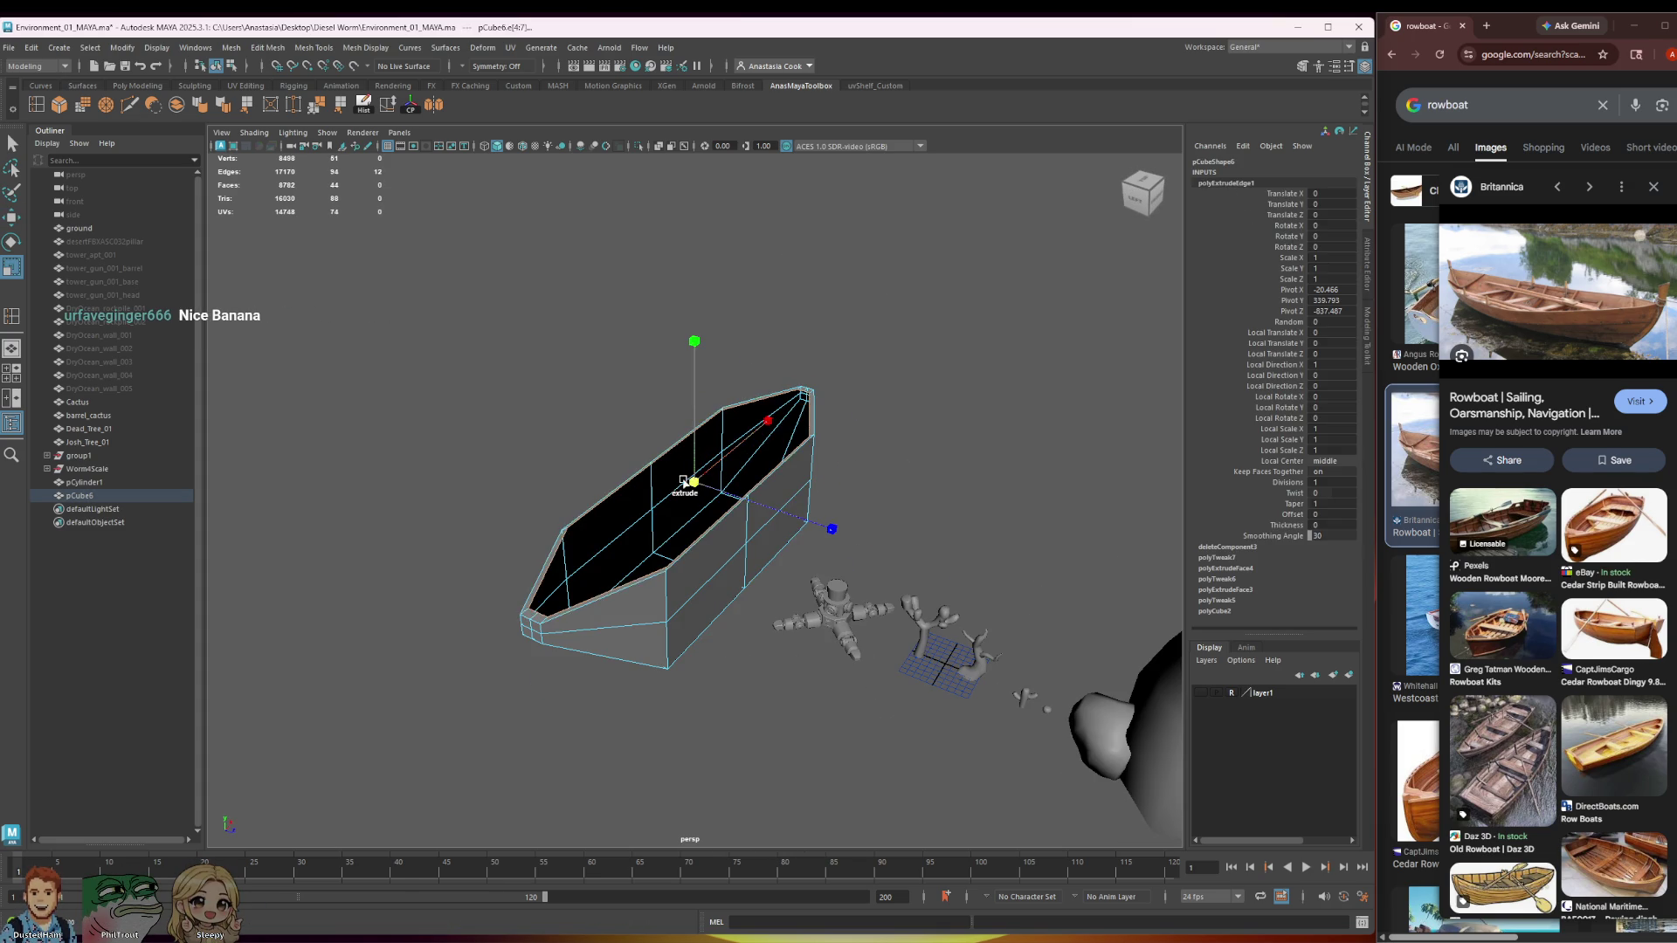
{"action": "left_click", "coordinate": [772, 415]}
{"action": "key", "text": "w"}
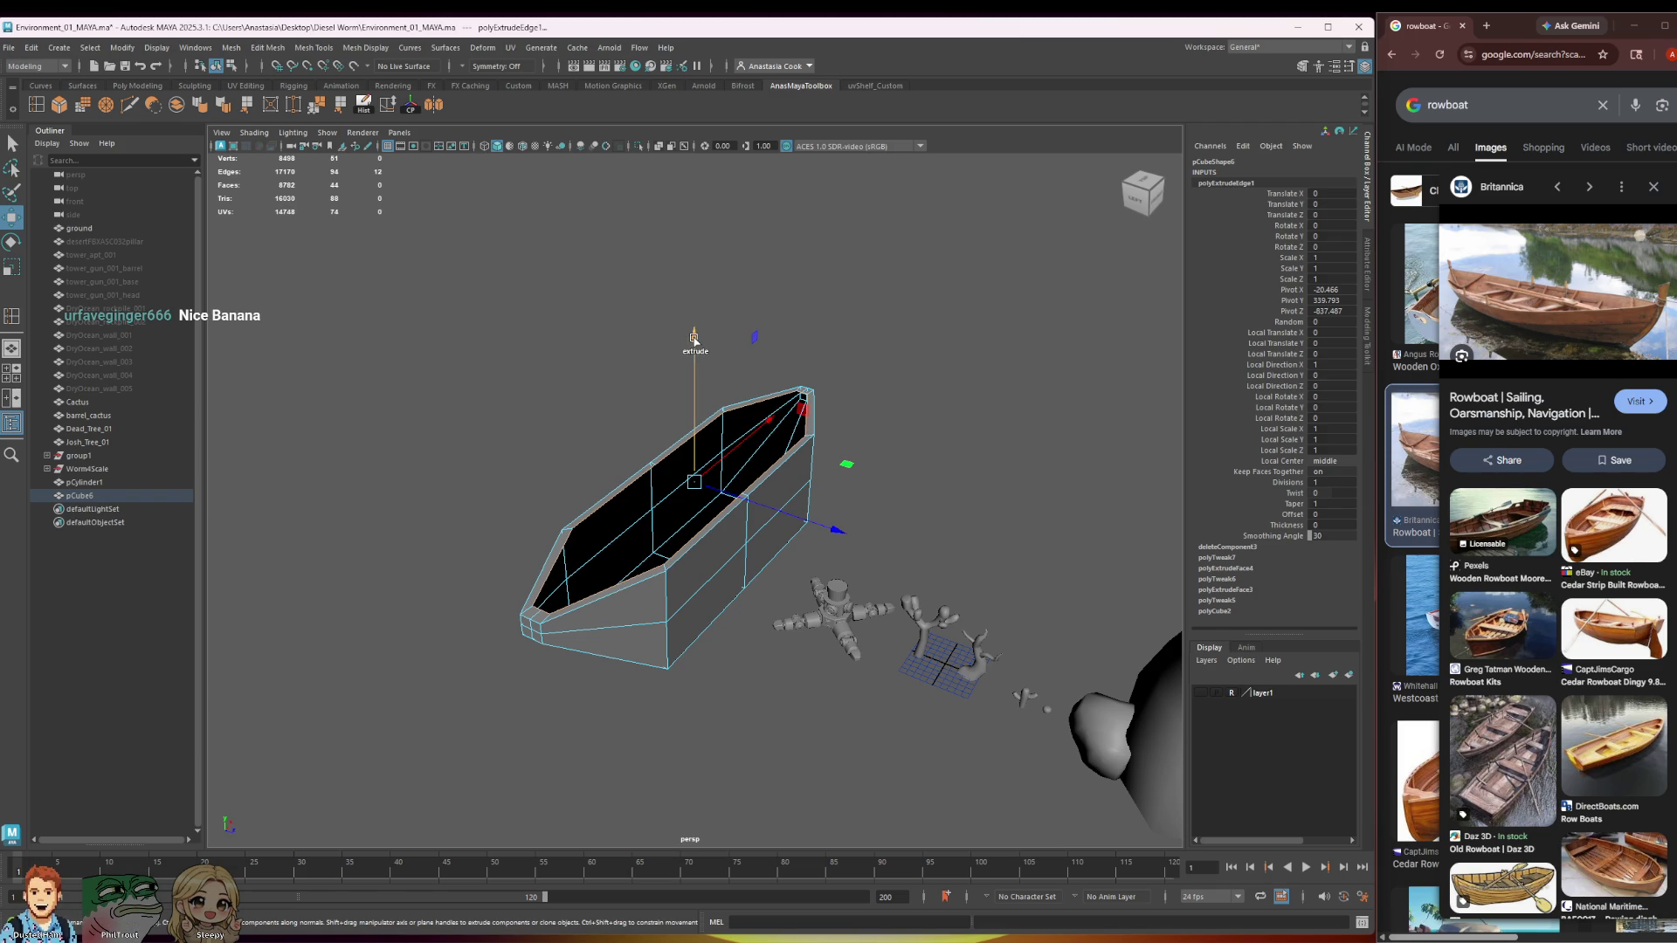
{"action": "key", "text": "ctrl+e"}
{"action": "left_click_drag", "start_coordinate": [693, 380], "coordinate": [766, 582], "text": "alt"}
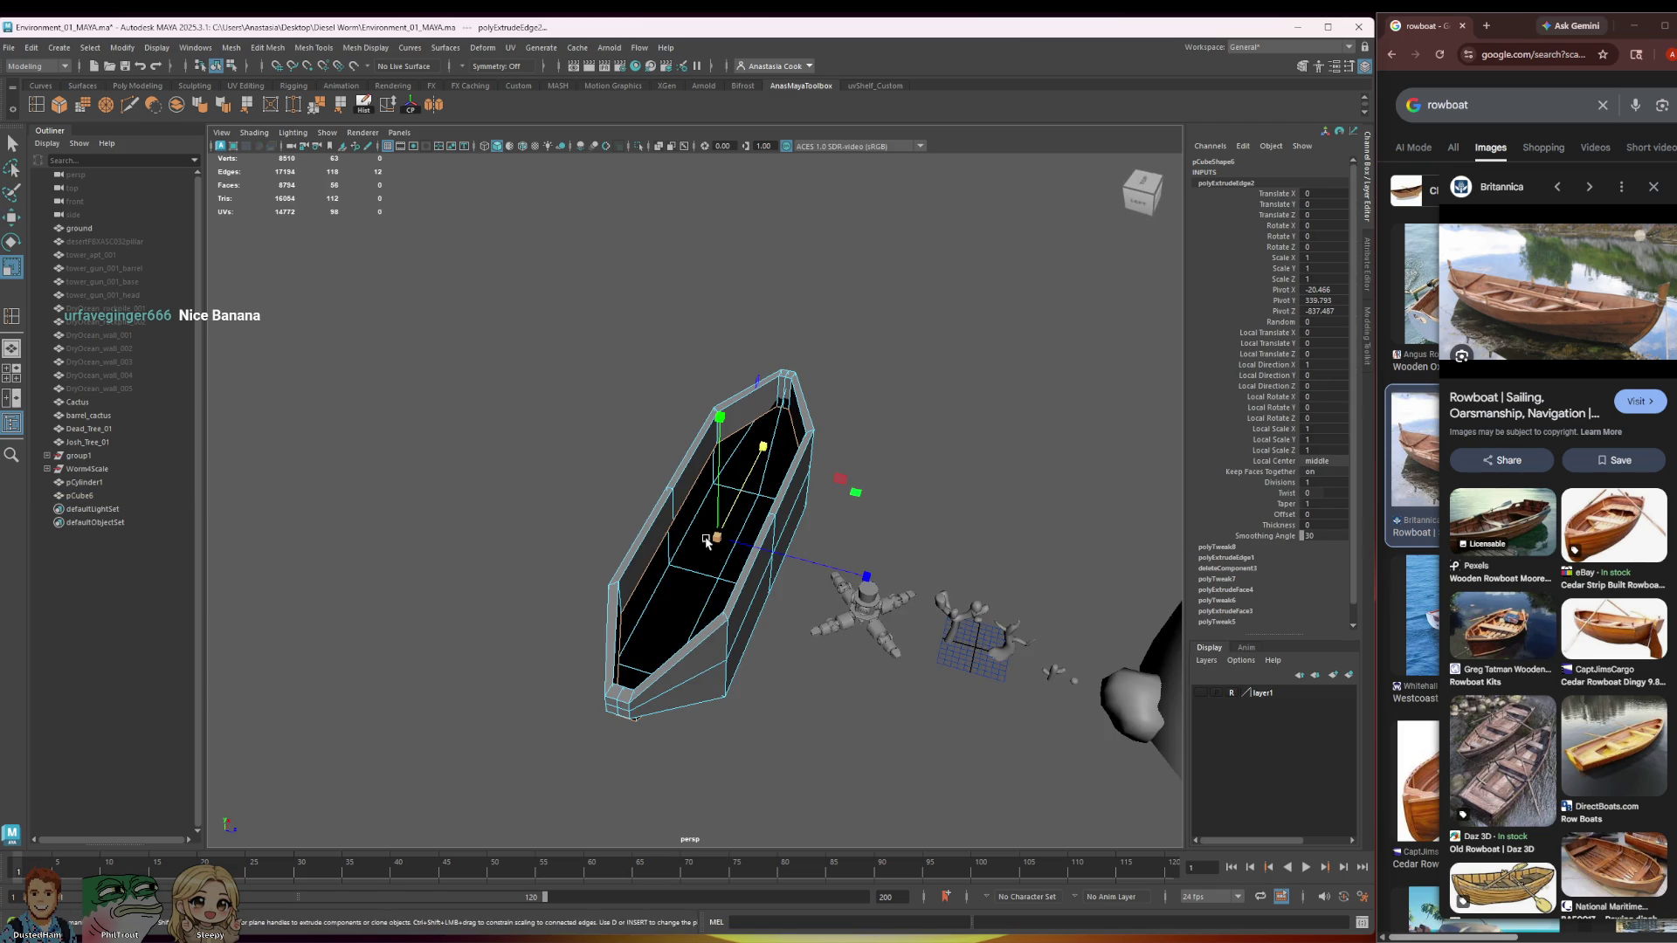
{"action": "mouse_move", "coordinate": [717, 547]}
{"action": "left_mouse_down", "text": "alt"}
{"action": "mouse_move", "coordinate": [887, 664]}
{"action": "mouse_move", "coordinate": [886, 682]}
{"action": "left_mouse_up", "text": "alt"}
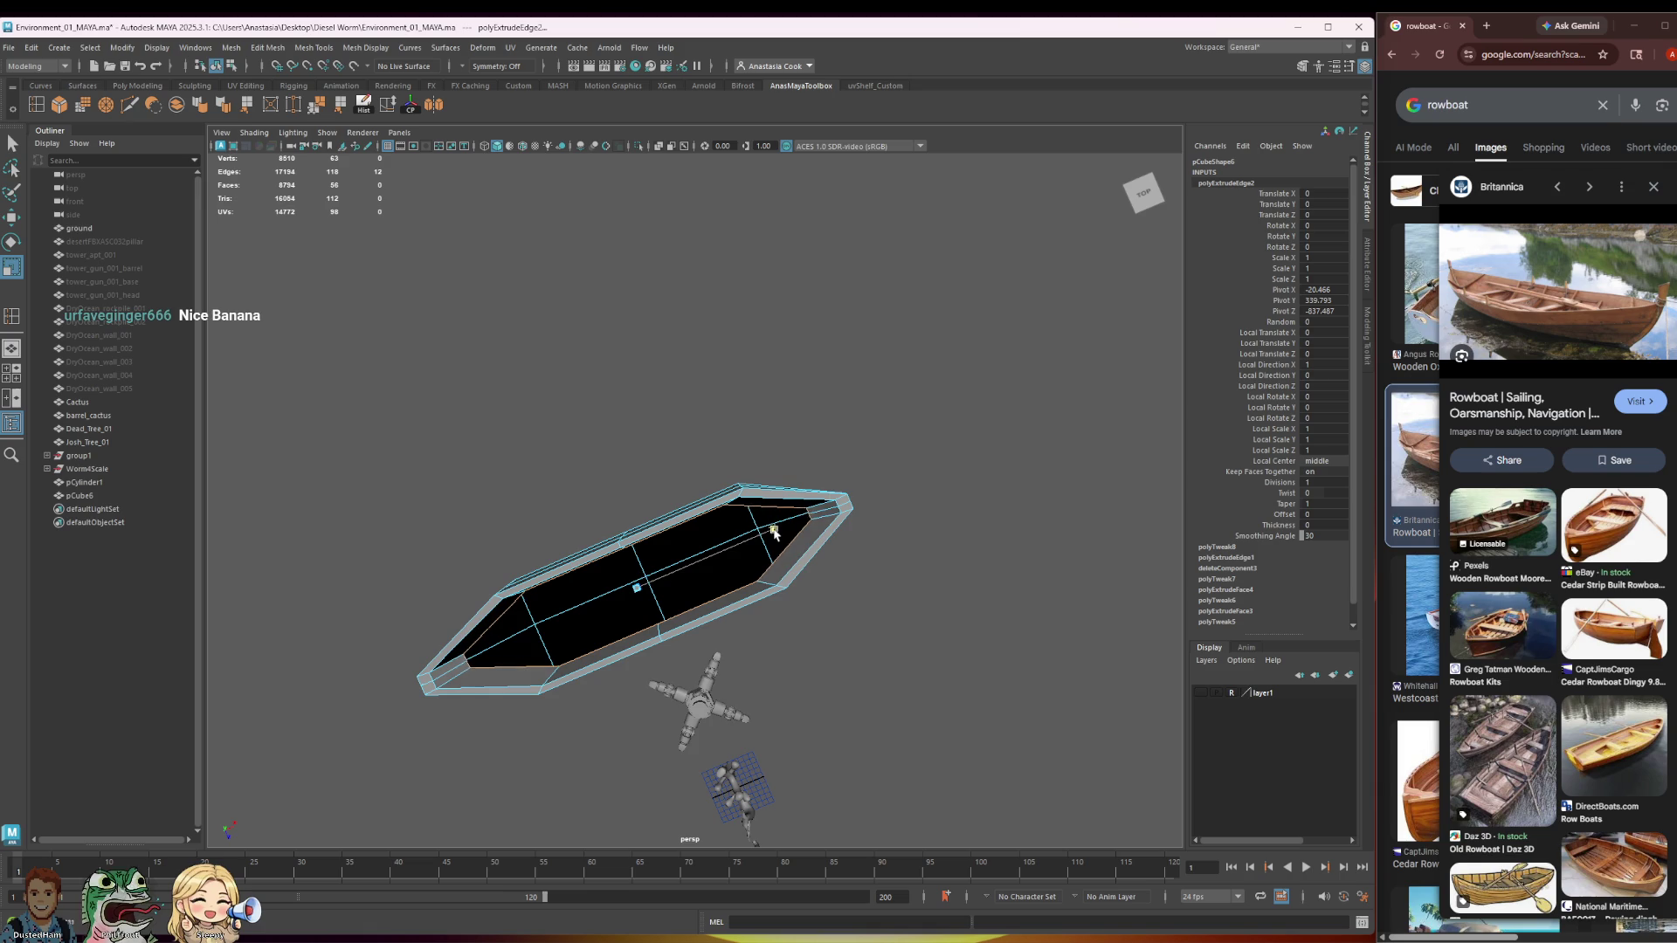
{"action": "mouse_move", "coordinate": [776, 541]}
{"action": "left_mouse_down", "text": "alt"}
{"action": "mouse_move", "coordinate": [789, 563]}
{"action": "mouse_move", "coordinate": [712, 526]}
{"action": "mouse_move", "coordinate": [771, 604]}
{"action": "mouse_move", "coordinate": [729, 393]}
{"action": "mouse_move", "coordinate": [757, 397]}
{"action": "mouse_move", "coordinate": [622, 462]}
{"action": "mouse_move", "coordinate": [1111, 547]}
{"action": "mouse_move", "coordinate": [966, 685]}
{"action": "mouse_move", "coordinate": [851, 555]}
{"action": "mouse_move", "coordinate": [304, 122]}
{"action": "left_mouse_up", "text": "alt"}
{"action": "scroll", "coordinate": [623, 462], "scroll_direction": "up", "scroll_amount": 3}
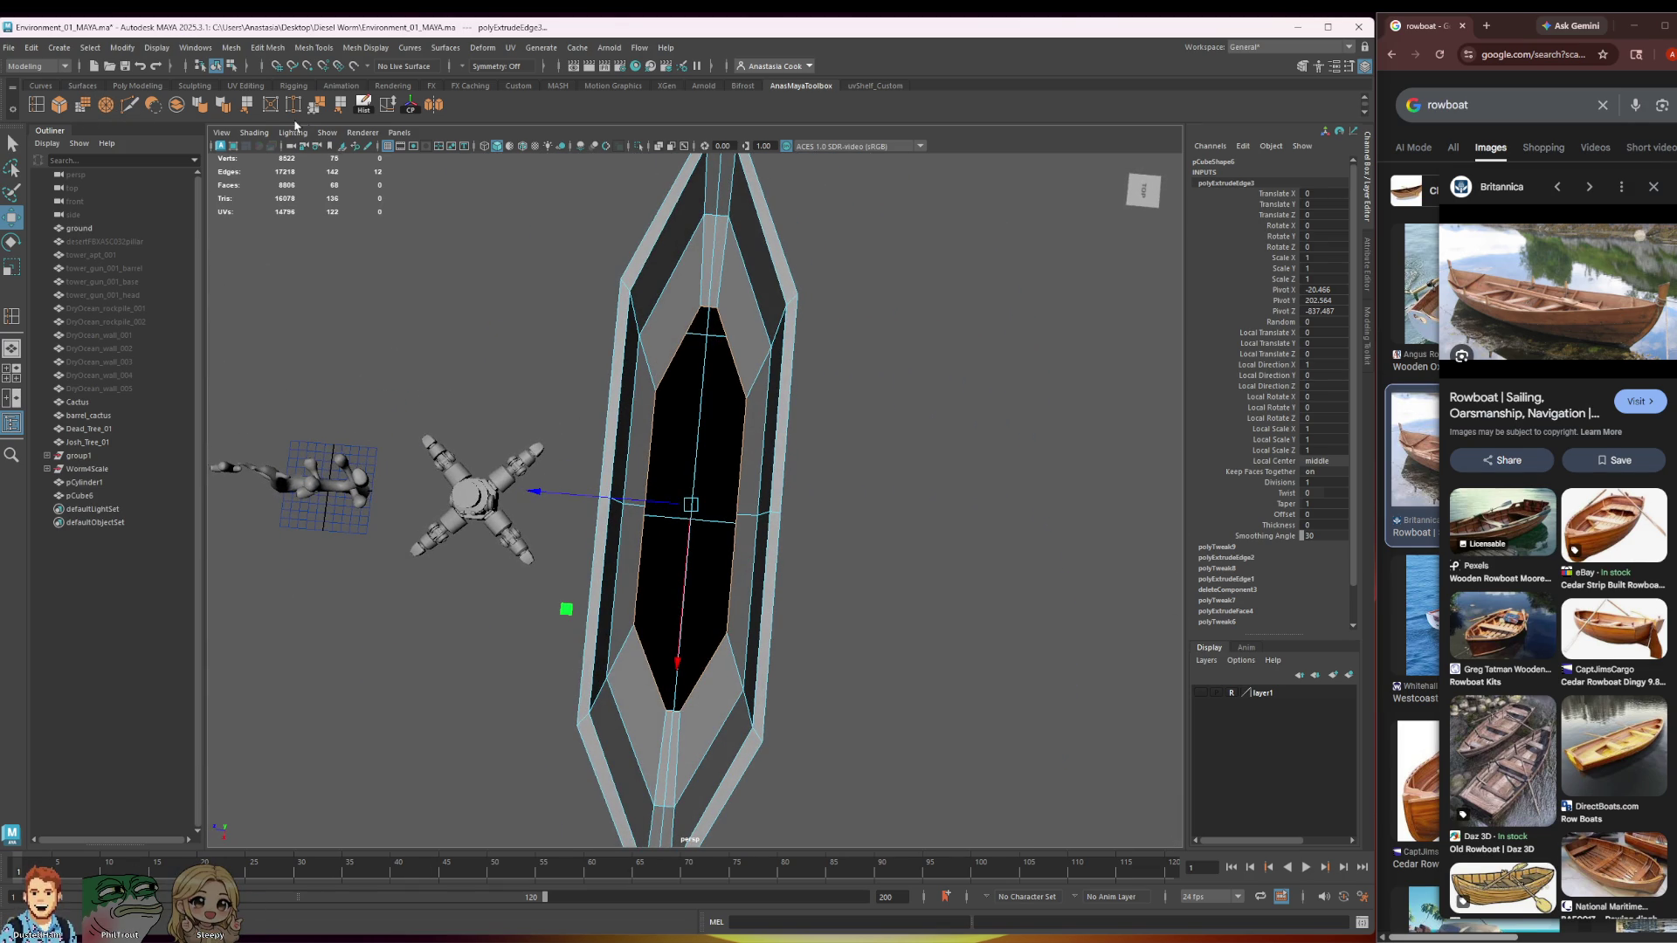
Use Append to Polygon to bridge two new faces across the hole in the boat floor.
{"action": "left_click", "coordinate": [341, 110]}
{"action": "left_click", "coordinate": [737, 351]}
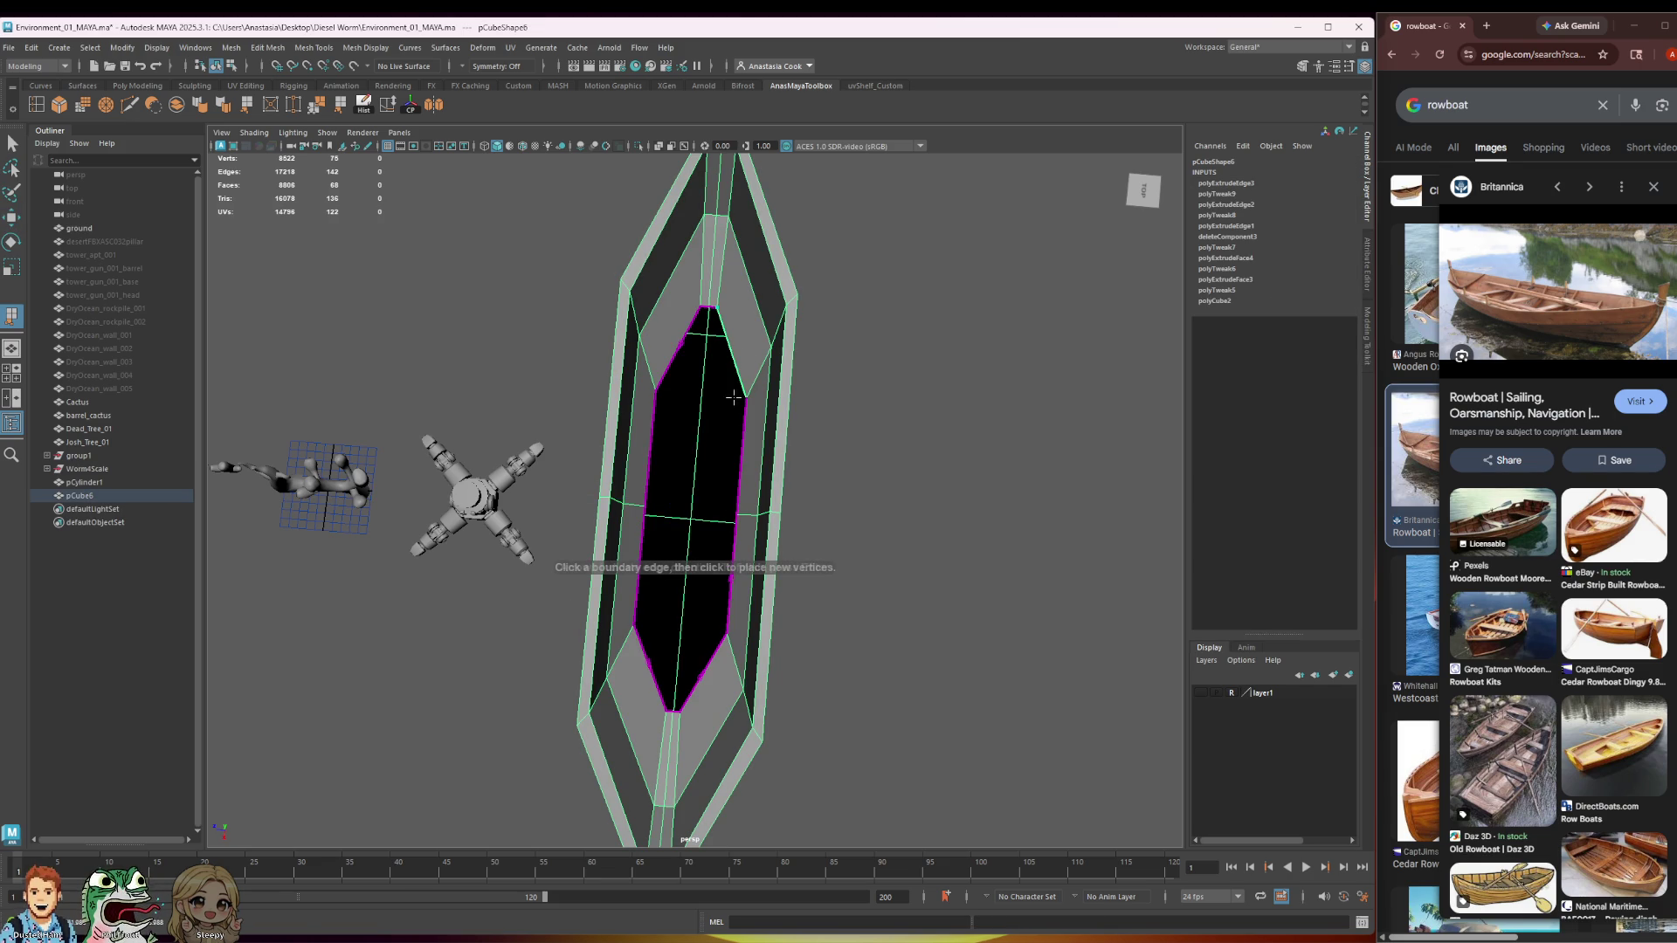
{"action": "left_click", "coordinate": [704, 673]}
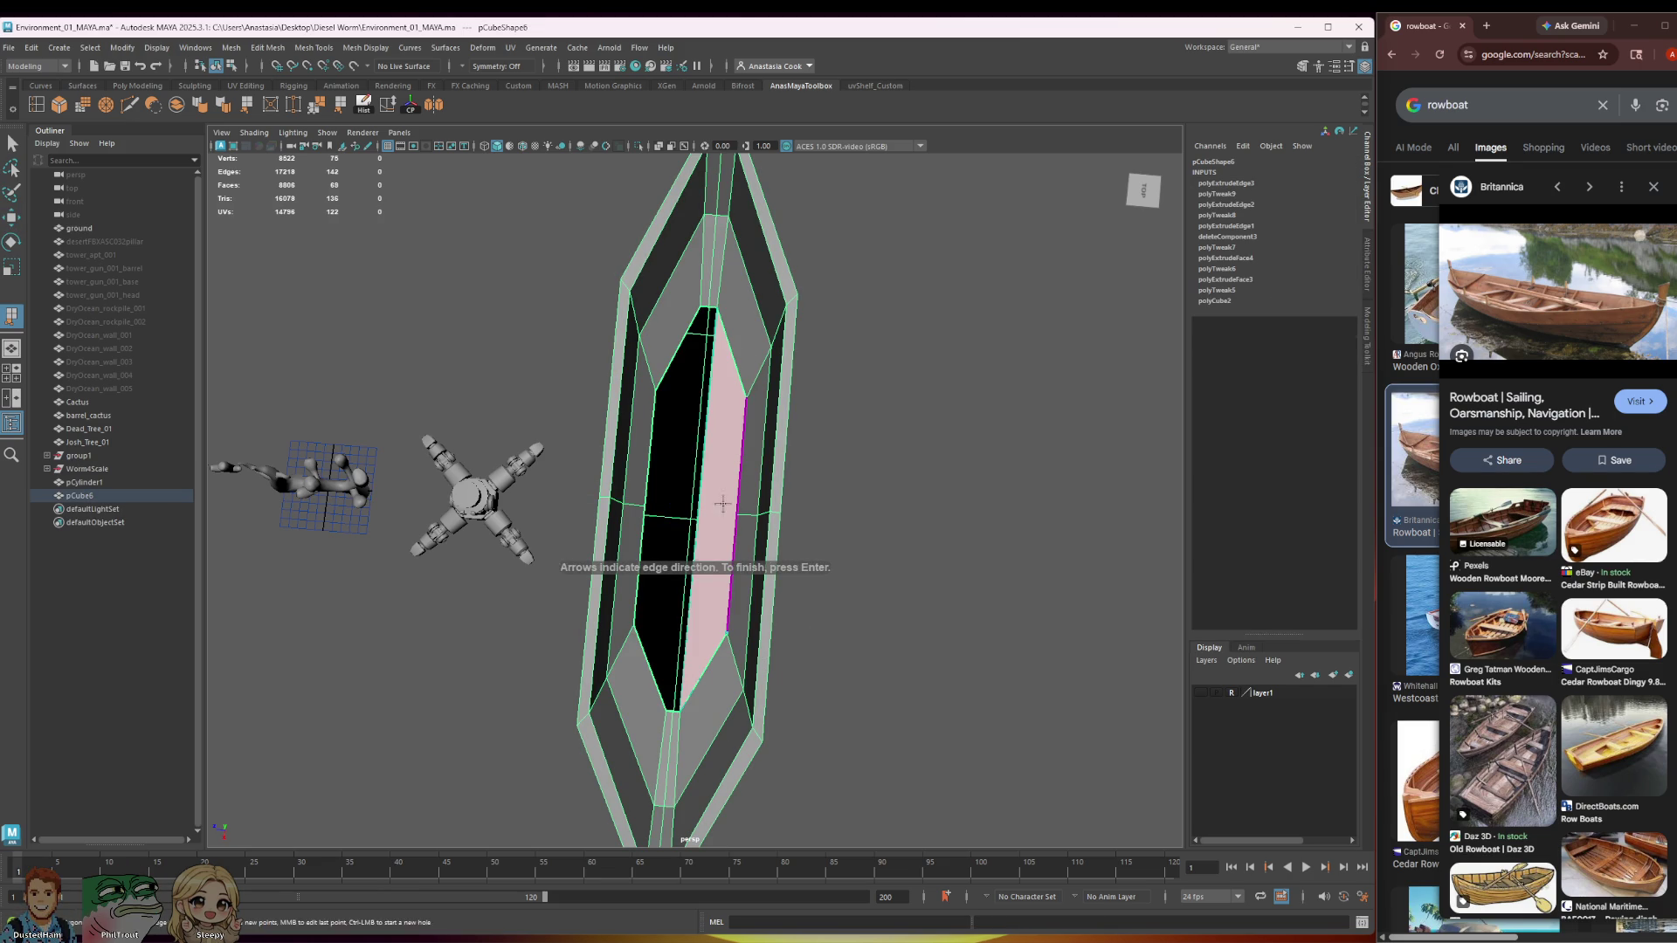
{"action": "key", "text": "Return"}
{"action": "left_click", "coordinate": [684, 332]}
{"action": "left_click", "coordinate": [674, 709]}
{"action": "key", "text": "Return"}
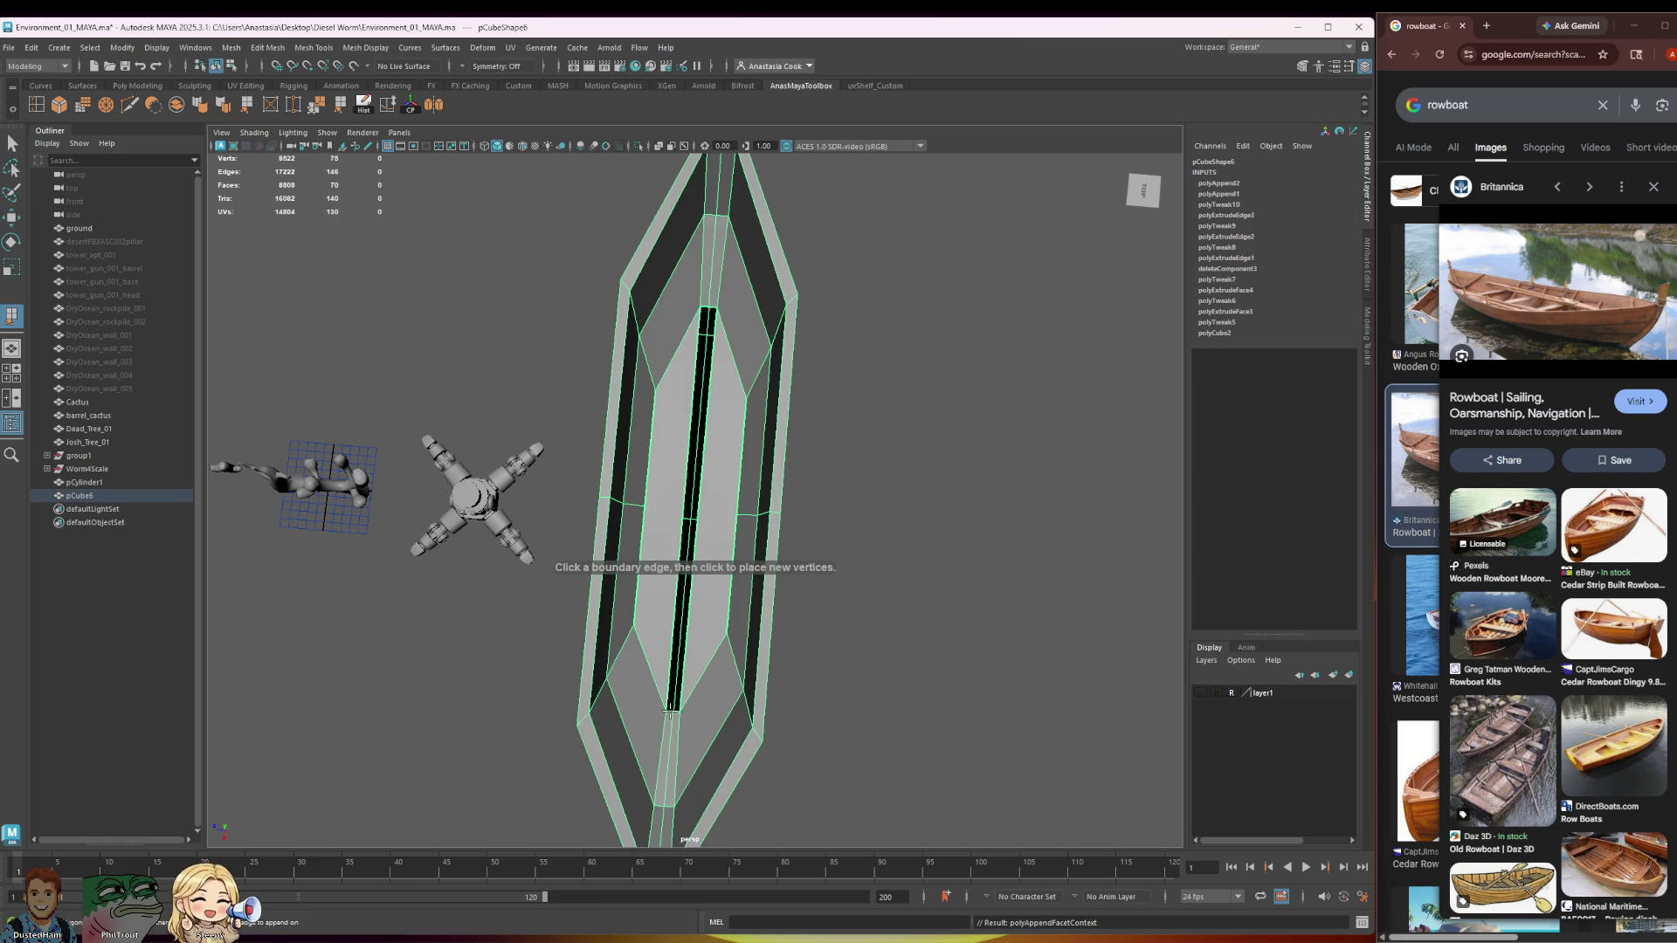
Repeat Append to Polygon to close the remaining slit with further faces.
{"action": "left_click", "coordinate": [704, 305]}
{"action": "scroll", "coordinate": [702, 299], "scroll_direction": "up", "scroll_amount": 3}
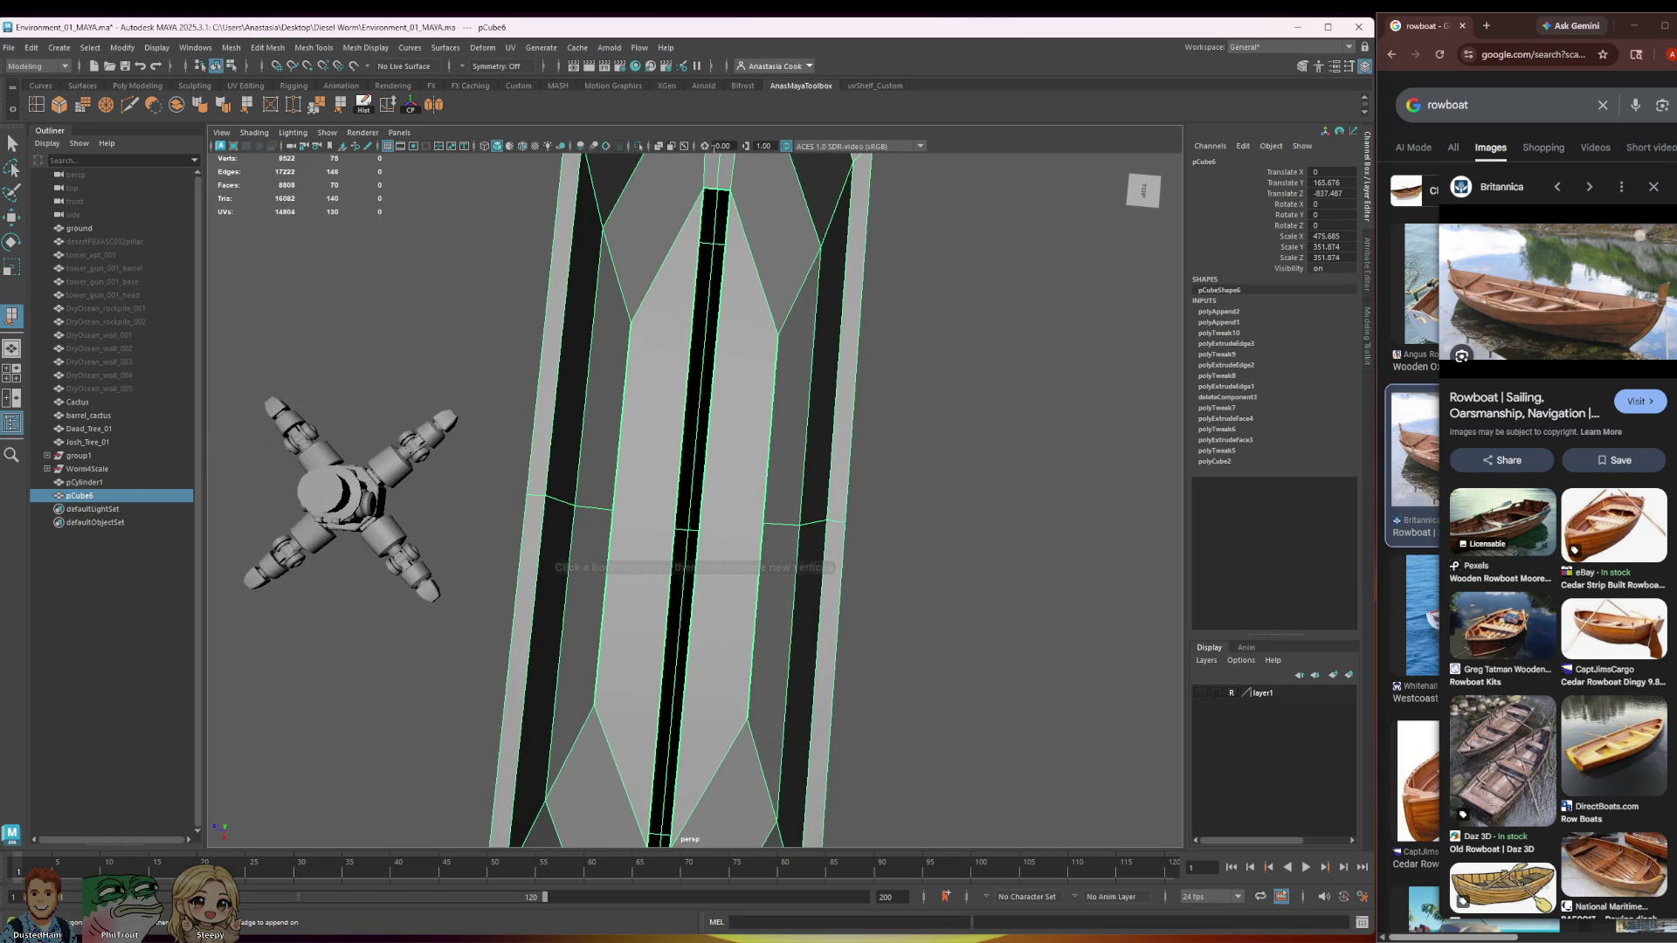
{"action": "key", "text": "g"}
{"action": "scroll", "coordinate": [680, 339], "scroll_direction": "down", "scroll_amount": 1}
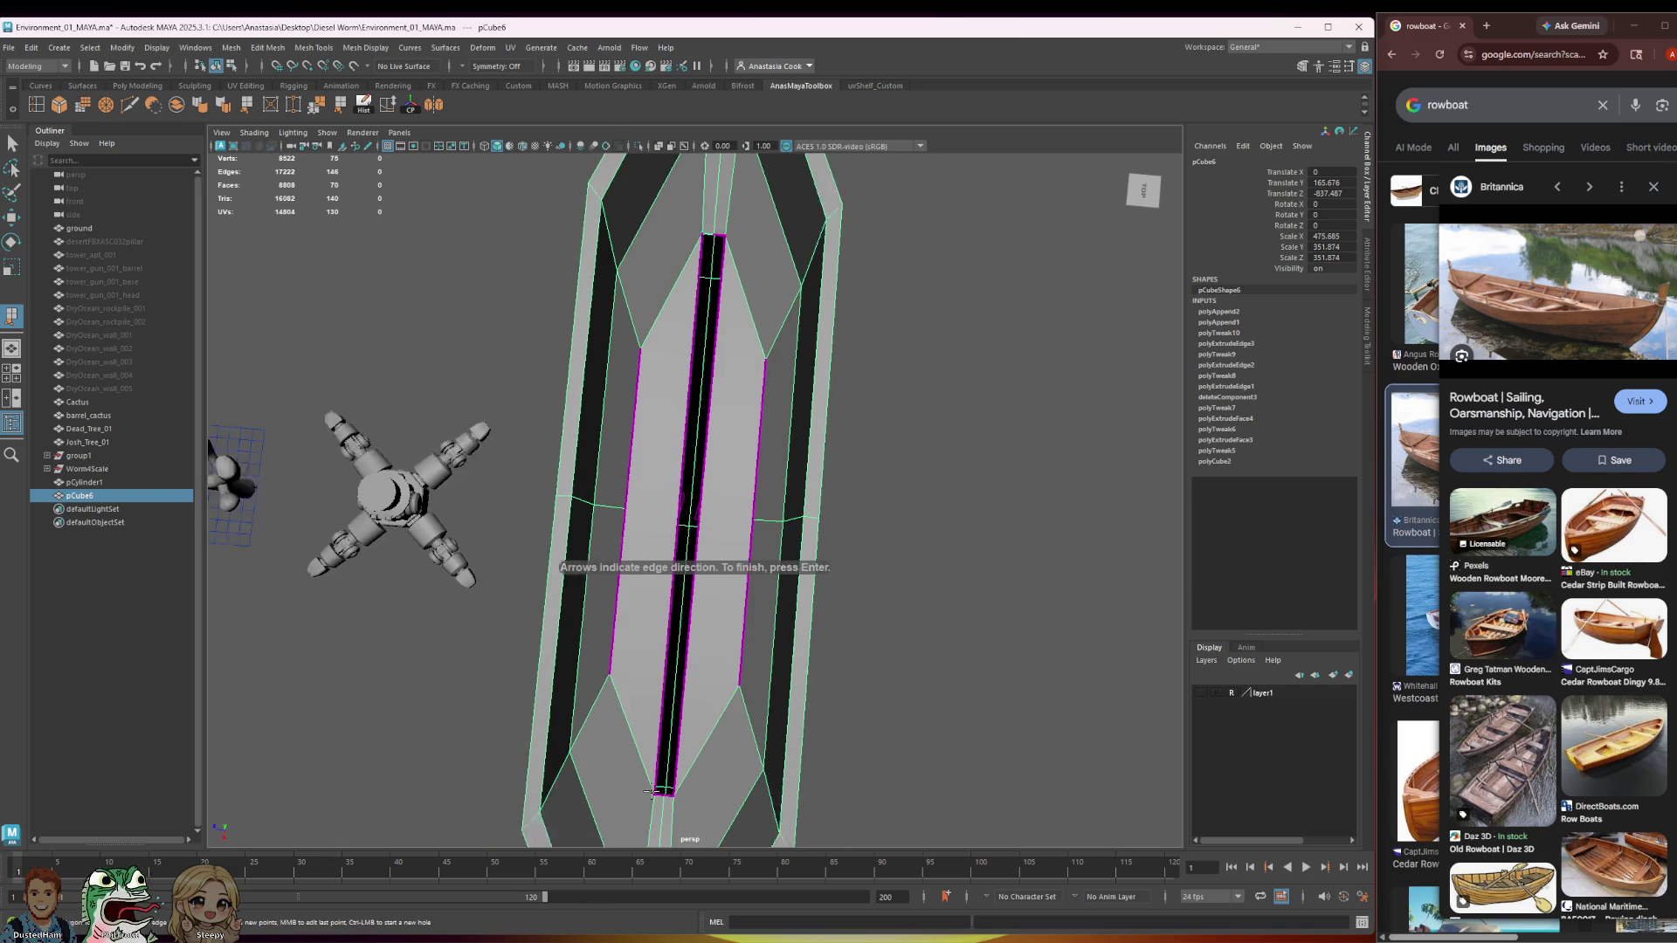
{"action": "scroll", "coordinate": [680, 340], "scroll_direction": "down", "scroll_amount": 1}
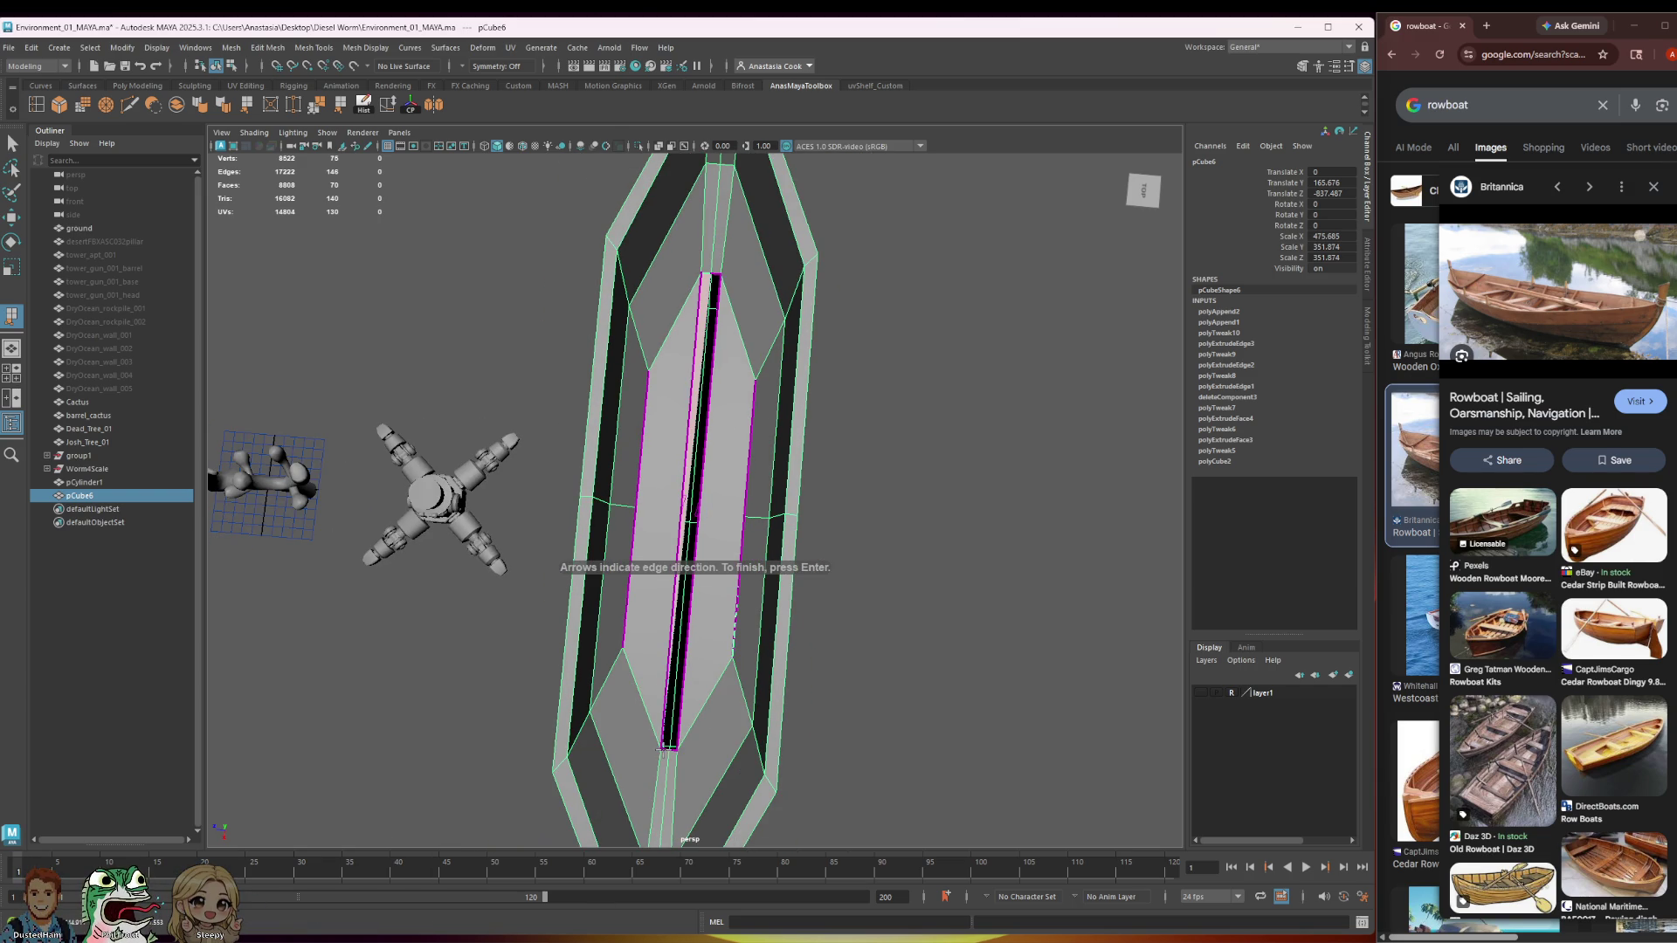
{"action": "left_click", "coordinate": [669, 745]}
{"action": "key", "text": "Return"}
{"action": "key", "text": "Return"}
{"action": "left_click", "coordinate": [676, 715]}
{"action": "key", "text": "Return"}
{"action": "left_click_drag", "start_coordinate": [840, 555], "coordinate": [878, 584], "text": "alt"}
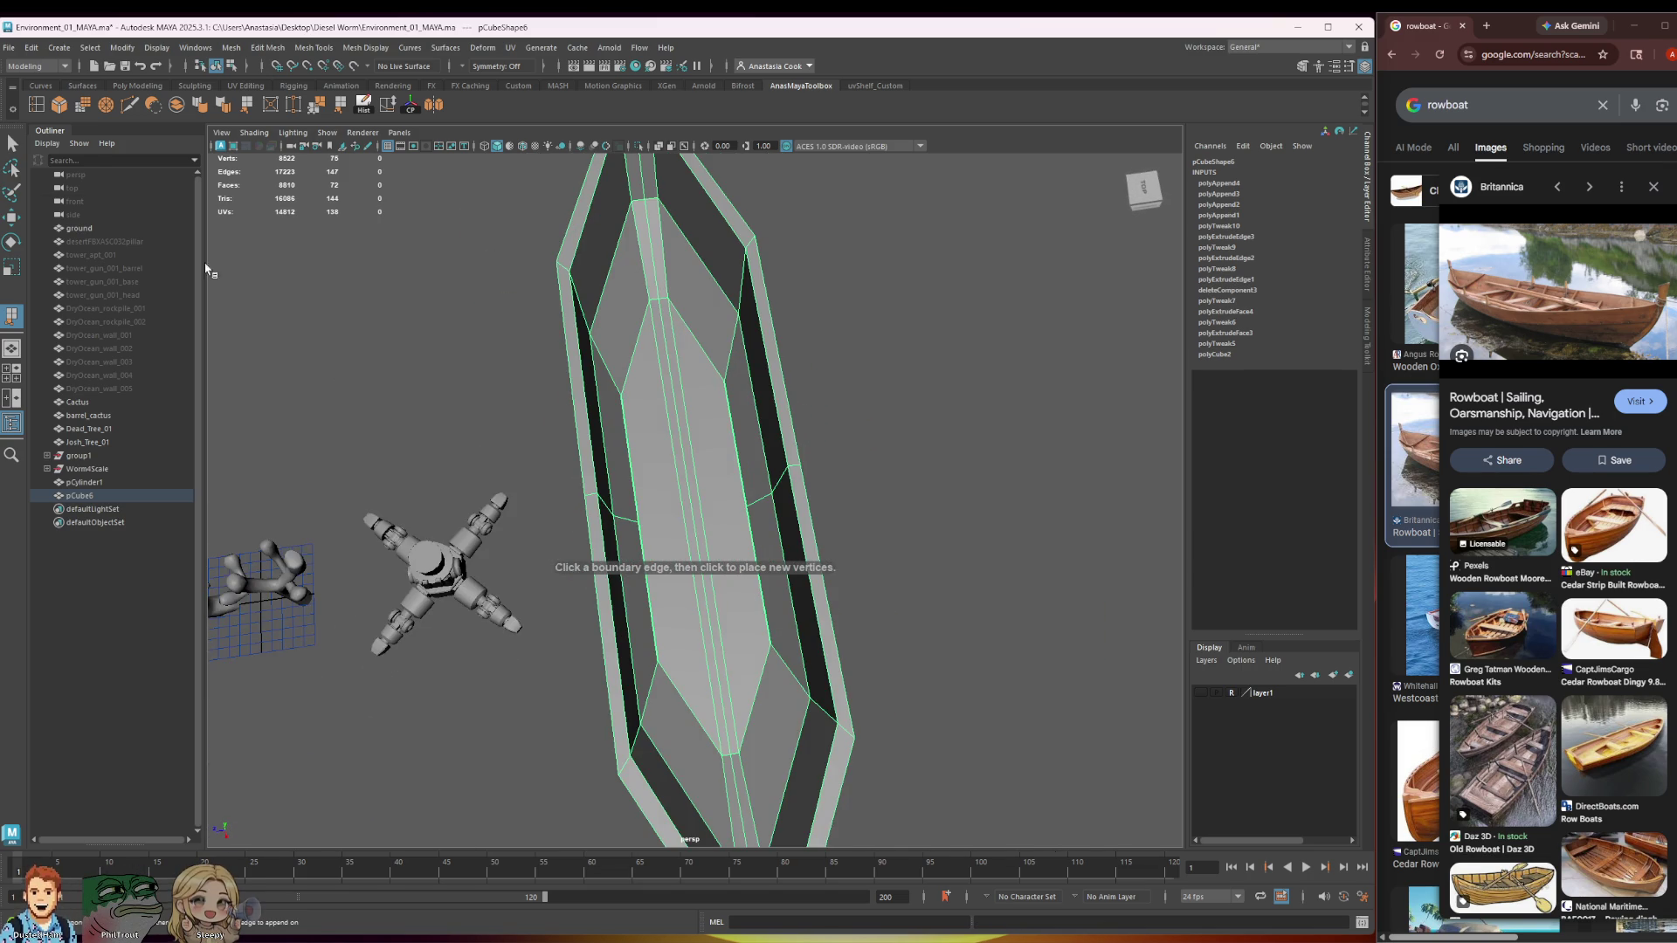
Cut new edges across the hull floor and merge the resulting cut vertices together.
{"action": "left_click", "coordinate": [55, 105]}
{"action": "left_click", "coordinate": [660, 302]}
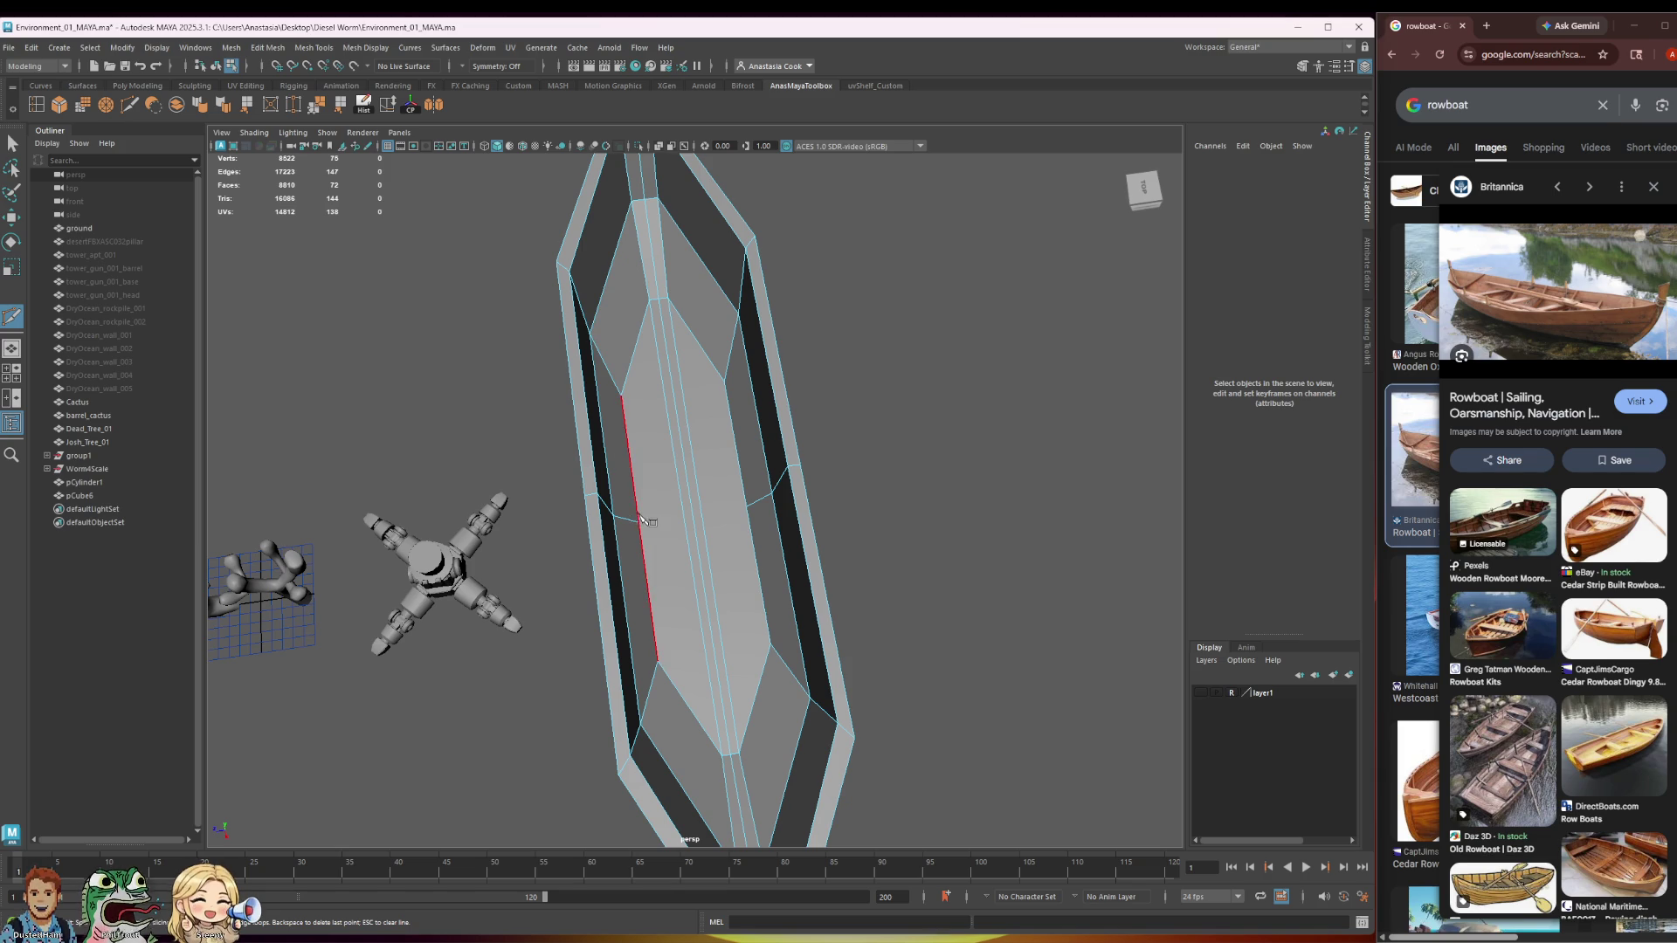
{"action": "left_click", "coordinate": [638, 521]}
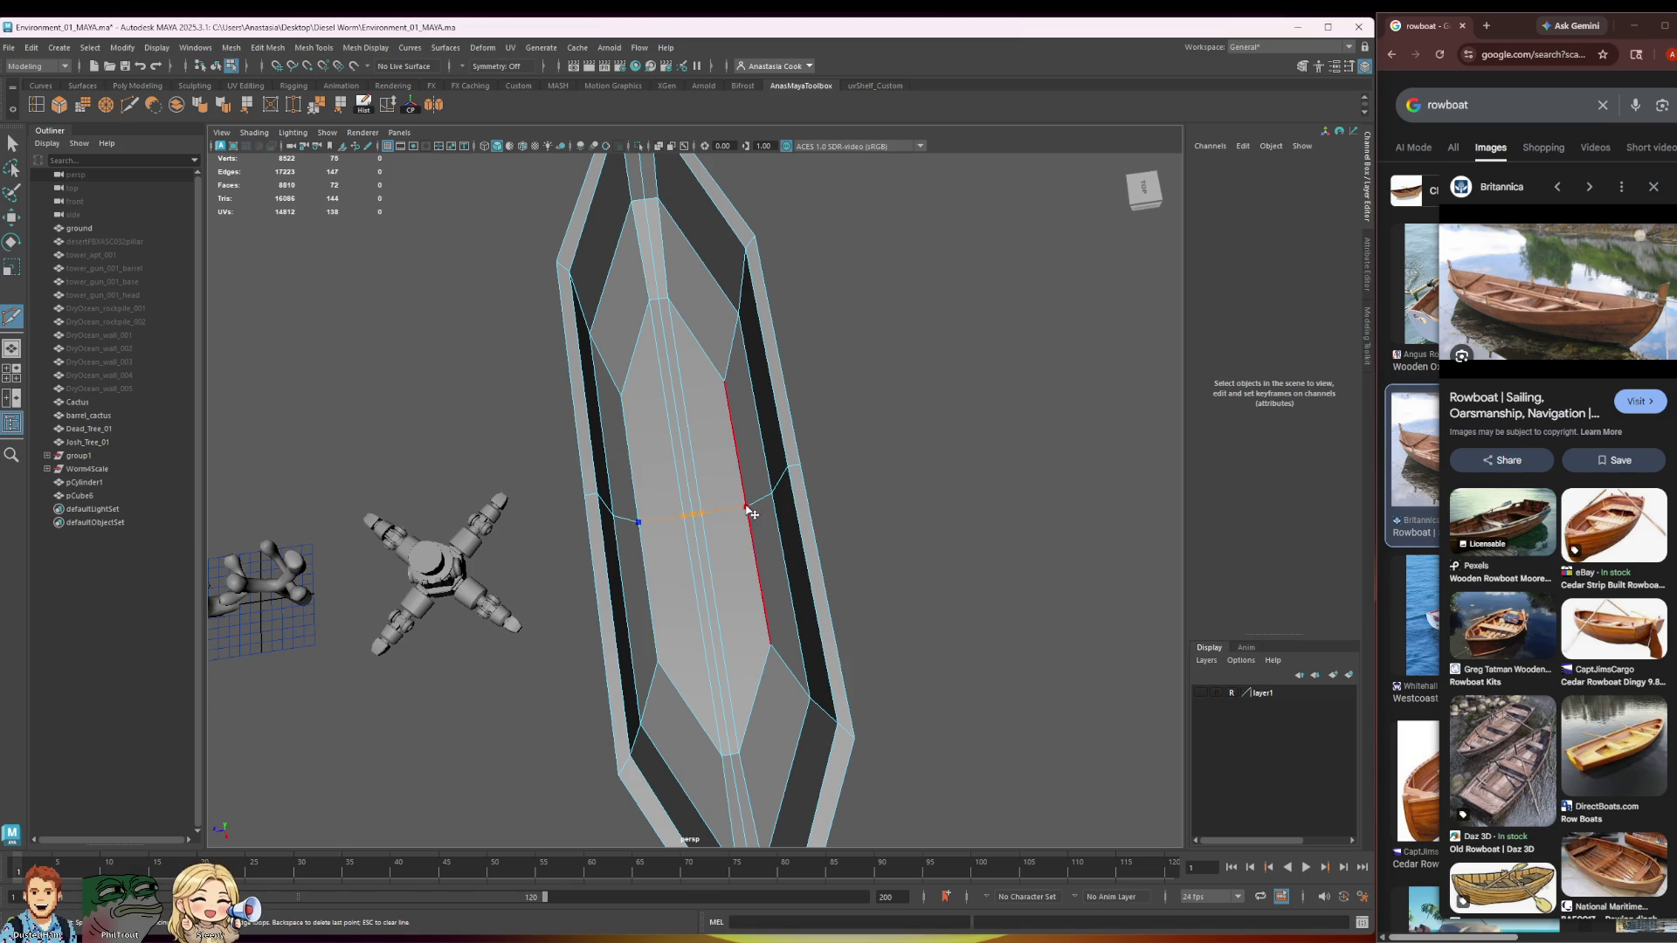
{"action": "left_click_drag", "start_coordinate": [864, 493], "coordinate": [835, 486], "text": "alt"}
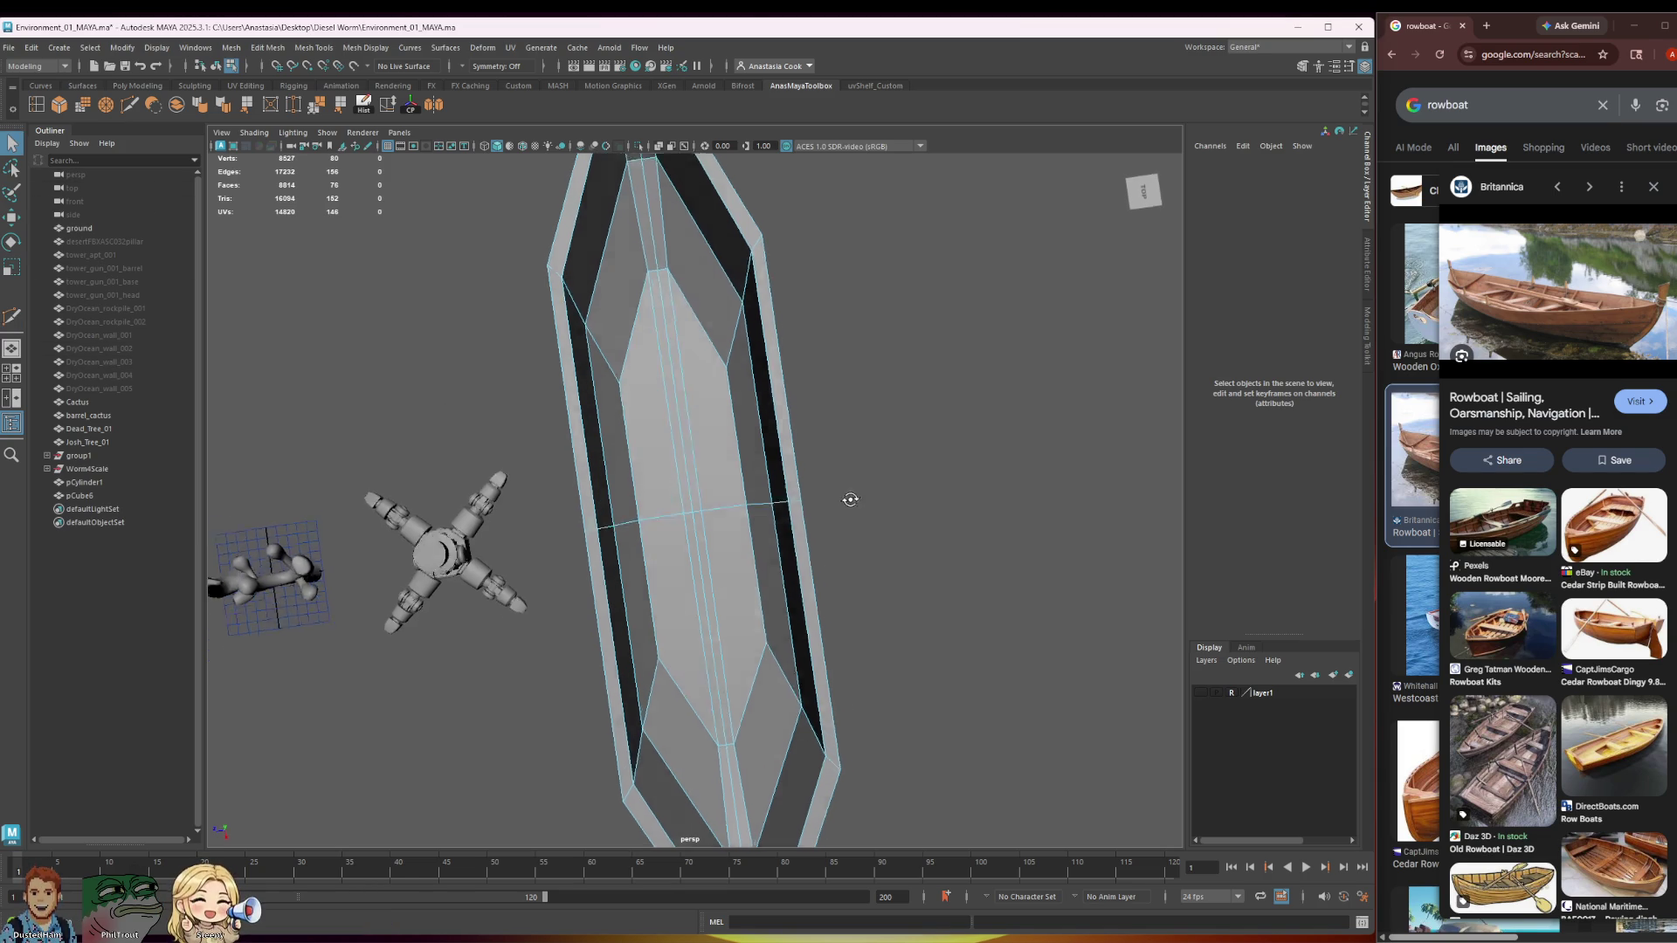
{"action": "right_click_drag", "start_coordinate": [786, 486], "coordinate": [580, 473]}
{"action": "left_click_drag", "start_coordinate": [493, 442], "coordinate": [968, 607]}
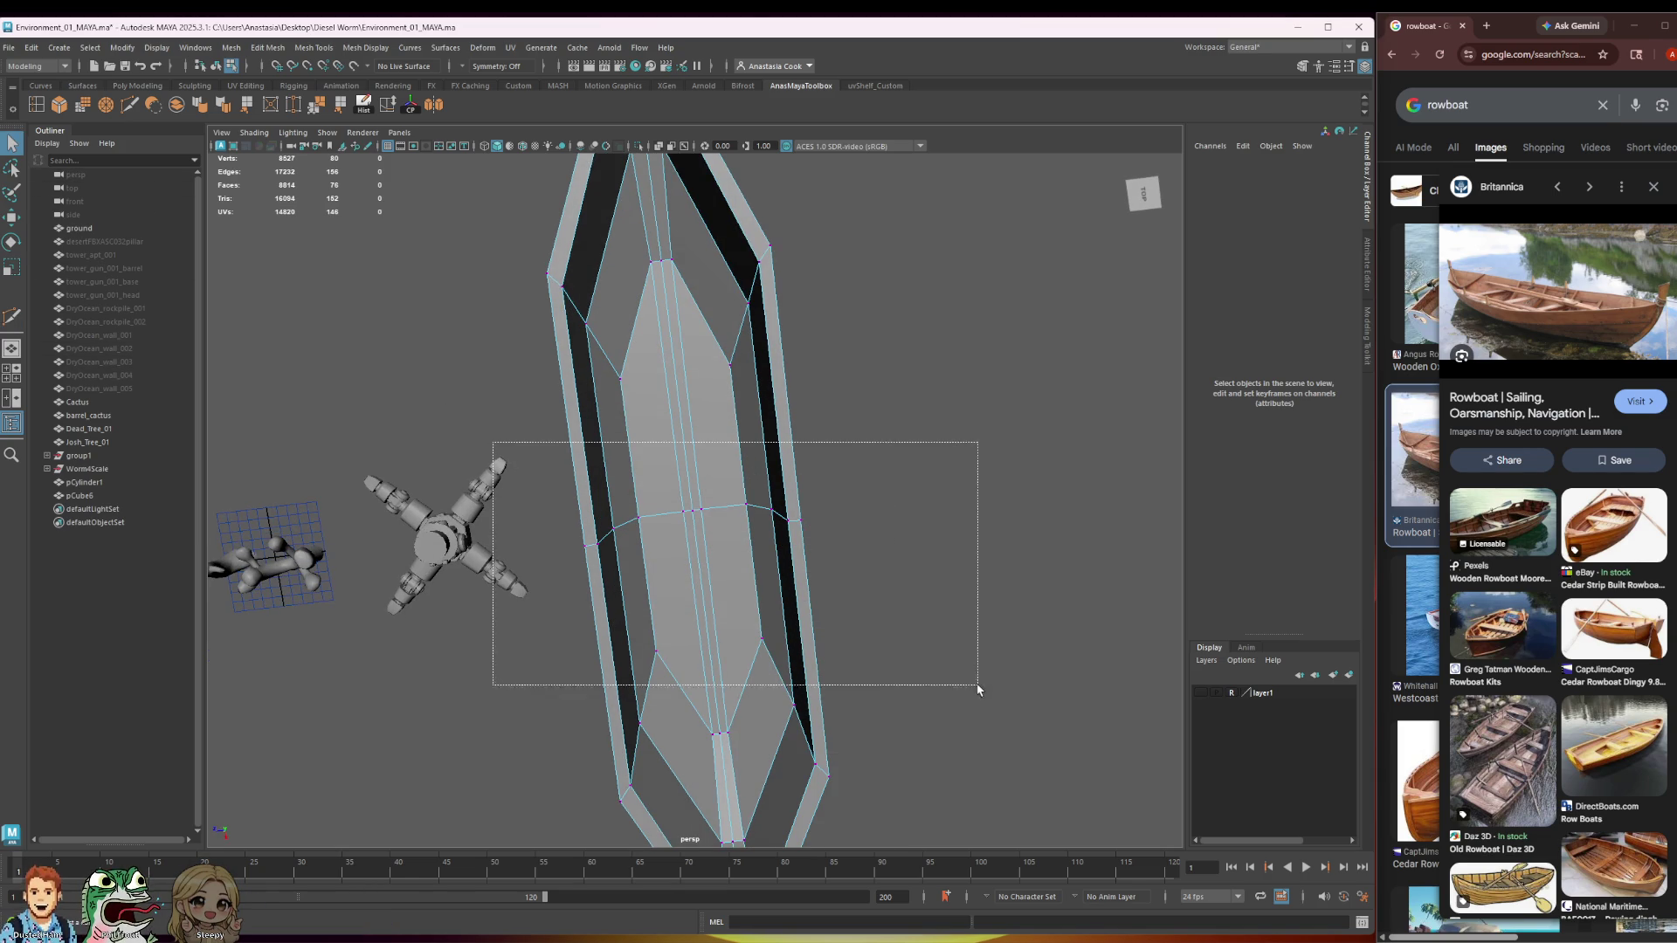
{"action": "left_click", "coordinate": [314, 106]}
{"action": "scroll", "coordinate": [876, 588], "scroll_direction": "down", "scroll_amount": 5}
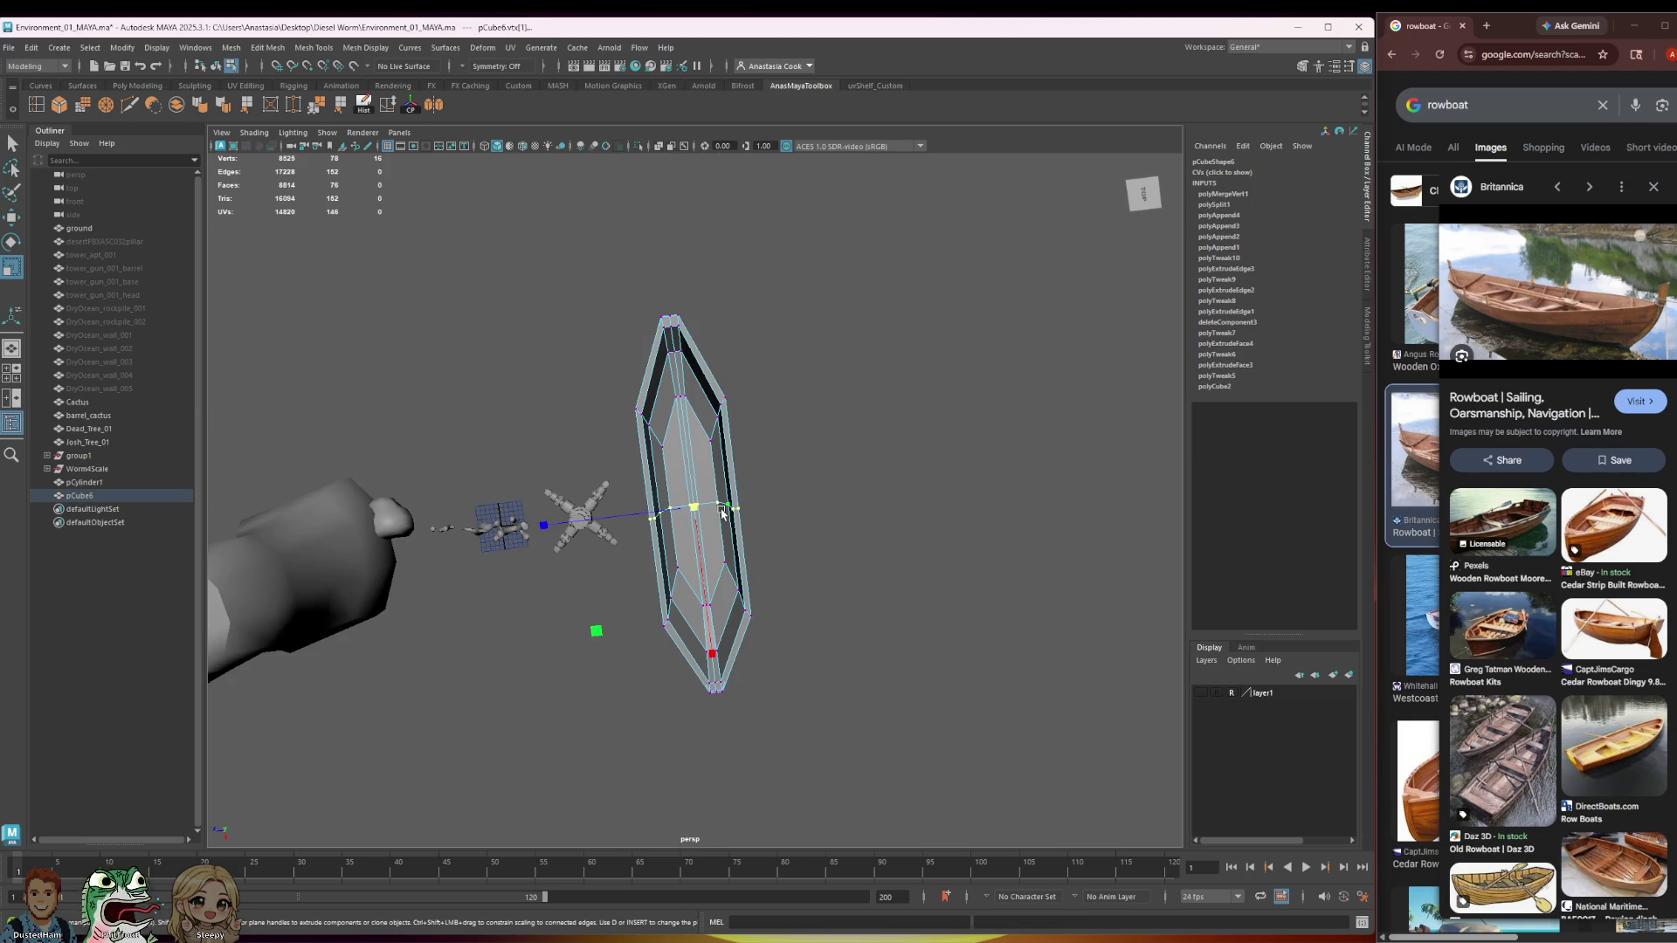
Spread the middle vertex loop outward and adjust the corner vertices so the hull widens.
{"action": "left_click_drag", "start_coordinate": [615, 515], "coordinate": [585, 528]}
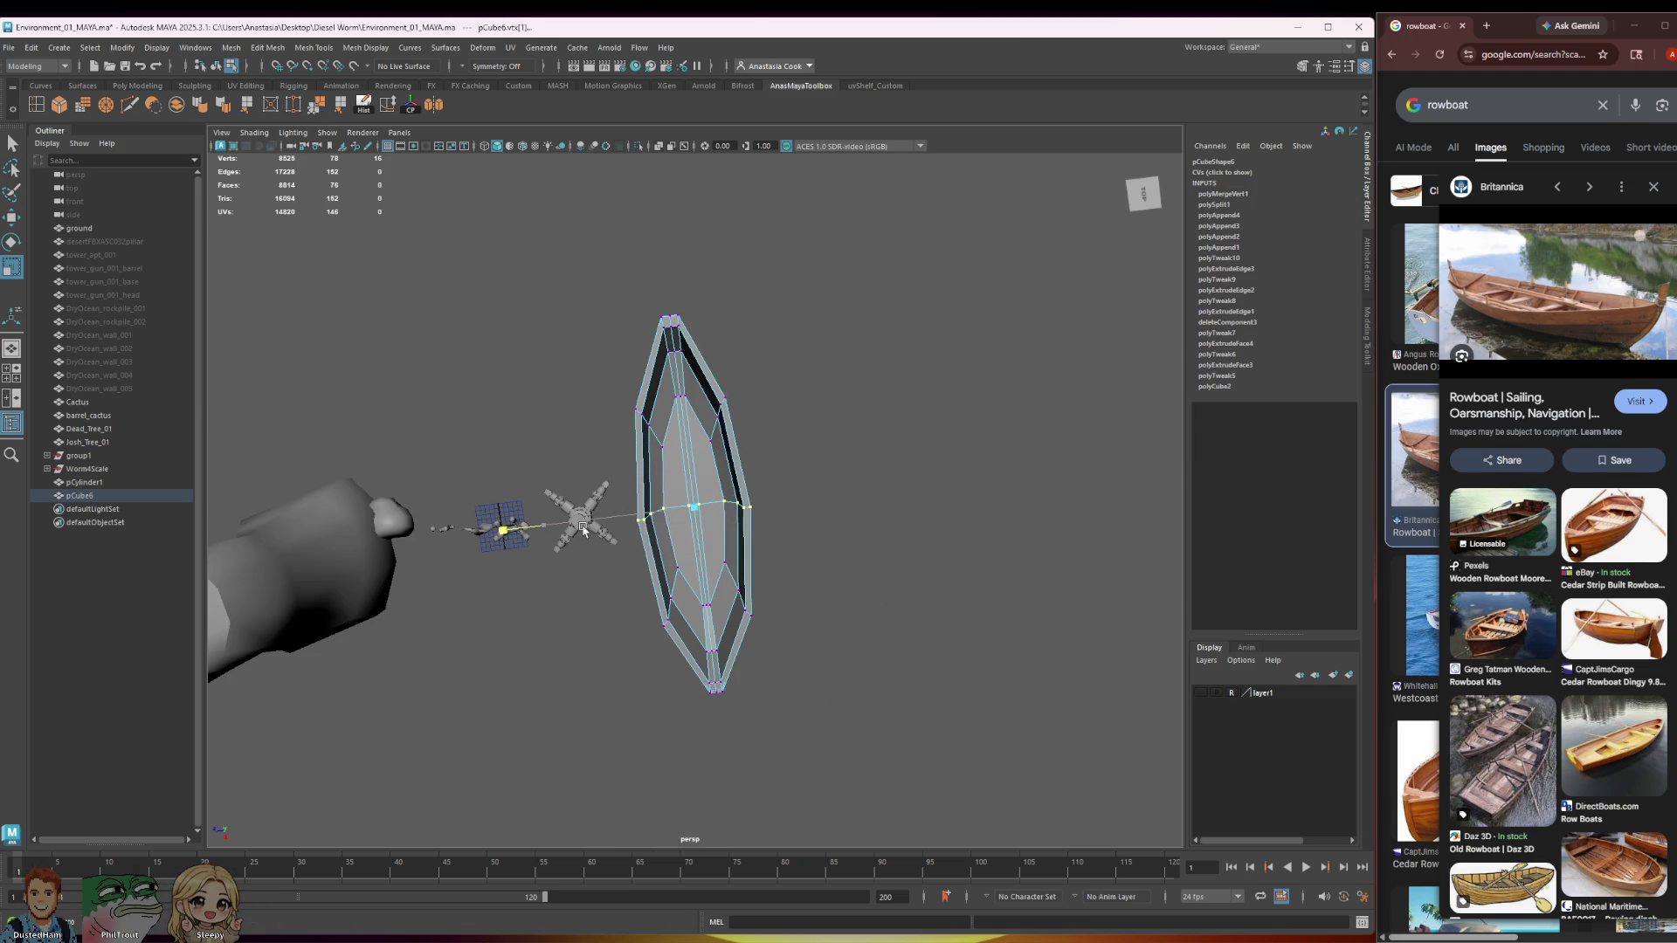
{"action": "mouse_move", "coordinate": [605, 616]}
{"action": "left_mouse_down", "text": "alt"}
{"action": "mouse_move", "coordinate": [632, 546]}
{"action": "mouse_move", "coordinate": [615, 563]}
{"action": "left_mouse_up", "text": "alt"}
{"action": "left_click_drag", "start_coordinate": [787, 506], "coordinate": [913, 591], "text": "shift"}
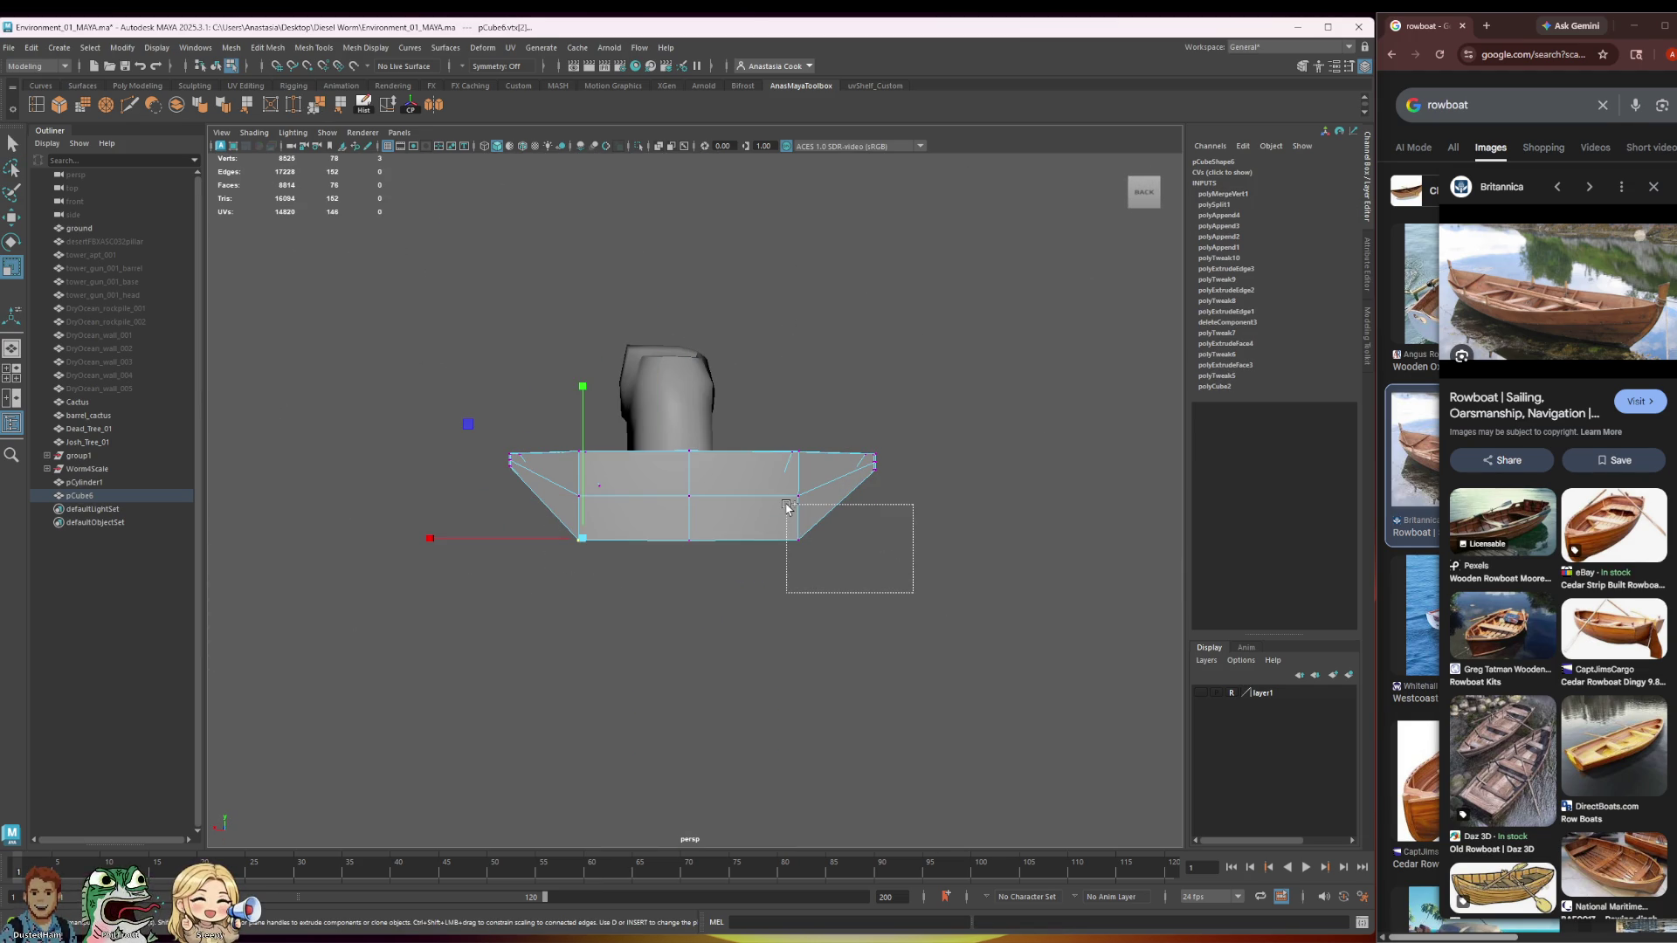
{"action": "key", "text": "w"}
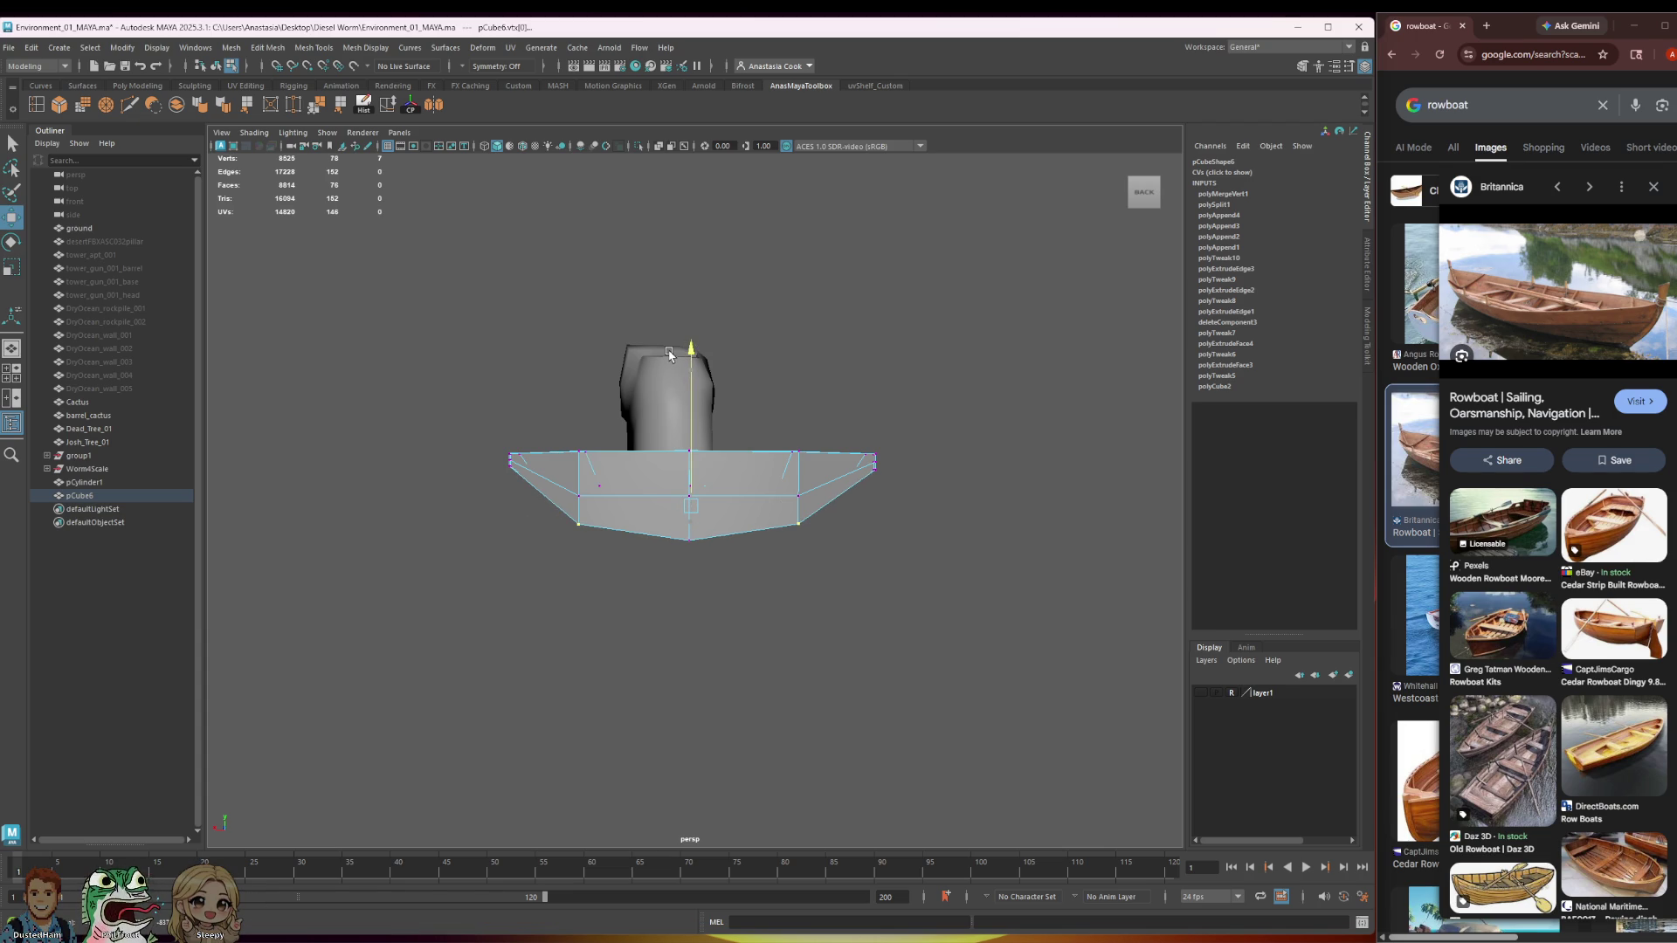
{"action": "mouse_move", "coordinate": [671, 363]}
{"action": "left_mouse_down", "text": "alt"}
{"action": "mouse_move", "coordinate": [966, 599]}
{"action": "mouse_move", "coordinate": [696, 438]}
{"action": "left_mouse_up", "text": "alt"}
{"action": "left_click_drag", "start_coordinate": [692, 365], "coordinate": [849, 515], "text": "alt"}
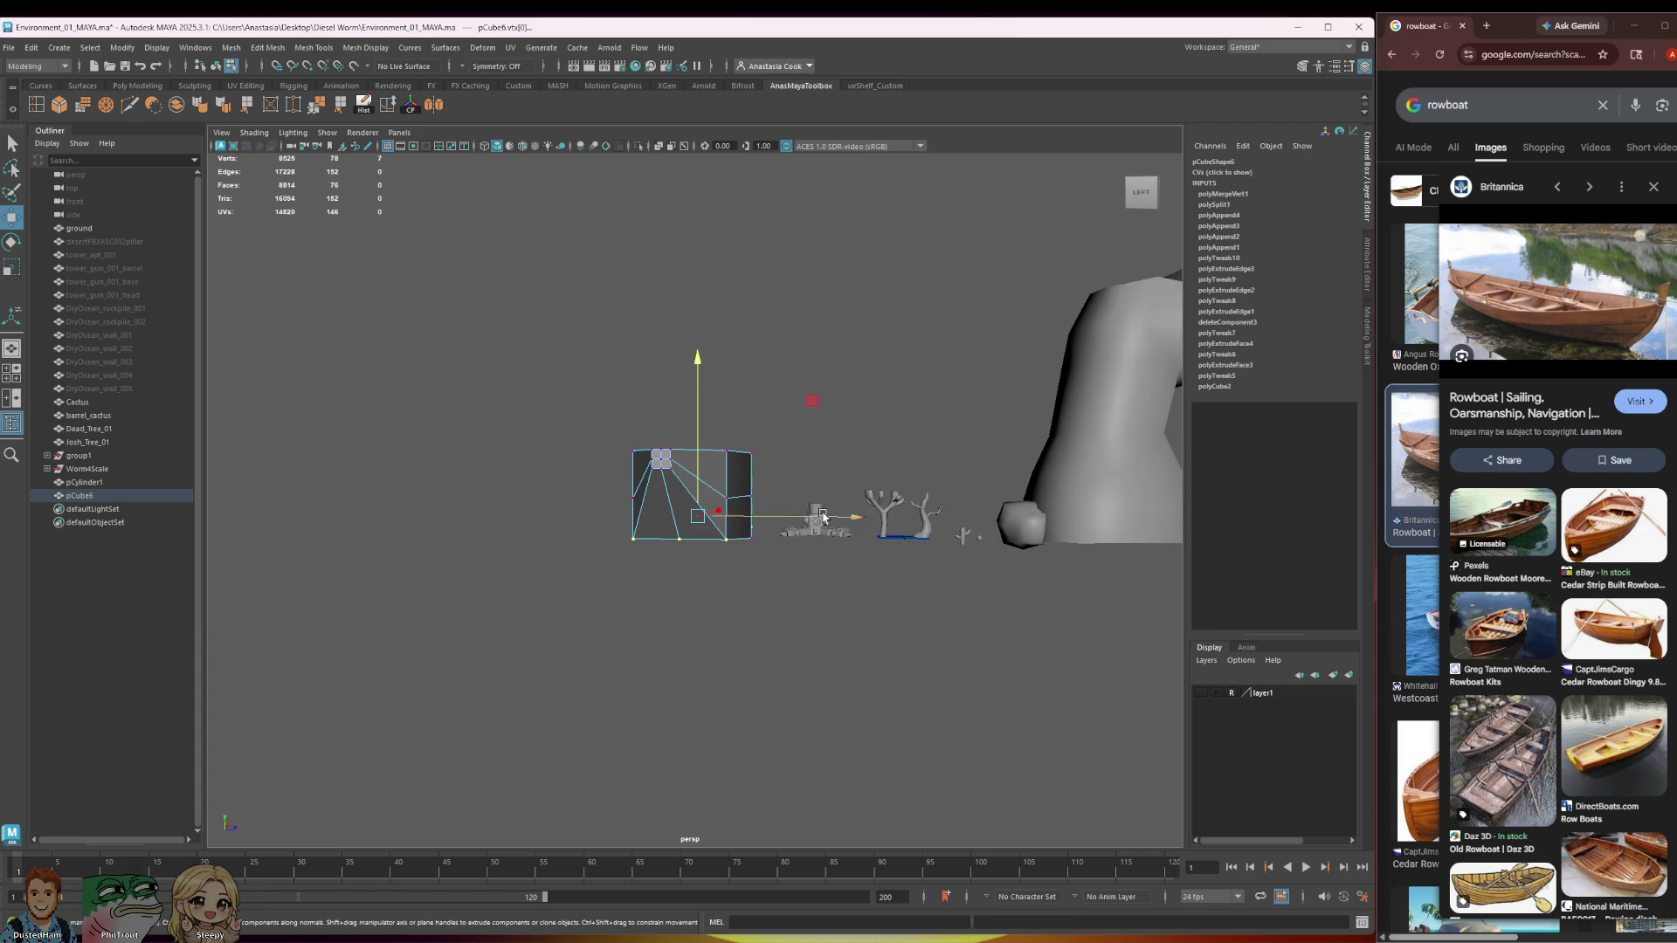
{"action": "mouse_move", "coordinate": [672, 548]}
{"action": "left_mouse_down", "text": "alt"}
{"action": "mouse_move", "coordinate": [764, 618]}
{"action": "mouse_move", "coordinate": [775, 664]}
{"action": "mouse_move", "coordinate": [804, 598]}
{"action": "left_mouse_up", "text": "alt"}
{"action": "key", "text": "r"}
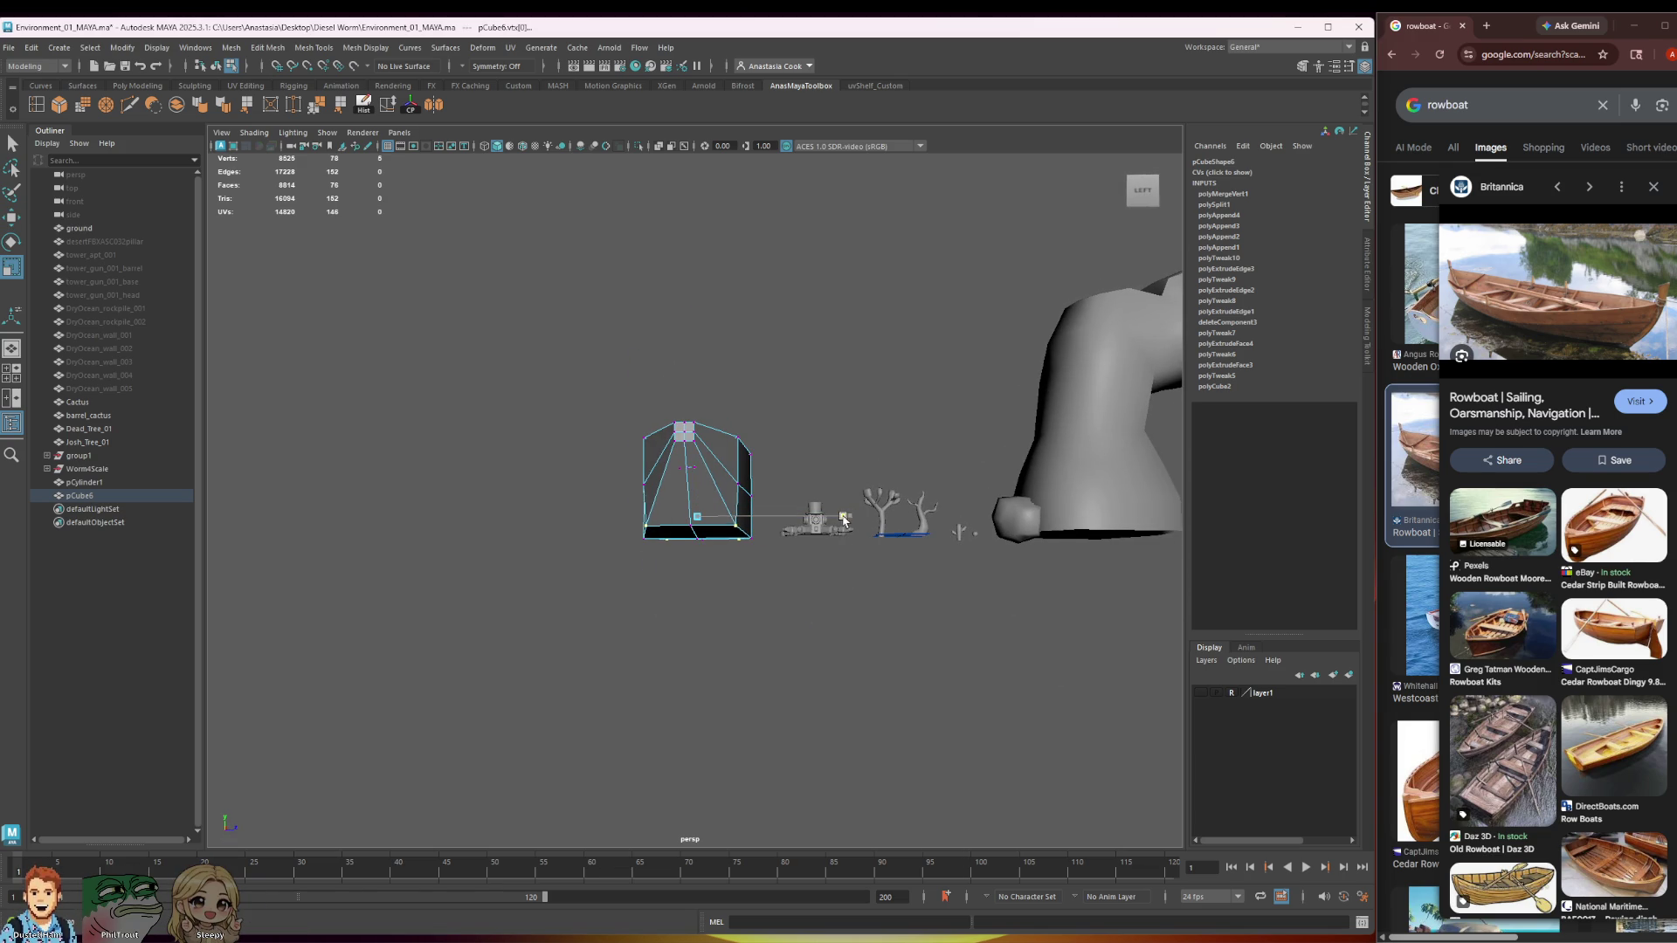
{"action": "mouse_move", "coordinate": [800, 516]}
{"action": "left_mouse_down", "text": "alt"}
{"action": "mouse_move", "coordinate": [747, 626]}
{"action": "mouse_move", "coordinate": [1067, 643]}
{"action": "mouse_move", "coordinate": [1003, 543]}
{"action": "mouse_move", "coordinate": [865, 512]}
{"action": "left_mouse_up", "text": "alt"}
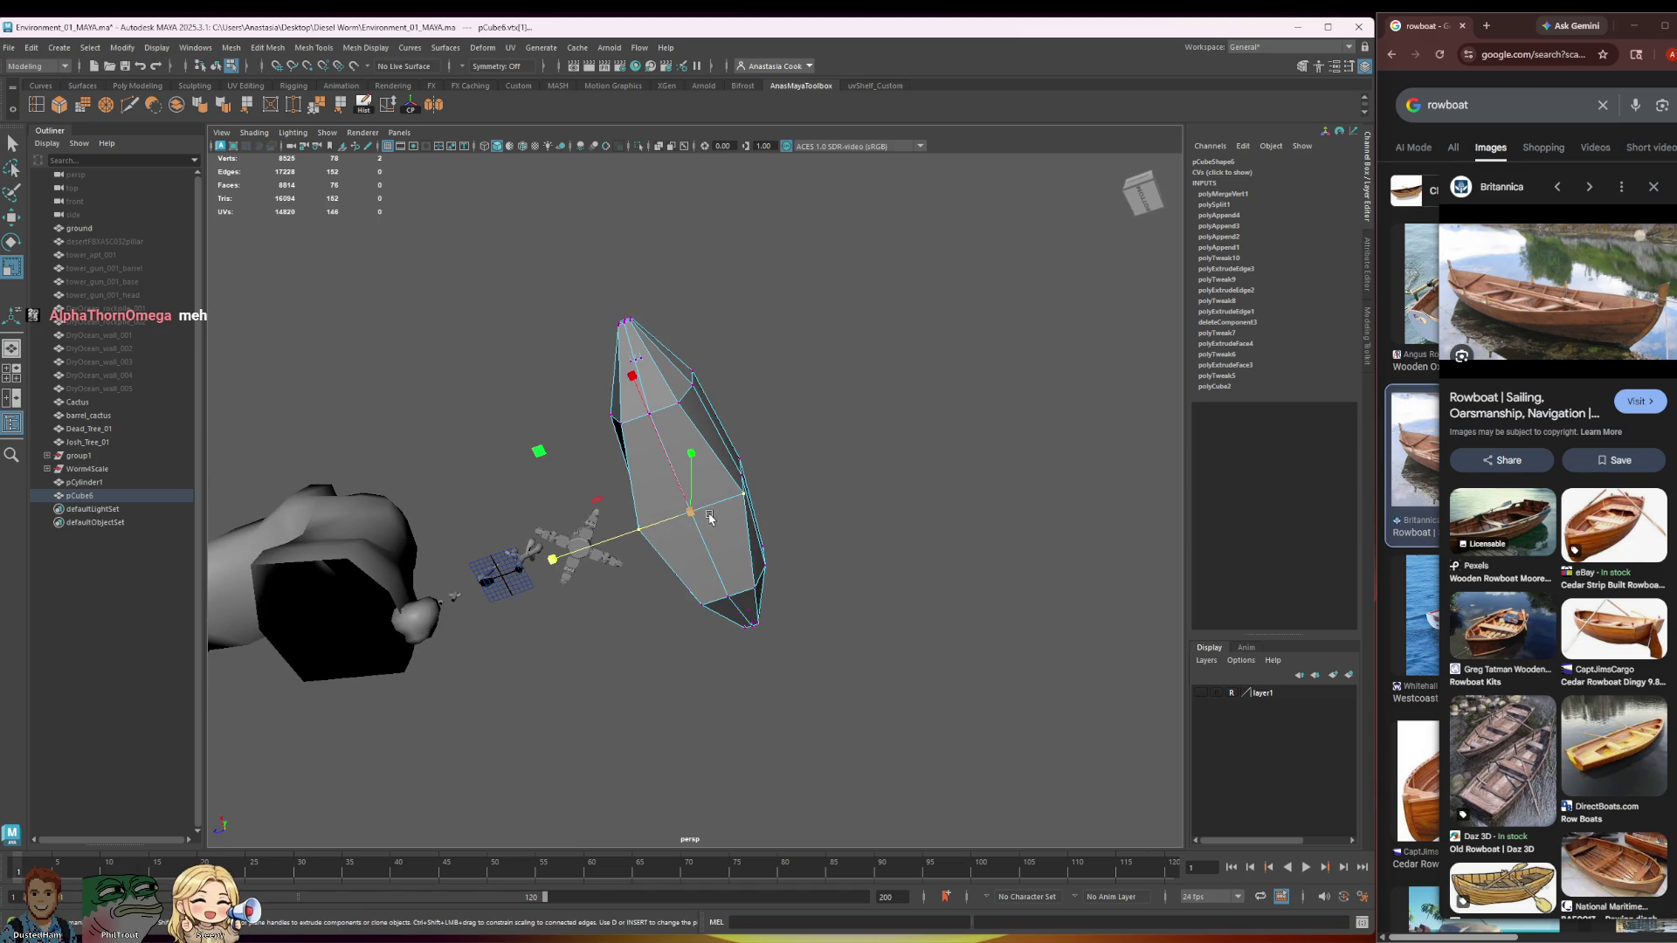
{"action": "mouse_move", "coordinate": [1036, 537]}
{"action": "left_mouse_down", "text": "alt"}
{"action": "mouse_move", "coordinate": [970, 607]}
{"action": "mouse_move", "coordinate": [931, 617]}
{"action": "mouse_move", "coordinate": [939, 599]}
{"action": "mouse_move", "coordinate": [402, 400]}
{"action": "mouse_move", "coordinate": [956, 509]}
{"action": "left_mouse_up", "text": "alt"}
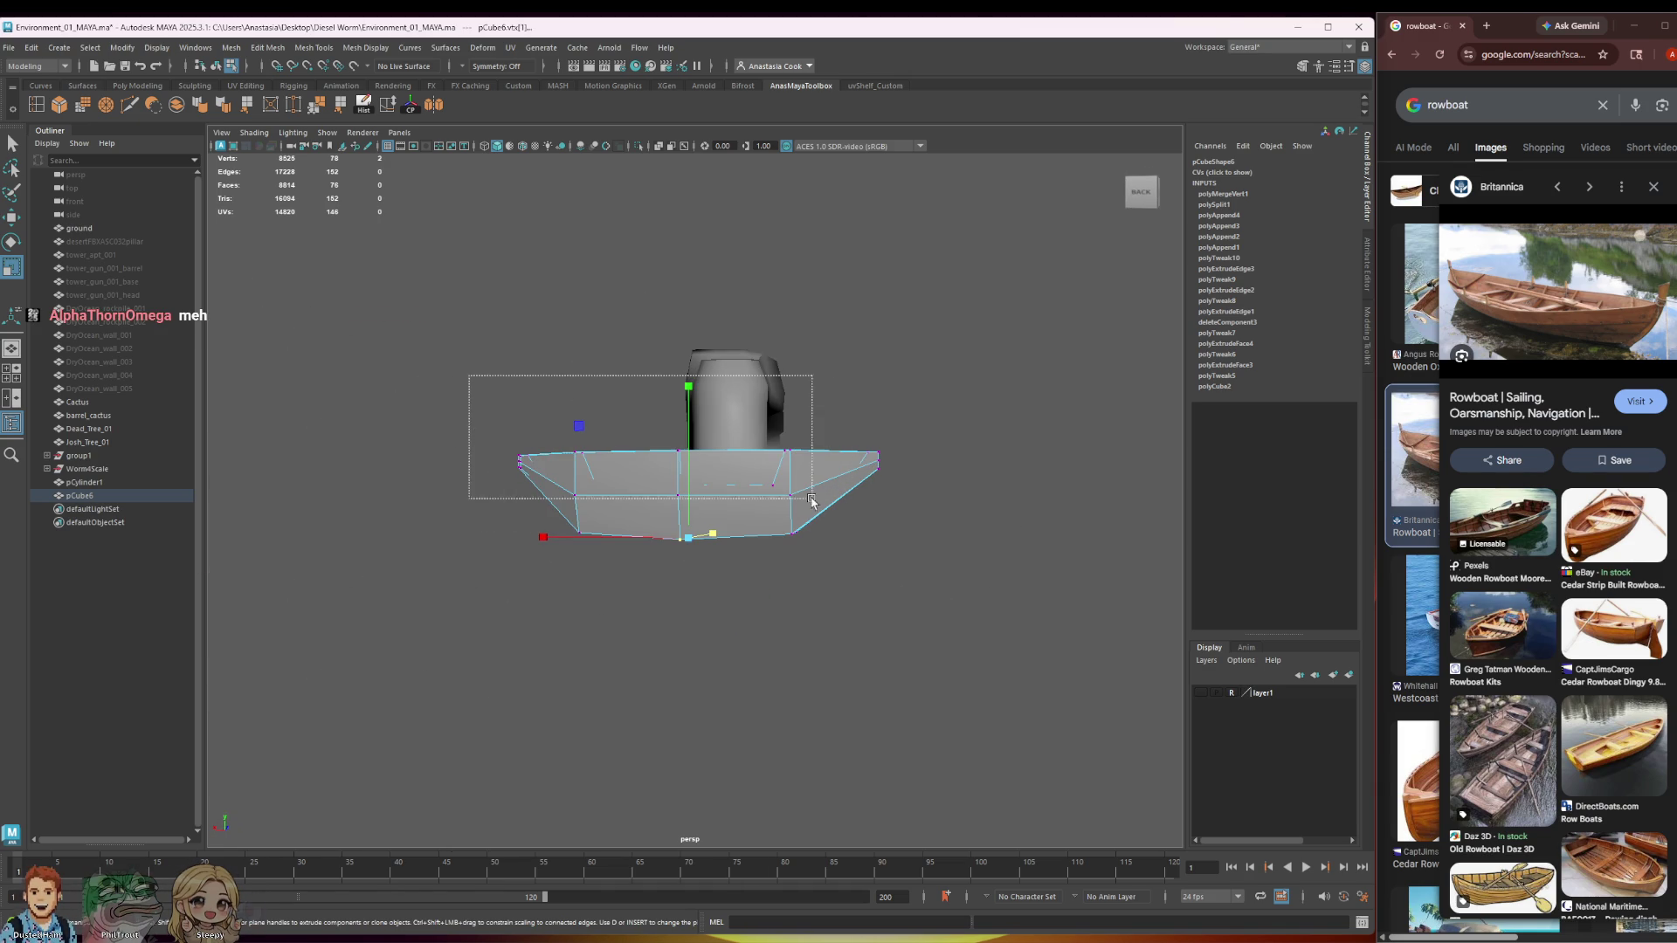
Begin placing an extra edge loop around the hull near the rim.
{"action": "key", "text": "w"}
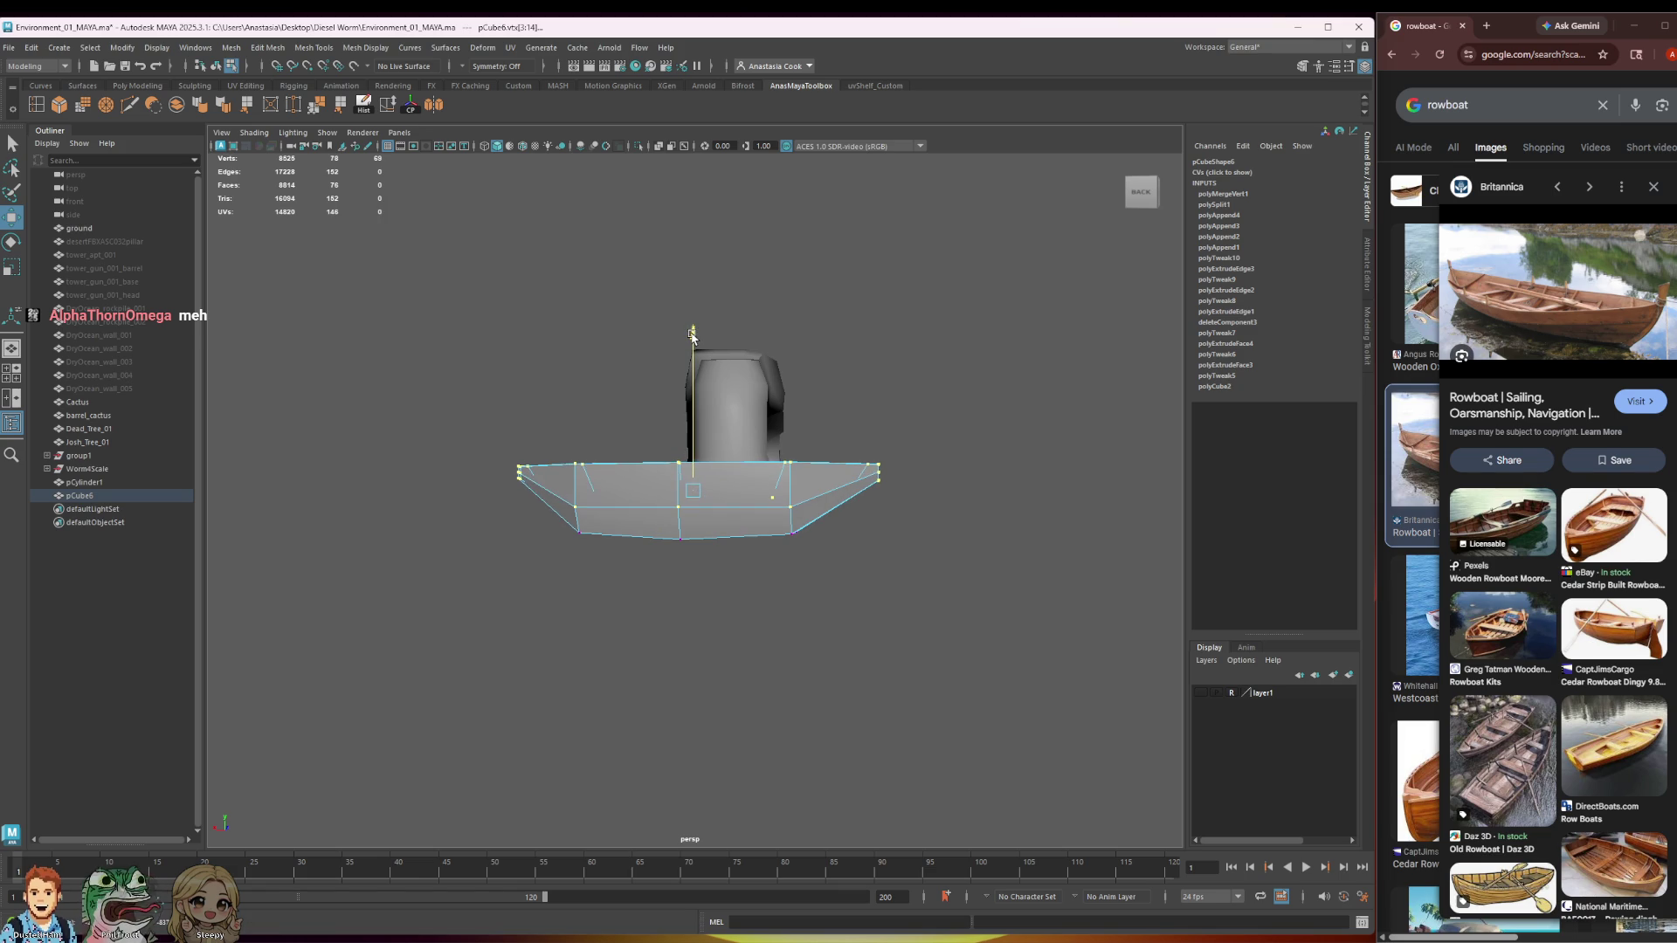
{"action": "left_click", "coordinate": [936, 337]}
{"action": "mouse_move", "coordinate": [936, 337]}
{"action": "left_mouse_down", "text": "alt"}
{"action": "mouse_move", "coordinate": [850, 409]}
{"action": "mouse_move", "coordinate": [936, 407]}
{"action": "left_mouse_up", "text": "alt"}
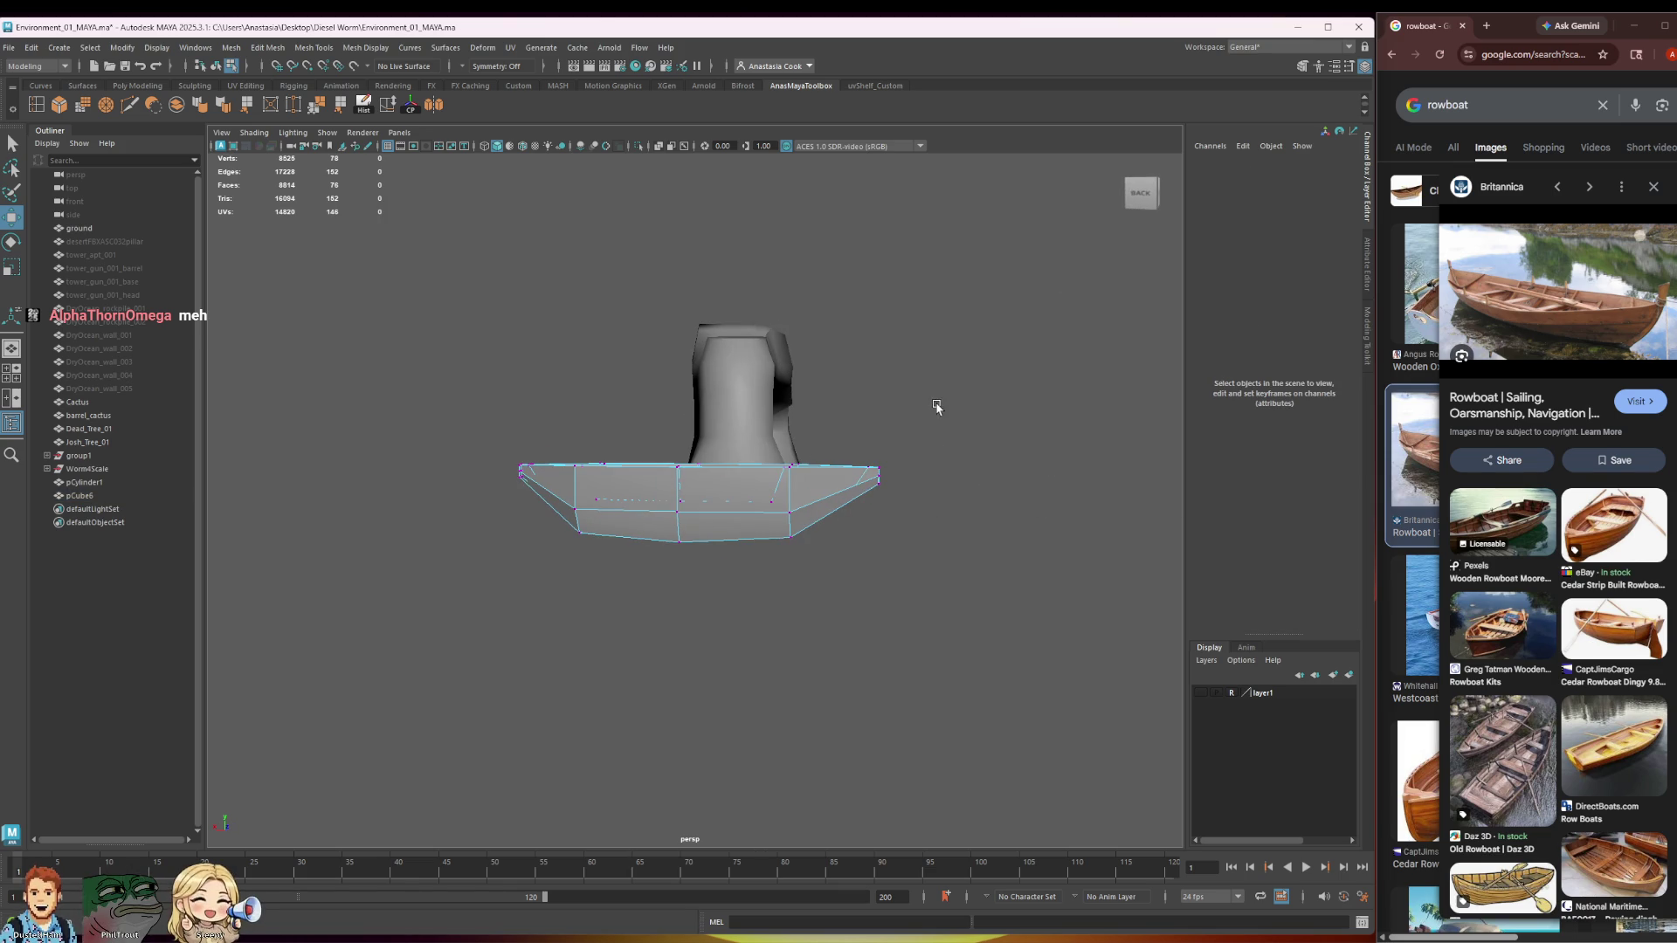
{"action": "left_click", "coordinate": [820, 500], "text": "ctrl"}
{"action": "mouse_move", "coordinate": [911, 476]}
{"action": "left_mouse_down", "text": "alt"}
{"action": "mouse_move", "coordinate": [997, 480]}
{"action": "mouse_move", "coordinate": [973, 529]}
{"action": "mouse_move", "coordinate": [987, 479]}
{"action": "left_mouse_up", "text": "alt"}
Undo the edge loop and collapse the bow tip edge into a point.
{"action": "key", "text": "ctrl+z"}
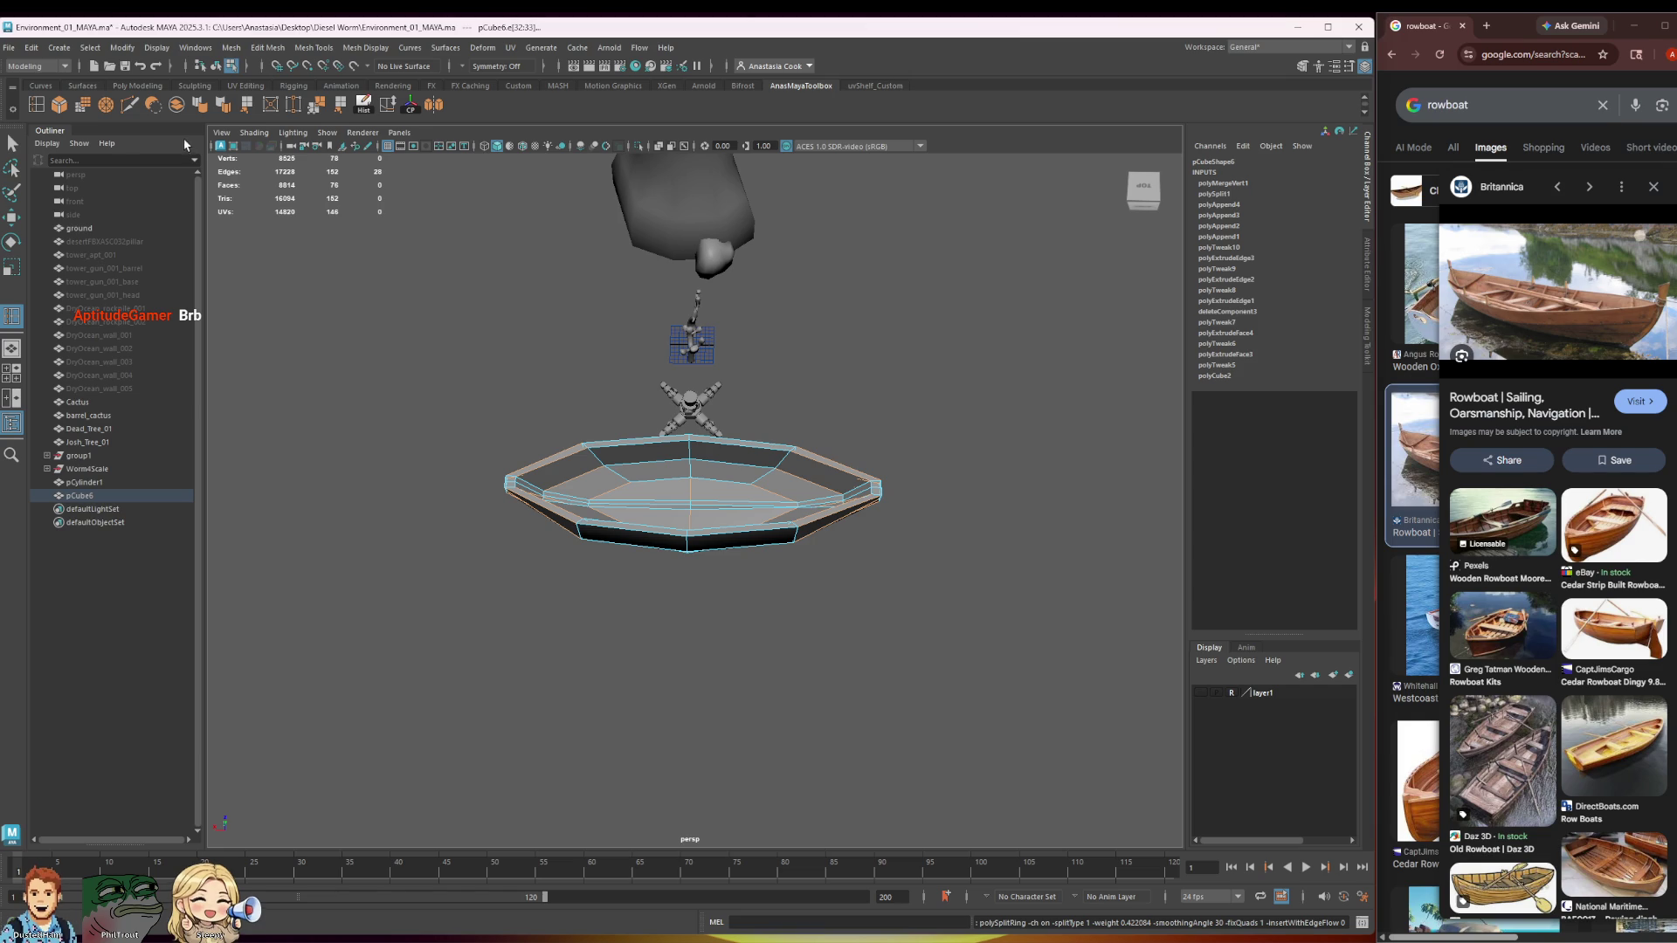
{"action": "scroll", "coordinate": [732, 455], "scroll_direction": "up", "scroll_amount": 3}
{"action": "left_click_drag", "start_coordinate": [733, 456], "coordinate": [883, 297], "text": "alt"}
{"action": "mouse_move", "coordinate": [885, 287]}
{"action": "right_mouse_down"}
{"action": "mouse_move", "coordinate": [958, 188]}
{"action": "mouse_move", "coordinate": [1005, 183]}
{"action": "right_mouse_up"}
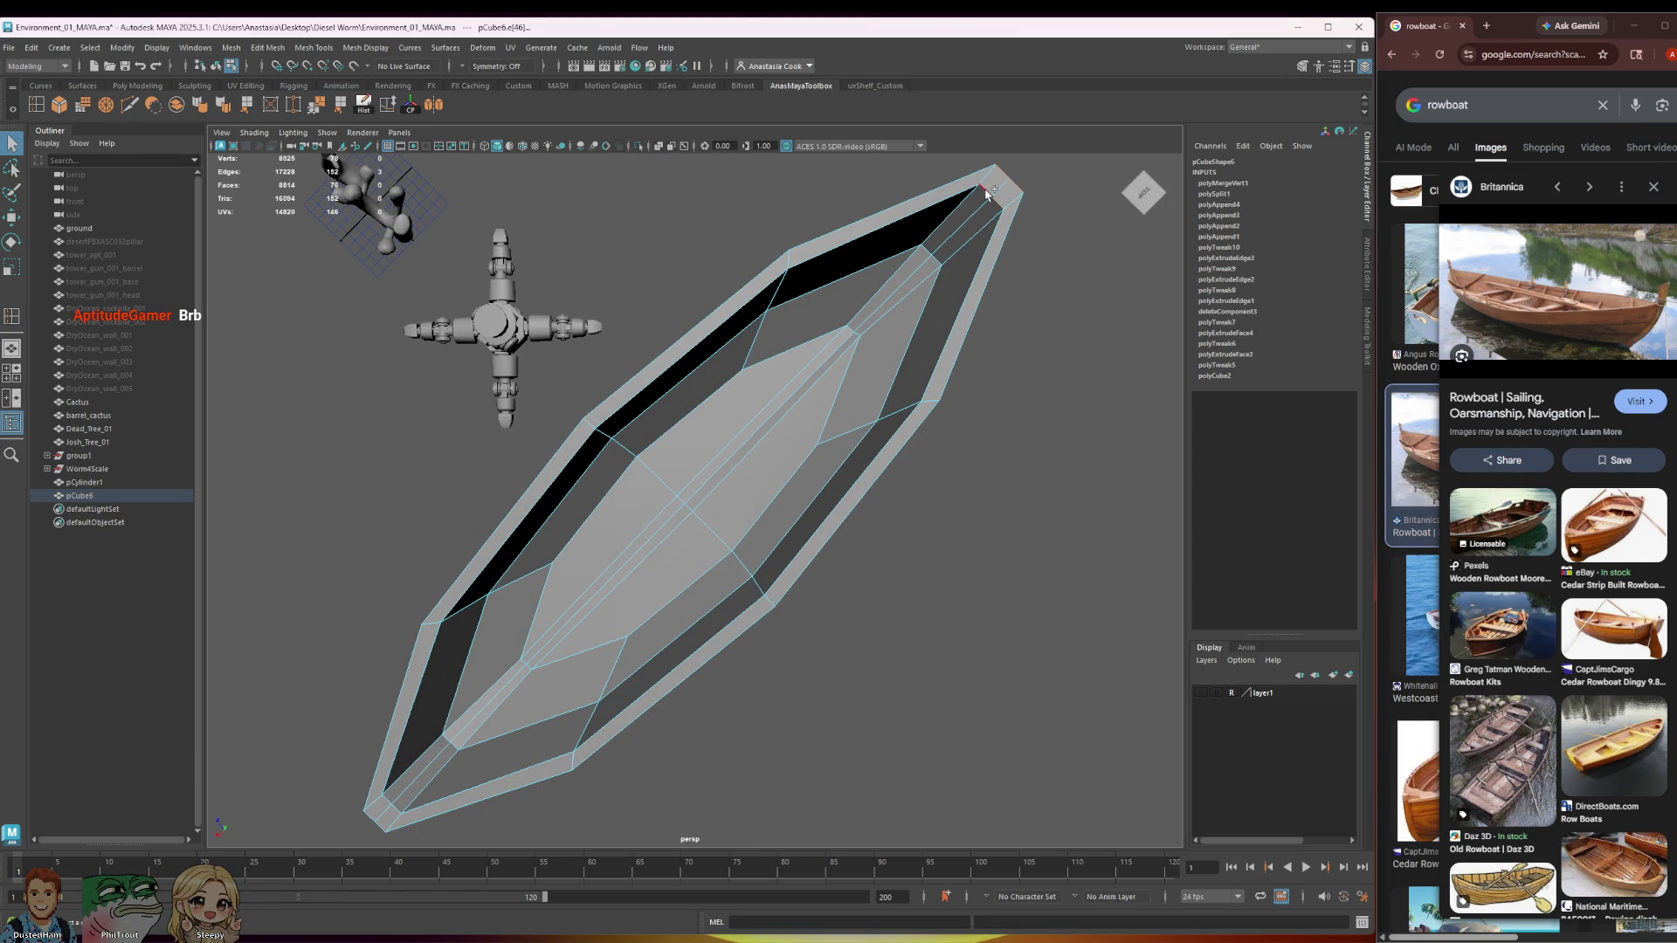
{"action": "left_click", "coordinate": [288, 116]}
{"action": "mouse_move", "coordinate": [1009, 271]}
{"action": "left_mouse_down", "text": "alt"}
{"action": "mouse_move", "coordinate": [909, 248]}
{"action": "mouse_move", "coordinate": [651, 274]}
{"action": "left_mouse_up", "text": "alt"}
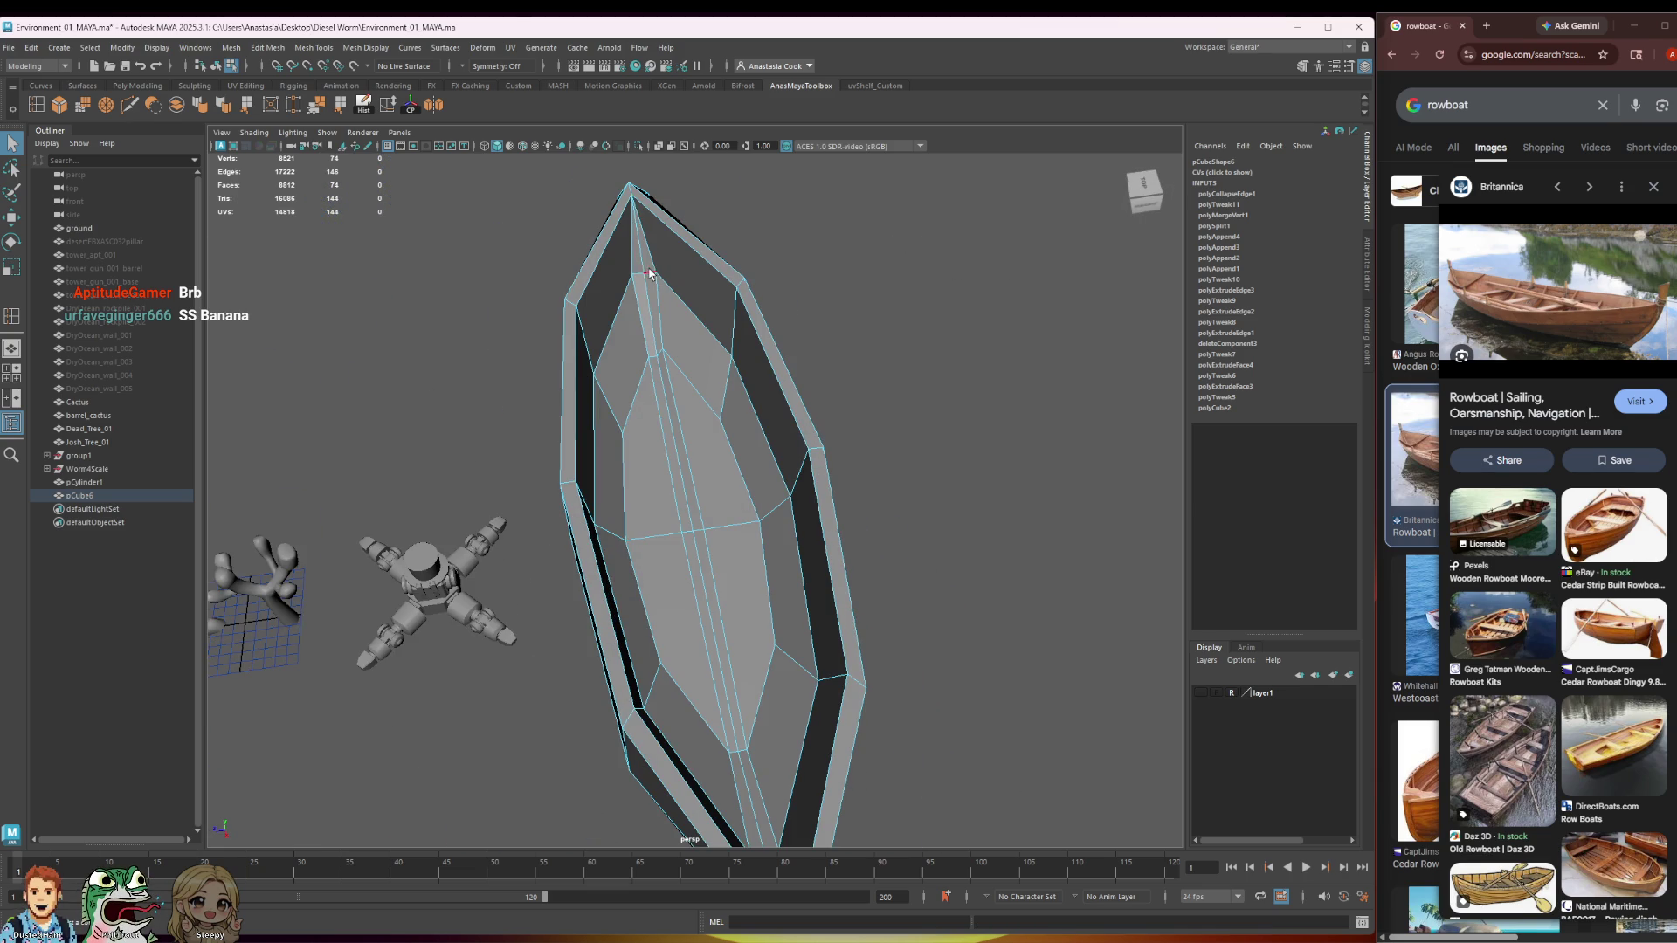
{"action": "key", "text": "ctrl+z"}
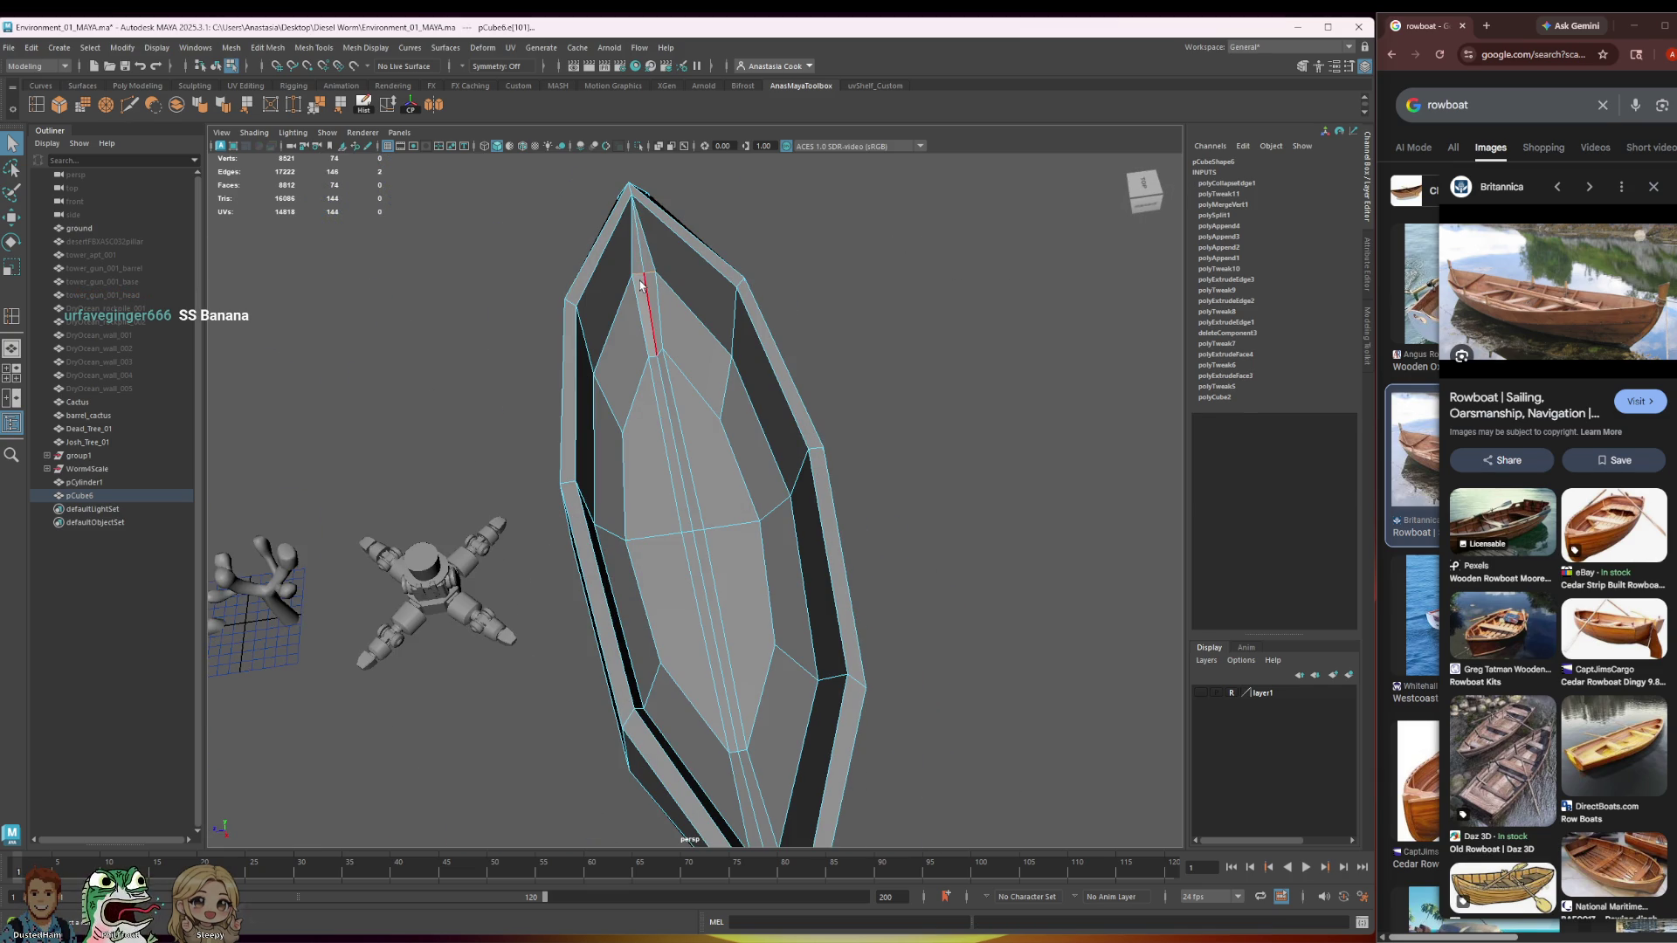
{"action": "key", "text": "shift+z"}
Collapse further bow edges so the front narrows toward a single vertex.
{"action": "mouse_move", "coordinate": [948, 491]}
{"action": "left_mouse_down", "text": "alt"}
{"action": "mouse_move", "coordinate": [1034, 568]}
{"action": "mouse_move", "coordinate": [857, 572]}
{"action": "mouse_move", "coordinate": [893, 437]}
{"action": "mouse_move", "coordinate": [789, 410]}
{"action": "left_mouse_up", "text": "alt"}
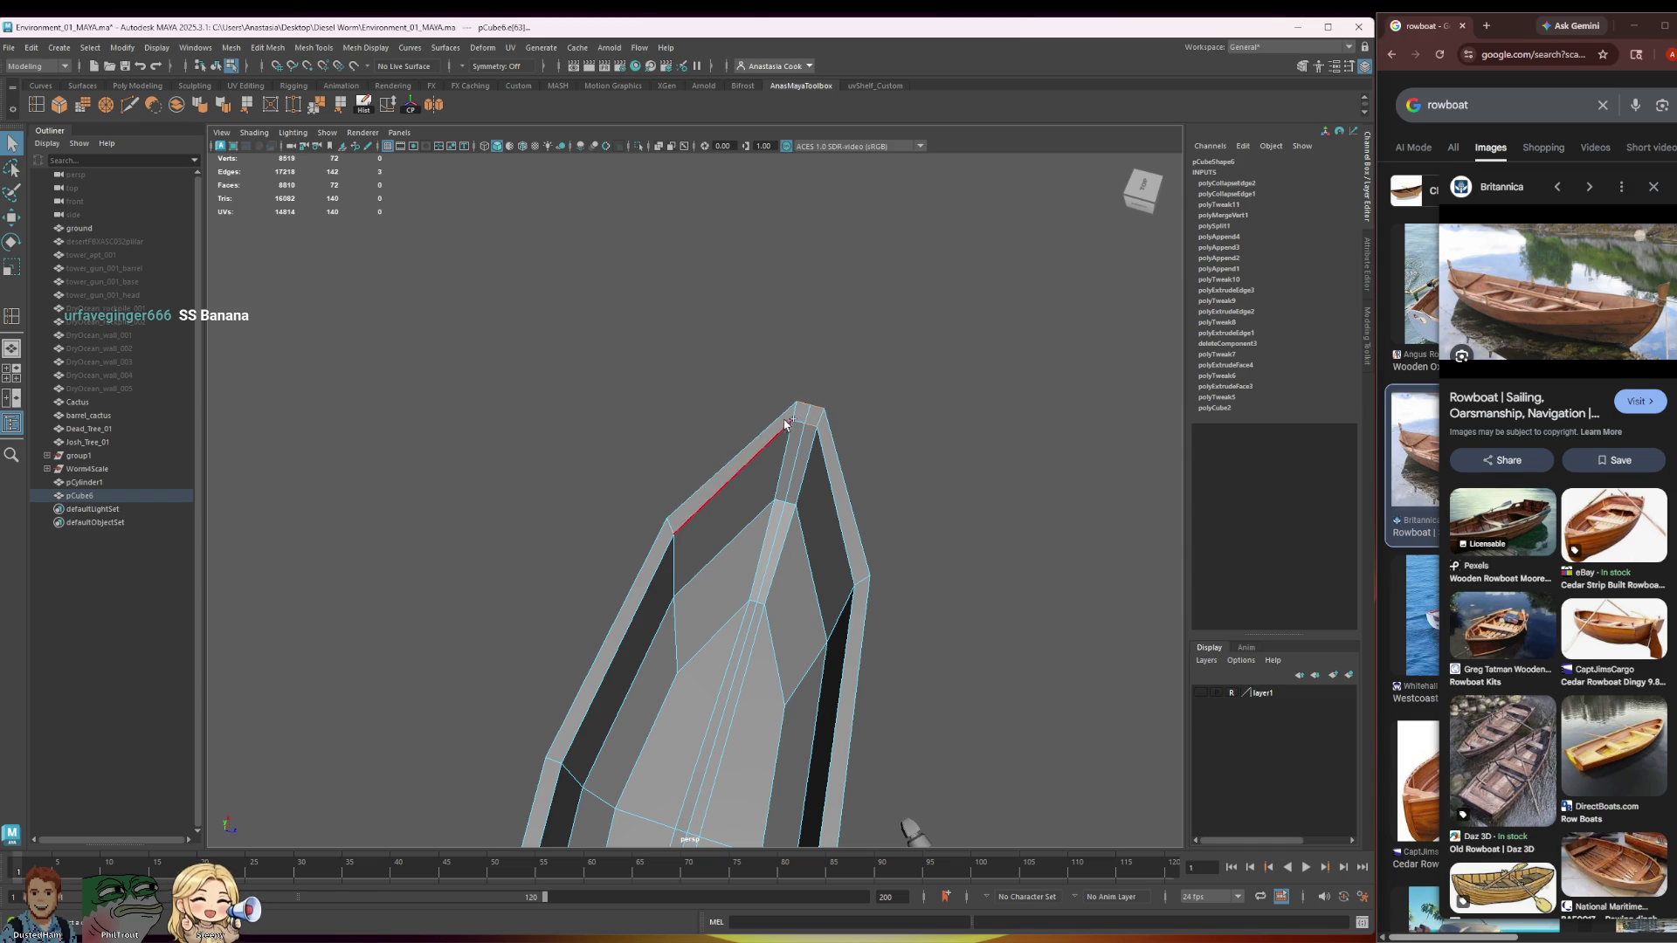
{"action": "left_click", "coordinate": [794, 423], "text": "shift"}
{"action": "right_click_drag", "start_coordinate": [794, 423], "coordinate": [821, 525], "text": "shift"}
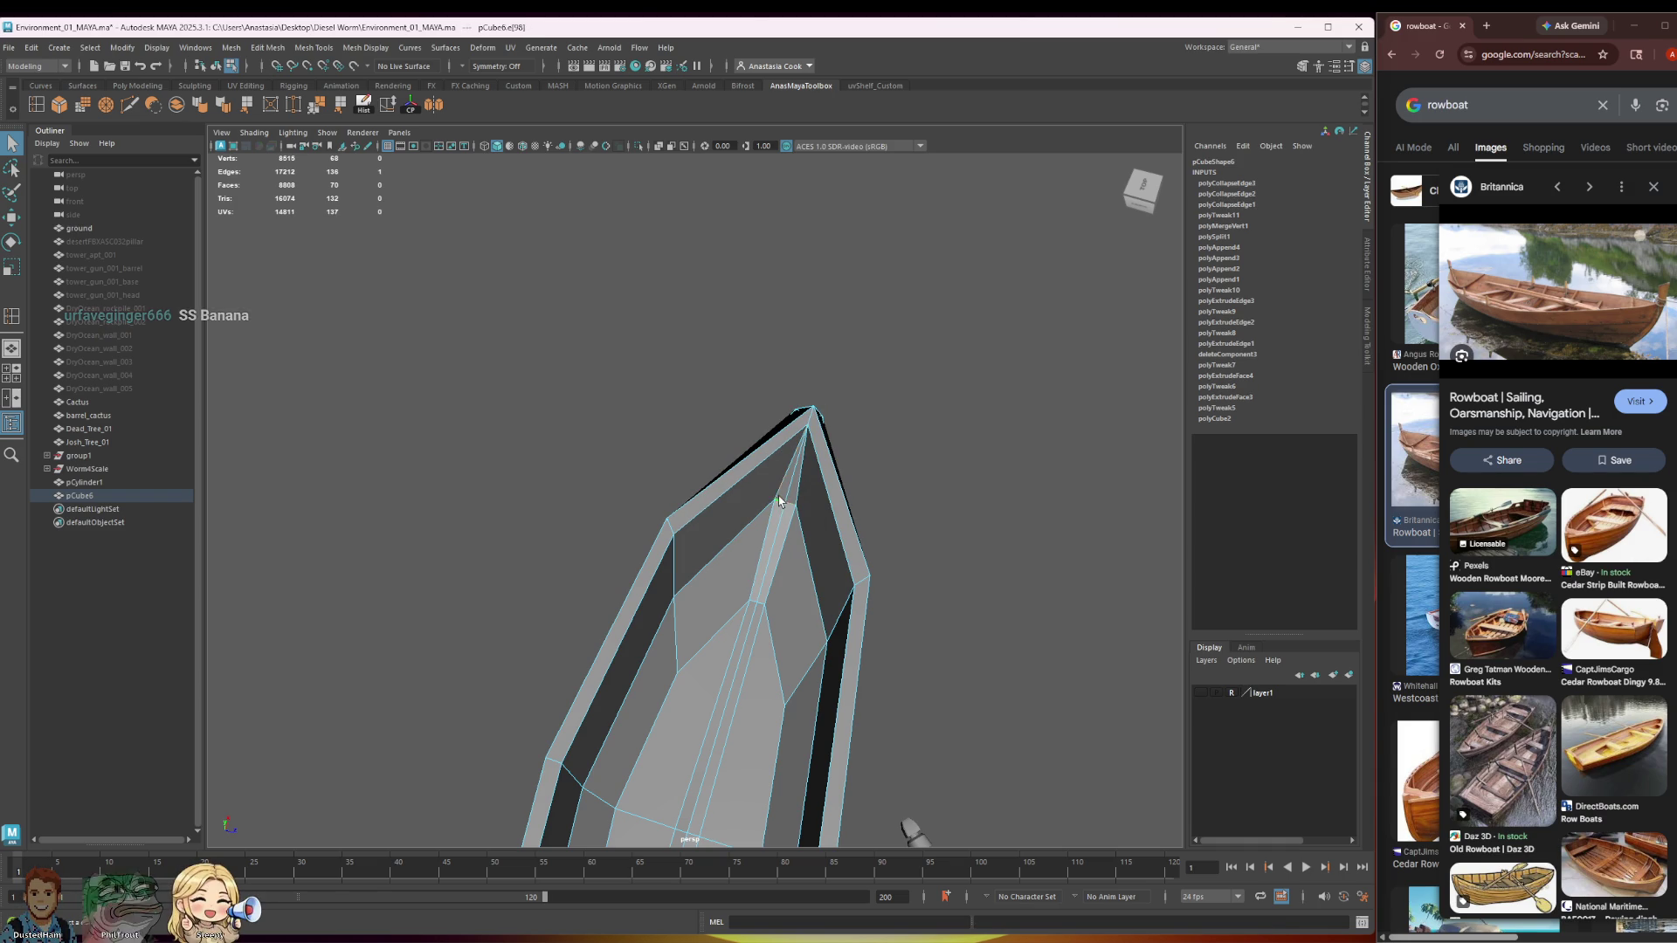
{"action": "left_click", "coordinate": [790, 504], "text": "shift"}
{"action": "right_click_drag", "start_coordinate": [791, 504], "coordinate": [794, 576], "text": "shift"}
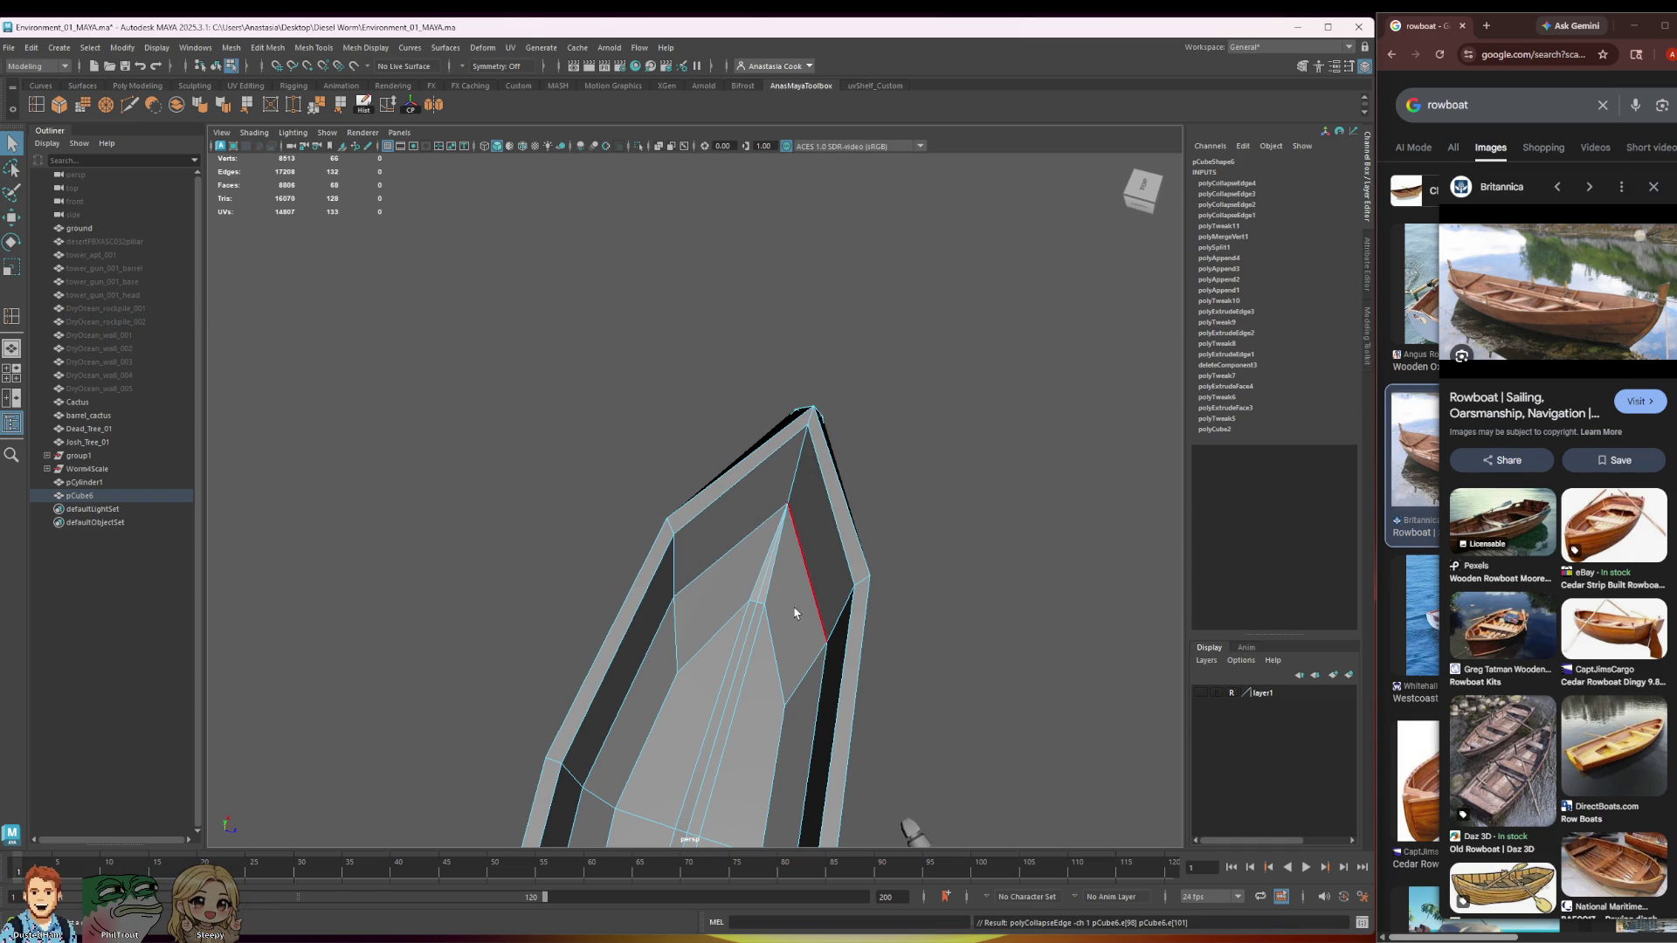
{"action": "left_click_drag", "start_coordinate": [795, 577], "coordinate": [884, 562], "text": "alt"}
{"action": "scroll", "coordinate": [711, 506], "scroll_direction": "down", "scroll_amount": 5}
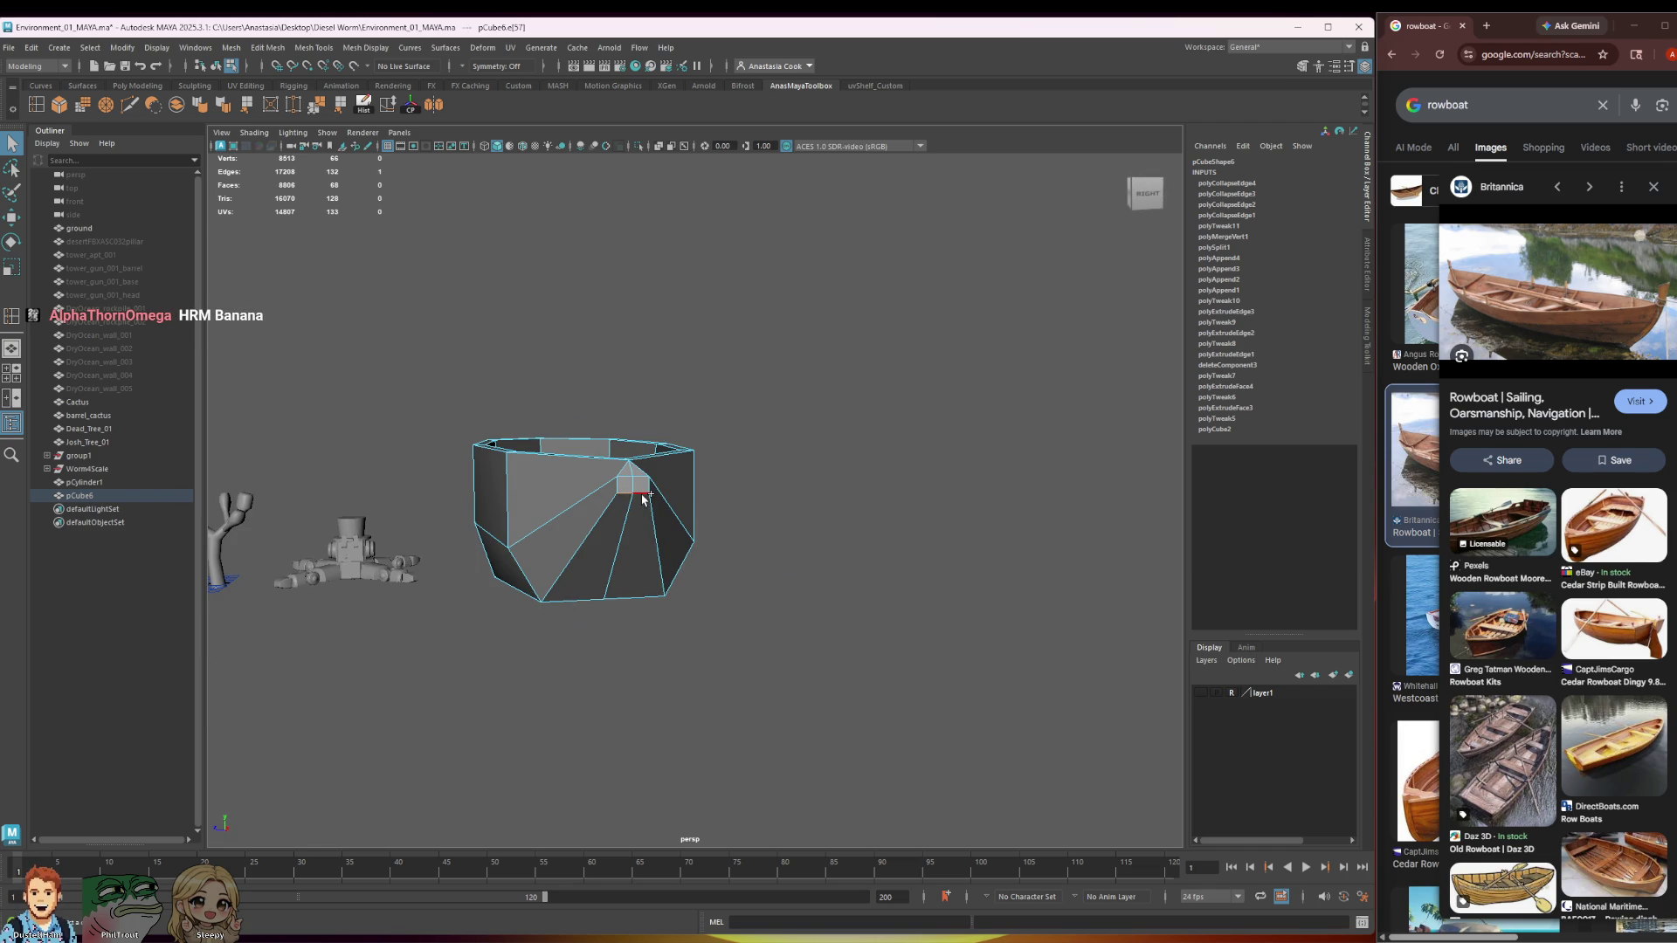
{"action": "mouse_move", "coordinate": [646, 499]}
{"action": "right_mouse_down", "text": "shift"}
{"action": "mouse_move", "coordinate": [642, 479]}
{"action": "mouse_move", "coordinate": [638, 504]}
{"action": "right_mouse_up", "text": "shift"}
{"action": "left_click_drag", "start_coordinate": [638, 505], "coordinate": [805, 524], "text": "alt"}
{"action": "scroll", "coordinate": [805, 524], "scroll_direction": "up", "scroll_amount": 3}
{"action": "scroll", "coordinate": [786, 669], "scroll_direction": "down", "scroll_amount": 4}
Collapse the last quad edges at the bow into one pointed tip vertex.
{"action": "left_click_drag", "start_coordinate": [787, 668], "coordinate": [799, 486], "text": "alt"}
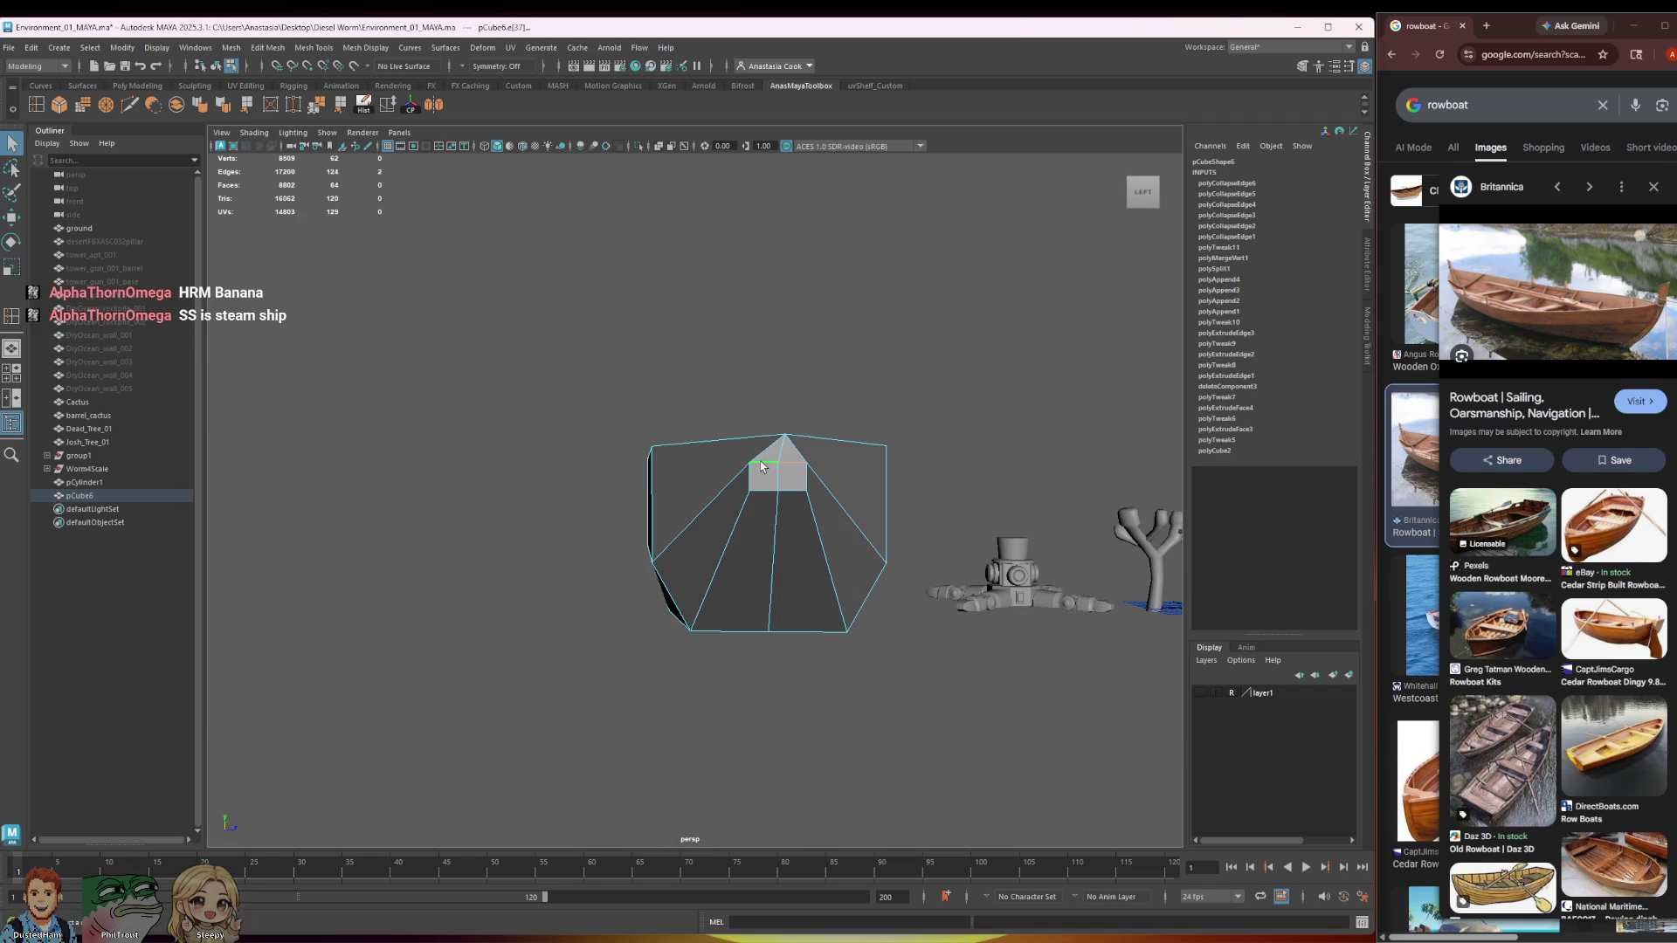
{"action": "left_click", "coordinate": [760, 462]}
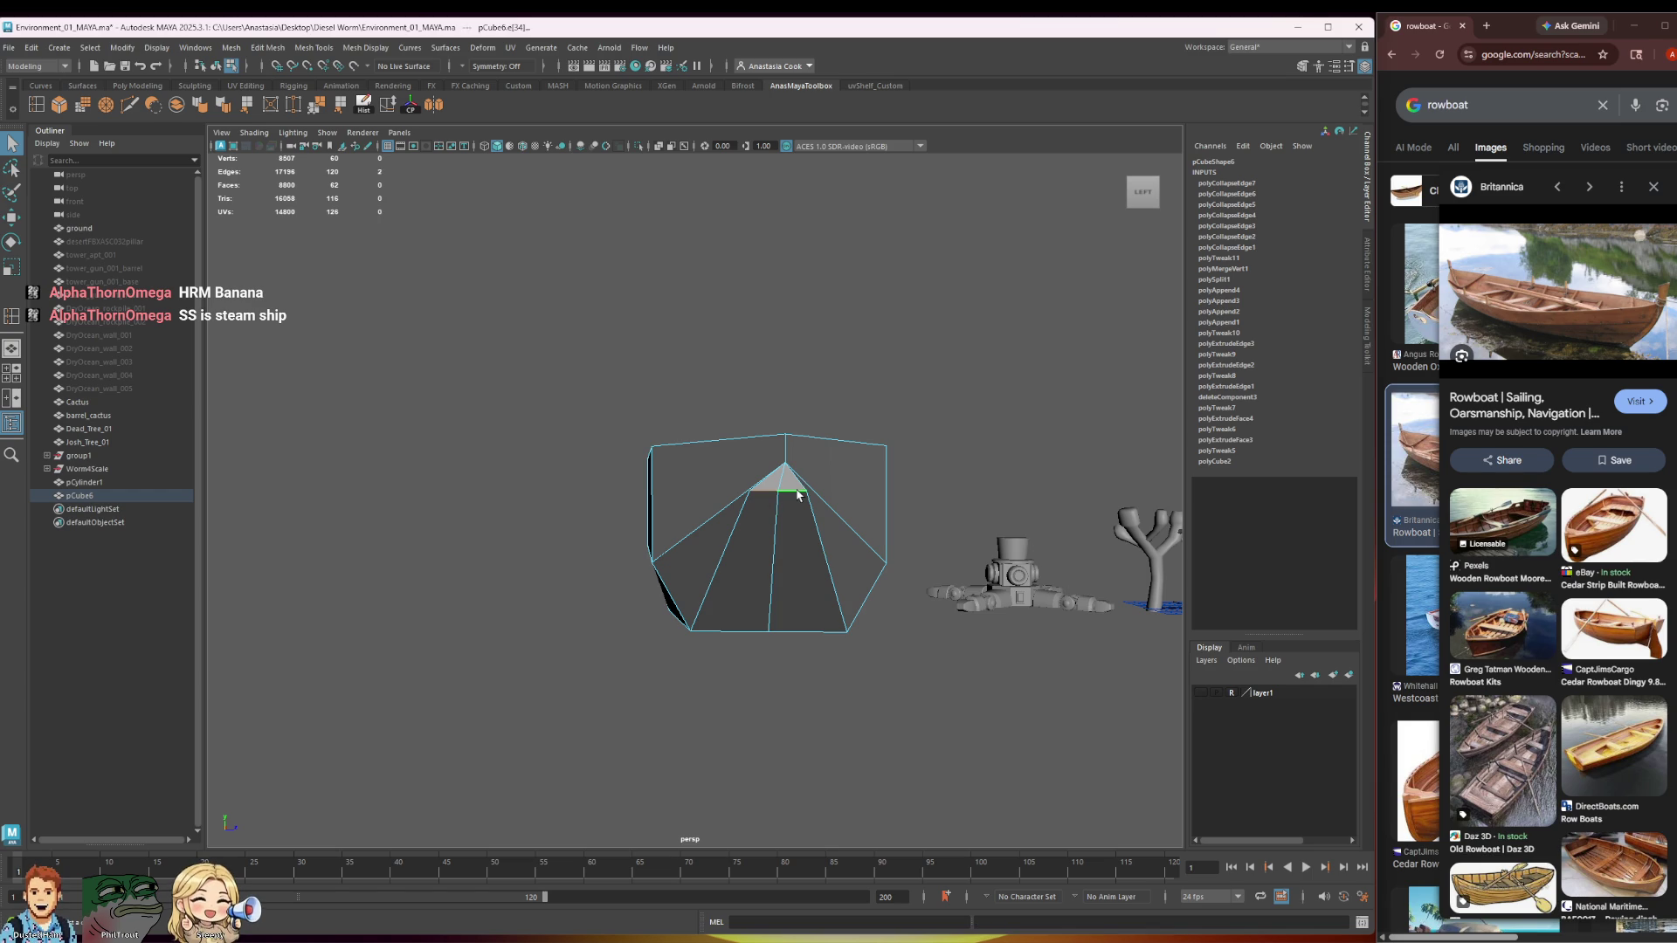
{"action": "left_click", "coordinate": [792, 492]}
{"action": "mouse_move", "coordinate": [934, 525]}
{"action": "left_mouse_down", "text": "alt"}
{"action": "mouse_move", "coordinate": [668, 487]}
{"action": "mouse_move", "coordinate": [824, 491]}
{"action": "left_mouse_up", "text": "alt"}
{"action": "right_click_drag", "start_coordinate": [768, 486], "coordinate": [752, 491]}
{"action": "mouse_move", "coordinate": [511, 497]}
{"action": "left_mouse_down", "text": "alt"}
{"action": "mouse_move", "coordinate": [479, 530]}
{"action": "mouse_move", "coordinate": [590, 555]}
{"action": "left_mouse_up", "text": "alt"}
{"action": "mouse_move", "coordinate": [461, 512]}
{"action": "left_mouse_down", "text": "alt"}
{"action": "mouse_move", "coordinate": [1003, 552]}
{"action": "mouse_move", "coordinate": [858, 441]}
{"action": "left_mouse_up", "text": "alt"}
{"action": "key", "text": "w"}
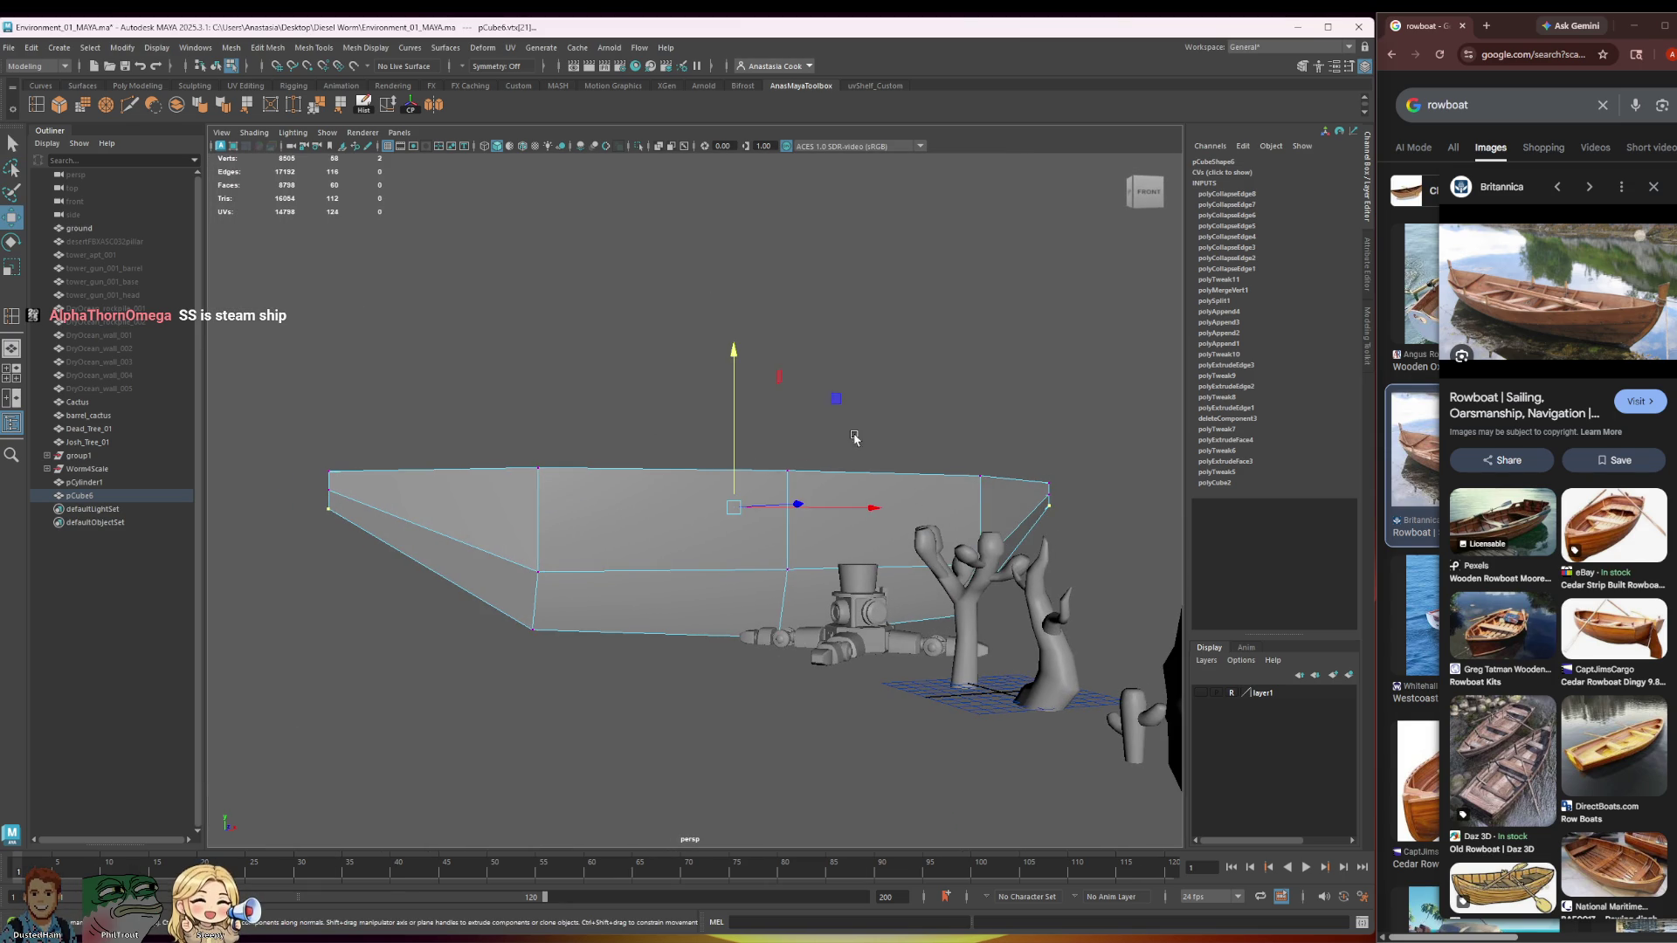
Snap a stray interior floor edge onto its neighbouring vertex and collapse it.
{"action": "key", "text": "r"}
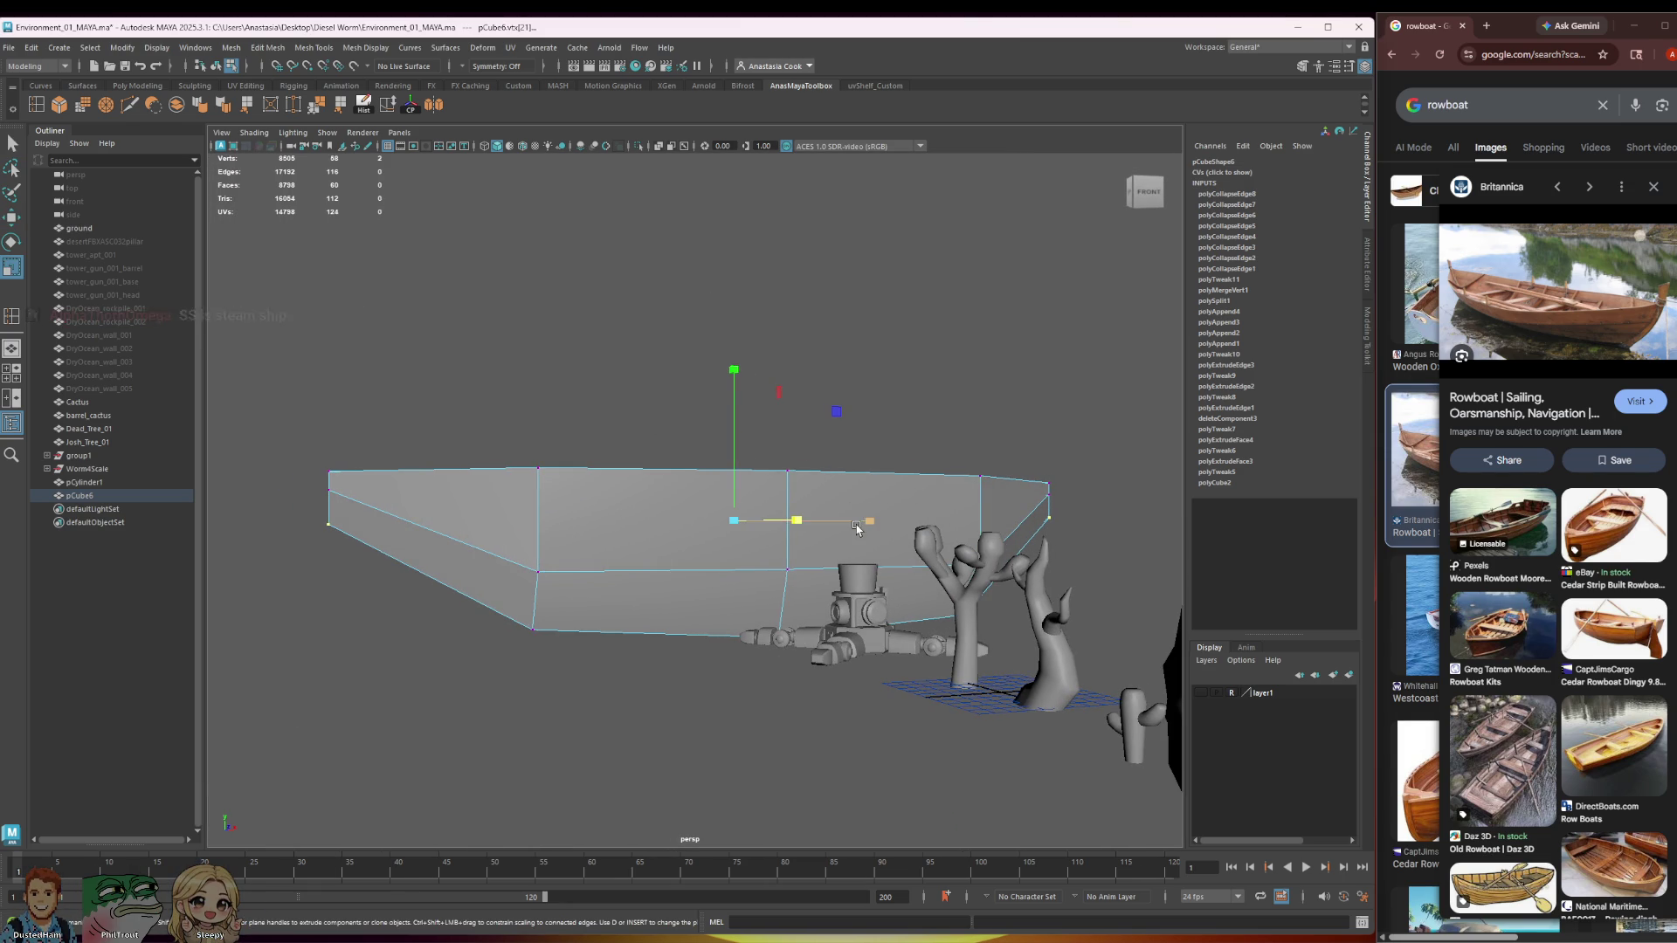
{"action": "mouse_move", "coordinate": [856, 525]}
{"action": "left_mouse_down", "text": "alt"}
{"action": "mouse_move", "coordinate": [812, 506]}
{"action": "mouse_move", "coordinate": [653, 544]}
{"action": "mouse_move", "coordinate": [656, 607]}
{"action": "mouse_move", "coordinate": [674, 505]}
{"action": "left_mouse_up", "text": "alt"}
{"action": "right_click_drag", "start_coordinate": [673, 506], "coordinate": [797, 226], "text": "alt"}
{"action": "left_click_drag", "start_coordinate": [797, 225], "coordinate": [628, 532], "text": "alt"}
{"action": "mouse_move", "coordinate": [826, 511]}
{"action": "right_mouse_down", "text": "shift"}
{"action": "mouse_move", "coordinate": [920, 426]}
{"action": "mouse_move", "coordinate": [1111, 482]}
{"action": "right_mouse_up", "text": "shift"}
{"action": "left_click", "coordinate": [931, 470]}
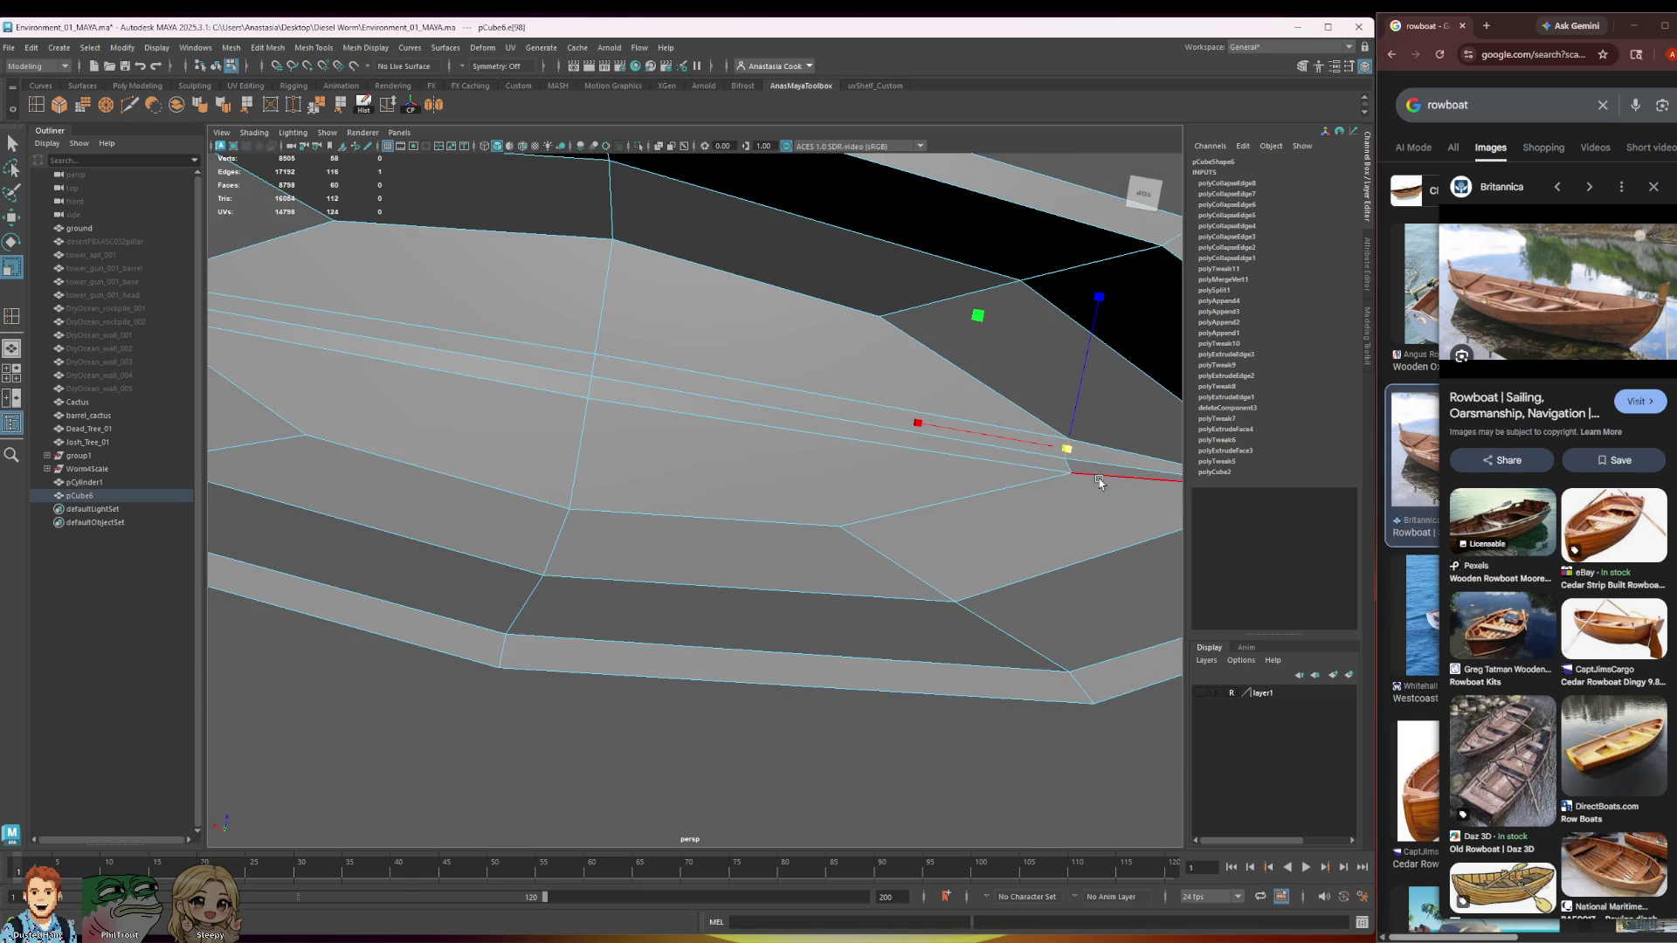
{"action": "left_click_drag", "start_coordinate": [1077, 470], "coordinate": [935, 444], "text": "alt"}
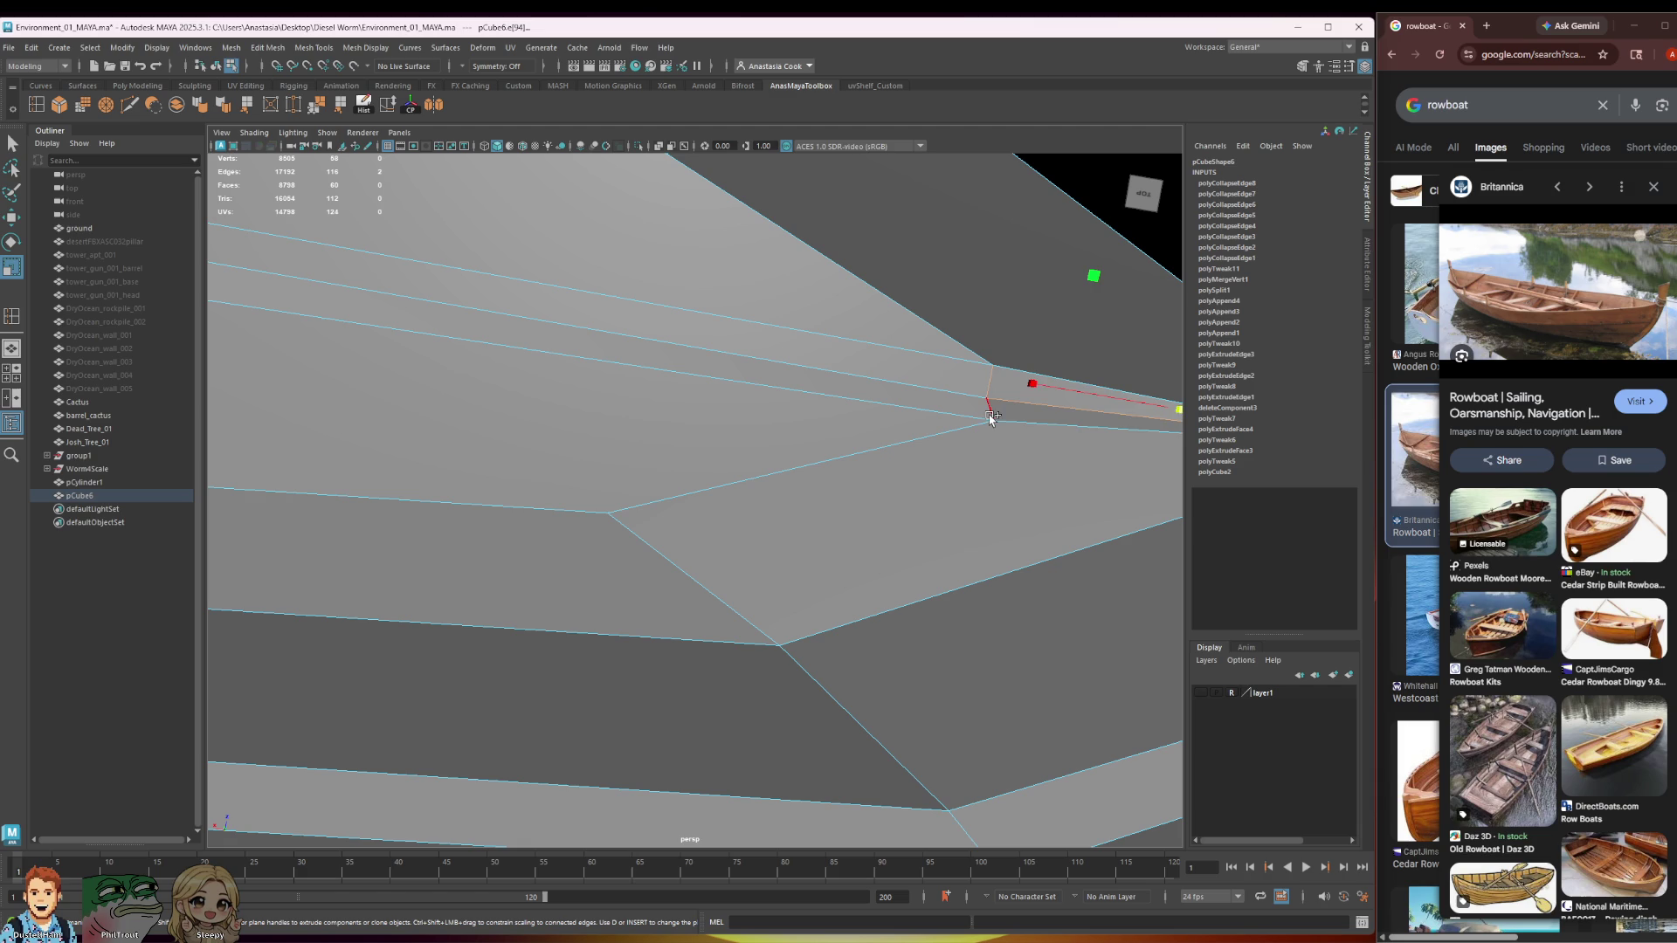
{"action": "left_click_drag", "start_coordinate": [1026, 408], "coordinate": [846, 373]}
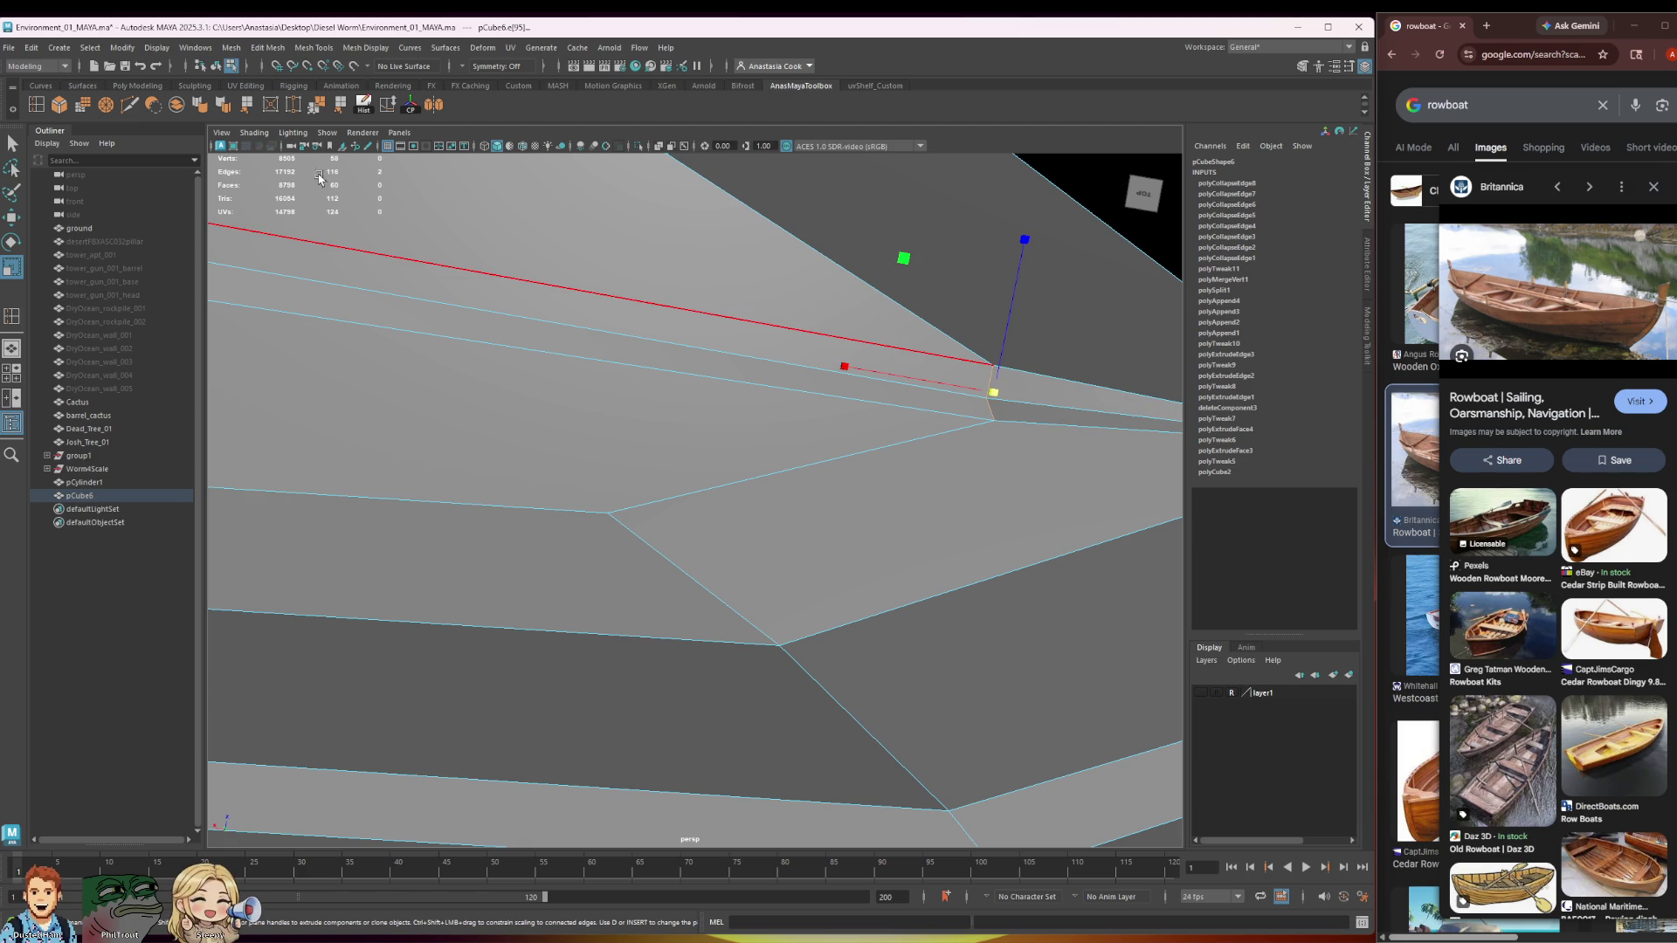
{"action": "left_click", "coordinate": [271, 104]}
Collapse another interior edge and delete the leftover edge pair on the floor.
{"action": "mouse_move", "coordinate": [478, 310]}
{"action": "left_mouse_down", "text": "alt"}
{"action": "mouse_move", "coordinate": [1034, 499]}
{"action": "mouse_move", "coordinate": [824, 439]}
{"action": "mouse_move", "coordinate": [847, 415]}
{"action": "left_mouse_up", "text": "alt"}
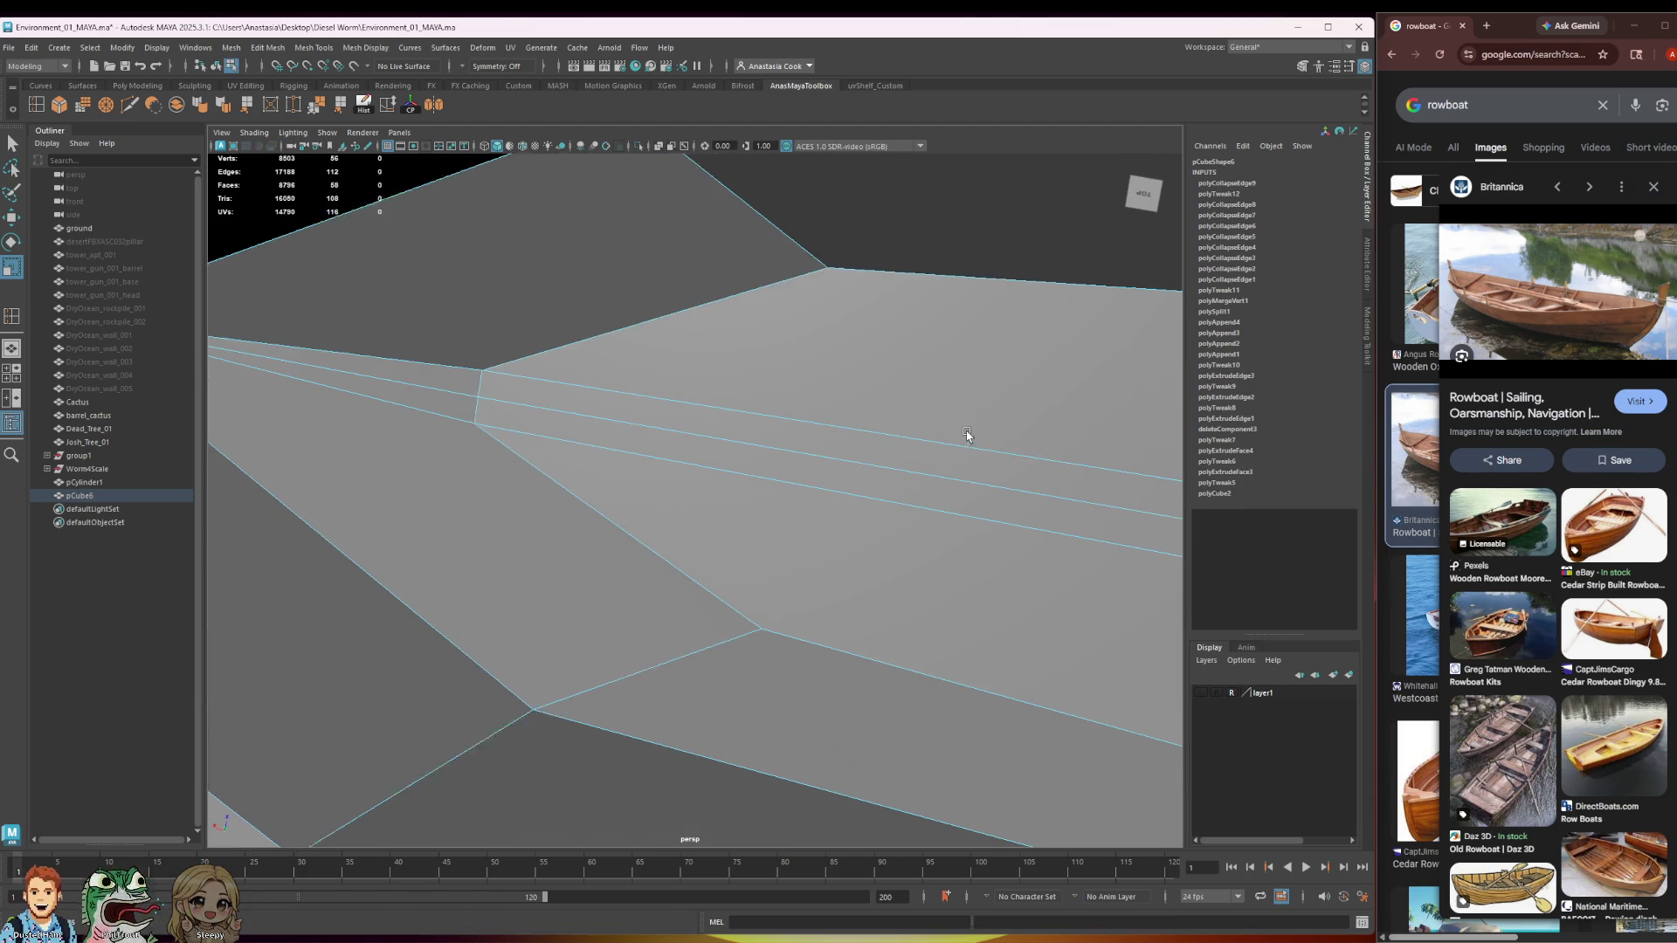
{"action": "left_click", "coordinate": [509, 374]}
{"action": "mouse_move", "coordinate": [518, 417]}
{"action": "left_mouse_down", "text": "alt"}
{"action": "mouse_move", "coordinate": [986, 463]}
{"action": "mouse_move", "coordinate": [674, 389]}
{"action": "left_mouse_up", "text": "alt"}
{"action": "left_click", "coordinate": [747, 439]}
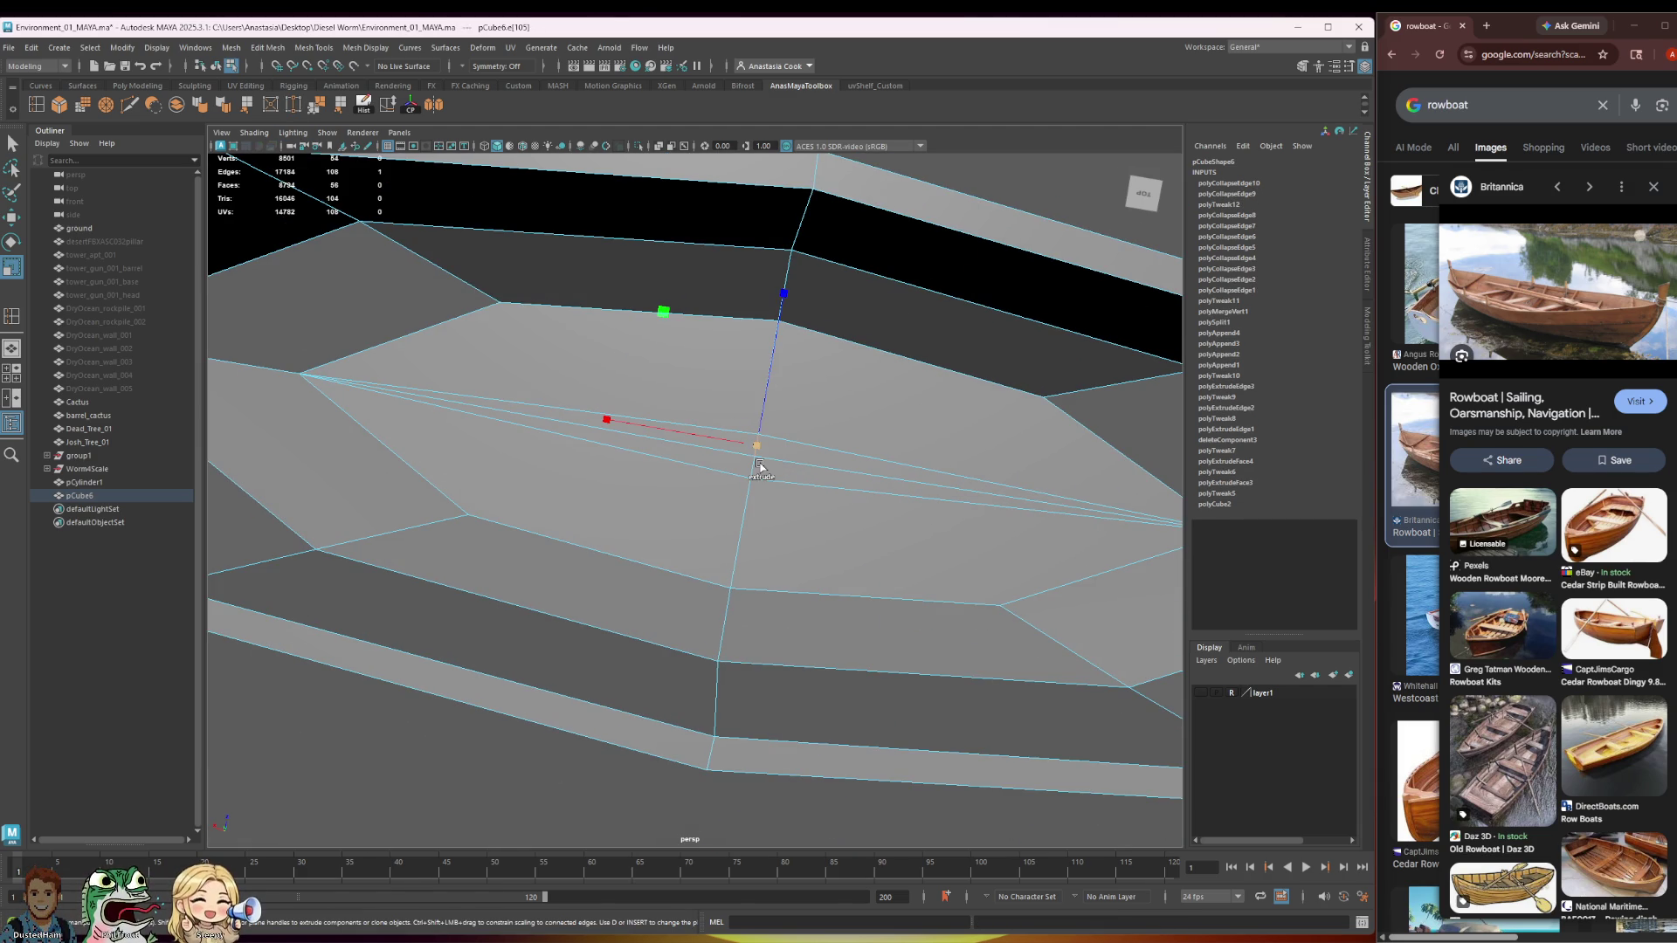
{"action": "key", "text": "Delete"}
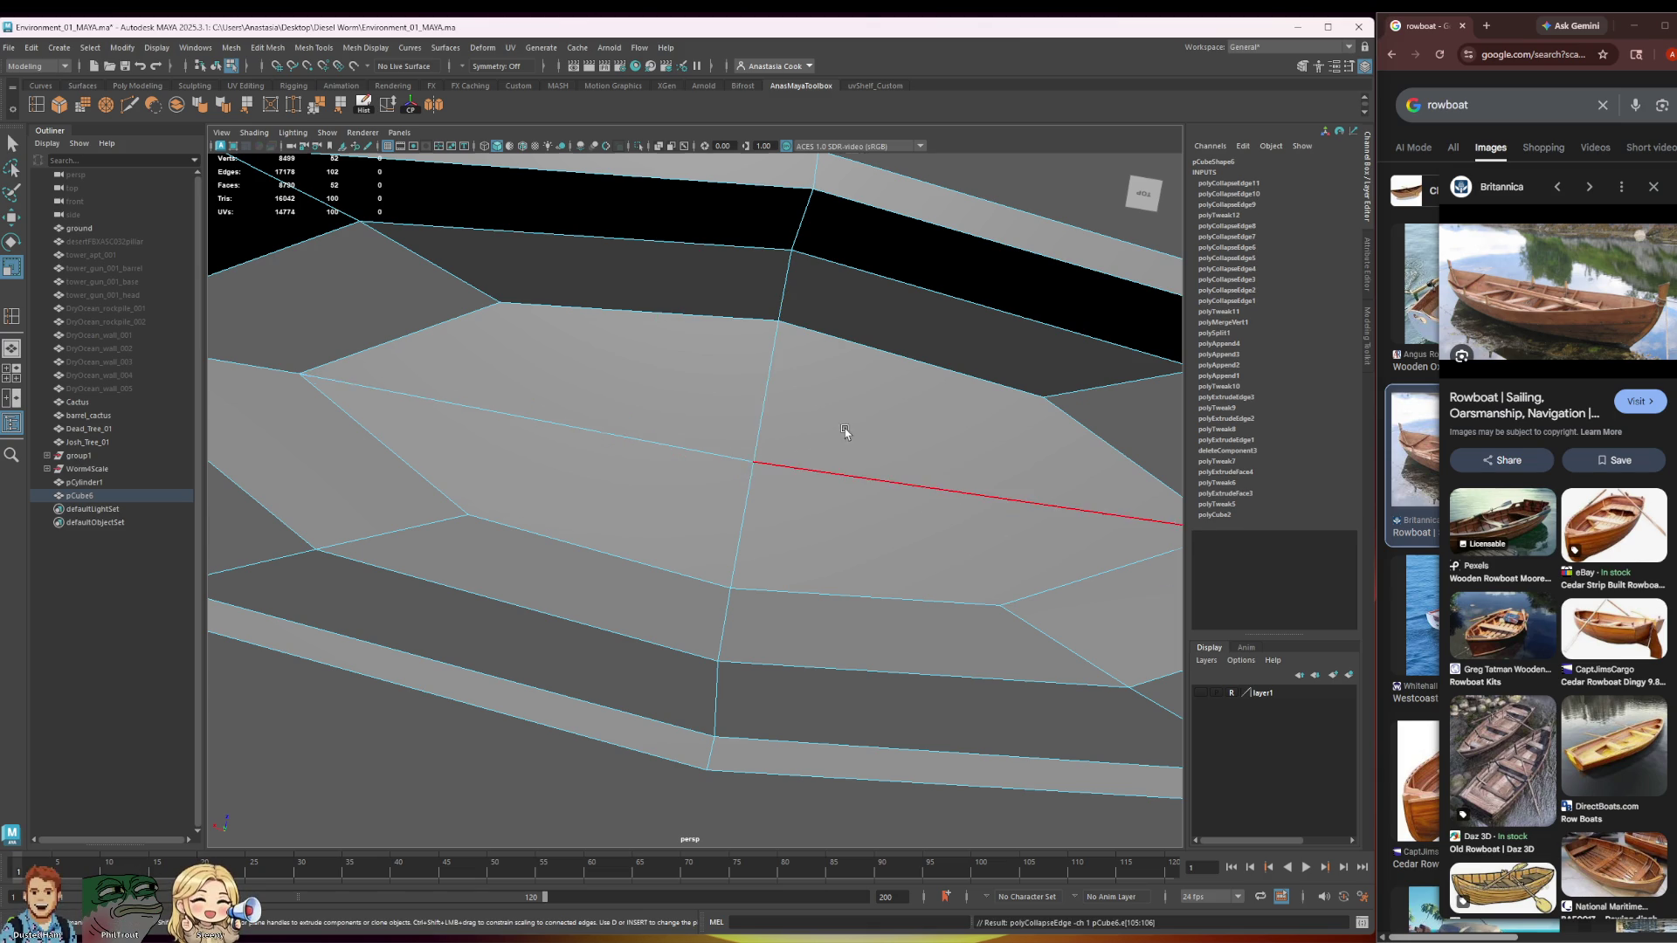
{"action": "scroll", "coordinate": [848, 433], "scroll_direction": "down", "scroll_amount": 5}
{"action": "mouse_move", "coordinate": [847, 434]}
{"action": "left_mouse_down", "text": "alt"}
{"action": "mouse_move", "coordinate": [858, 491]}
{"action": "mouse_move", "coordinate": [739, 482]}
{"action": "mouse_move", "coordinate": [657, 449]}
{"action": "left_mouse_up", "text": "alt"}
{"action": "scroll", "coordinate": [658, 449], "scroll_direction": "up", "scroll_amount": 5}
{"action": "mouse_move", "coordinate": [572, 271]}
{"action": "left_mouse_down", "text": "alt"}
{"action": "mouse_move", "coordinate": [586, 364]}
{"action": "mouse_move", "coordinate": [561, 488]}
{"action": "left_mouse_up", "text": "alt"}
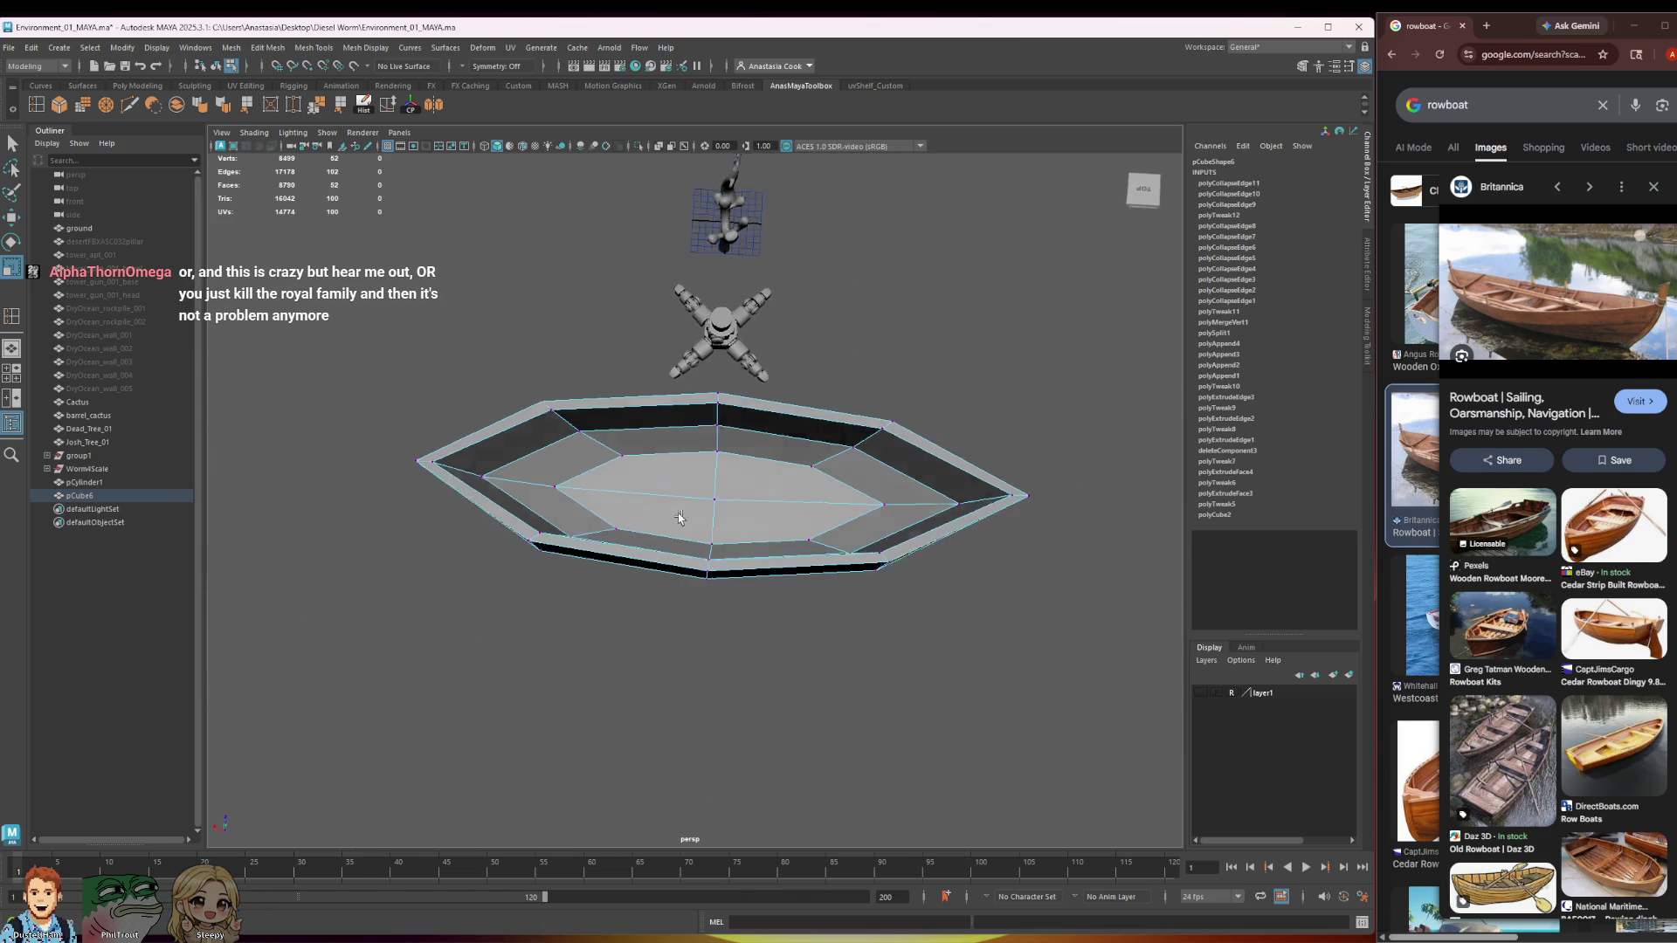
Inspect the hull from several angles and undo the stray vertex move.
{"action": "left_click", "coordinate": [561, 489]}
{"action": "left_click_drag", "start_coordinate": [889, 505], "coordinate": [787, 375], "text": "alt"}
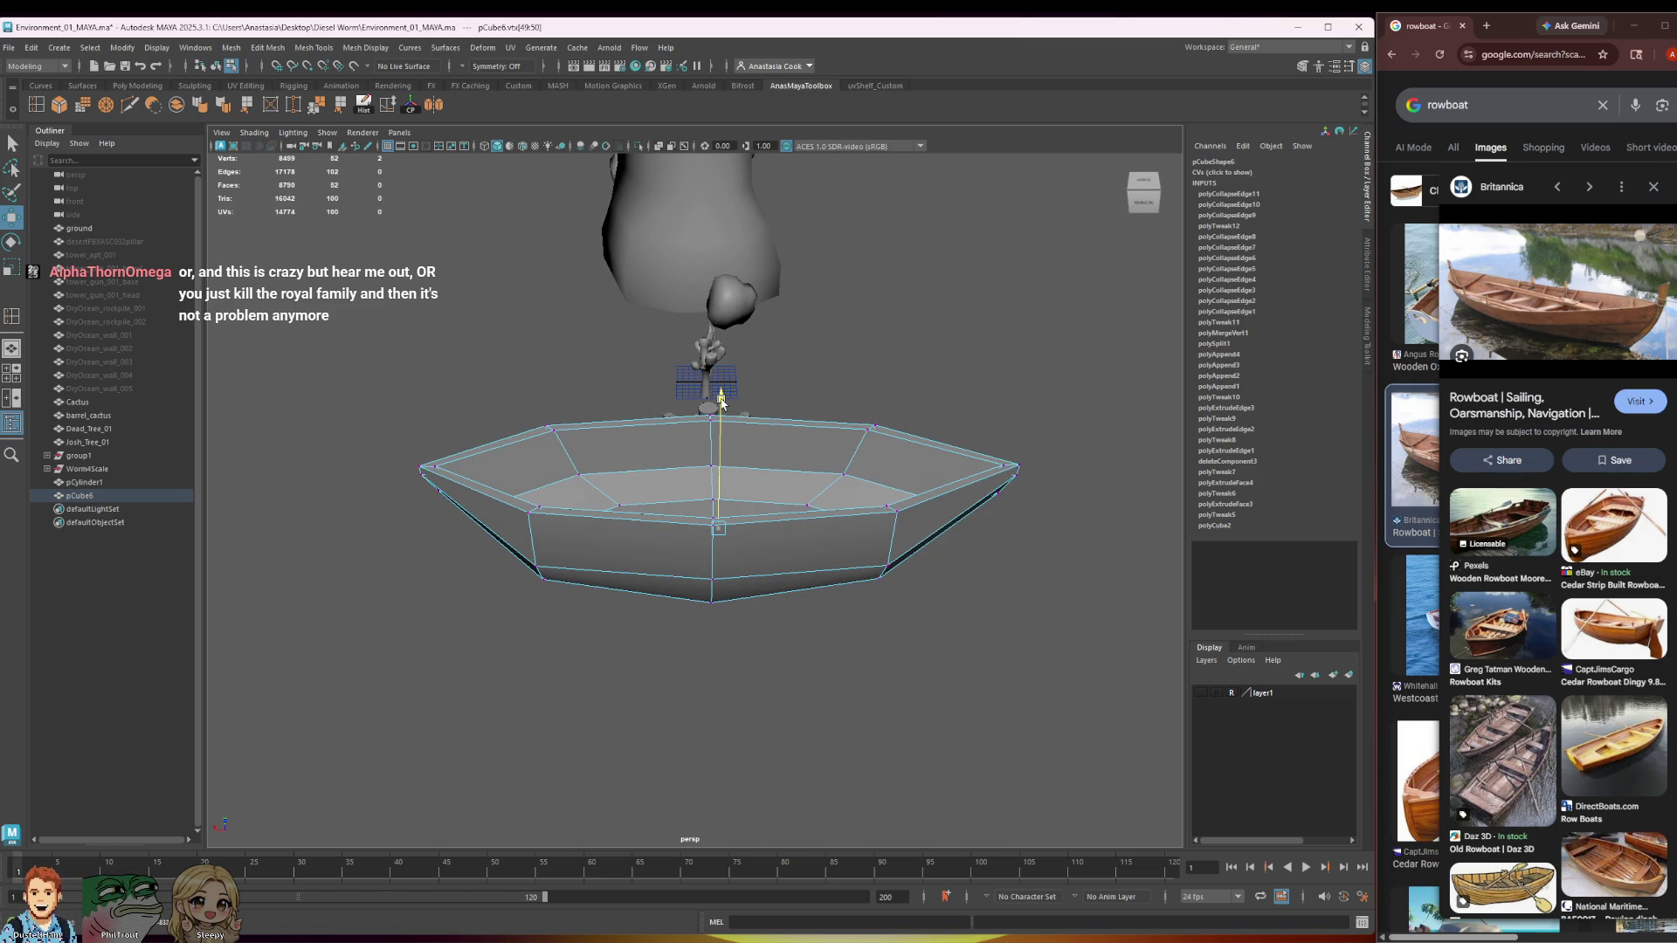
{"action": "left_click_drag", "start_coordinate": [720, 386], "coordinate": [716, 459], "text": "alt"}
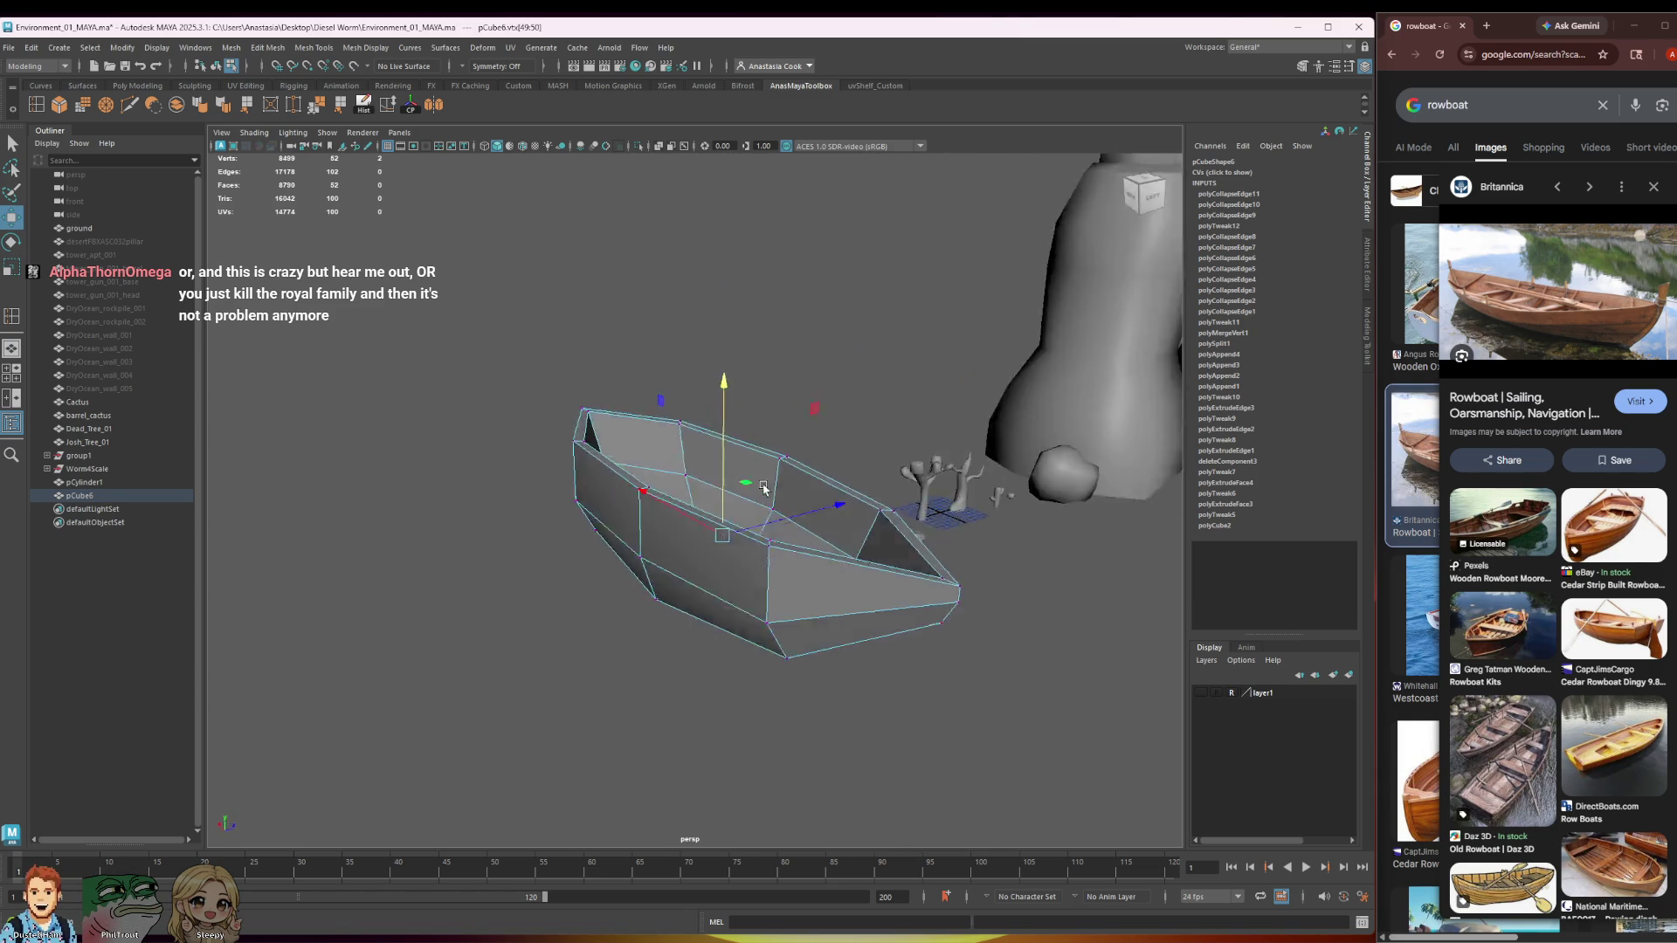
{"action": "mouse_move", "coordinate": [802, 492]}
{"action": "left_mouse_down", "text": "alt"}
{"action": "mouse_move", "coordinate": [769, 563]}
{"action": "mouse_move", "coordinate": [573, 449]}
{"action": "left_mouse_up", "text": "alt"}
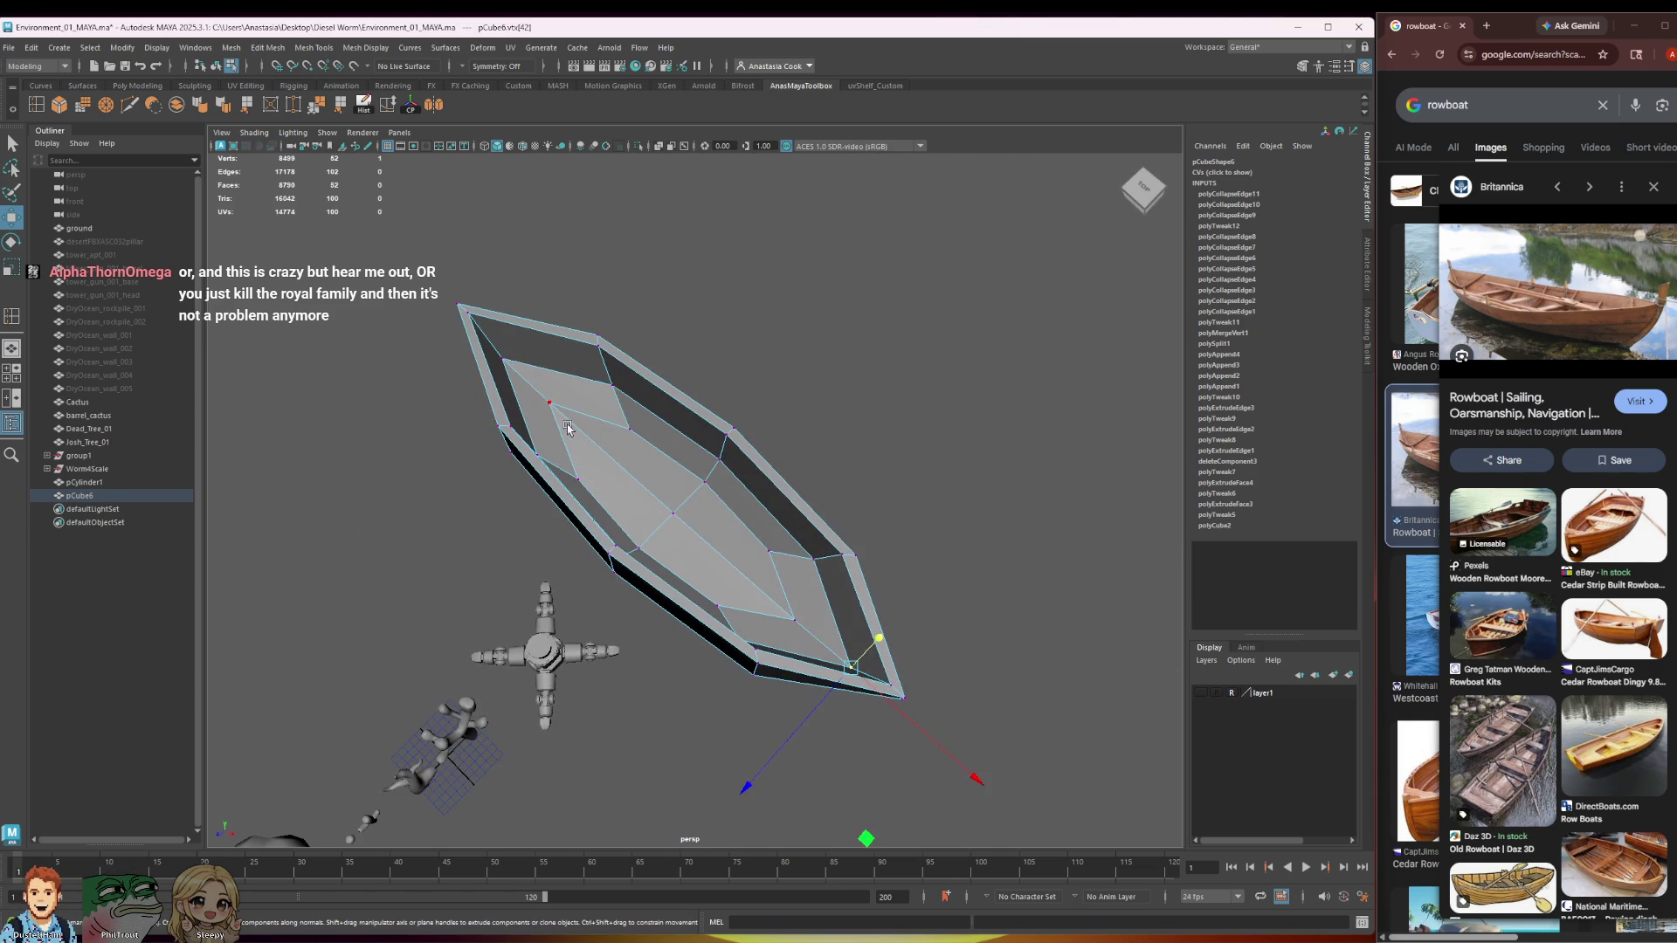
{"action": "left_click_drag", "start_coordinate": [520, 357], "coordinate": [663, 388], "text": "alt"}
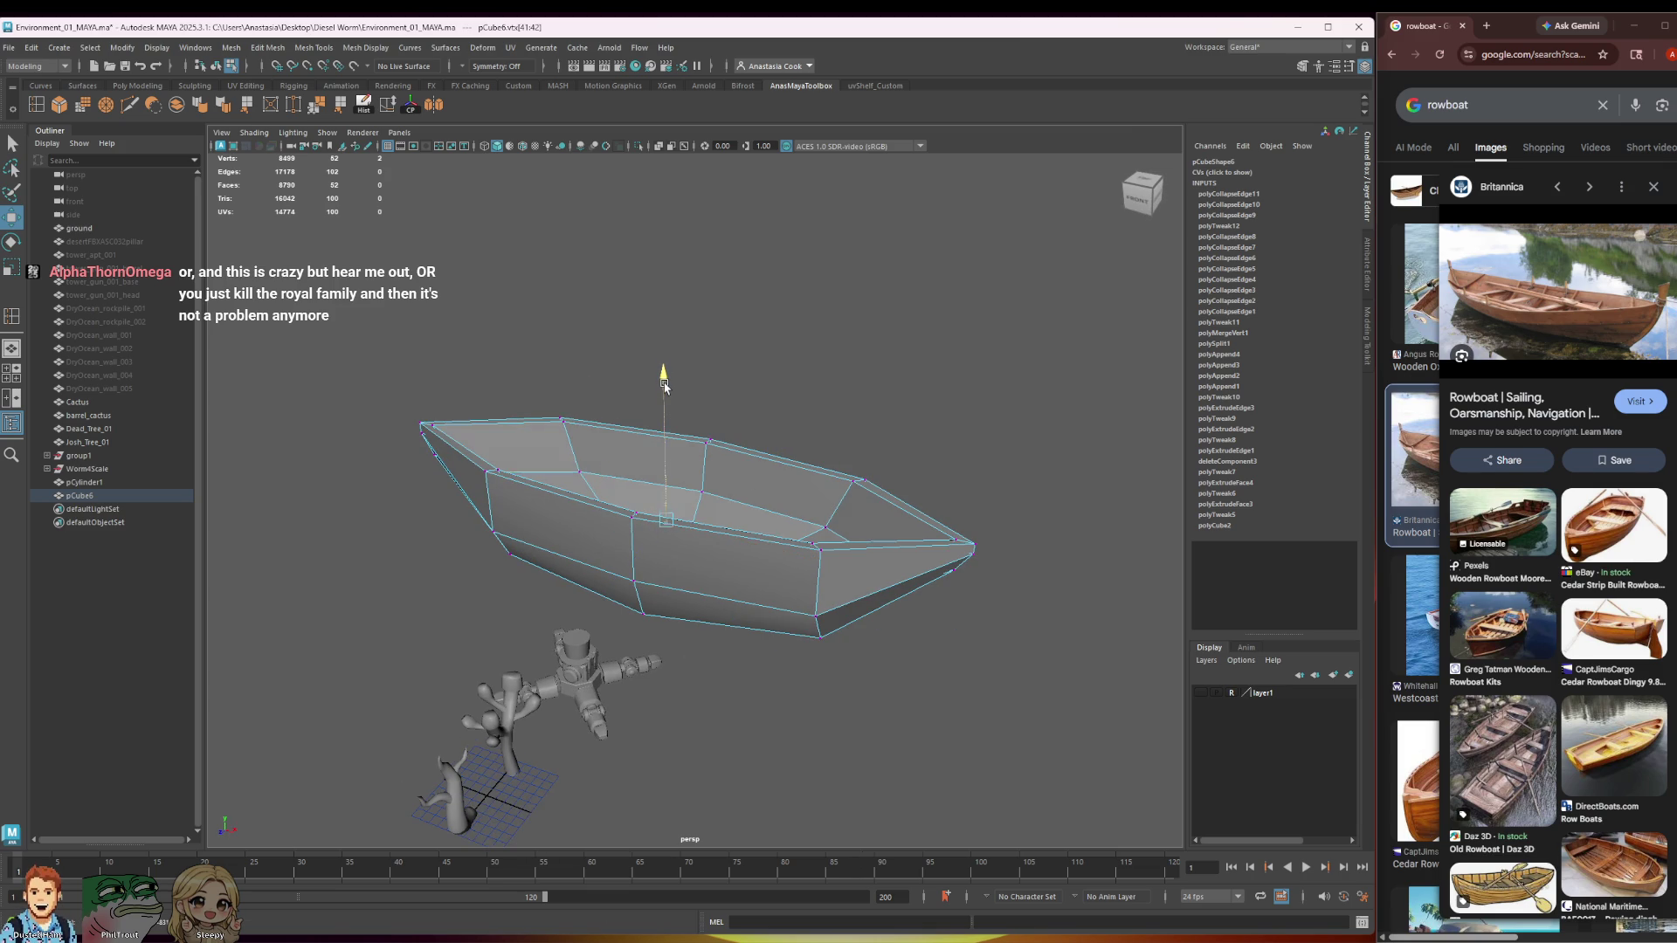
{"action": "mouse_move", "coordinate": [825, 436]}
{"action": "left_mouse_down", "text": "alt"}
{"action": "mouse_move", "coordinate": [655, 419]}
{"action": "mouse_move", "coordinate": [874, 439]}
{"action": "mouse_move", "coordinate": [667, 492]}
{"action": "mouse_move", "coordinate": [881, 499]}
{"action": "left_mouse_up", "text": "alt"}
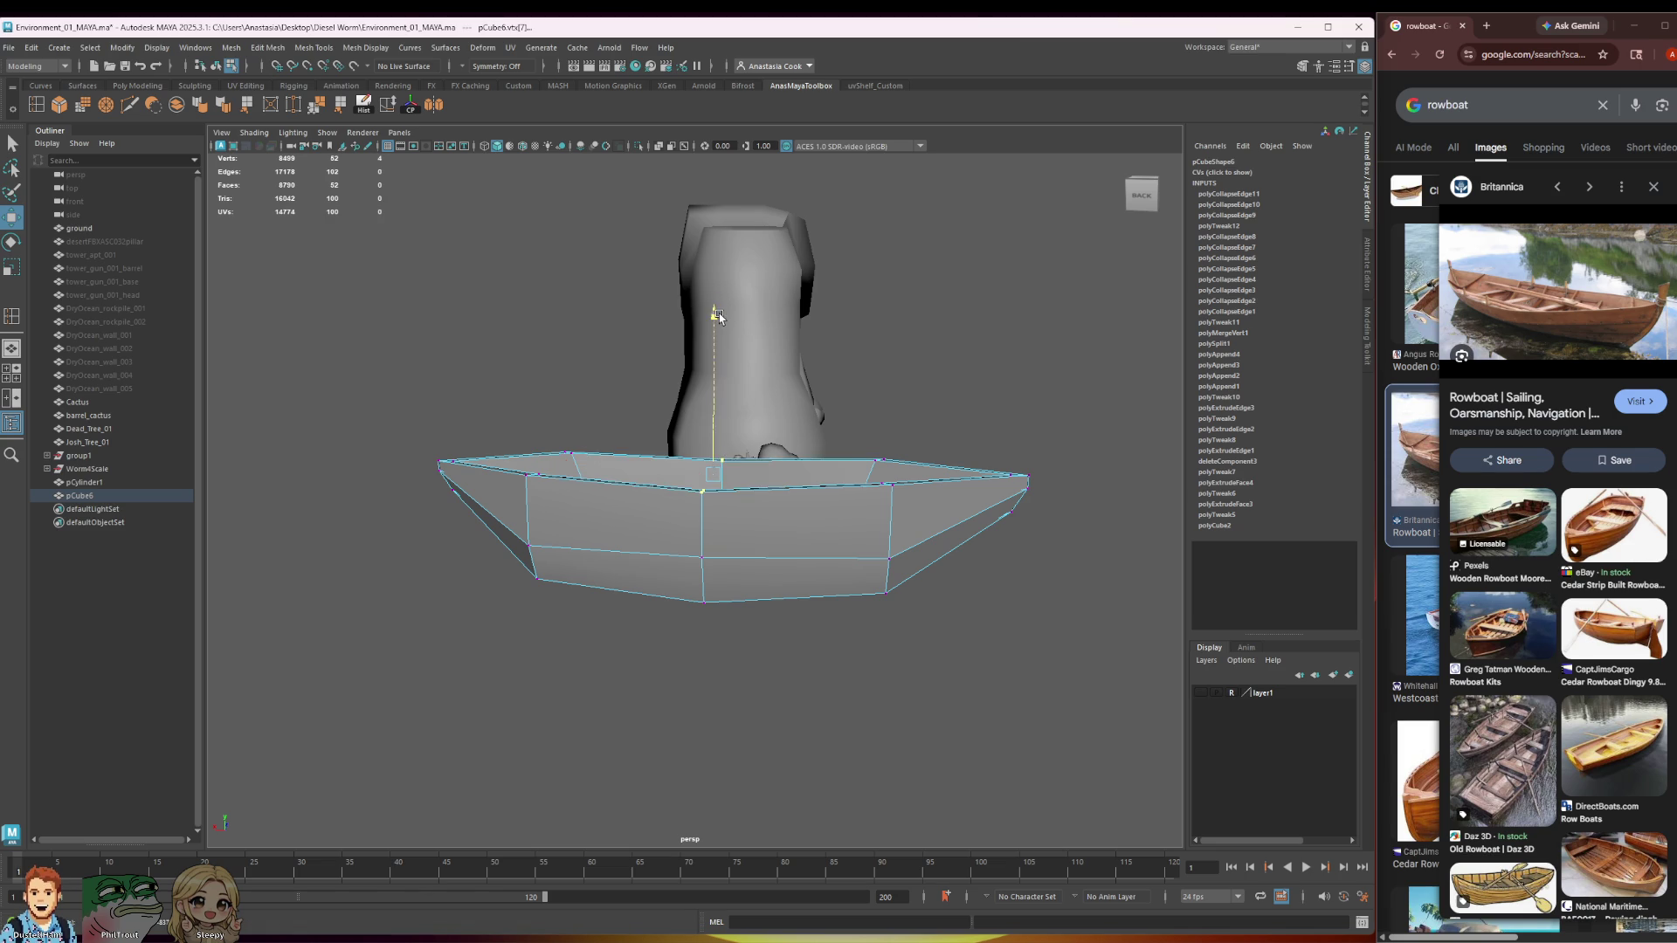
{"action": "key", "text": "ctrl+z"}
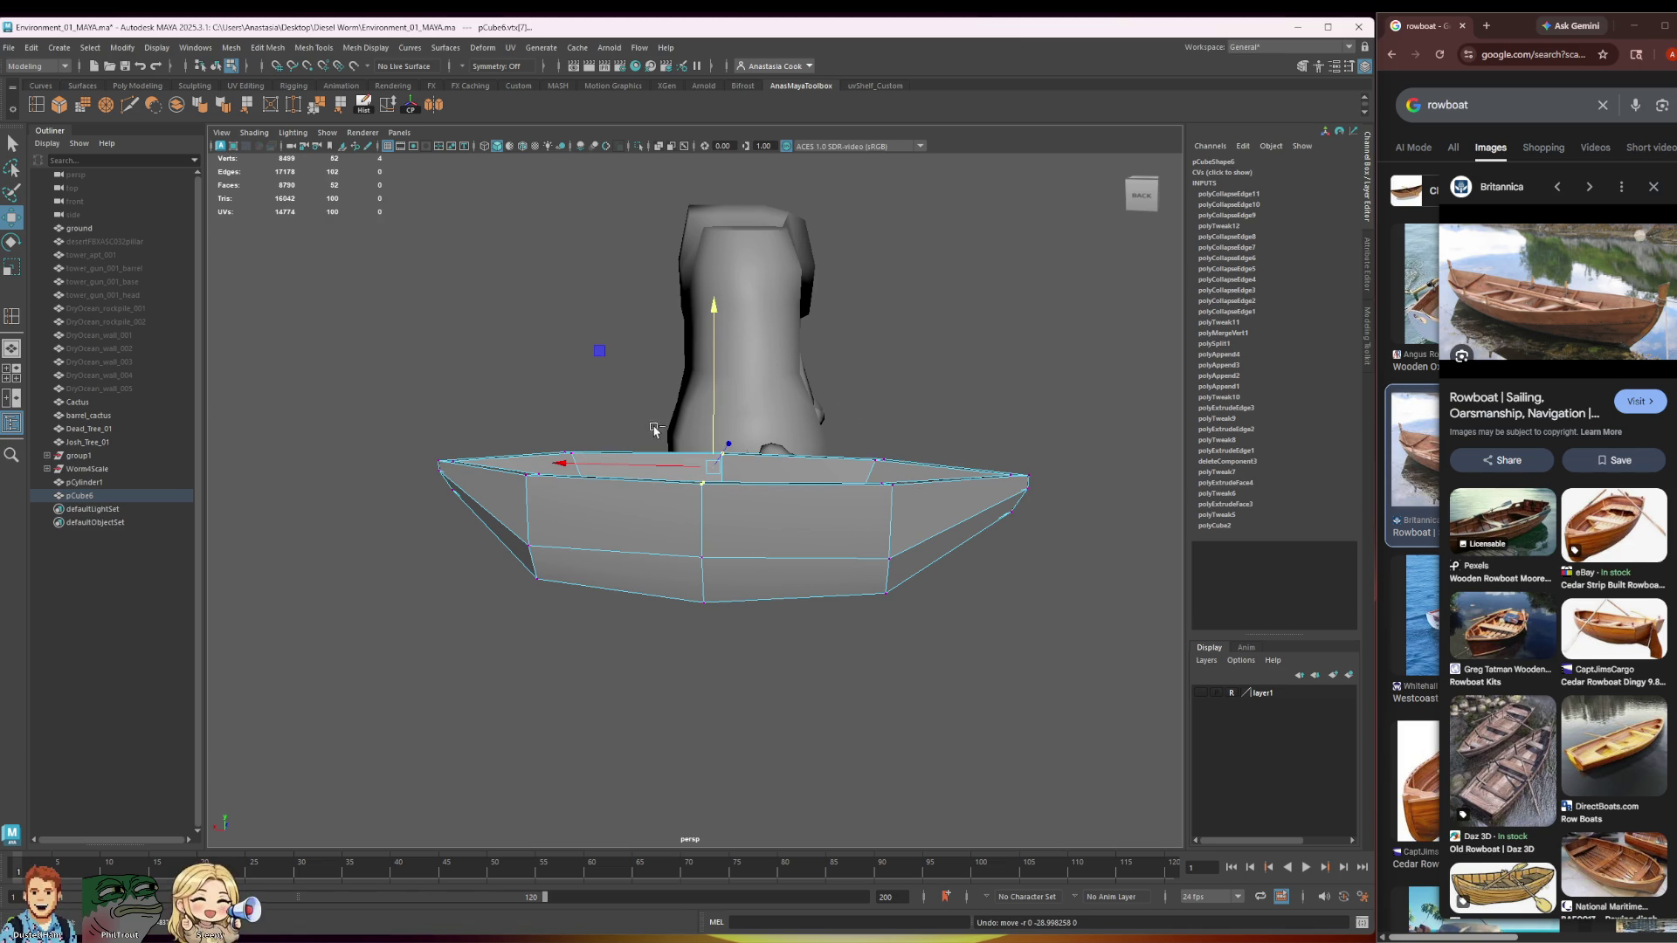
Lower the centre and side rim vertices so the rim dips in the middle.
{"action": "left_click_drag", "start_coordinate": [714, 309], "coordinate": [716, 332]}
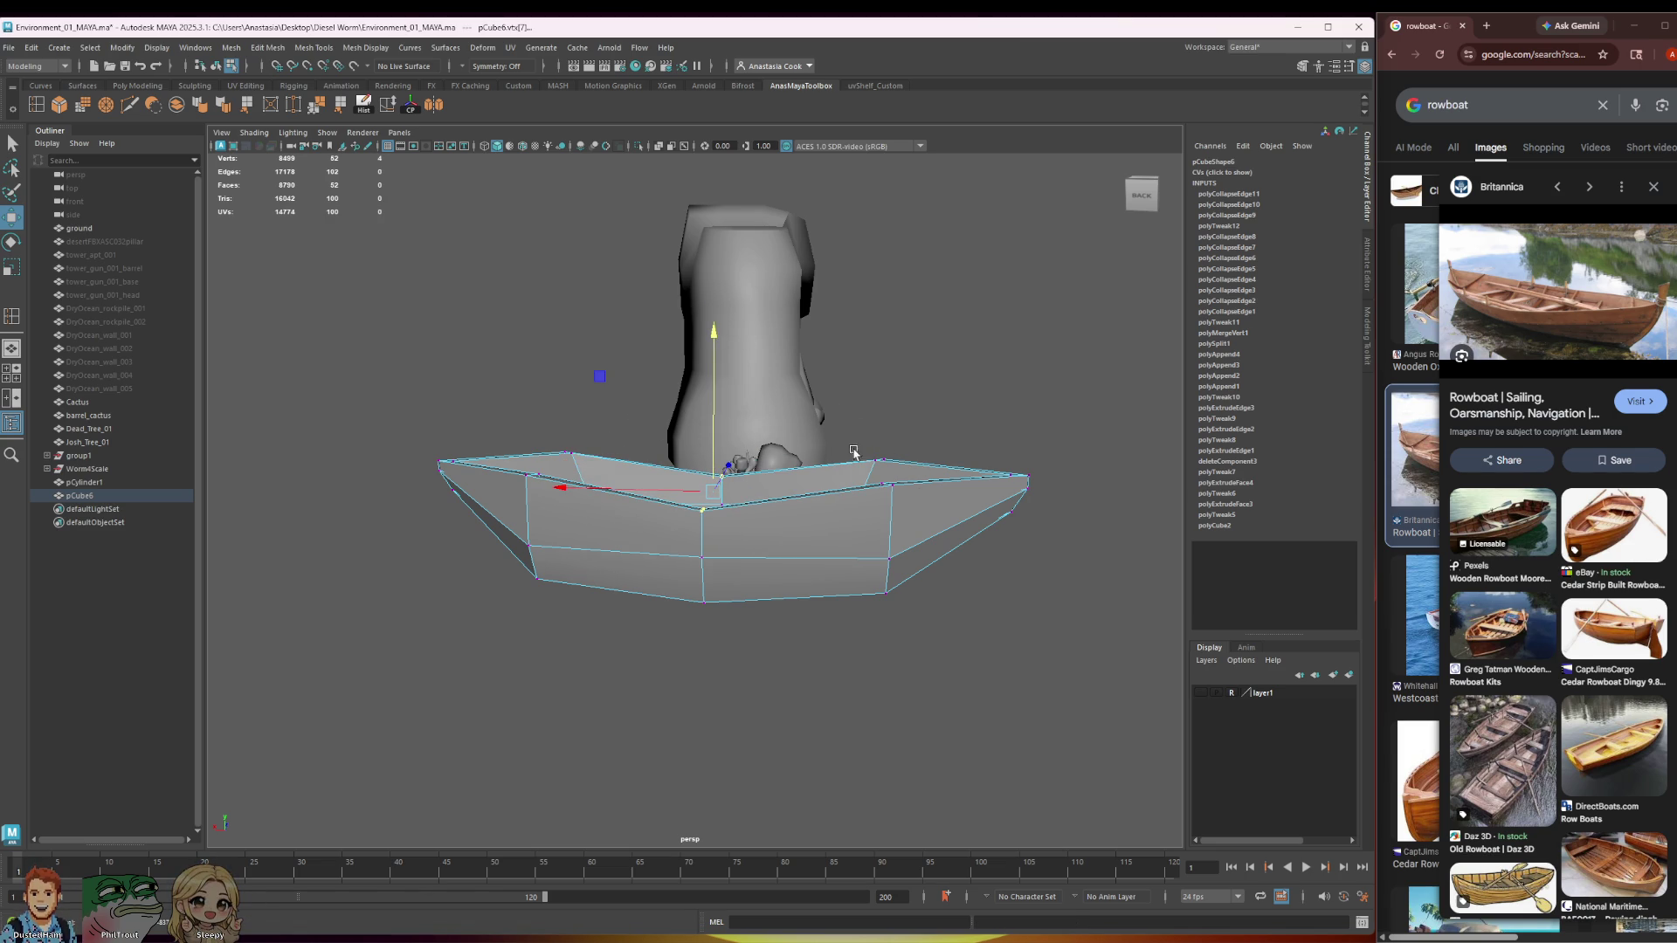
{"action": "left_click_drag", "start_coordinate": [909, 437], "coordinate": [846, 474]}
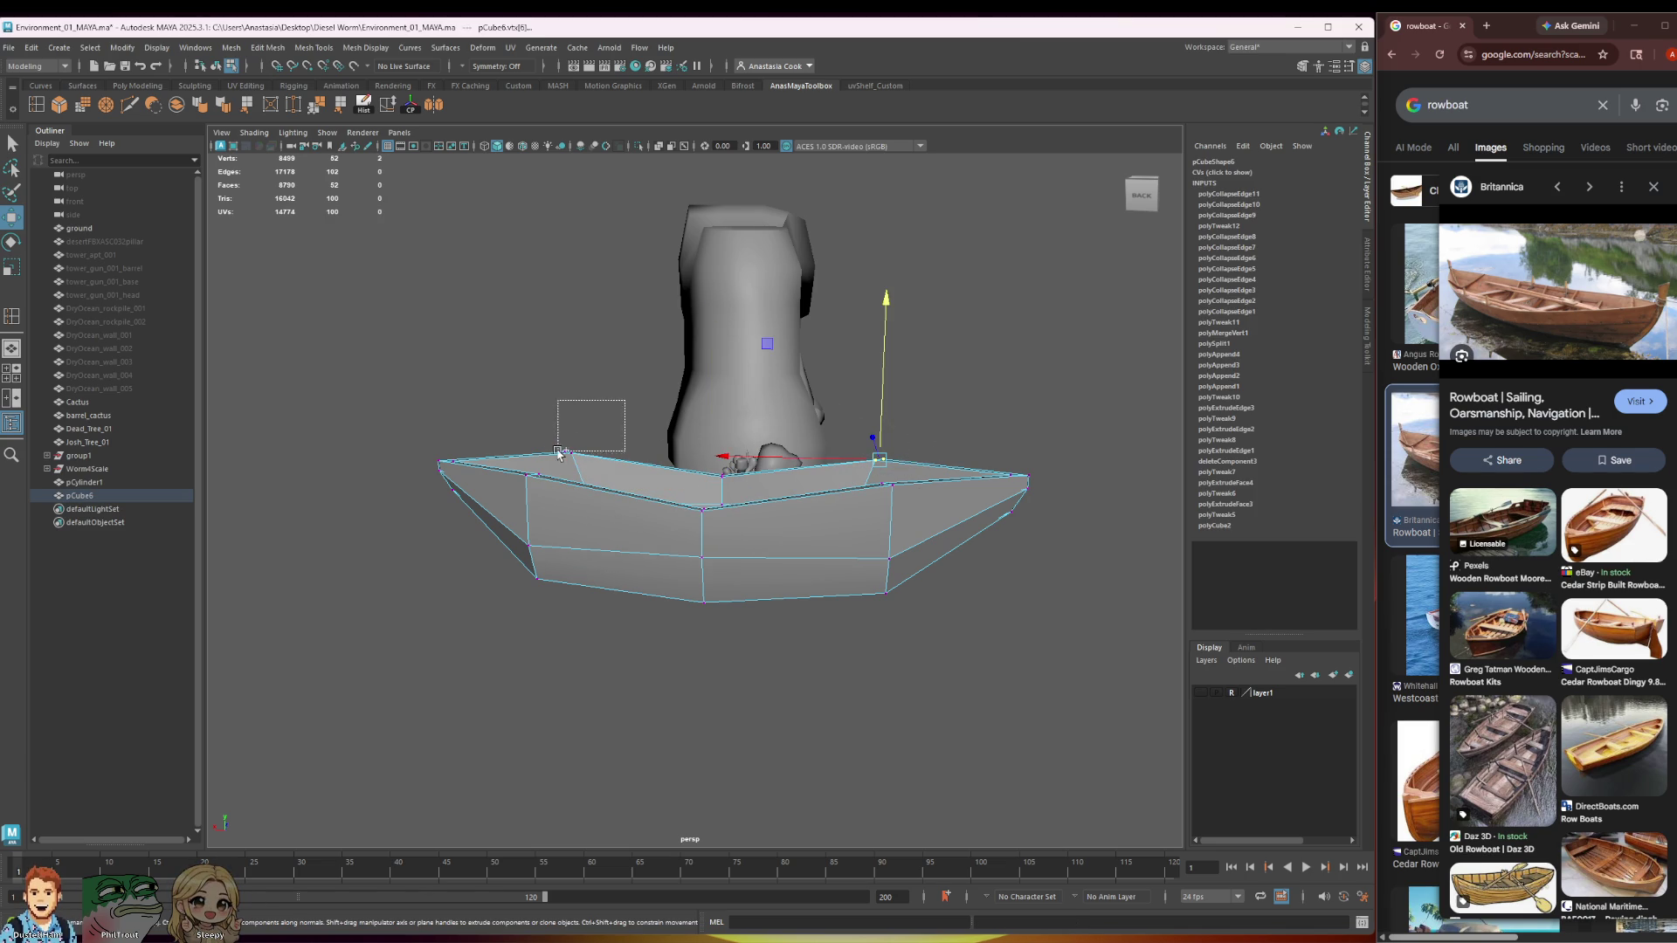
{"action": "left_click_drag", "start_coordinate": [524, 484], "coordinate": [524, 485], "text": "shift"}
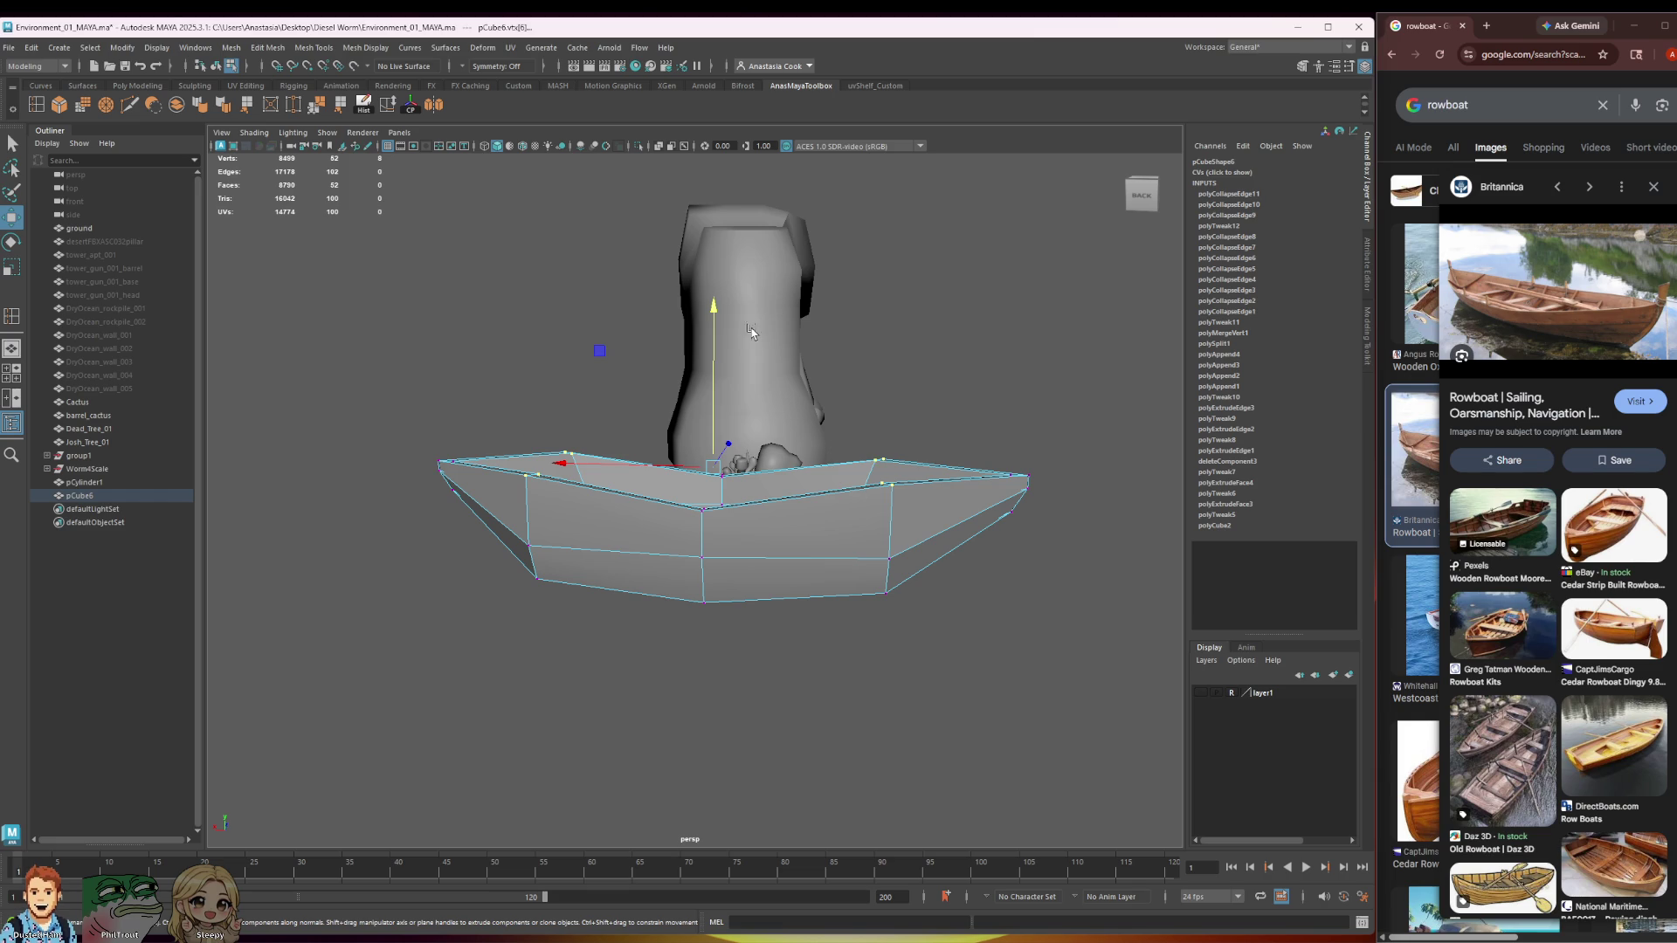
{"action": "left_click_drag", "start_coordinate": [715, 309], "coordinate": [724, 323]}
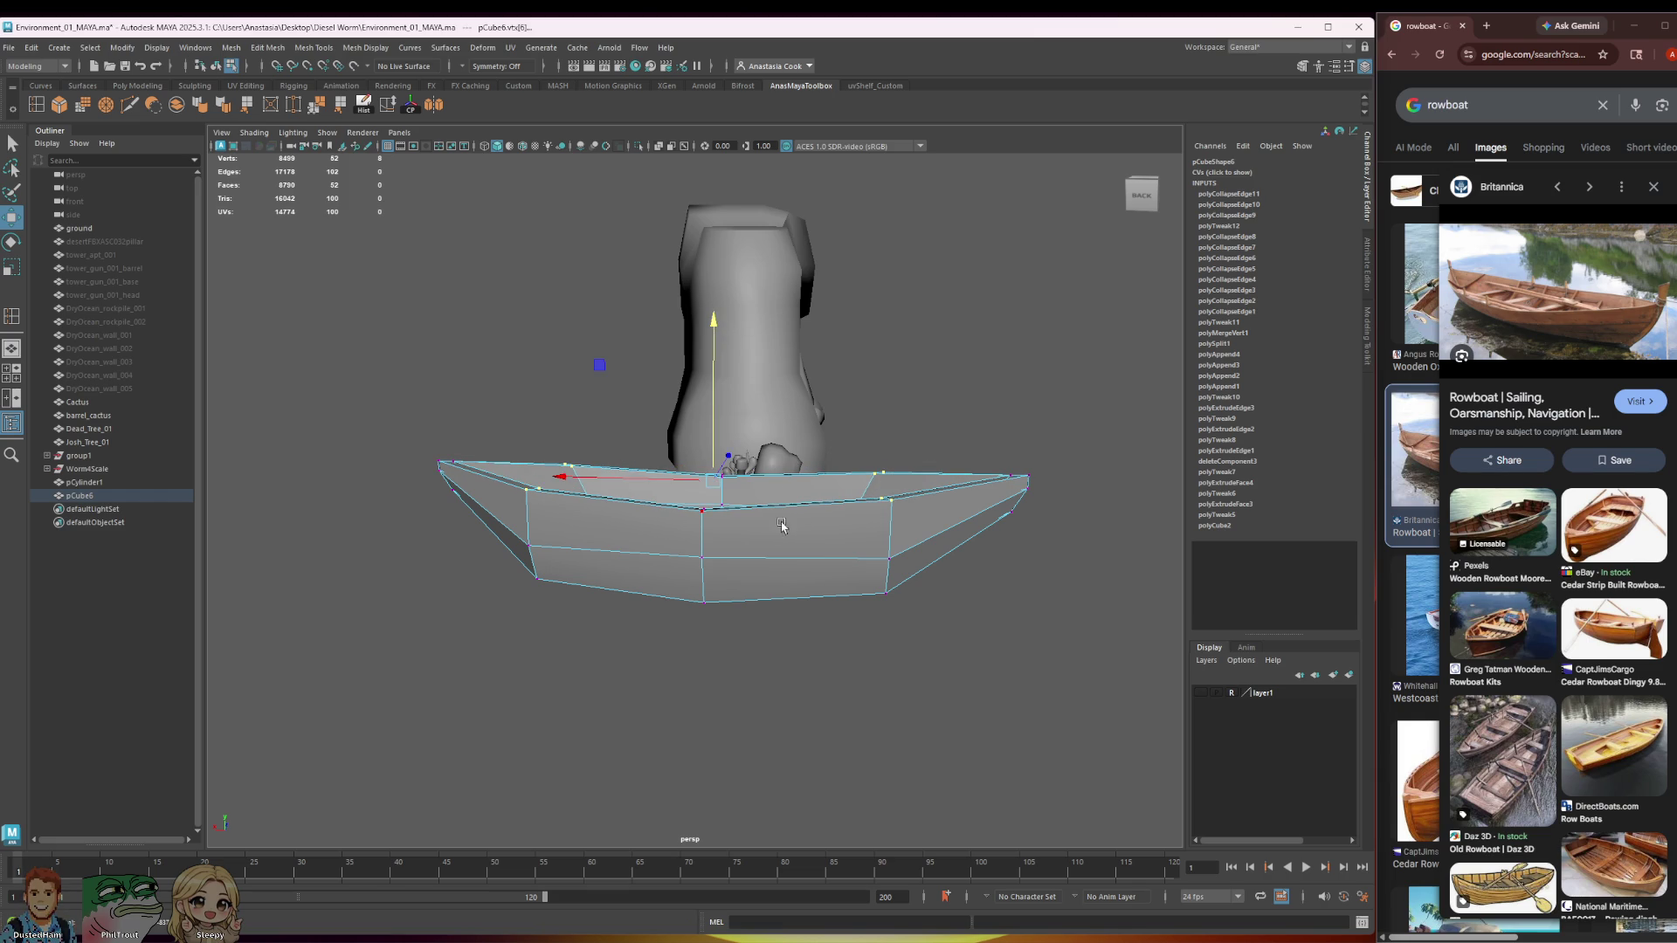
{"action": "left_click_drag", "start_coordinate": [789, 497], "coordinate": [708, 474], "text": "alt"}
{"action": "left_click_drag", "start_coordinate": [744, 399], "coordinate": [713, 357], "text": "alt"}
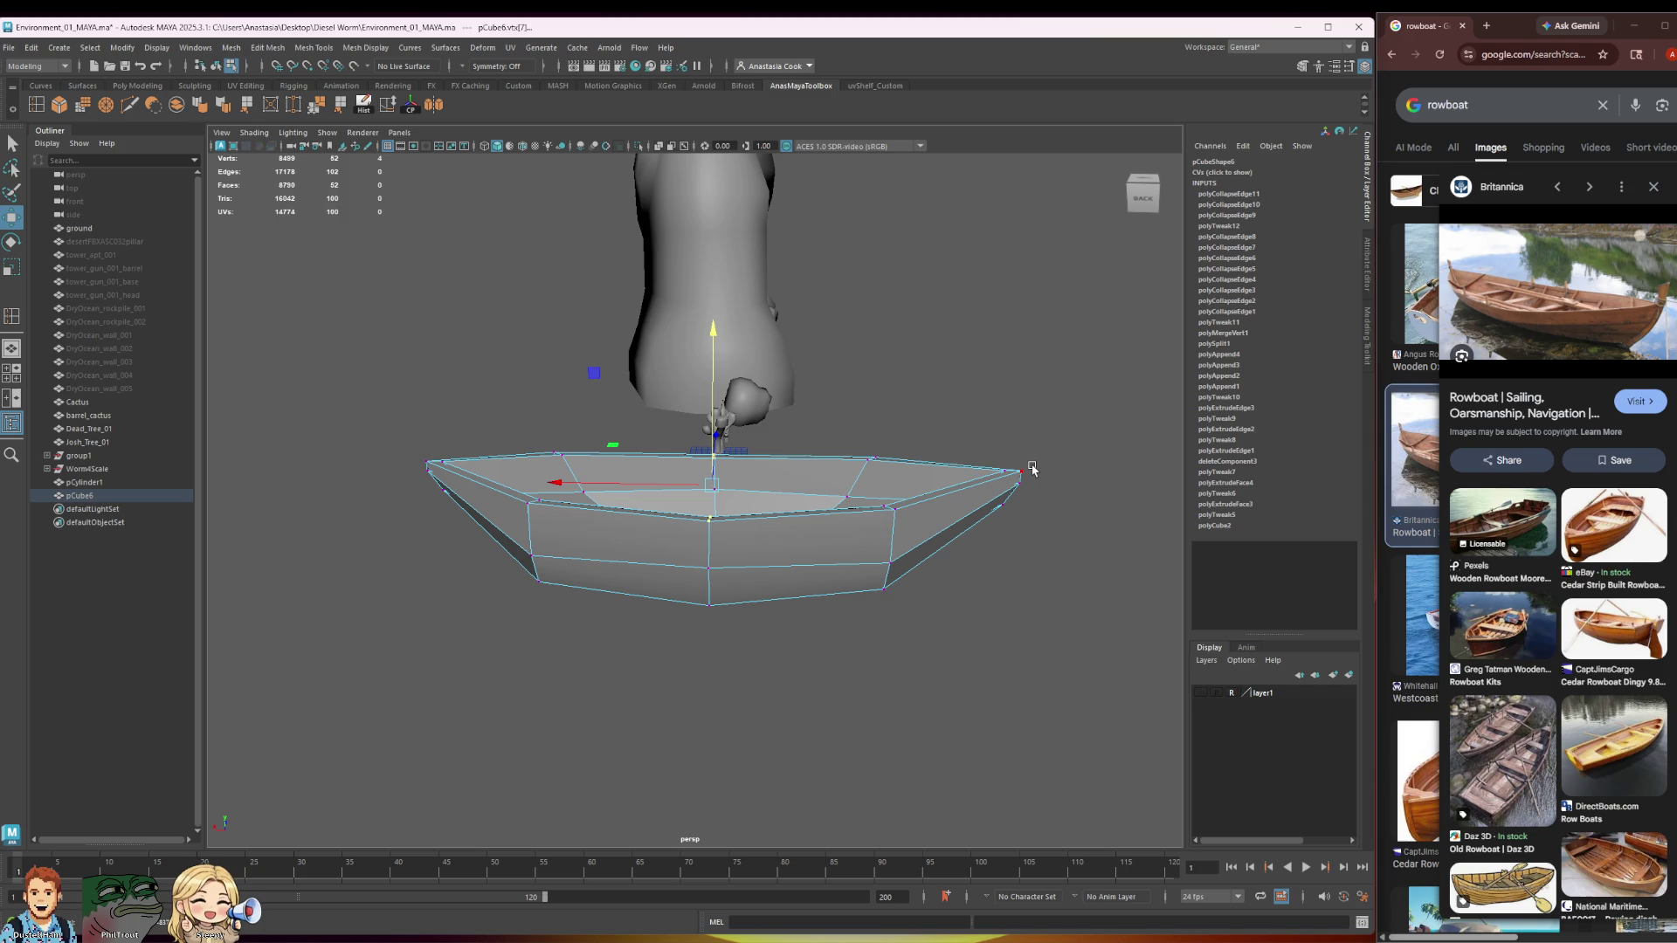
{"action": "right_click_drag", "start_coordinate": [966, 479], "coordinate": [952, 504]}
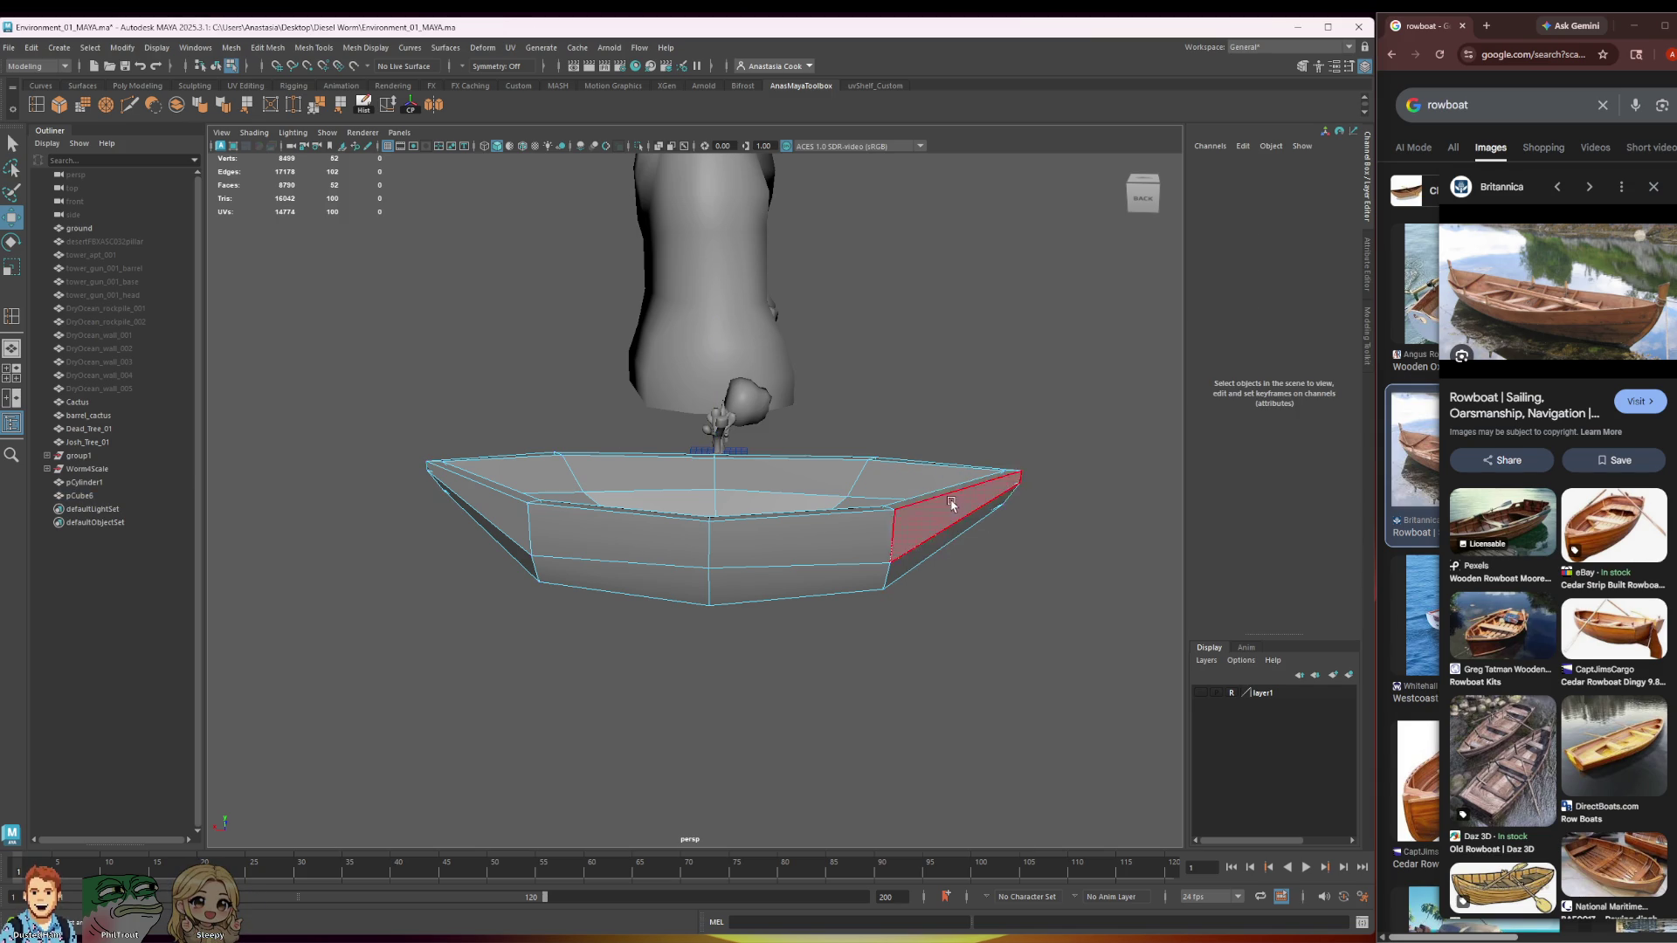
{"action": "scroll", "coordinate": [1037, 607], "scroll_direction": "down", "scroll_amount": 3}
{"action": "mouse_move", "coordinate": [887, 637]}
{"action": "left_mouse_down", "text": "alt"}
{"action": "mouse_move", "coordinate": [854, 563]}
{"action": "mouse_move", "coordinate": [963, 599]}
{"action": "mouse_move", "coordinate": [821, 587]}
{"action": "left_mouse_up", "text": "alt"}
{"action": "scroll", "coordinate": [805, 524], "scroll_direction": "up", "scroll_amount": 3}
Scale the three selected rim faces to flare the boat's sides.
{"action": "left_click", "coordinate": [780, 485]}
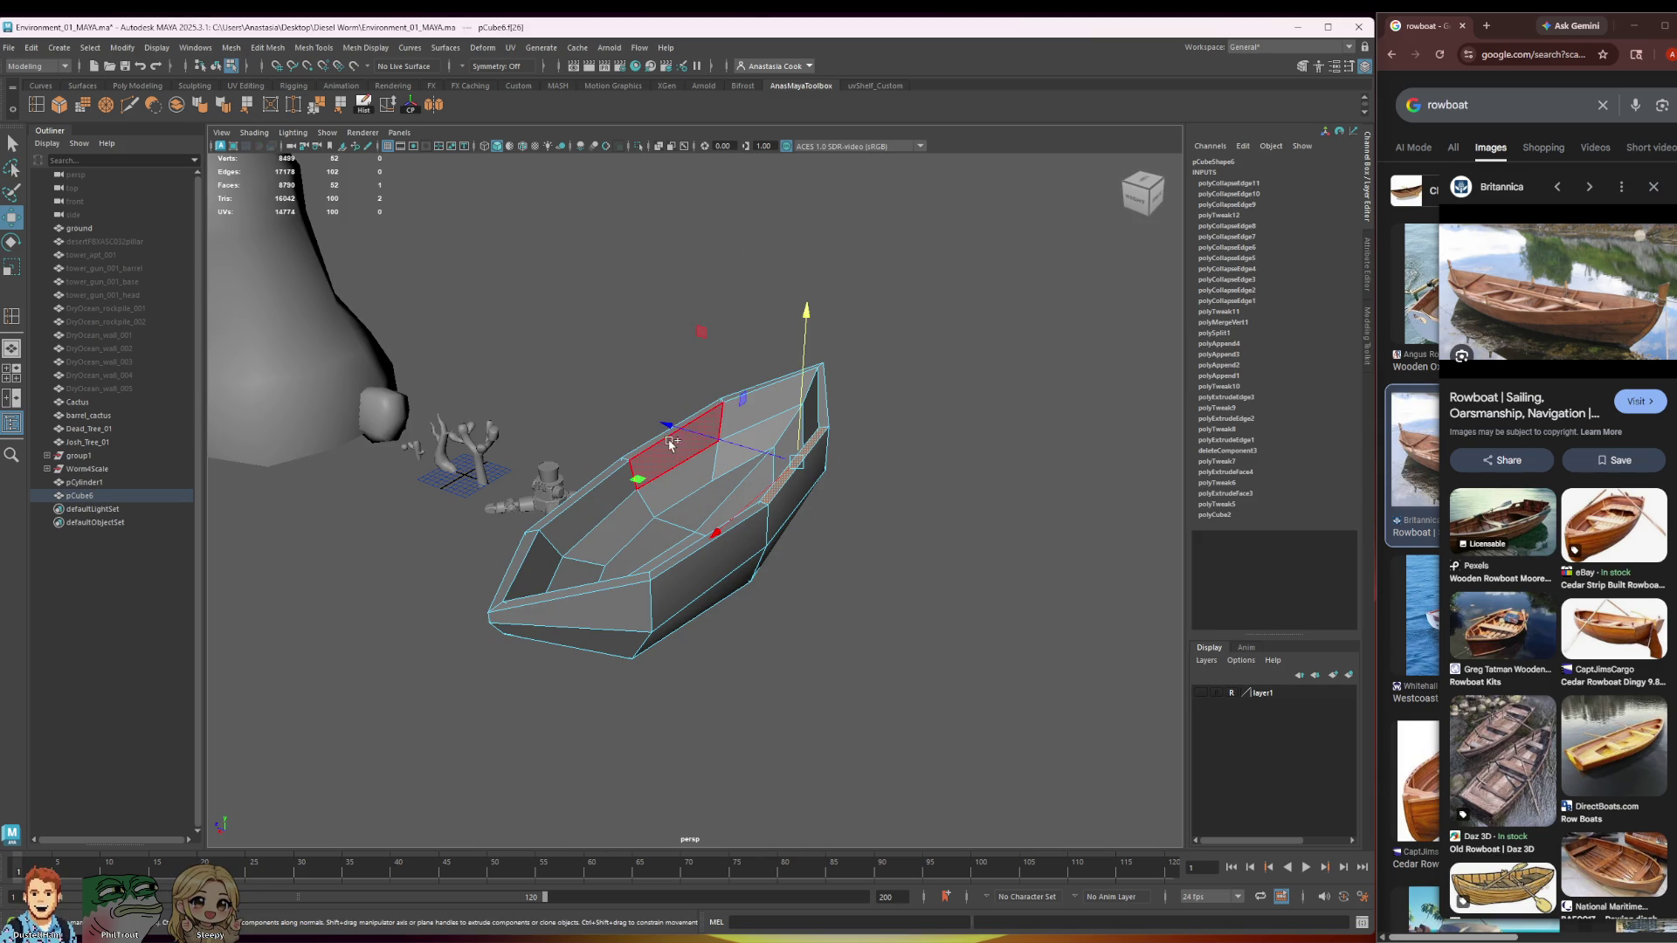
{"action": "left_click", "coordinate": [646, 446], "text": "shift"}
{"action": "left_click", "coordinate": [577, 499], "text": "shift"}
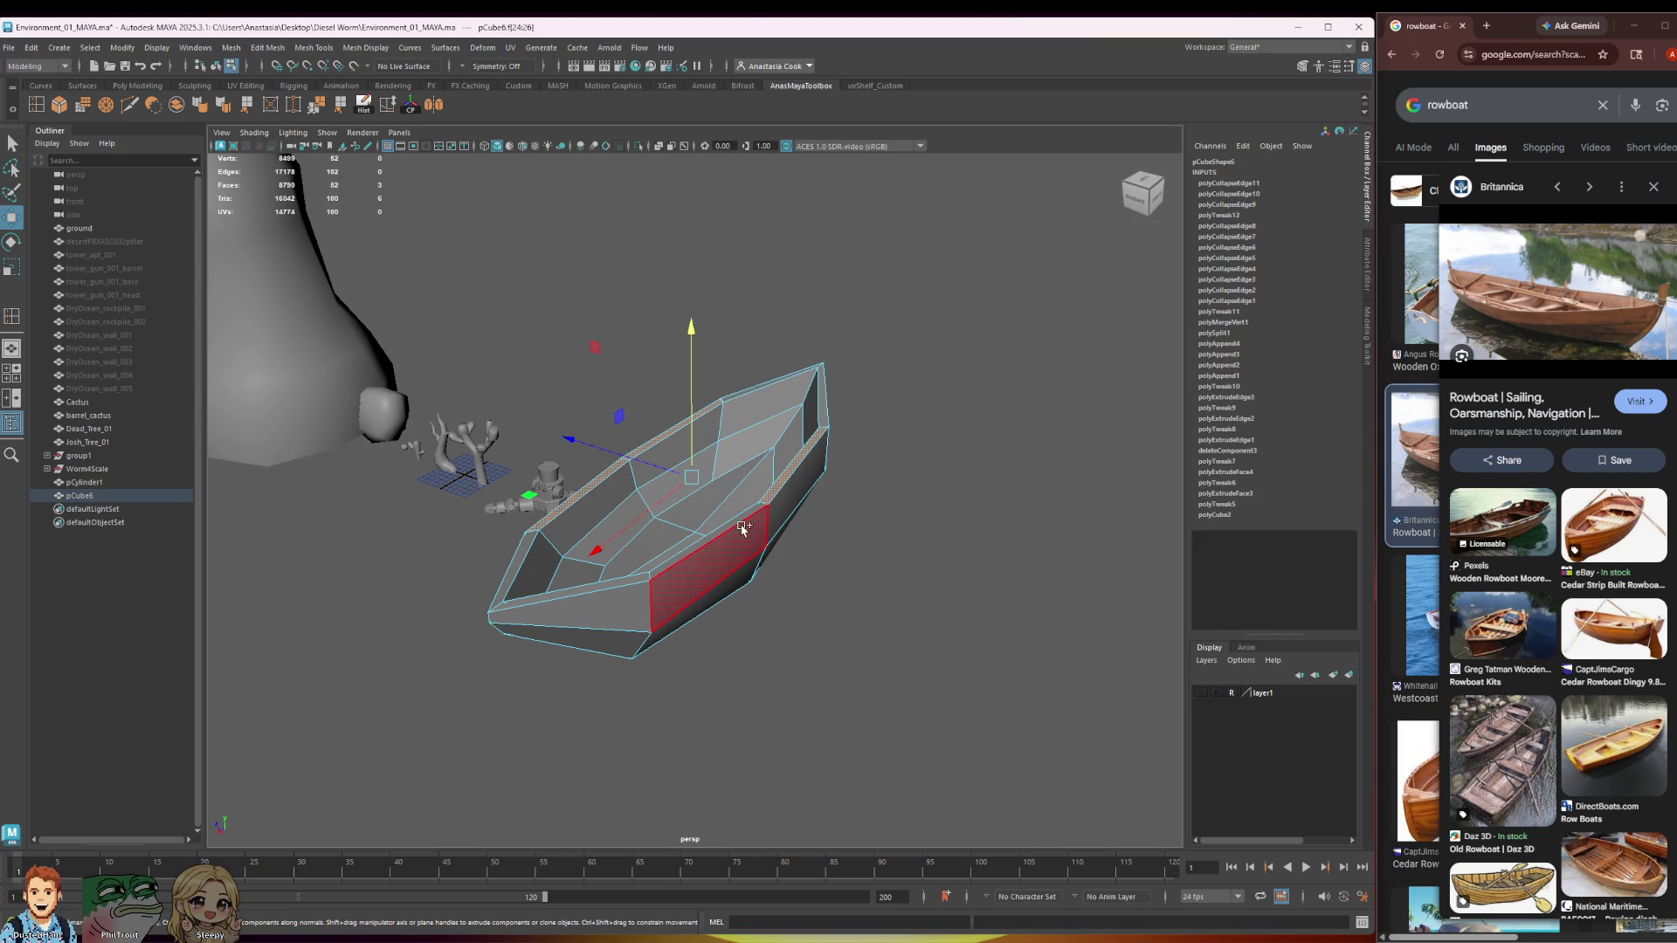
{"action": "key", "text": "r"}
{"action": "mouse_move", "coordinate": [691, 476]}
{"action": "left_mouse_down"}
{"action": "mouse_move", "coordinate": [559, 433]}
{"action": "mouse_move", "coordinate": [728, 503]}
{"action": "mouse_move", "coordinate": [602, 486]}
{"action": "mouse_move", "coordinate": [965, 555]}
{"action": "left_mouse_up"}
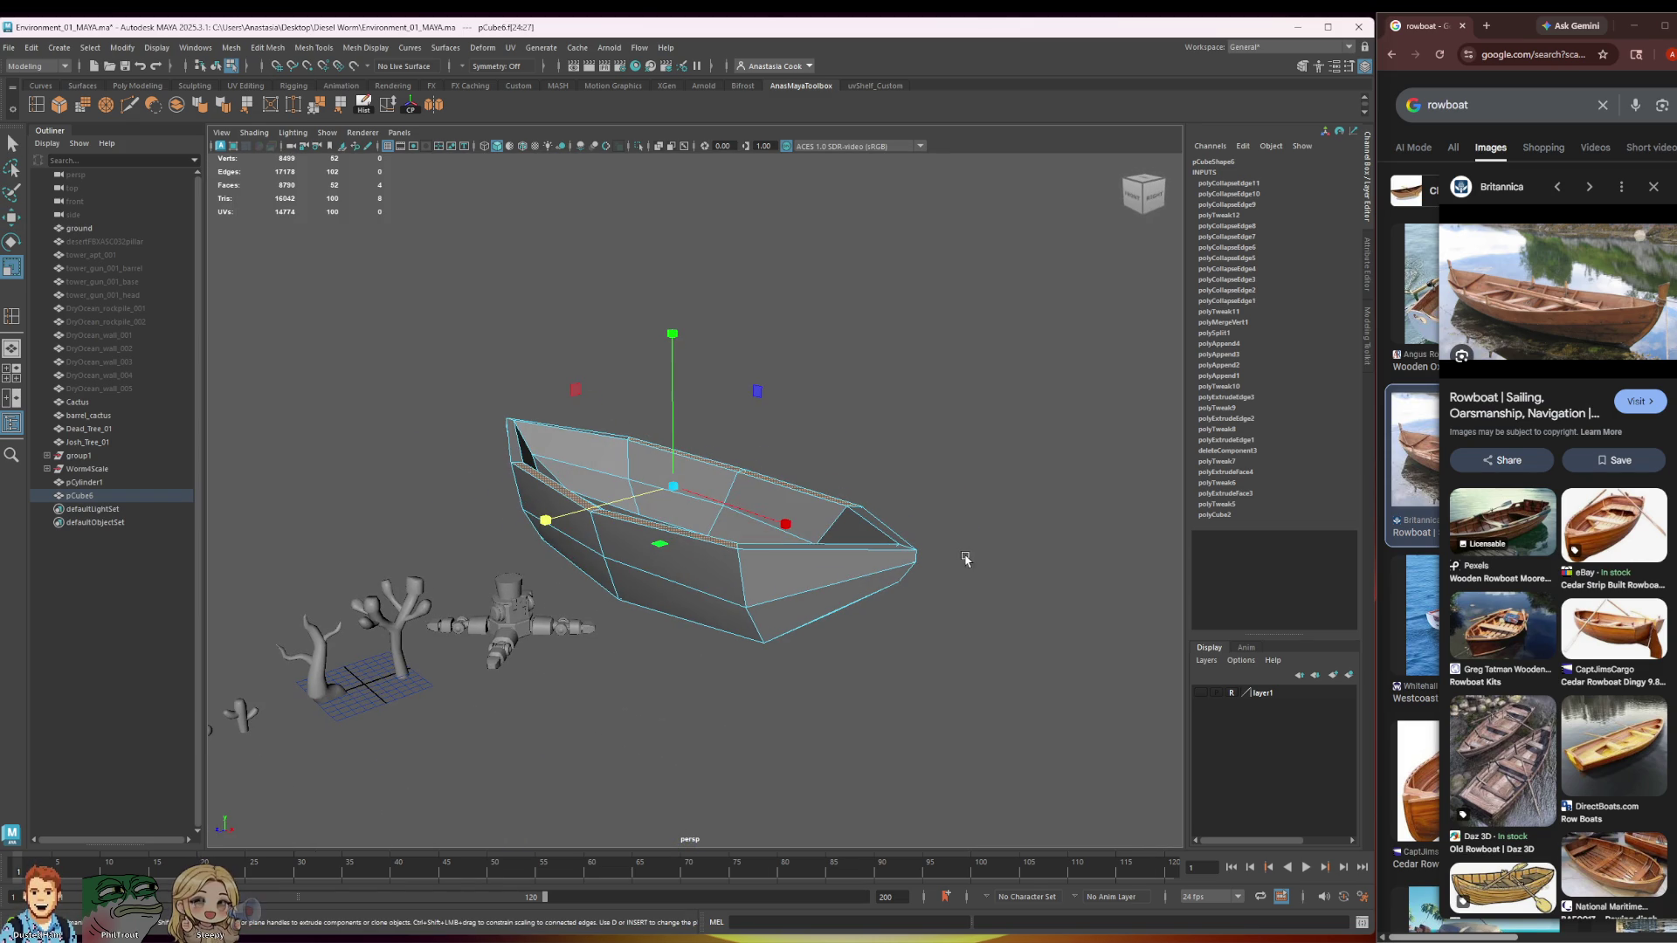
Move the bow and stern end vertices down and scale them along X to taper the ends.
{"action": "right_click_drag", "start_coordinate": [966, 554], "coordinate": [982, 513]}
{"action": "mouse_move", "coordinate": [982, 512]}
{"action": "left_mouse_down", "text": "alt"}
{"action": "mouse_move", "coordinate": [1025, 476]}
{"action": "mouse_move", "coordinate": [930, 516]}
{"action": "left_mouse_up", "text": "alt"}
{"action": "mouse_move", "coordinate": [674, 530]}
{"action": "left_mouse_down", "text": "alt"}
{"action": "mouse_move", "coordinate": [756, 582]}
{"action": "mouse_move", "coordinate": [742, 547]}
{"action": "left_mouse_up", "text": "alt"}
{"action": "mouse_move", "coordinate": [319, 471]}
{"action": "left_mouse_down", "text": "shift"}
{"action": "mouse_move", "coordinate": [420, 533]}
{"action": "mouse_move", "coordinate": [1009, 515]}
{"action": "left_mouse_up", "text": "shift"}
{"action": "left_click", "coordinate": [814, 502]}
{"action": "key", "text": "w"}
{"action": "left_click_drag", "start_coordinate": [927, 465], "coordinate": [765, 511], "text": "alt"}
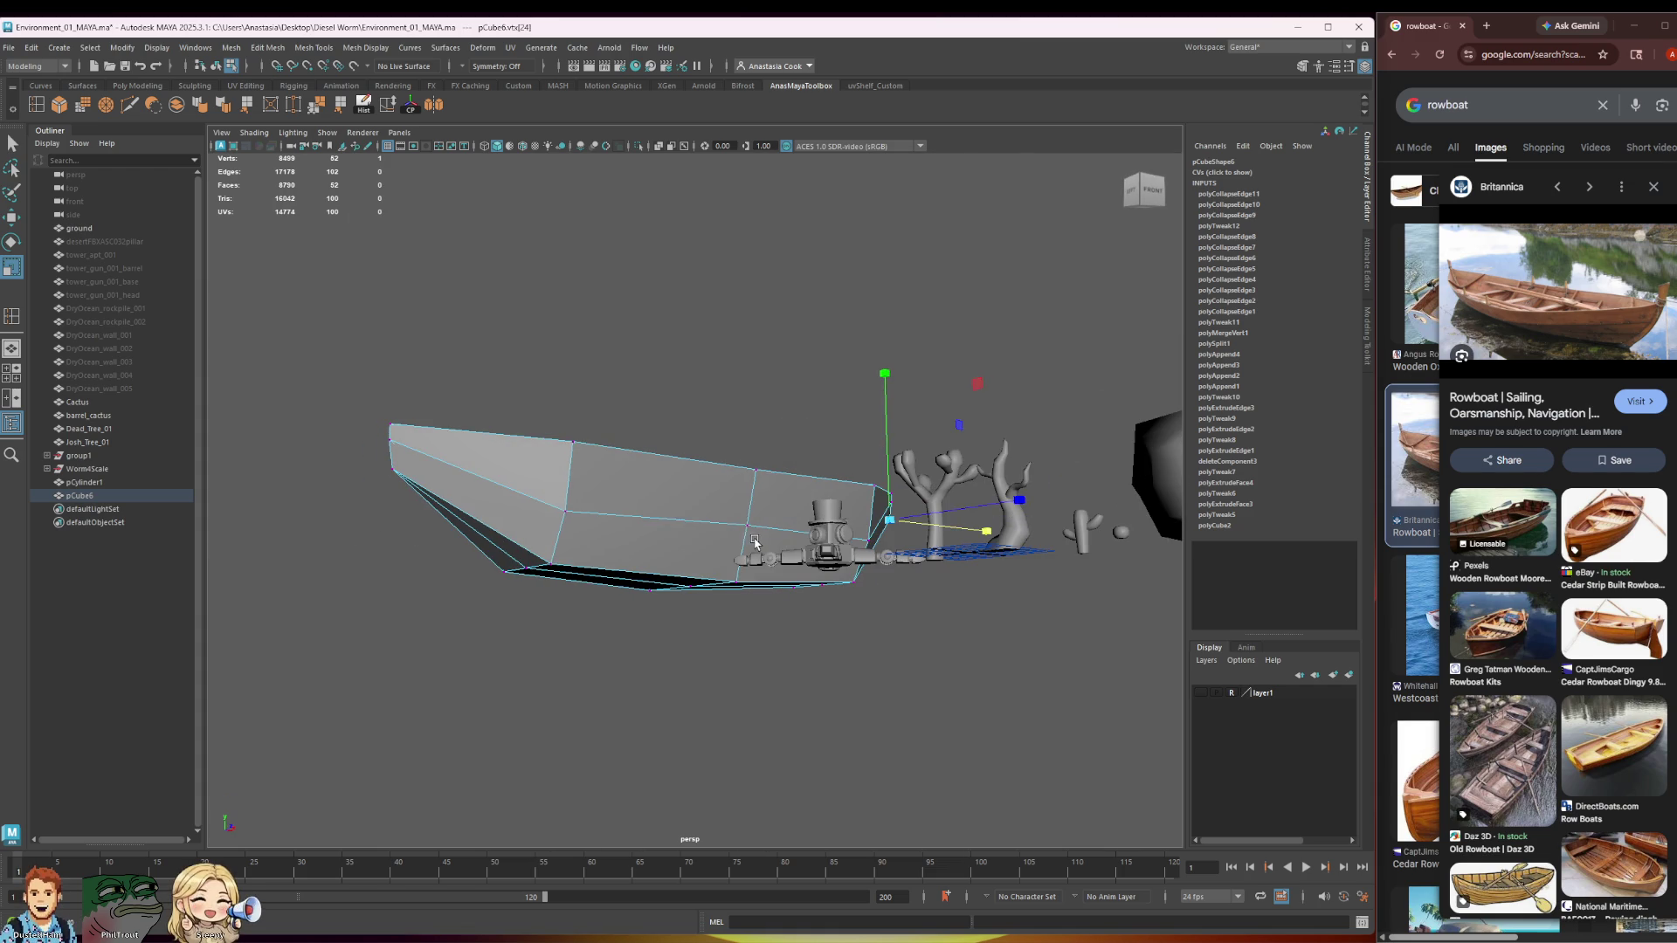
{"action": "key", "text": "f"}
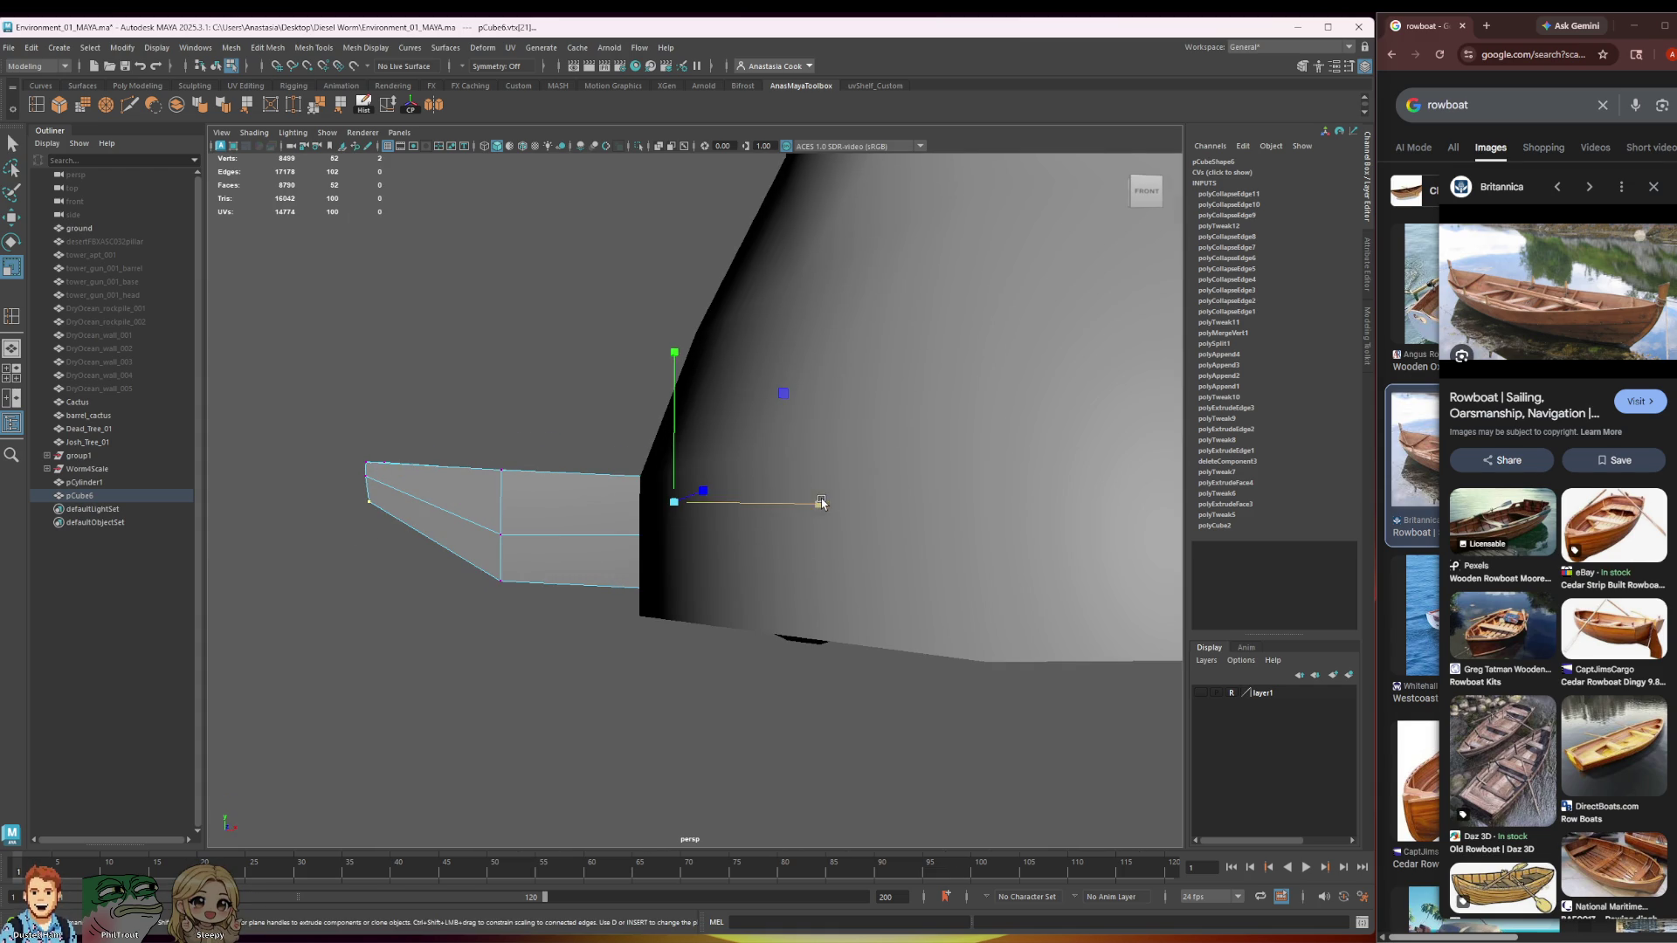
{"action": "key", "text": "w"}
{"action": "left_click_drag", "start_coordinate": [679, 368], "coordinate": [676, 379]}
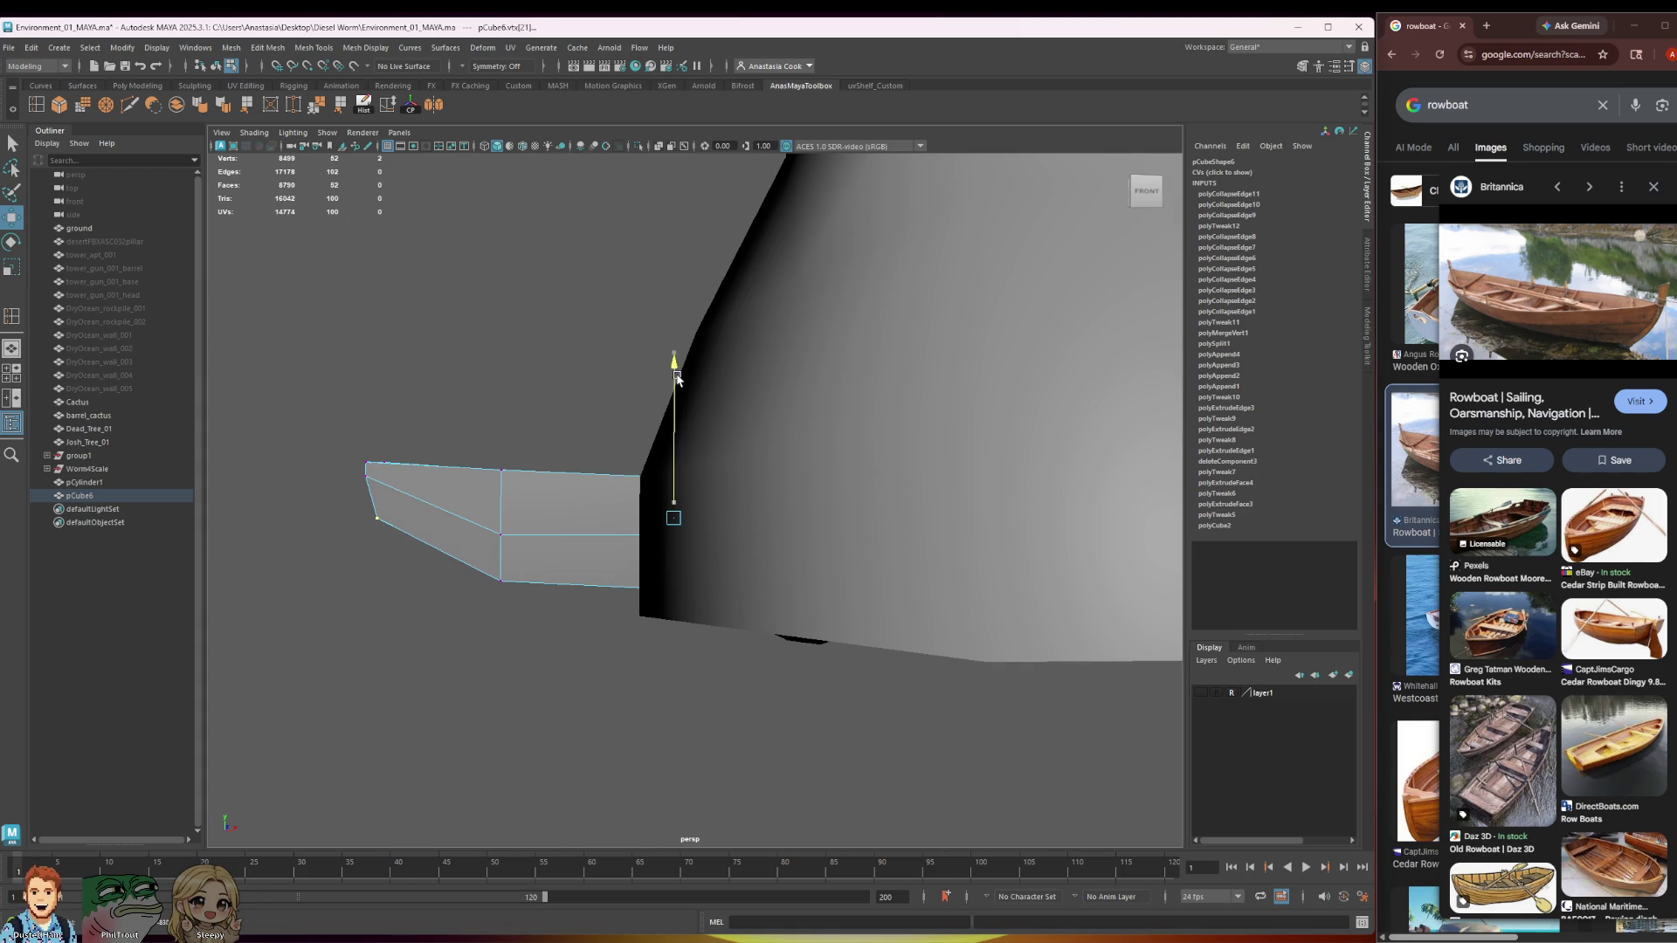
{"action": "key", "text": "r"}
{"action": "left_click_drag", "start_coordinate": [817, 519], "coordinate": [815, 523]}
Return to object mode and reselect the whole boat.
{"action": "mouse_move", "coordinate": [653, 412]}
{"action": "left_mouse_down", "text": "alt"}
{"action": "mouse_move", "coordinate": [817, 410]}
{"action": "mouse_move", "coordinate": [992, 454]}
{"action": "left_mouse_up", "text": "alt"}
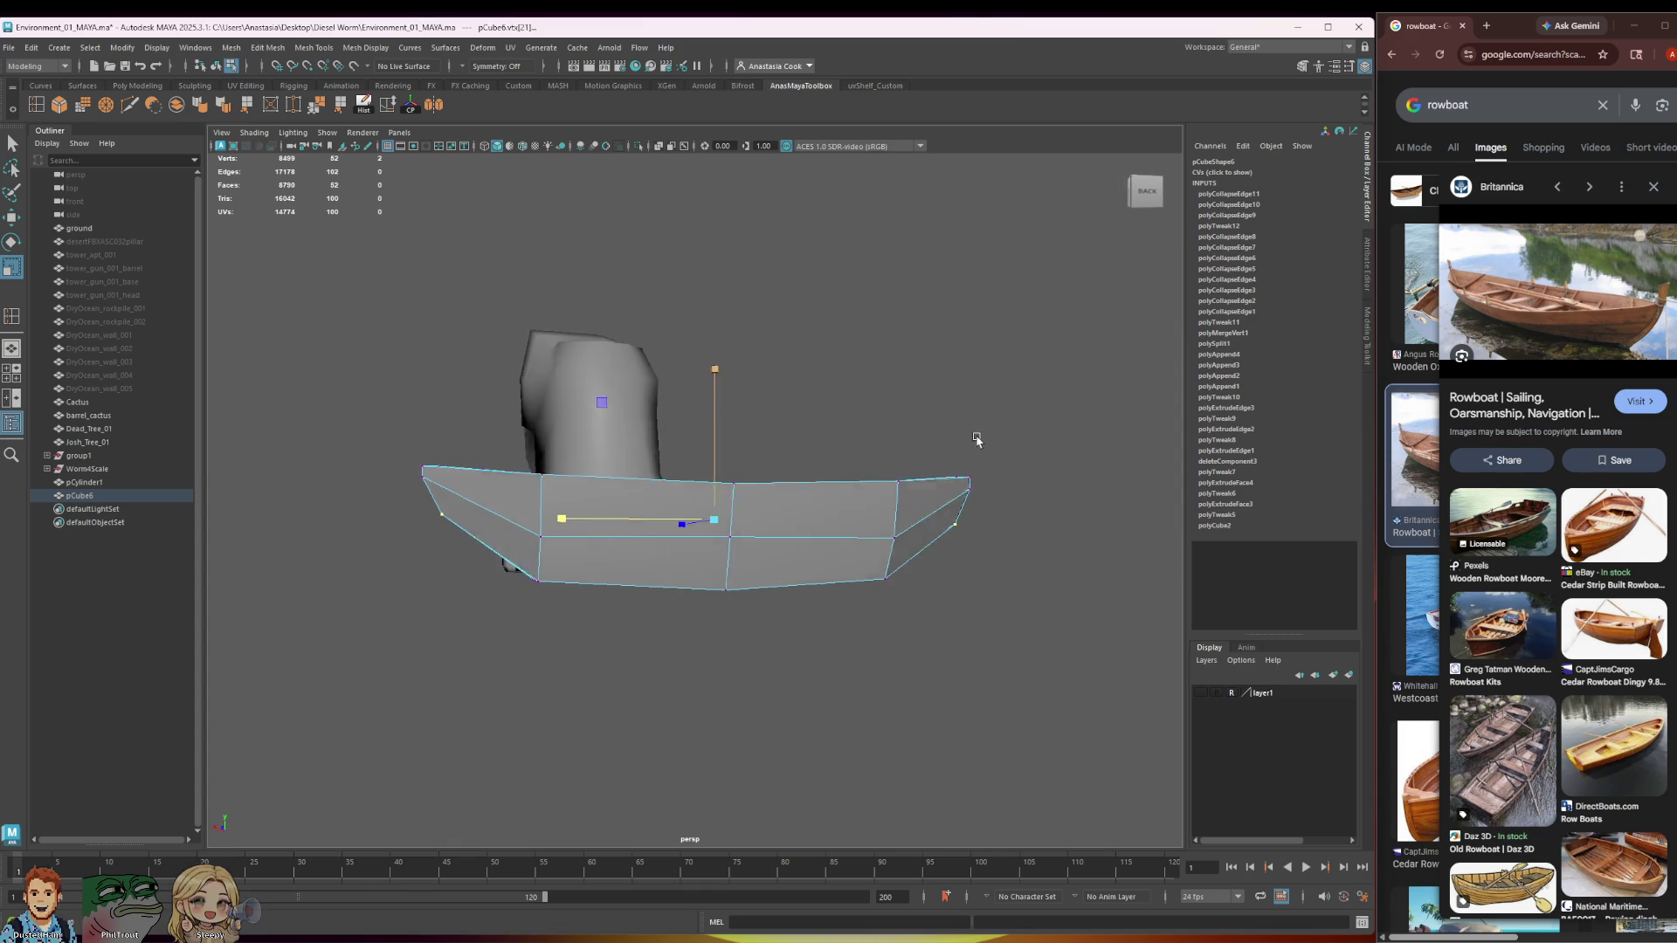
{"action": "mouse_move", "coordinate": [754, 543]}
{"action": "left_mouse_down", "text": "alt"}
{"action": "mouse_move", "coordinate": [683, 419]}
{"action": "mouse_move", "coordinate": [720, 553]}
{"action": "left_mouse_up", "text": "alt"}
{"action": "key", "text": "w"}
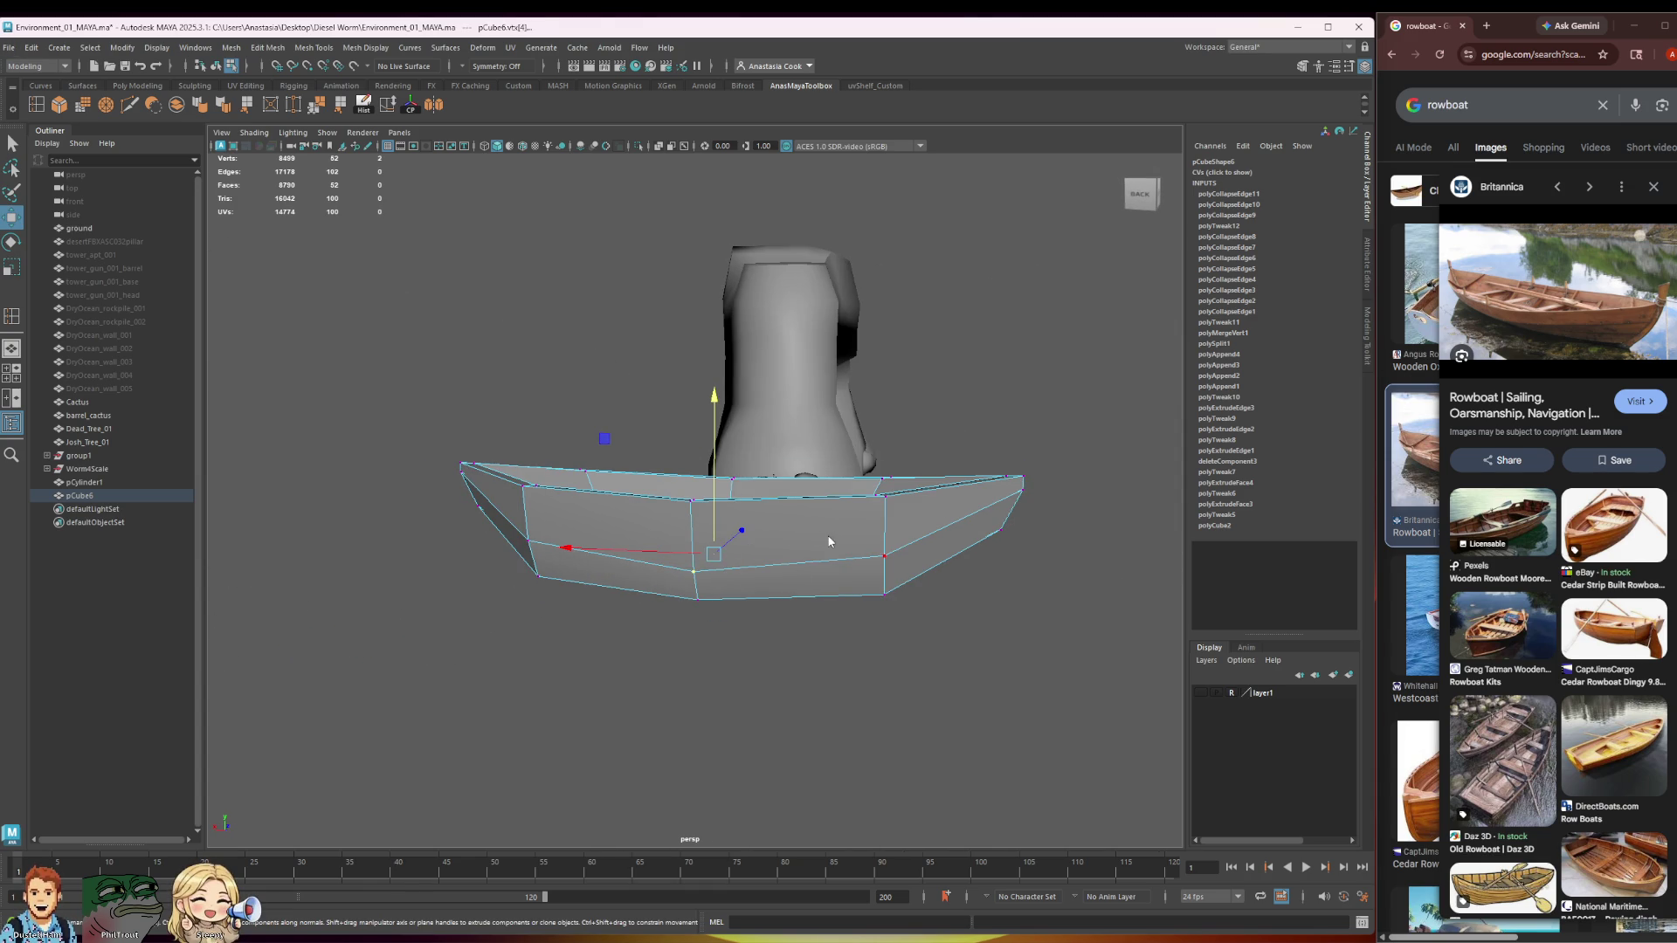
{"action": "key", "text": "F8"}
{"action": "left_click", "coordinate": [917, 682]}
{"action": "left_click", "coordinate": [893, 486]}
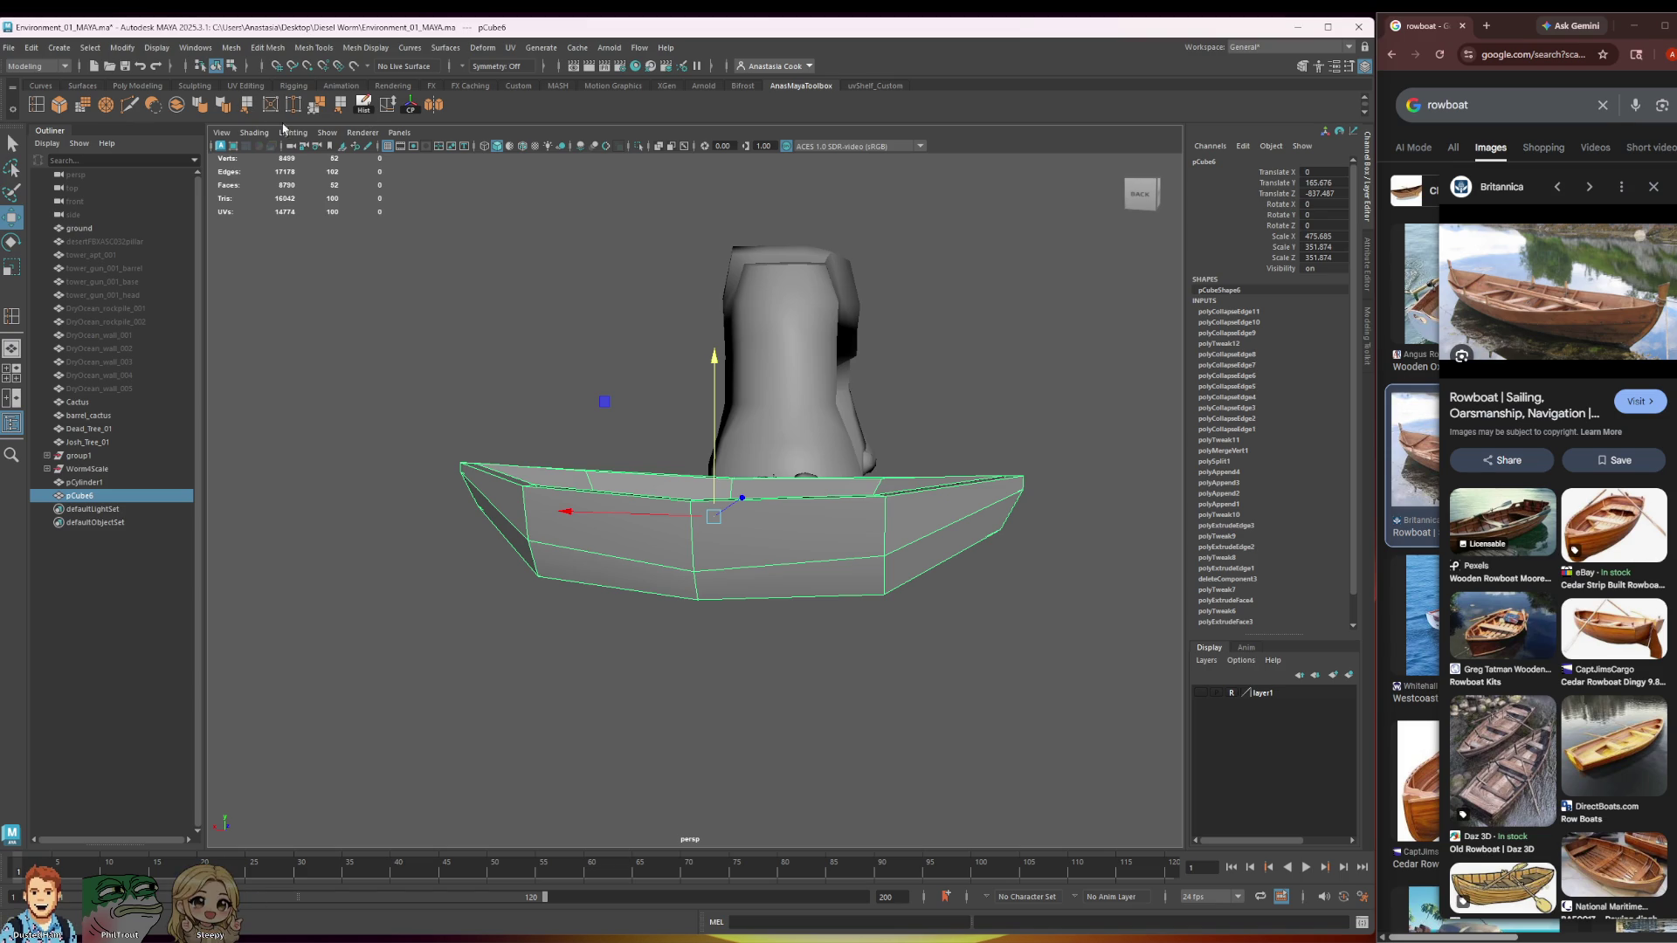
Select a rim edge in edge mode, try scaling and rotating it, then undo the changes.
{"action": "left_click", "coordinate": [1064, 444]}
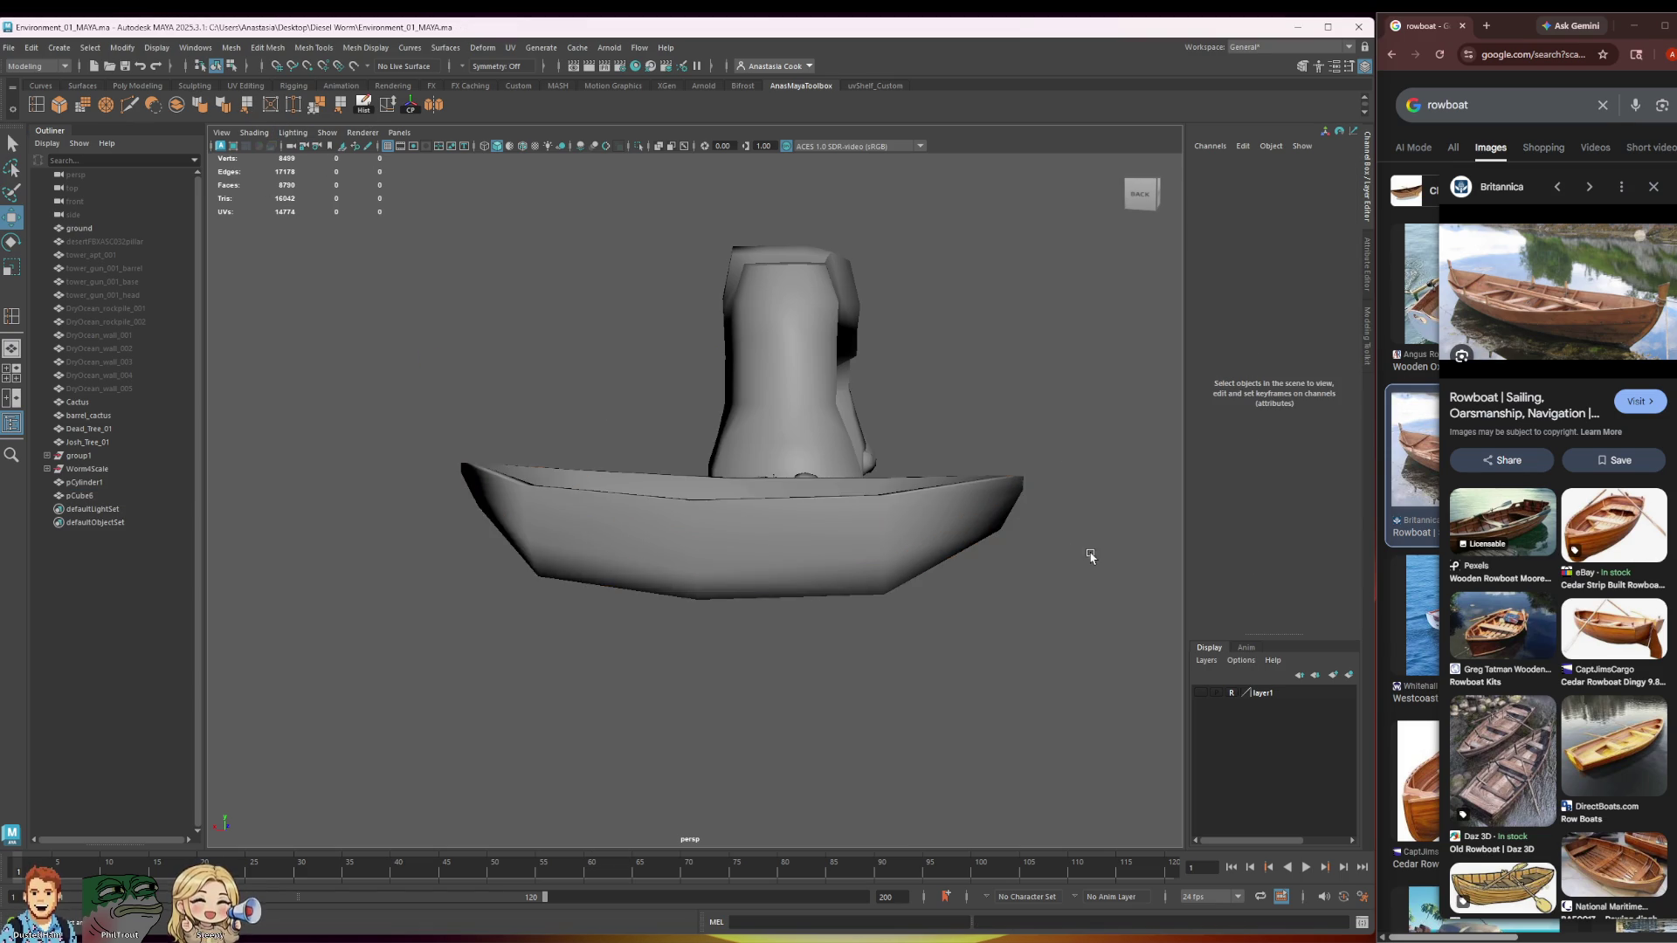
{"action": "left_click_drag", "start_coordinate": [1089, 557], "coordinate": [801, 514], "text": "alt"}
{"action": "left_click", "coordinate": [793, 506]}
{"action": "key", "text": "F10"}
{"action": "left_click", "coordinate": [799, 462]}
{"action": "key", "text": "r"}
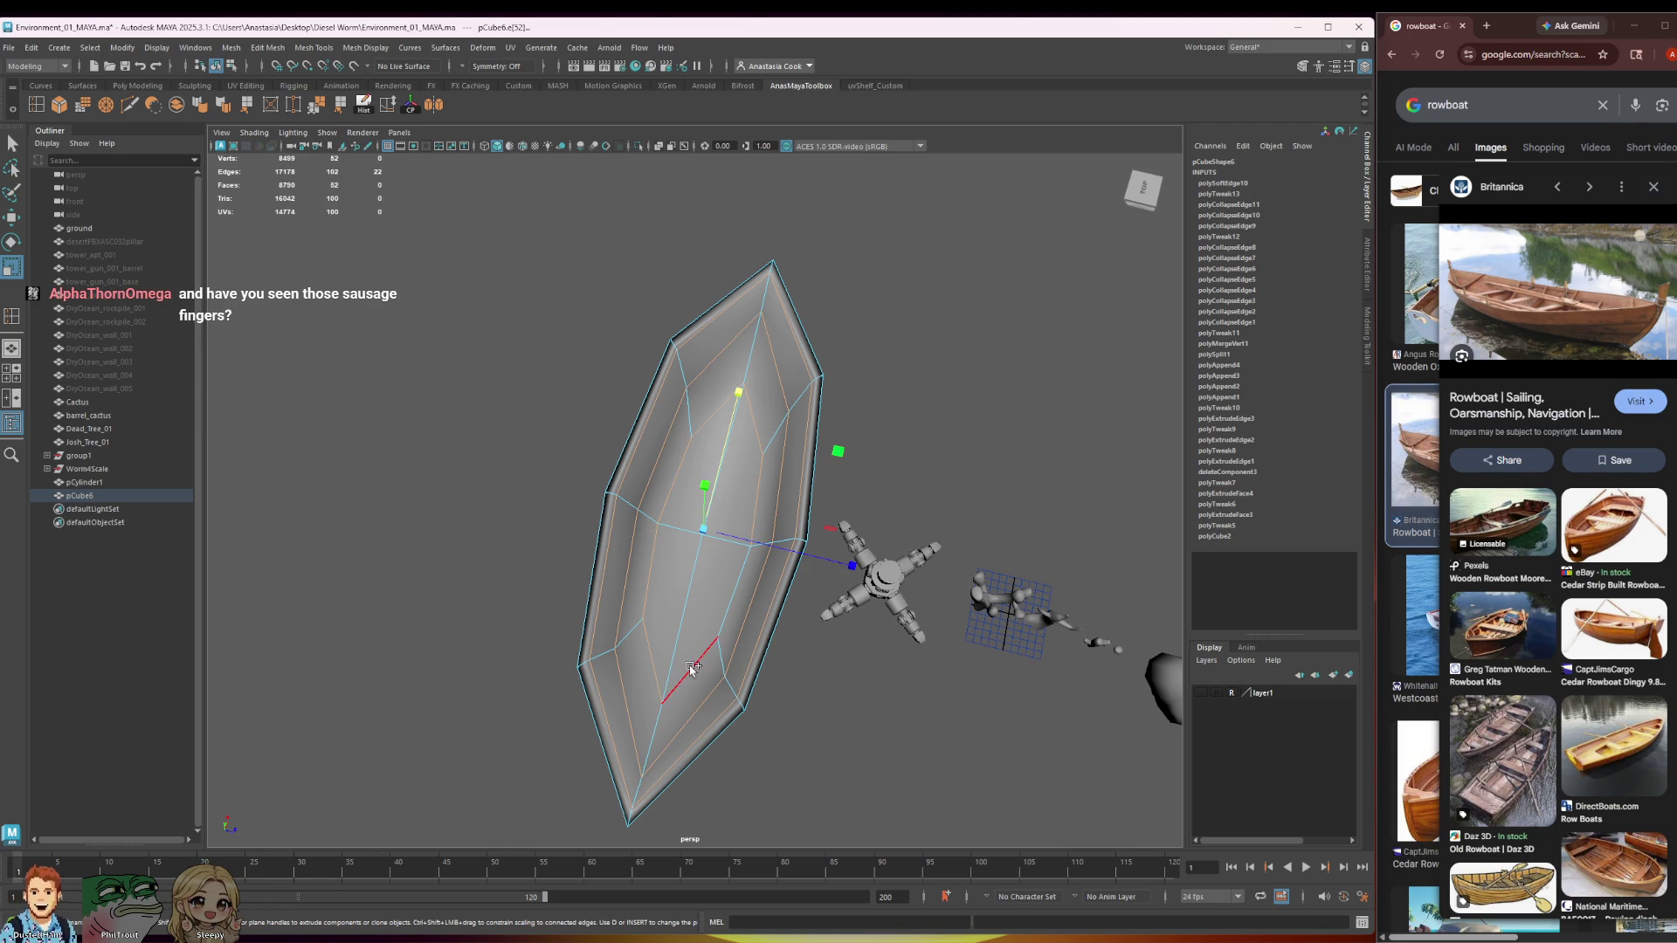
{"action": "key", "text": "e"}
{"action": "key", "text": "r"}
{"action": "key", "text": "q"}
{"action": "key", "text": "r"}
{"action": "key", "text": "ctrl+z"}
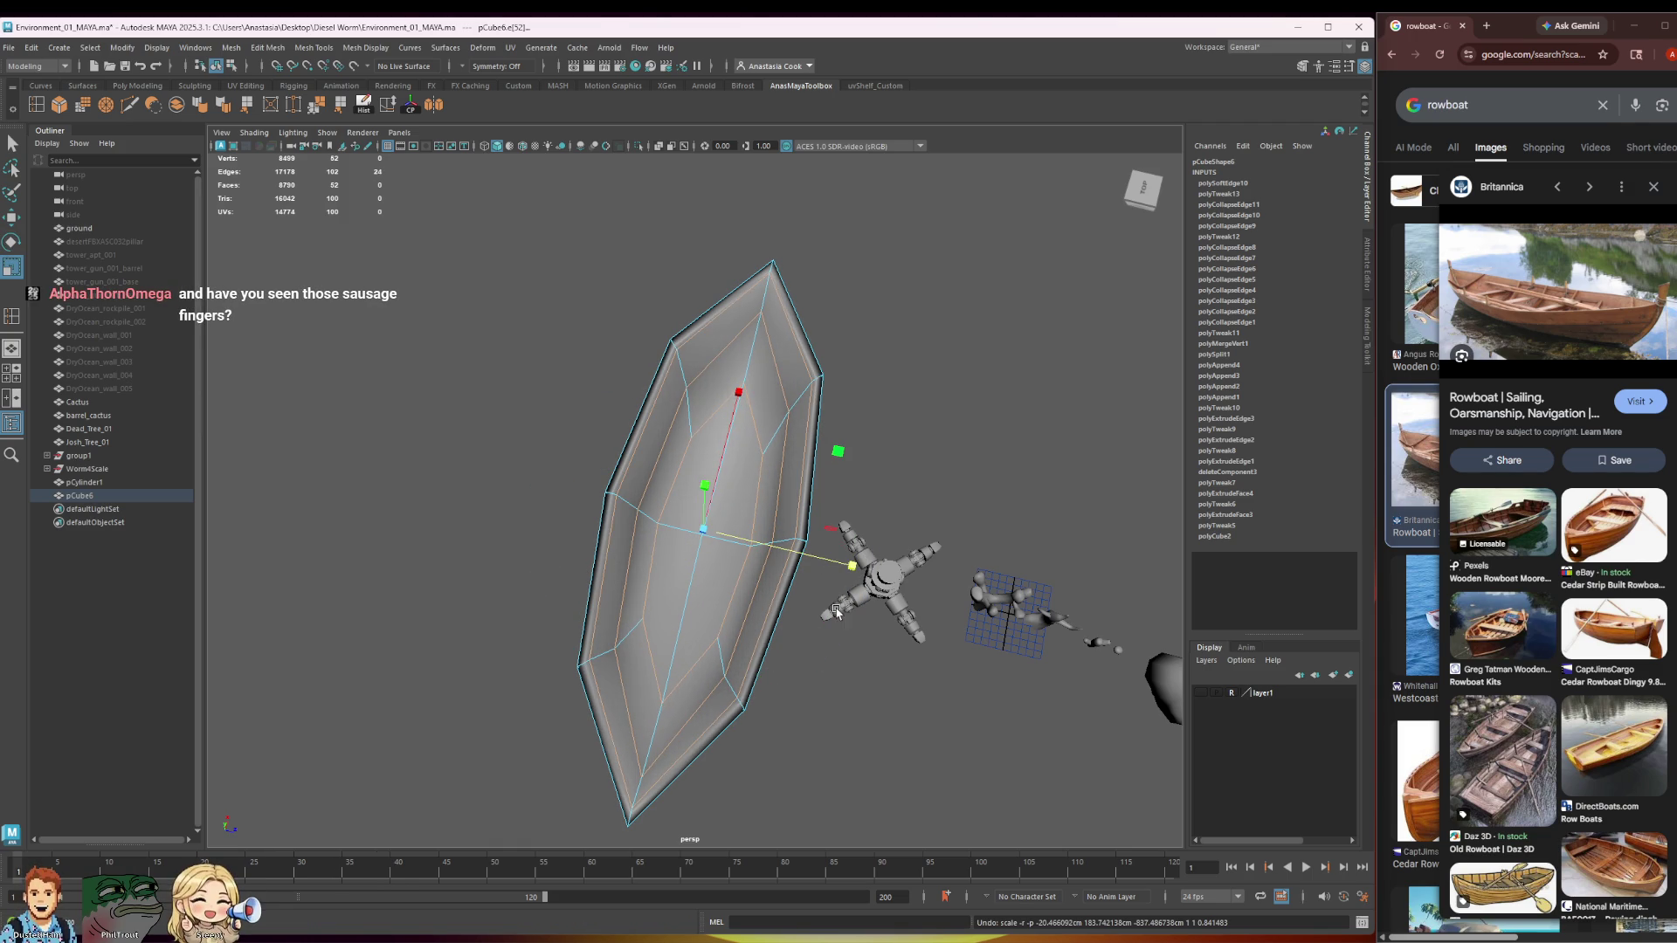
Apply Soften Edge to the selected rim edges.
{"action": "right_click", "coordinate": [728, 580]}
{"action": "left_click", "coordinate": [790, 327]}
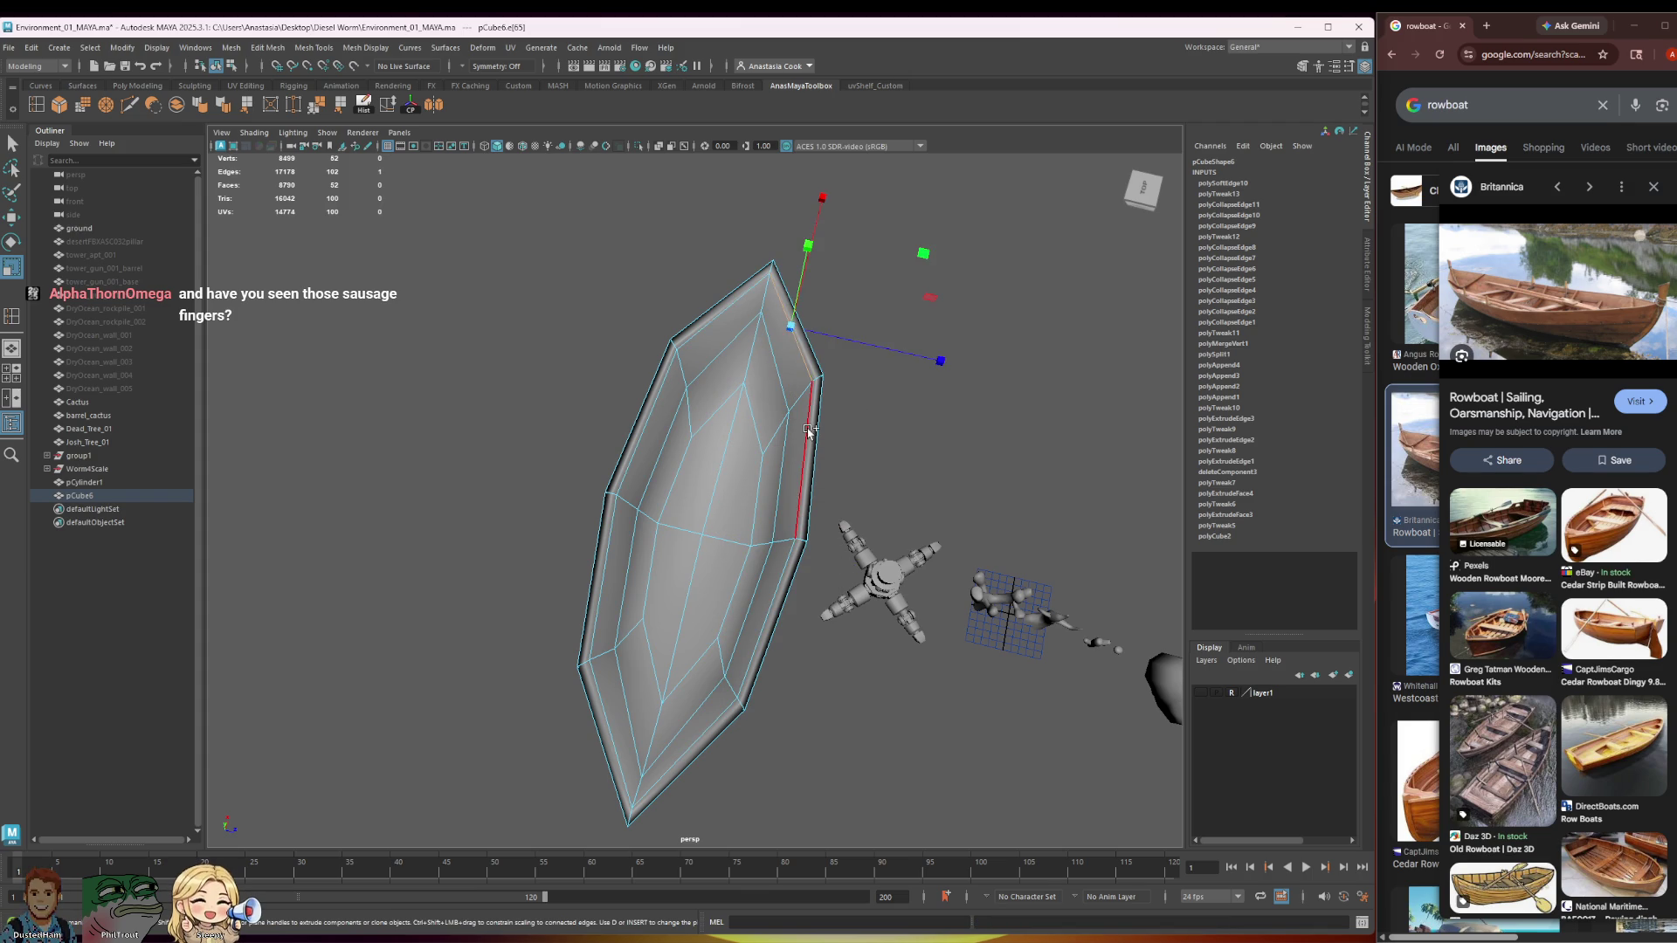
{"action": "left_click", "coordinate": [224, 105]}
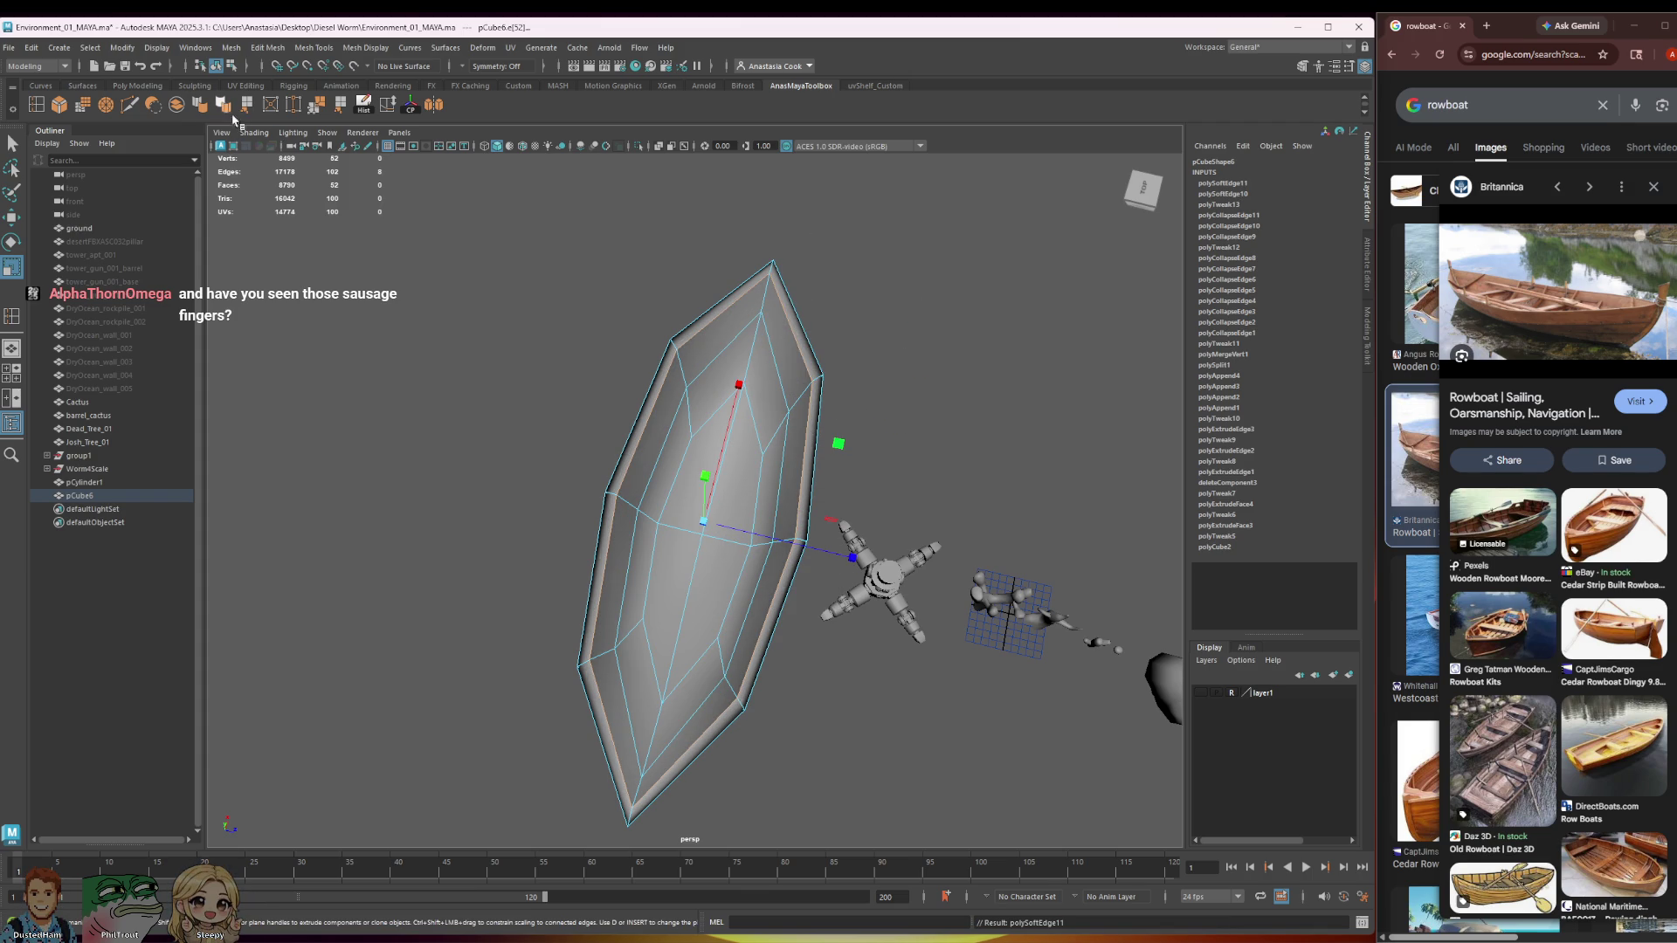
{"action": "mouse_move", "coordinate": [704, 521]}
{"action": "left_mouse_down", "text": "alt"}
{"action": "mouse_move", "coordinate": [785, 553]}
{"action": "mouse_move", "coordinate": [682, 472]}
{"action": "left_mouse_up", "text": "alt"}
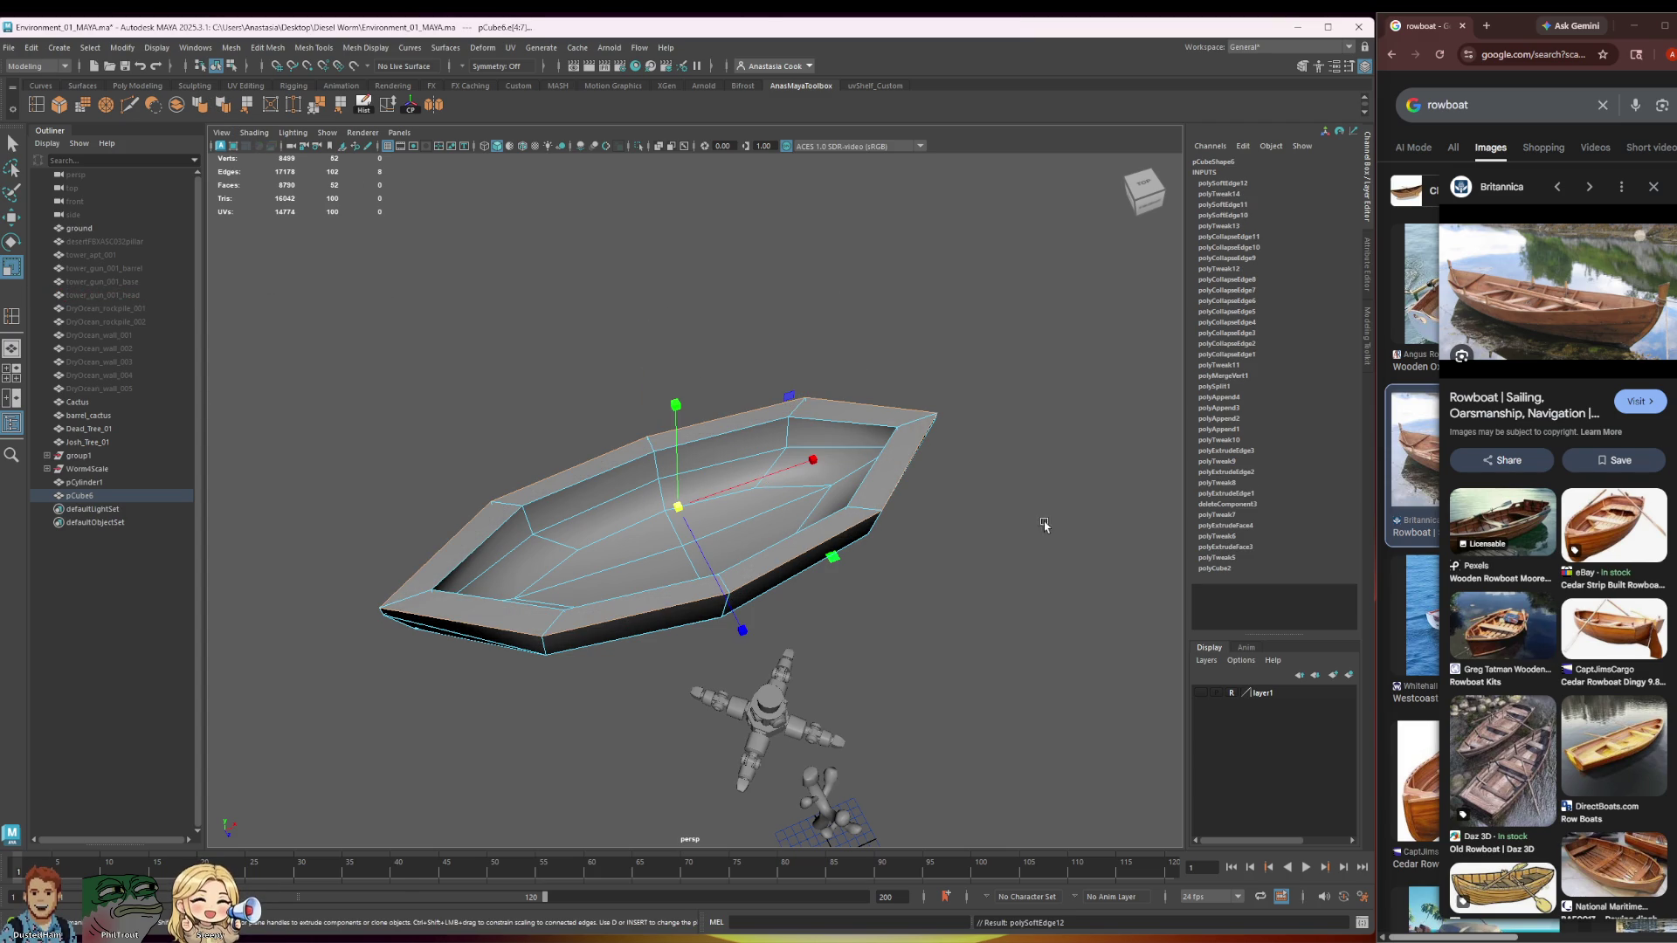
Reselect the boat object and save the scene with Ctrl+S.
{"action": "left_click", "coordinate": [996, 402]}
{"action": "mouse_move", "coordinate": [997, 401]}
{"action": "left_mouse_down", "text": "alt"}
{"action": "mouse_move", "coordinate": [1007, 533]}
{"action": "mouse_move", "coordinate": [619, 479]}
{"action": "mouse_move", "coordinate": [613, 509]}
{"action": "left_mouse_up", "text": "alt"}
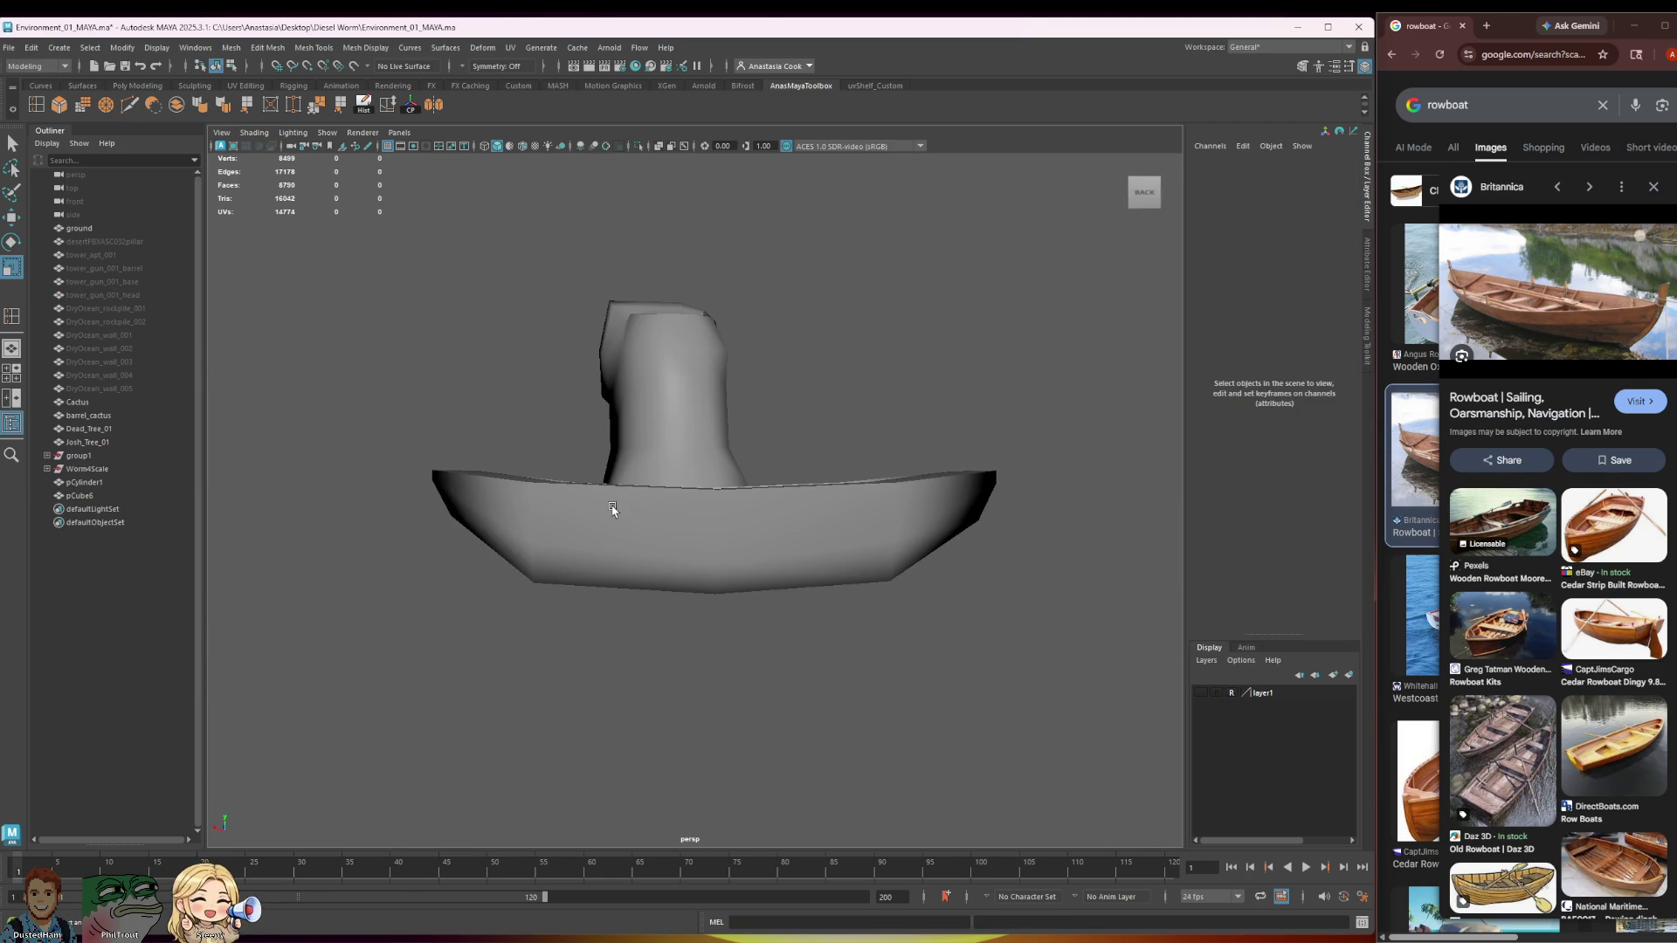
{"action": "left_click", "coordinate": [623, 466]}
{"action": "mouse_move", "coordinate": [892, 570]}
{"action": "left_mouse_down", "text": "alt"}
{"action": "mouse_move", "coordinate": [891, 608]}
{"action": "mouse_move", "coordinate": [867, 526]}
{"action": "left_mouse_up", "text": "alt"}
{"action": "key", "text": "ctrl+s"}
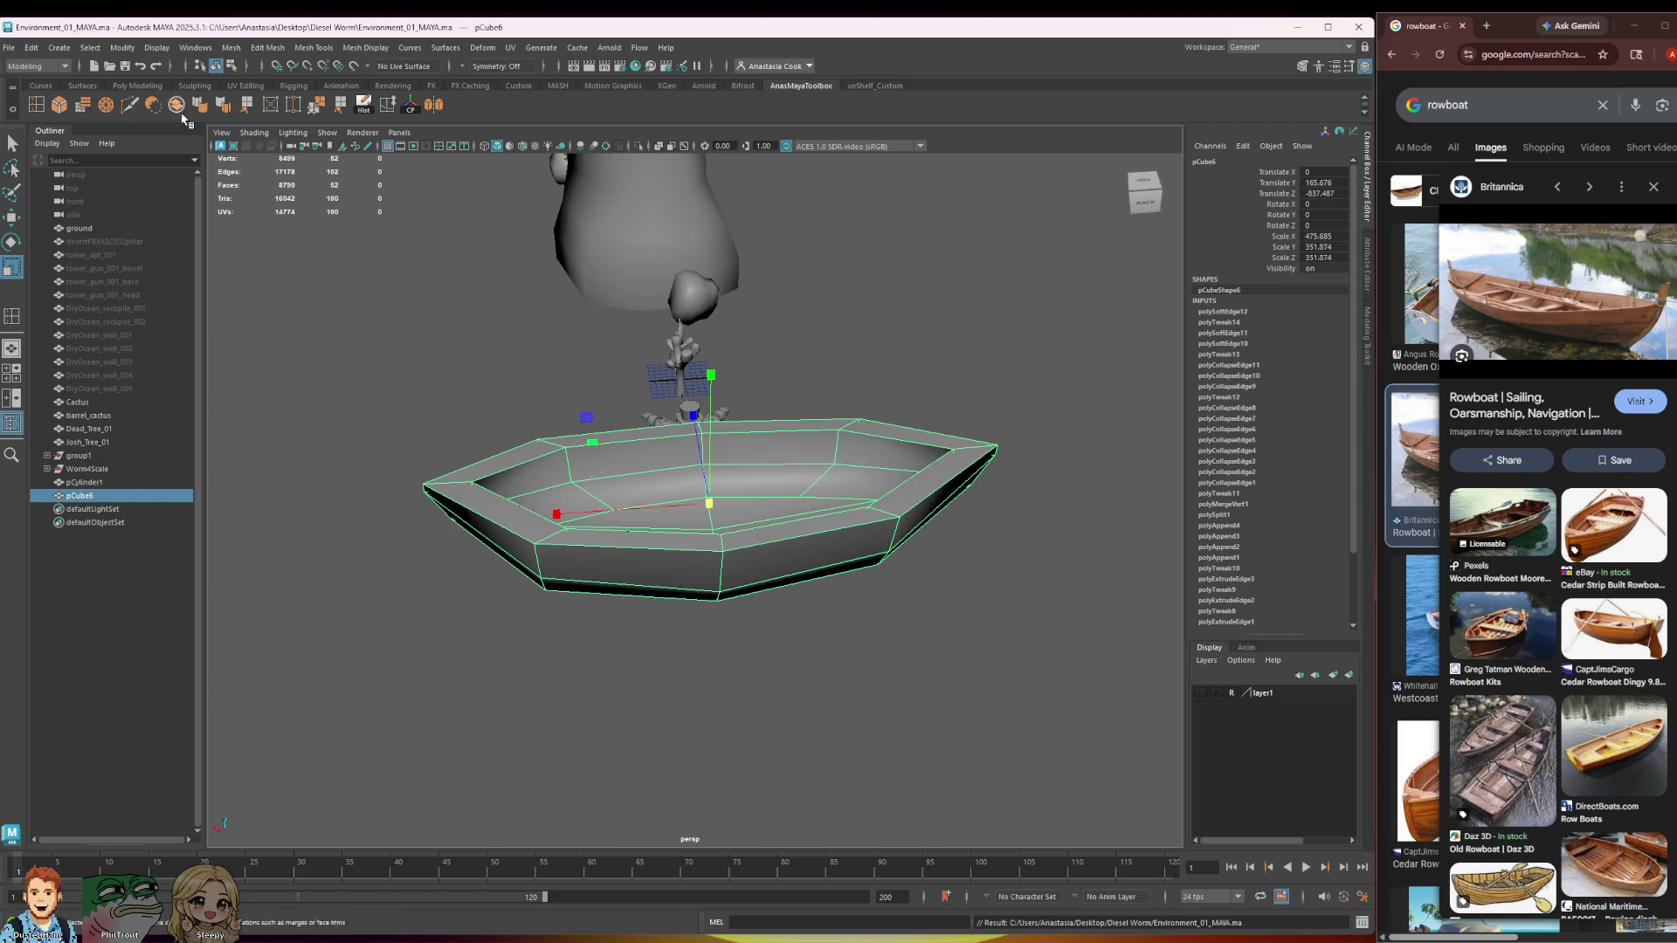
{"action": "left_click", "coordinate": [362, 106]}
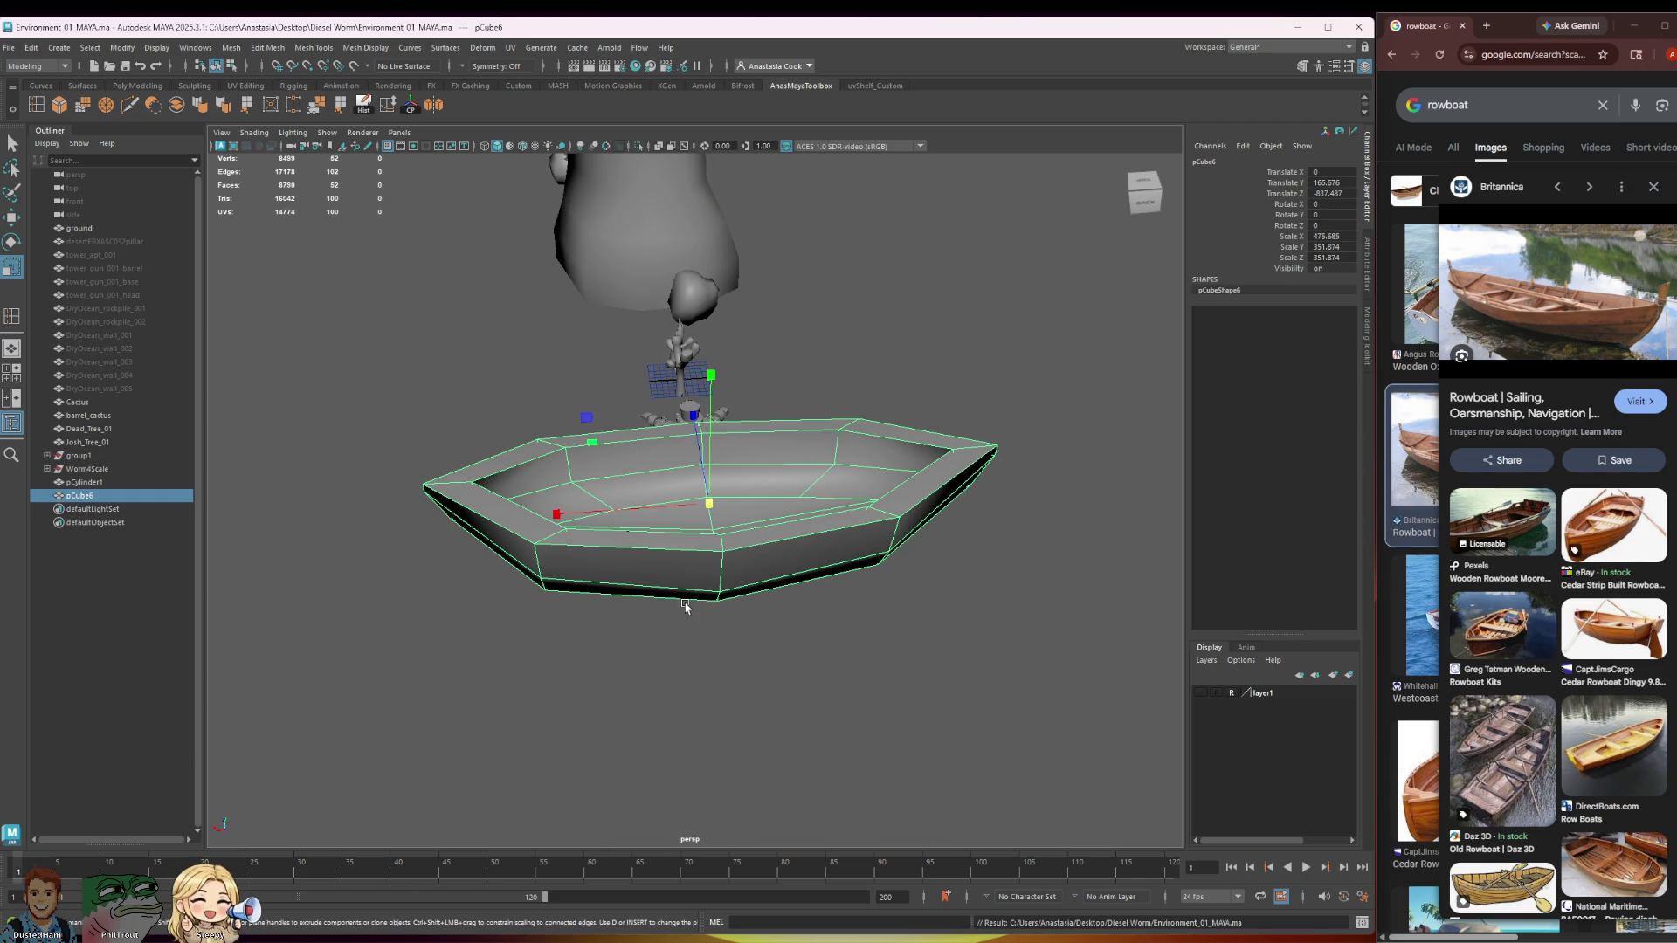
{"action": "mouse_move", "coordinate": [694, 637]}
{"action": "left_mouse_down", "text": "alt"}
{"action": "mouse_move", "coordinate": [685, 696]}
{"action": "mouse_move", "coordinate": [703, 610]}
{"action": "mouse_move", "coordinate": [643, 457]}
{"action": "left_mouse_up", "text": "alt"}
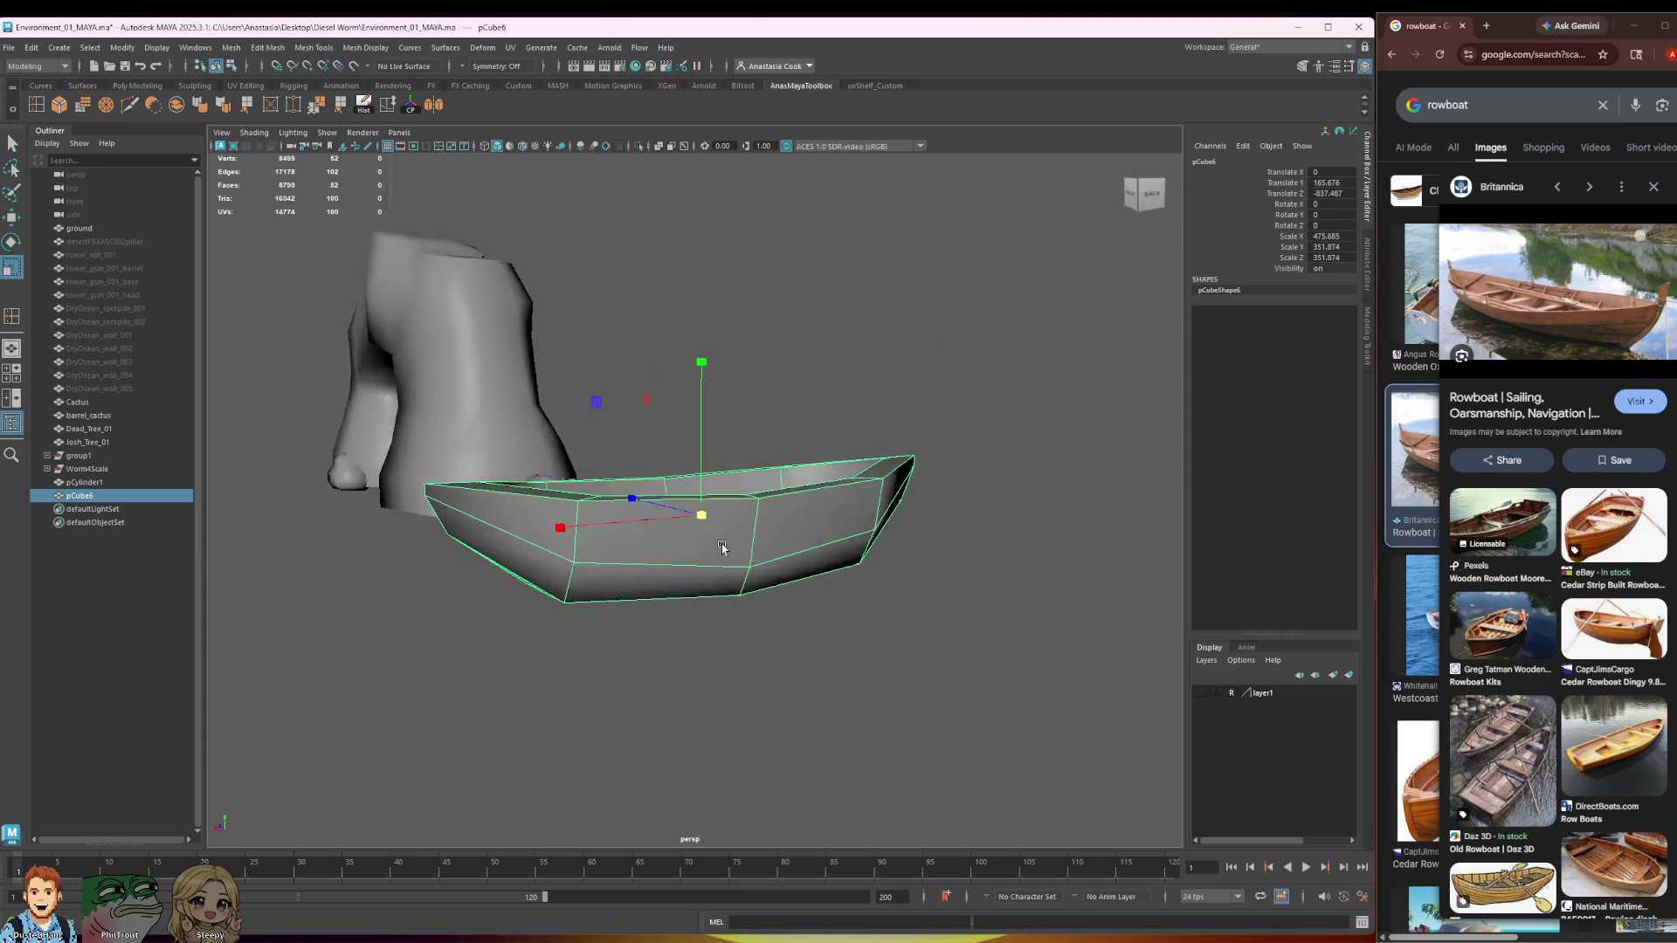
{"action": "right_click", "coordinate": [643, 456]}
{"action": "right_click_drag", "start_coordinate": [642, 457], "coordinate": [640, 489]}
{"action": "left_click", "coordinate": [609, 499]}
{"action": "mouse_move", "coordinate": [610, 498]}
{"action": "left_mouse_down", "text": "alt"}
{"action": "mouse_move", "coordinate": [766, 557]}
{"action": "mouse_move", "coordinate": [626, 487]}
{"action": "left_mouse_up", "text": "alt"}
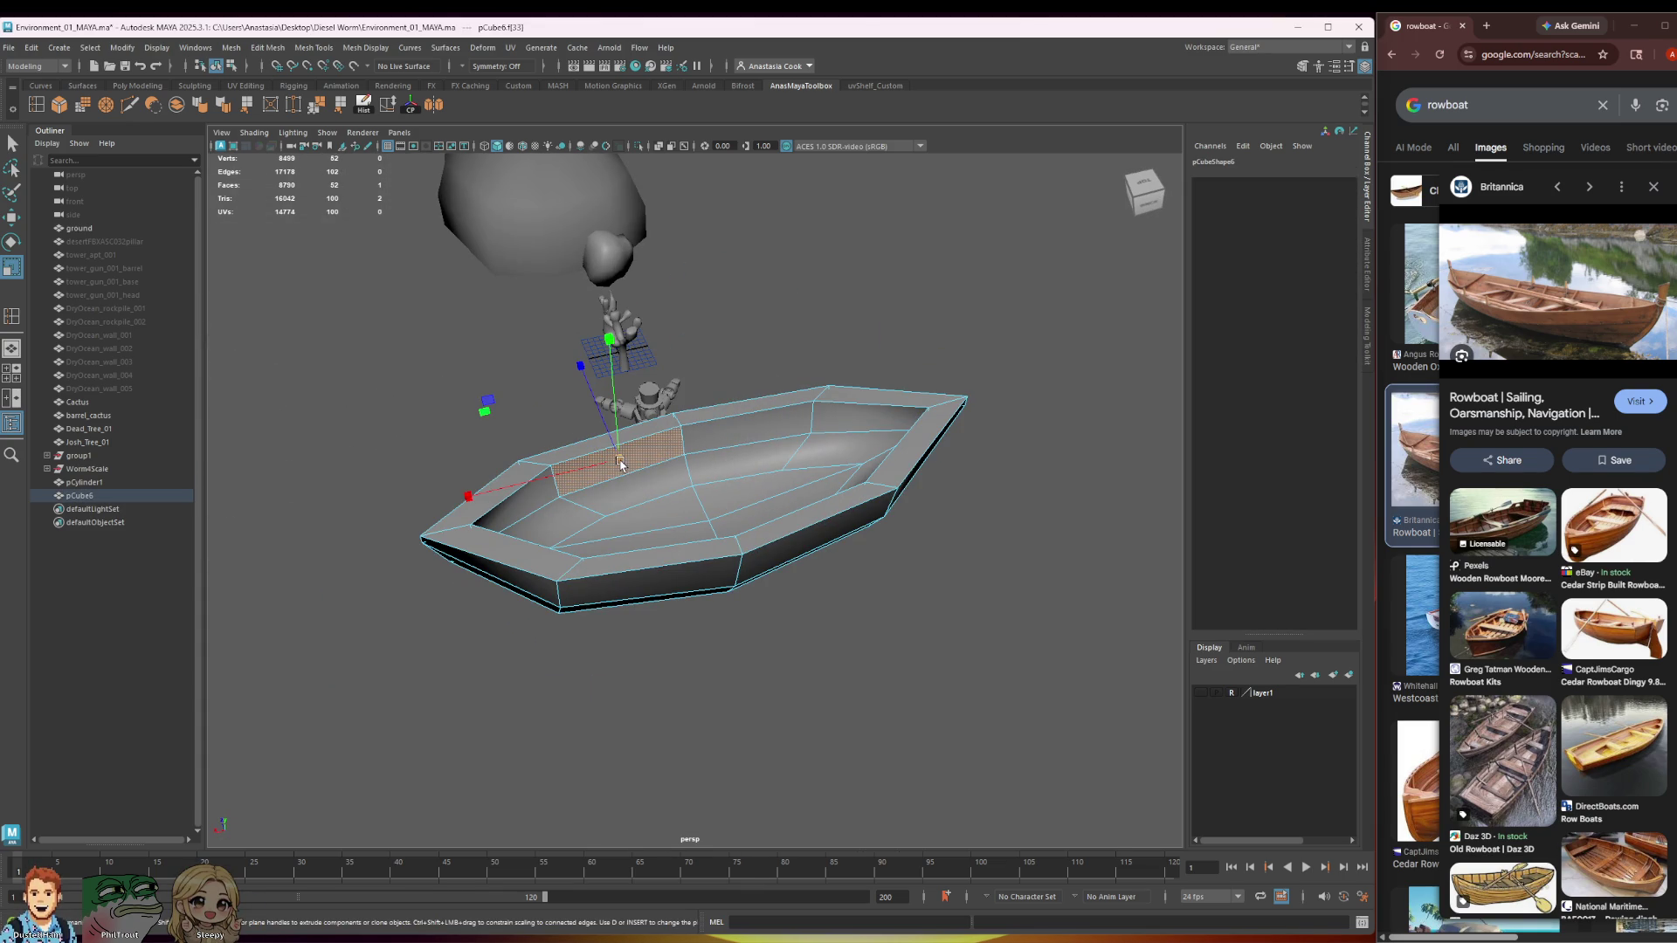
{"action": "key", "text": "ctrl+e"}
{"action": "left_click", "coordinate": [600, 481]}
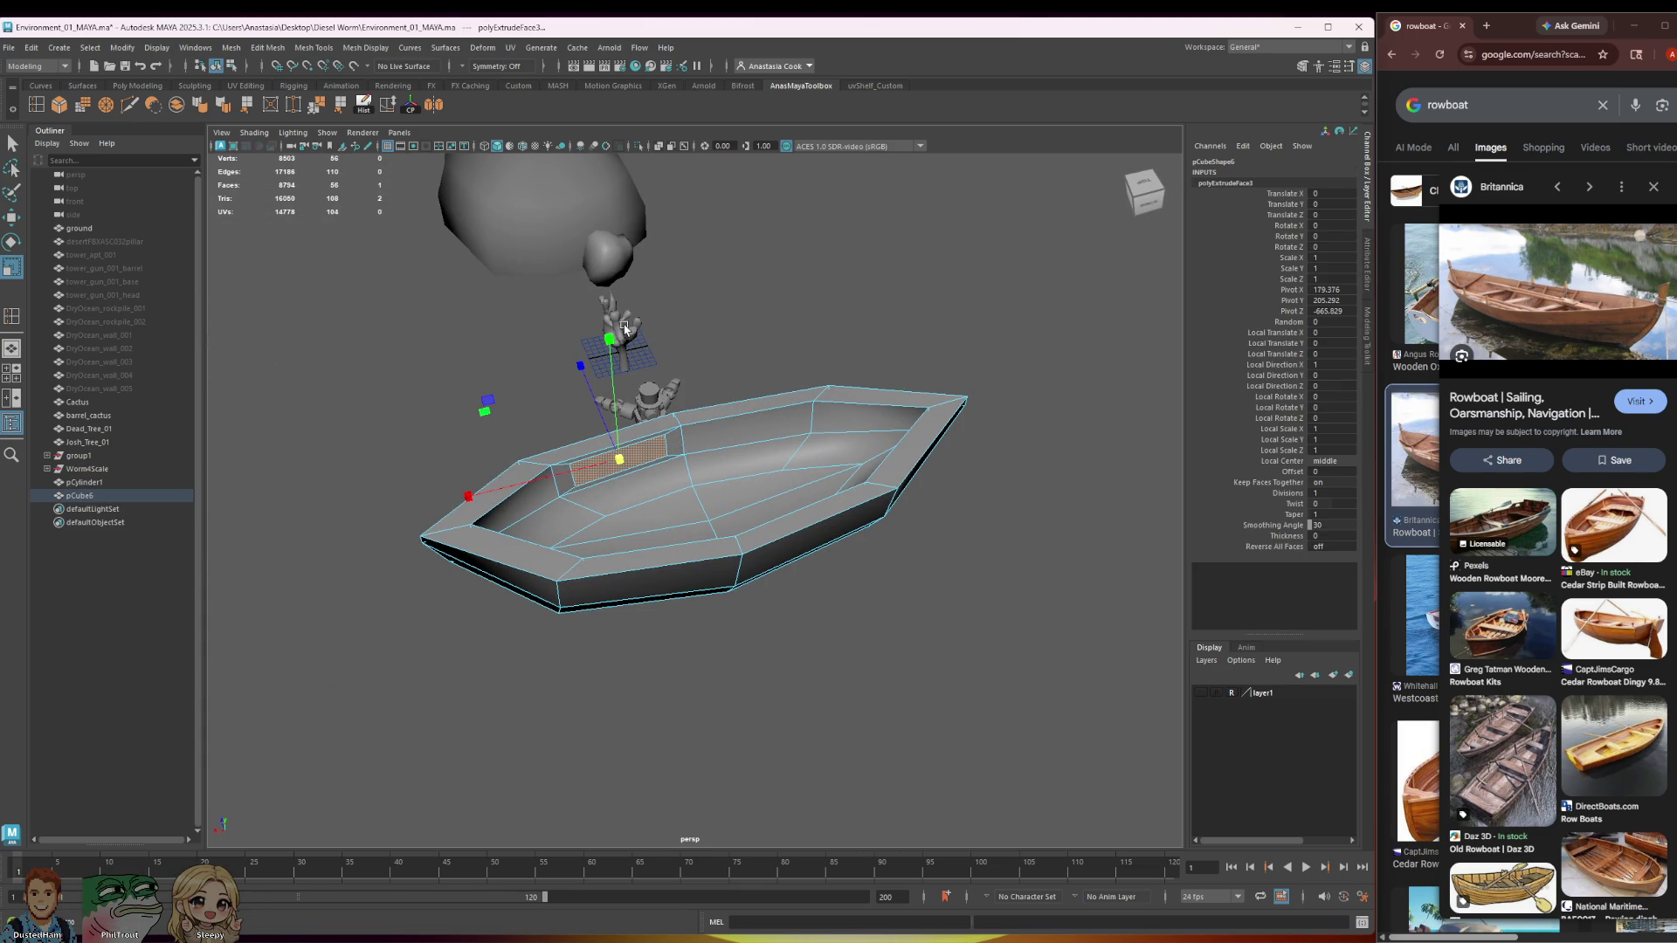
{"action": "mouse_move", "coordinate": [616, 352]}
{"action": "left_mouse_down"}
{"action": "mouse_move", "coordinate": [615, 373]}
{"action": "mouse_move", "coordinate": [805, 533]}
{"action": "left_mouse_up"}
{"action": "left_click_drag", "start_coordinate": [503, 554], "coordinate": [631, 559], "text": "shift"}
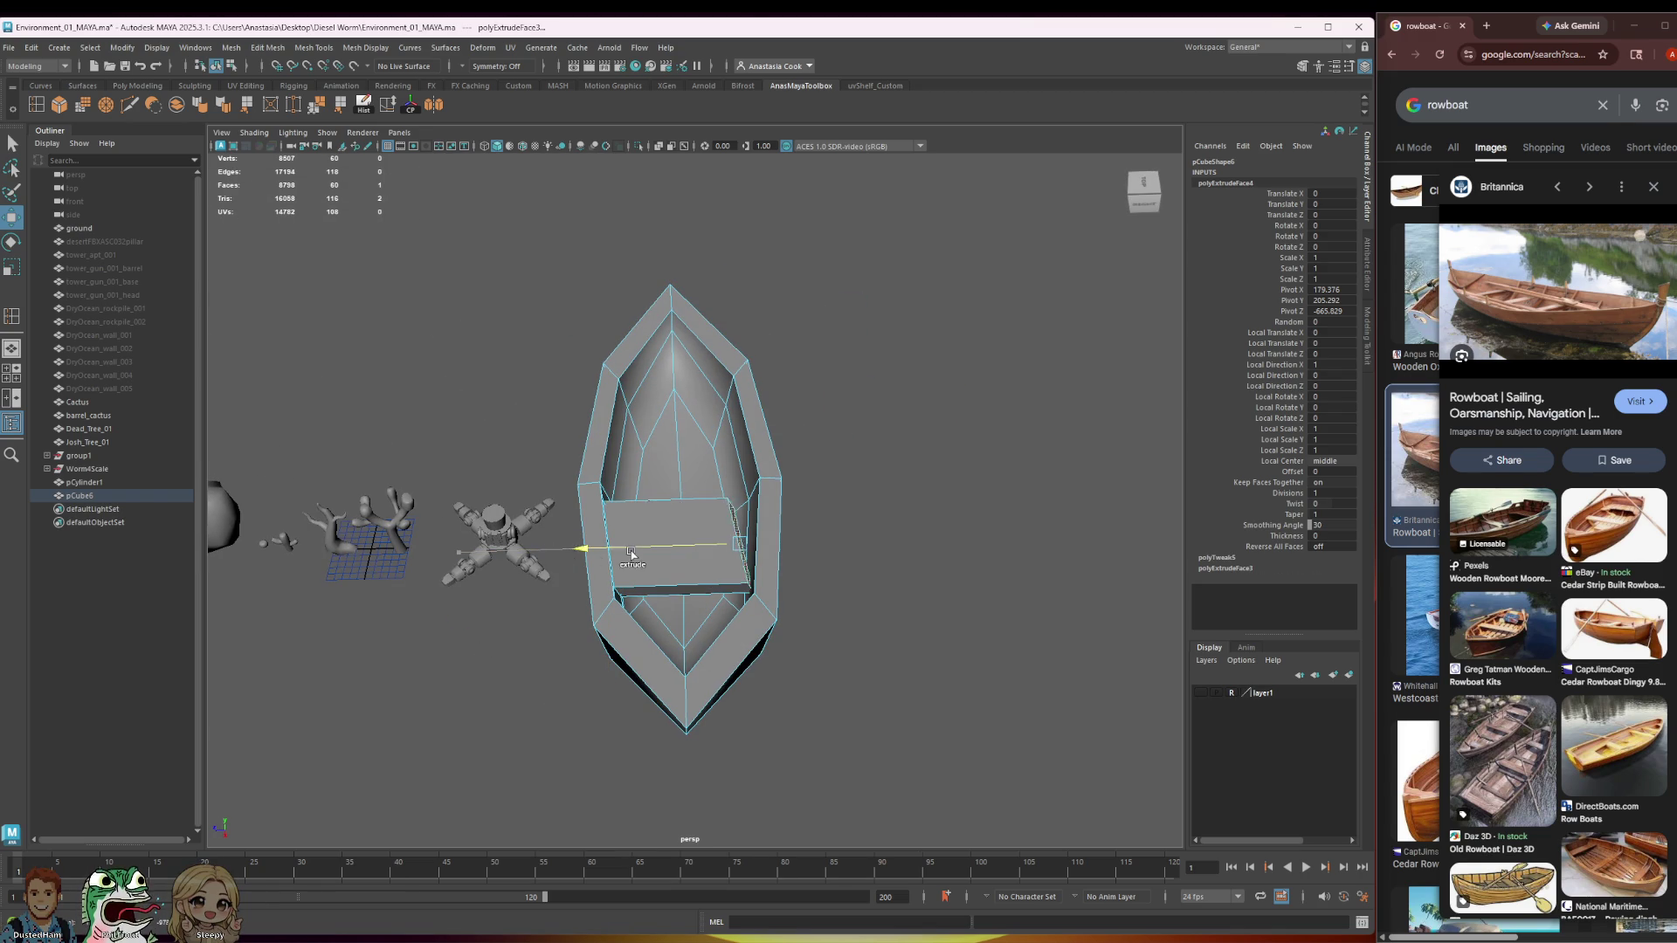
{"action": "key", "text": "ctrl+z"}
{"action": "key", "text": "ctrl+z"}
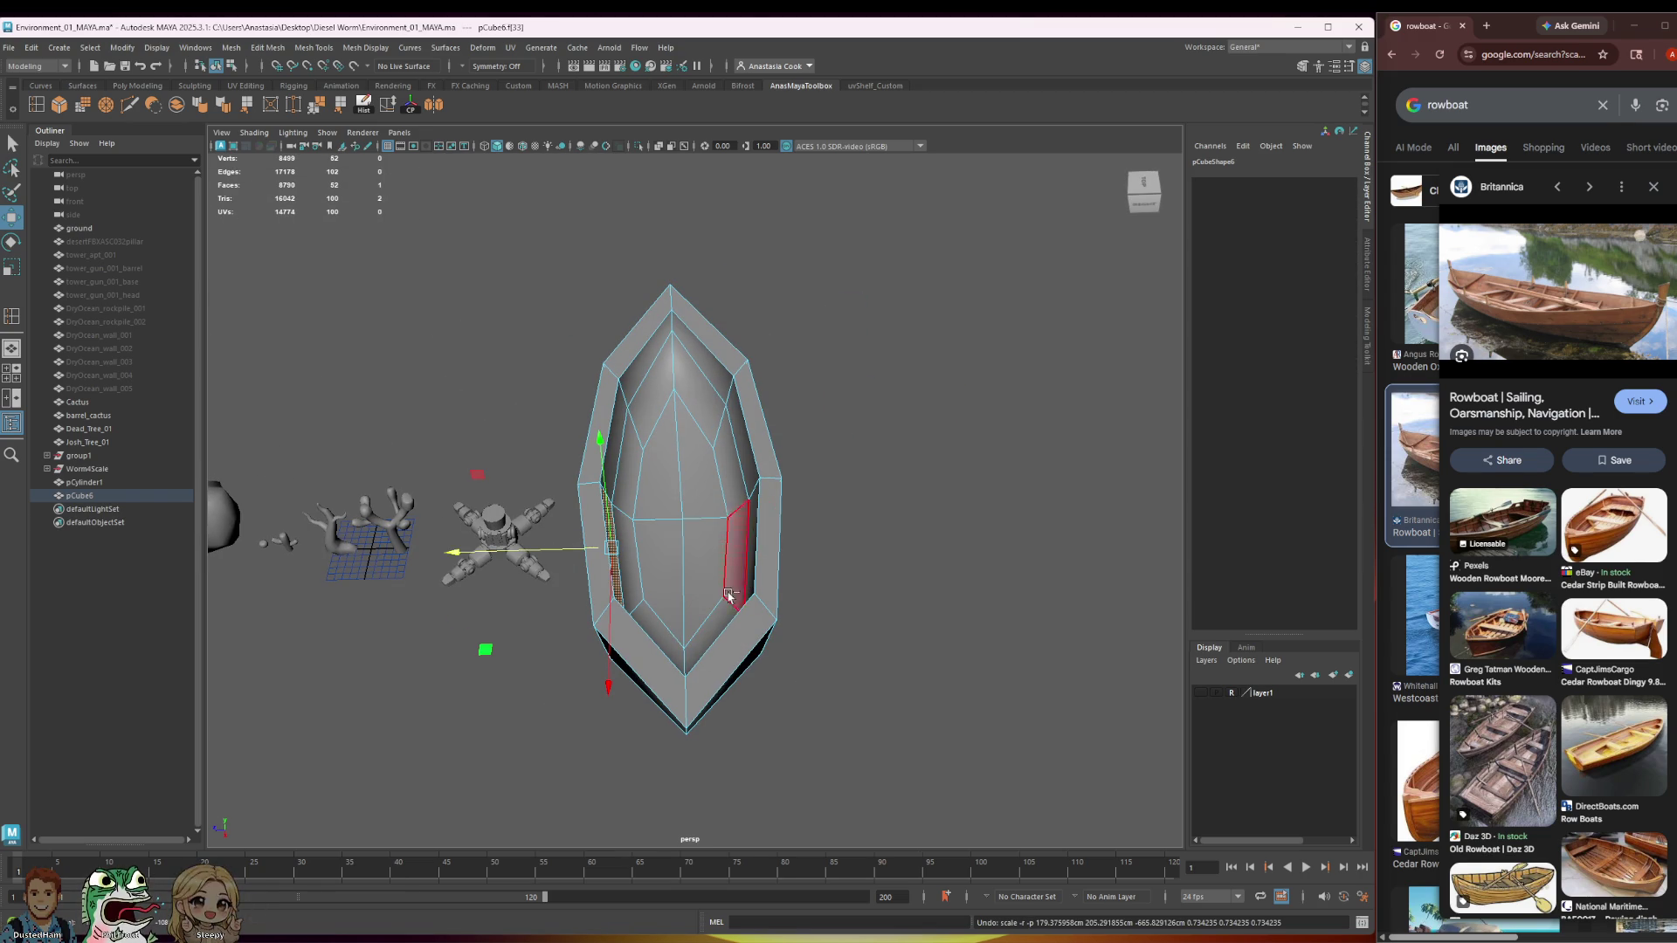
{"action": "mouse_move", "coordinate": [1010, 629]}
{"action": "left_mouse_down", "text": "alt"}
{"action": "mouse_move", "coordinate": [847, 635]}
{"action": "mouse_move", "coordinate": [616, 433]}
{"action": "left_mouse_up", "text": "alt"}
{"action": "key", "text": "e"}
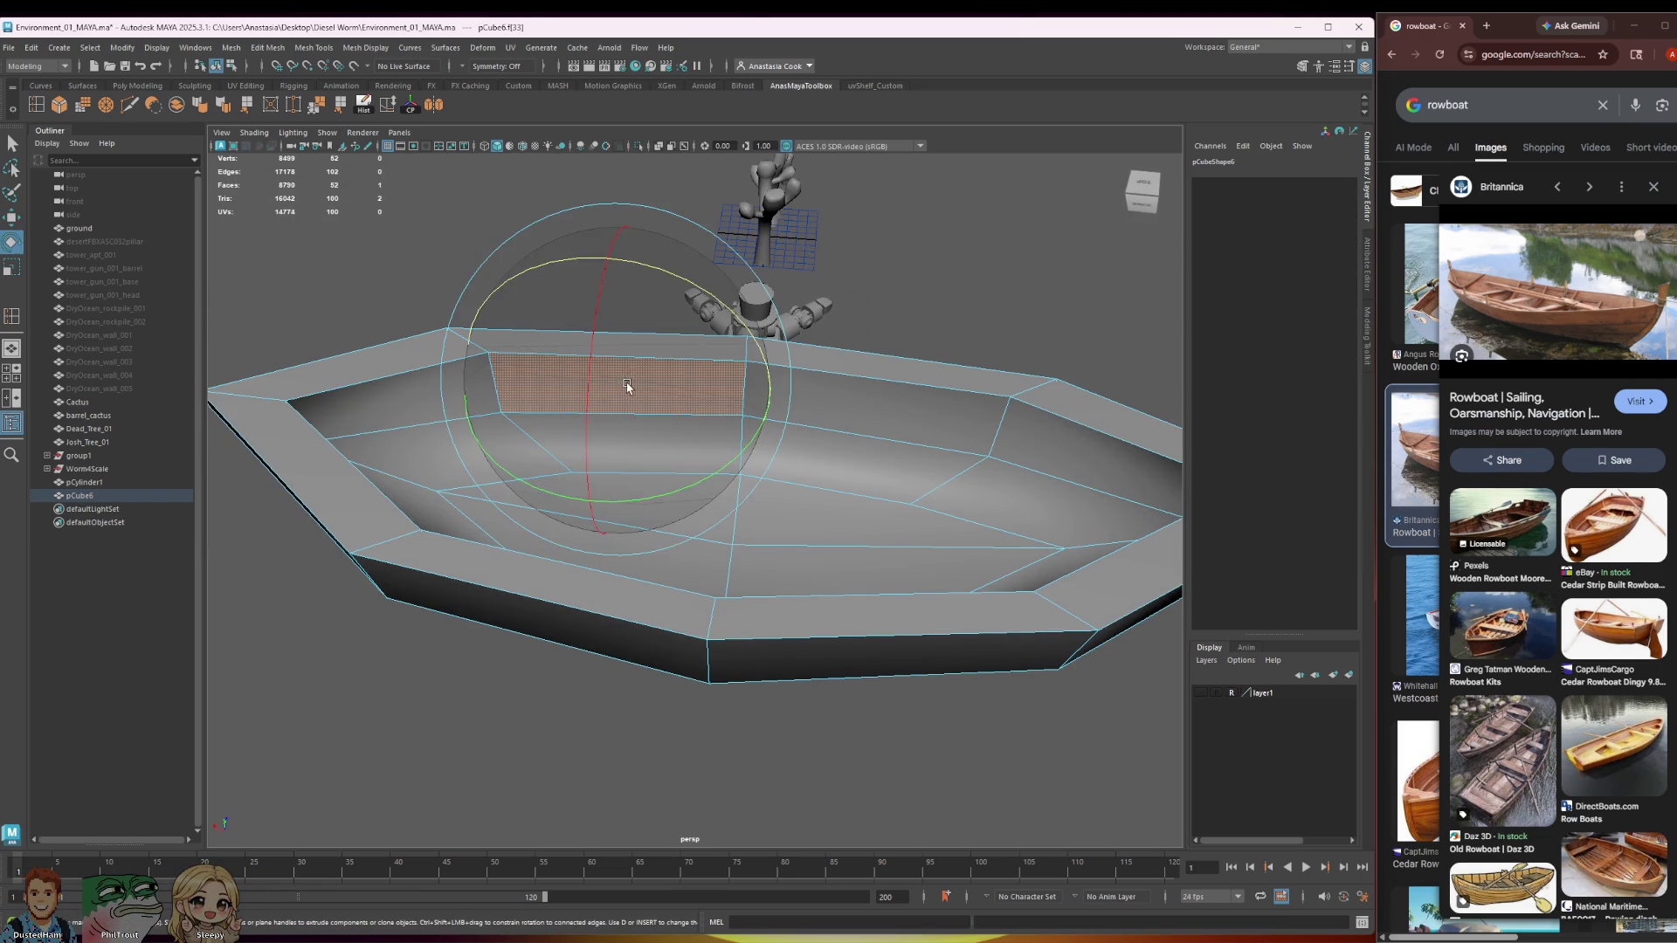
{"action": "key", "text": "ctrl+e"}
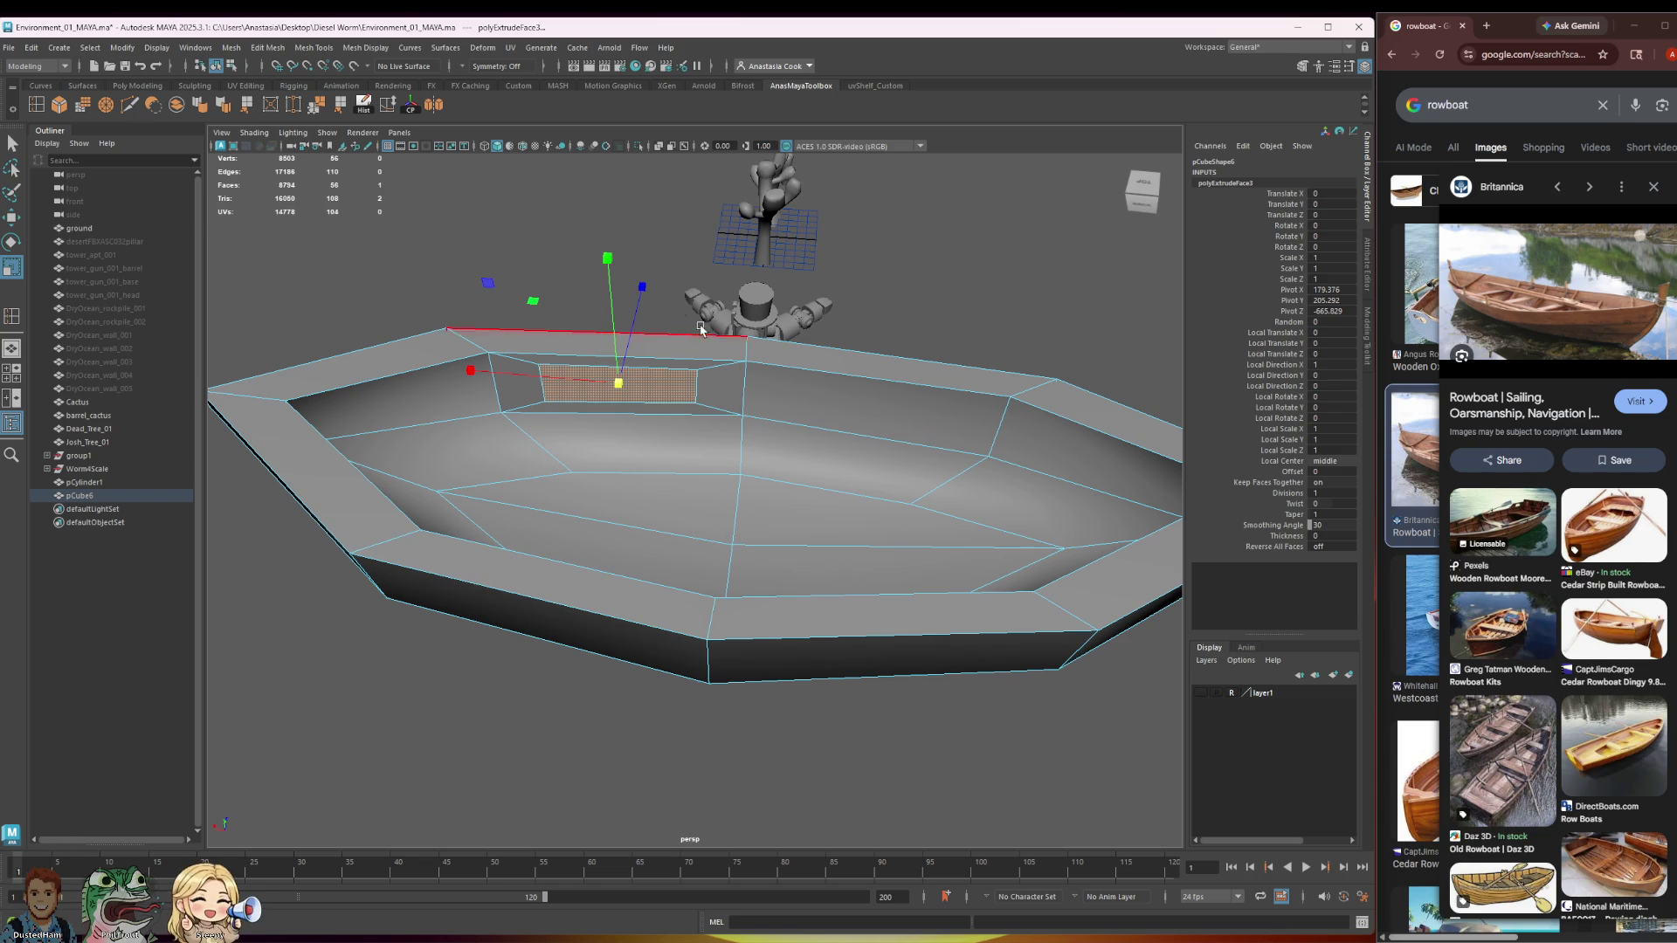
{"action": "left_click", "coordinate": [607, 258]}
{"action": "left_click_drag", "start_coordinate": [603, 359], "coordinate": [532, 385], "text": "alt"}
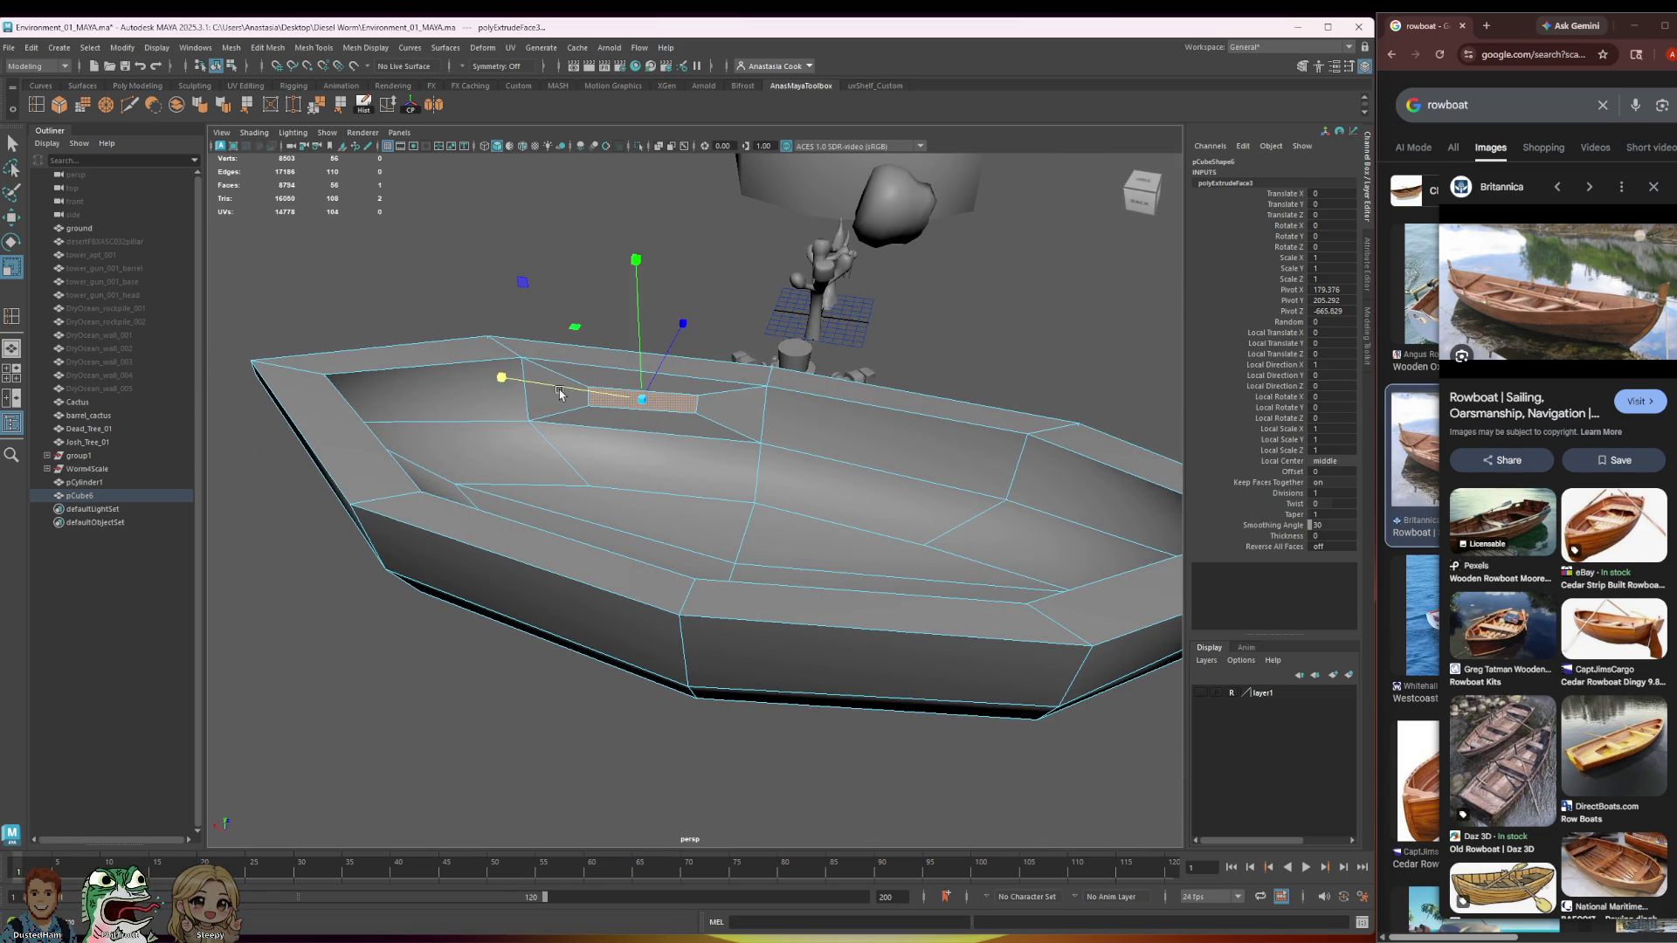
{"action": "left_click_drag", "start_coordinate": [705, 496], "coordinate": [966, 483], "text": "alt"}
{"action": "key", "text": "e"}
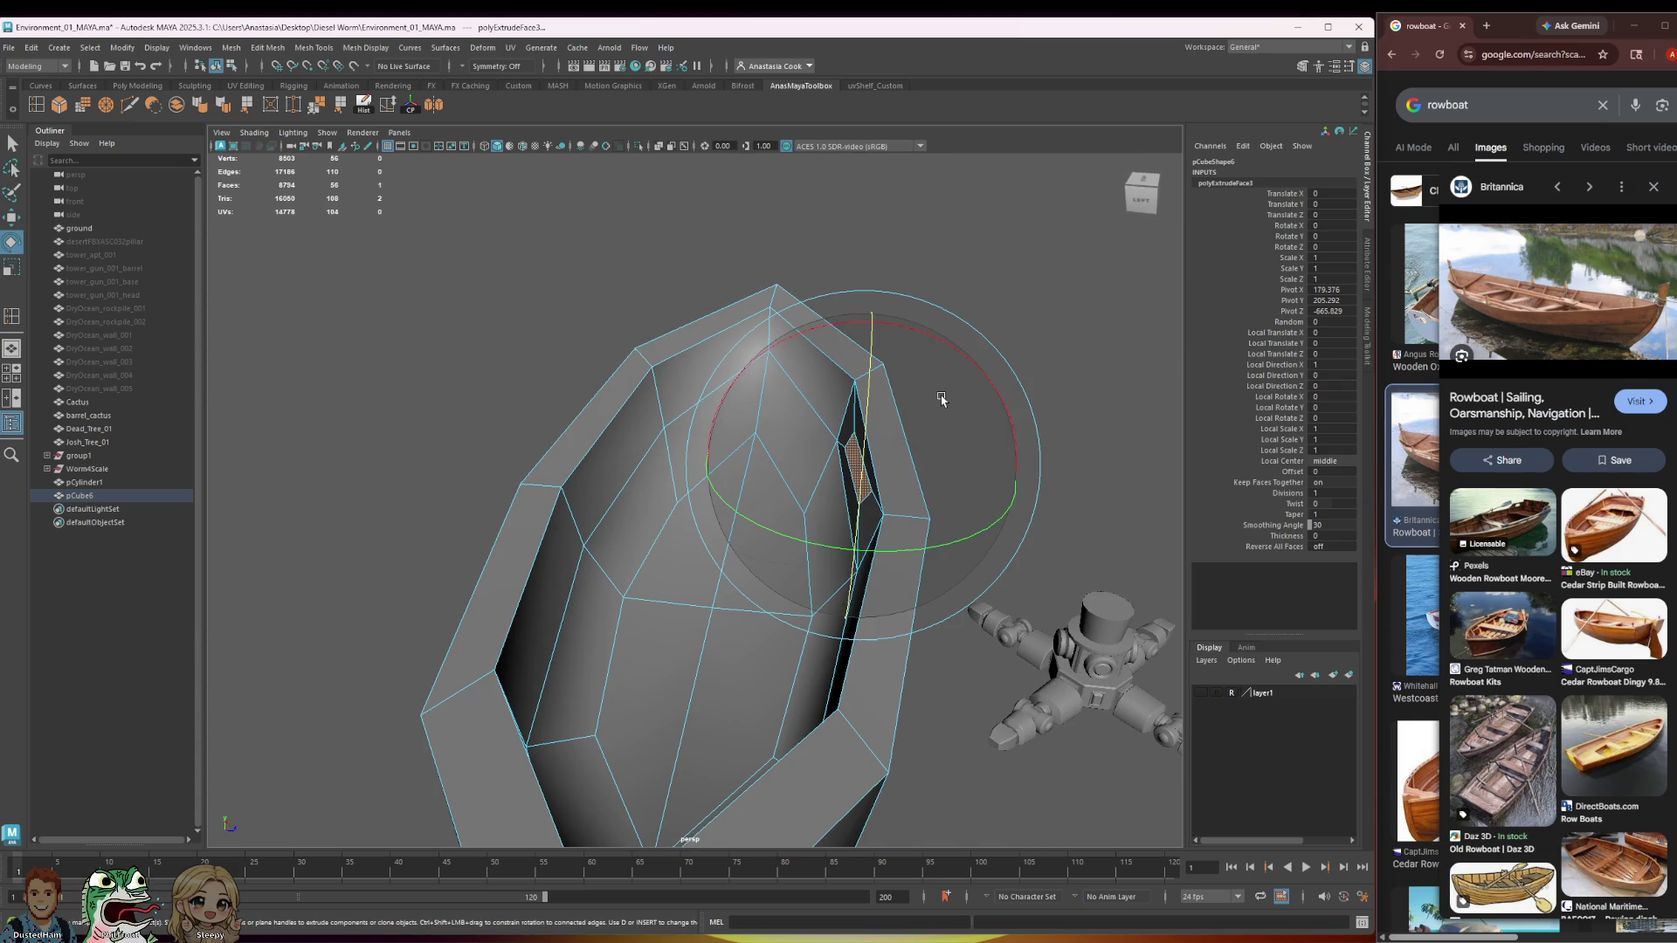
{"action": "left_click", "coordinate": [940, 399]}
{"action": "mouse_move", "coordinate": [983, 417]}
{"action": "left_mouse_down", "text": "alt"}
{"action": "mouse_move", "coordinate": [966, 572]}
{"action": "mouse_move", "coordinate": [1010, 574]}
{"action": "mouse_move", "coordinate": [146, 135]}
{"action": "left_mouse_up", "text": "alt"}
{"action": "left_click", "coordinate": [131, 107]}
Multi-Cut a strip across the inner hull wall and select the new strip face.
{"action": "left_click", "coordinate": [561, 365]}
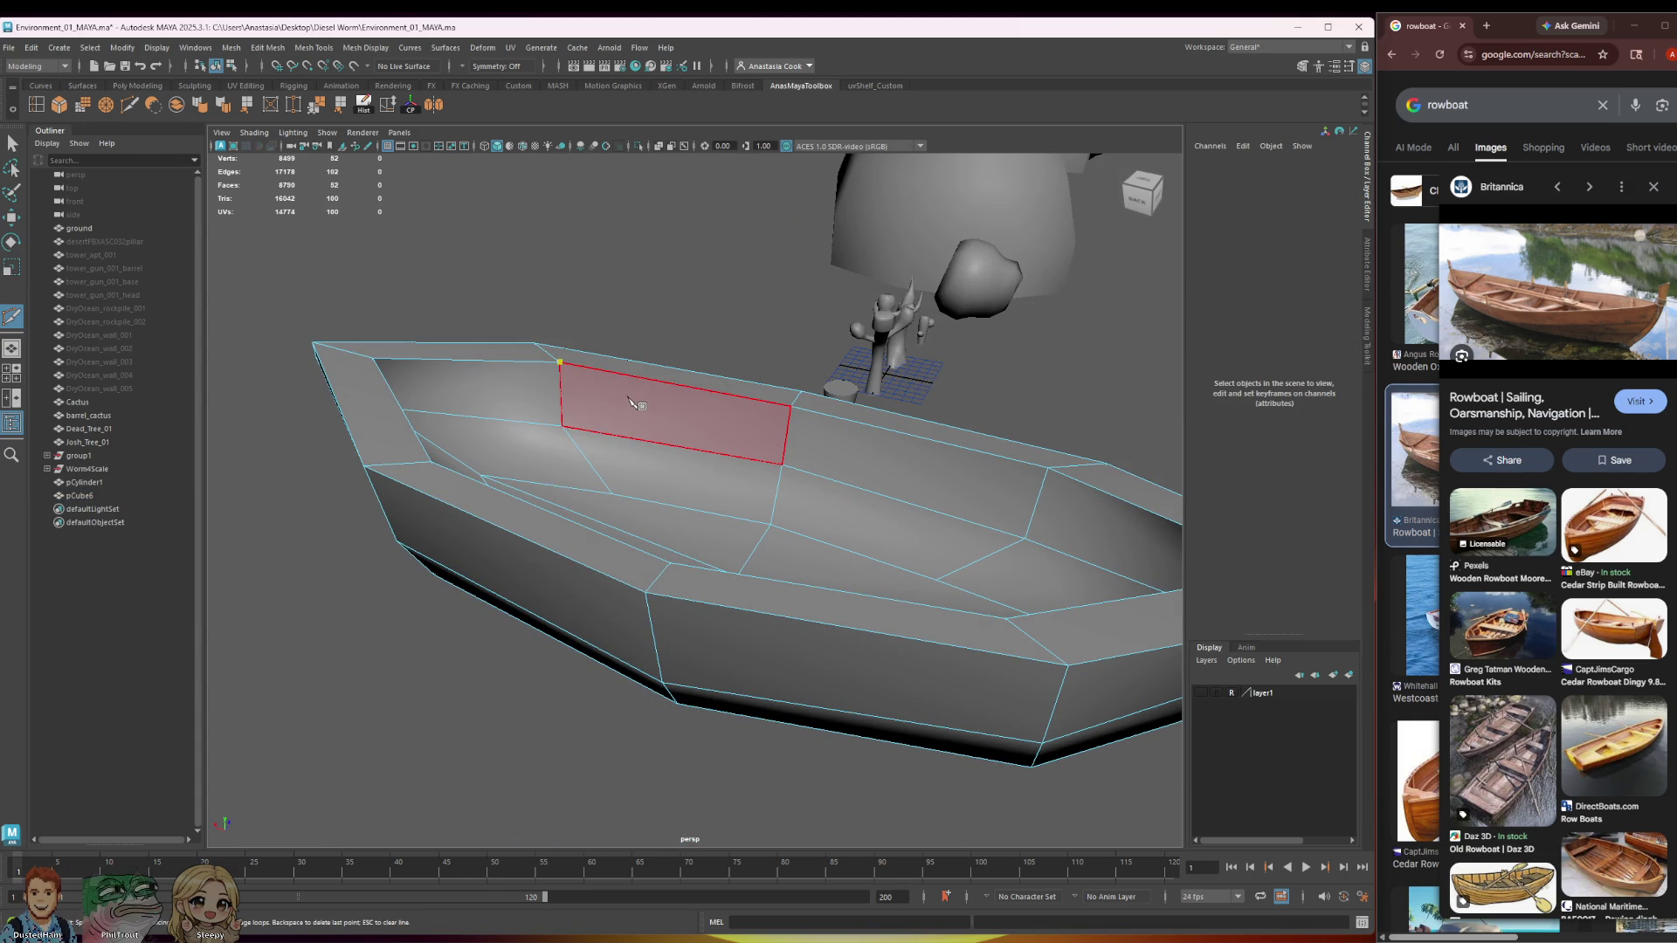
{"action": "left_click", "coordinate": [620, 405]}
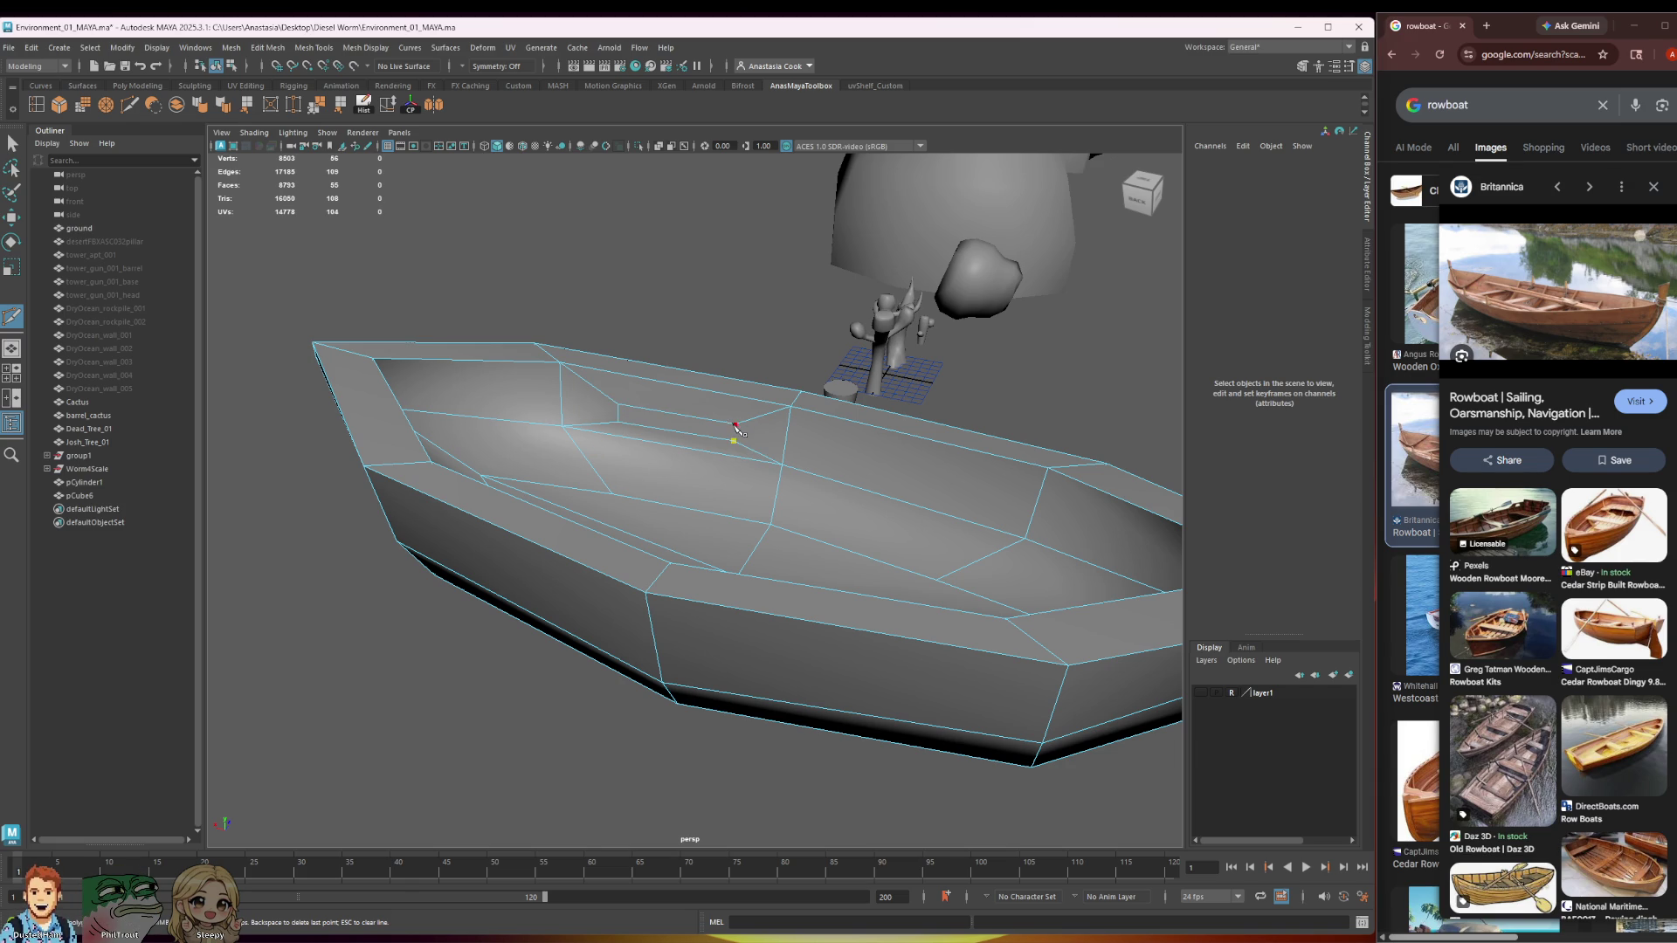
{"action": "key", "text": "q"}
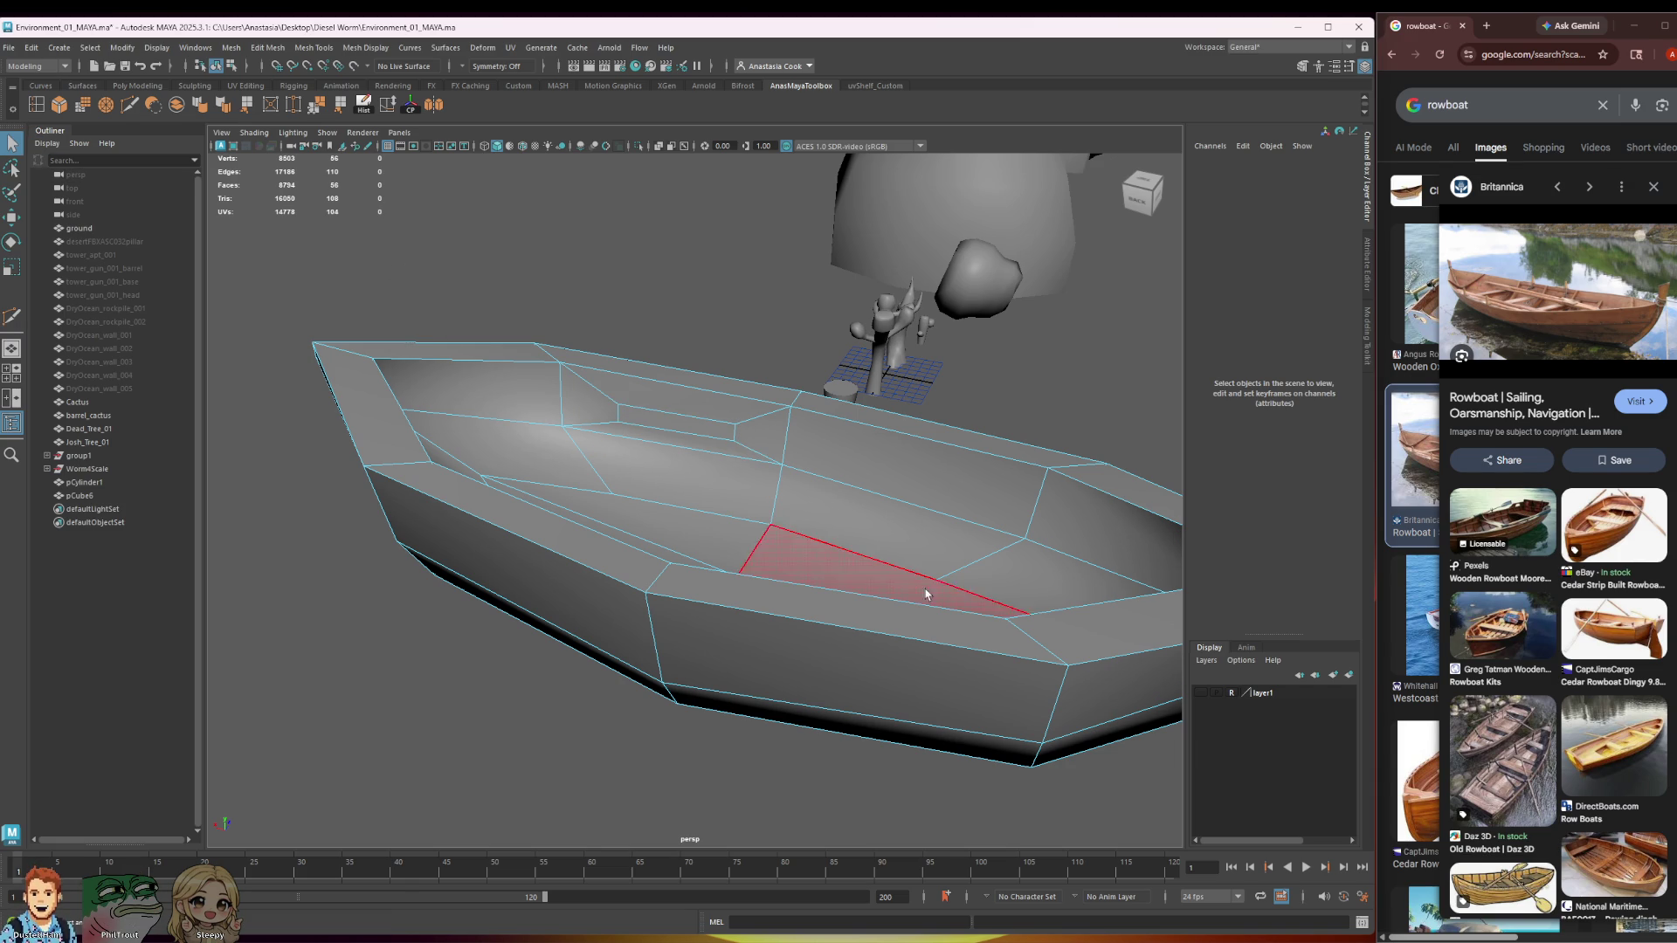
{"action": "left_click", "coordinate": [705, 430]}
Extrude the strip face across the hull interior to form the bench seat.
{"action": "left_click_drag", "start_coordinate": [828, 497], "coordinate": [930, 501], "text": "alt"}
{"action": "key", "text": "w"}
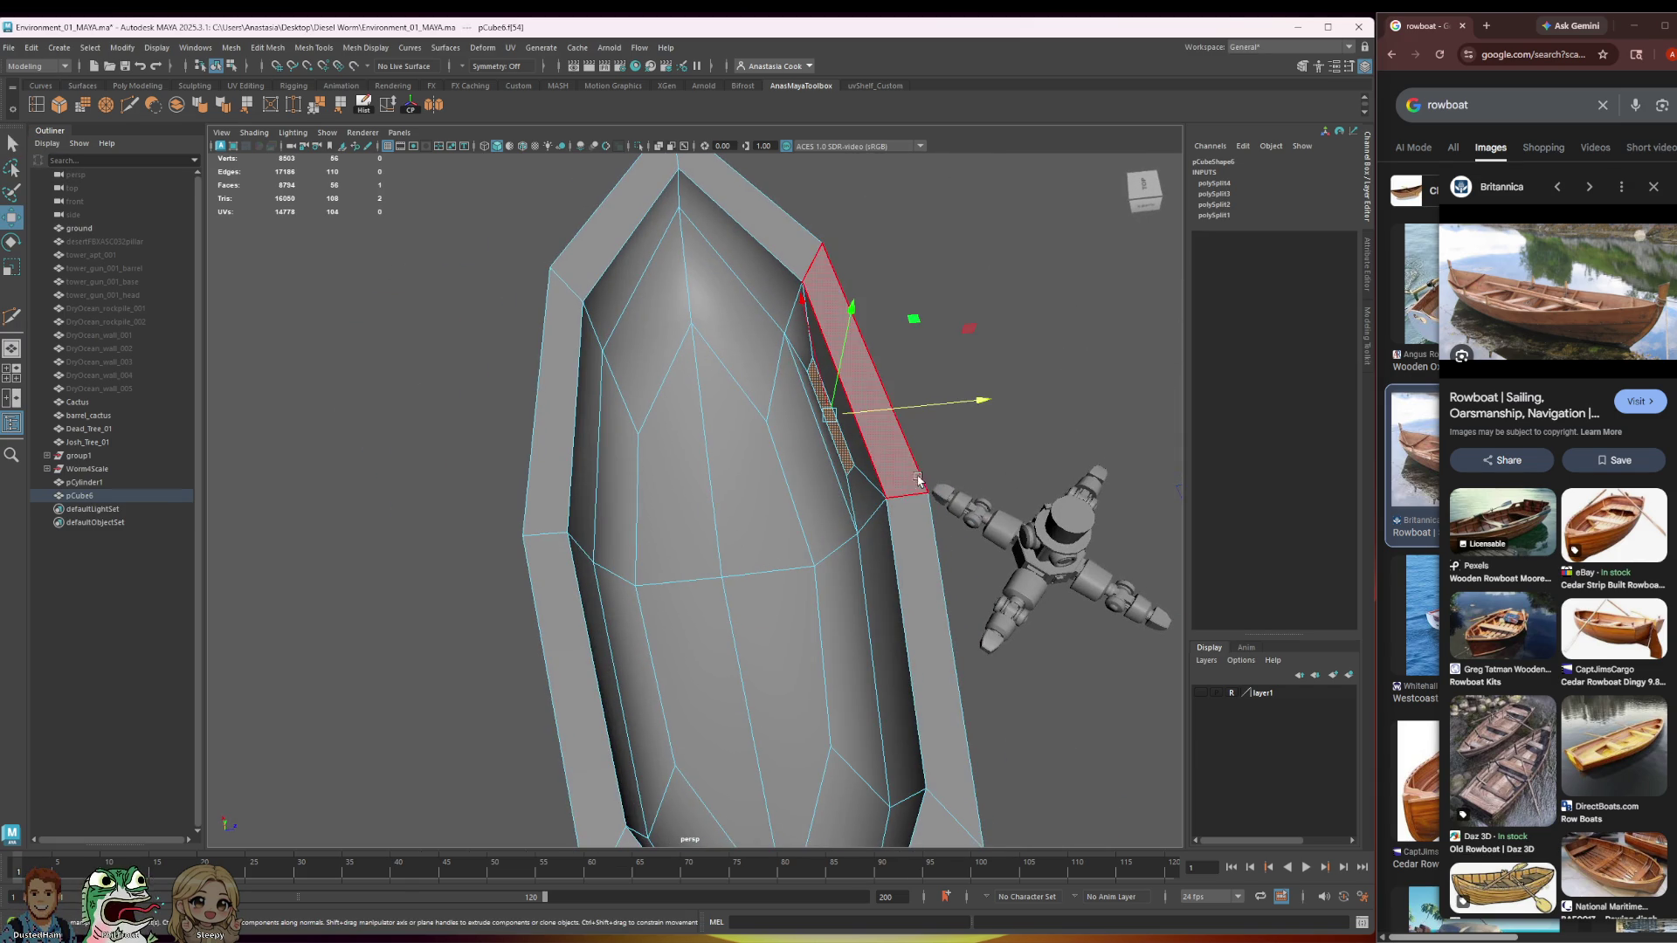
{"action": "left_click_drag", "start_coordinate": [985, 417], "coordinate": [683, 442], "text": "shift"}
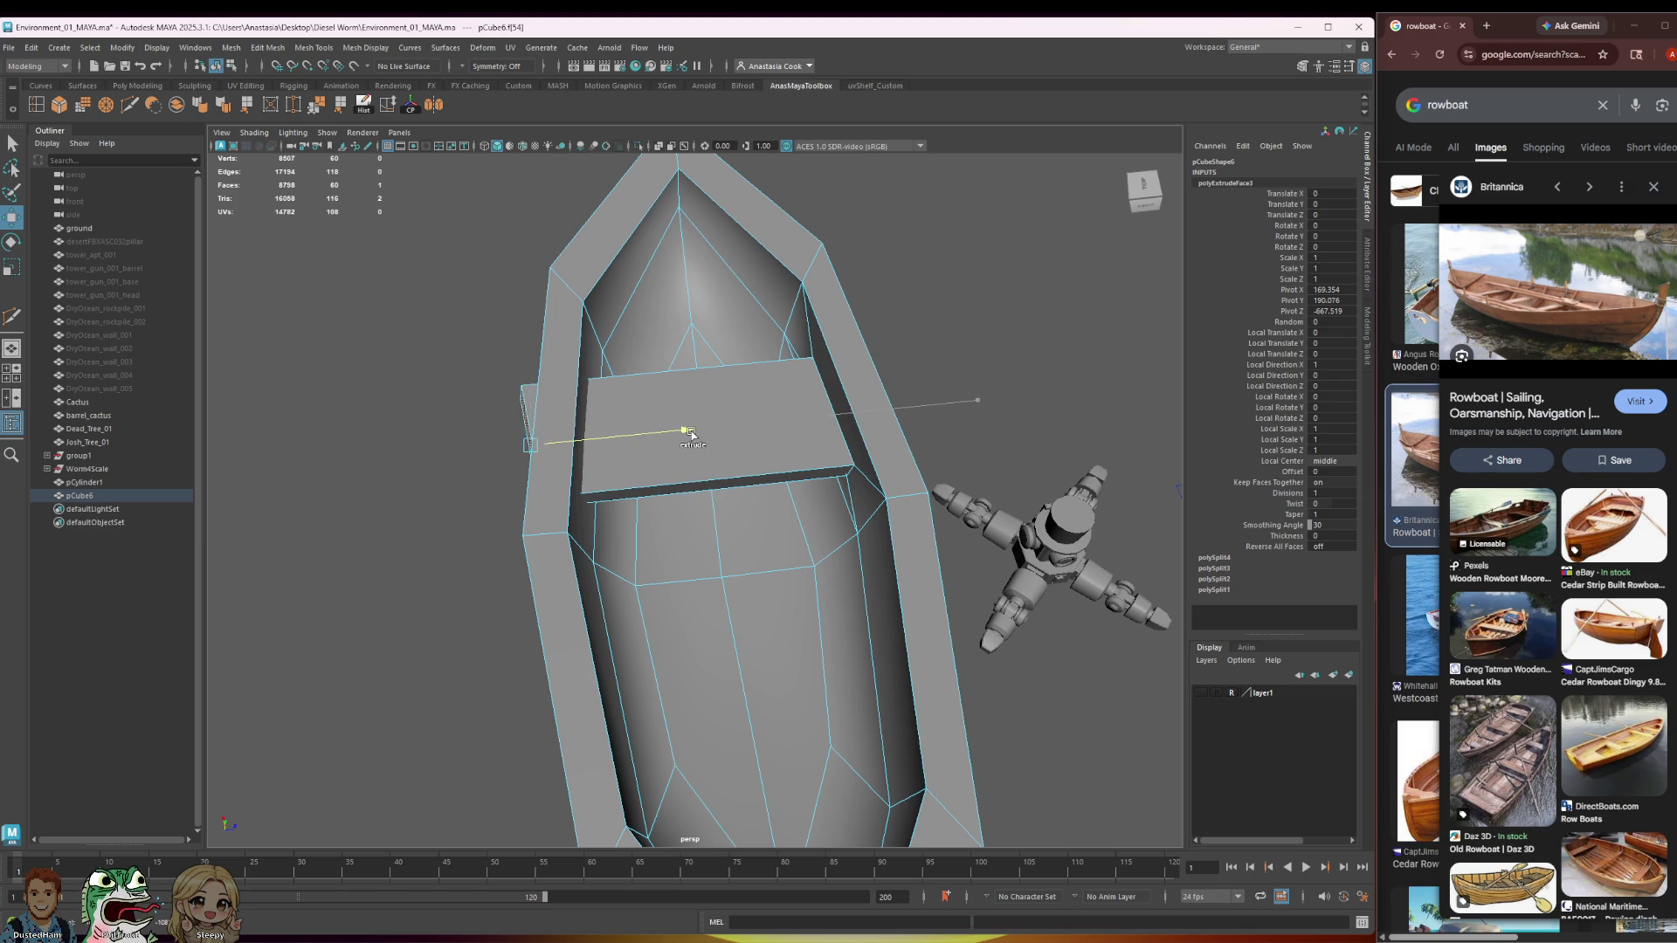
{"action": "key", "text": "e"}
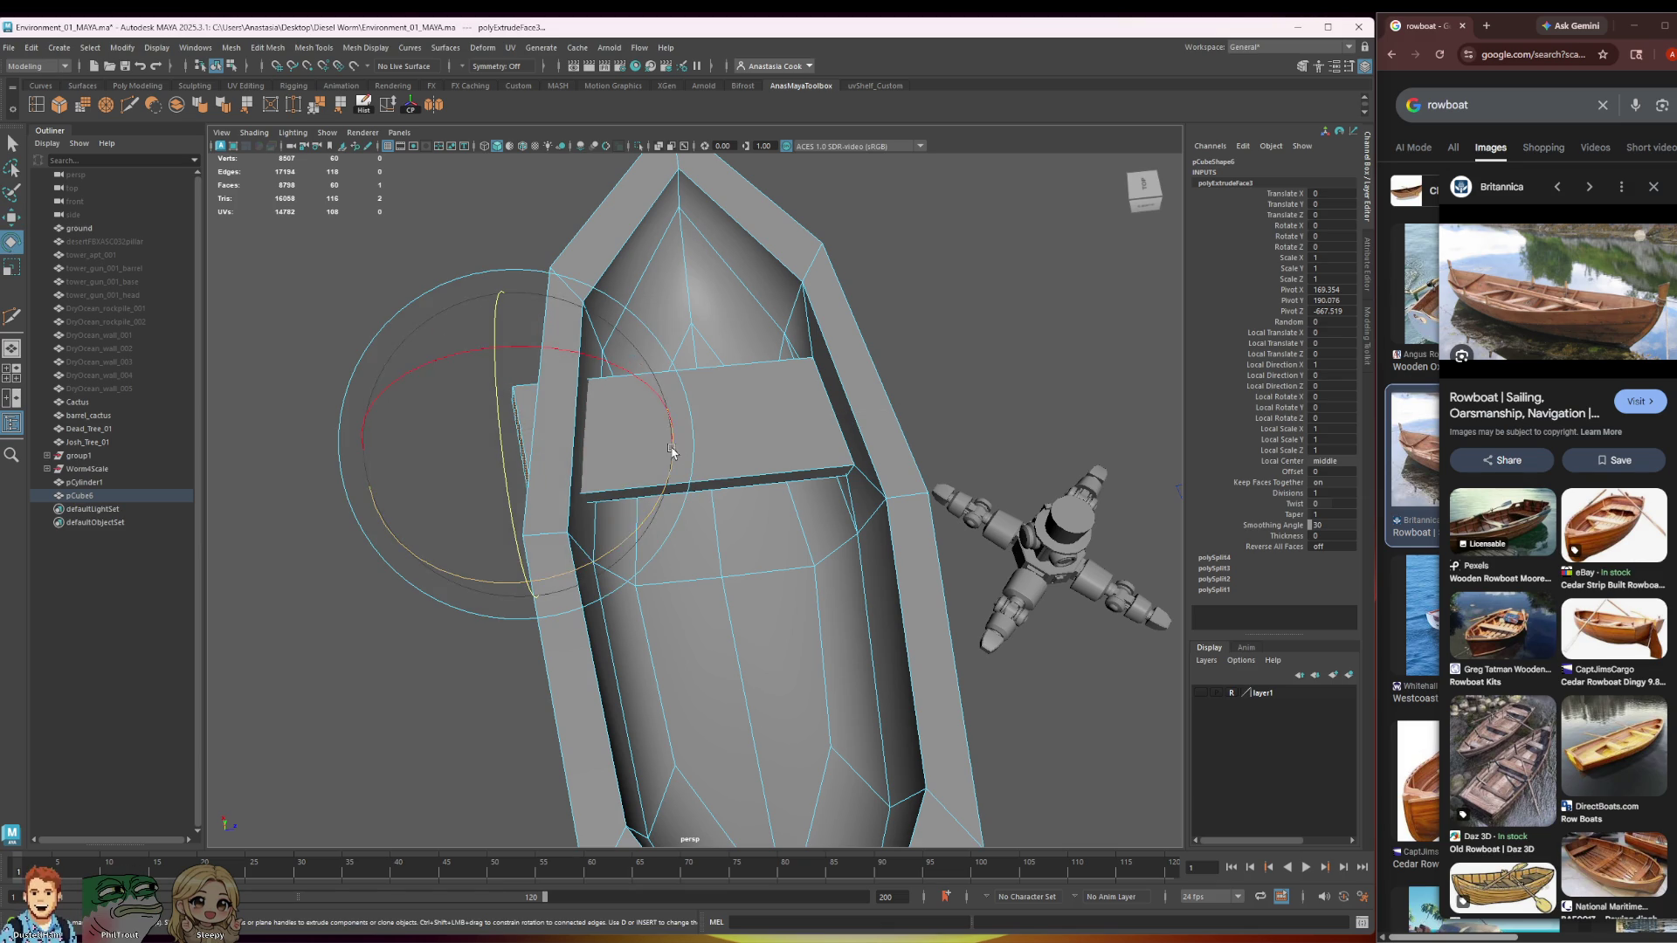
{"action": "key", "text": "w"}
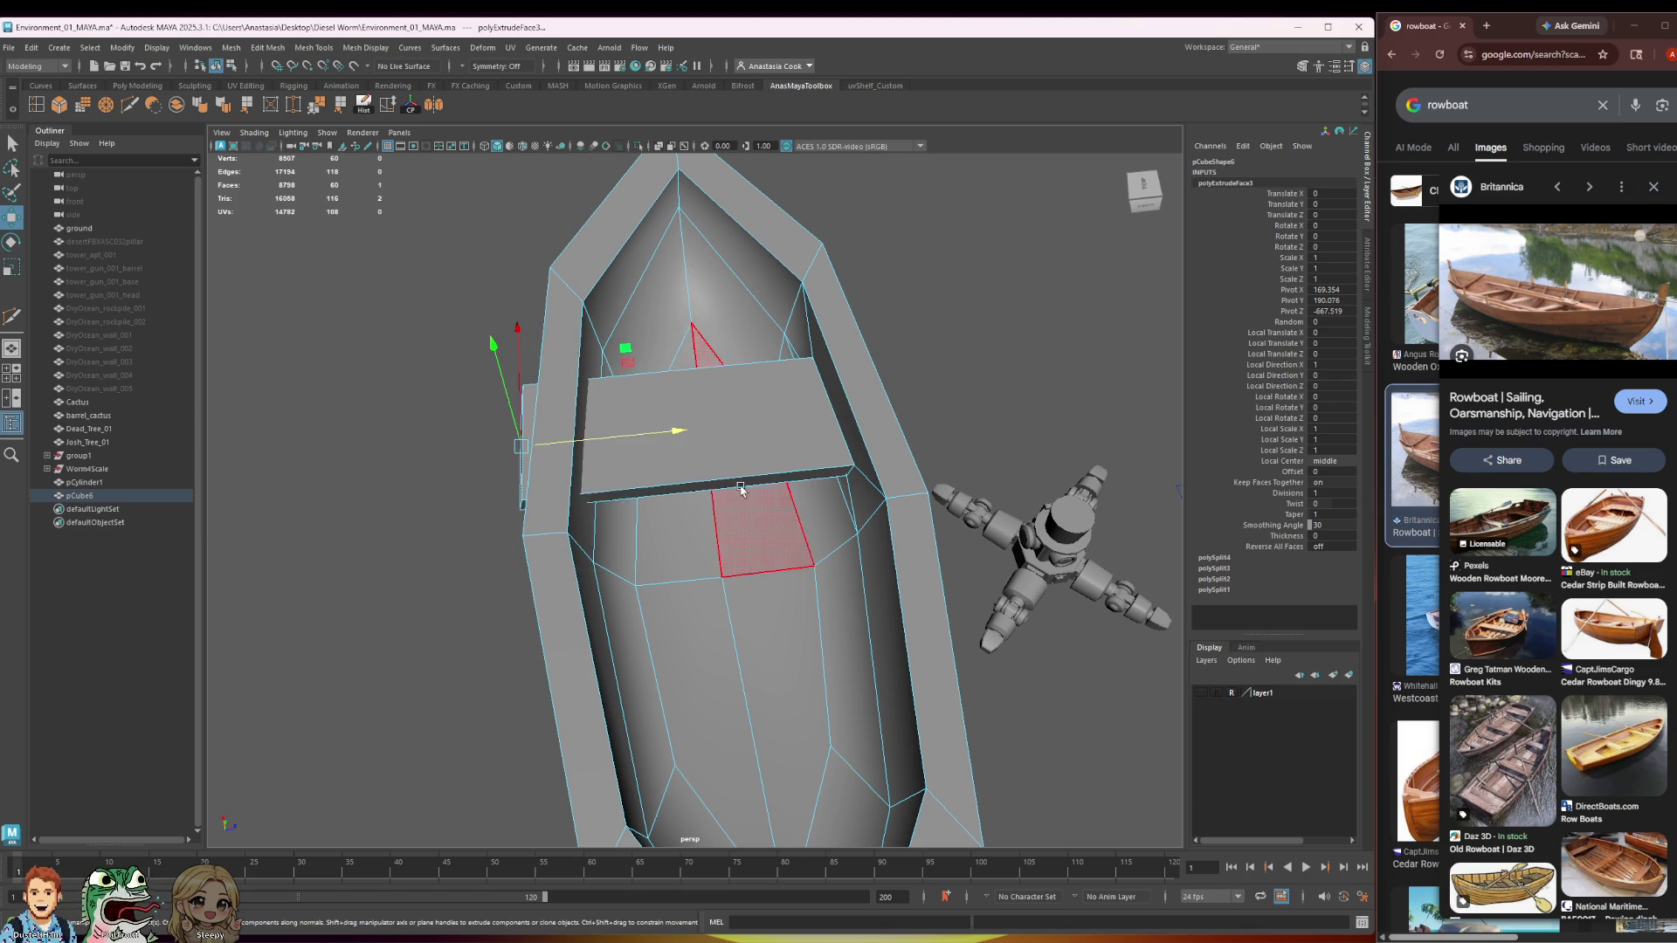
Select an inner hull face beside the seat for the next cut.
{"action": "mouse_move", "coordinate": [731, 482]}
{"action": "left_mouse_down", "text": "alt"}
{"action": "mouse_move", "coordinate": [677, 534]}
{"action": "mouse_move", "coordinate": [710, 565]}
{"action": "left_mouse_up", "text": "alt"}
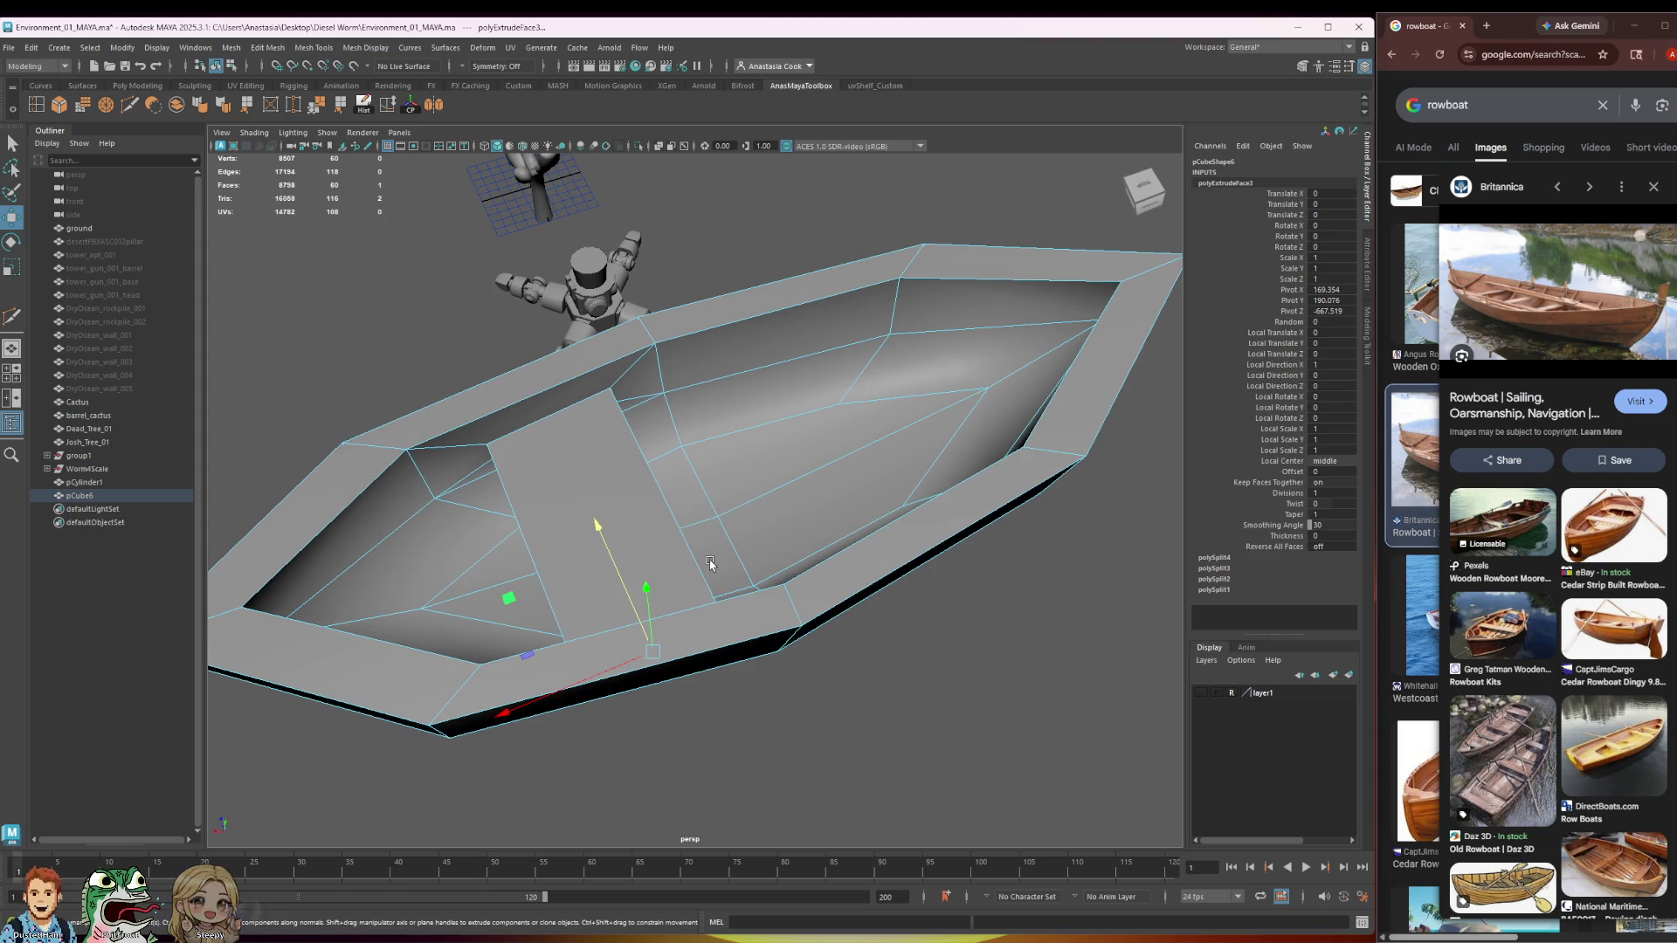
{"action": "left_click", "coordinate": [710, 565]}
{"action": "mouse_move", "coordinate": [660, 630]}
{"action": "left_mouse_down", "text": "alt"}
{"action": "mouse_move", "coordinate": [910, 618]}
{"action": "mouse_move", "coordinate": [805, 469]}
{"action": "mouse_move", "coordinate": [805, 515]}
{"action": "mouse_move", "coordinate": [366, 124]}
{"action": "left_mouse_up", "text": "alt"}
{"action": "left_click", "coordinate": [805, 469]}
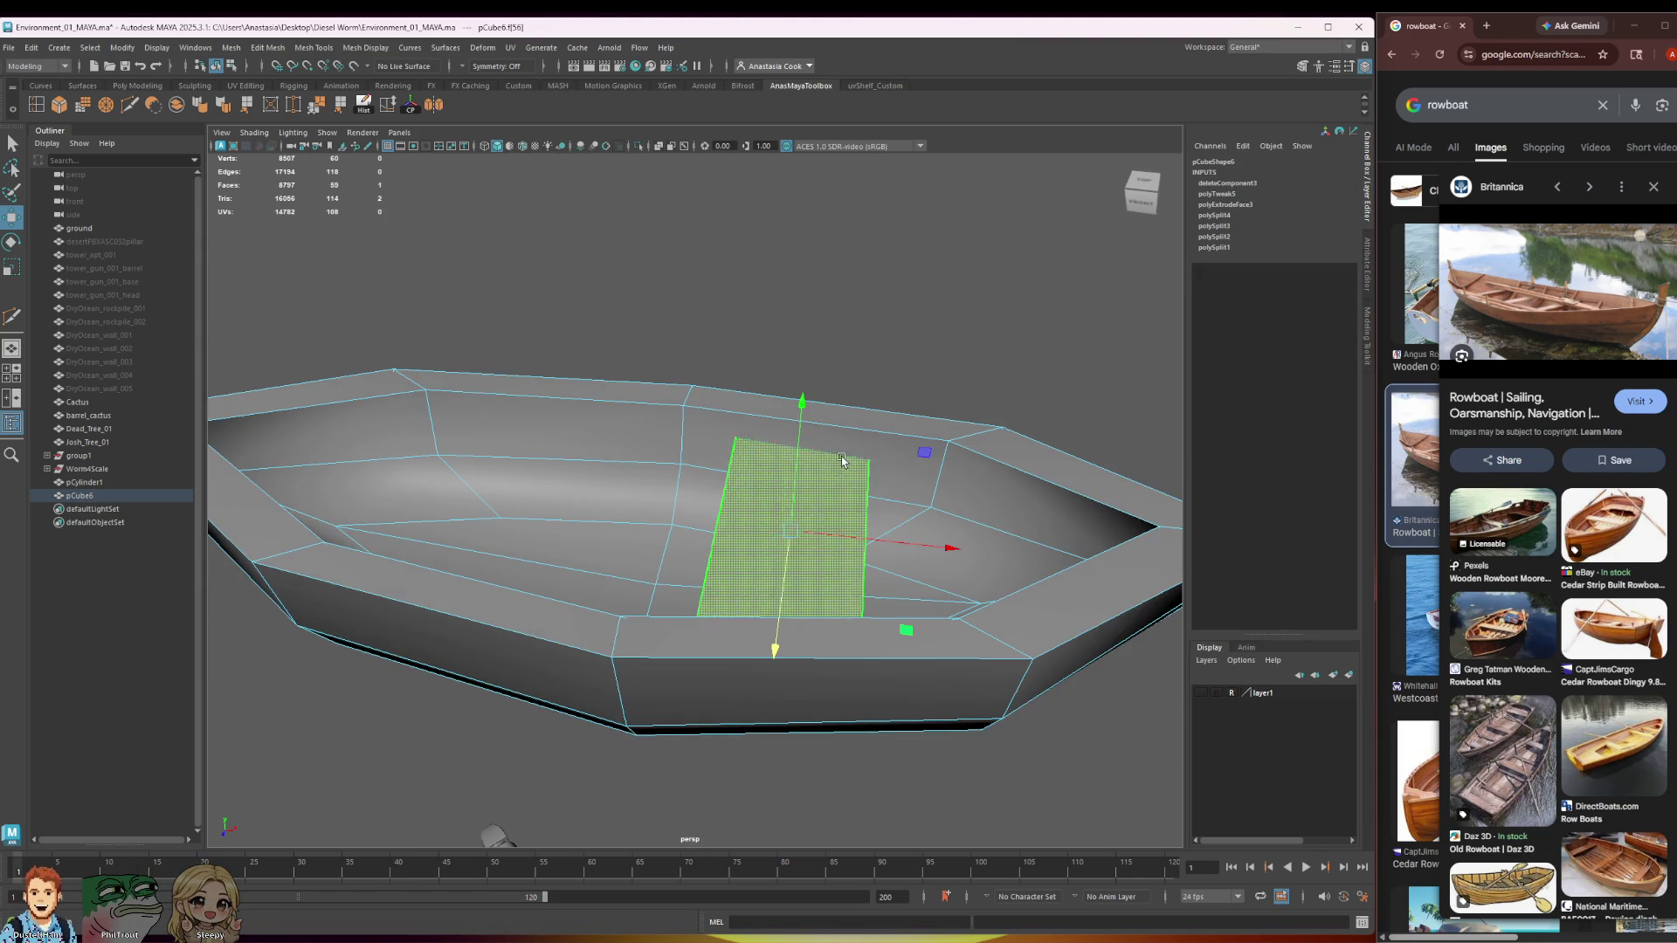
{"action": "right_click_drag", "start_coordinate": [663, 439], "coordinate": [708, 455], "text": "shift"}
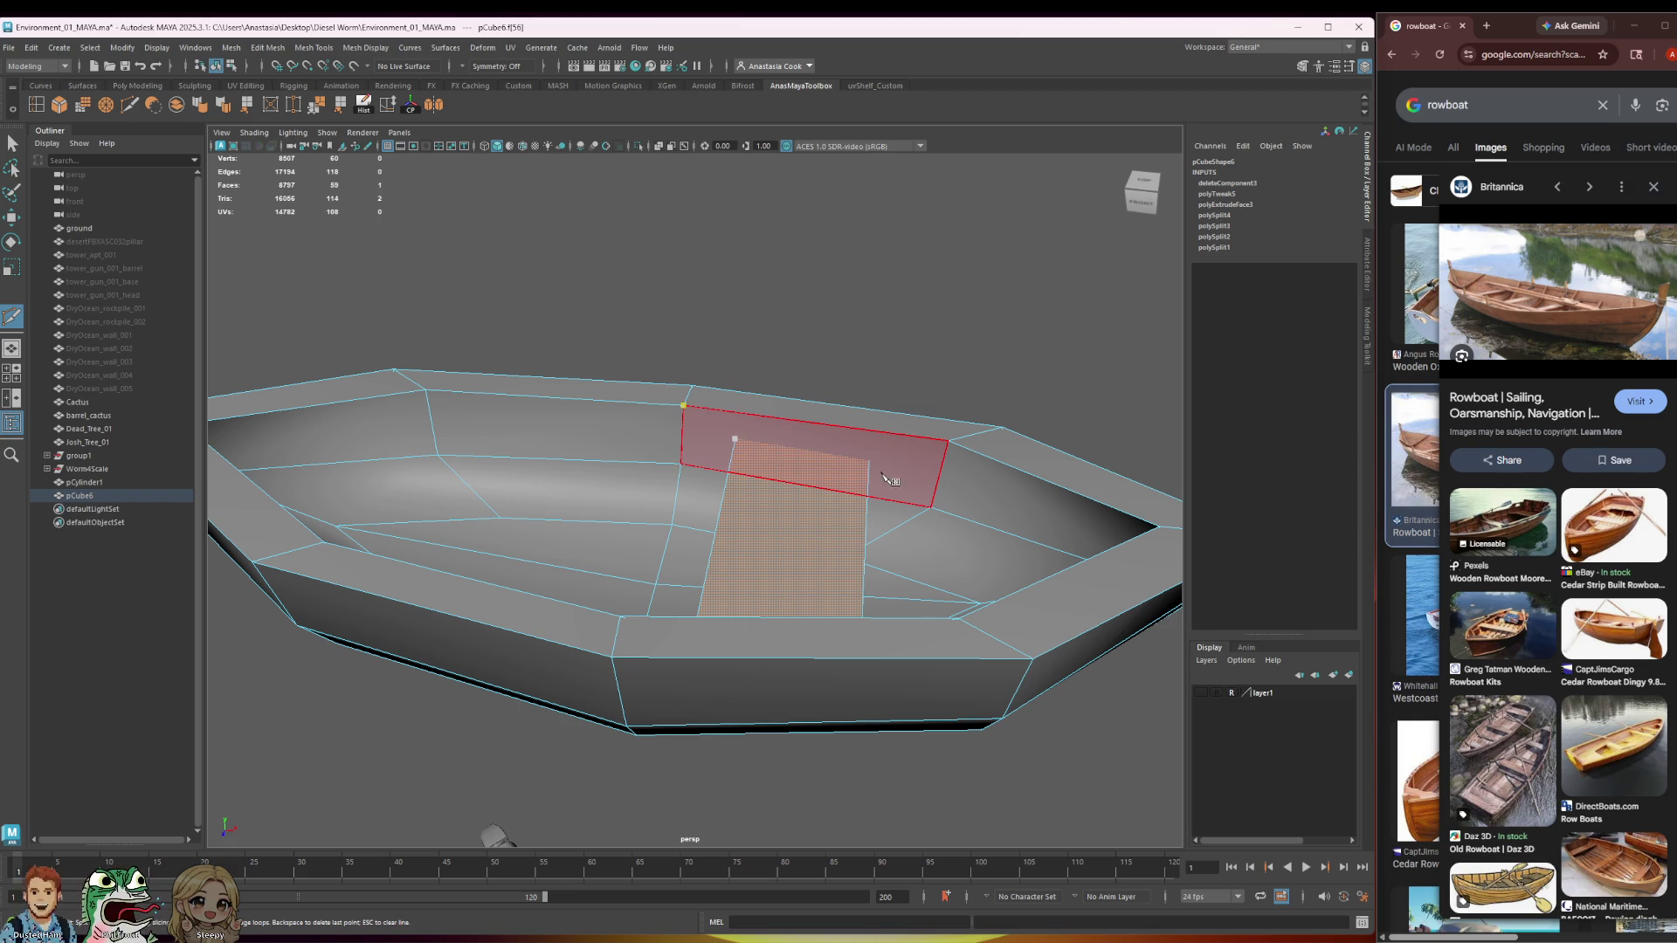
Cut three new edges with Multi-Cut from the rim and along the seat sides.
{"action": "left_click", "coordinate": [955, 448]}
{"action": "key", "text": "Return"}
{"action": "mouse_move", "coordinate": [929, 498]}
{"action": "left_mouse_down", "text": "alt"}
{"action": "mouse_move", "coordinate": [948, 511]}
{"action": "mouse_move", "coordinate": [920, 505]}
{"action": "left_mouse_up", "text": "alt"}
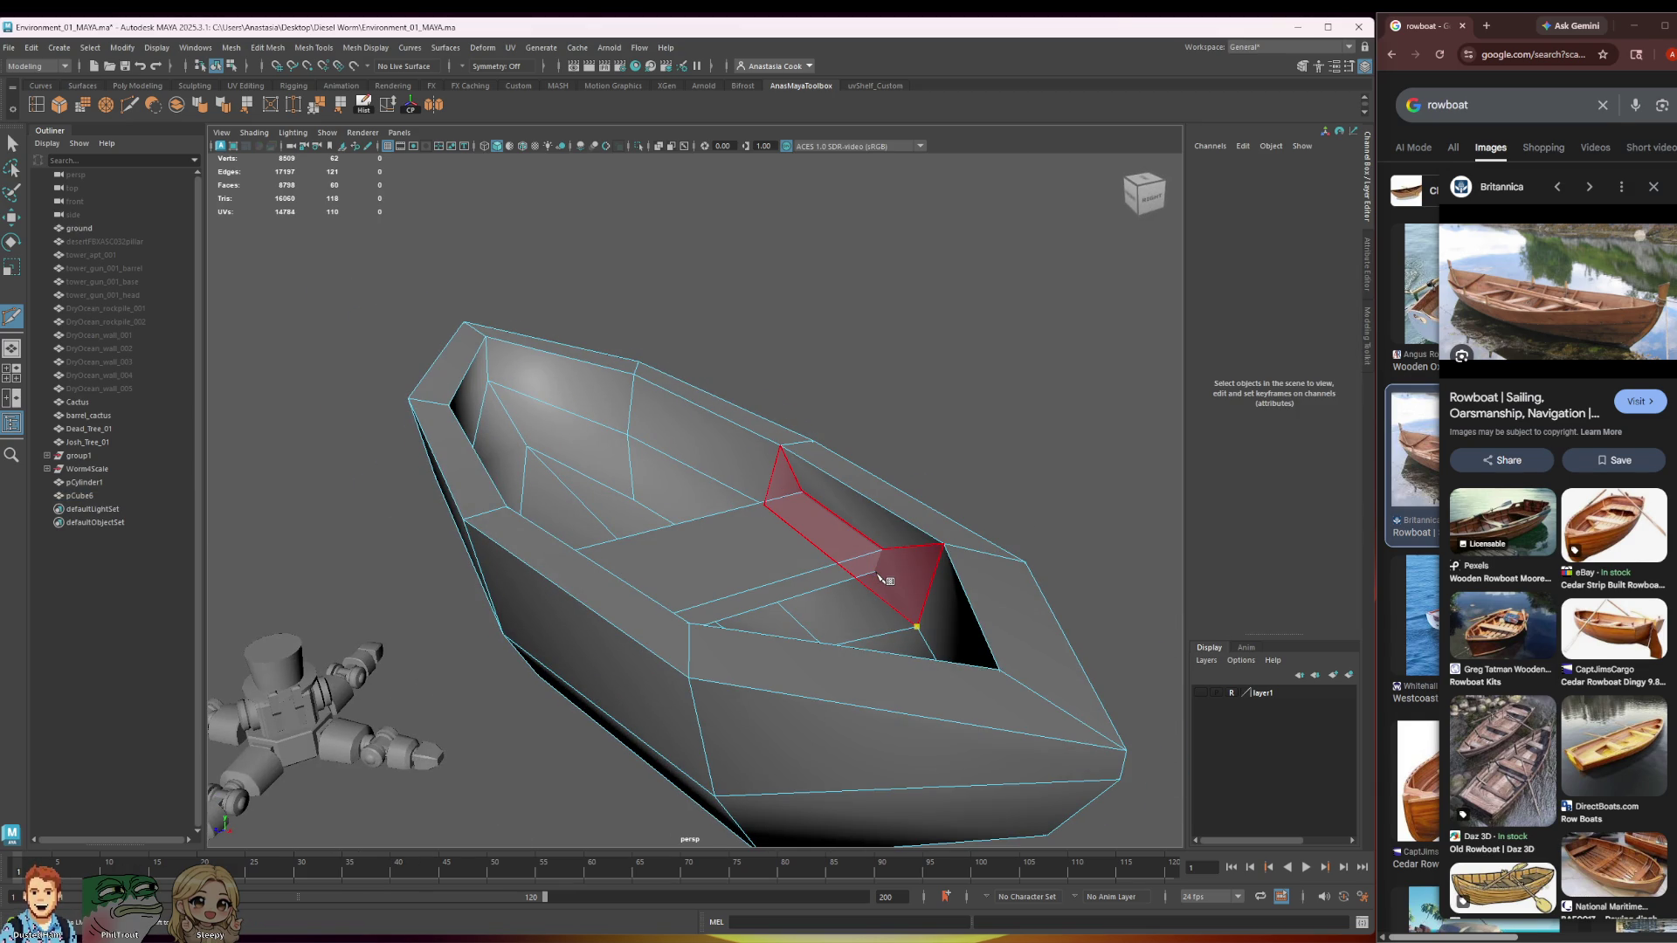
{"action": "left_click_drag", "start_coordinate": [876, 577], "coordinate": [621, 495], "text": "alt"}
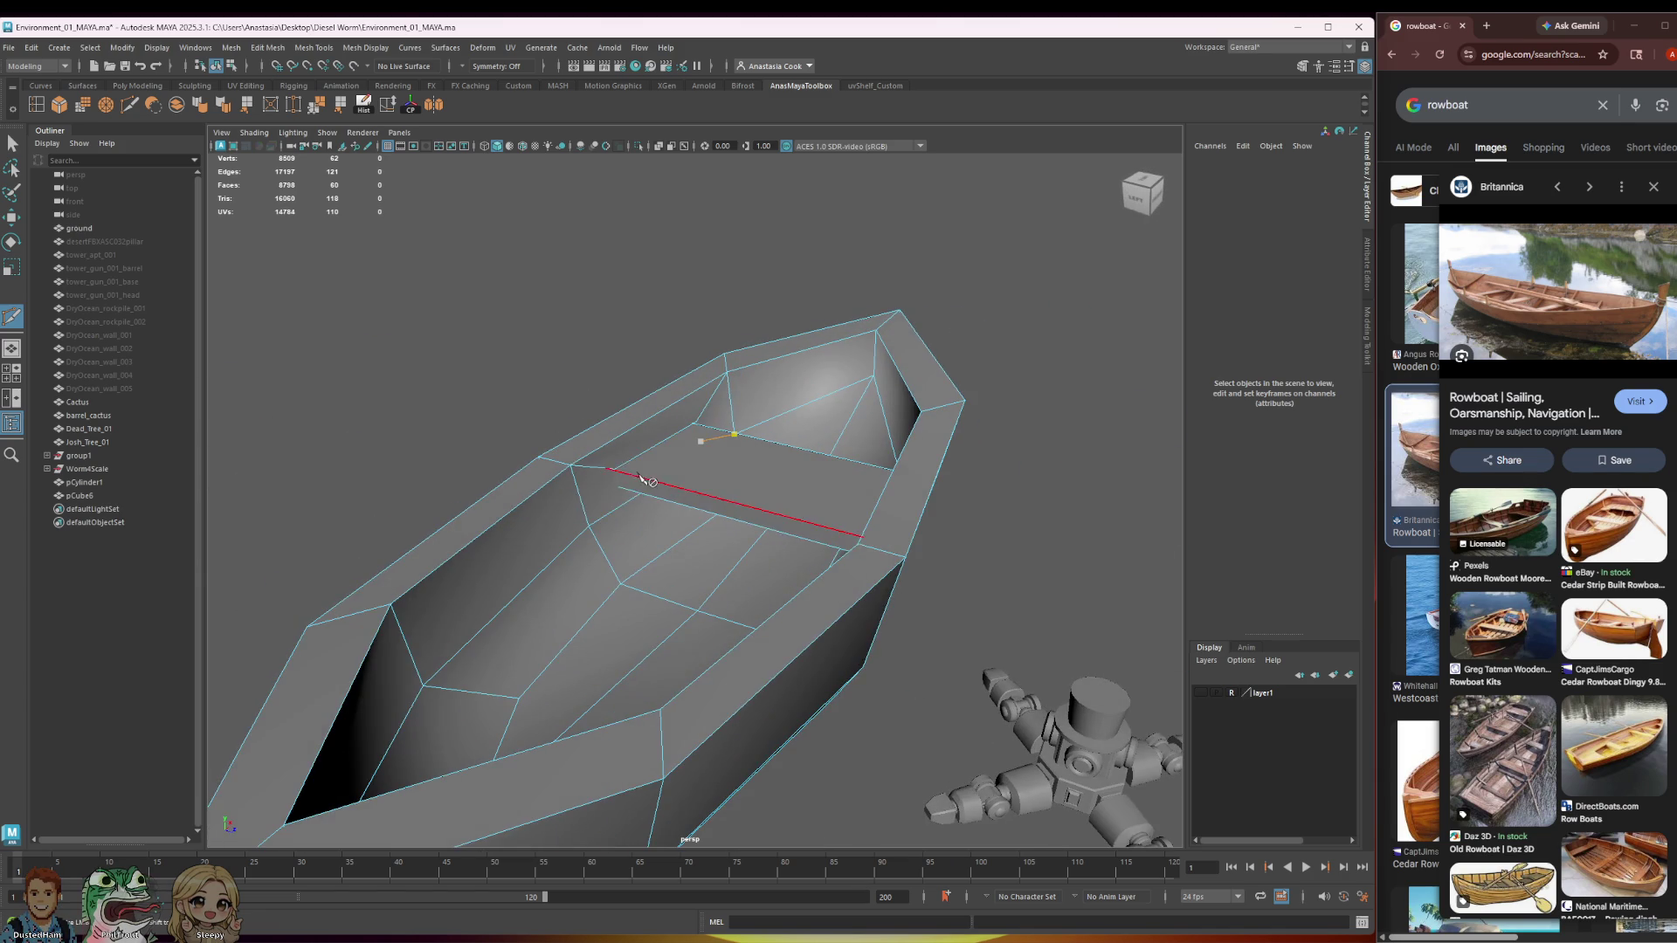
{"action": "left_click", "coordinate": [619, 495]}
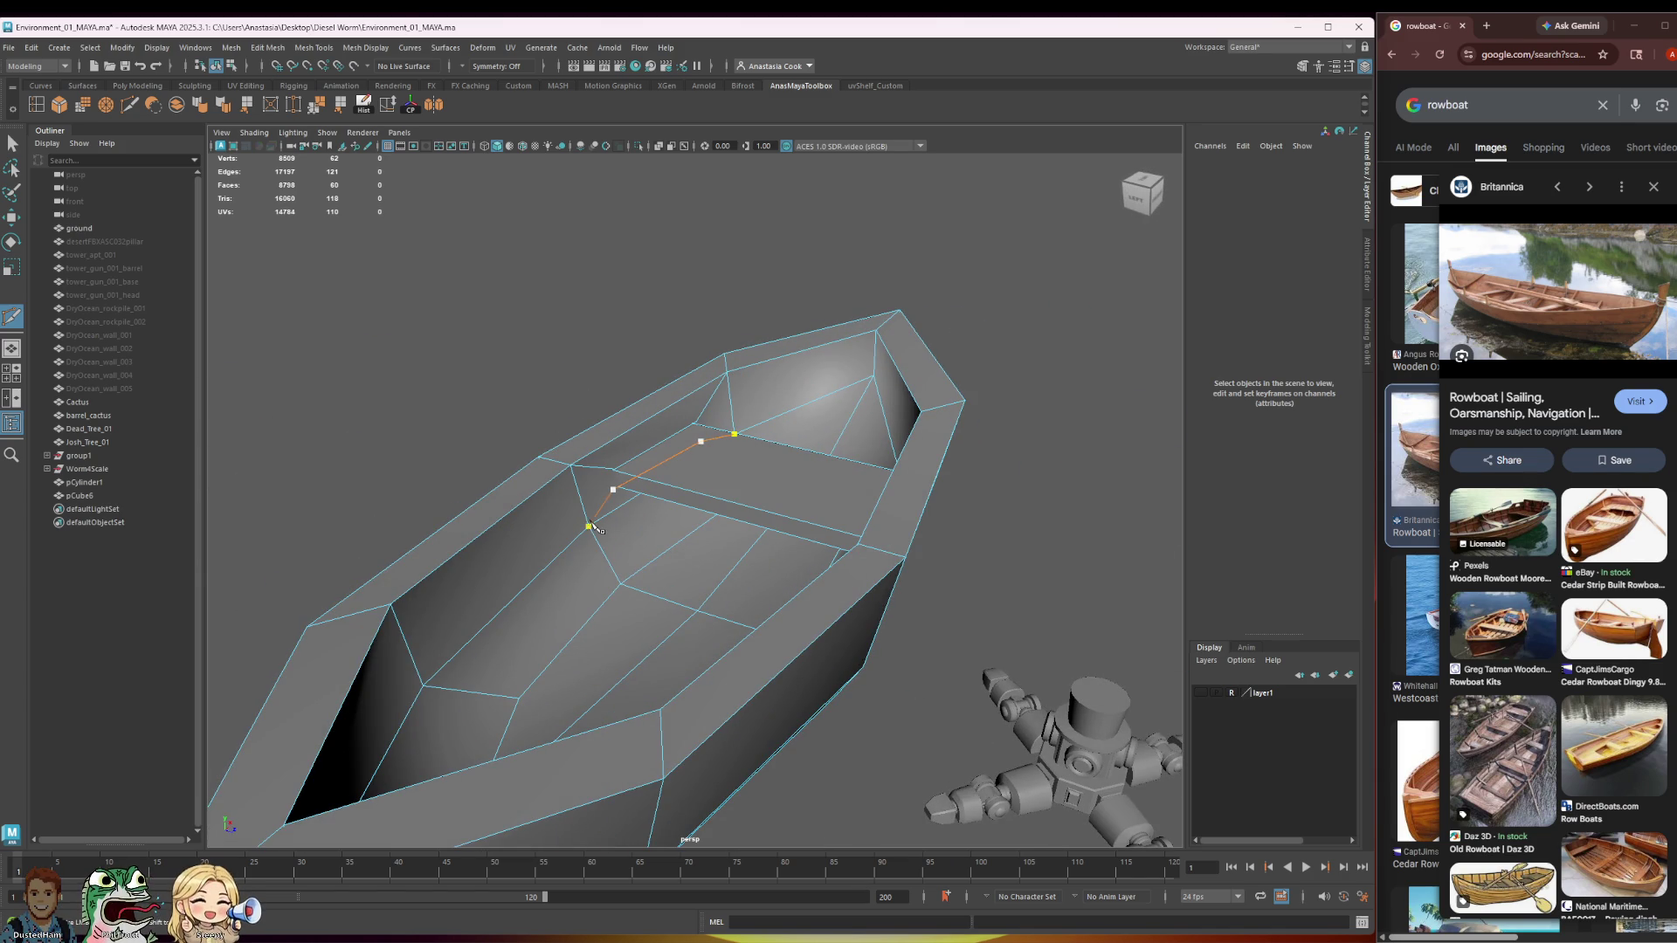
{"action": "left_click", "coordinate": [617, 476]}
{"action": "key", "text": "Return"}
{"action": "mouse_move", "coordinate": [617, 476]}
{"action": "left_mouse_down", "text": "alt"}
{"action": "mouse_move", "coordinate": [824, 468]}
{"action": "mouse_move", "coordinate": [889, 564]}
{"action": "left_mouse_up", "text": "alt"}
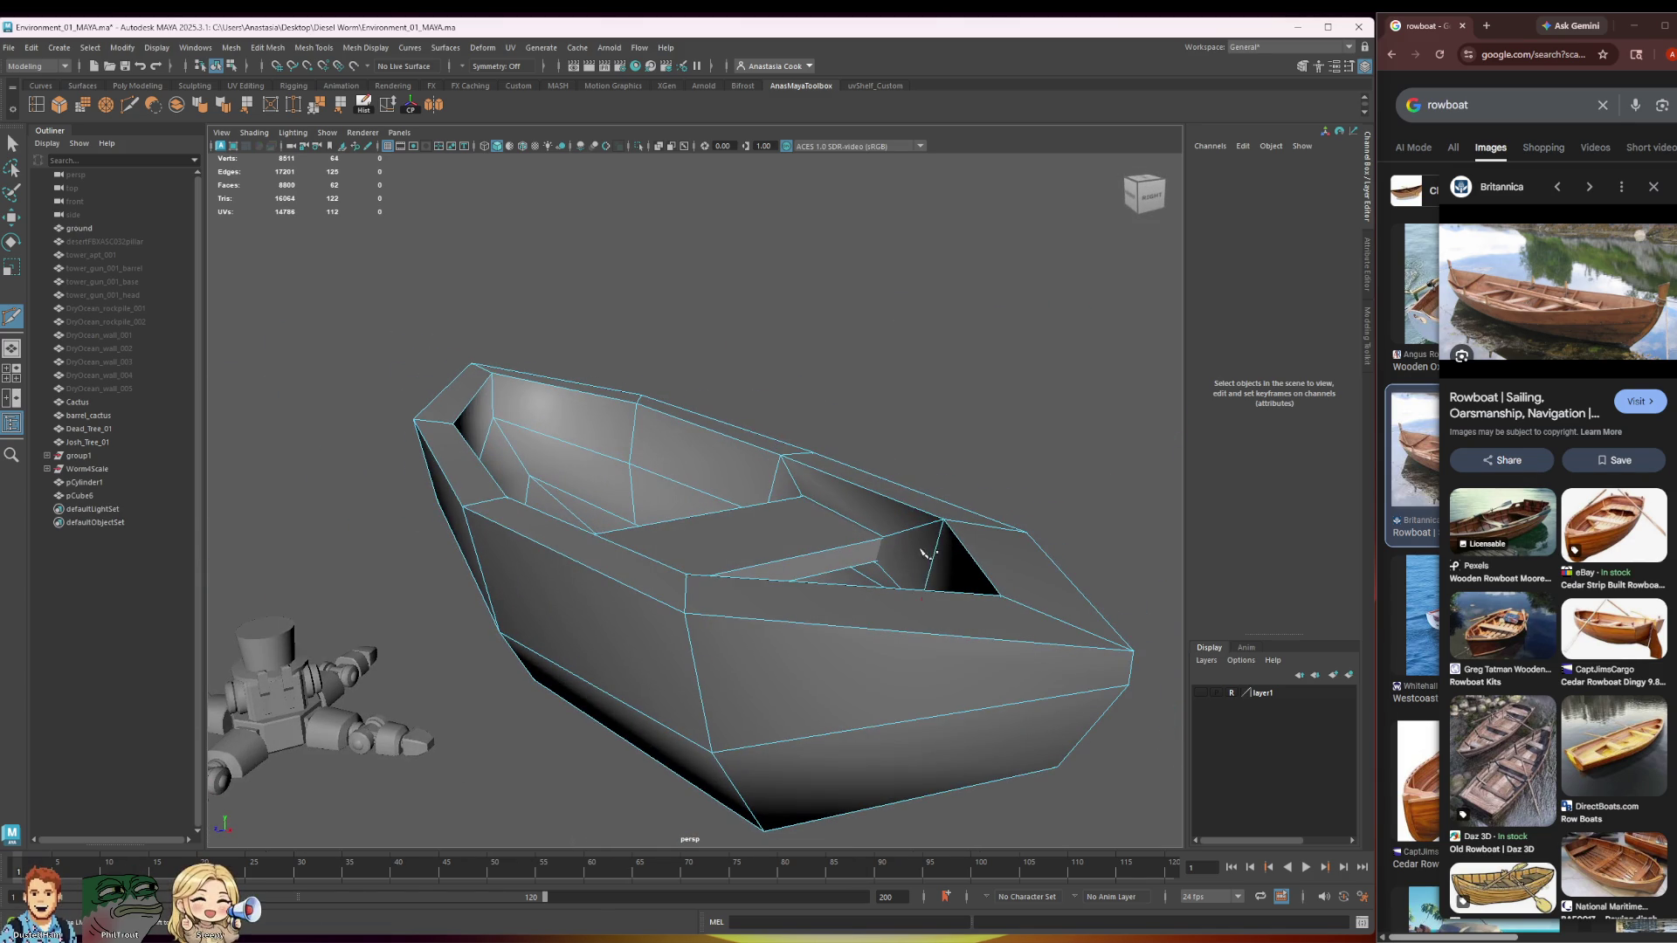
{"action": "left_click", "coordinate": [880, 568]}
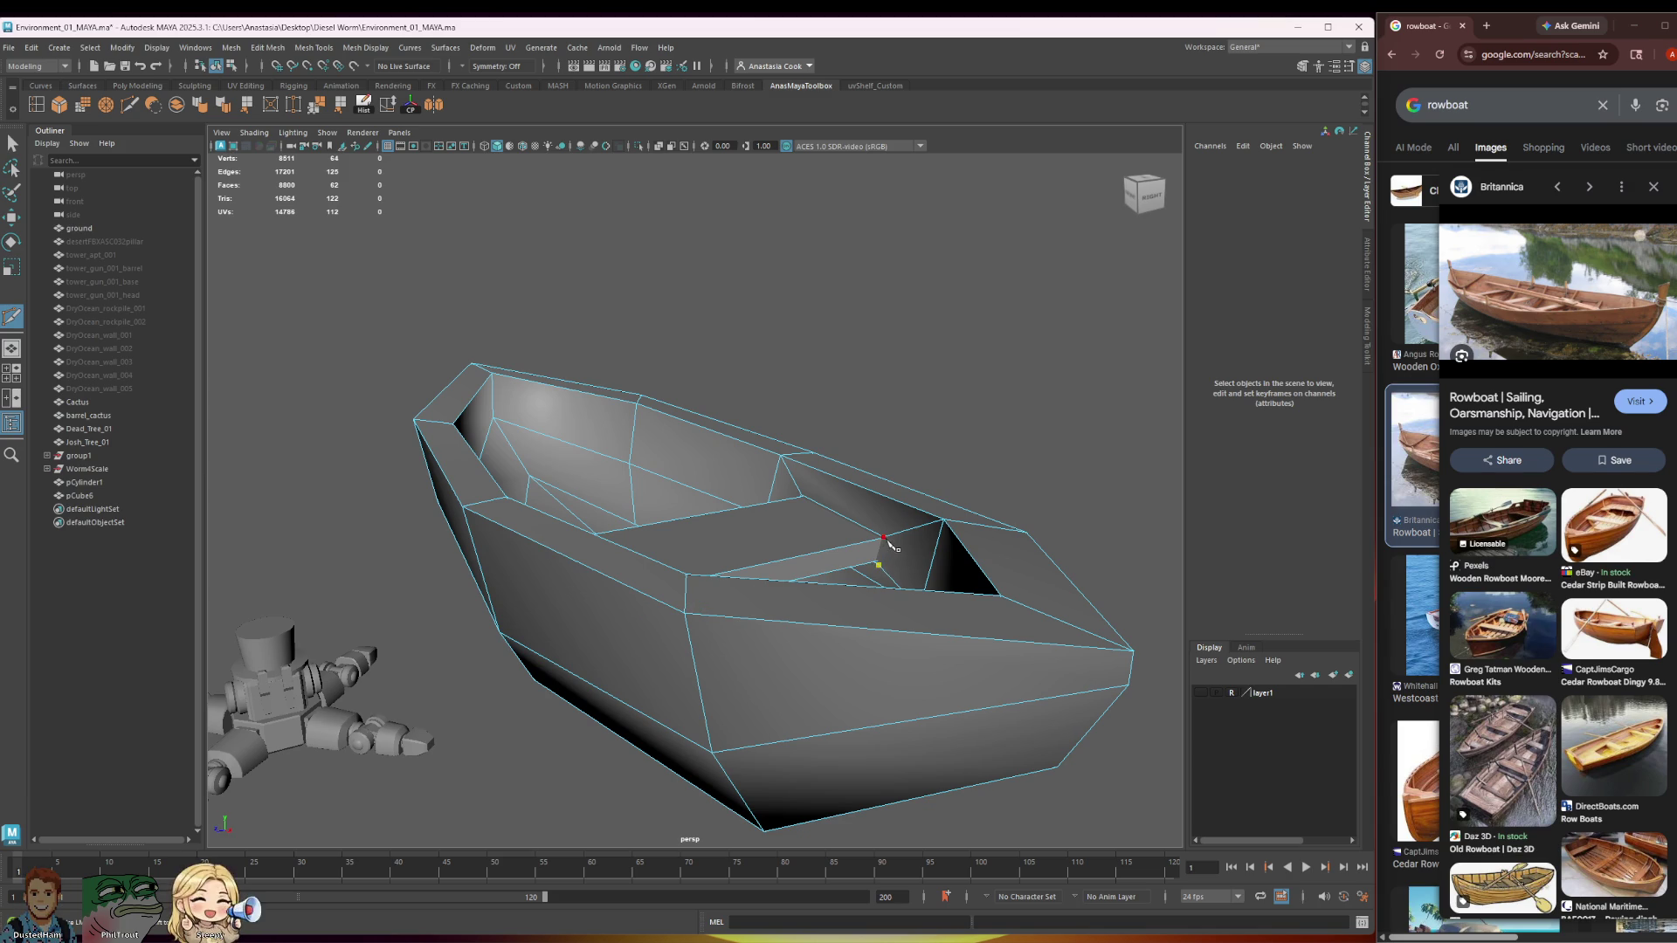
{"action": "key", "text": "Return"}
Switch to vertex editing, merge the selected vertices and pick a stray vertex by the seat.
{"action": "left_click", "coordinate": [12, 142]}
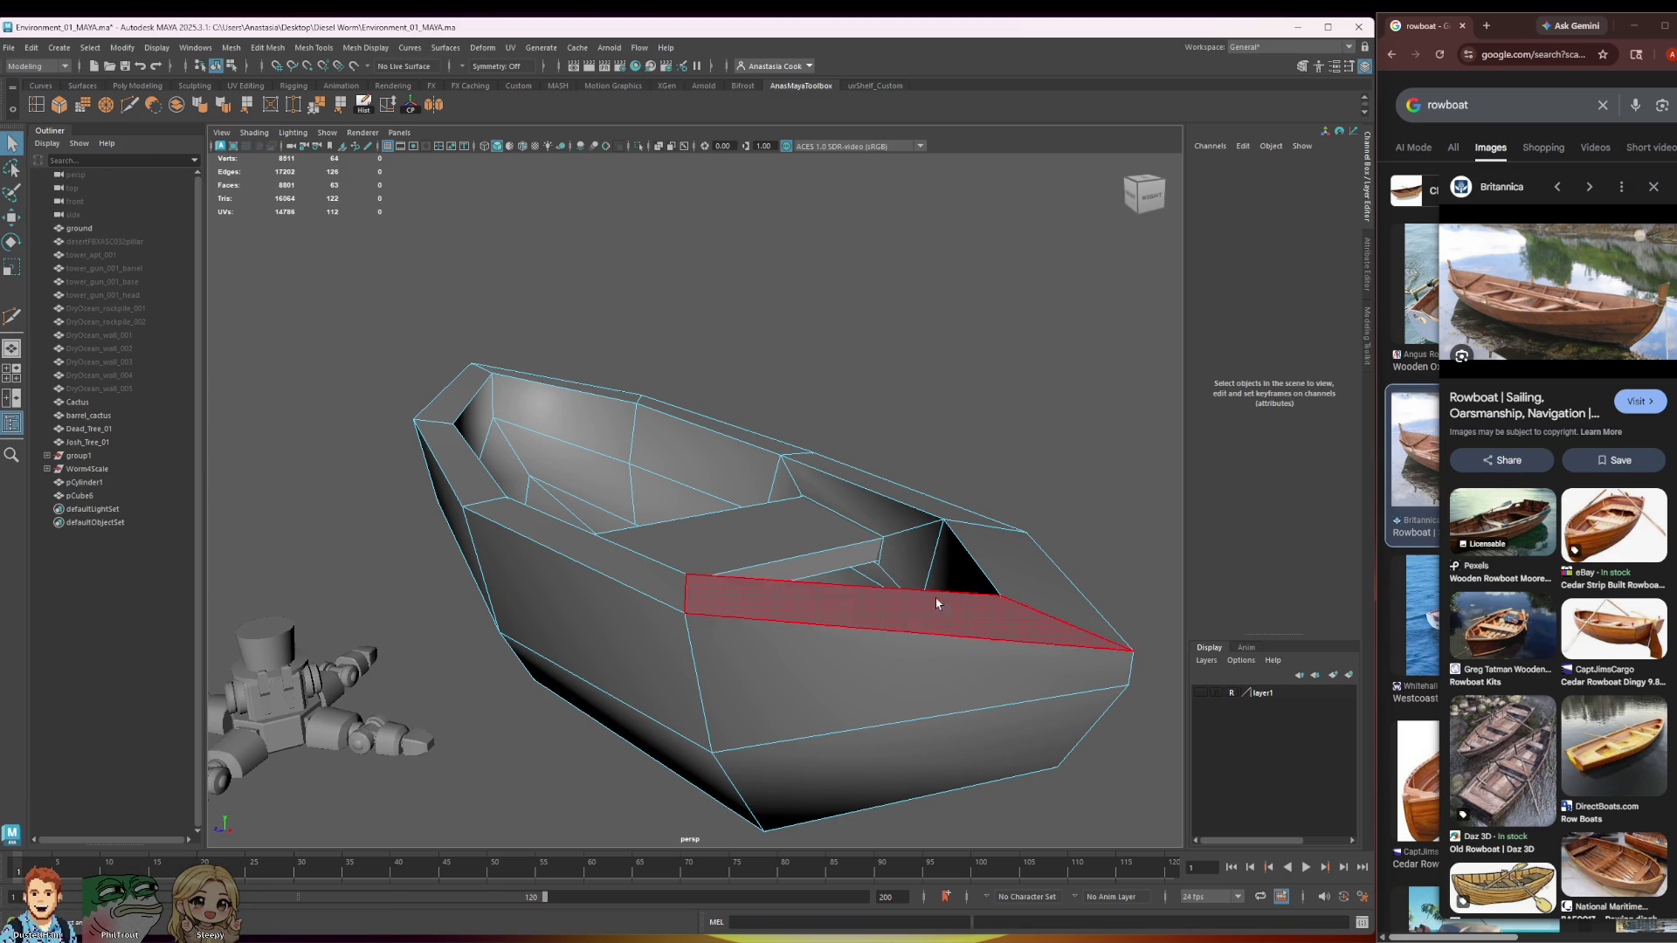
{"action": "right_click_drag", "start_coordinate": [873, 565], "coordinate": [806, 561]}
{"action": "mouse_move", "coordinate": [887, 556]}
{"action": "left_mouse_down", "text": "alt"}
{"action": "mouse_move", "coordinate": [908, 561]}
{"action": "mouse_move", "coordinate": [851, 650]}
{"action": "mouse_move", "coordinate": [828, 596]}
{"action": "left_mouse_up", "text": "alt"}
{"action": "left_click", "coordinate": [881, 561]}
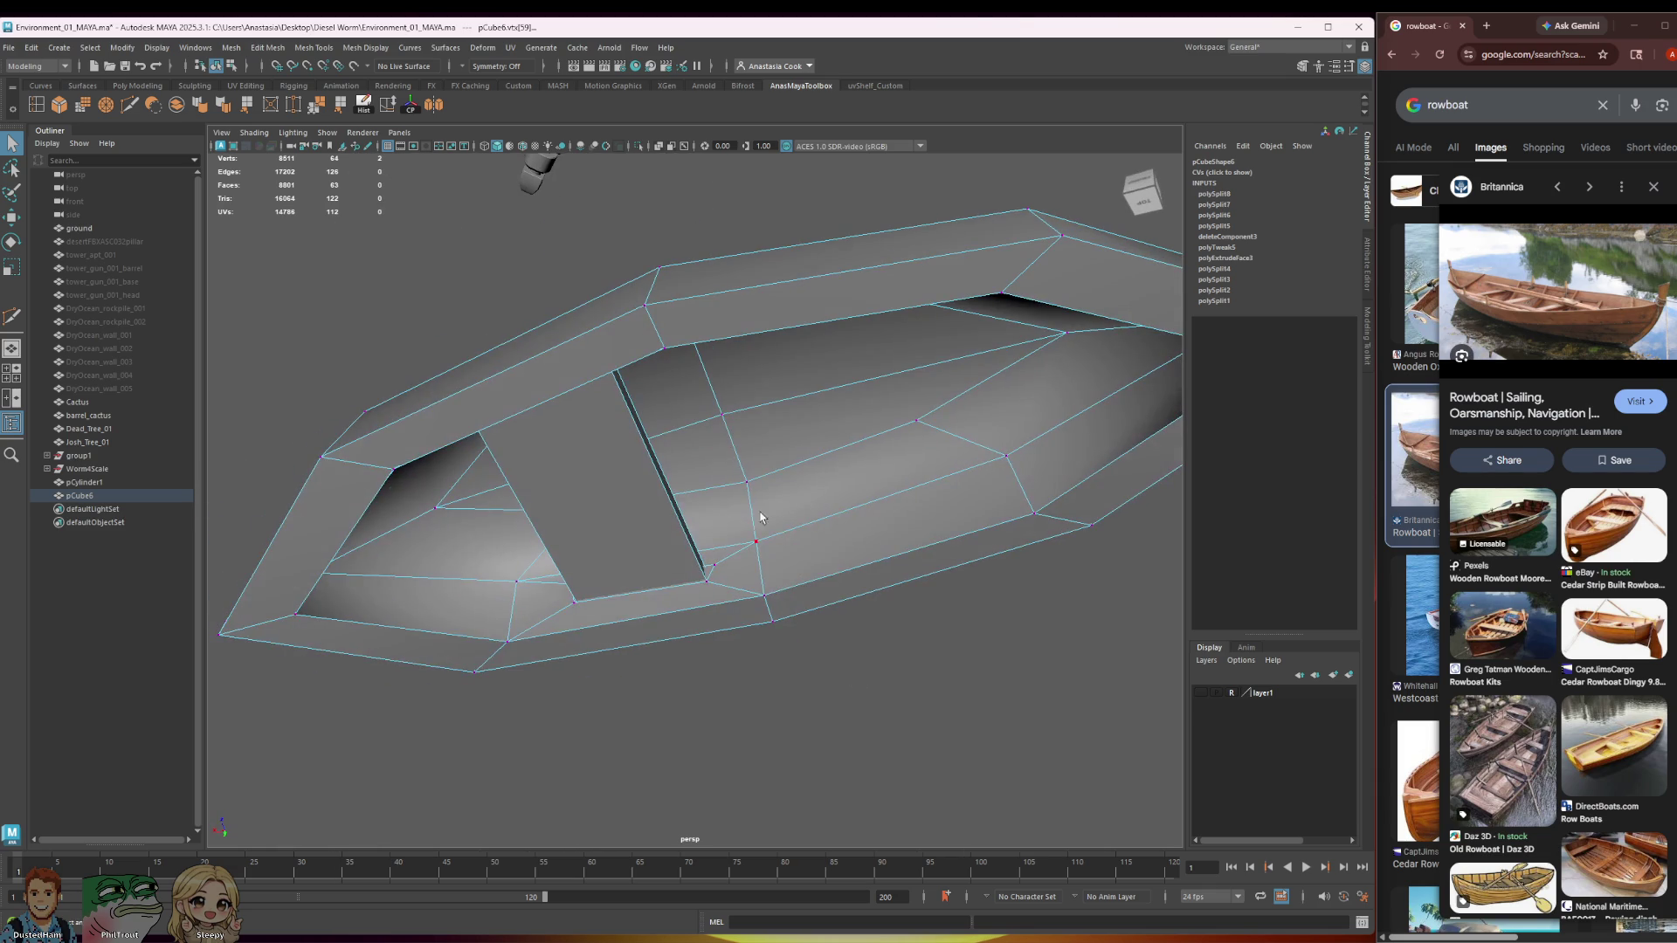
{"action": "left_click", "coordinate": [294, 105]}
{"action": "mouse_move", "coordinate": [787, 590]}
{"action": "left_mouse_down", "text": "alt"}
{"action": "mouse_move", "coordinate": [899, 690]}
{"action": "mouse_move", "coordinate": [674, 625]}
{"action": "left_mouse_up", "text": "alt"}
{"action": "mouse_move", "coordinate": [956, 589]}
{"action": "left_mouse_down", "text": "alt"}
{"action": "mouse_move", "coordinate": [1003, 573]}
{"action": "mouse_move", "coordinate": [638, 470]}
{"action": "left_mouse_up", "text": "alt"}
{"action": "left_click", "coordinate": [657, 492]}
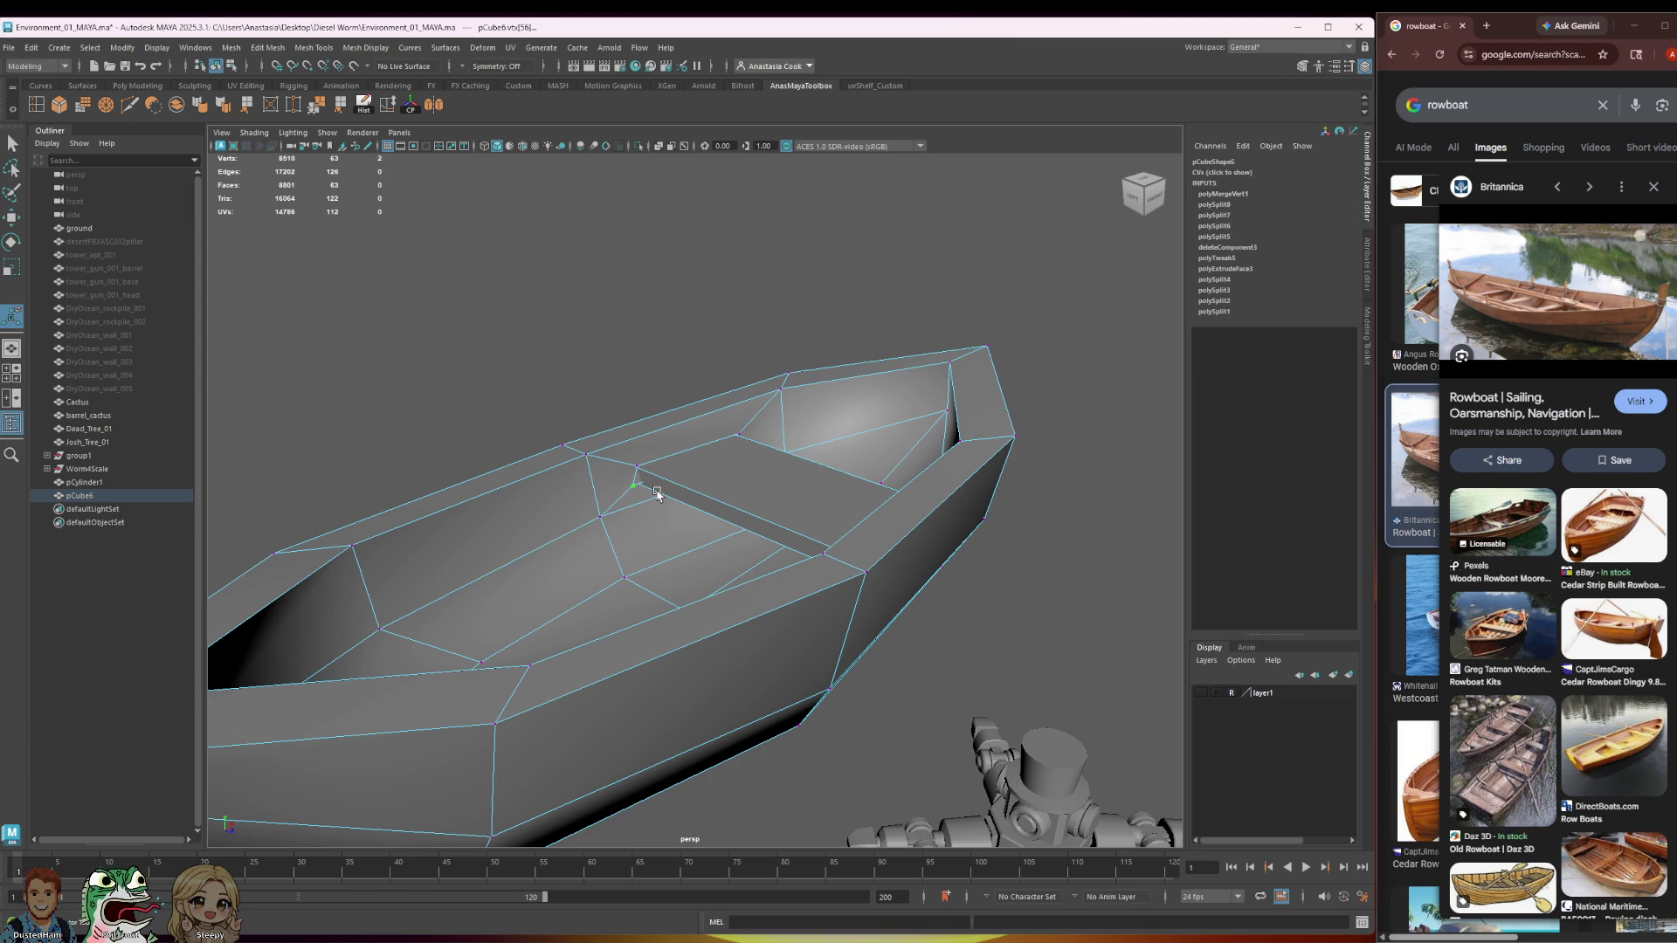
Merge the overlapping seat-corner vertices repeatedly with Ctrl+M.
{"action": "key", "text": "ctrl+m"}
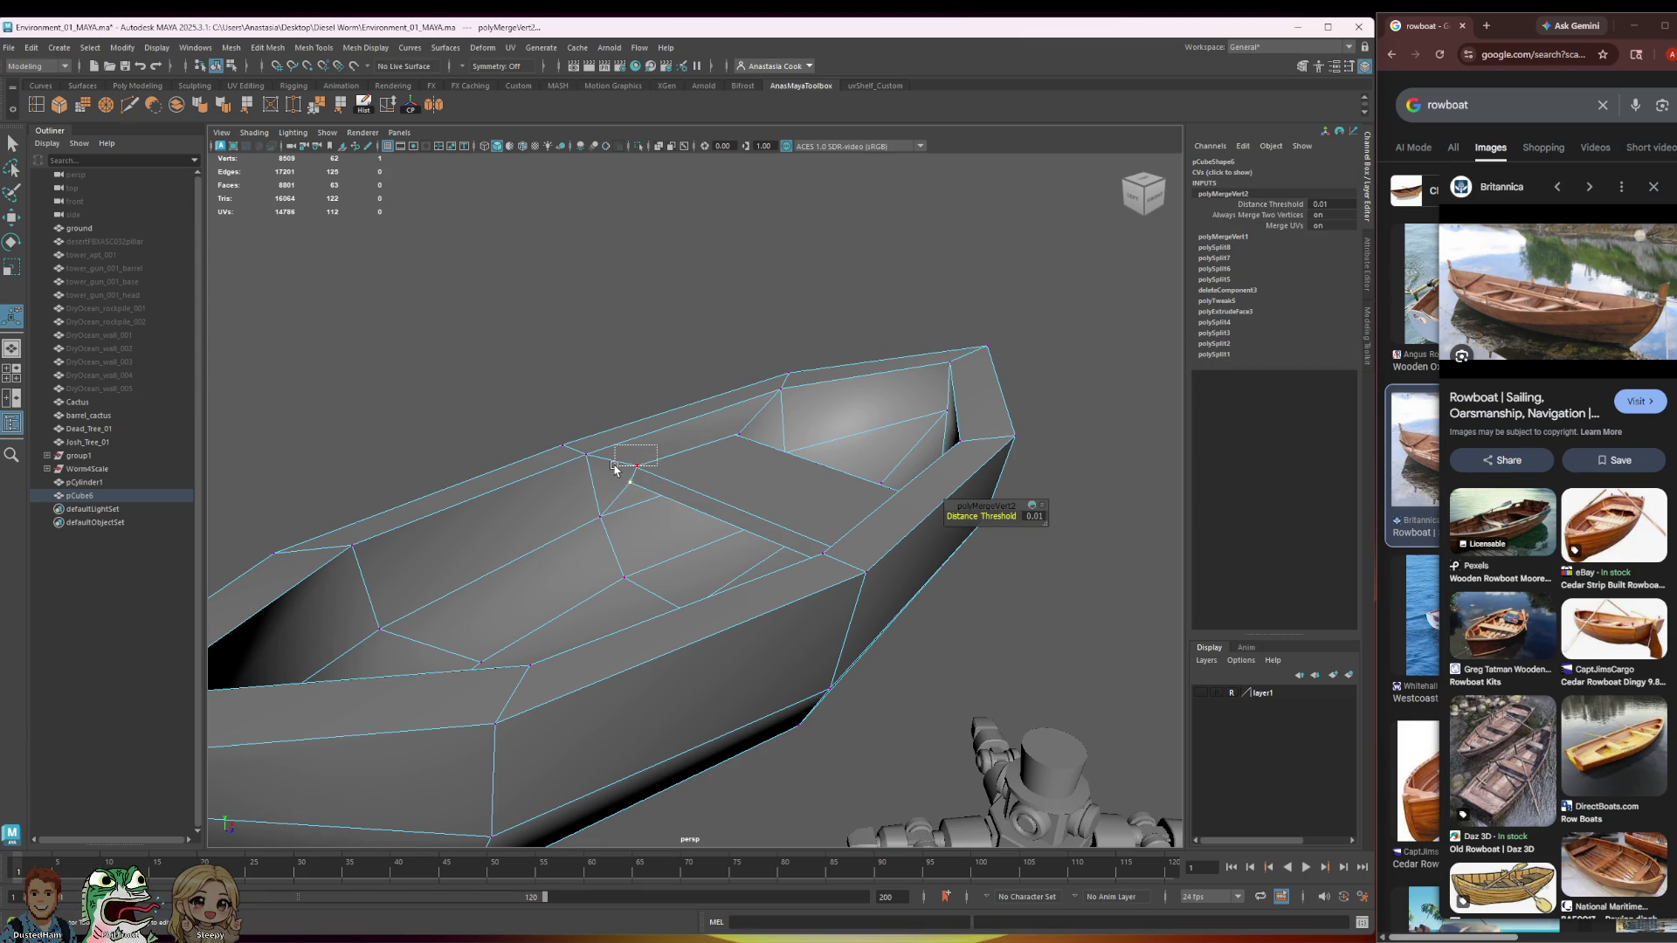
{"action": "key", "text": "ctrl+m"}
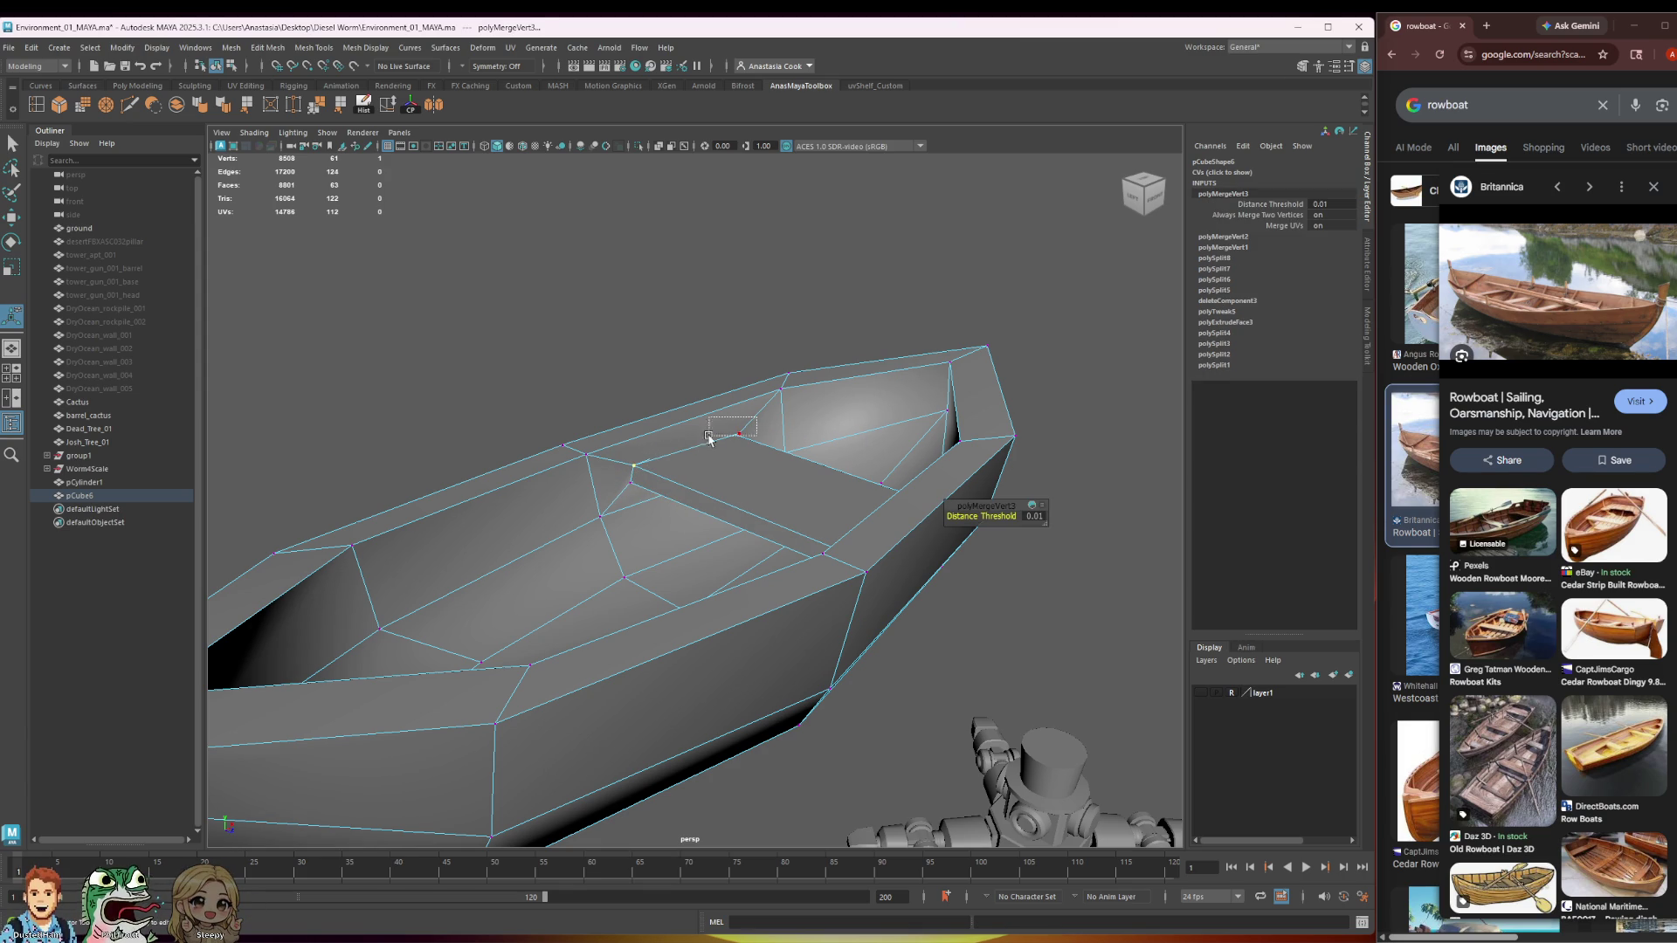
{"action": "left_click_drag", "start_coordinate": [714, 432], "coordinate": [714, 434]}
{"action": "key", "text": "ctrl+m"}
{"action": "left_click_drag", "start_coordinate": [891, 487], "coordinate": [753, 486], "text": "alt"}
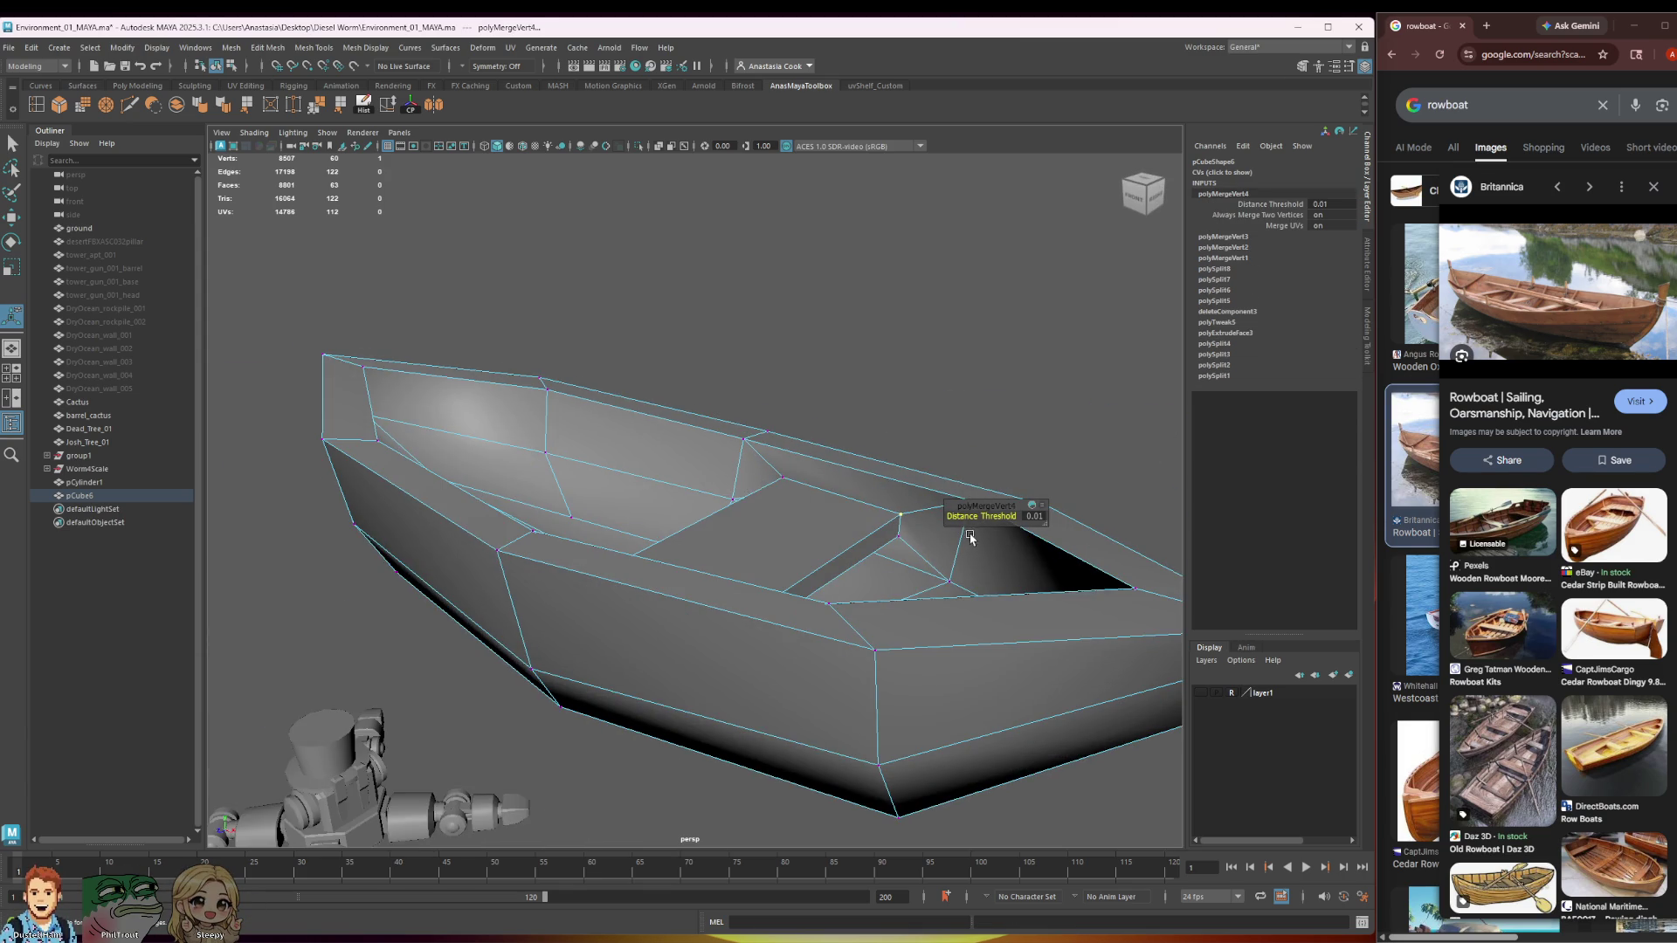
Switch to edge editing, pick the thin seat strip and ready the Move tool.
{"action": "left_click_drag", "start_coordinate": [959, 531], "coordinate": [897, 590], "text": "alt"}
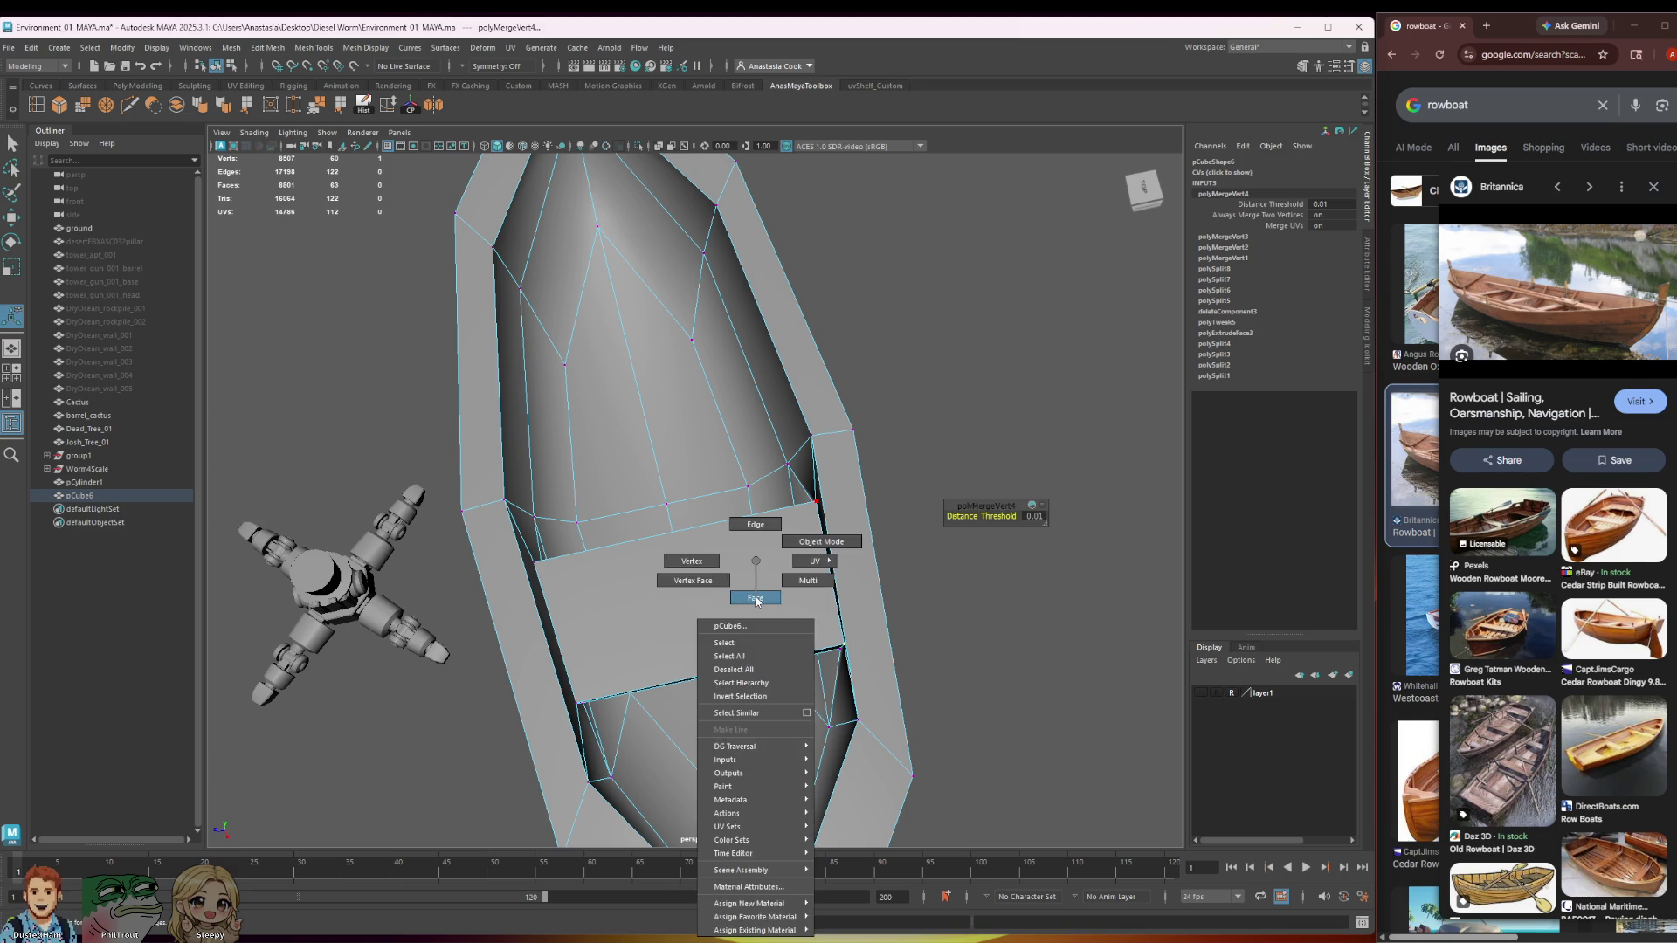
{"action": "right_click_drag", "start_coordinate": [756, 568], "coordinate": [721, 537]}
{"action": "mouse_move", "coordinate": [722, 536]}
{"action": "left_mouse_down", "text": "alt"}
{"action": "mouse_move", "coordinate": [723, 607]}
{"action": "mouse_move", "coordinate": [817, 584]}
{"action": "left_mouse_up", "text": "alt"}
{"action": "left_click", "coordinate": [684, 521]}
{"action": "key", "text": "w"}
{"action": "right_click_drag", "start_coordinate": [816, 583], "coordinate": [722, 686]}
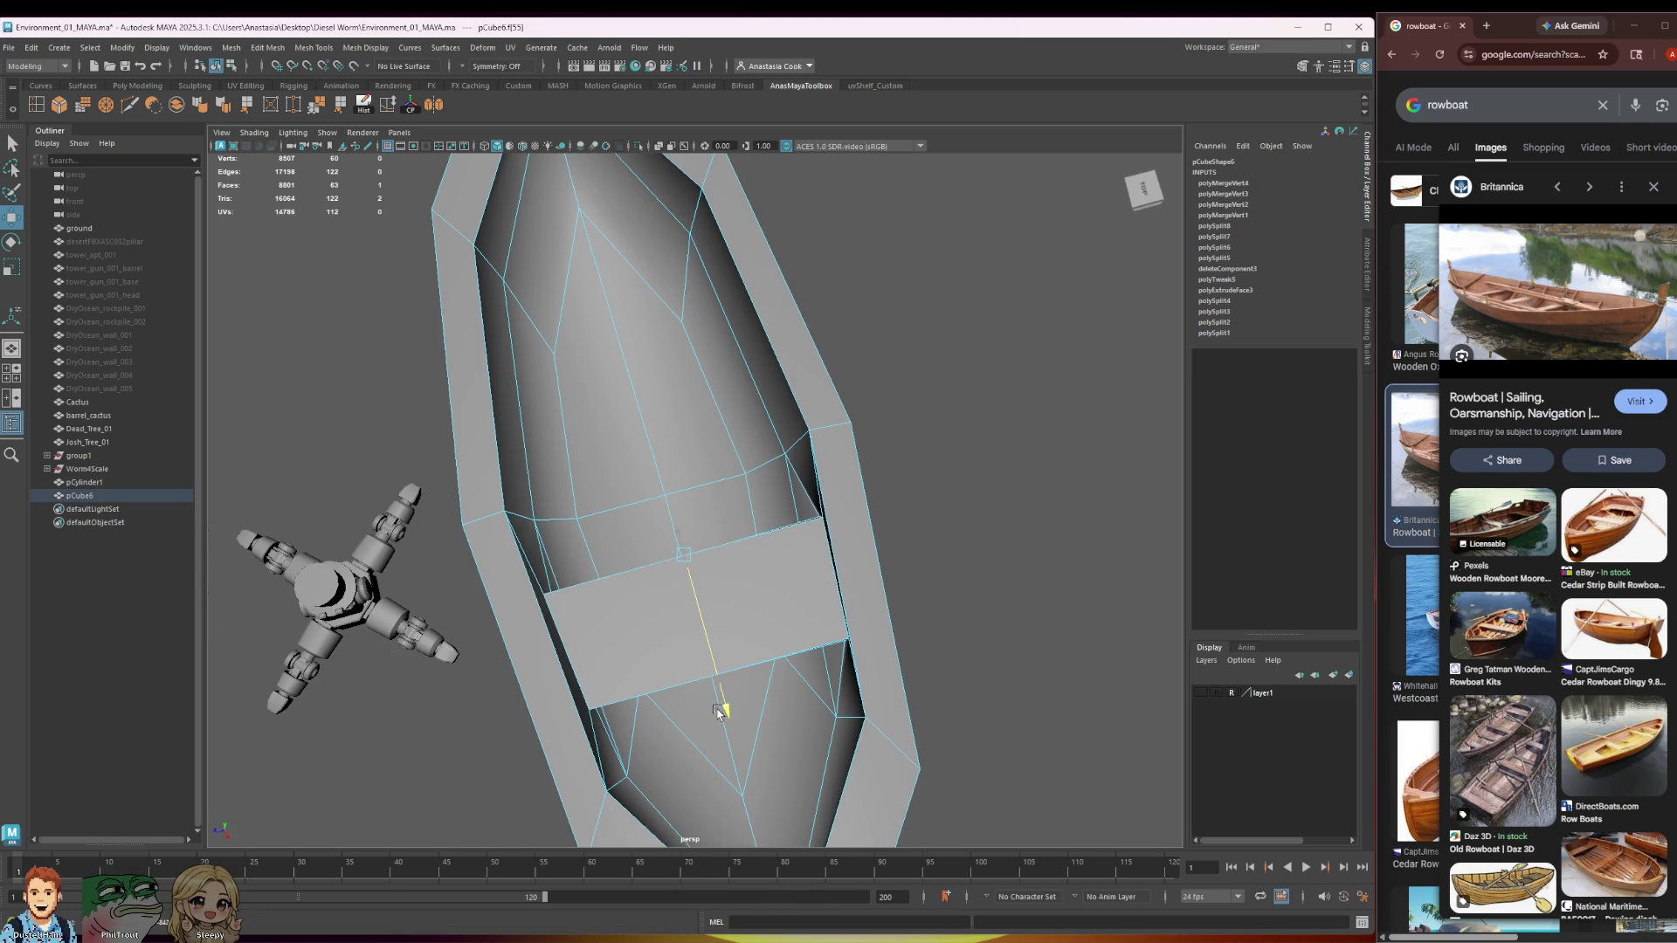
{"action": "left_click", "coordinate": [718, 725]}
{"action": "mouse_move", "coordinate": [718, 727]}
{"action": "left_mouse_down", "text": "alt"}
{"action": "mouse_move", "coordinate": [628, 683]}
{"action": "mouse_move", "coordinate": [559, 578]}
{"action": "mouse_move", "coordinate": [560, 524]}
{"action": "left_mouse_up", "text": "alt"}
{"action": "right_click_drag", "start_coordinate": [562, 524], "coordinate": [538, 472]}
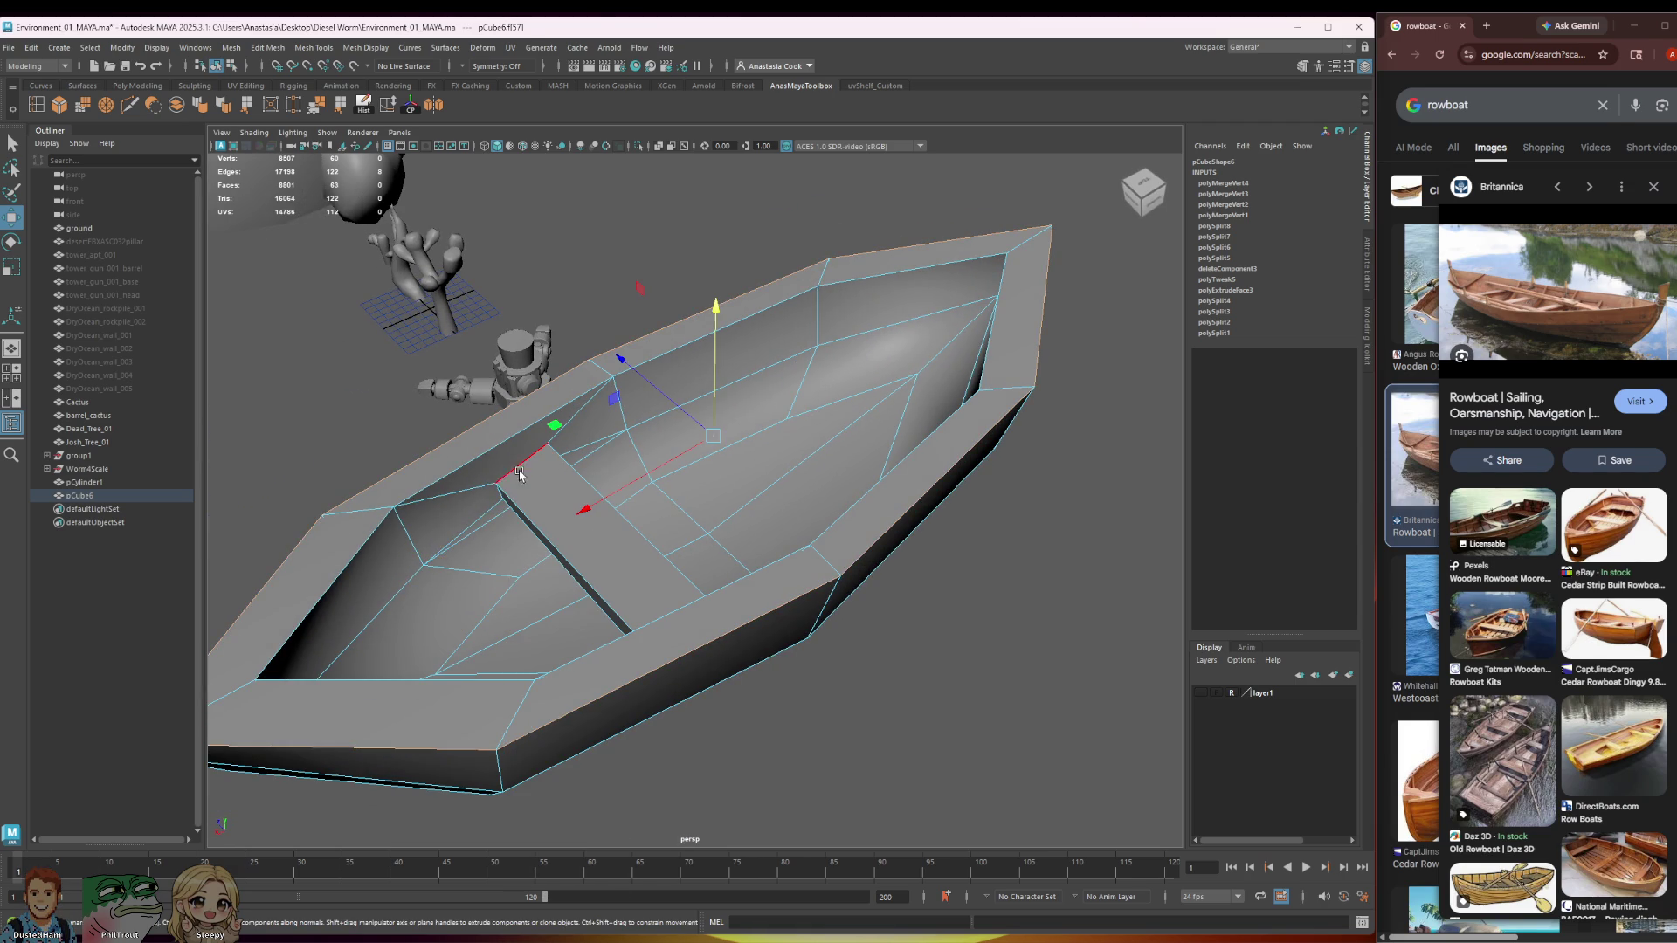
{"action": "left_click_drag", "start_coordinate": [496, 495], "coordinate": [474, 652], "text": "alt"}
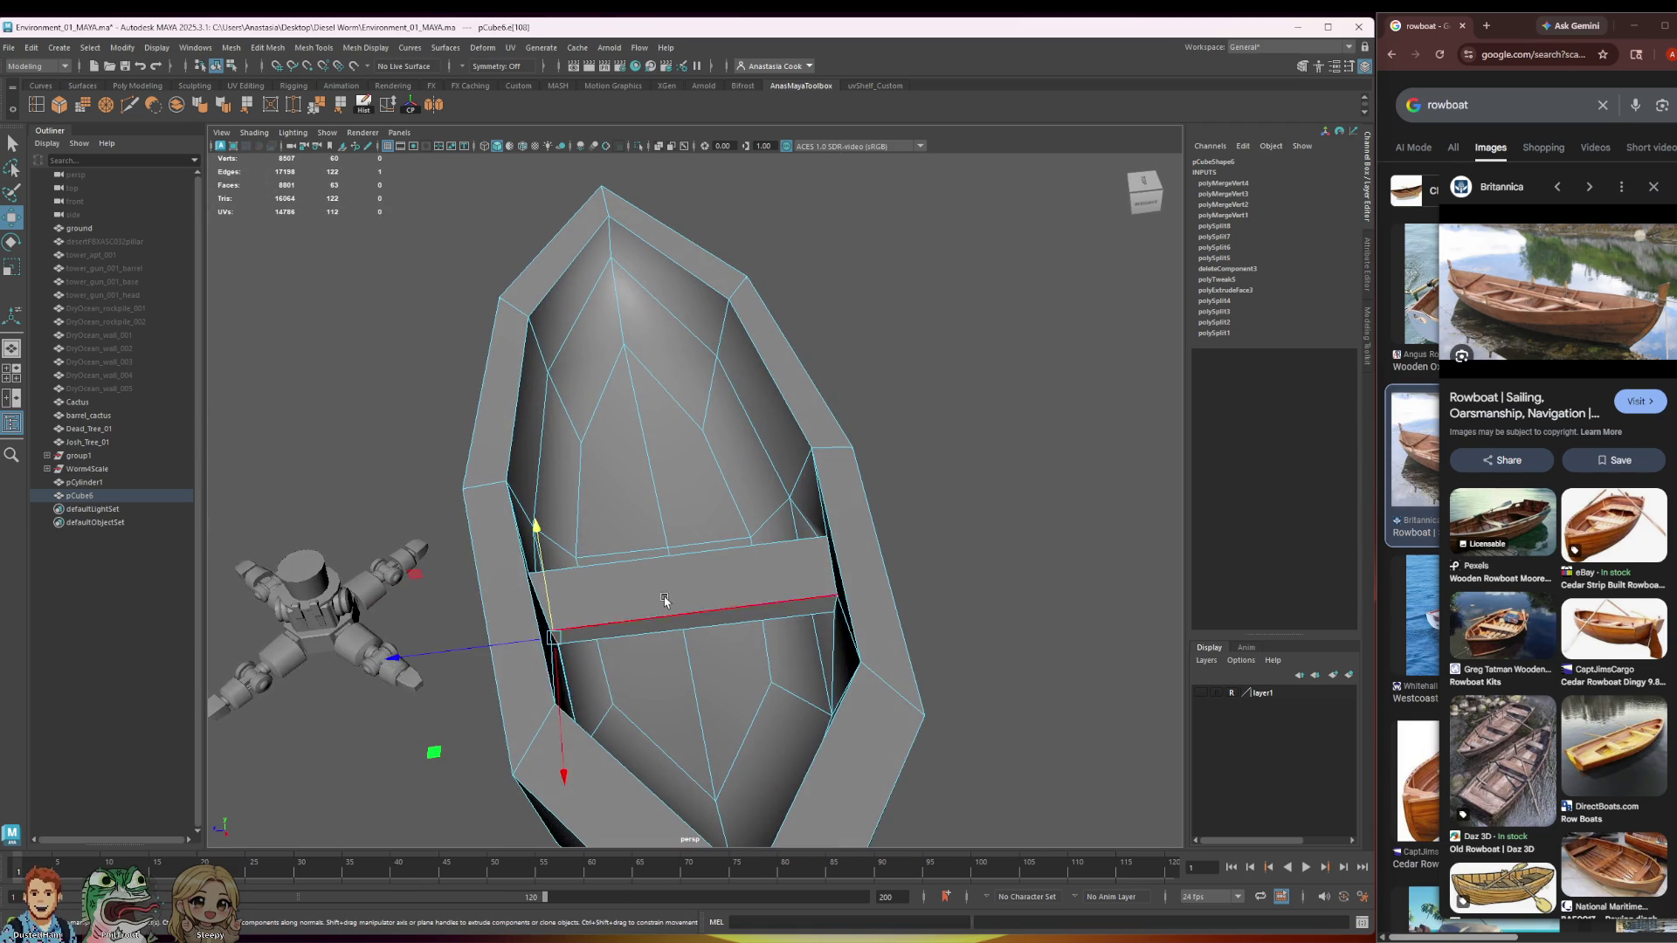
{"action": "left_click", "coordinate": [472, 651]}
{"action": "mouse_move", "coordinate": [1009, 677]}
{"action": "left_mouse_down", "text": "alt"}
{"action": "mouse_move", "coordinate": [823, 363]}
{"action": "mouse_move", "coordinate": [728, 404]}
{"action": "mouse_move", "coordinate": [775, 362]}
{"action": "left_mouse_up", "text": "alt"}
{"action": "left_click", "coordinate": [741, 407]}
{"action": "key", "text": "r"}
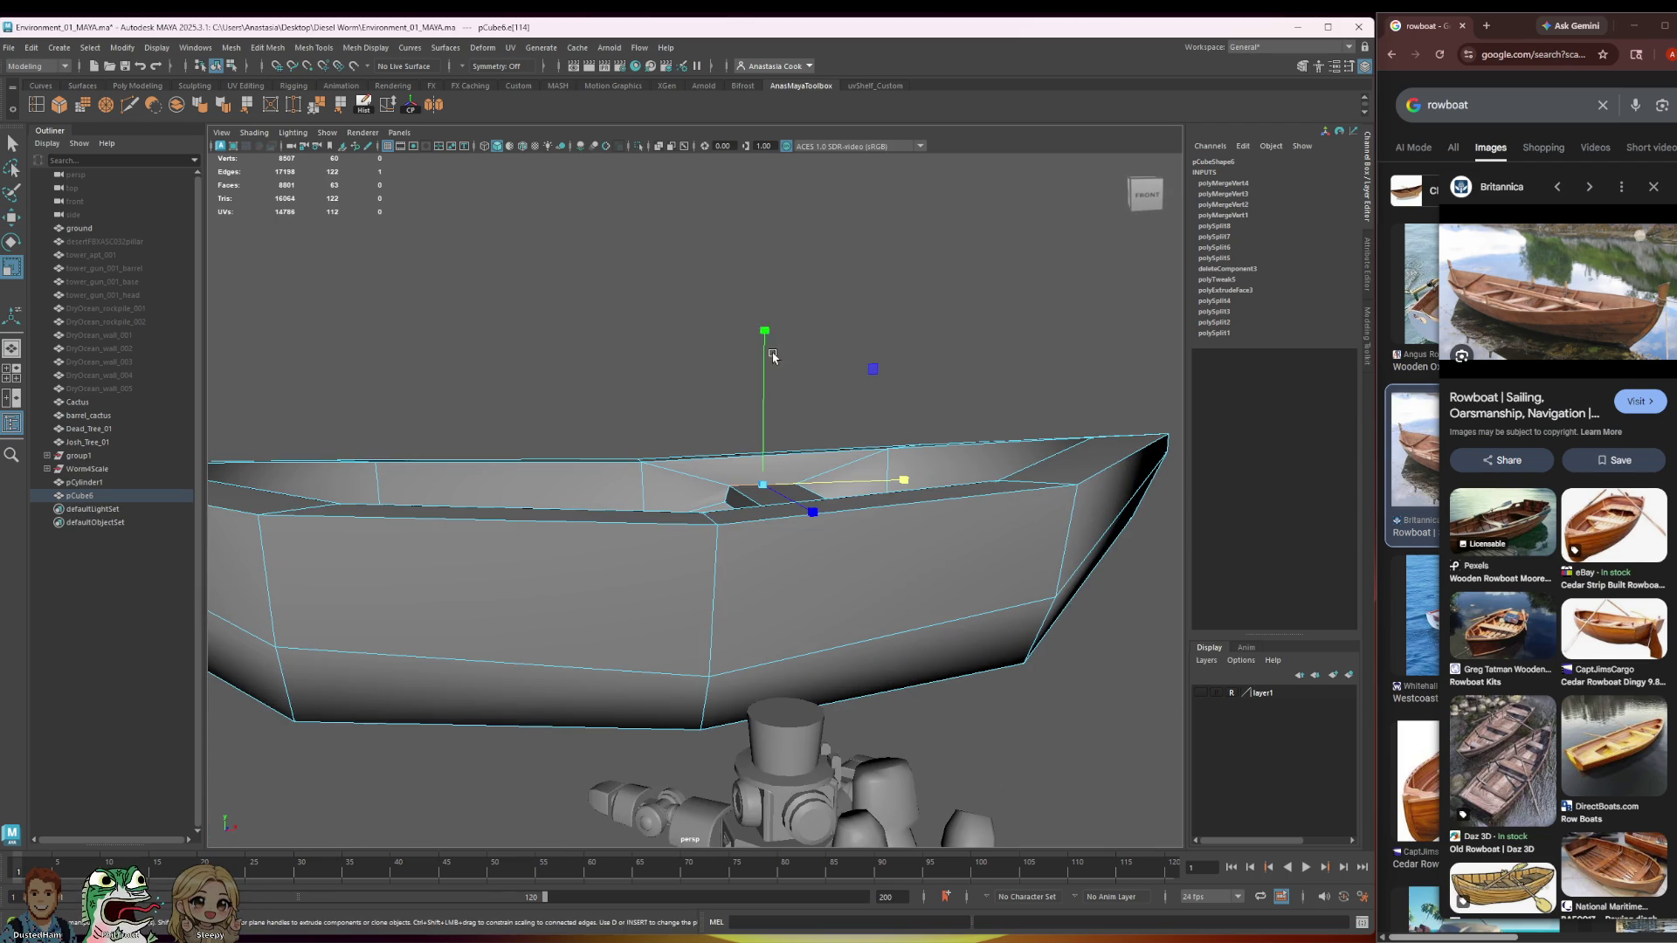
{"action": "key", "text": "w"}
{"action": "key", "text": "e"}
{"action": "key", "text": "q"}
{"action": "key", "text": "w"}
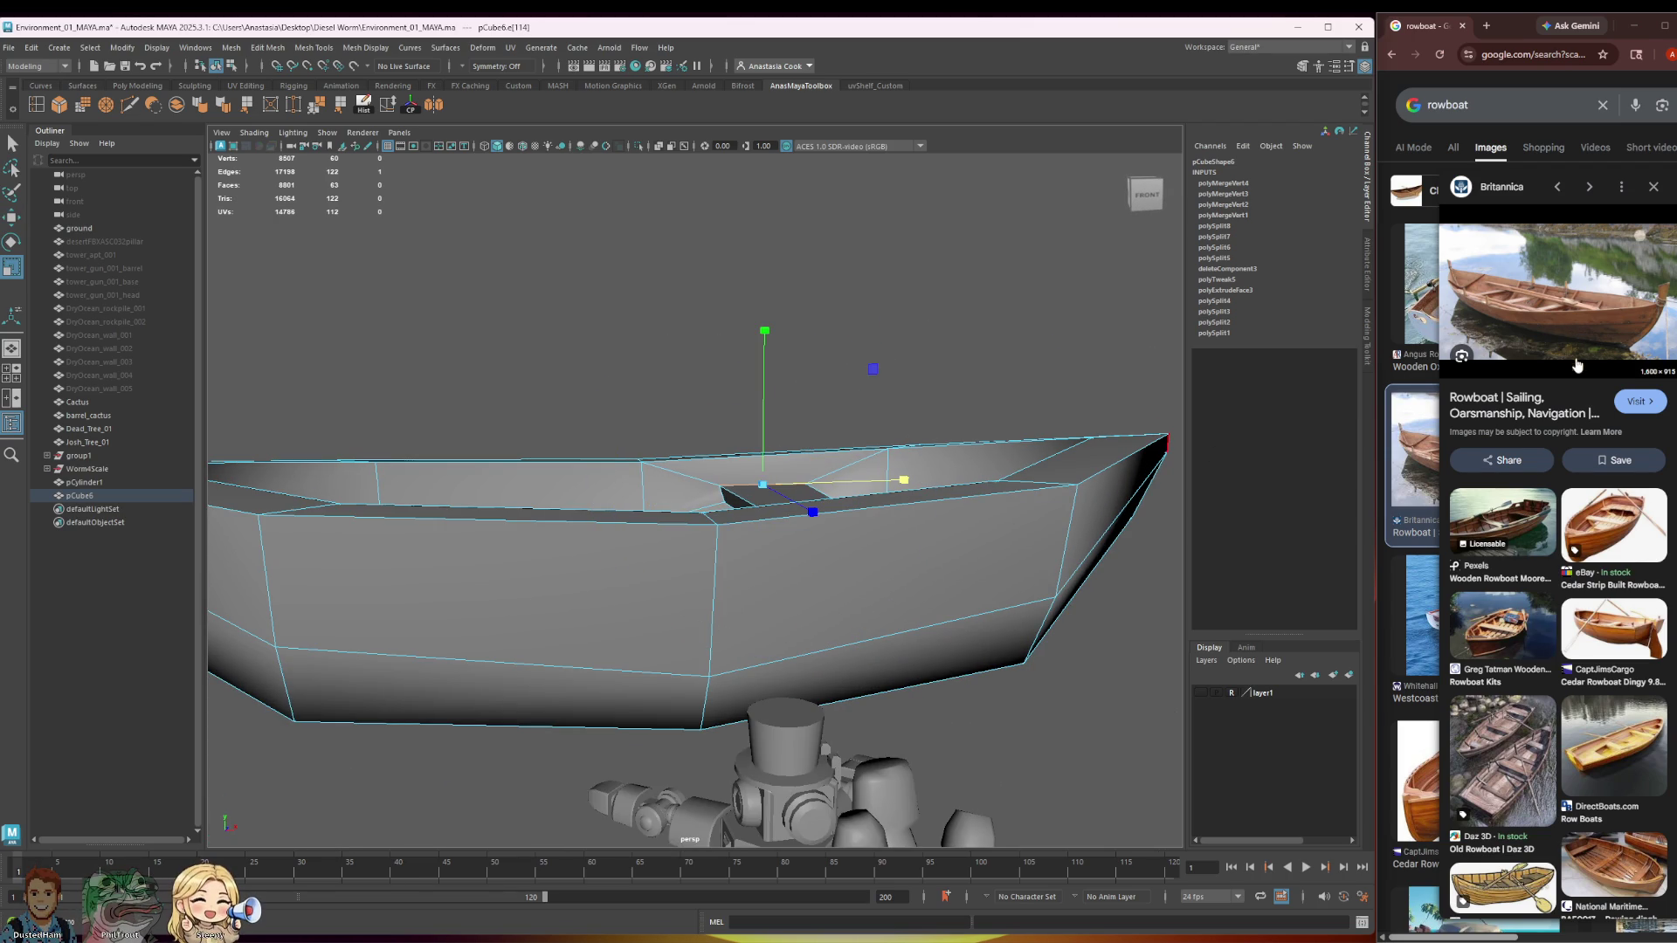
{"action": "mouse_move", "coordinate": [918, 394]}
{"action": "left_mouse_down", "text": "alt"}
{"action": "mouse_move", "coordinate": [786, 450]}
{"action": "mouse_move", "coordinate": [666, 555]}
{"action": "left_mouse_up", "text": "alt"}
{"action": "left_click", "coordinate": [695, 332]}
{"action": "left_click_drag", "start_coordinate": [695, 332], "coordinate": [725, 474], "text": "alt"}
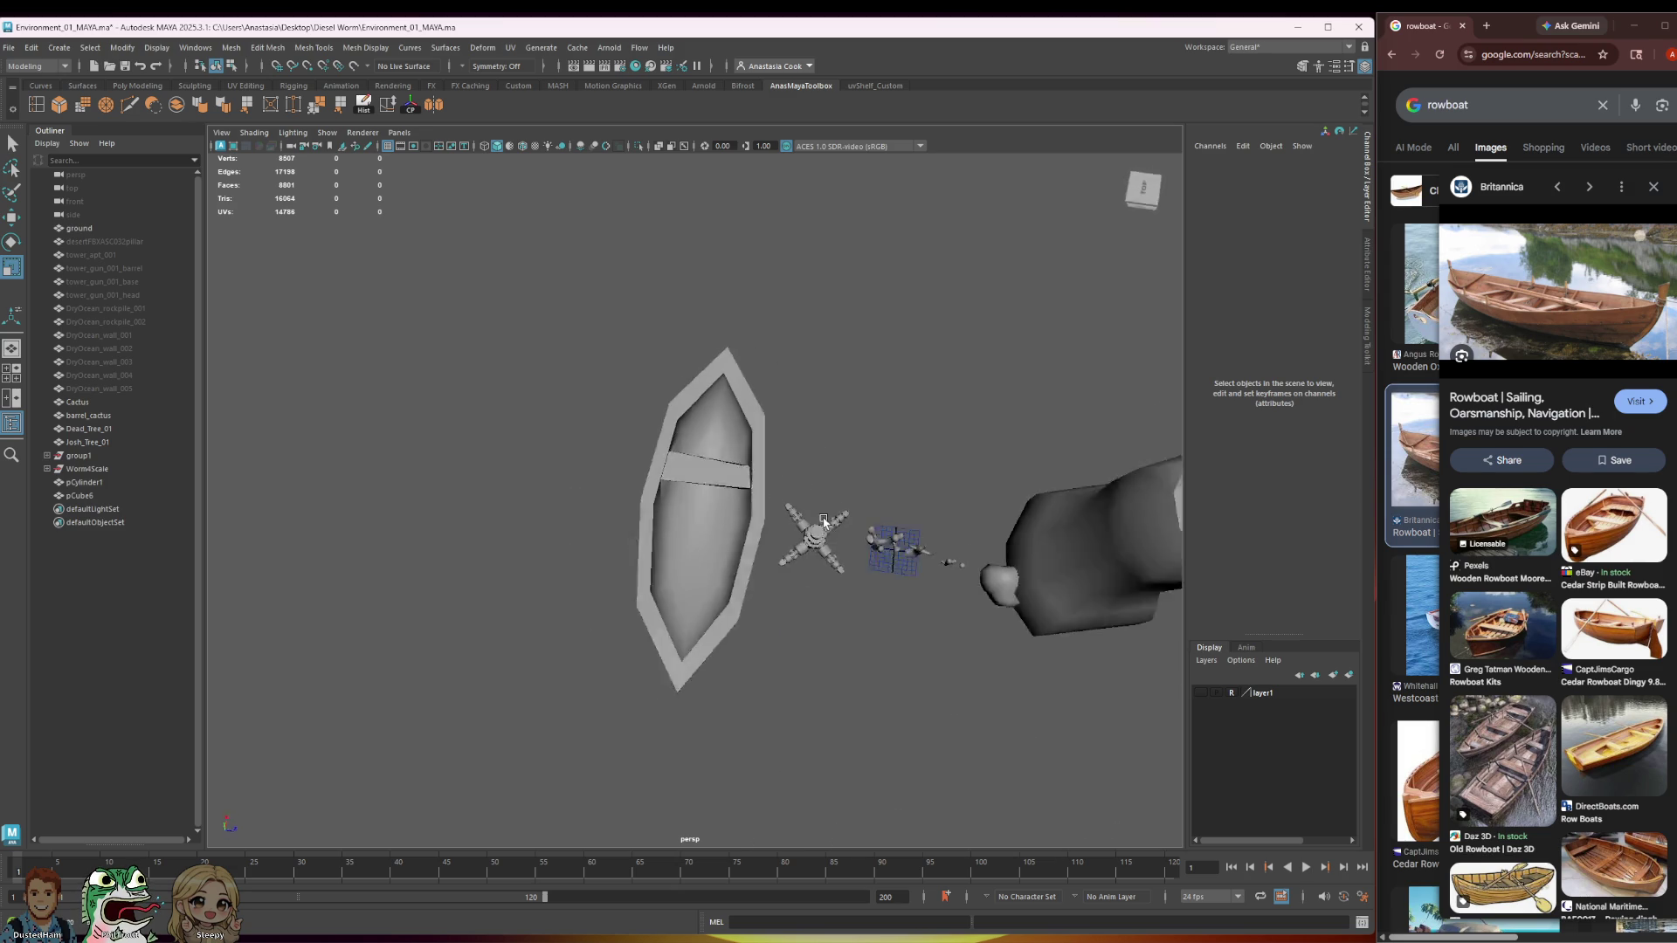
{"action": "left_click", "coordinate": [725, 474]}
{"action": "scroll", "coordinate": [725, 475], "scroll_direction": "up", "scroll_amount": 2}
{"action": "scroll", "coordinate": [725, 474], "scroll_direction": "up", "scroll_amount": 2}
{"action": "scroll", "coordinate": [787, 543], "scroll_direction": "up", "scroll_amount": 1}
{"action": "mouse_move", "coordinate": [786, 542]}
{"action": "left_mouse_down", "text": "alt"}
{"action": "mouse_move", "coordinate": [779, 656]}
{"action": "mouse_move", "coordinate": [824, 551]}
{"action": "left_mouse_up", "text": "alt"}
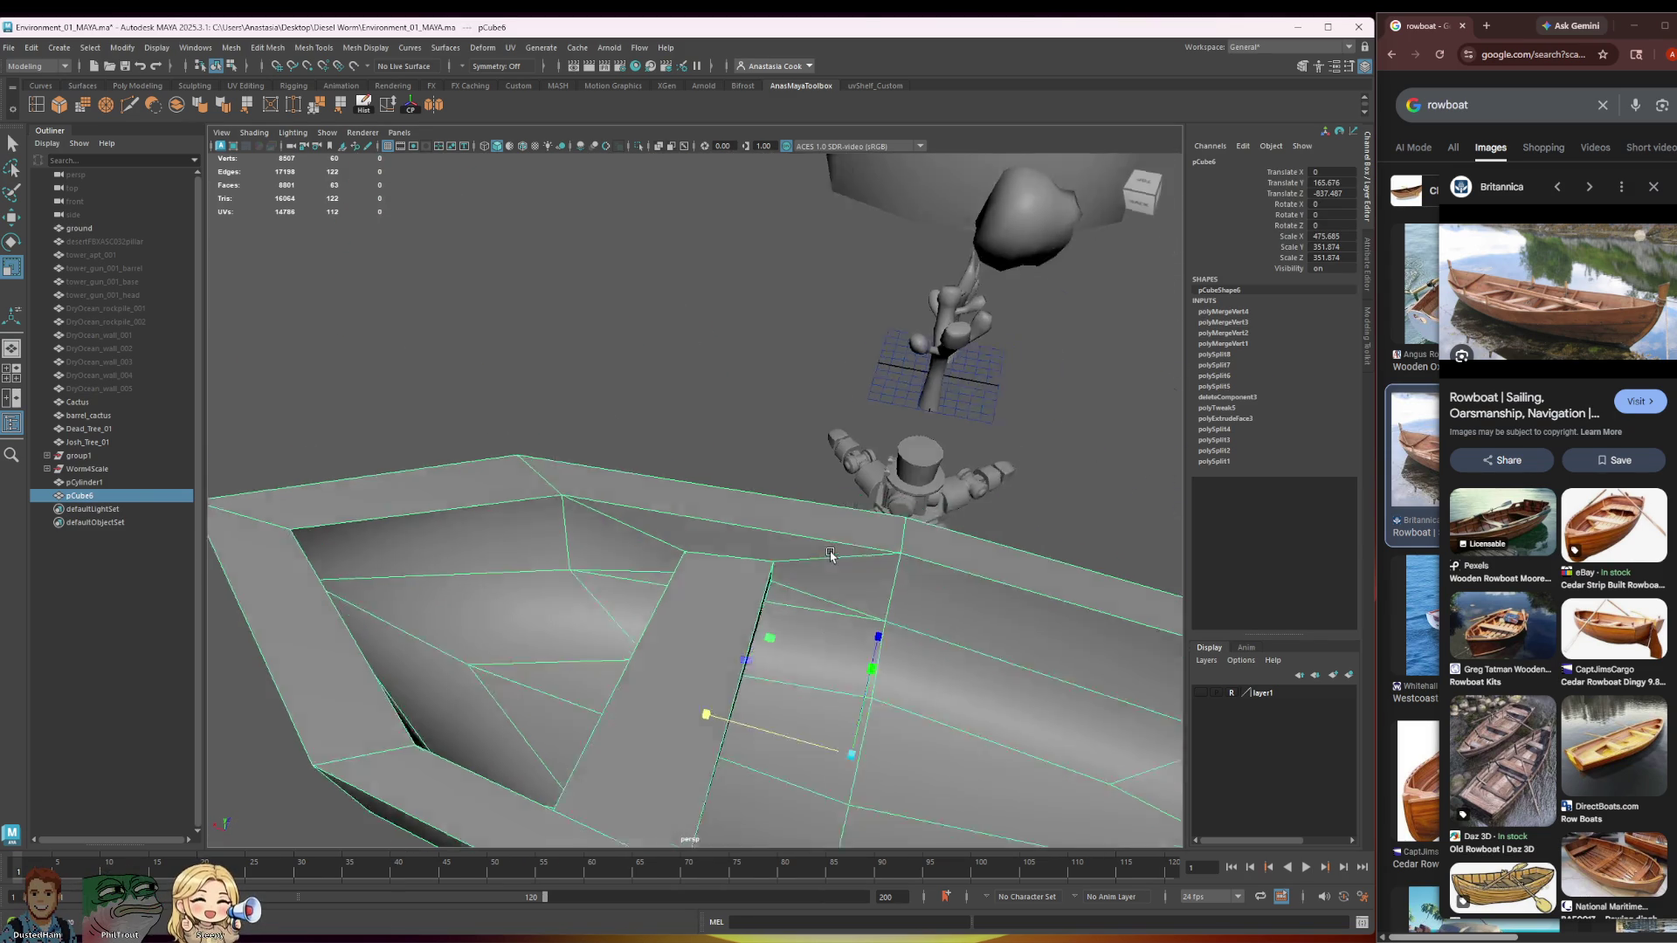
{"action": "right_click_drag", "start_coordinate": [823, 551], "coordinate": [766, 554]}
{"action": "left_click_drag", "start_coordinate": [767, 554], "coordinate": [728, 559], "text": "alt"}
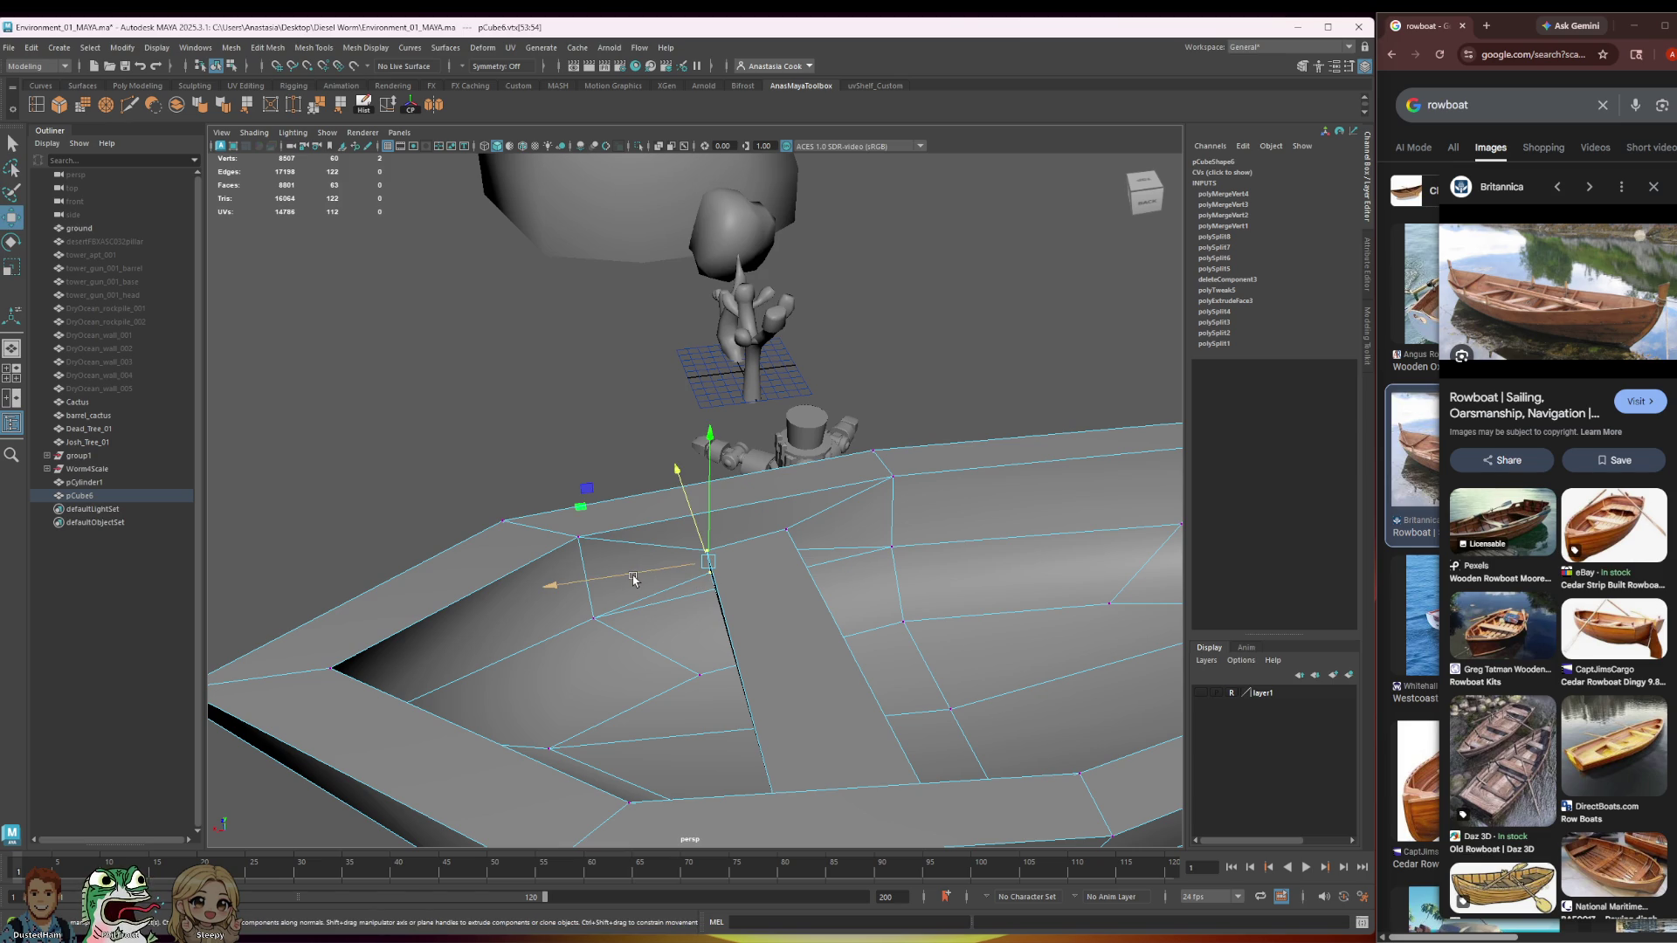
{"action": "mouse_move", "coordinate": [614, 577]}
{"action": "left_mouse_down", "text": "alt"}
{"action": "mouse_move", "coordinate": [715, 614]}
{"action": "mouse_move", "coordinate": [520, 561]}
{"action": "left_mouse_up", "text": "alt"}
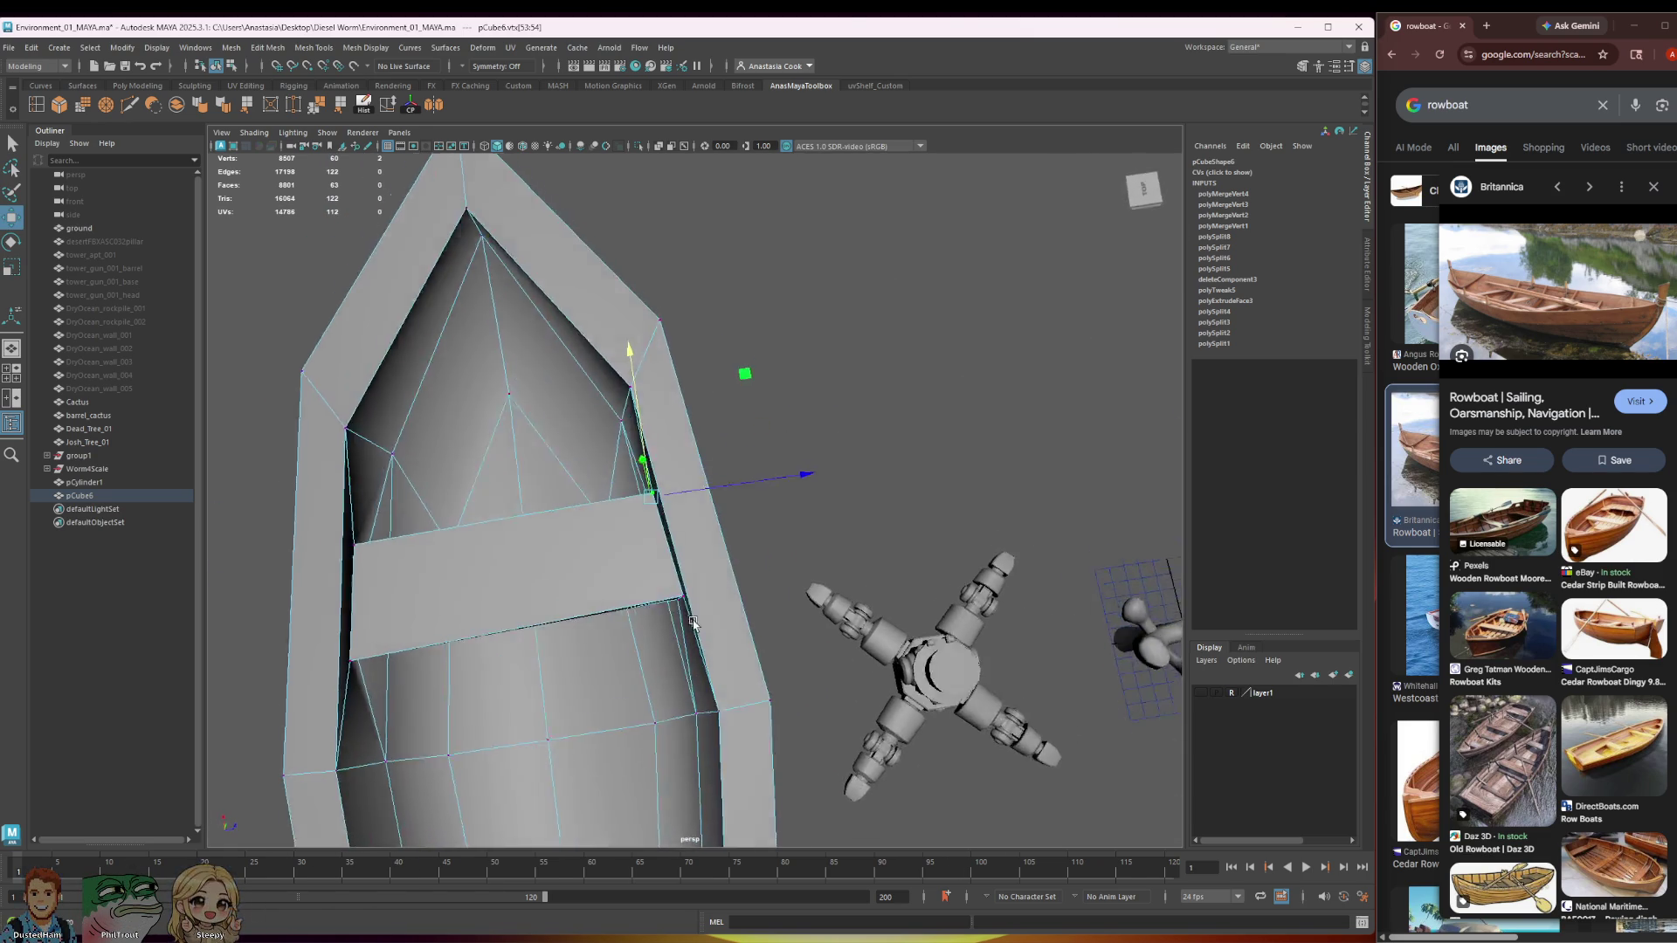
{"action": "right_click", "coordinate": [520, 562]}
Extrude the seat's top face to give the bench thickness.
{"action": "left_click", "coordinate": [519, 596]}
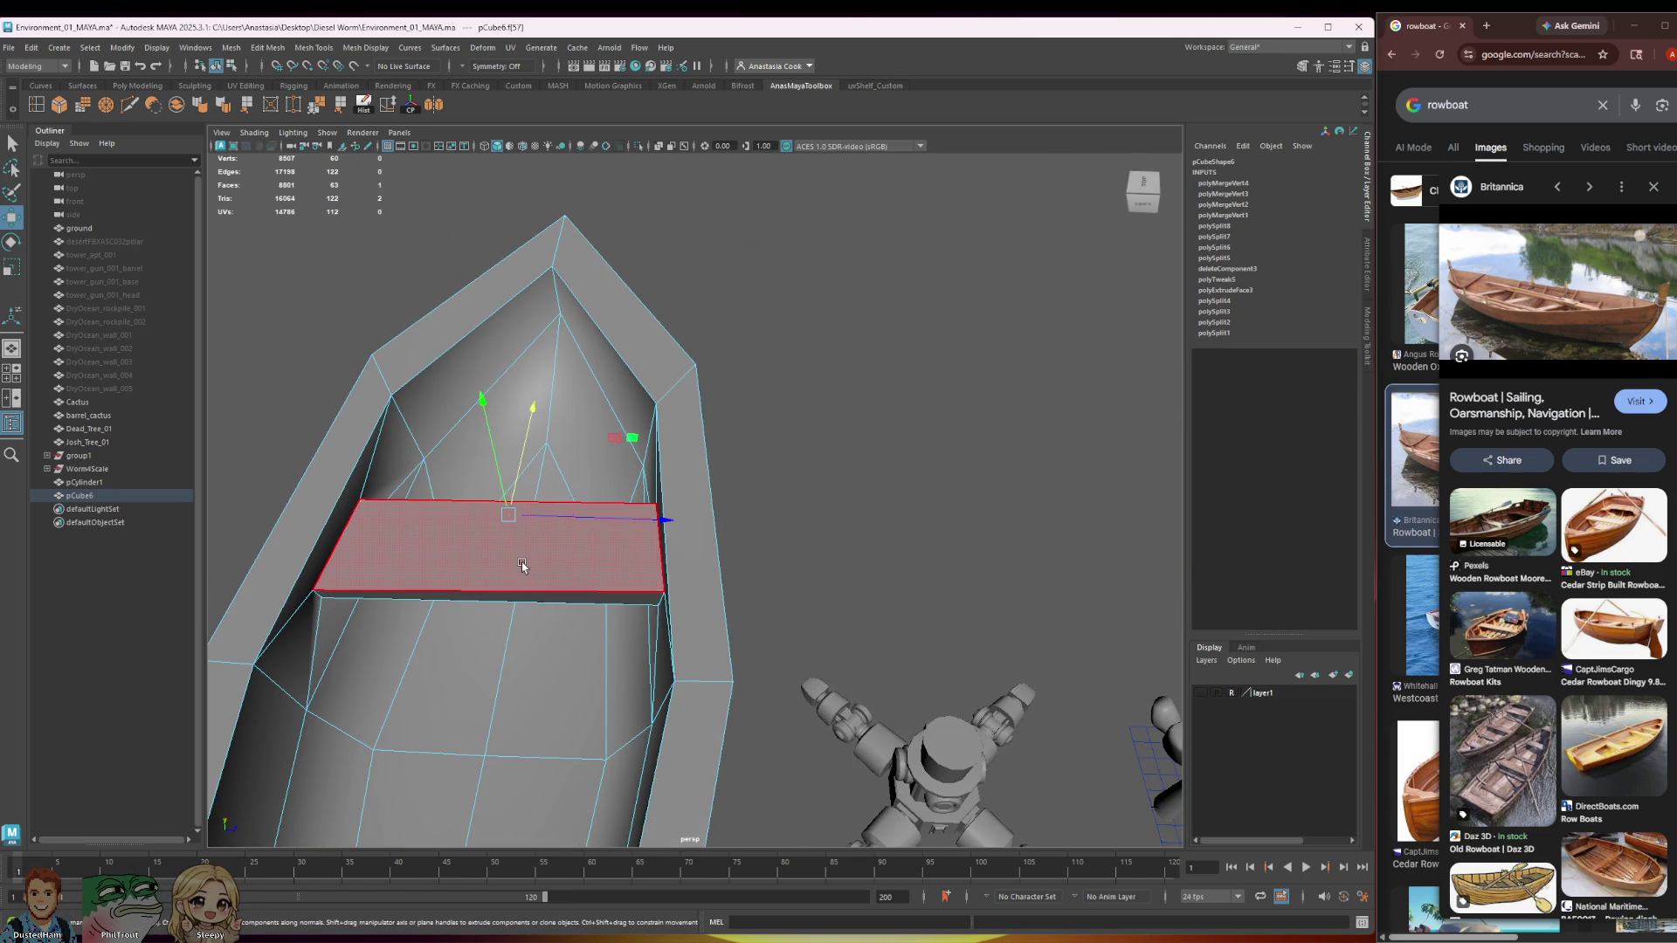
{"action": "left_click", "coordinate": [511, 551]}
{"action": "key", "text": "ctrl+e"}
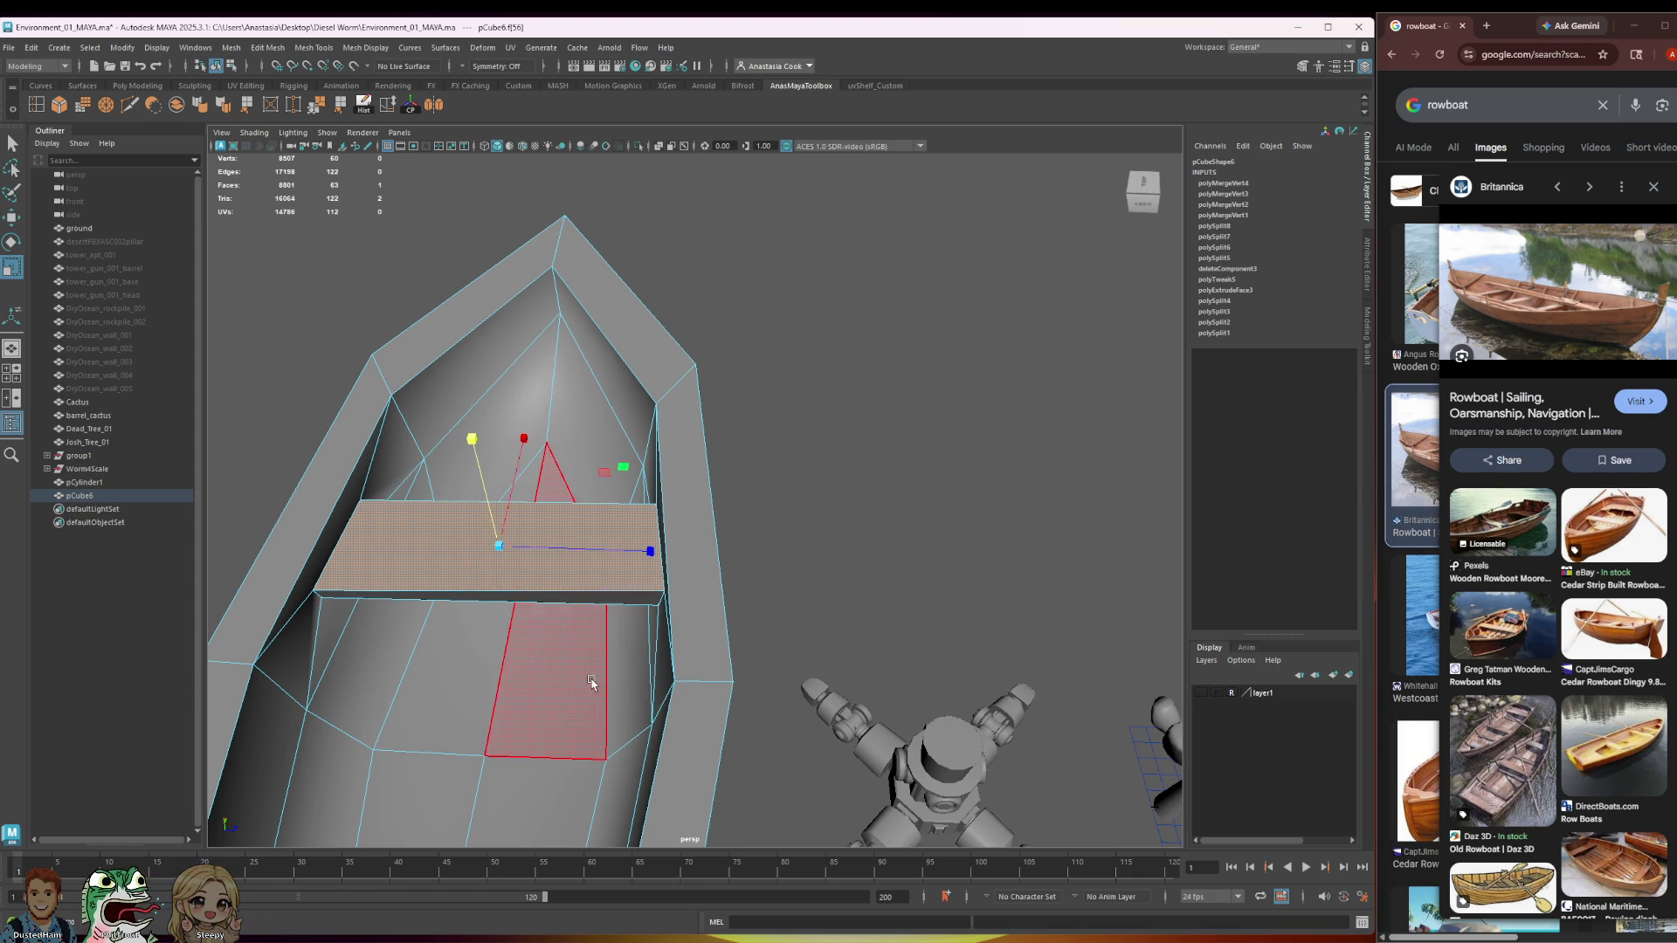
{"action": "left_click_drag", "start_coordinate": [536, 660], "coordinate": [666, 646], "text": "alt"}
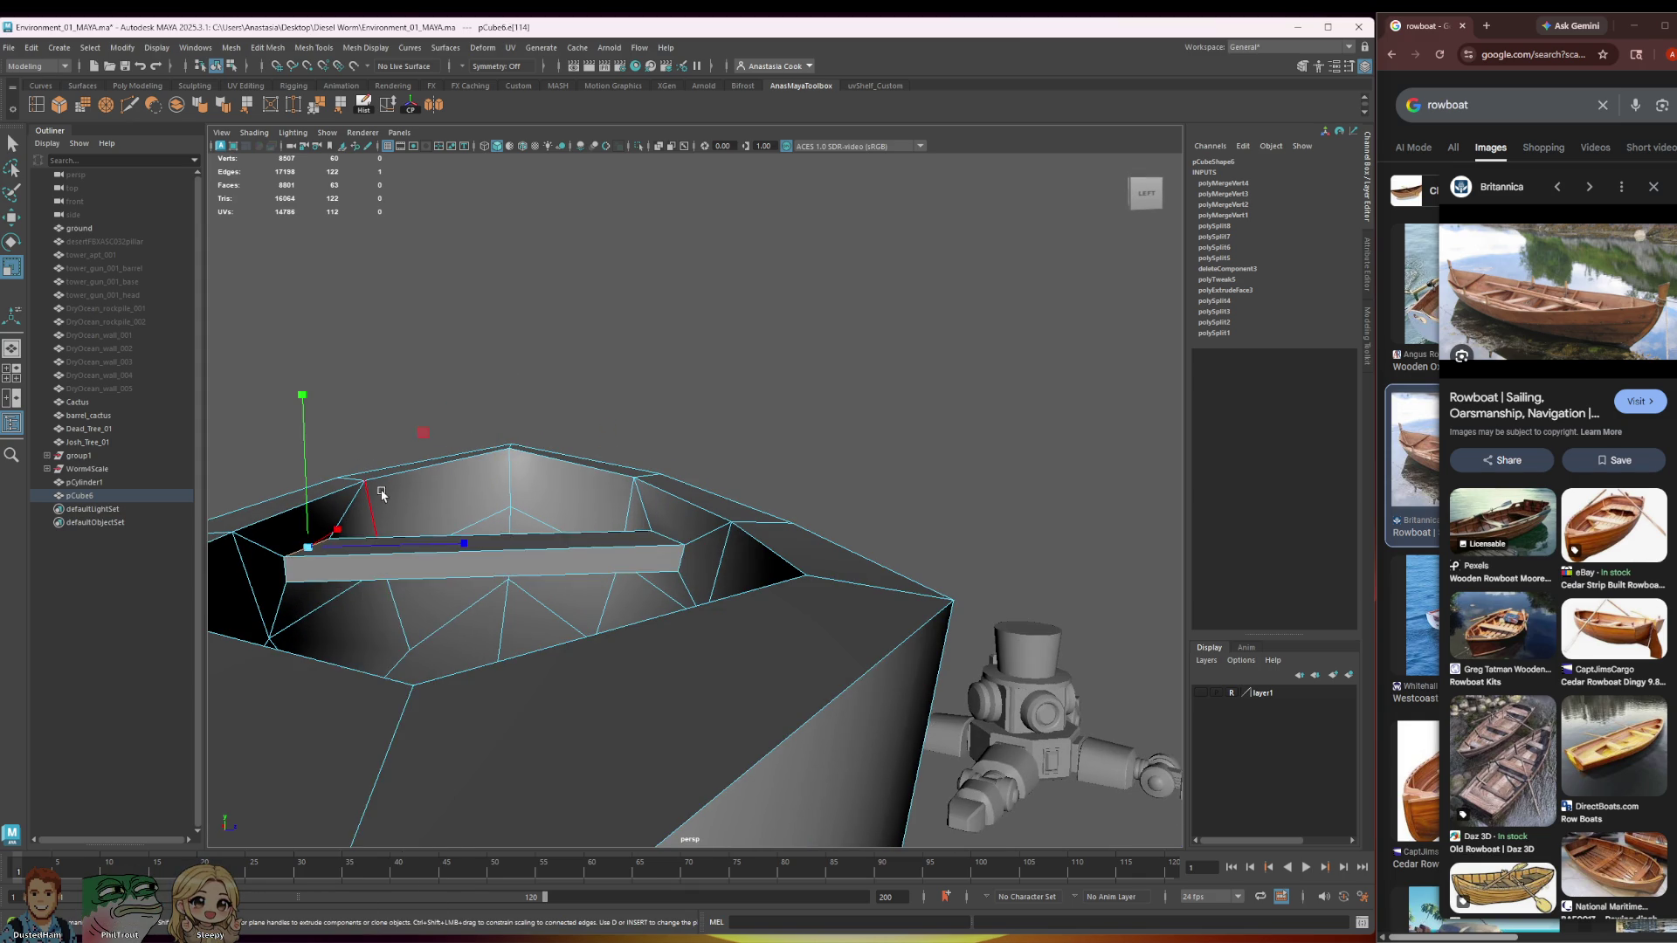
{"action": "scroll", "coordinate": [636, 550], "scroll_direction": "down", "scroll_amount": 5}
{"action": "right_click", "coordinate": [637, 551]}
{"action": "left_click", "coordinate": [831, 428]}
{"action": "left_click_drag", "start_coordinate": [832, 429], "coordinate": [1056, 496], "text": "alt"}
In vertex mode slide the seat-end vertex flush against the hull wall.
{"action": "left_click", "coordinate": [691, 597]}
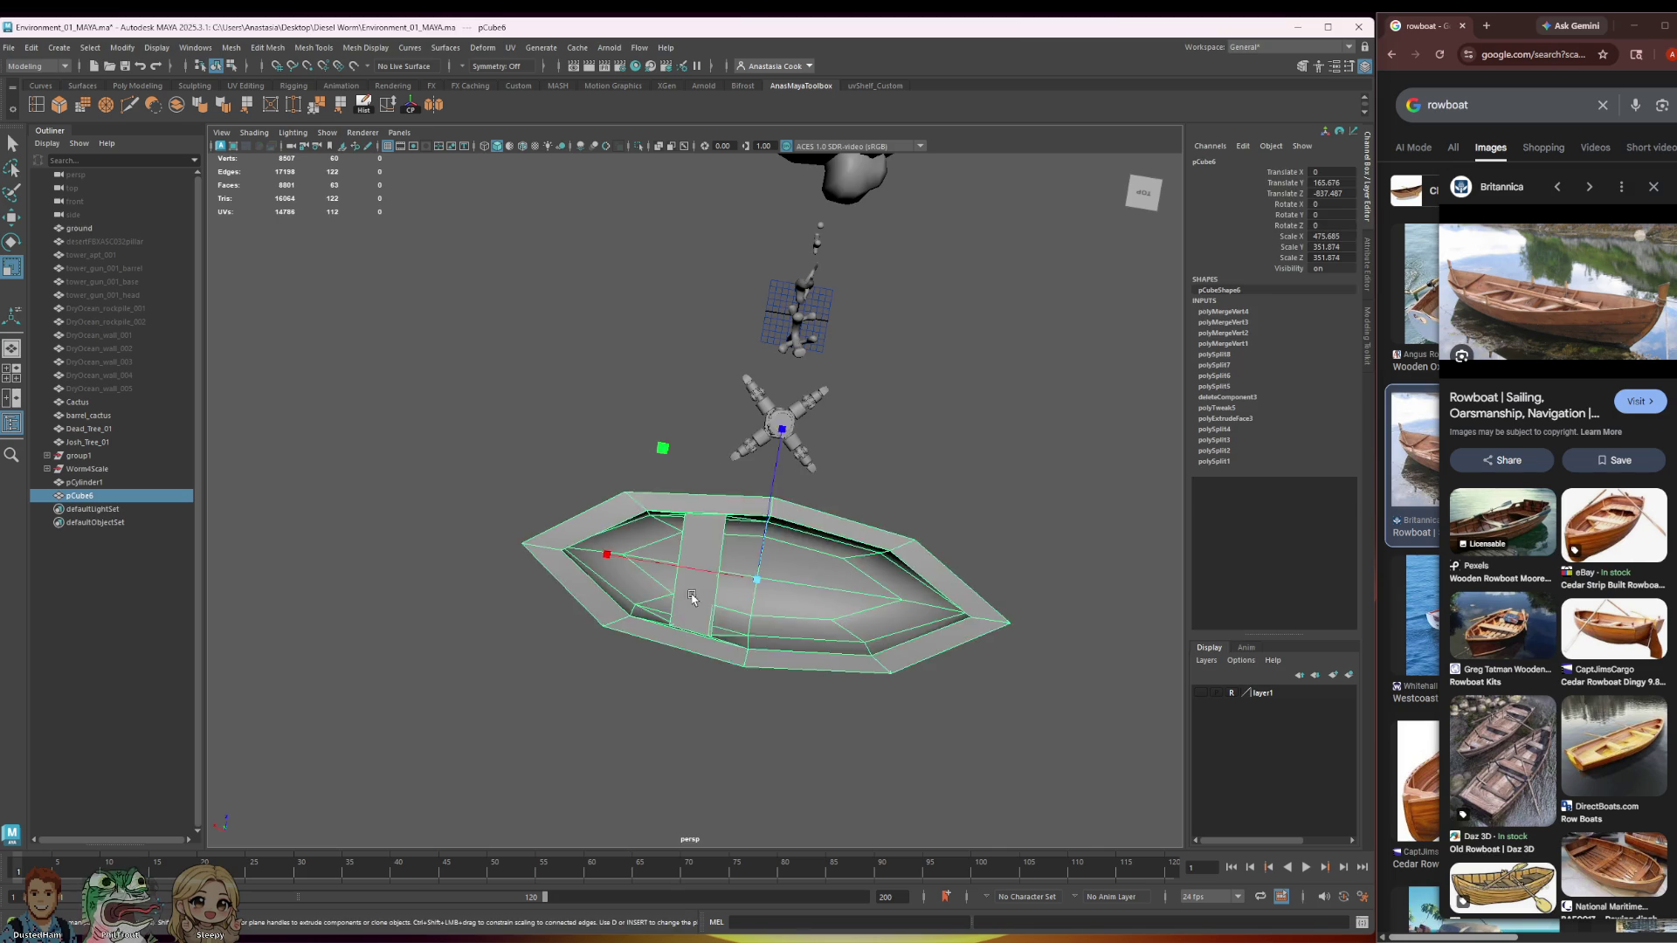
{"action": "scroll", "coordinate": [690, 596], "scroll_direction": "up", "scroll_amount": 2}
{"action": "mouse_move", "coordinate": [691, 596]}
{"action": "left_mouse_down", "text": "alt"}
{"action": "mouse_move", "coordinate": [982, 492]}
{"action": "mouse_move", "coordinate": [1035, 505]}
{"action": "left_mouse_up", "text": "alt"}
{"action": "right_click", "coordinate": [908, 469]}
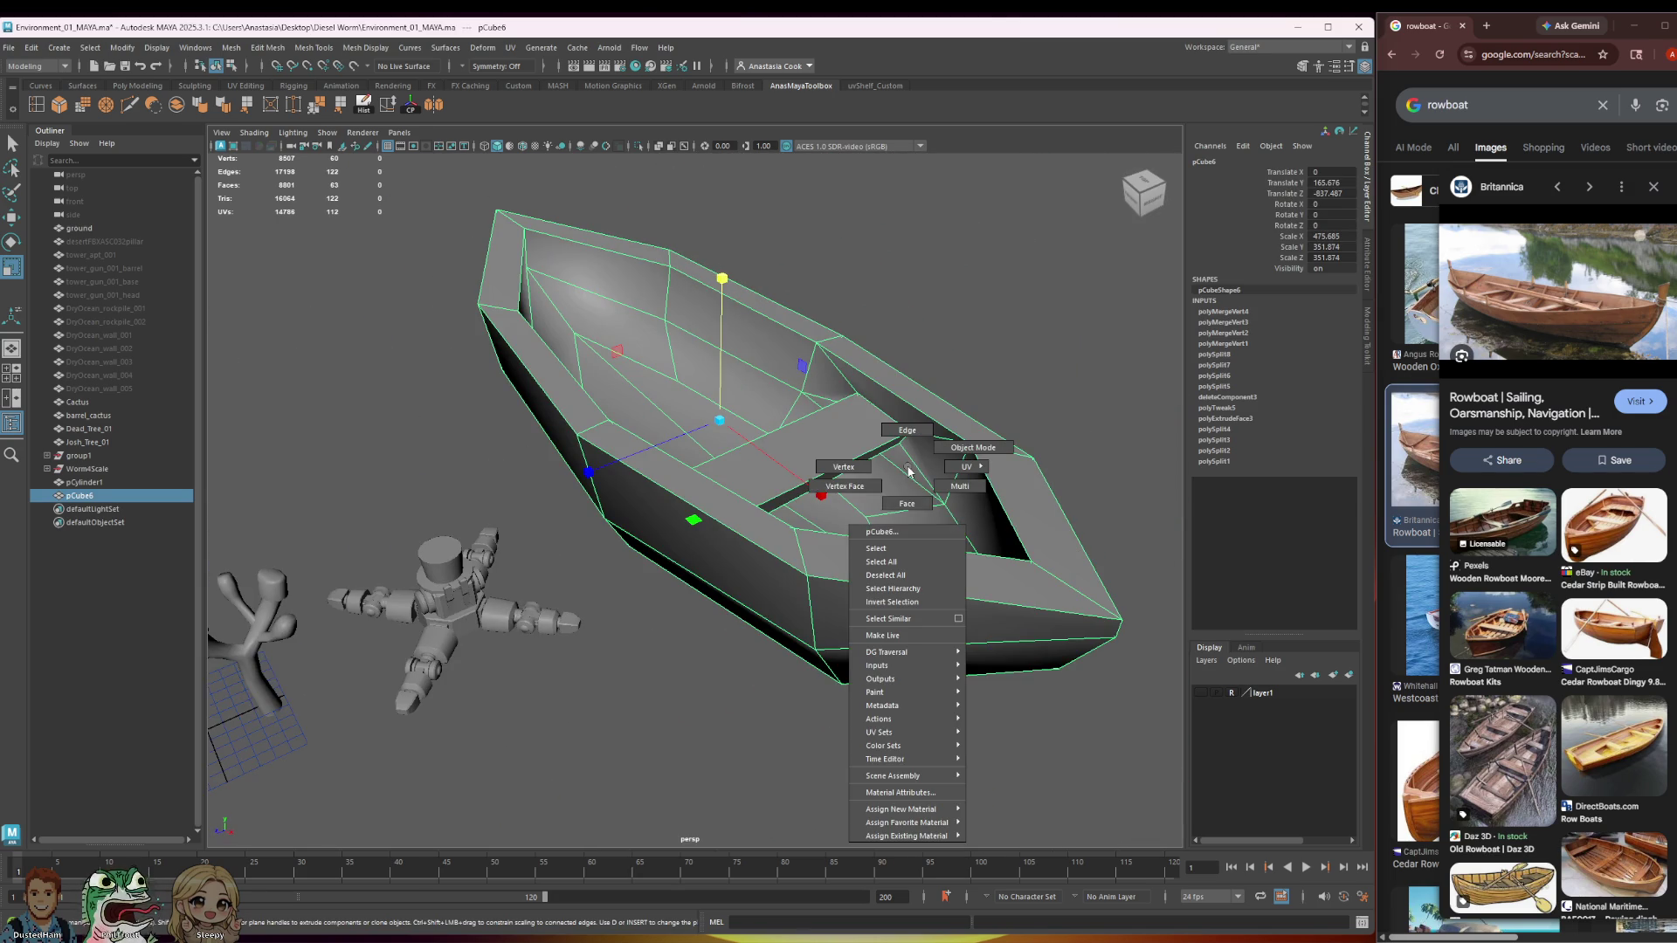
{"action": "left_click", "coordinate": [842, 466]}
{"action": "mouse_move", "coordinate": [843, 466]}
{"action": "left_mouse_down", "text": "alt"}
{"action": "mouse_move", "coordinate": [944, 442]}
{"action": "mouse_move", "coordinate": [456, 499]}
{"action": "left_mouse_up", "text": "alt"}
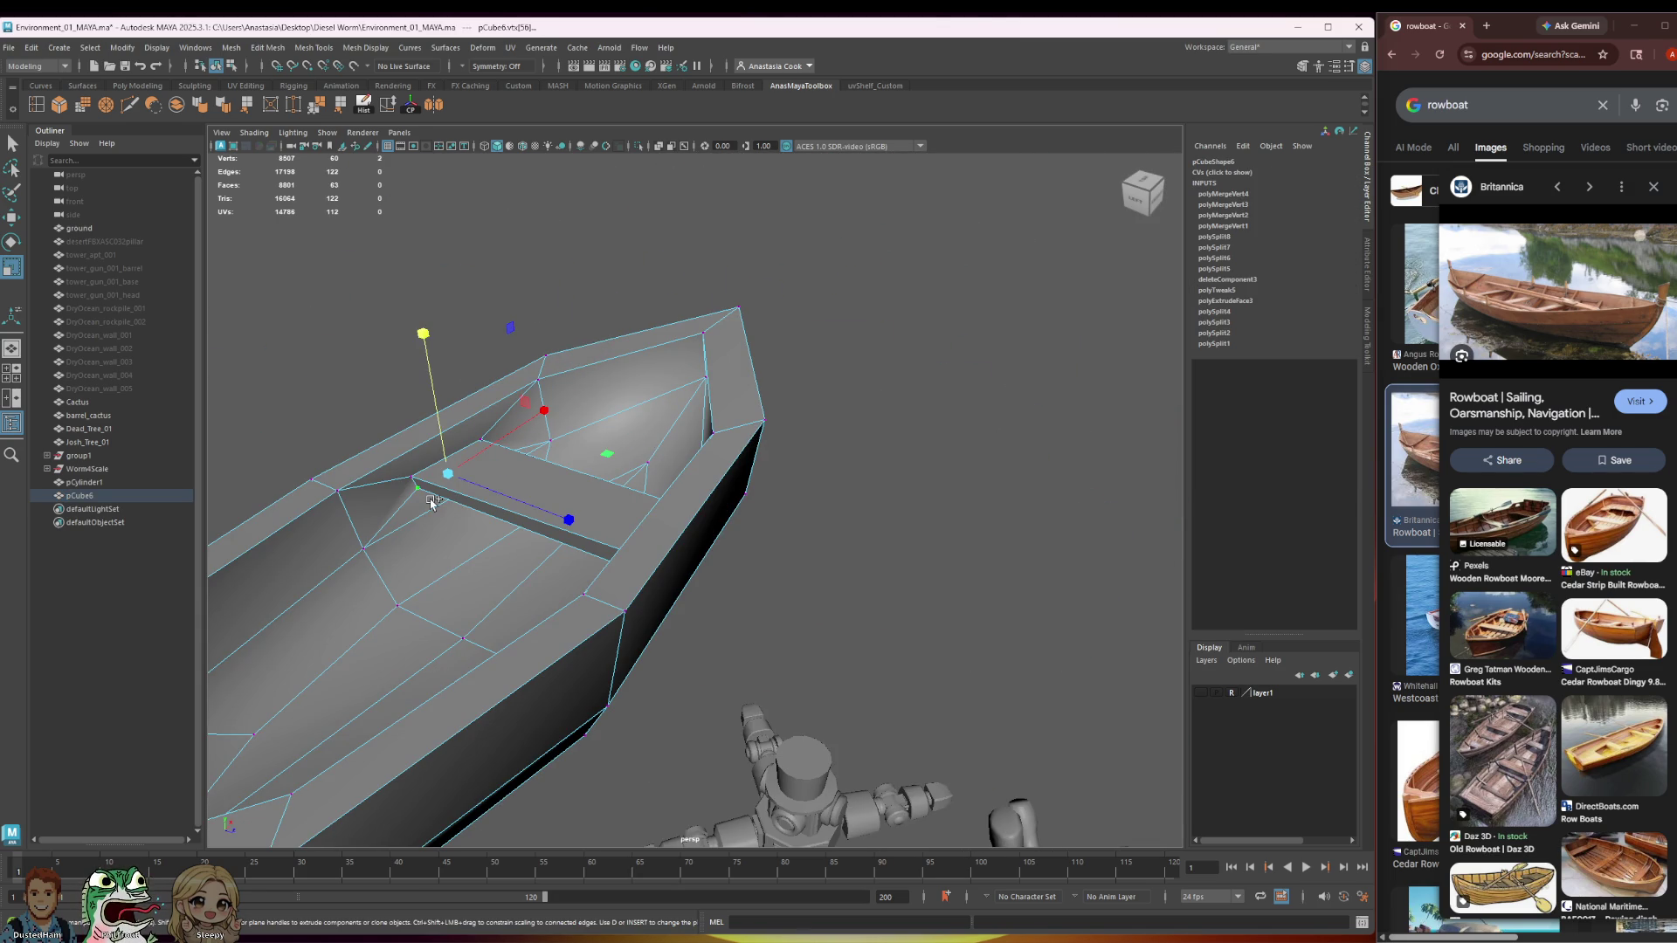
{"action": "key", "text": "w"}
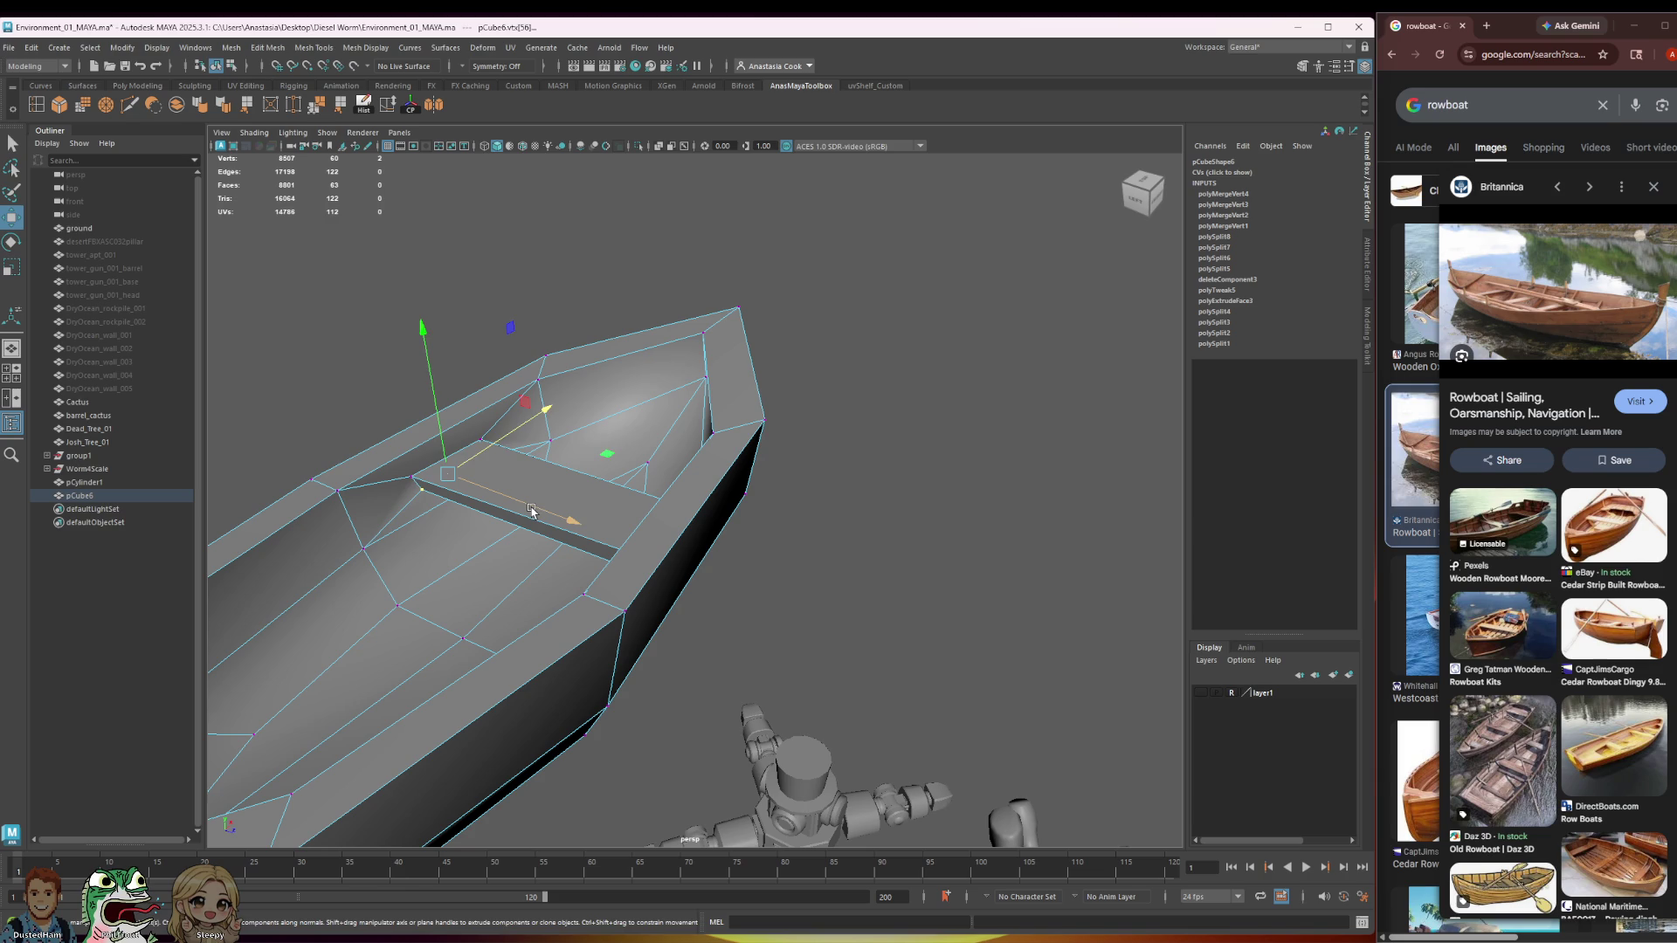
{"action": "left_click_drag", "start_coordinate": [570, 521], "coordinate": [594, 534], "text": "alt"}
{"action": "left_click_drag", "start_coordinate": [797, 431], "coordinate": [805, 424]}
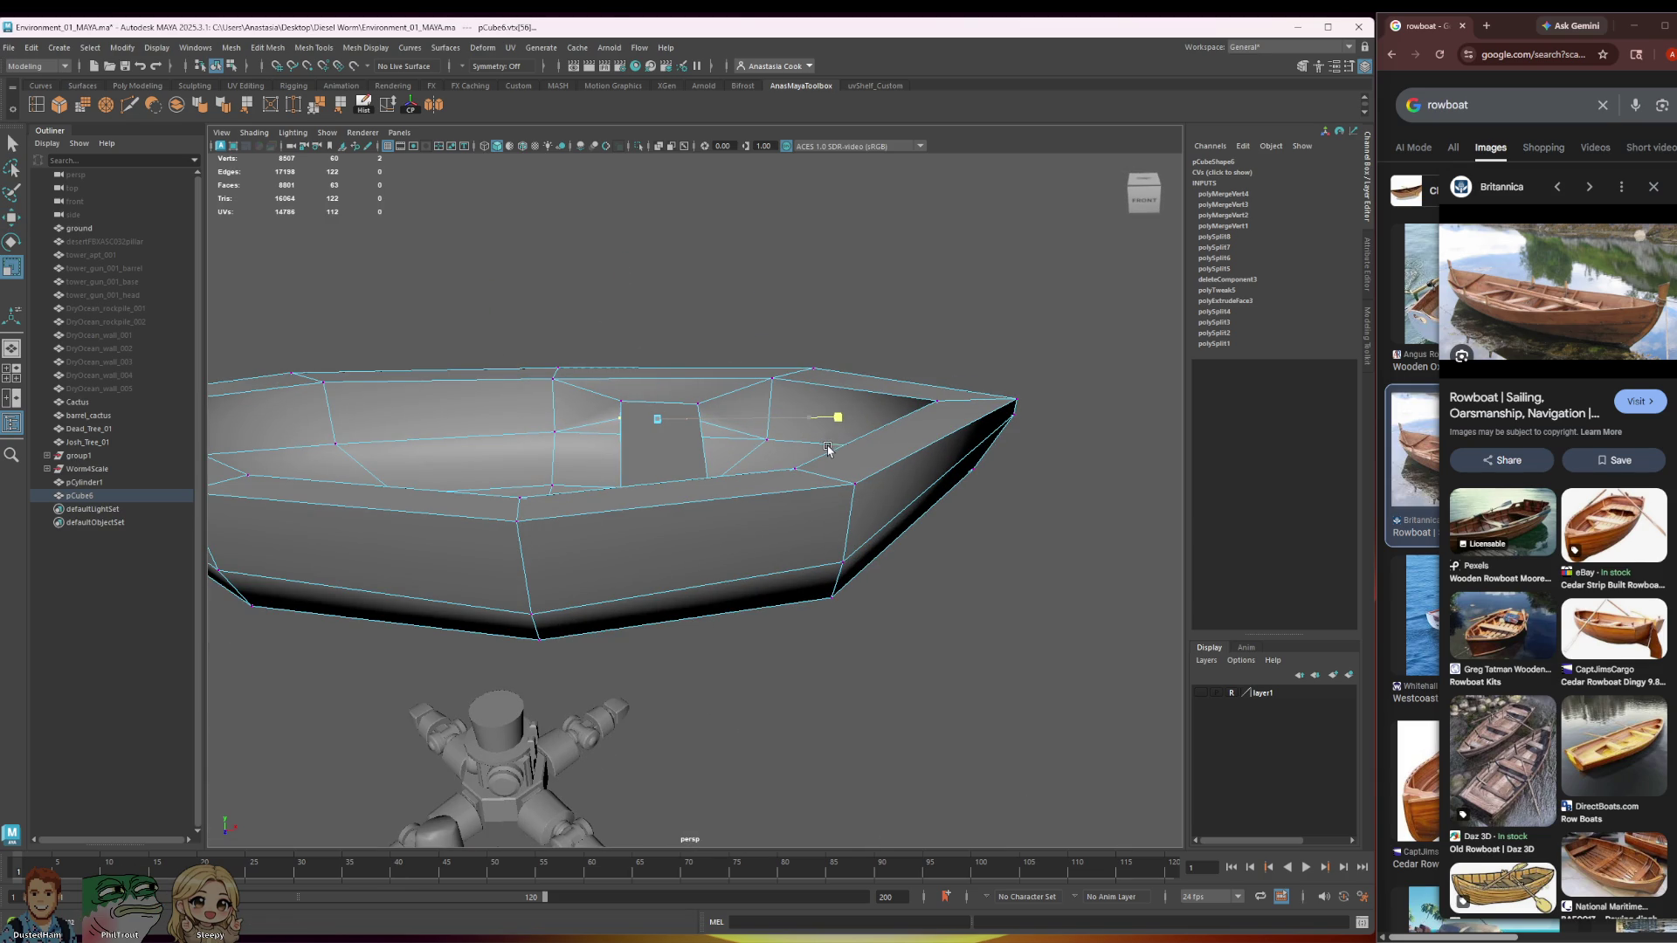
Check the neighbouring seat corner vertices and return the boat to object mode.
{"action": "left_click_drag", "start_coordinate": [992, 507], "coordinate": [896, 463], "text": "alt"}
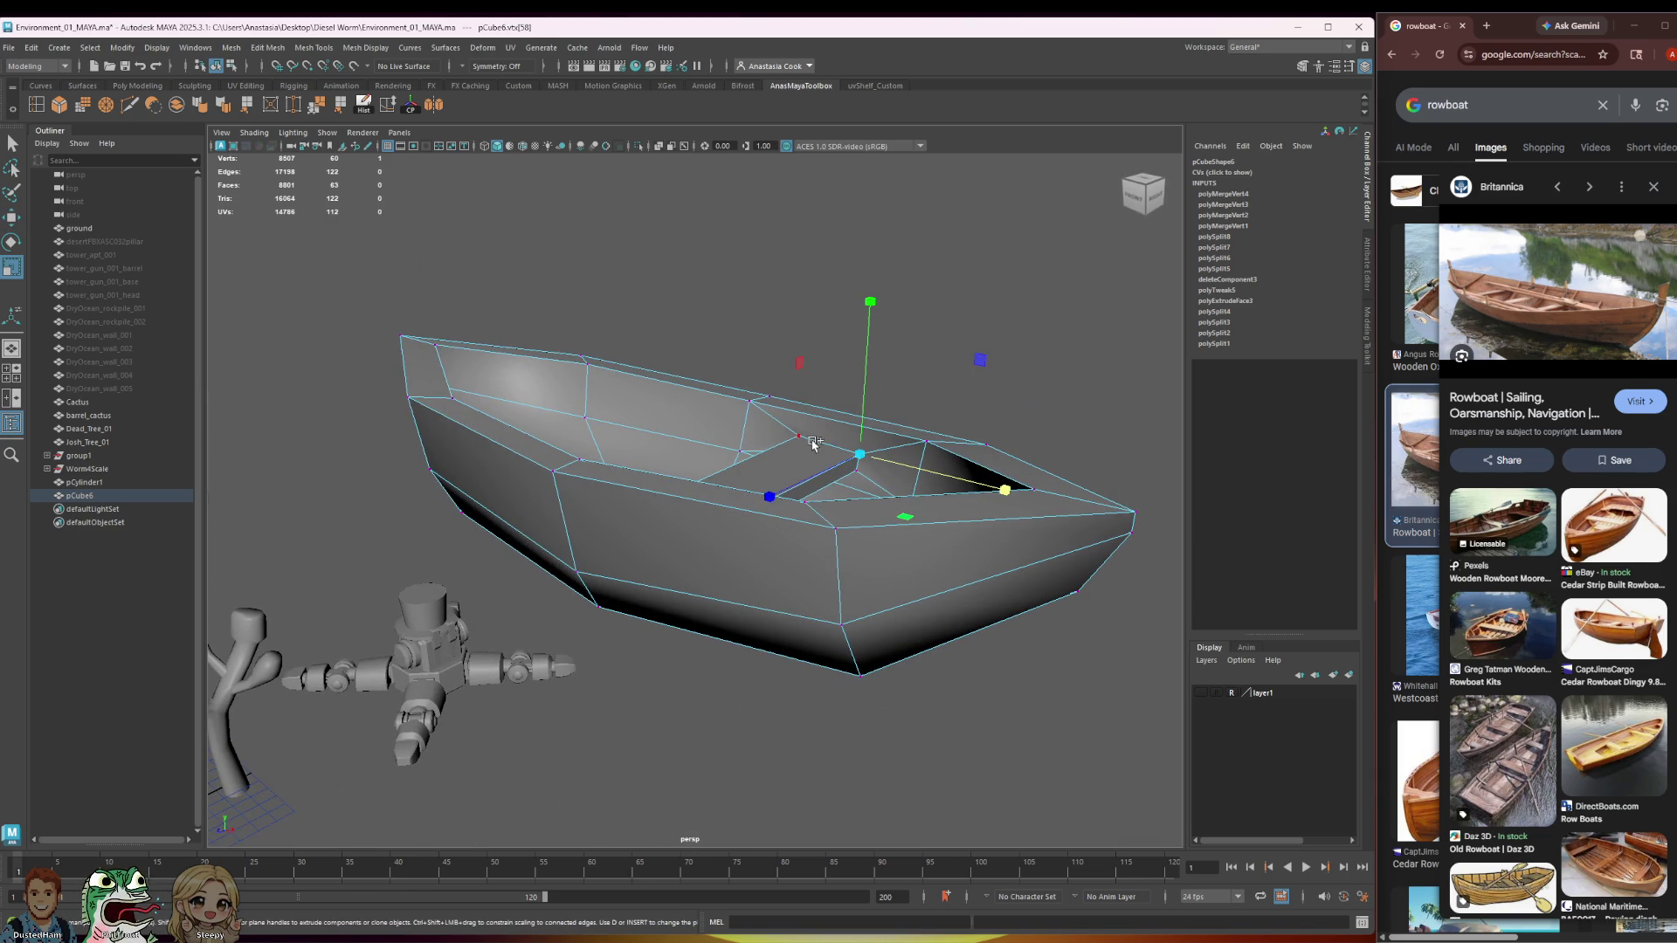
{"action": "left_click", "coordinate": [797, 435], "text": "shift"}
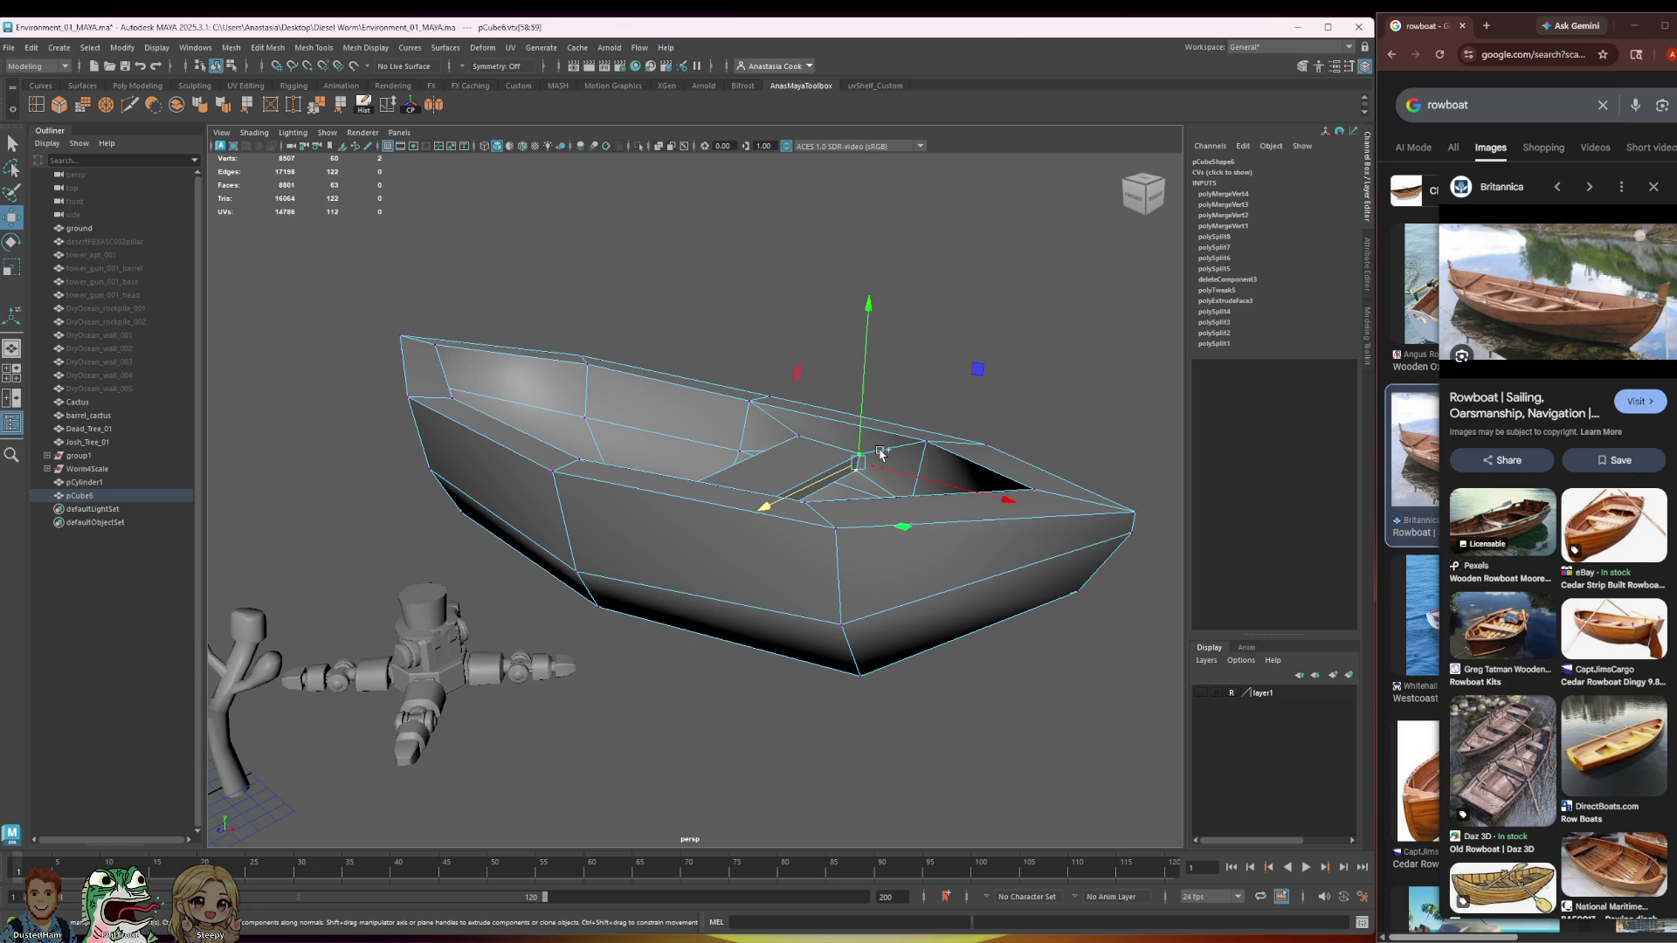
{"action": "left_click_drag", "start_coordinate": [771, 462], "coordinate": [378, 565], "text": "alt"}
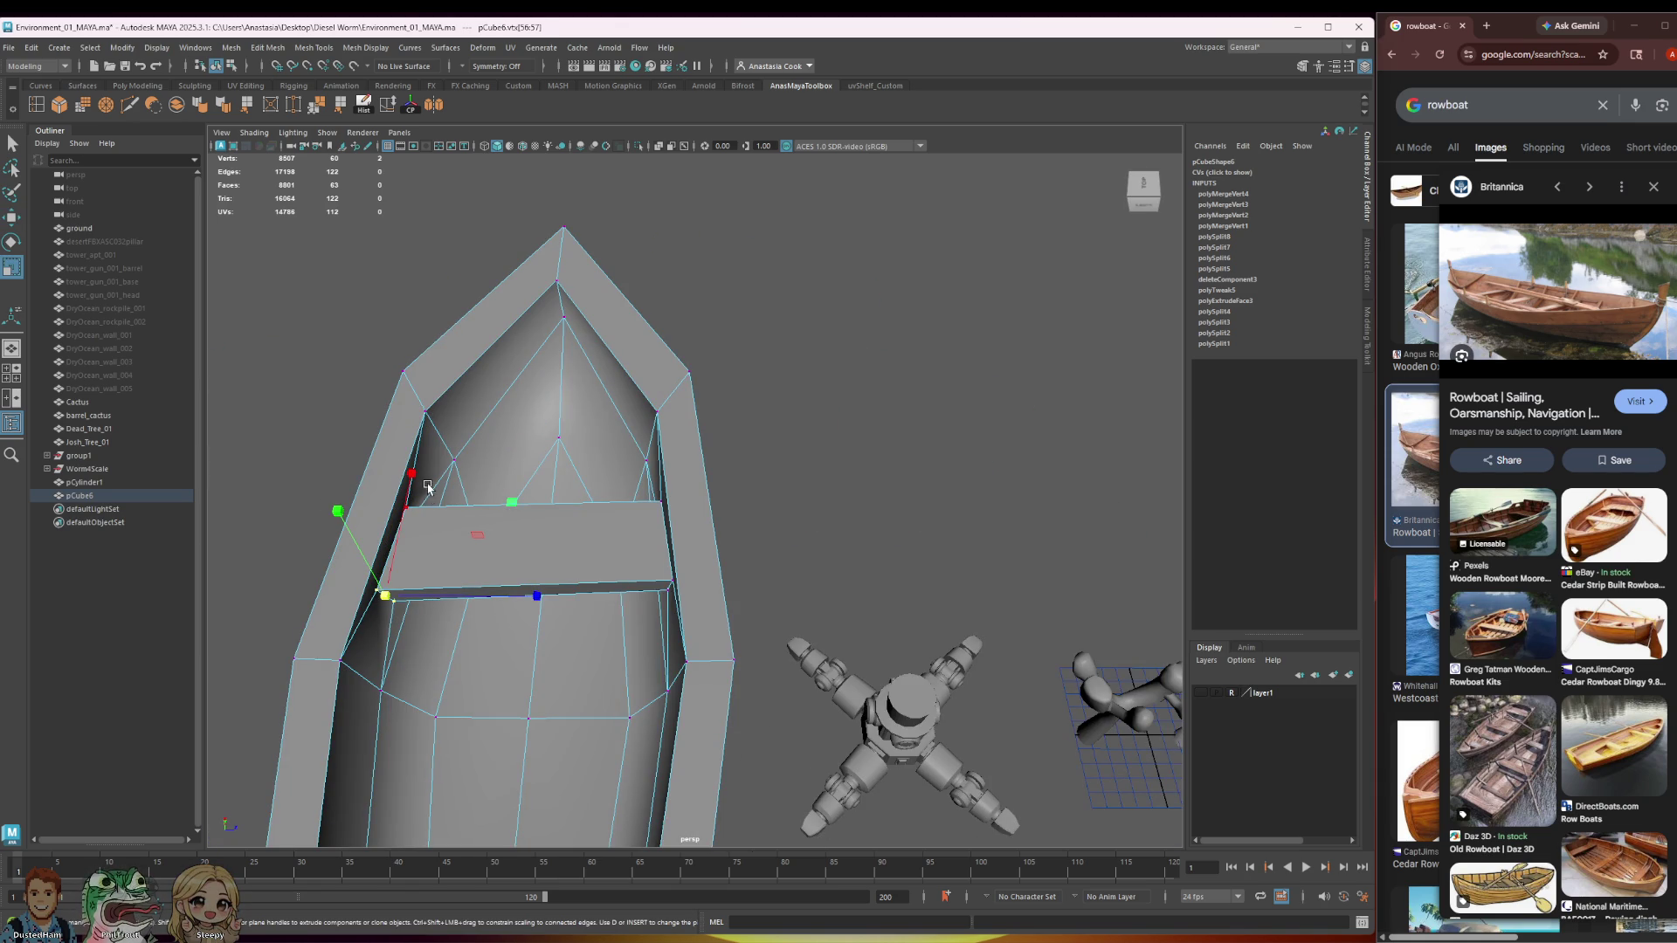
{"action": "left_click", "coordinate": [412, 590]}
{"action": "right_click_drag", "start_coordinate": [680, 586], "coordinate": [734, 550]}
{"action": "left_click", "coordinate": [869, 524]}
{"action": "scroll", "coordinate": [838, 603], "scroll_direction": "down", "scroll_amount": 6}
{"action": "left_click_drag", "start_coordinate": [796, 681], "coordinate": [869, 678], "text": "alt"}
{"action": "scroll", "coordinate": [715, 583], "scroll_direction": "up", "scroll_amount": 5}
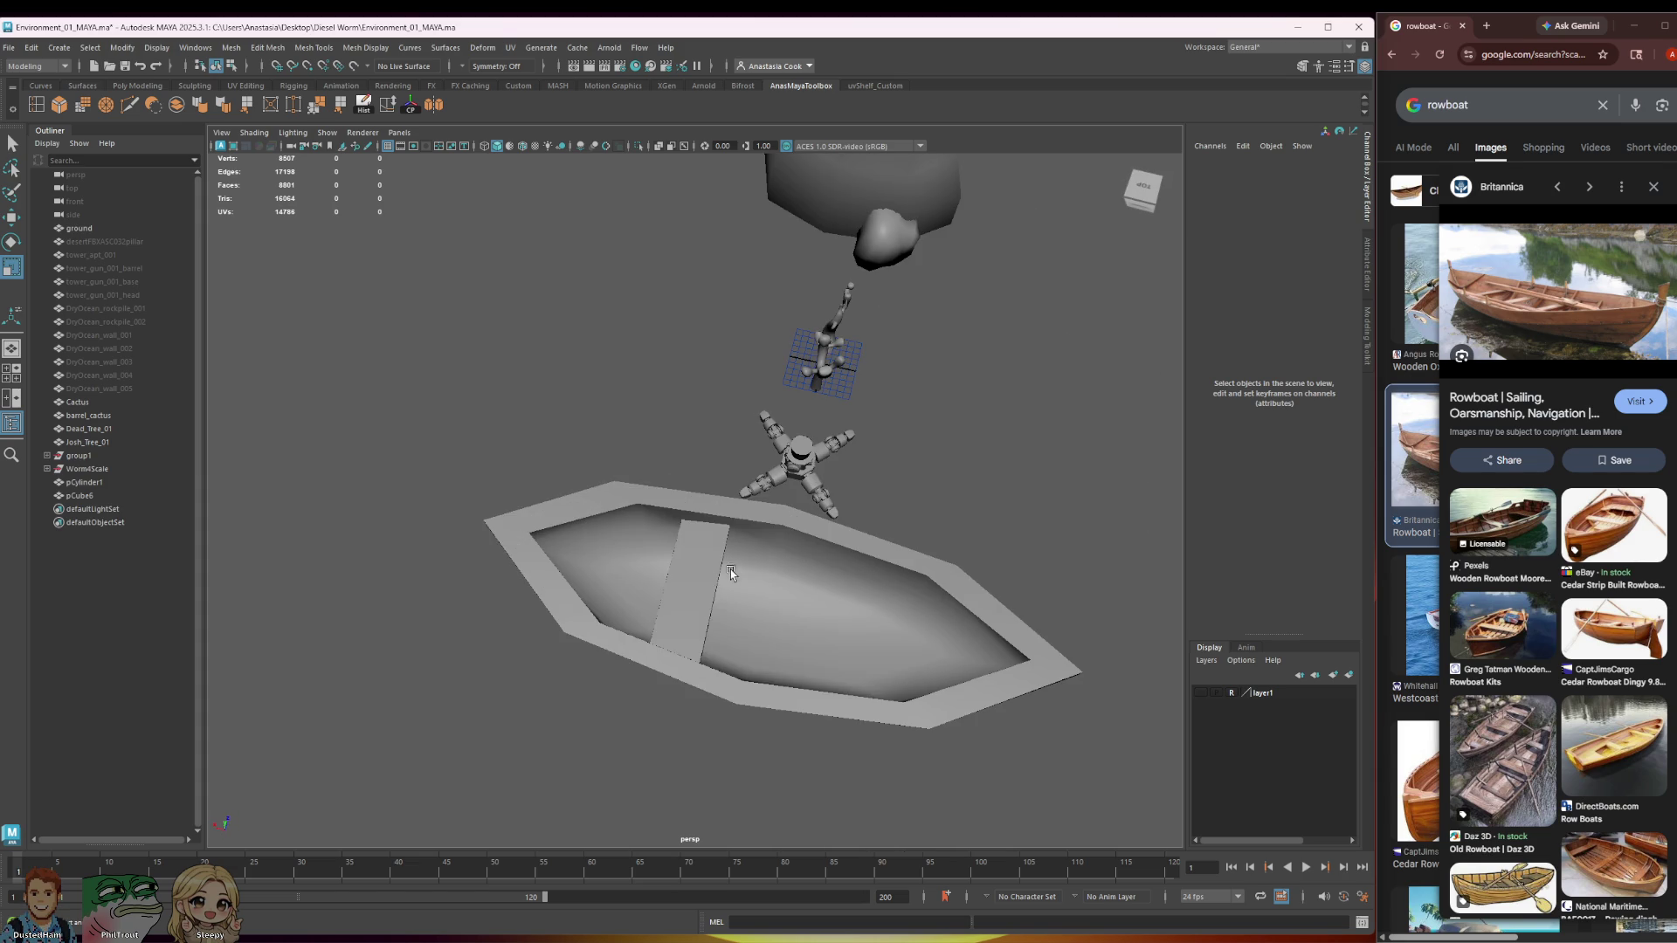
Try picking a boat face for moving, undo it and deselect the boat.
{"action": "left_click", "coordinate": [690, 567]}
{"action": "left_click_drag", "start_coordinate": [691, 568], "coordinate": [763, 531], "text": "alt"}
{"action": "right_click", "coordinate": [762, 530]}
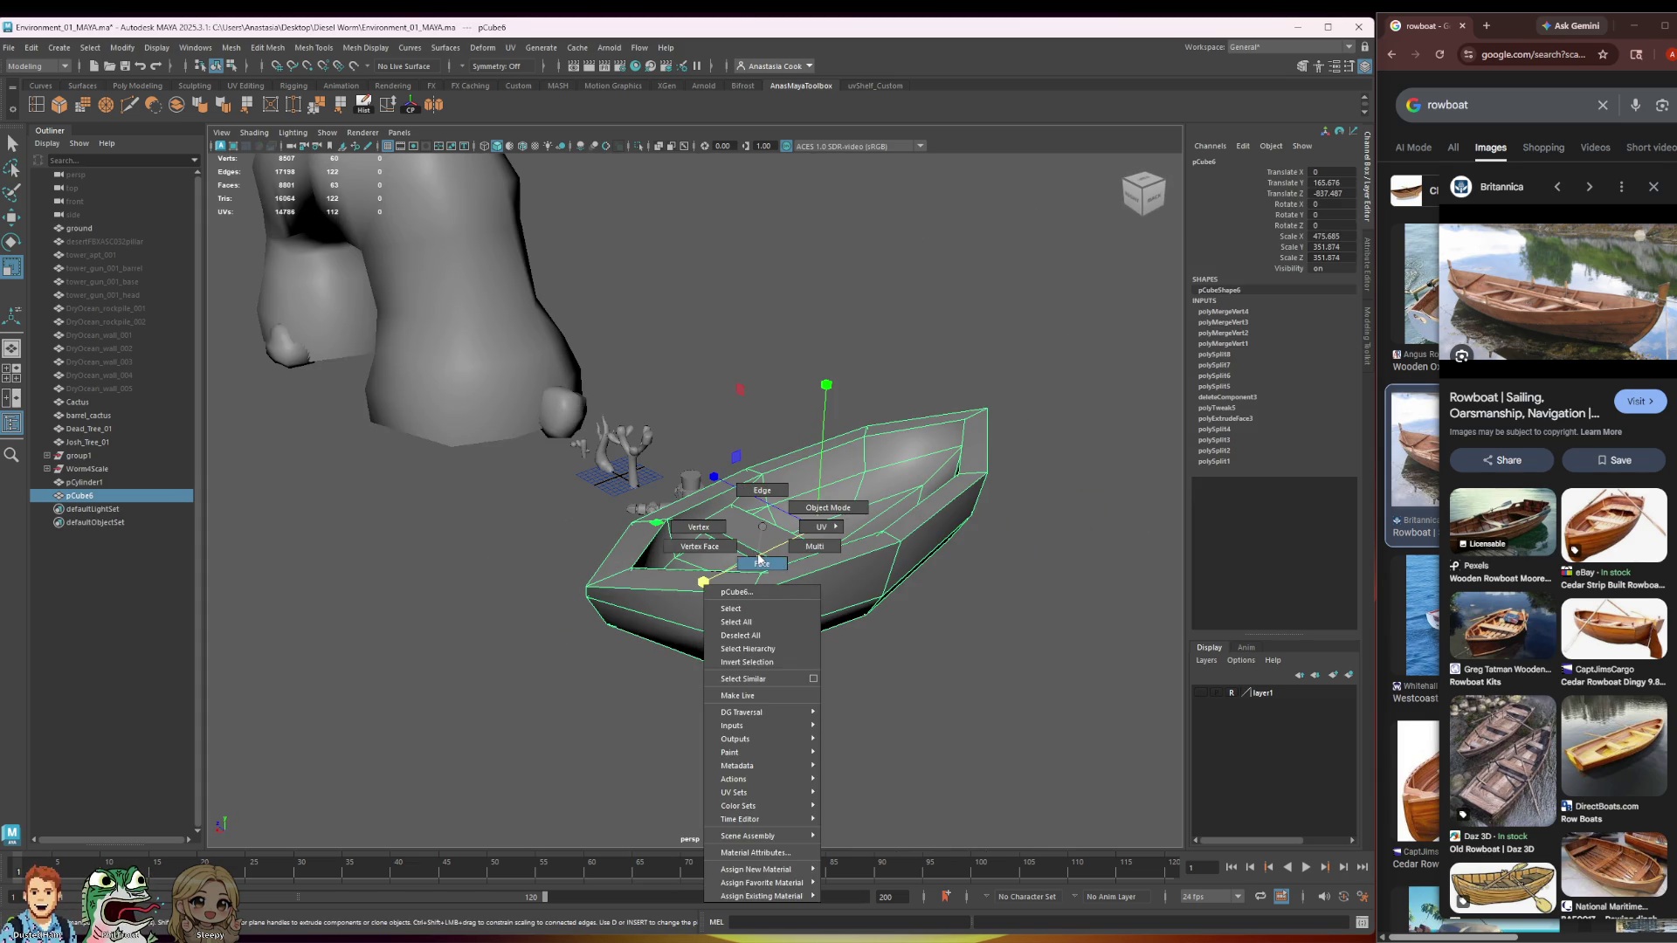
{"action": "left_click", "coordinate": [759, 562]}
{"action": "left_click", "coordinate": [753, 524]}
{"action": "left_click", "coordinate": [781, 417]}
{"action": "key", "text": "ctrl+z"}
{"action": "left_click_drag", "start_coordinate": [773, 409], "coordinate": [592, 511]}
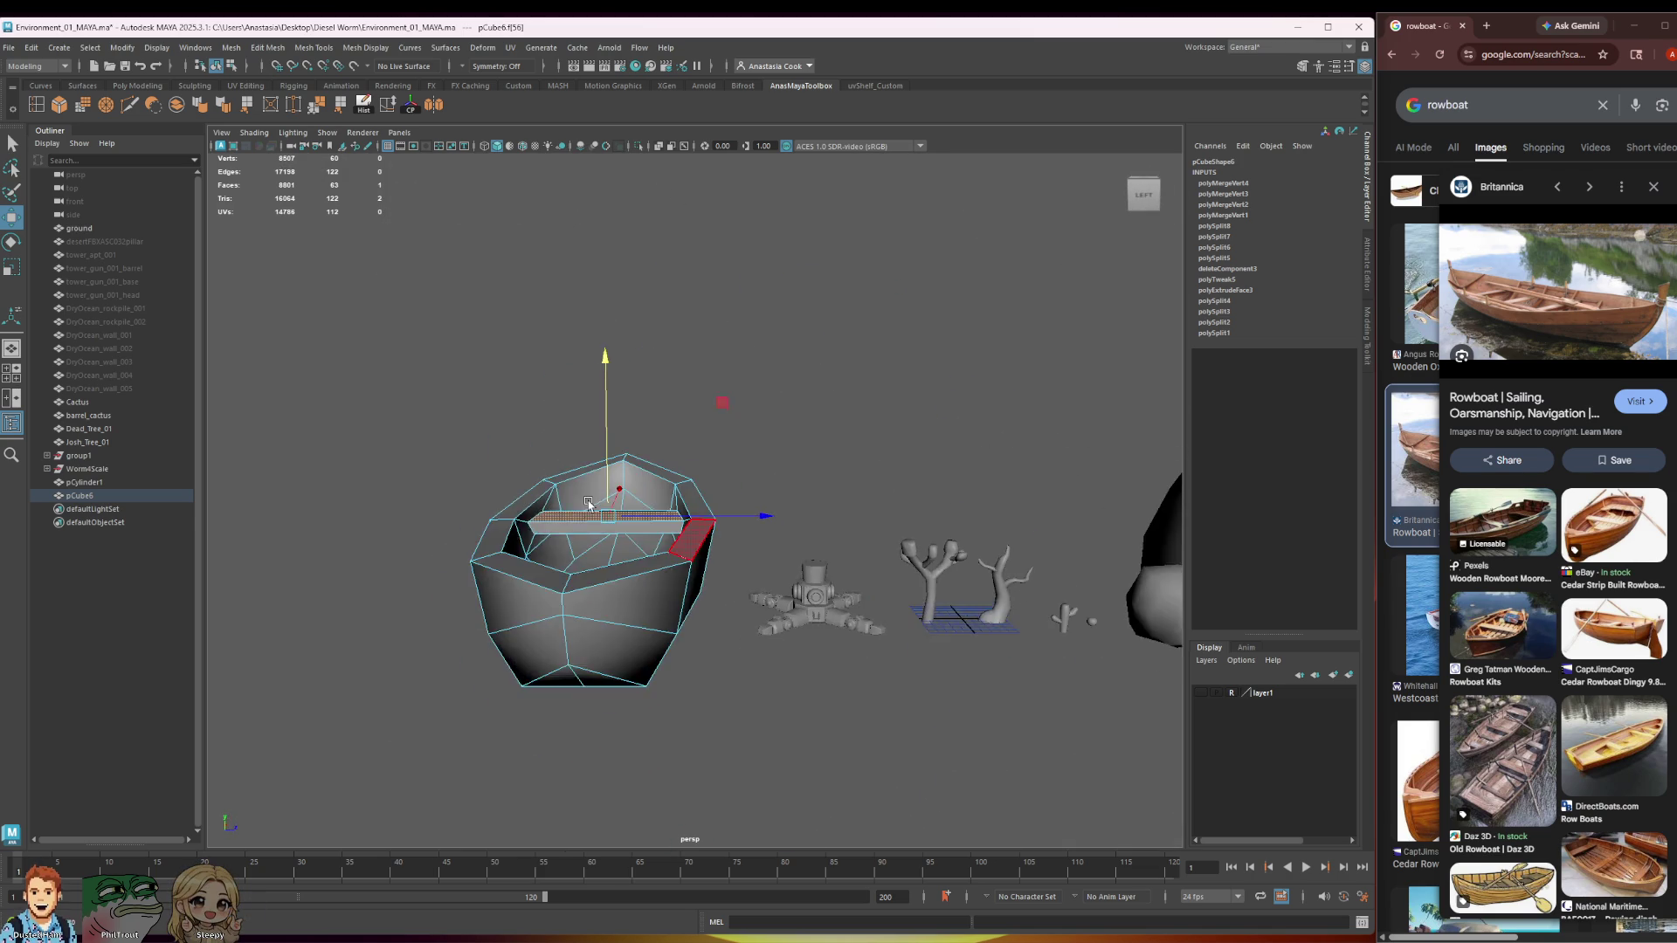
{"action": "scroll", "coordinate": [592, 513], "scroll_direction": "up", "scroll_amount": 3}
{"action": "left_click_drag", "start_coordinate": [592, 512], "coordinate": [652, 562], "text": "alt"}
{"action": "right_click", "coordinate": [651, 561]}
{"action": "left_click", "coordinate": [717, 541]}
{"action": "left_click", "coordinate": [854, 490]}
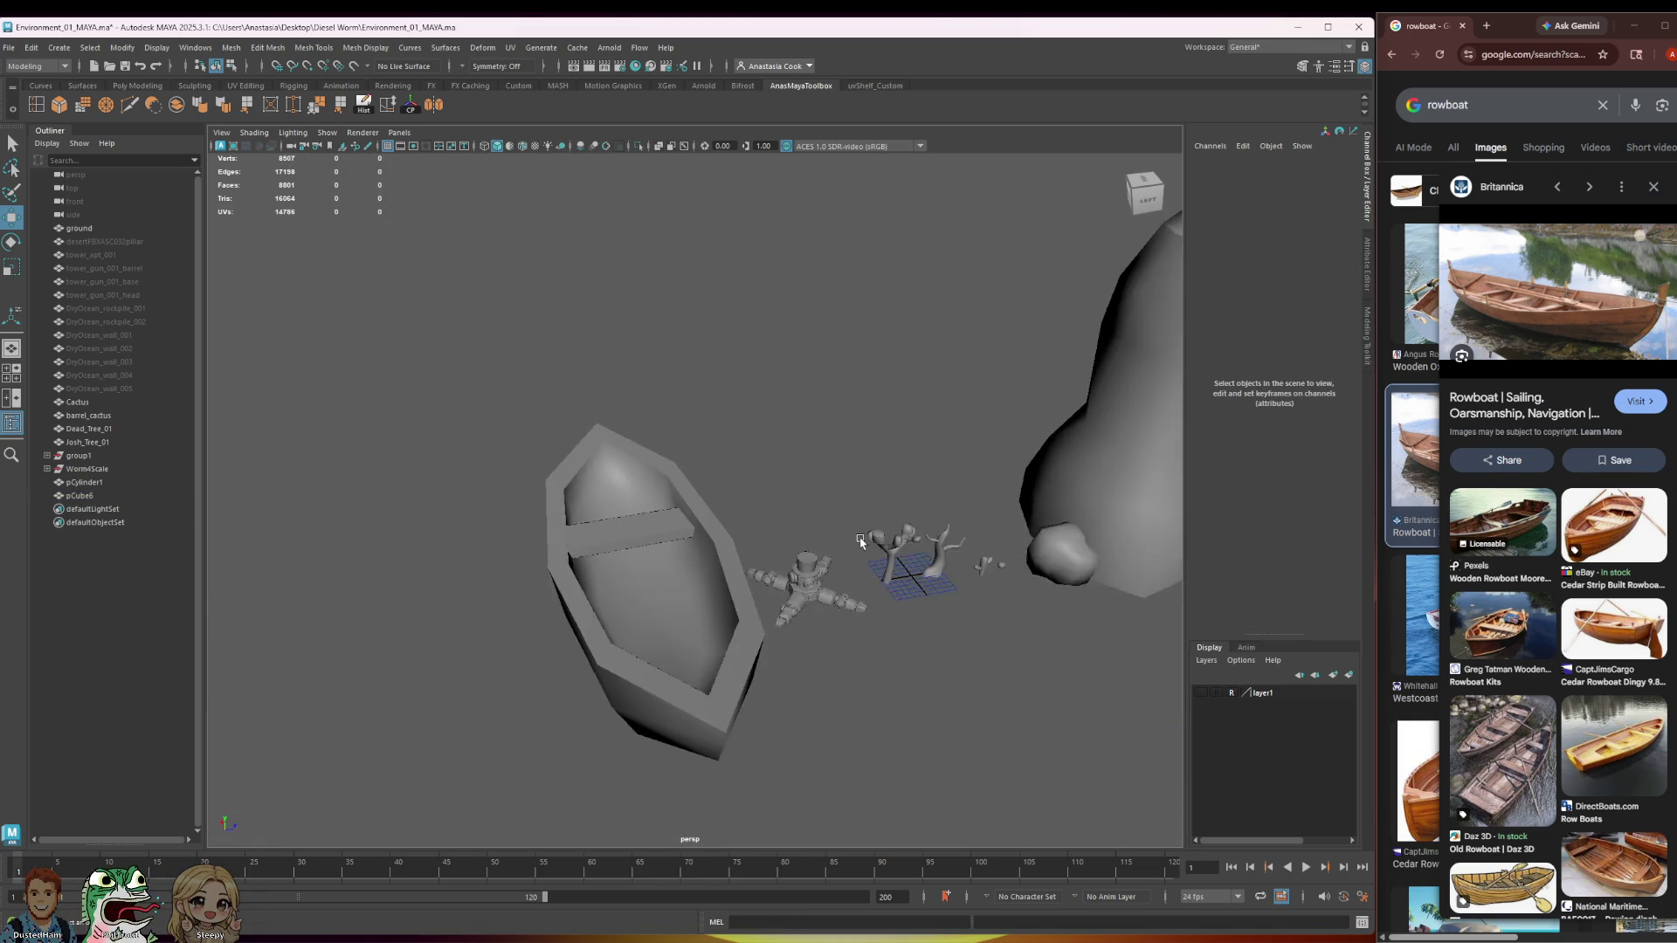
{"action": "scroll", "coordinate": [853, 590], "scroll_direction": "down", "scroll_amount": 5}
Raise the seat's top face slightly higher, leave face mode and save the scene.
{"action": "mouse_move", "coordinate": [764, 611]}
{"action": "left_mouse_down", "text": "alt"}
{"action": "mouse_move", "coordinate": [917, 681]}
{"action": "mouse_move", "coordinate": [891, 737]}
{"action": "mouse_move", "coordinate": [872, 670]}
{"action": "mouse_move", "coordinate": [787, 683]}
{"action": "mouse_move", "coordinate": [722, 656]}
{"action": "mouse_move", "coordinate": [616, 567]}
{"action": "left_mouse_up", "text": "alt"}
{"action": "scroll", "coordinate": [774, 692], "scroll_direction": "up", "scroll_amount": 4}
{"action": "left_click", "coordinate": [615, 568]}
{"action": "right_click_drag", "start_coordinate": [586, 556], "coordinate": [585, 596]}
{"action": "left_click", "coordinate": [590, 526]}
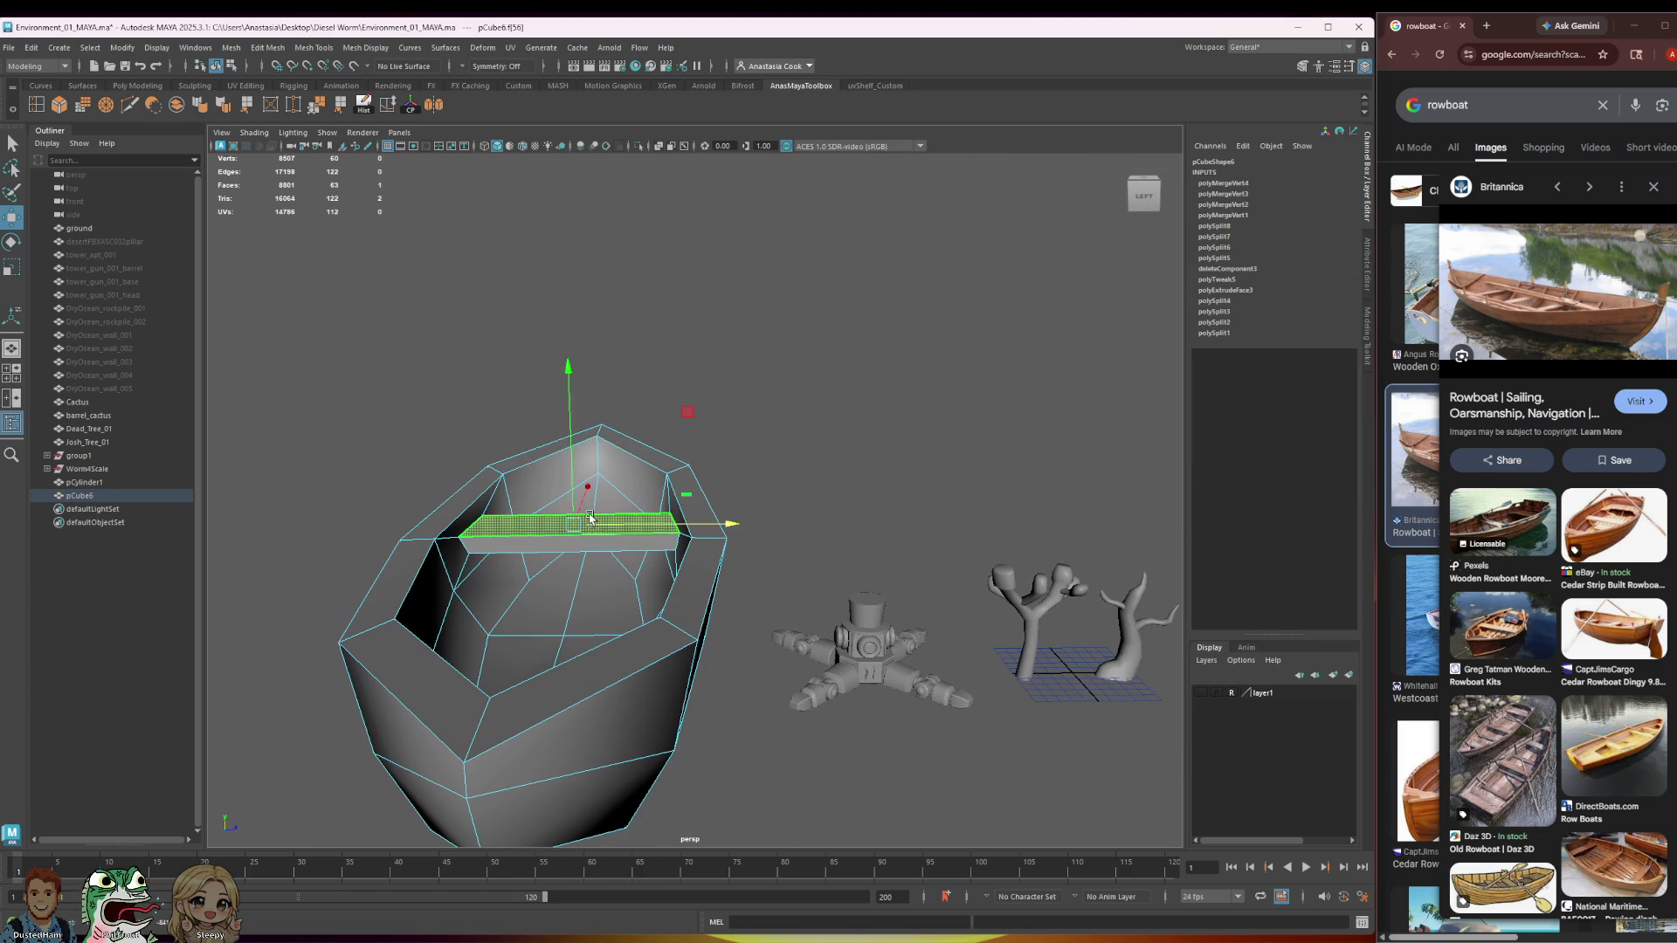
{"action": "left_click_drag", "start_coordinate": [577, 394], "coordinate": [567, 382]}
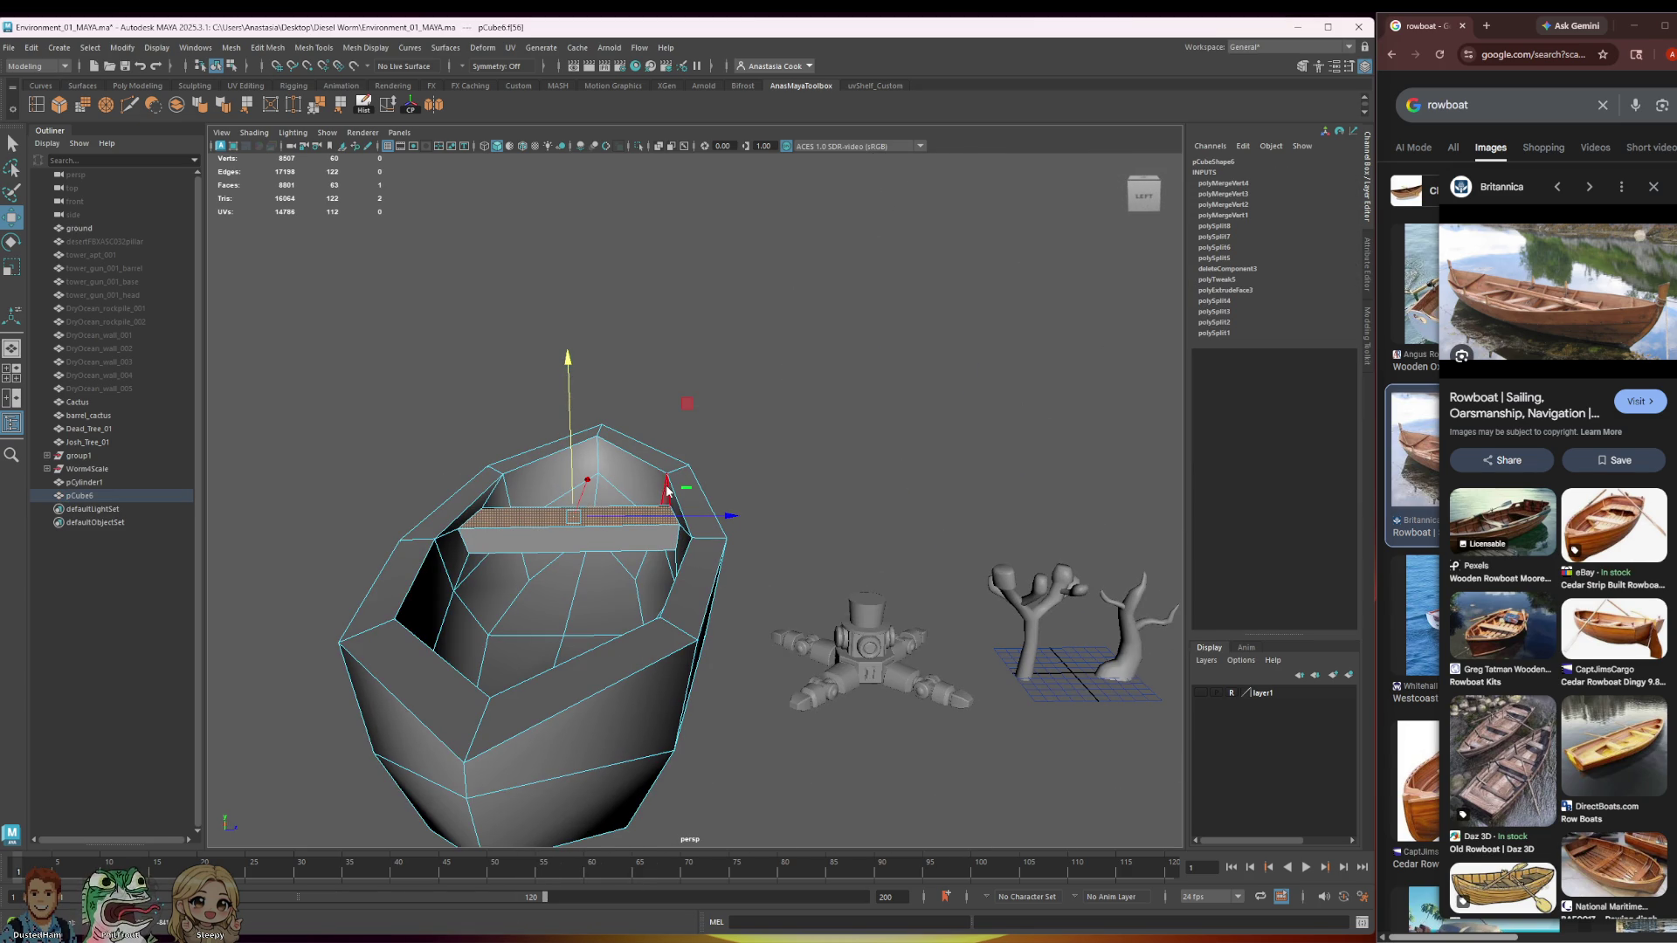
{"action": "right_click_drag", "start_coordinate": [666, 489], "coordinate": [741, 456]}
{"action": "mouse_move", "coordinate": [743, 457]}
{"action": "left_mouse_down", "text": "alt"}
{"action": "mouse_move", "coordinate": [800, 683]}
{"action": "mouse_move", "coordinate": [843, 667]}
{"action": "mouse_move", "coordinate": [852, 590]}
{"action": "left_mouse_up", "text": "alt"}
{"action": "key", "text": "ctrl+s"}
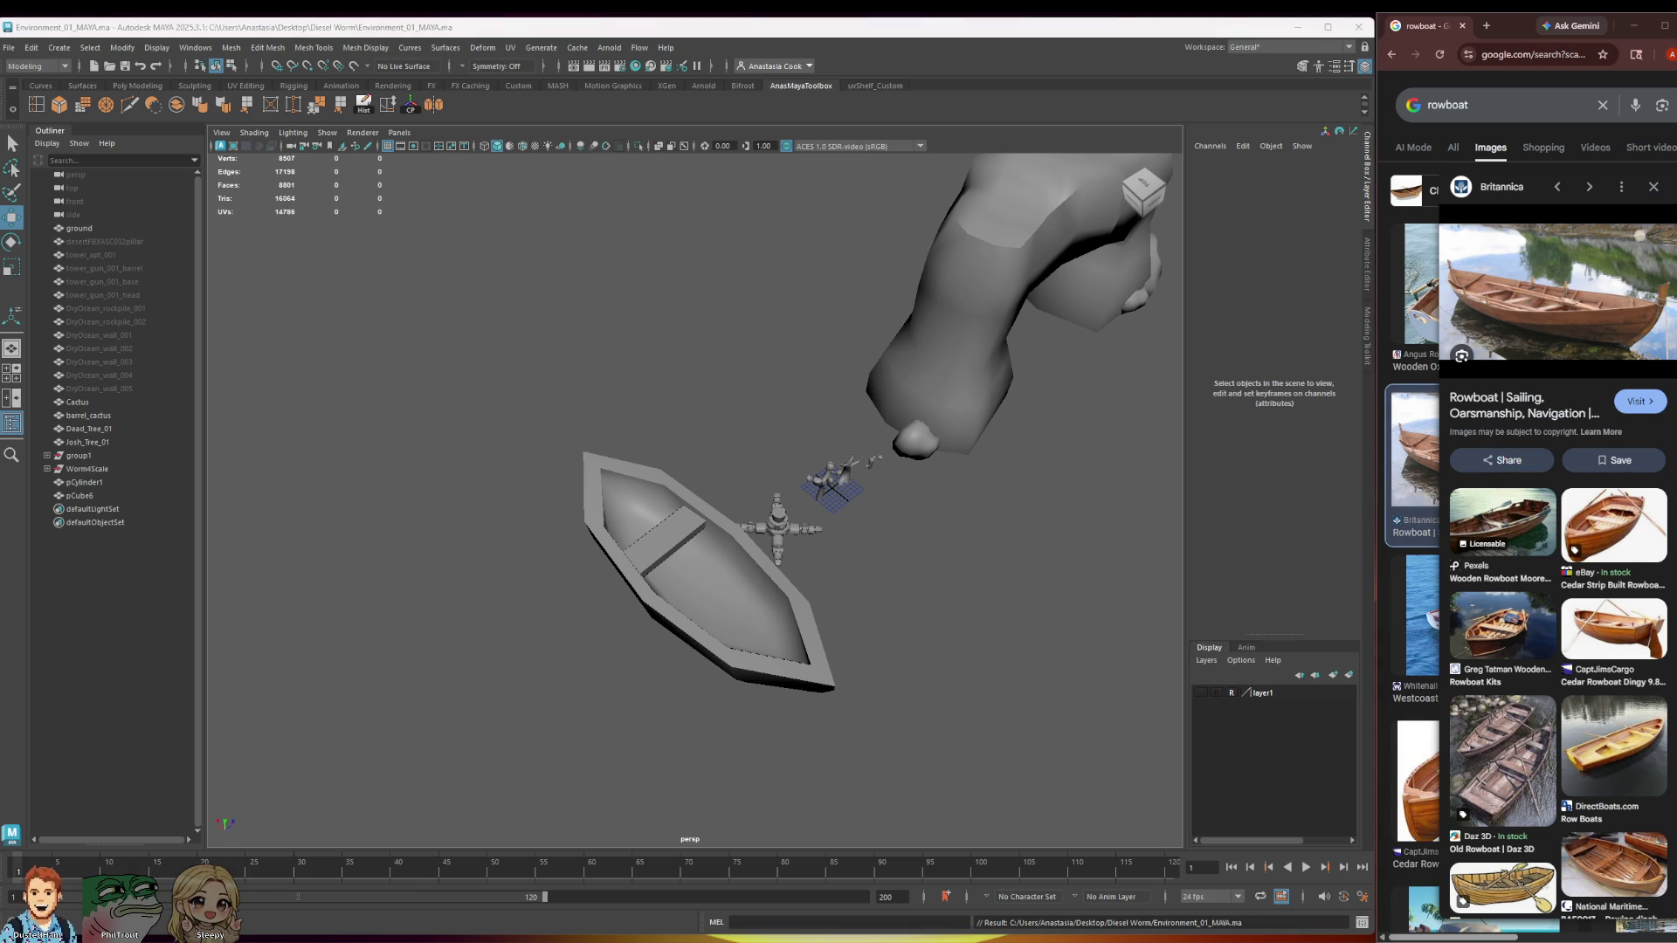
Select the rowboat and move it down and to the left.
{"action": "right_click_drag", "start_coordinate": [845, 643], "coordinate": [719, 639], "text": "alt"}
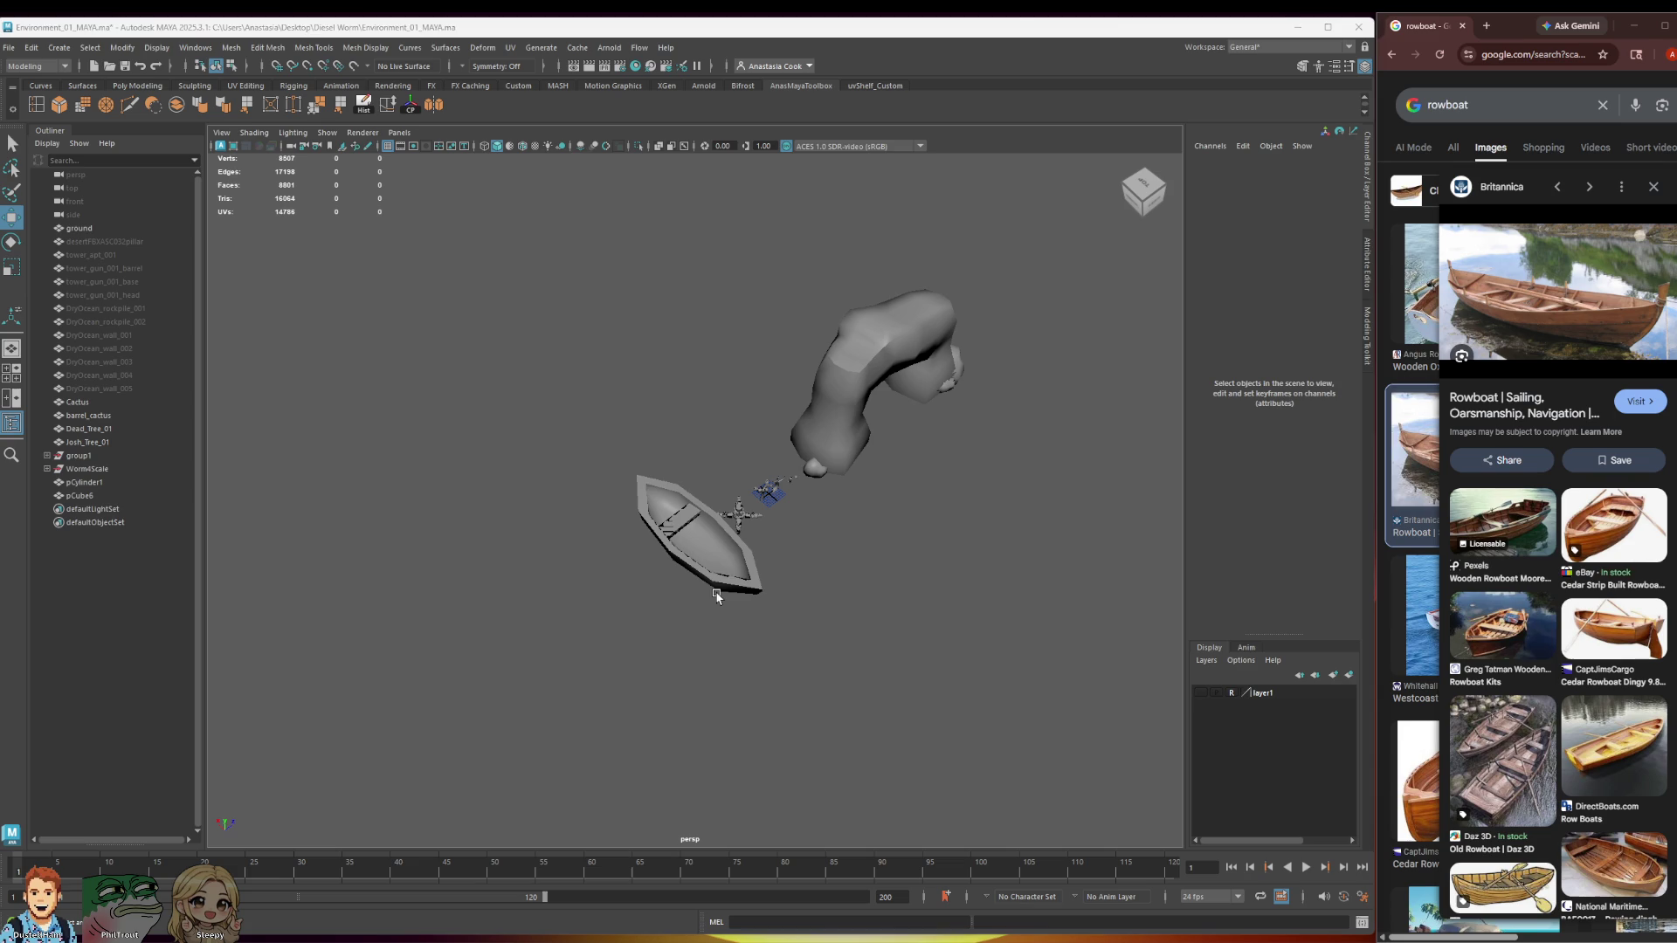
{"action": "left_click", "coordinate": [715, 597]}
{"action": "left_click_drag", "start_coordinate": [715, 596], "coordinate": [485, 503]}
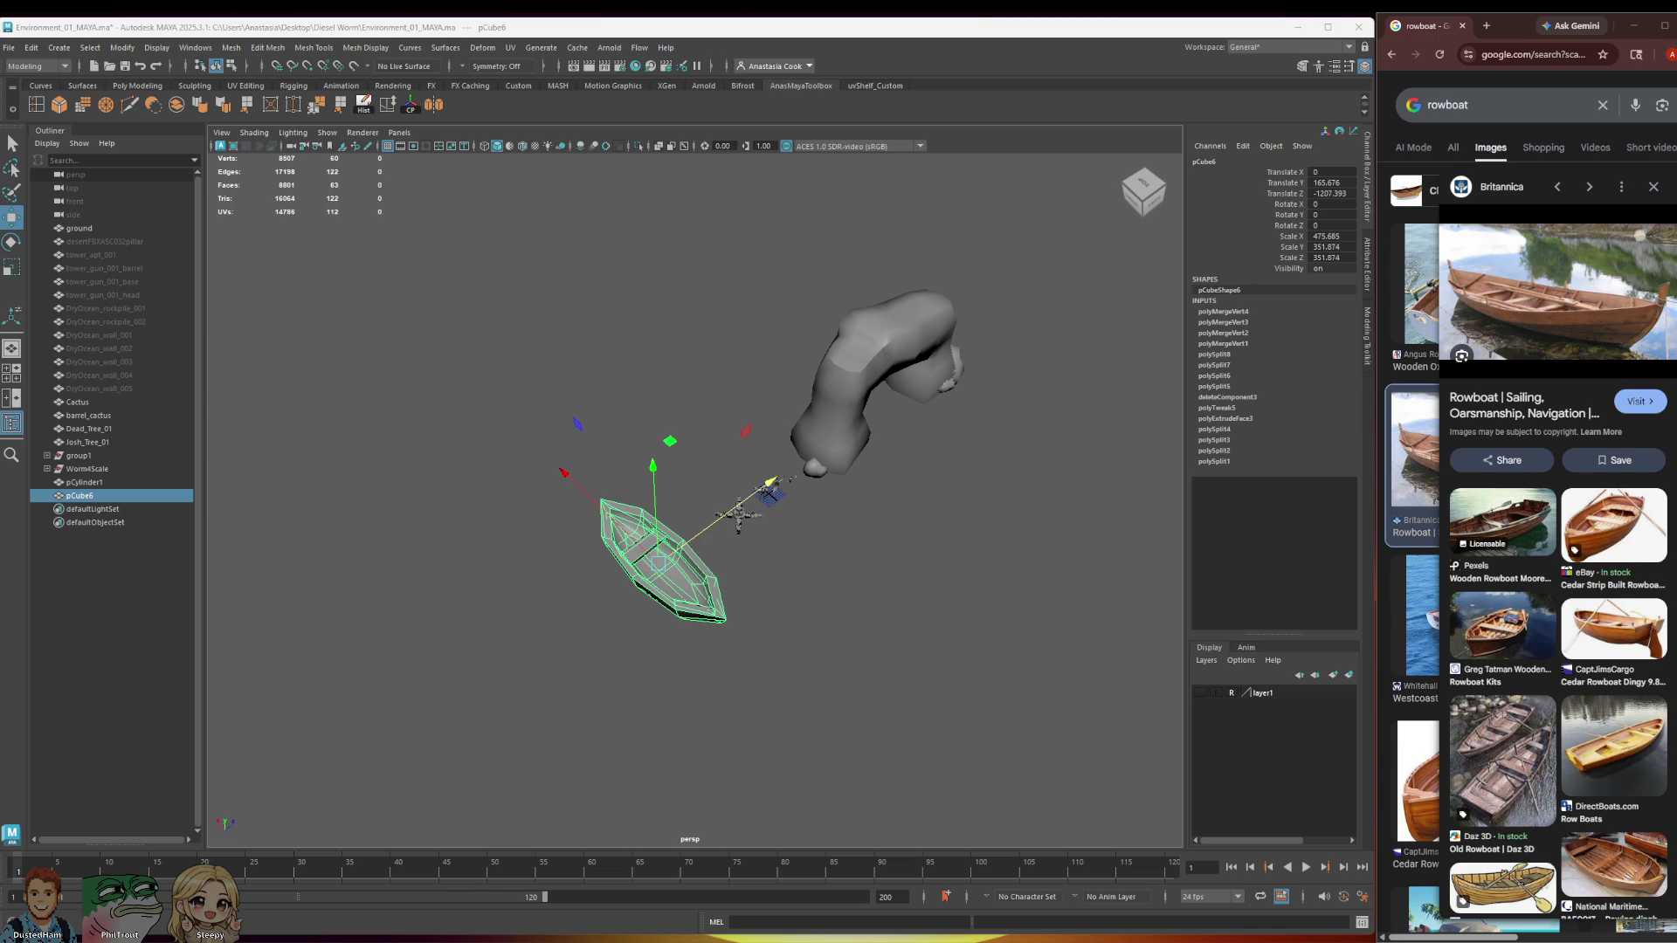
{"action": "mouse_move", "coordinate": [511, 533]}
{"action": "left_mouse_down", "text": "alt"}
{"action": "mouse_move", "coordinate": [865, 599]}
{"action": "mouse_move", "coordinate": [970, 655]}
{"action": "mouse_move", "coordinate": [797, 556]}
{"action": "left_mouse_up", "text": "alt"}
{"action": "scroll", "coordinate": [797, 558], "scroll_direction": "up", "scroll_amount": 3}
{"action": "scroll", "coordinate": [768, 362], "scroll_direction": "up", "scroll_amount": 2}
Briefly select the boat's right-half faces, then return to whole-object selection.
{"action": "right_click_drag", "start_coordinate": [883, 467], "coordinate": [897, 528]}
{"action": "mouse_move", "coordinate": [853, 525]}
{"action": "left_mouse_down"}
{"action": "mouse_move", "coordinate": [1118, 814]}
{"action": "mouse_move", "coordinate": [1089, 853]}
{"action": "mouse_move", "coordinate": [1063, 588]}
{"action": "mouse_move", "coordinate": [1065, 818]}
{"action": "mouse_move", "coordinate": [1060, 623]}
{"action": "left_mouse_up"}
{"action": "scroll", "coordinate": [1118, 814], "scroll_direction": "down", "scroll_amount": 2}
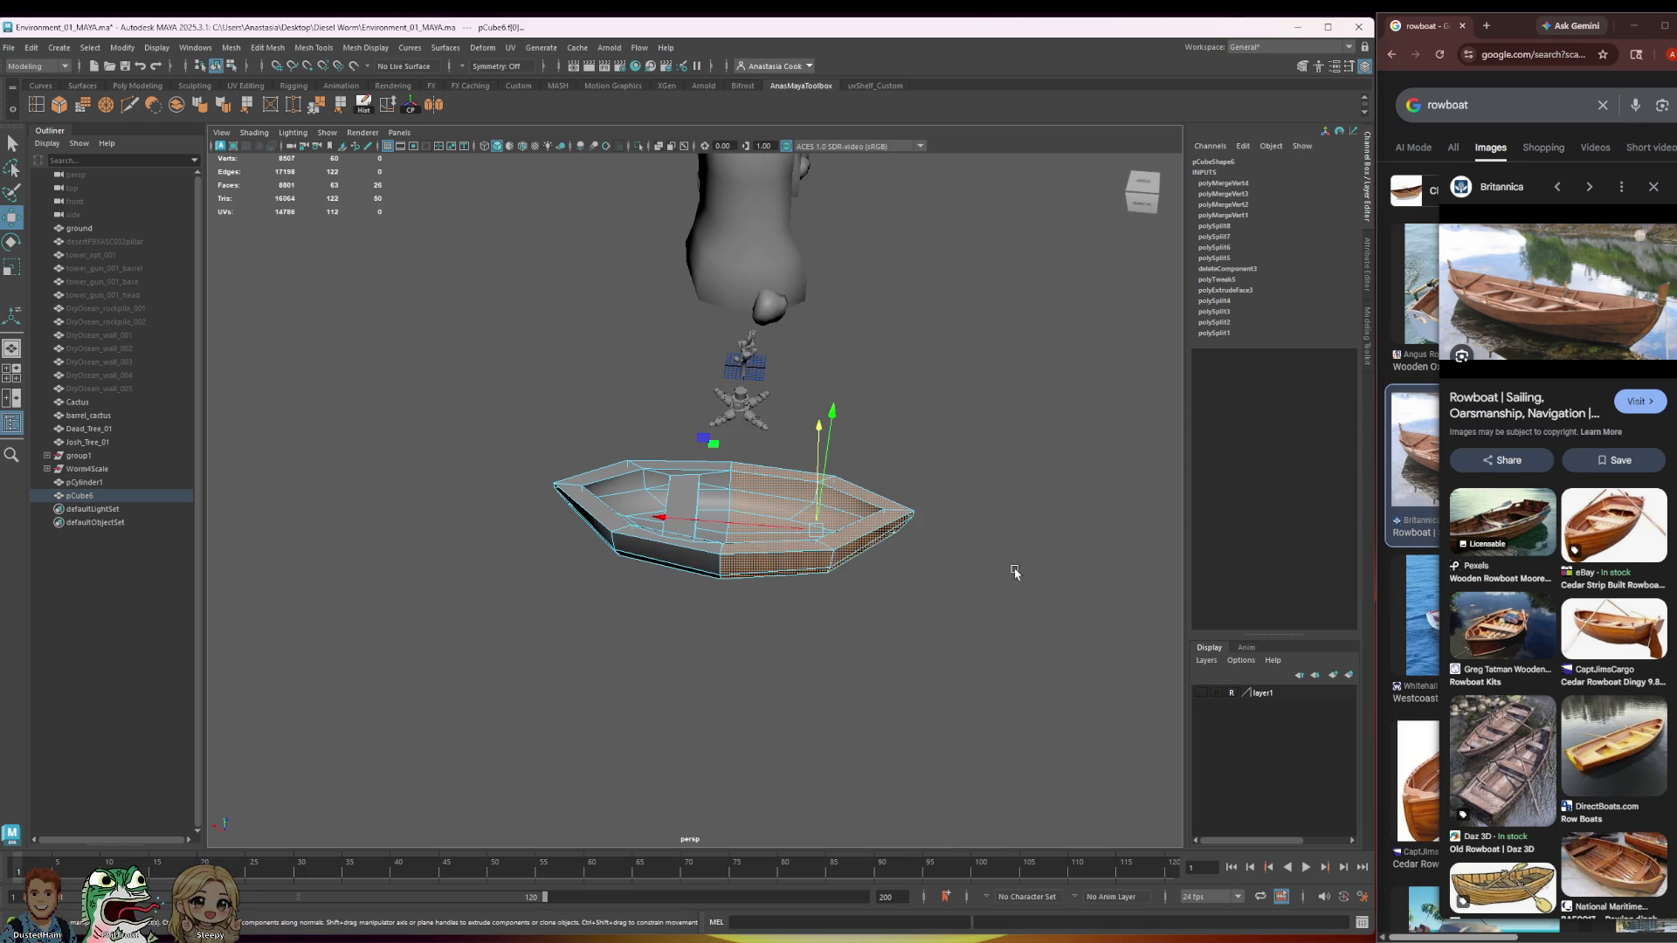
{"action": "right_click_drag", "start_coordinate": [872, 535], "coordinate": [986, 476]}
{"action": "left_click", "coordinate": [985, 476]}
{"action": "left_click_drag", "start_coordinate": [1003, 588], "coordinate": [861, 551], "text": "alt"}
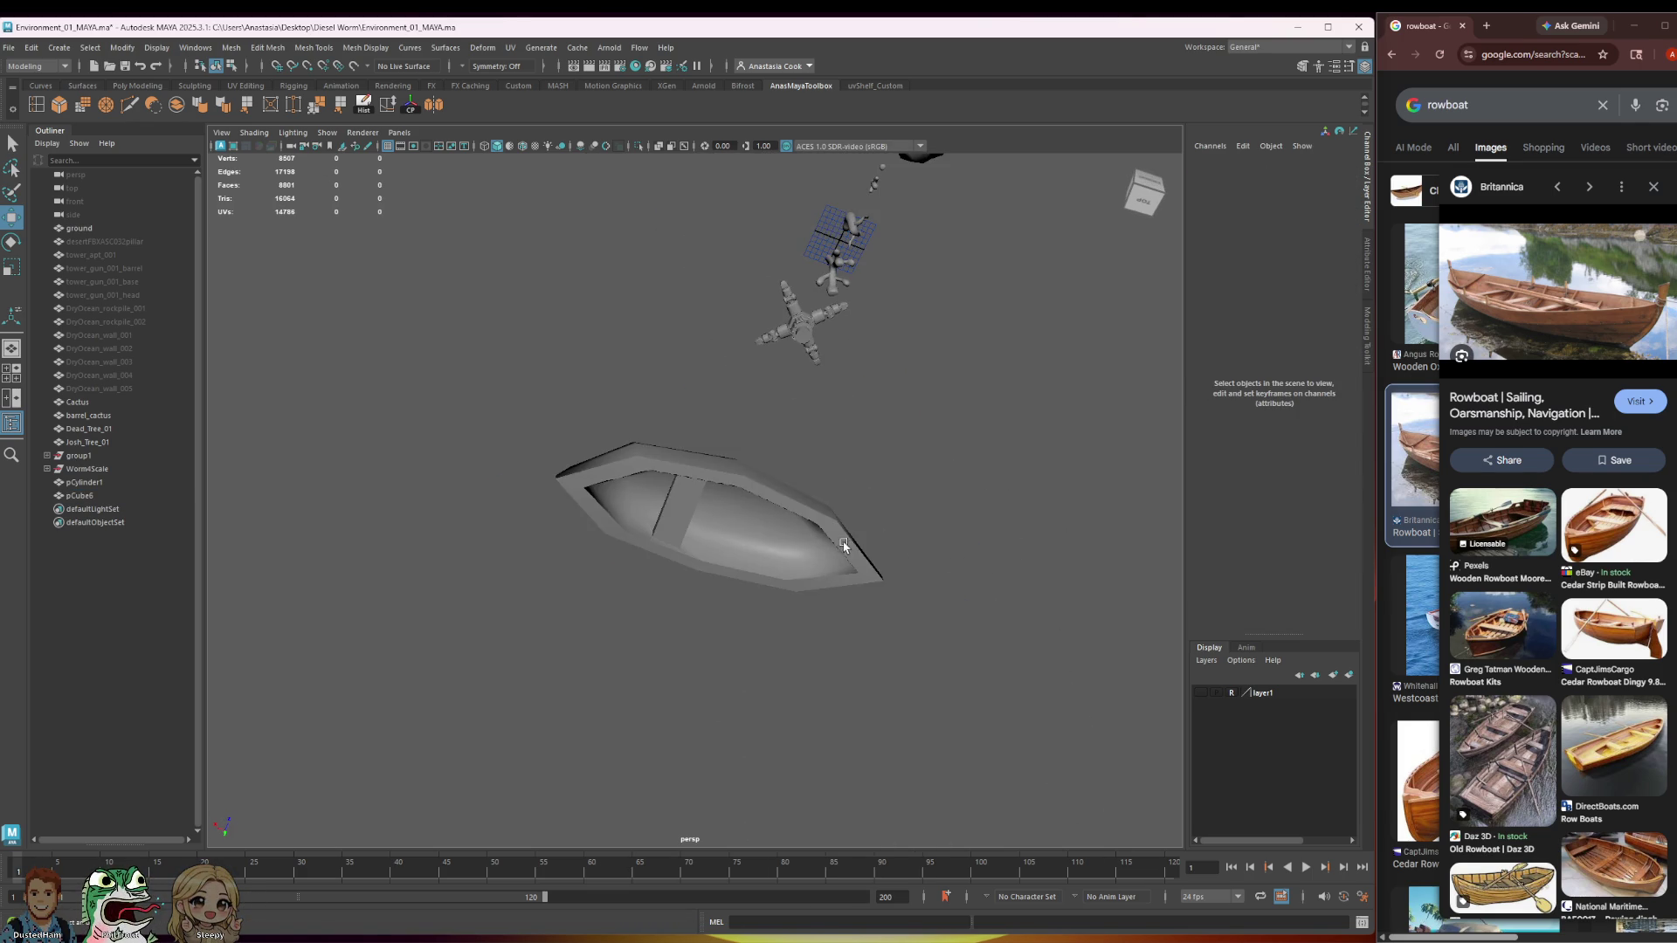
{"action": "left_click", "coordinate": [860, 550]}
Scale the boat down uniformly and move it up beside the statue's base.
{"action": "mouse_move", "coordinate": [1013, 638]}
{"action": "left_mouse_down", "text": "alt"}
{"action": "mouse_move", "coordinate": [937, 749]}
{"action": "mouse_move", "coordinate": [940, 655]}
{"action": "mouse_move", "coordinate": [915, 647]}
{"action": "left_mouse_up", "text": "alt"}
{"action": "left_click_drag", "start_coordinate": [713, 521], "coordinate": [627, 537]}
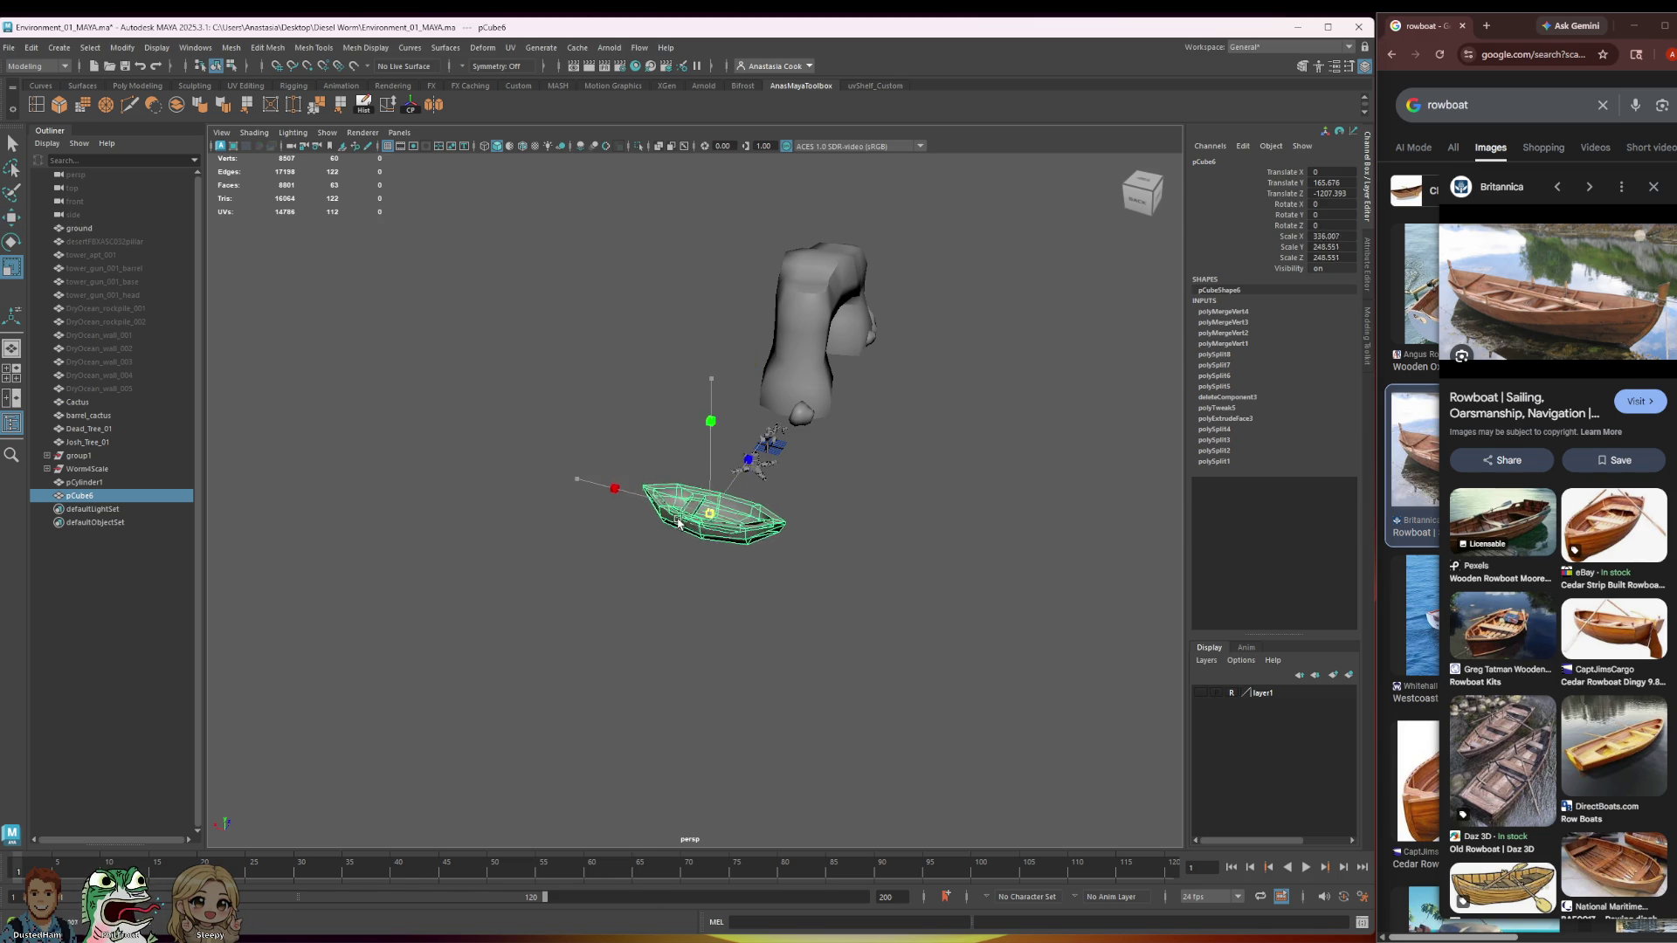
{"action": "scroll", "coordinate": [615, 539], "scroll_direction": "up", "scroll_amount": 2}
{"action": "scroll", "coordinate": [984, 512], "scroll_direction": "up", "scroll_amount": 2}
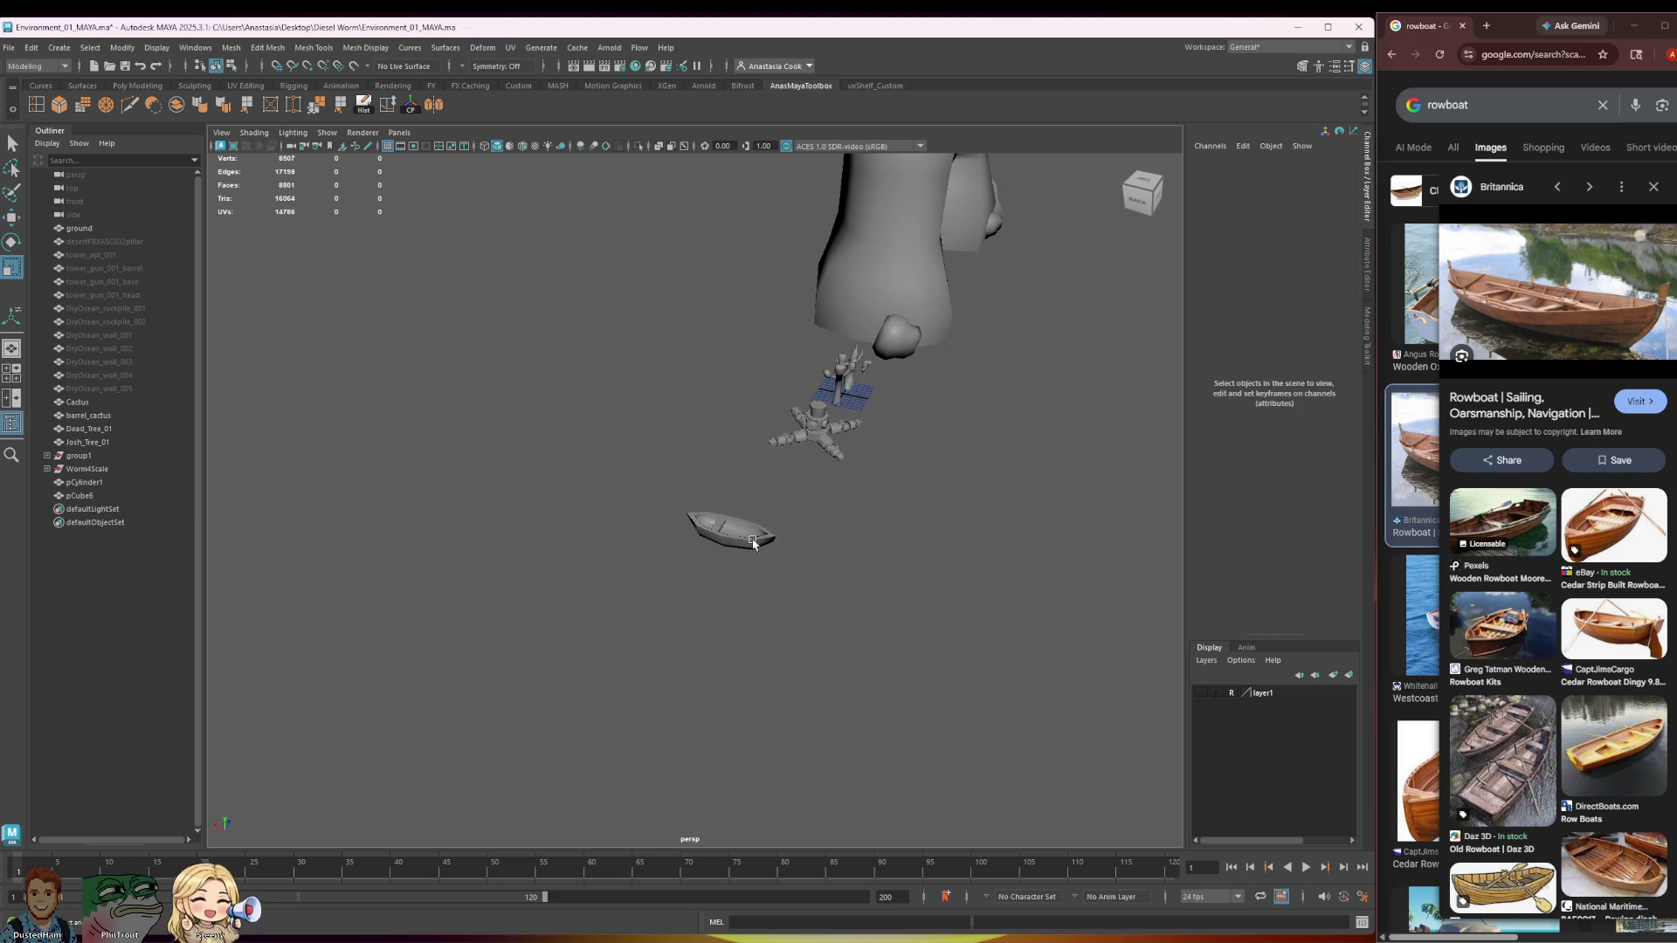
{"action": "left_click_drag", "start_coordinate": [823, 428], "coordinate": [958, 363]}
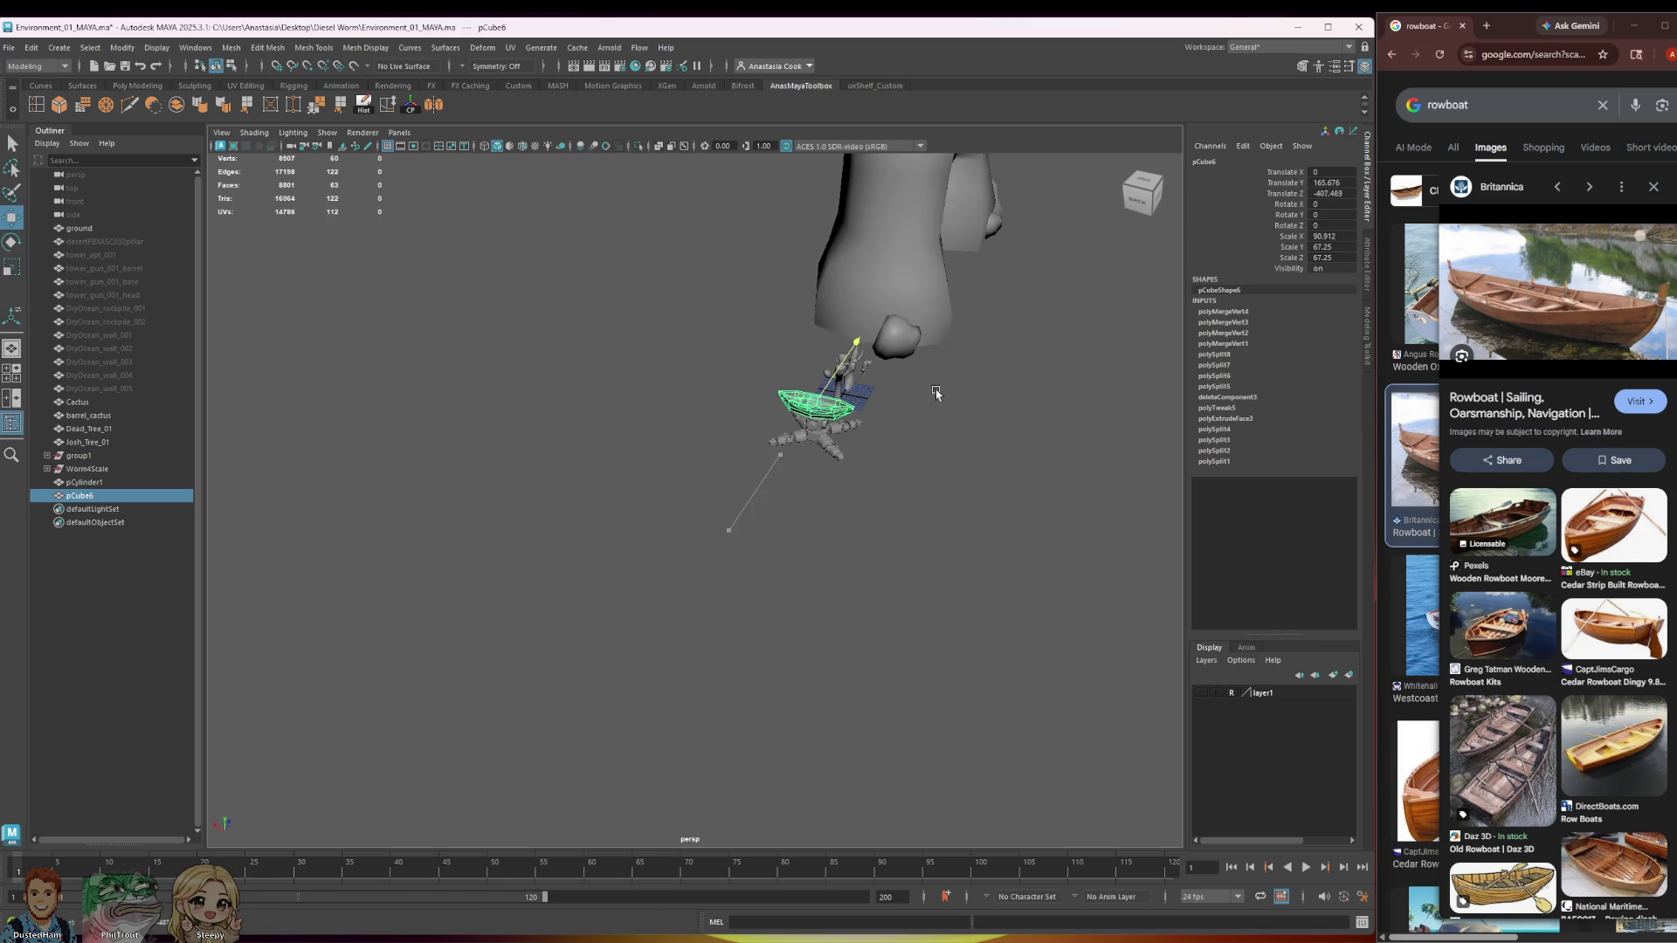
{"action": "key", "text": "w"}
{"action": "left_click_drag", "start_coordinate": [969, 468], "coordinate": [987, 471], "text": "alt"}
{"action": "key", "text": "f"}
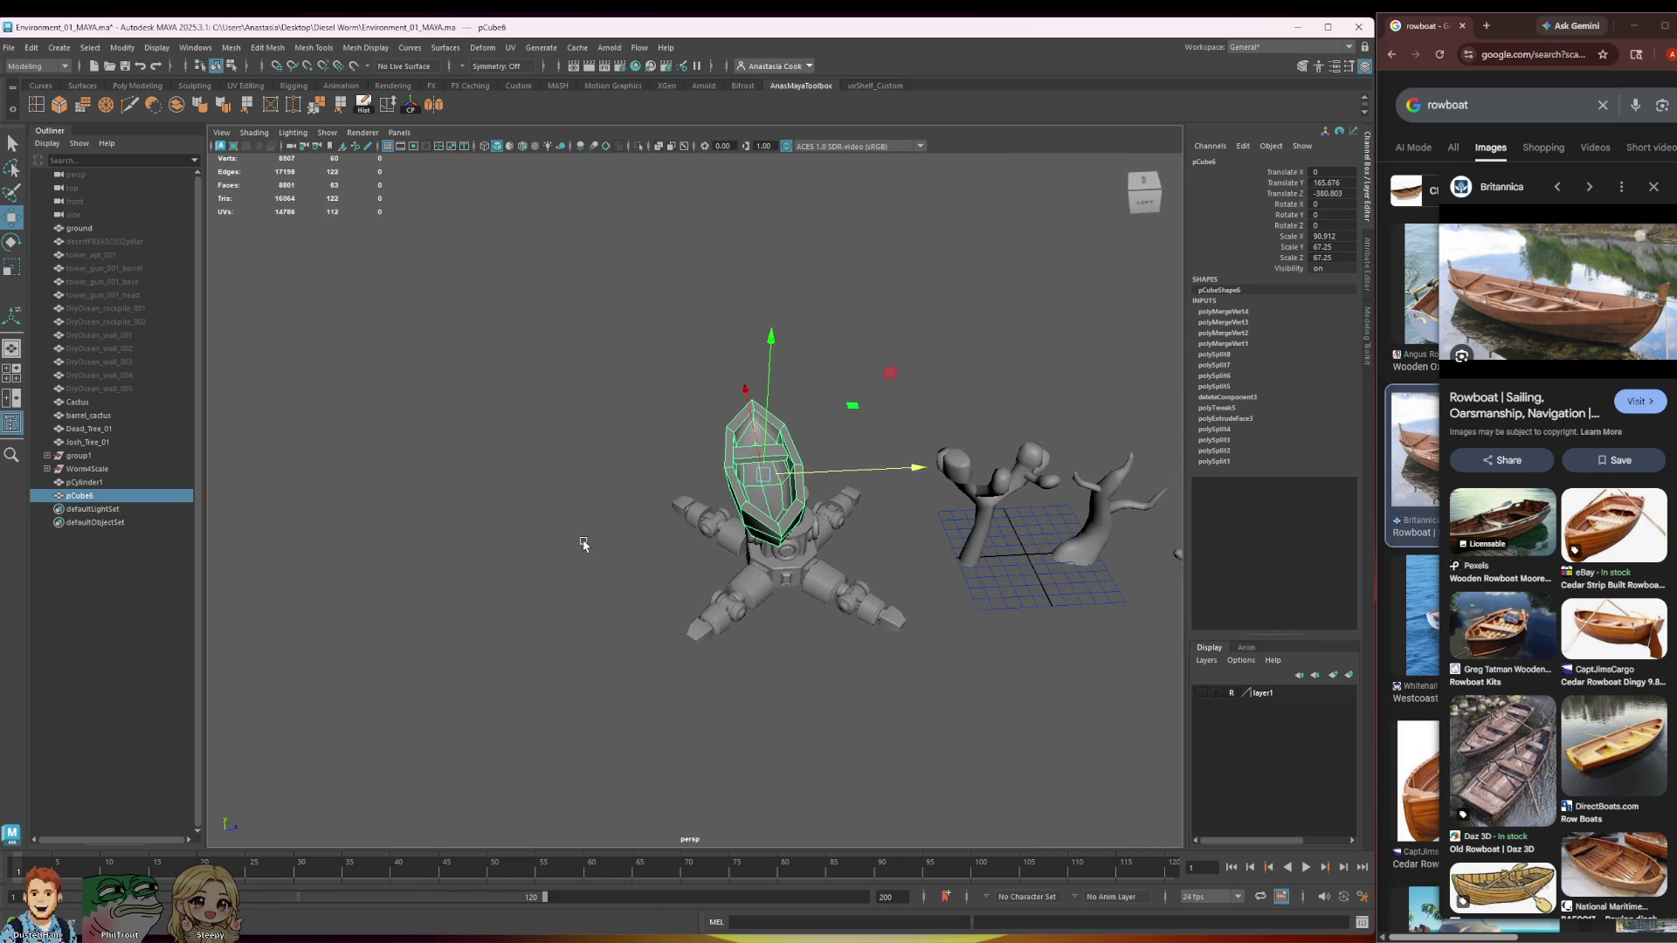
{"action": "mouse_move", "coordinate": [792, 472]}
{"action": "left_mouse_down"}
{"action": "mouse_move", "coordinate": [549, 492]}
{"action": "mouse_move", "coordinate": [552, 473]}
{"action": "left_mouse_up"}
{"action": "key", "text": "w"}
Frame the boat, select the two bow rim faces and clear the selection.
{"action": "left_click", "coordinate": [789, 412]}
{"action": "mouse_move", "coordinate": [789, 412]}
{"action": "left_mouse_down", "text": "alt"}
{"action": "mouse_move", "coordinate": [839, 704]}
{"action": "mouse_move", "coordinate": [958, 667]}
{"action": "mouse_move", "coordinate": [918, 704]}
{"action": "left_mouse_up", "text": "alt"}
{"action": "left_click", "coordinate": [733, 661]}
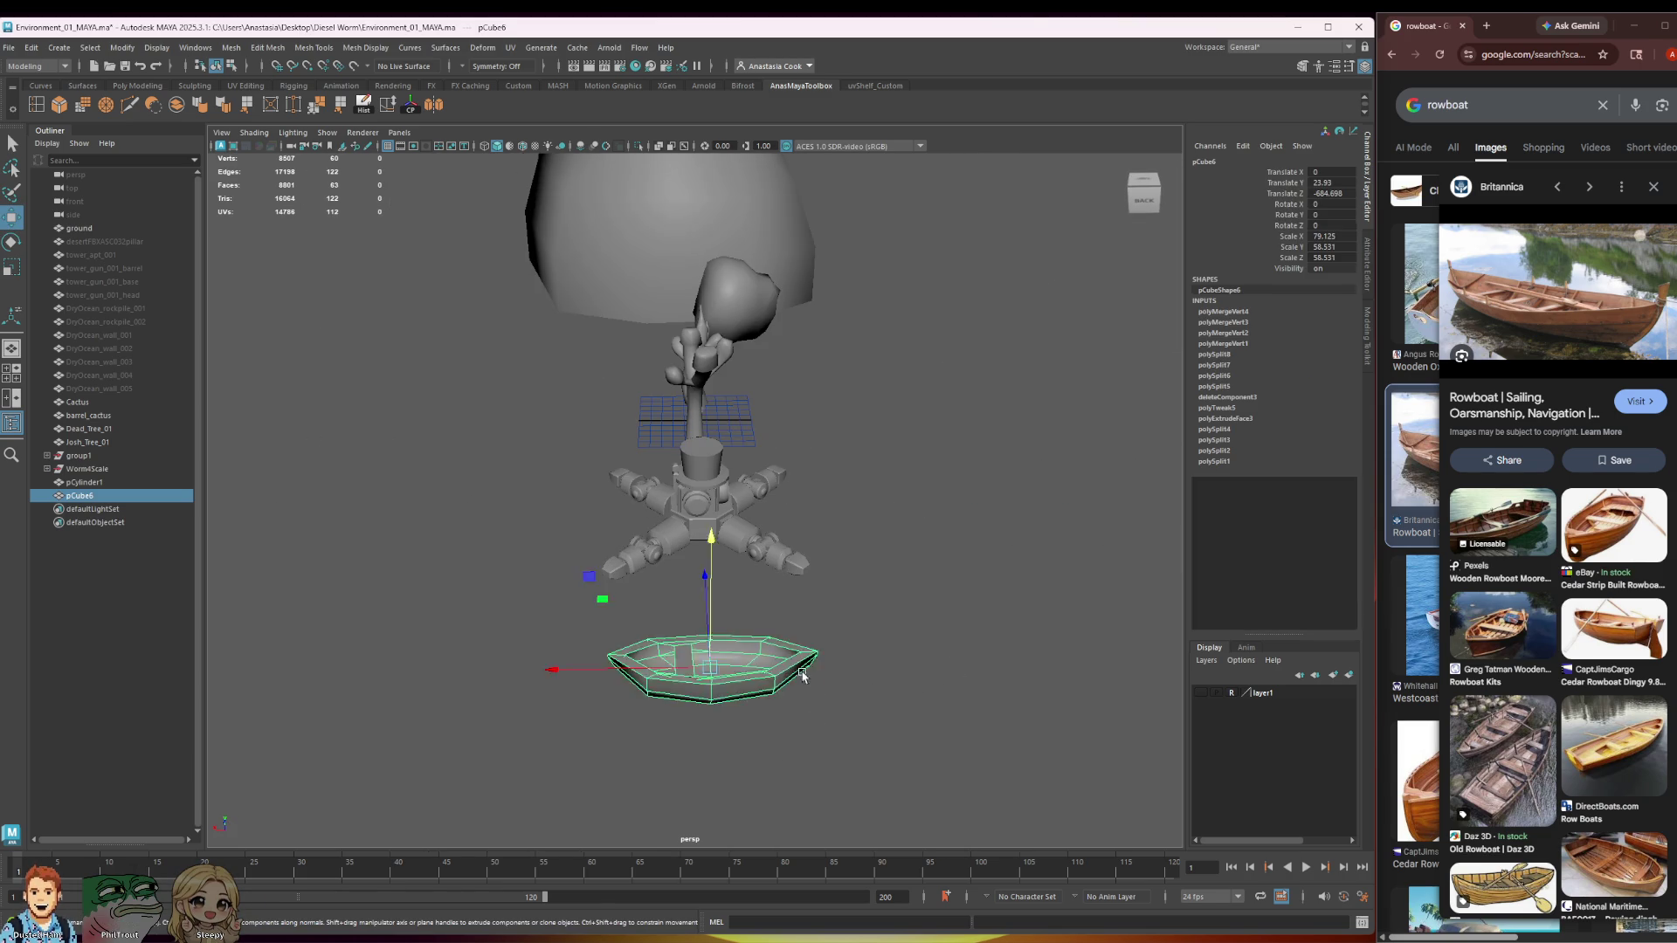
{"action": "key", "text": "f"}
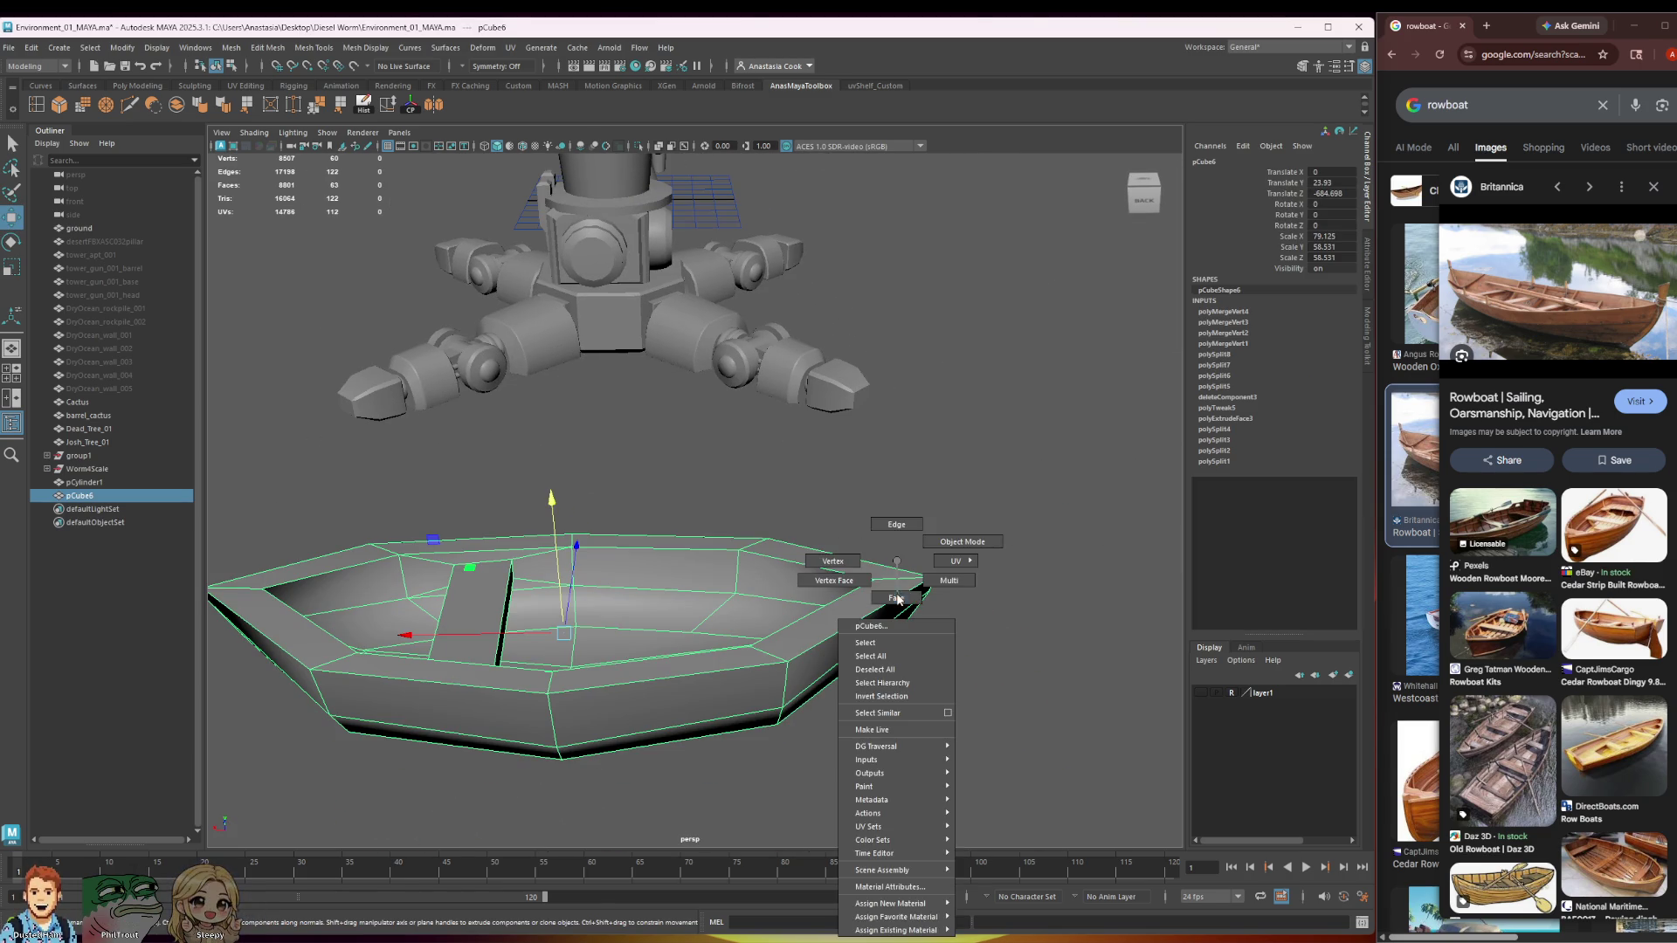
{"action": "right_click_drag", "start_coordinate": [891, 616], "coordinate": [894, 644]}
{"action": "left_click_drag", "start_coordinate": [881, 567], "coordinate": [933, 589]}
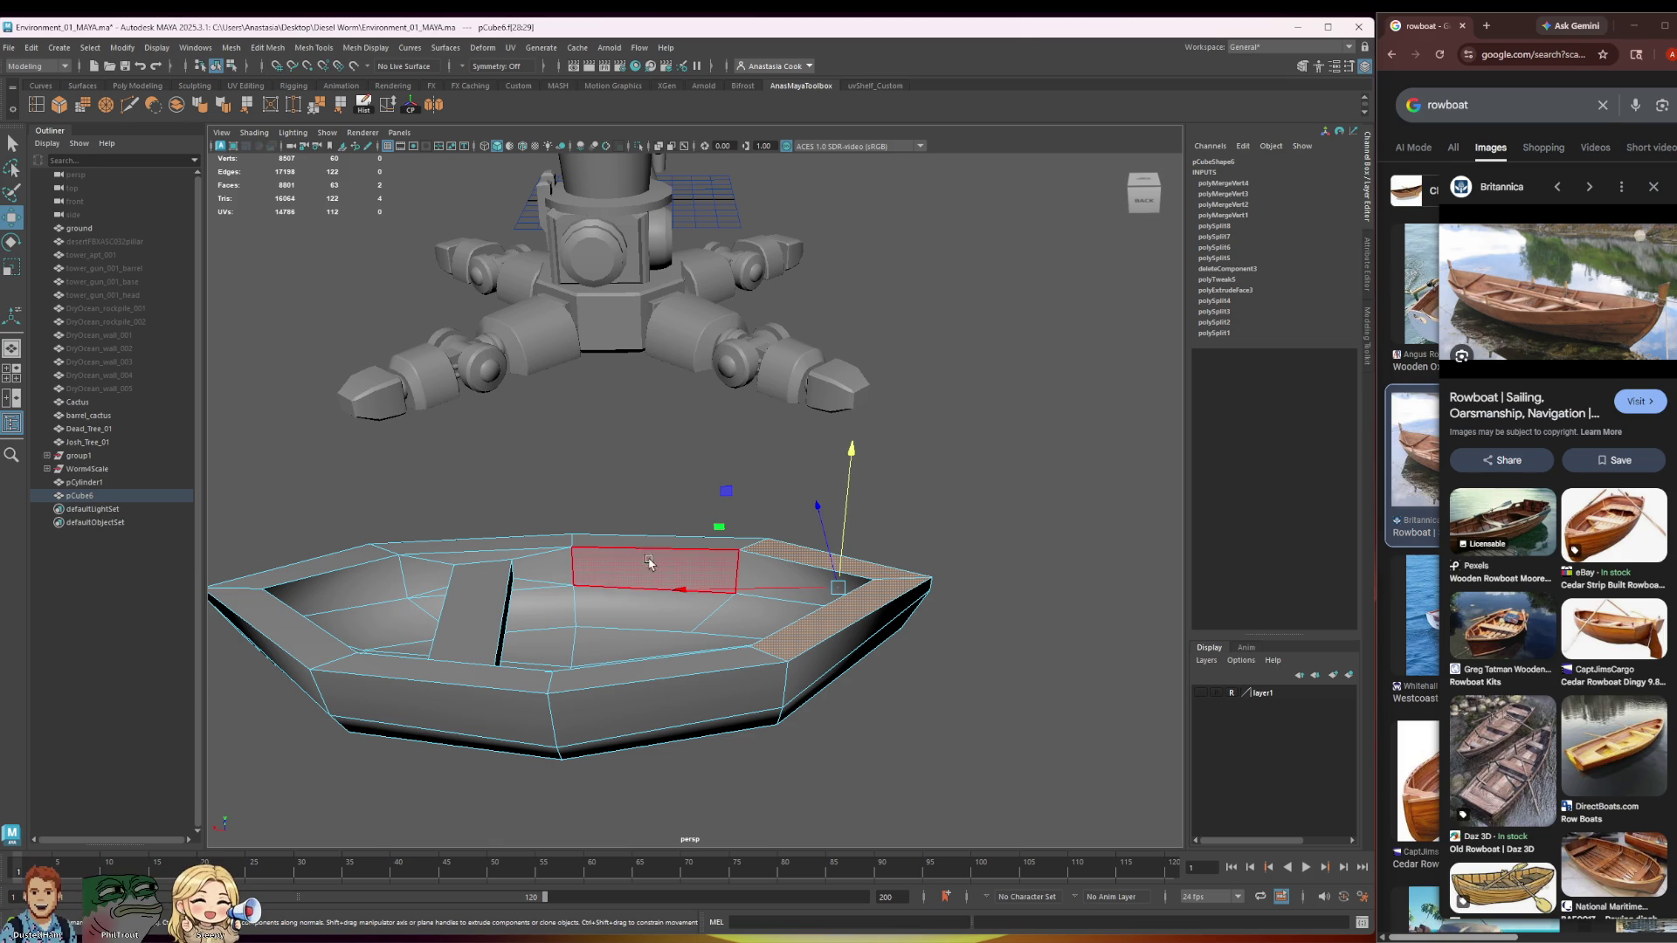
{"action": "left_click", "coordinate": [1042, 547]}
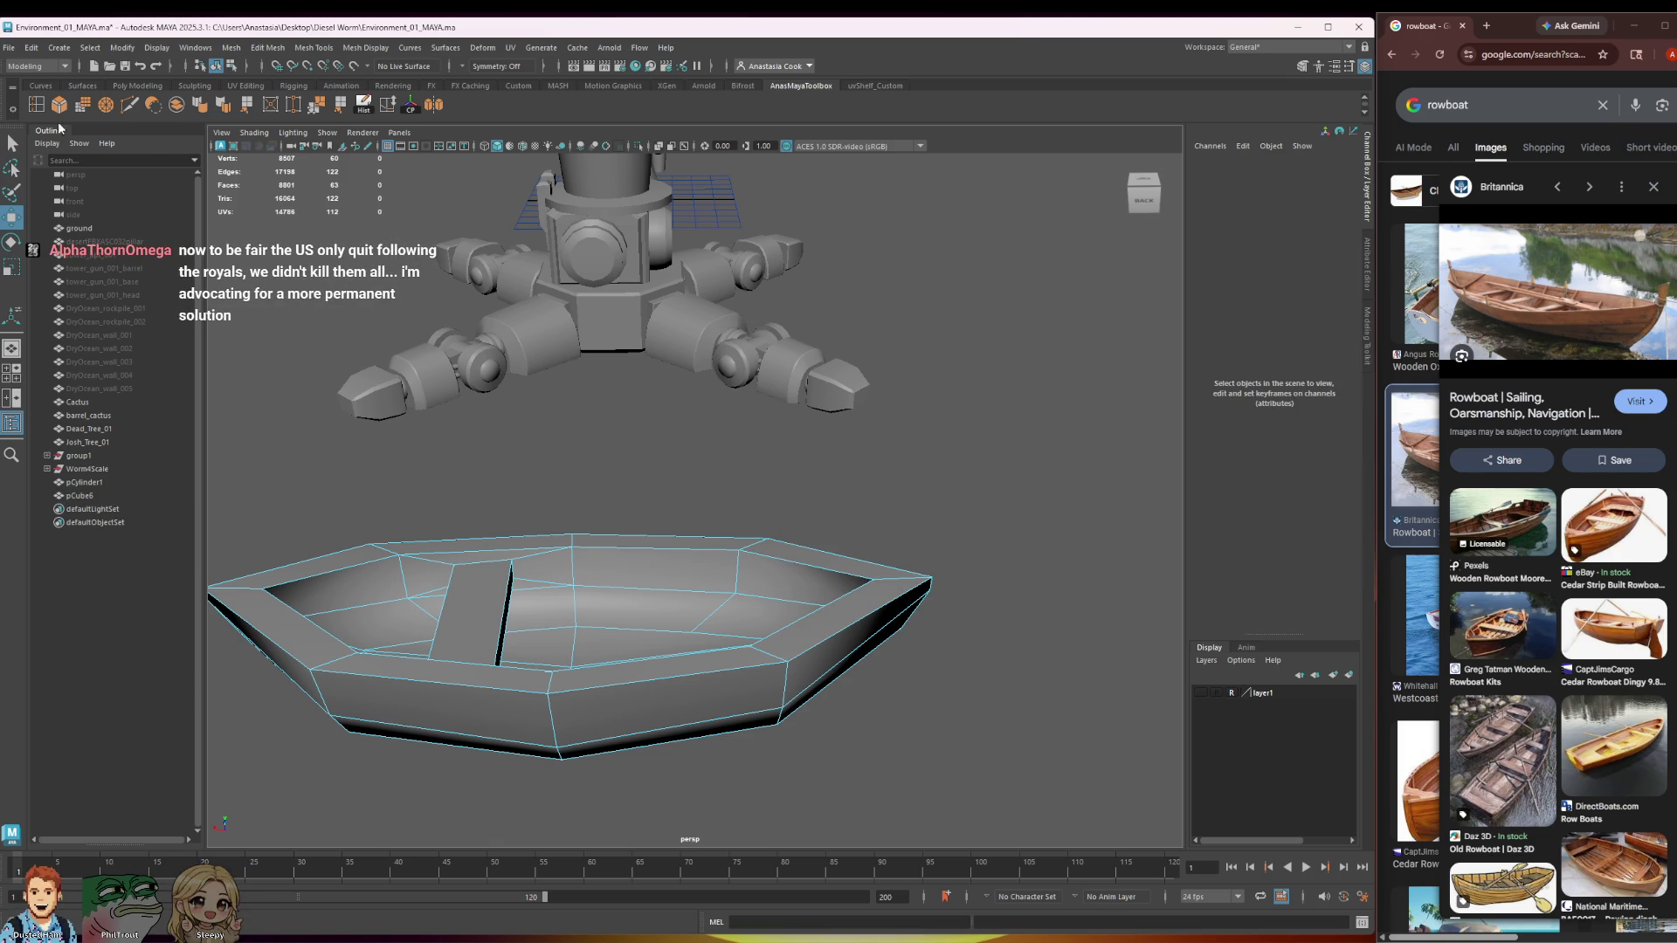
Insert two edge loops across the rim near the bow, undoing a misplaced one.
{"action": "left_click", "coordinate": [78, 496]}
{"action": "key", "text": "y"}
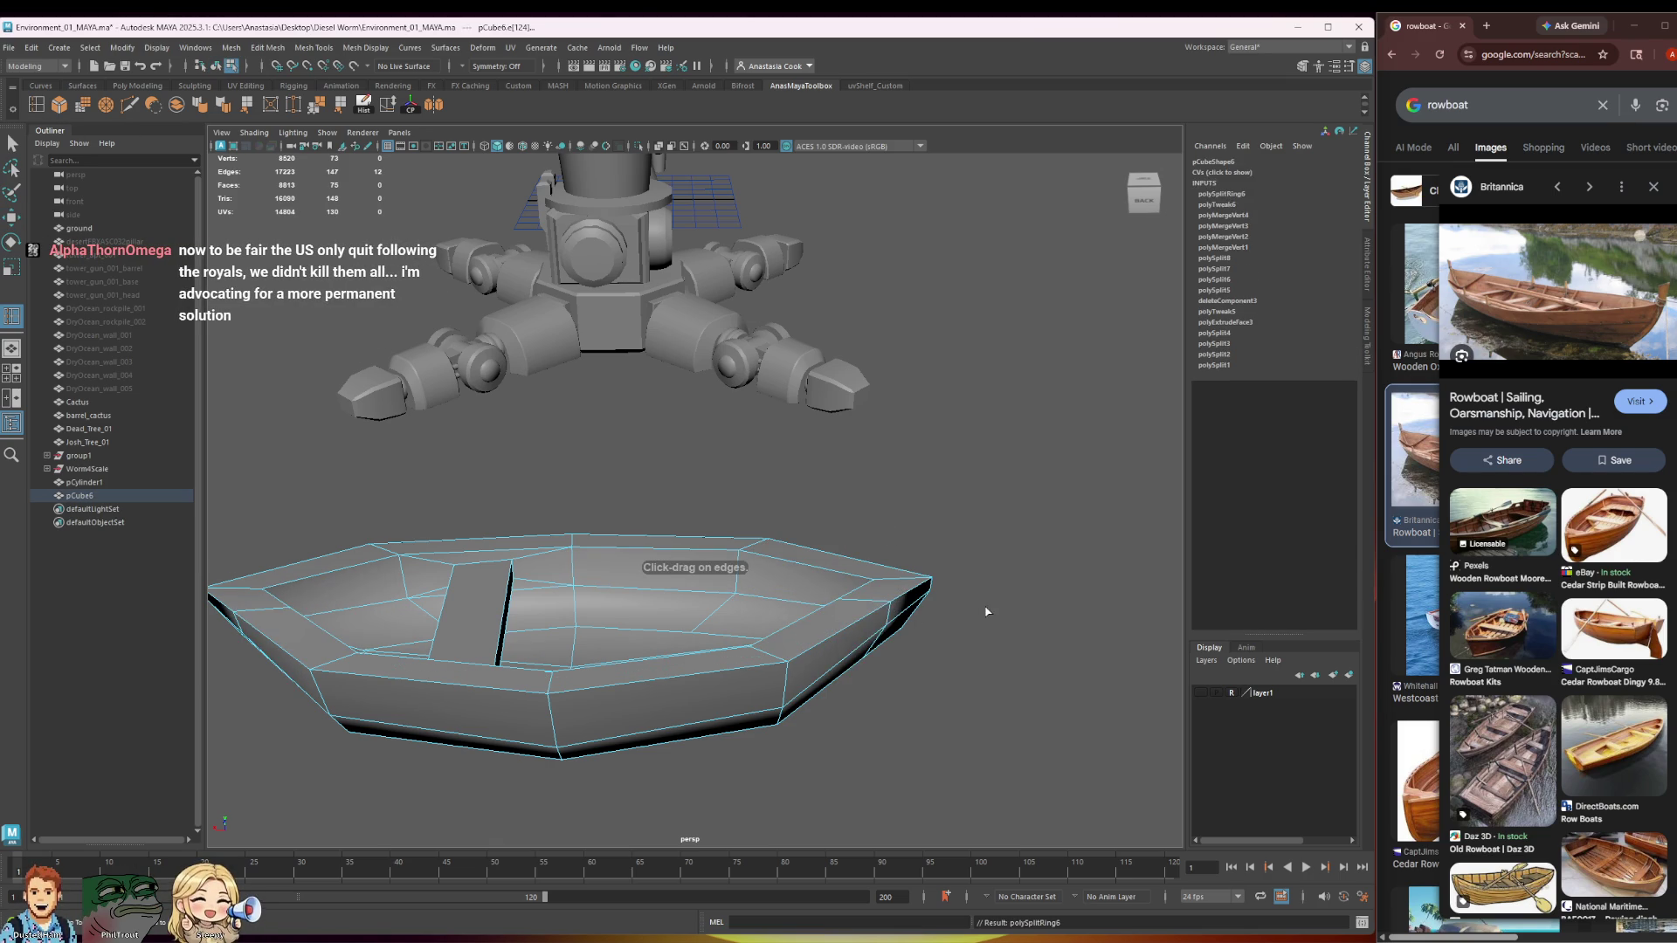
{"action": "left_click", "coordinate": [896, 616]}
{"action": "left_click_drag", "start_coordinate": [896, 617], "coordinate": [895, 631], "text": "alt"}
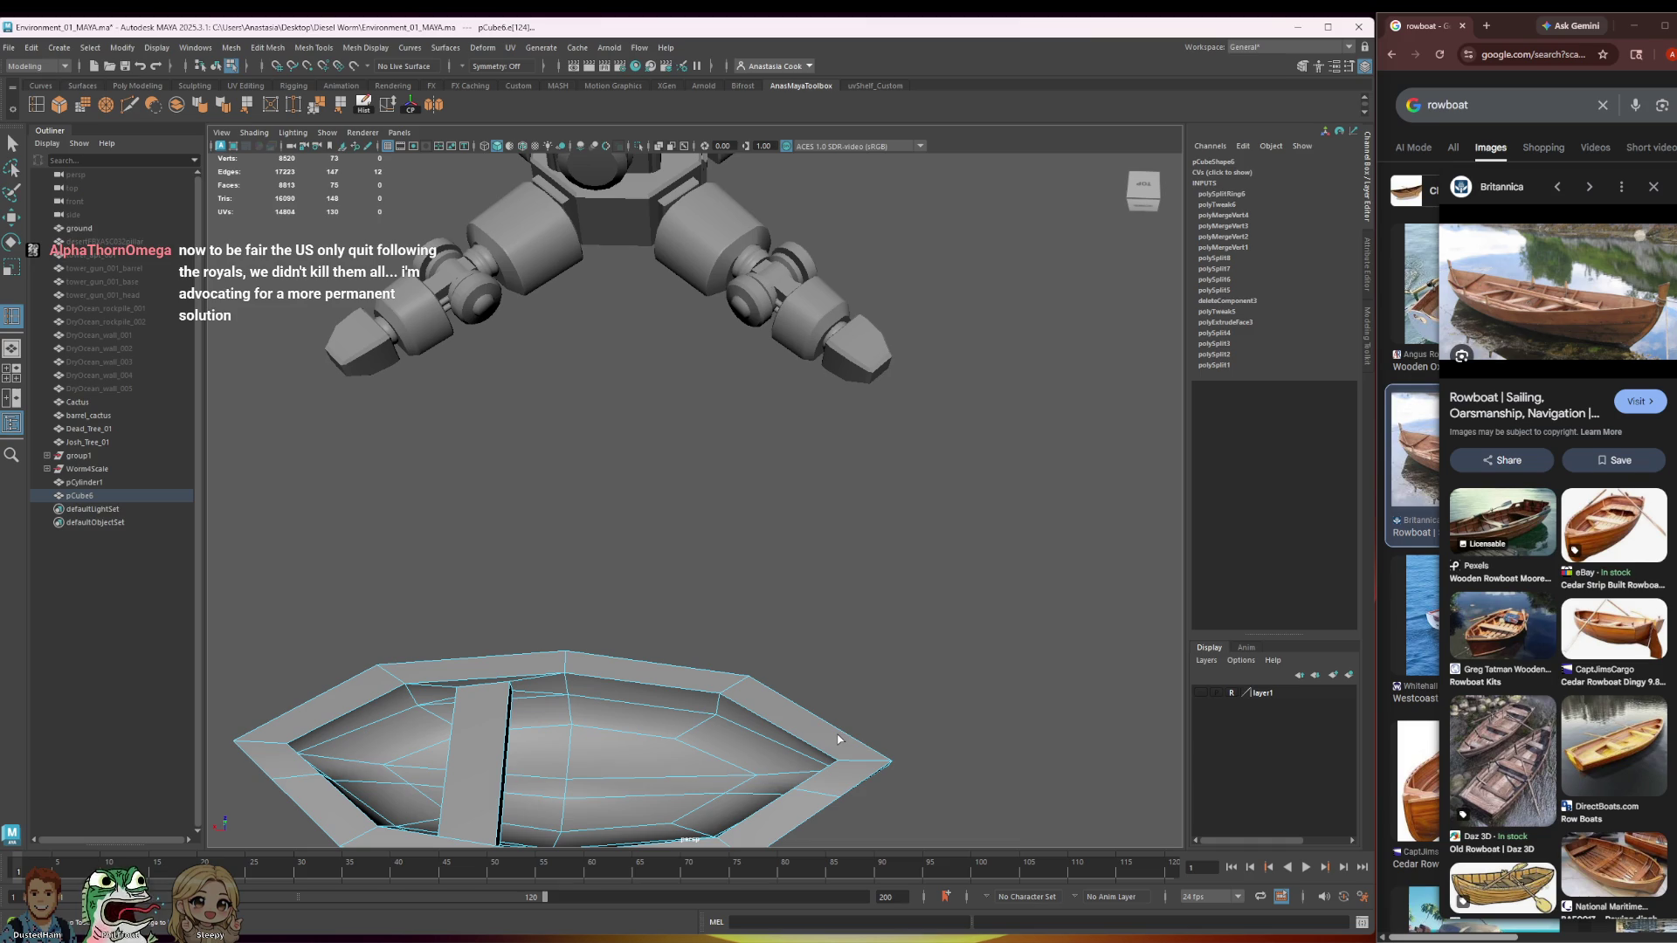
{"action": "key", "text": "ctrl+z"}
{"action": "left_click", "coordinate": [829, 811]}
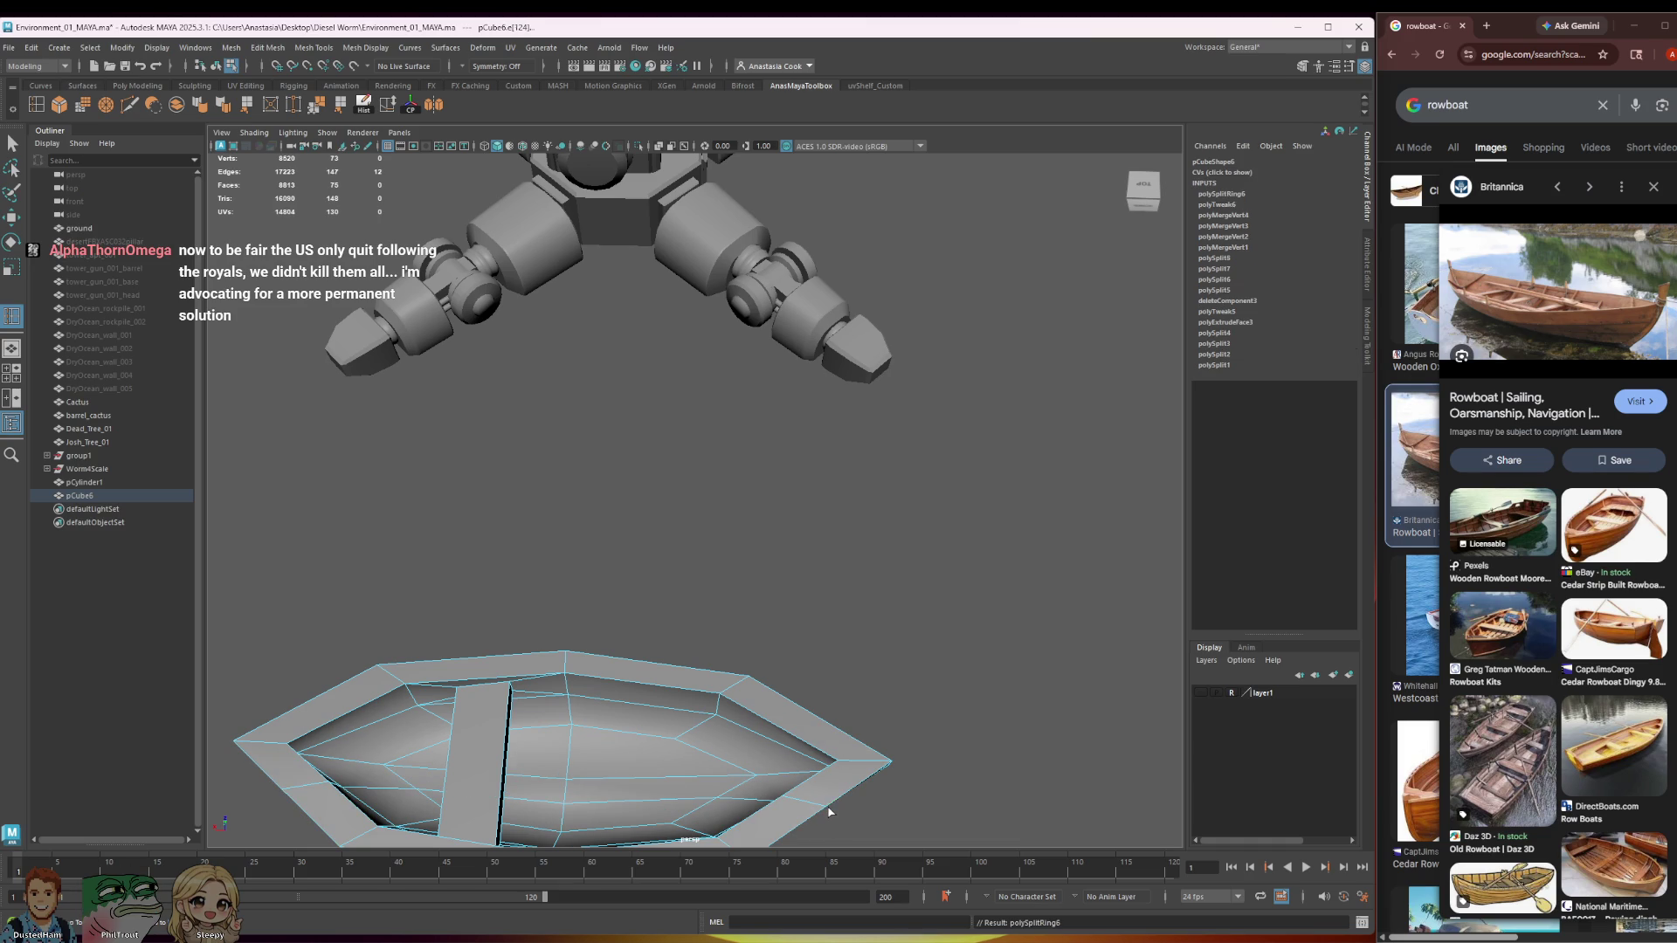
{"action": "left_click", "coordinate": [832, 722]}
{"action": "middle_click_drag", "start_coordinate": [1003, 736], "coordinate": [1117, 787], "text": "alt"}
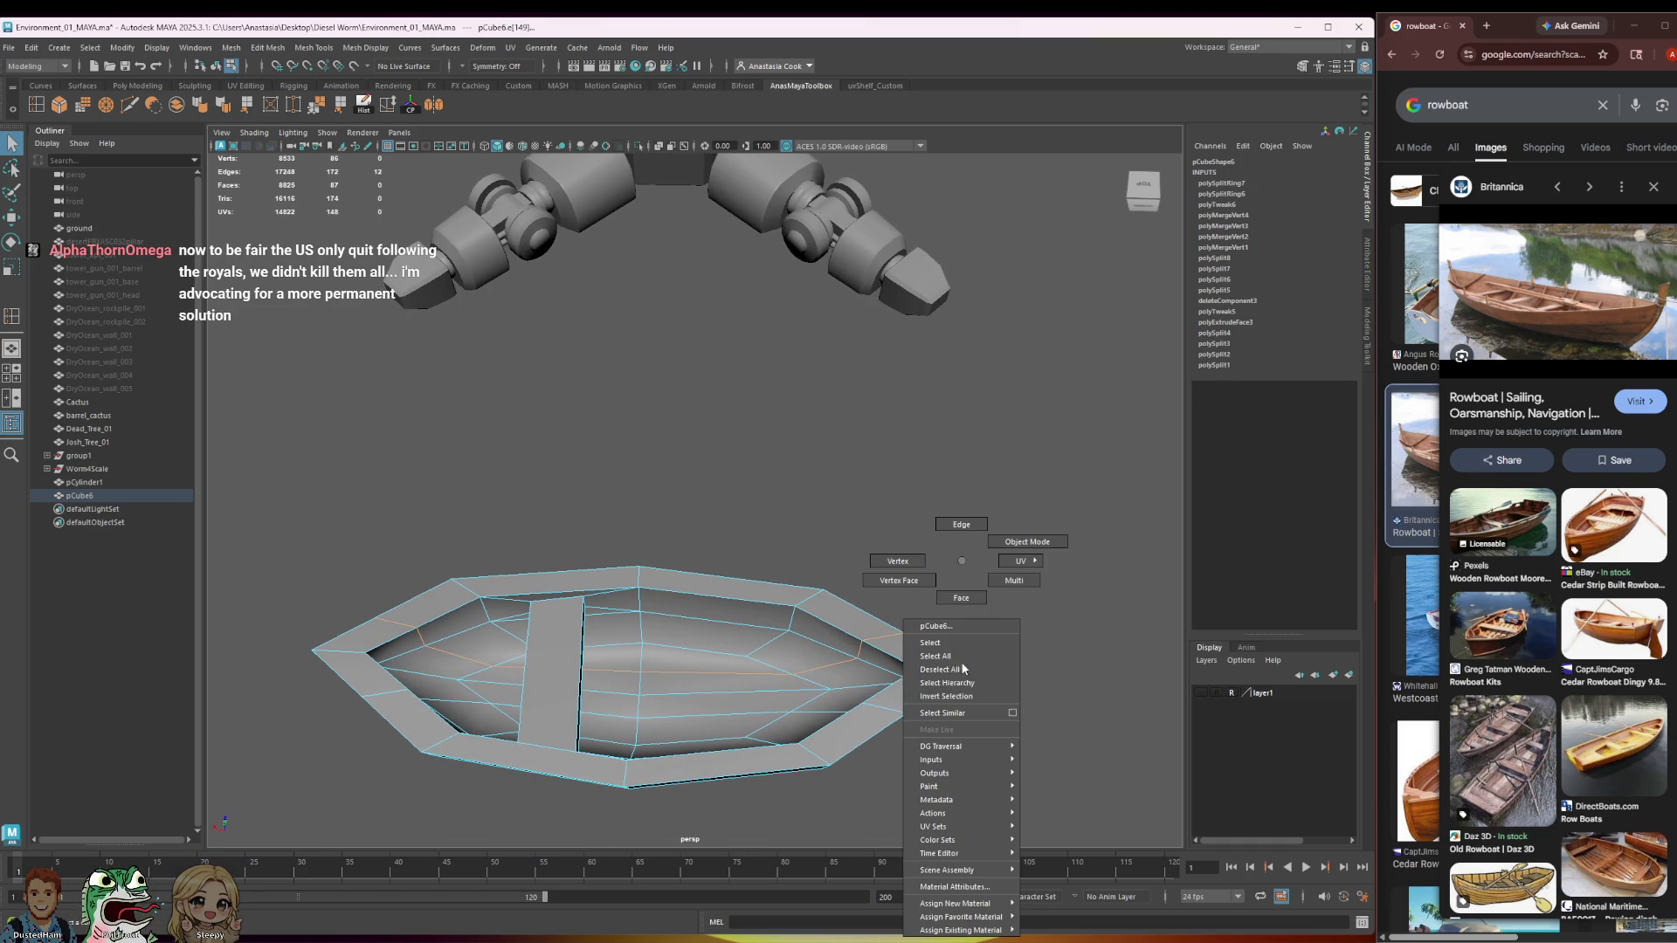
Try pulling a bow edge slightly upward, undo a stray selection and start Multi-Cut.
{"action": "right_click_drag", "start_coordinate": [954, 564], "coordinate": [955, 519]}
{"action": "left_click", "coordinate": [910, 677]}
{"action": "left_click_drag", "start_coordinate": [910, 676], "coordinate": [1030, 716], "text": "alt"}
{"action": "key", "text": "w"}
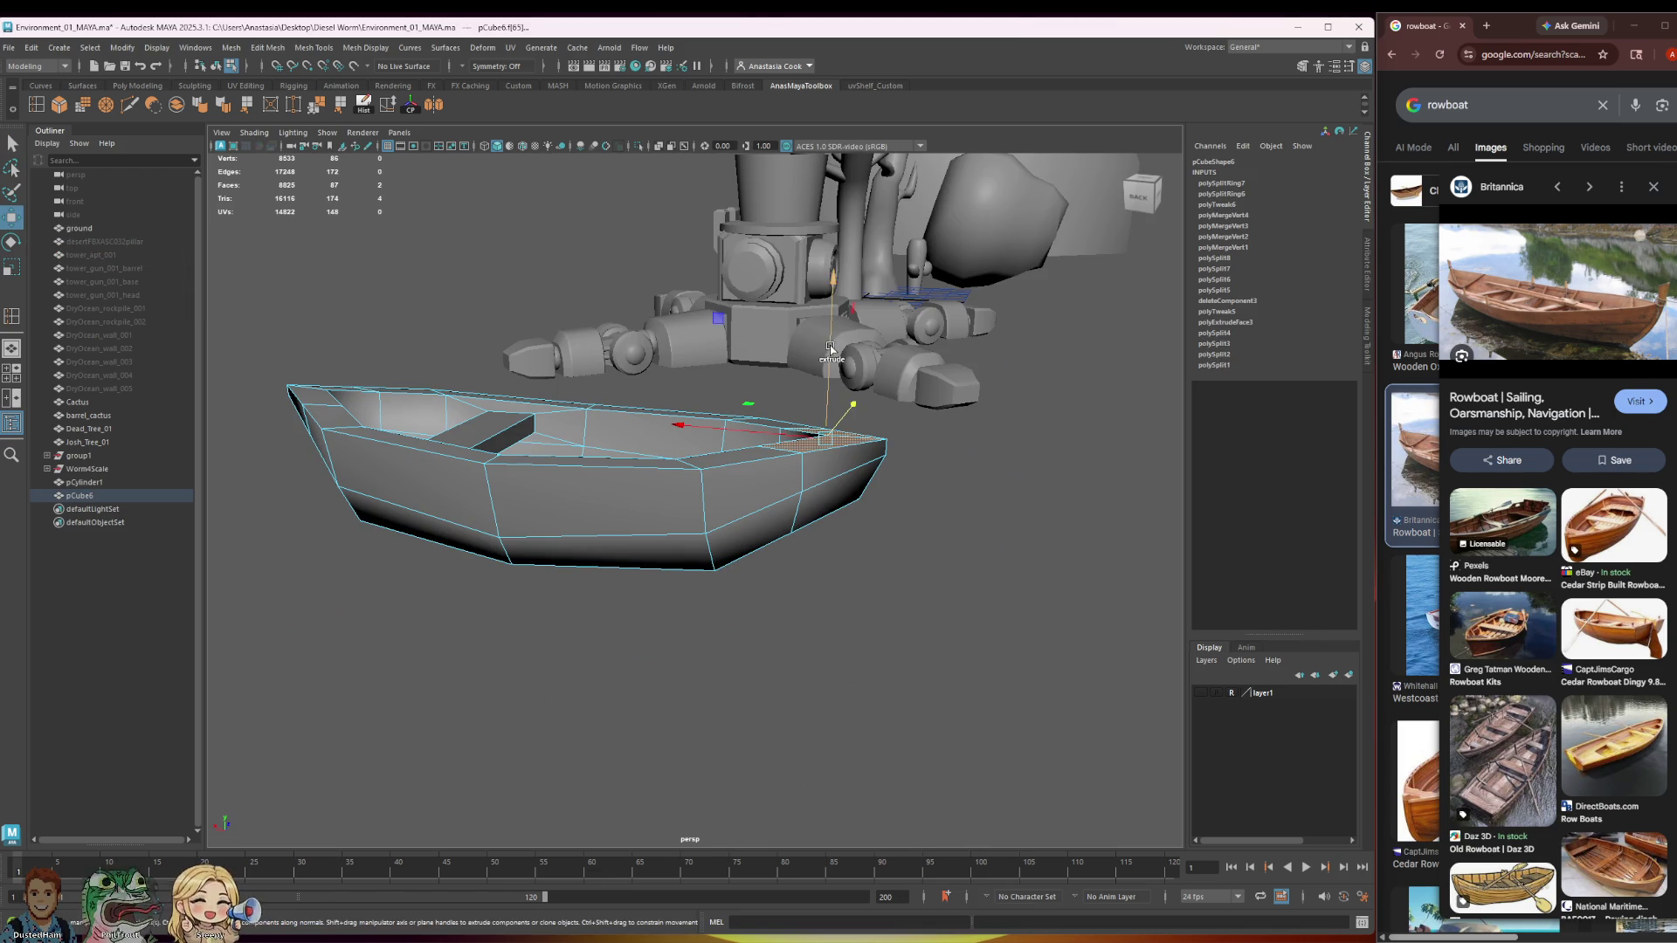
{"action": "left_click_drag", "start_coordinate": [831, 347], "coordinate": [833, 321], "text": "shift"}
{"action": "left_click_drag", "start_coordinate": [830, 425], "coordinate": [1034, 339], "text": "alt"}
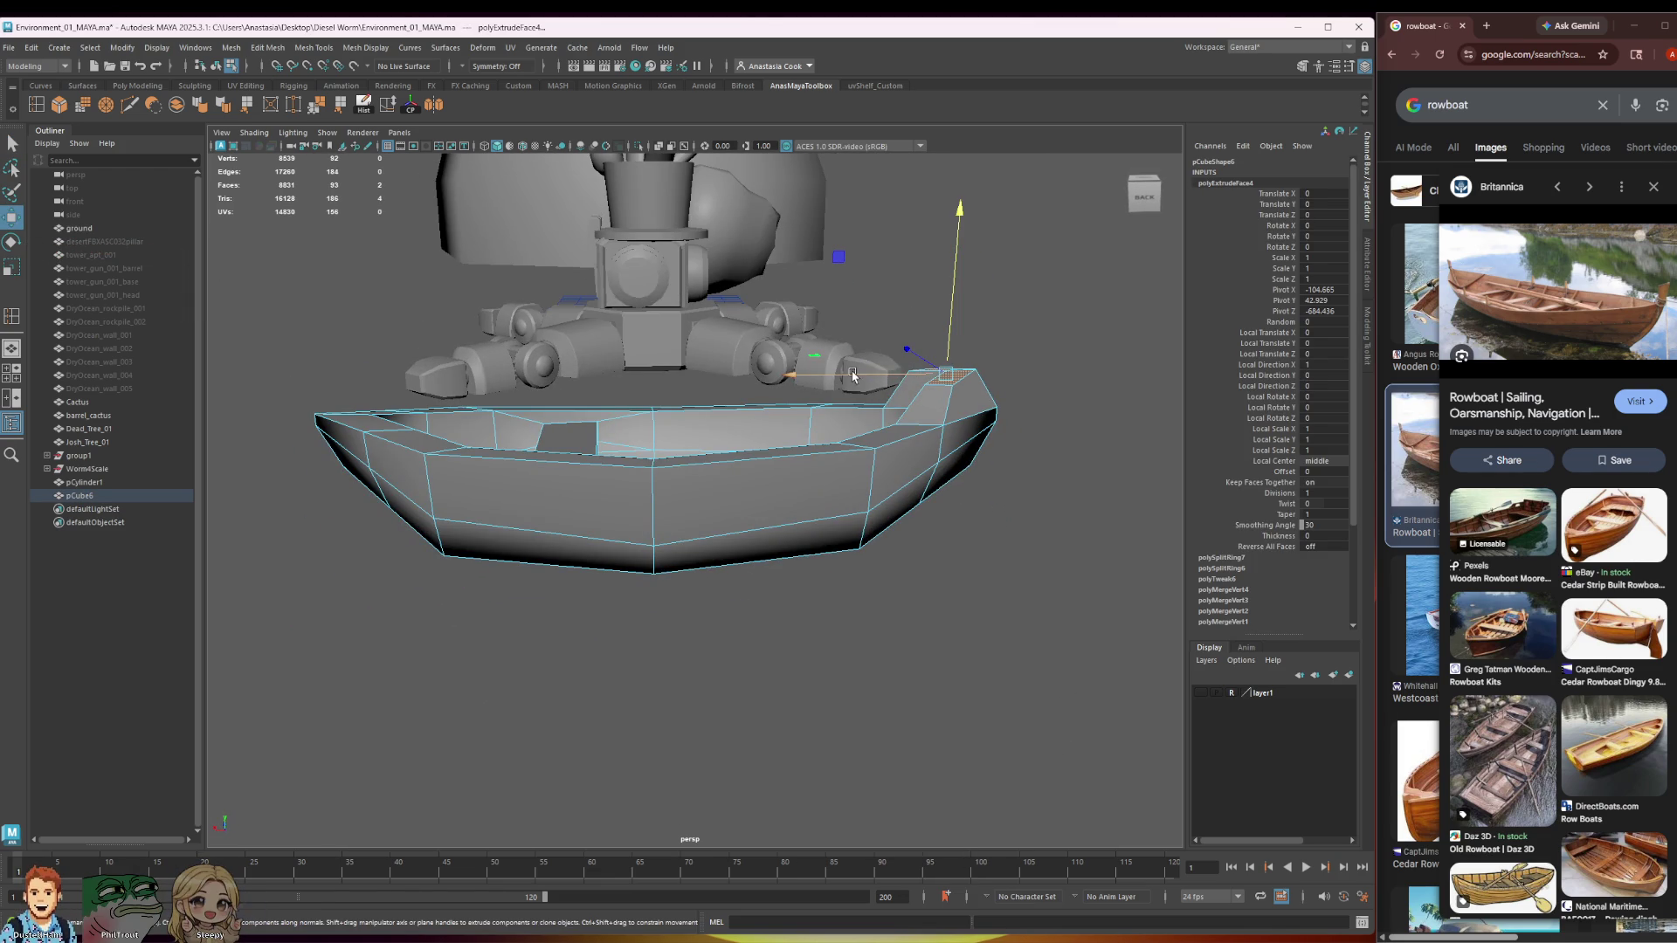
{"action": "left_click", "coordinate": [804, 384]}
{"action": "key", "text": "ctrl+z"}
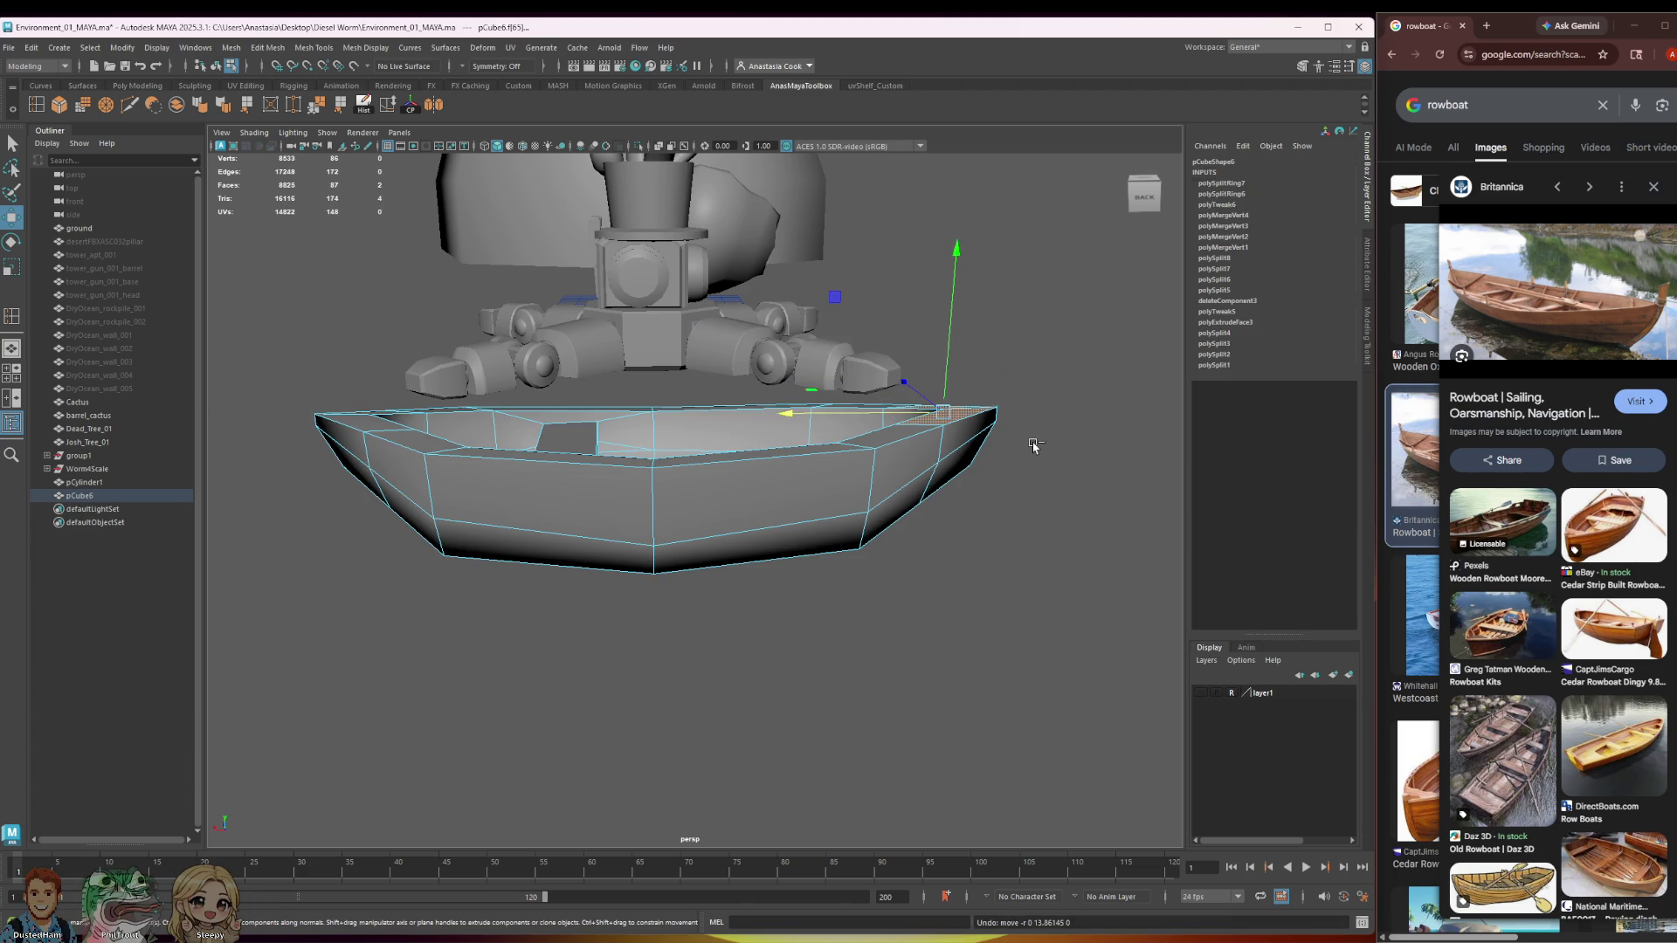
{"action": "left_click_drag", "start_coordinate": [1100, 414], "coordinate": [1095, 487], "text": "alt"}
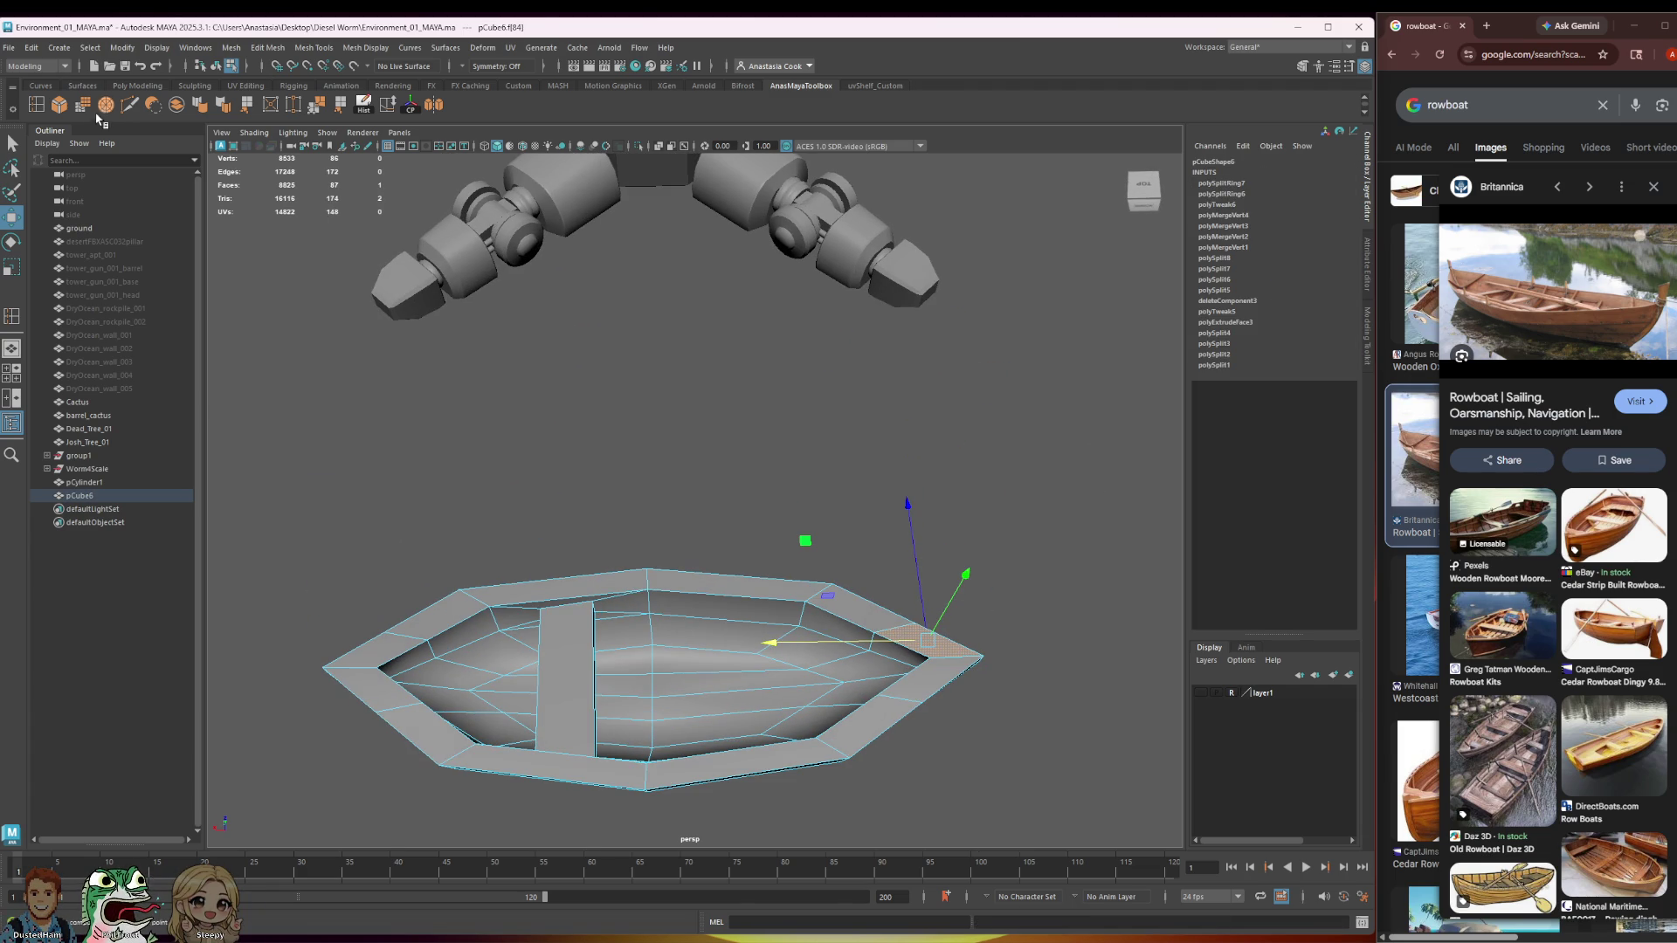
{"action": "left_click", "coordinate": [132, 106]}
{"action": "scroll", "coordinate": [995, 692], "scroll_direction": "up", "scroll_amount": 5}
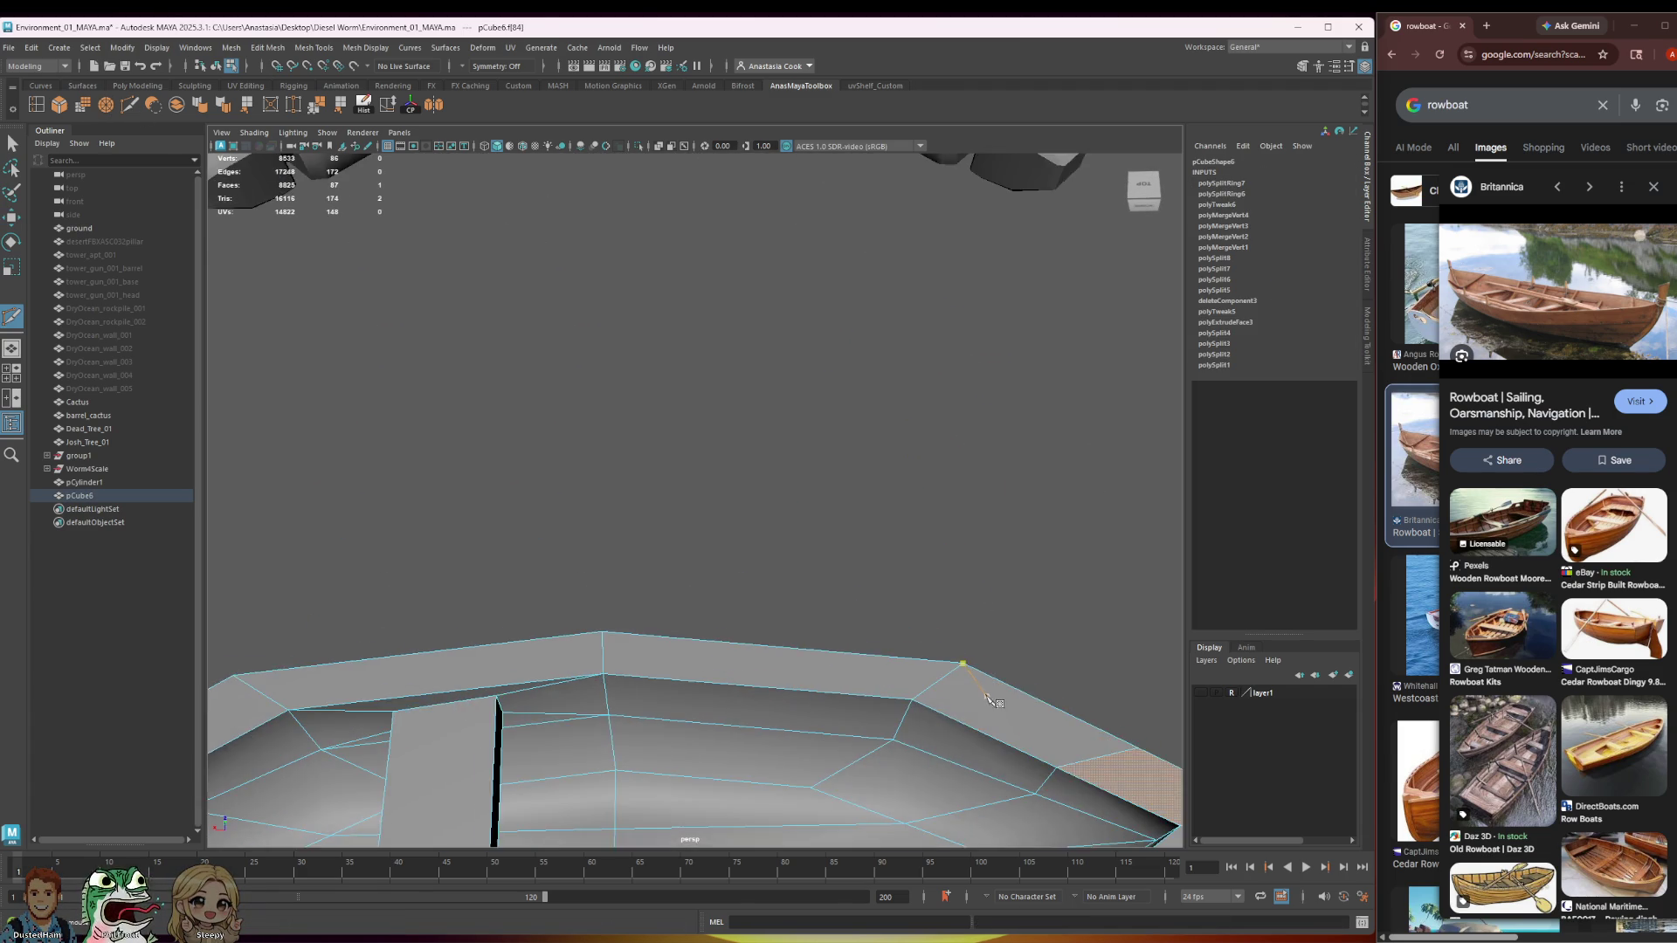
Cut a new edge across the hull near the bow and pick its lower edge.
{"action": "mouse_move", "coordinate": [956, 667]}
{"action": "left_mouse_down", "text": "alt"}
{"action": "mouse_move", "coordinate": [771, 349]}
{"action": "mouse_move", "coordinate": [586, 490]}
{"action": "left_mouse_up", "text": "alt"}
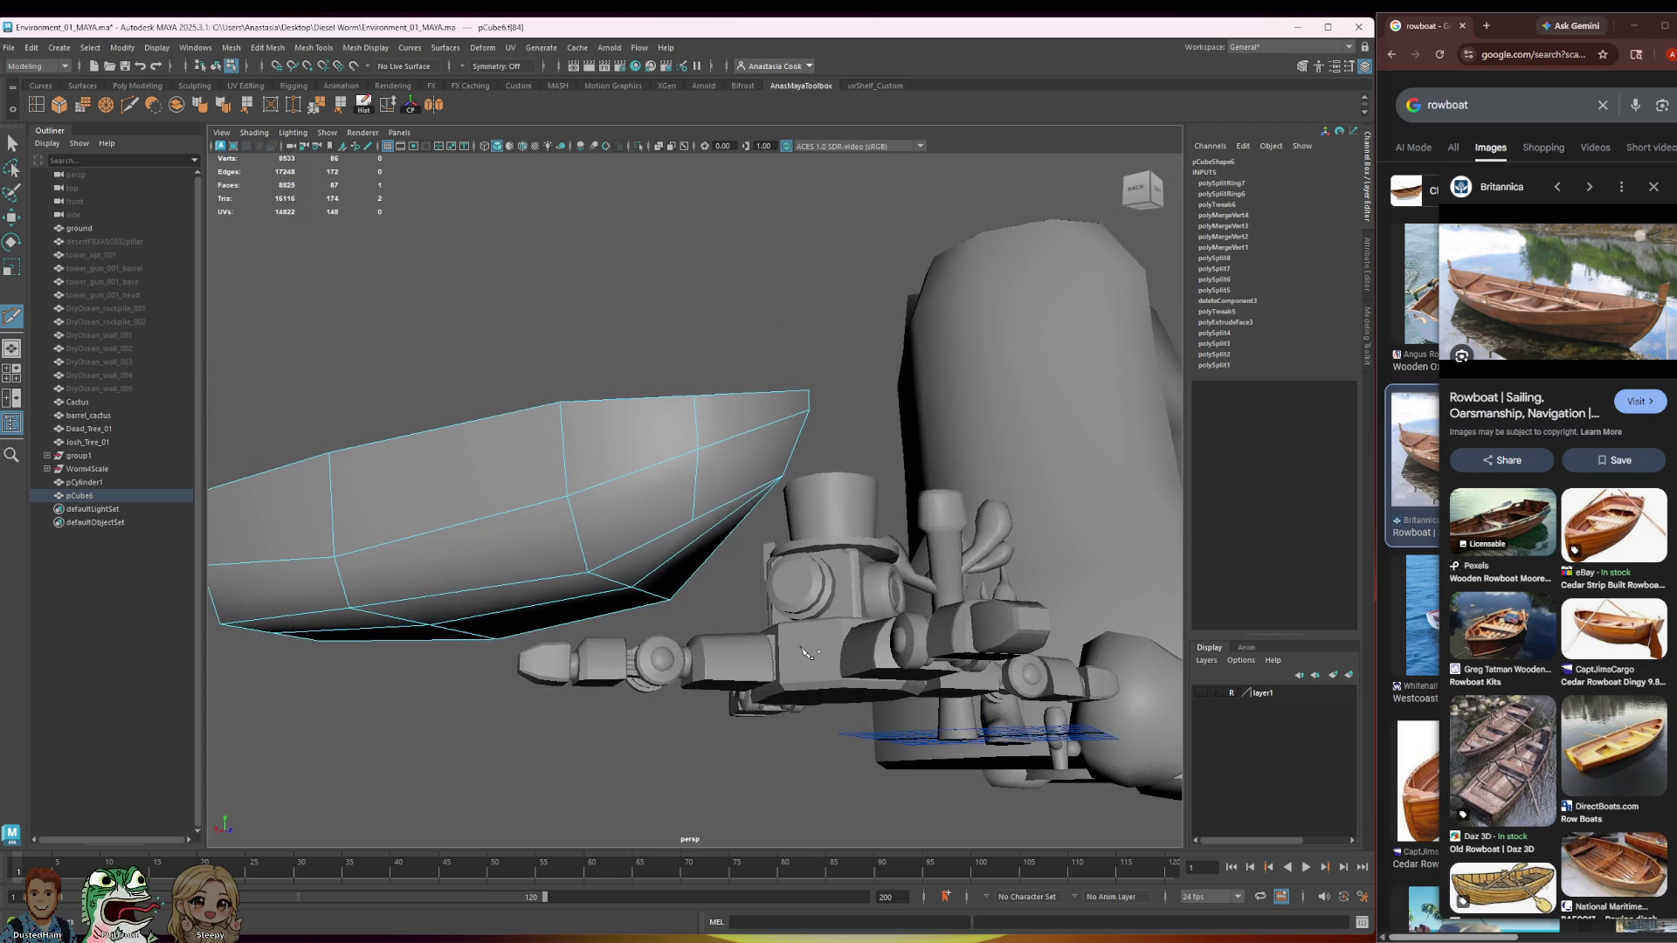
{"action": "left_click", "coordinate": [586, 490]}
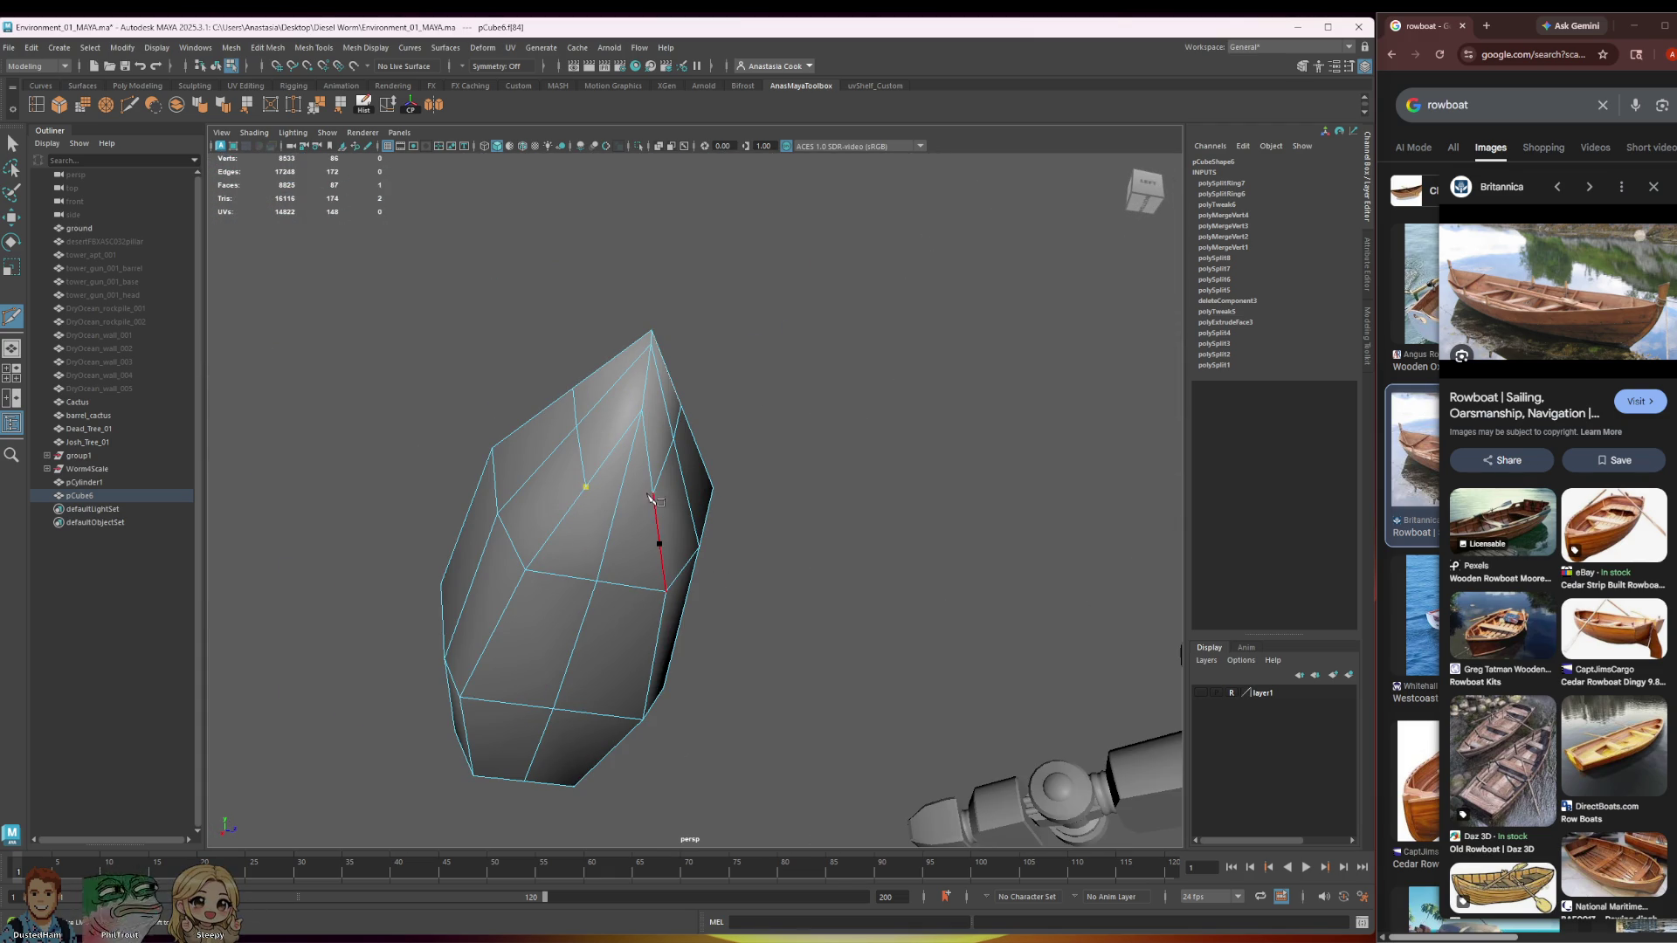
{"action": "left_click", "coordinate": [656, 497]}
{"action": "key", "text": "Return"}
{"action": "mouse_move", "coordinate": [864, 455]}
{"action": "left_mouse_down", "text": "alt"}
{"action": "mouse_move", "coordinate": [1004, 497]}
{"action": "mouse_move", "coordinate": [966, 604]}
{"action": "left_mouse_up", "text": "alt"}
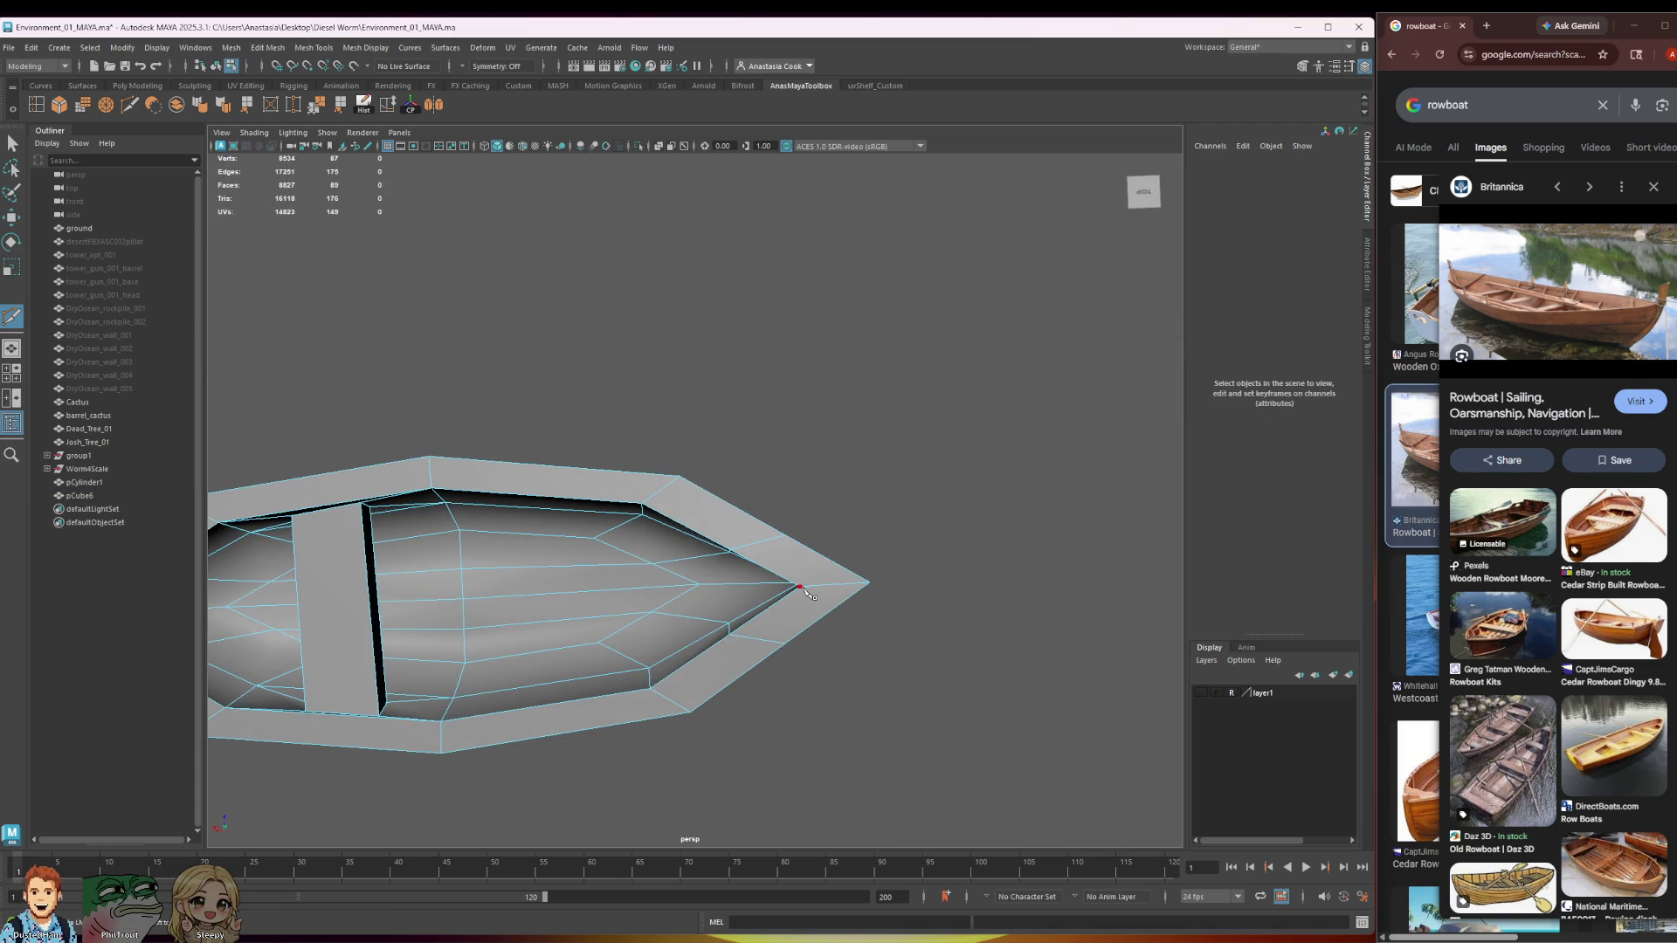
{"action": "mouse_move", "coordinate": [816, 580]}
{"action": "left_mouse_down", "text": "alt"}
{"action": "mouse_move", "coordinate": [891, 584]}
{"action": "mouse_move", "coordinate": [764, 528]}
{"action": "left_mouse_up", "text": "alt"}
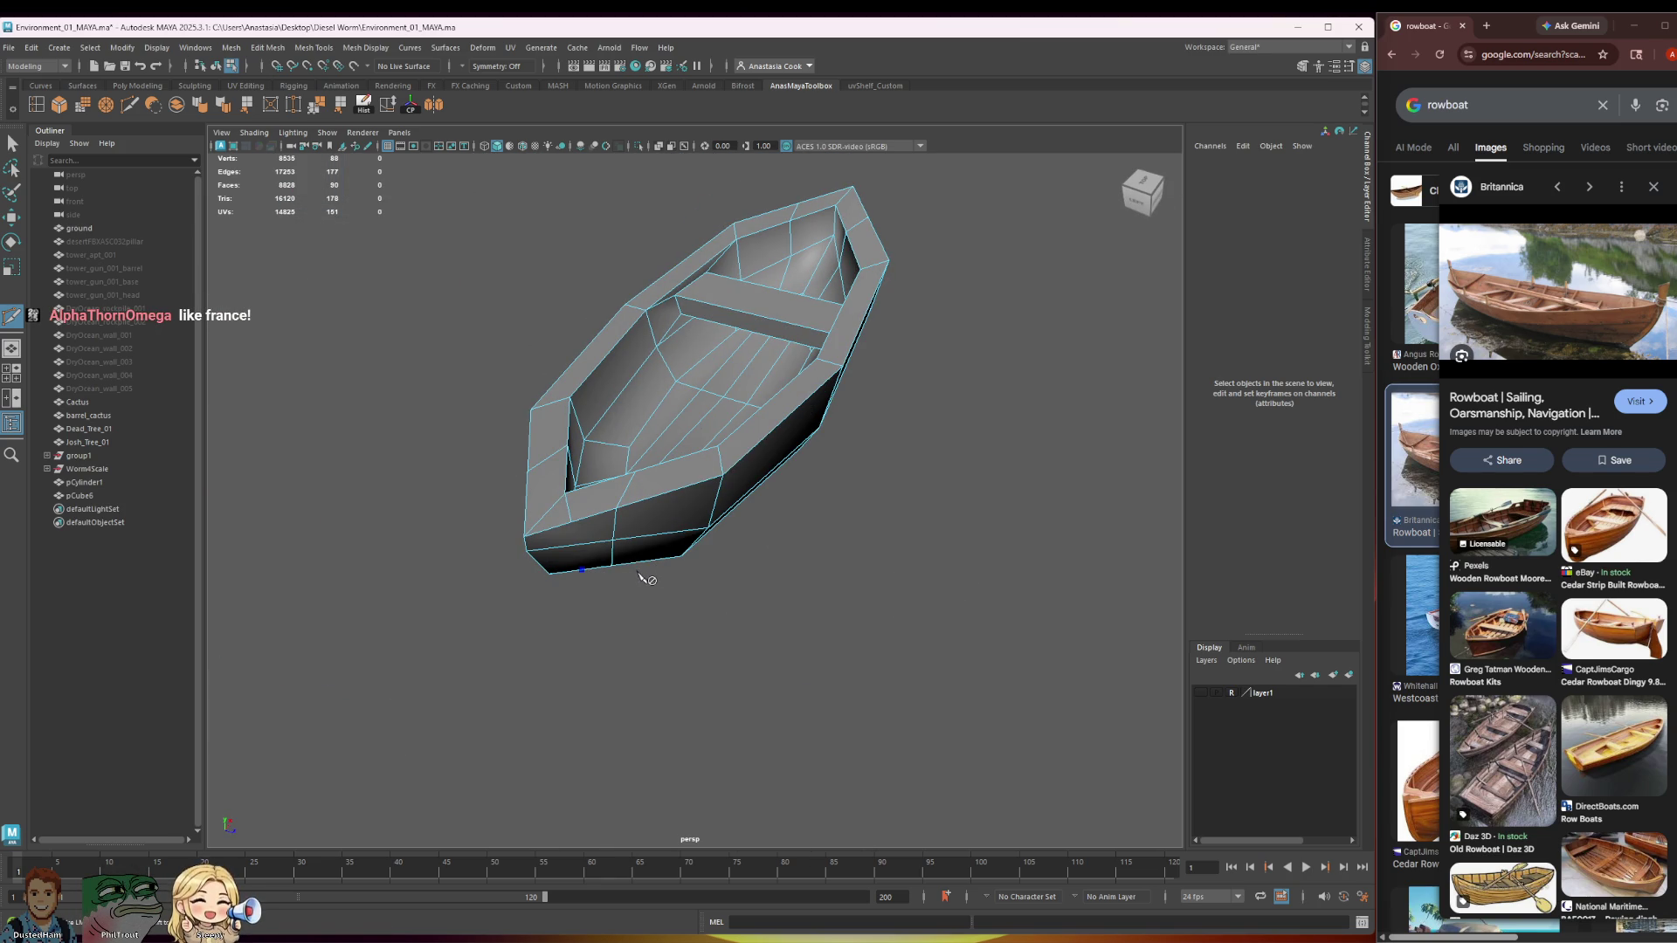
{"action": "left_click", "coordinate": [589, 571]}
{"action": "left_click_drag", "start_coordinate": [589, 571], "coordinate": [670, 552], "text": "alt"}
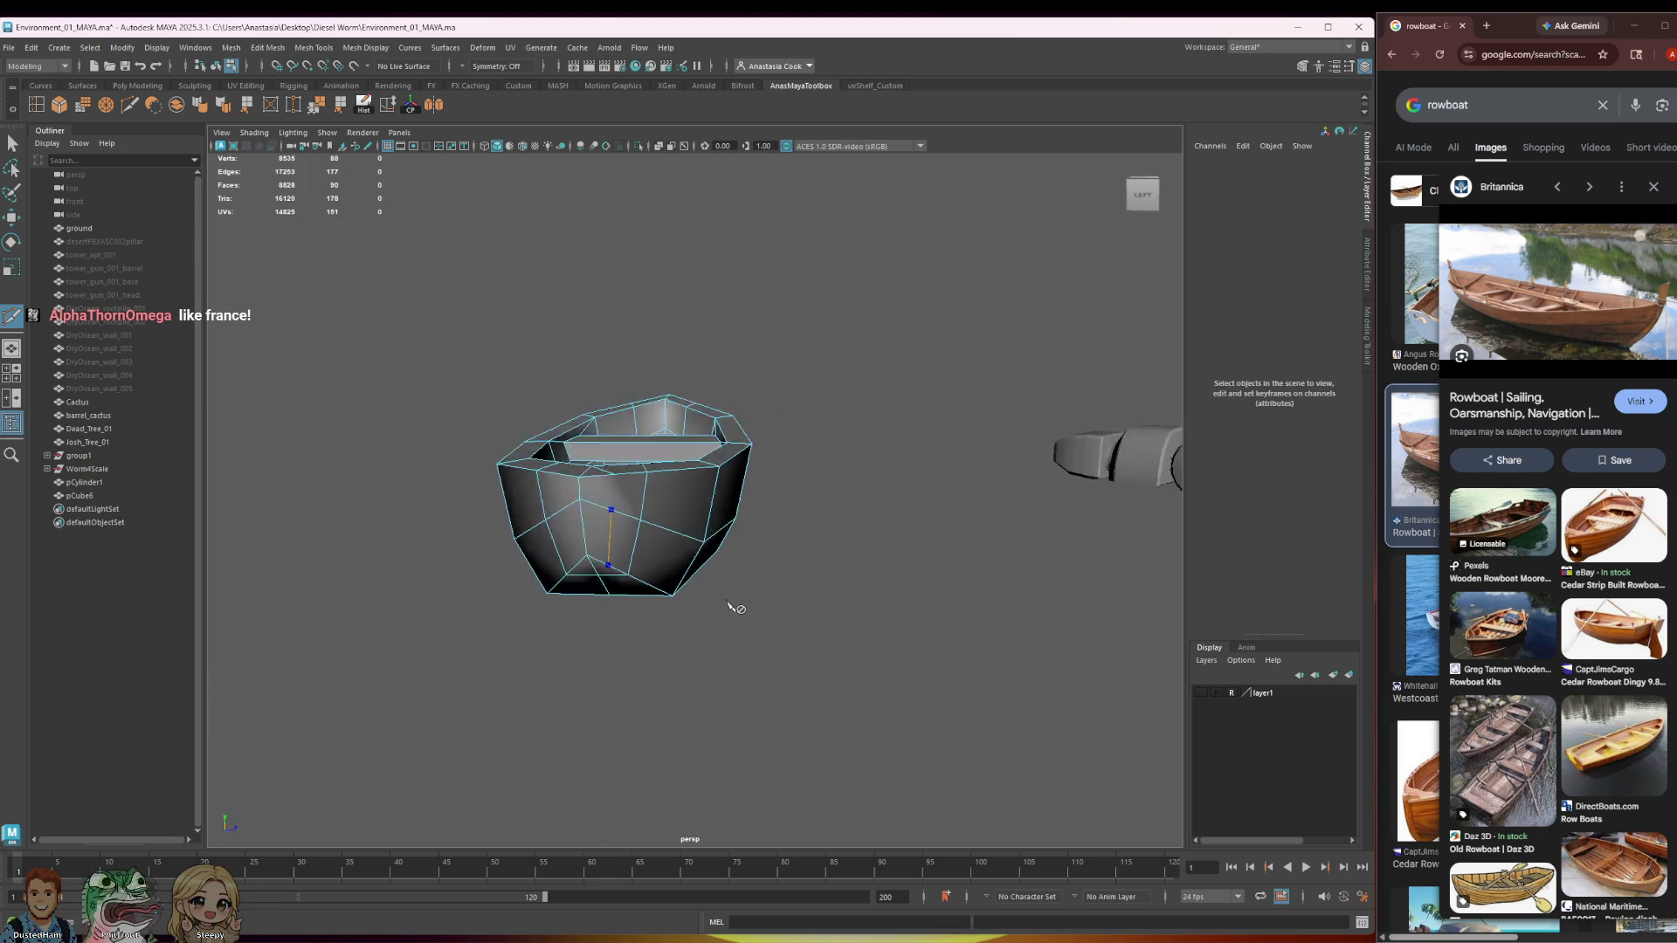
Cut two more edges up the boat's side from the lower hull to the rim.
{"action": "left_click", "coordinate": [576, 496]}
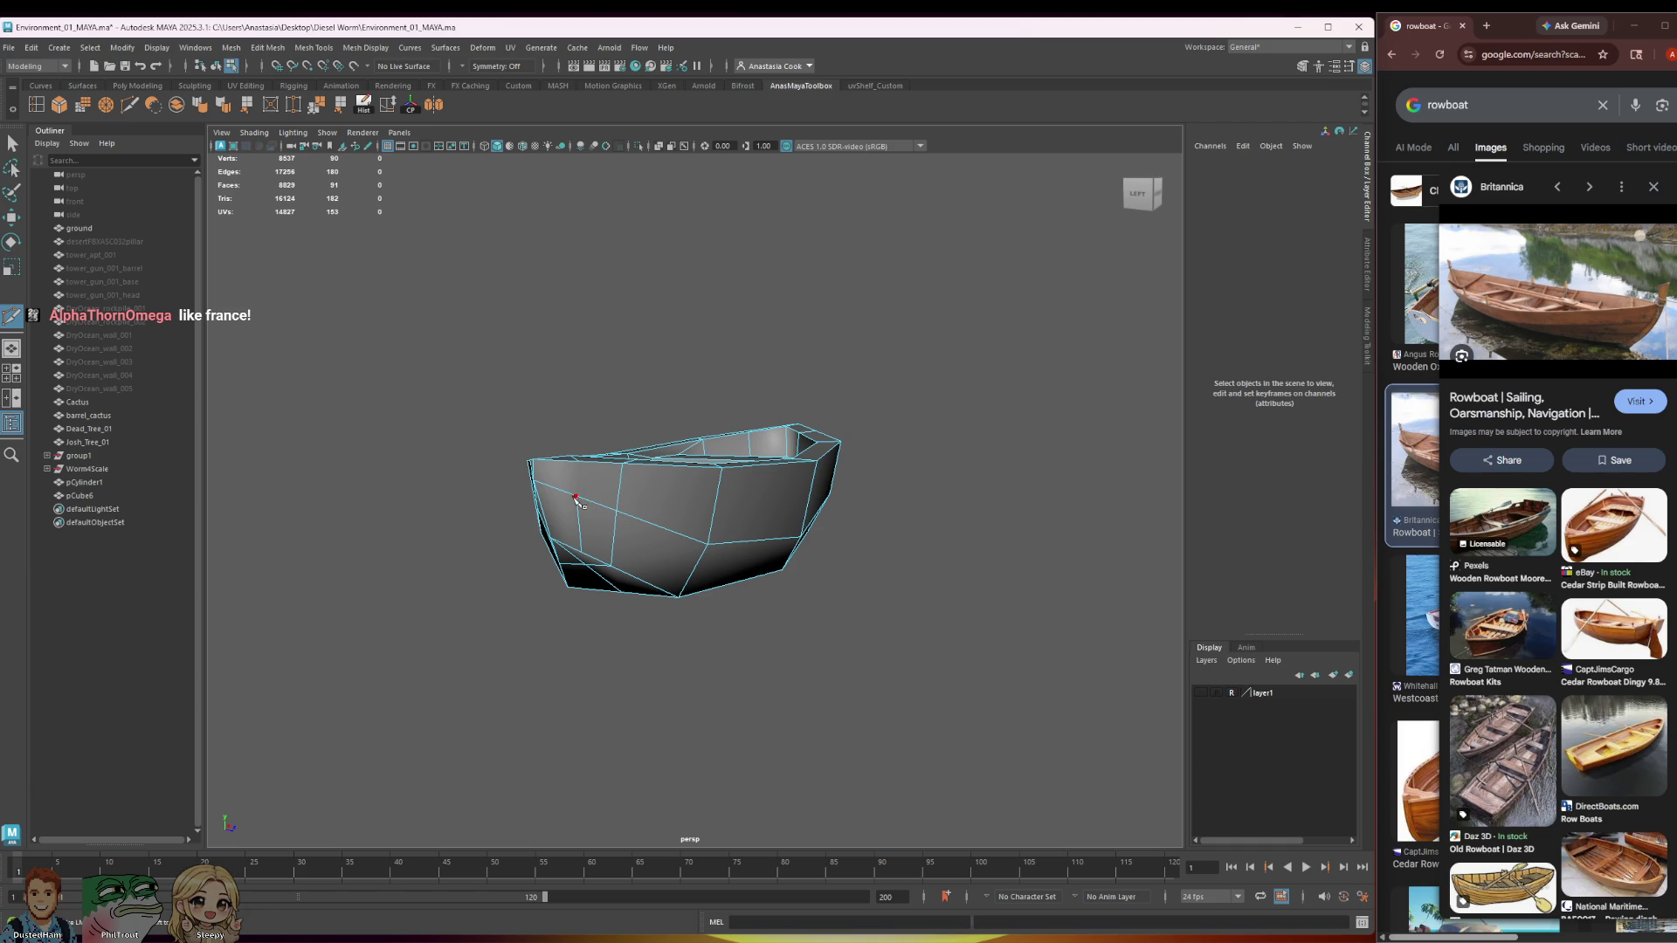
{"action": "left_click", "coordinate": [585, 472]}
{"action": "right_click", "coordinate": [585, 472]}
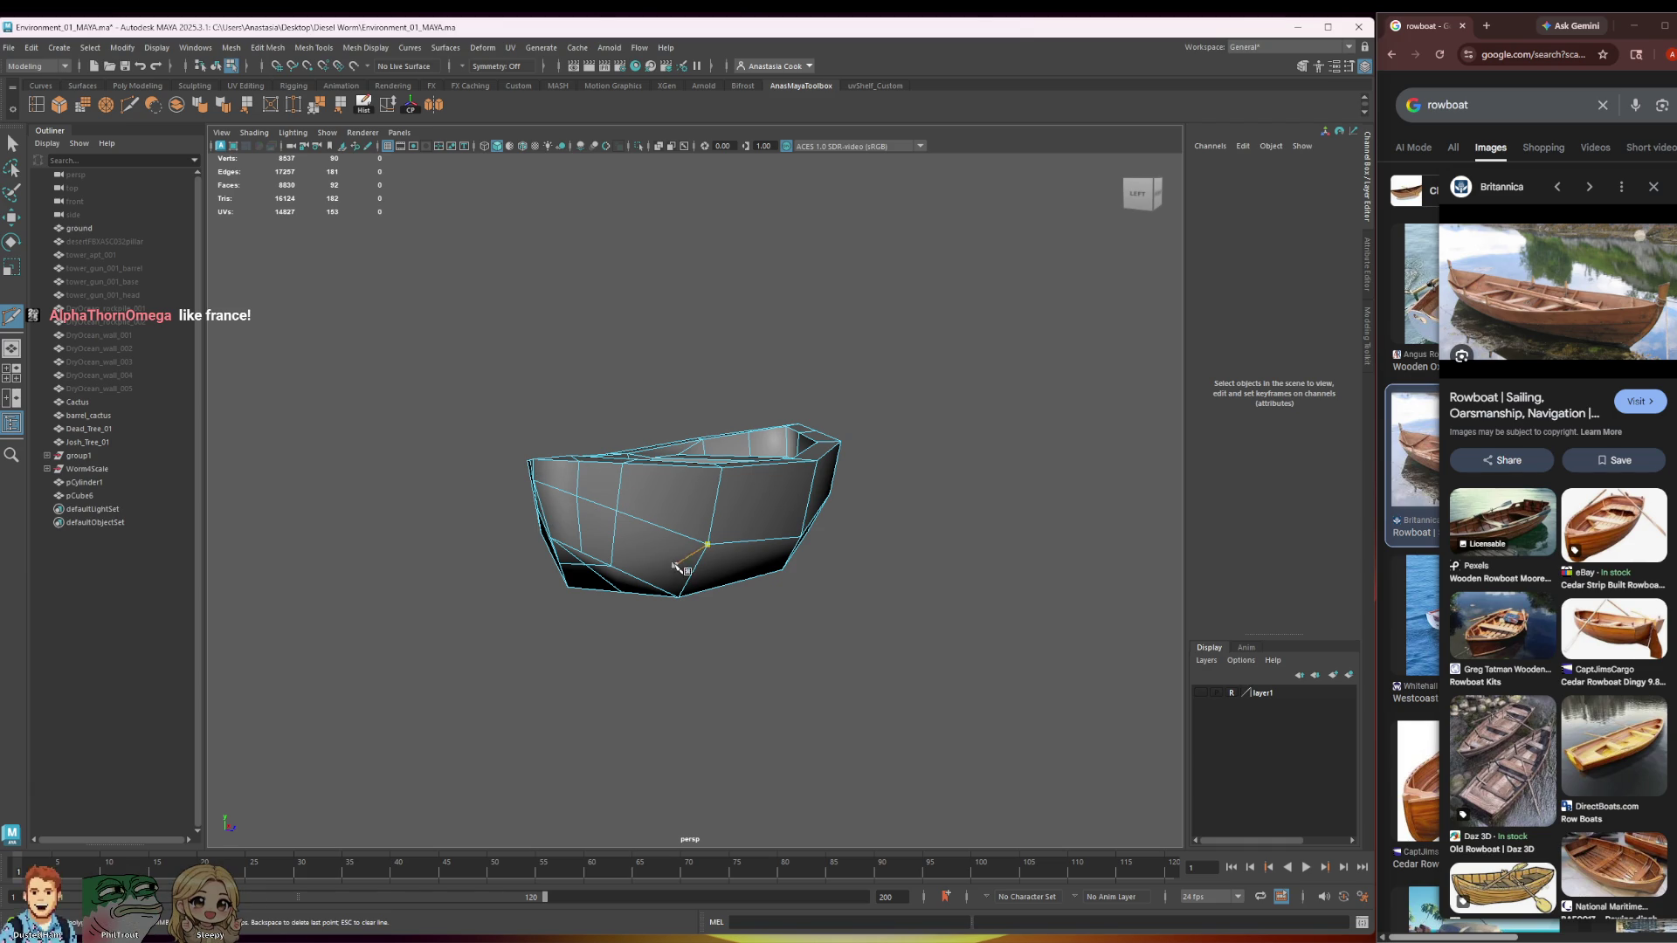
{"action": "left_click_drag", "start_coordinate": [678, 566], "coordinate": [671, 542], "text": "alt"}
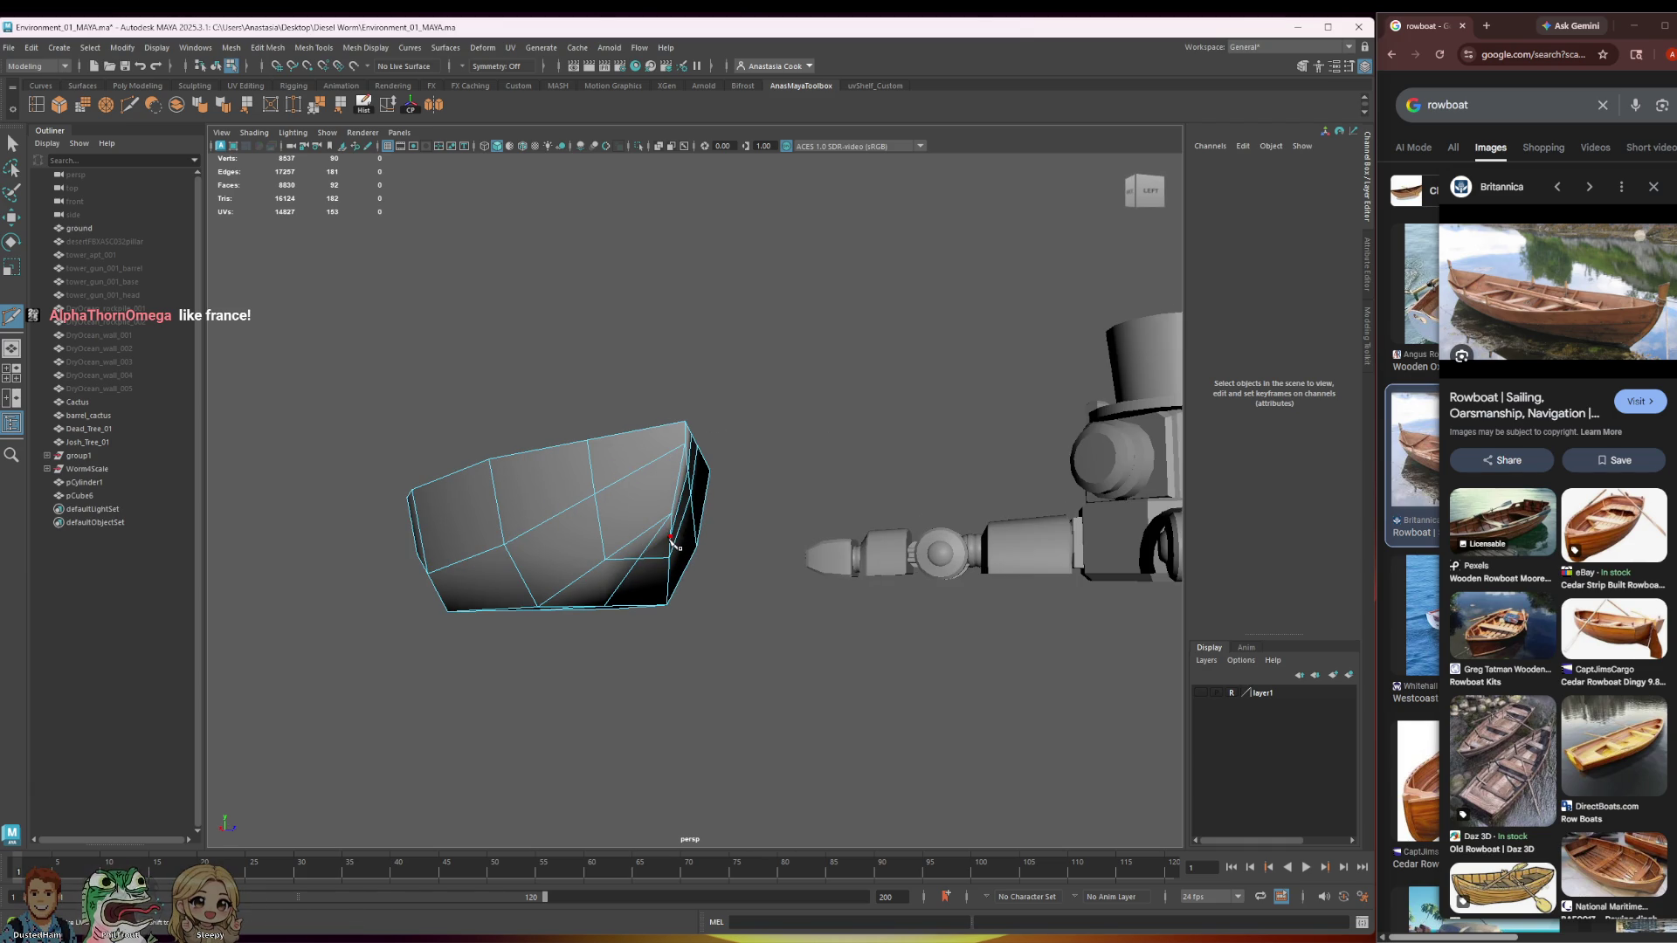
{"action": "left_click", "coordinate": [648, 537]}
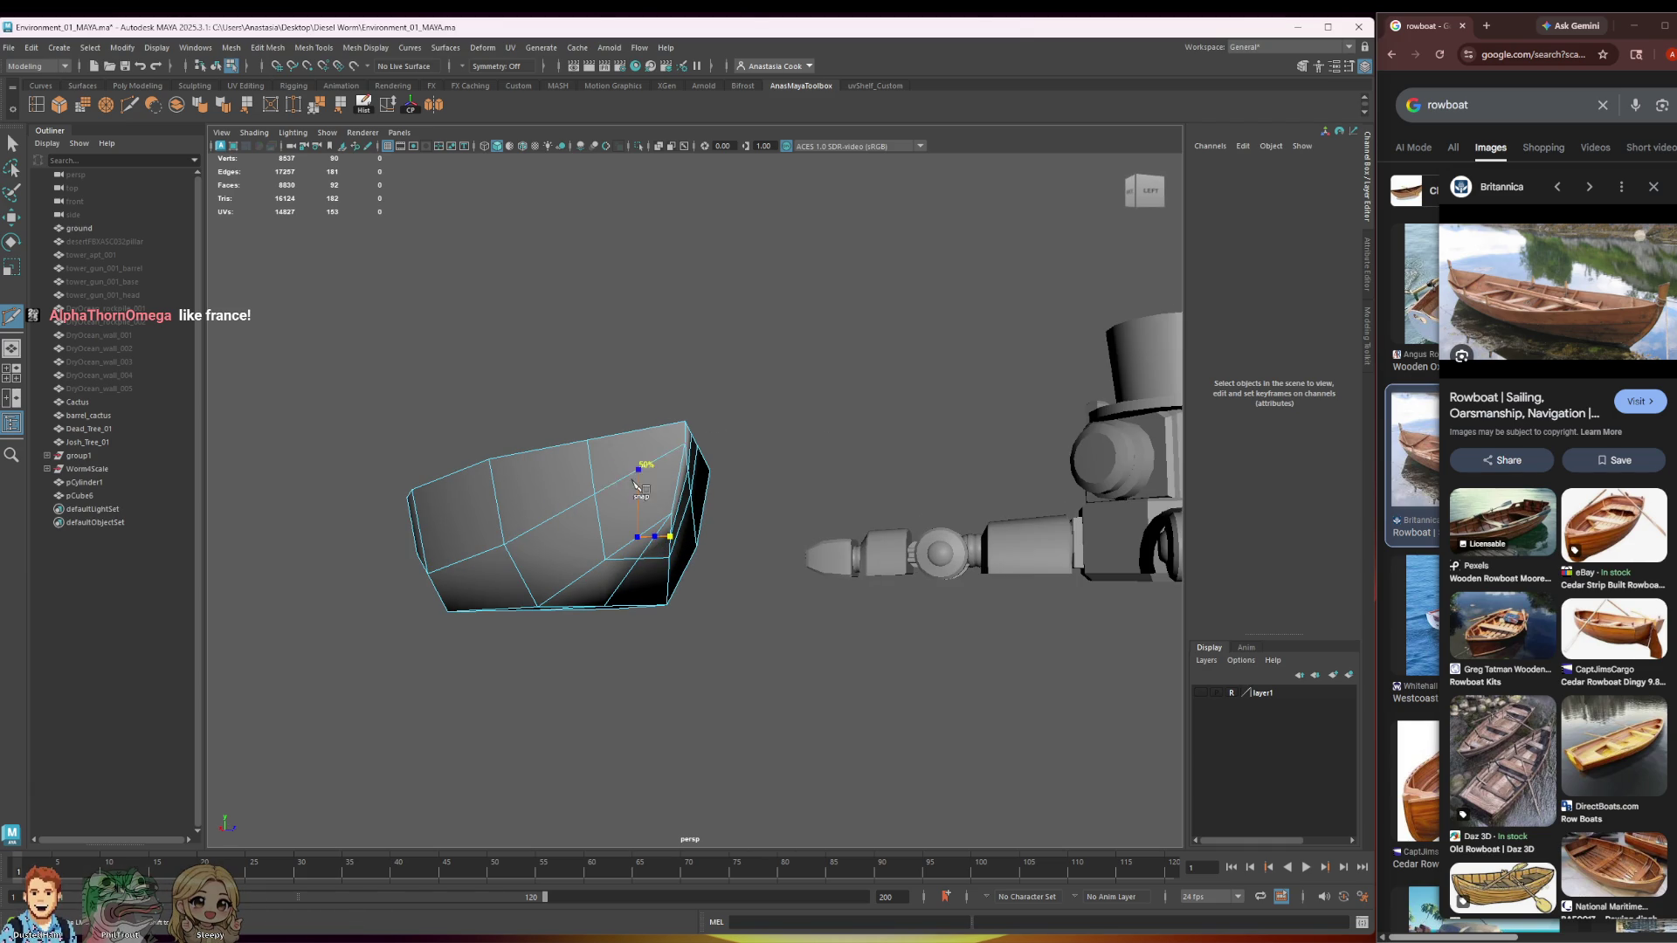
{"action": "left_click", "coordinate": [651, 440]}
{"action": "key", "text": "Return"}
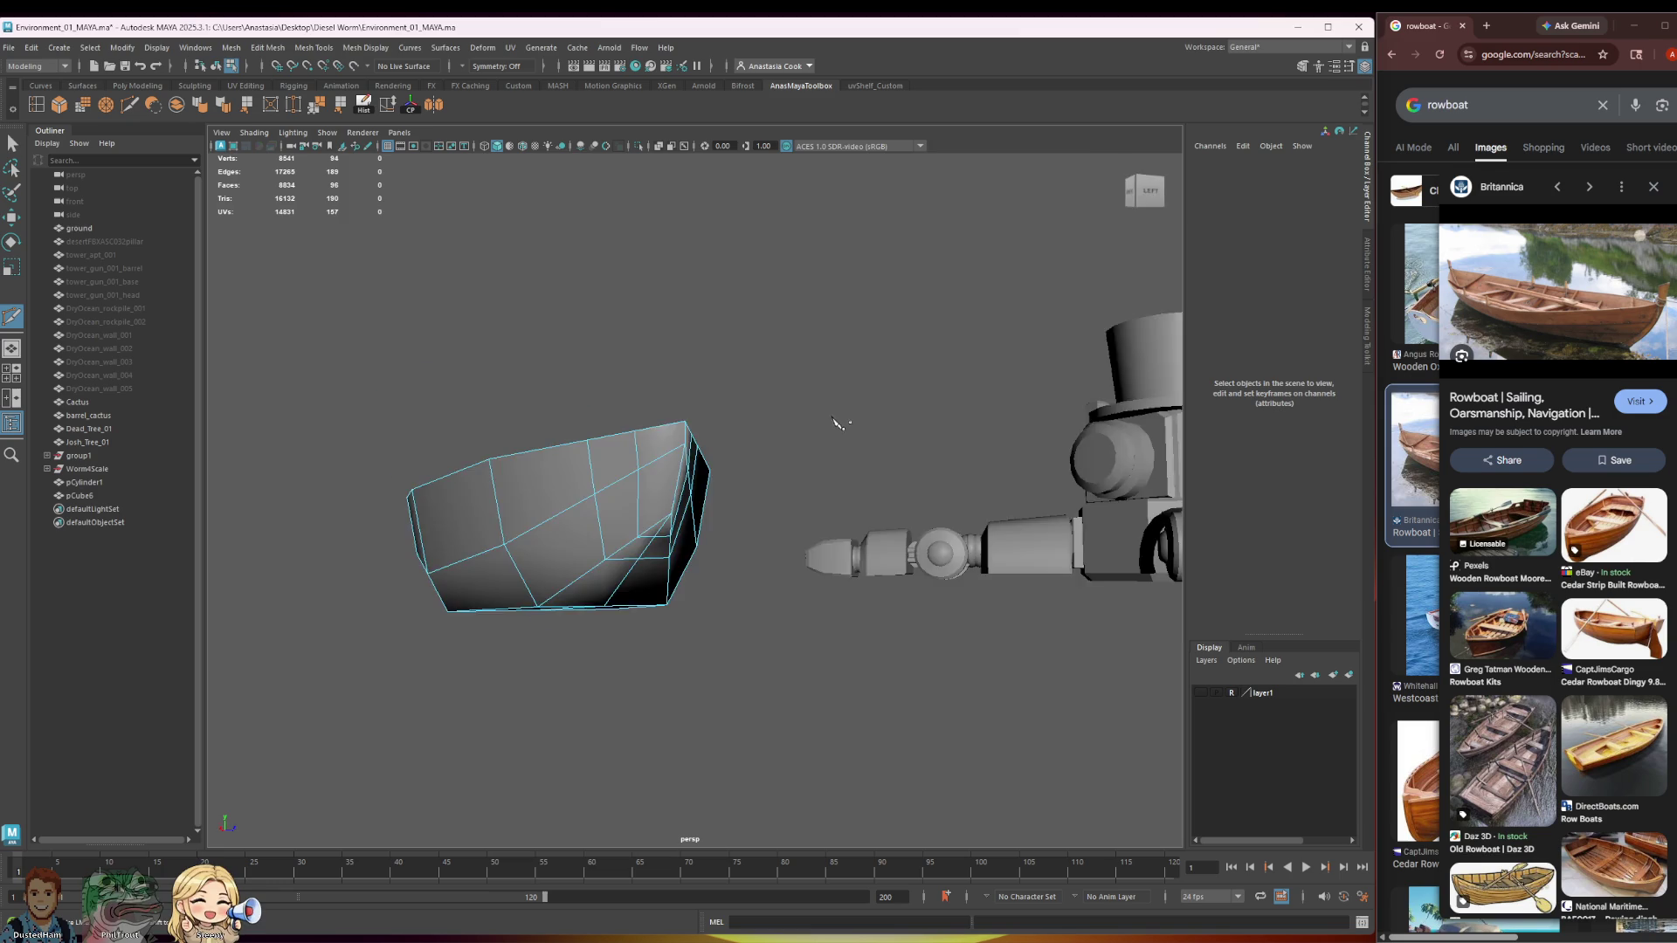
Start a last cut near the bow, stop cutting and select the bow tip face.
{"action": "left_click_drag", "start_coordinate": [832, 411], "coordinate": [876, 553], "text": "alt"}
{"action": "left_click", "coordinate": [744, 641]}
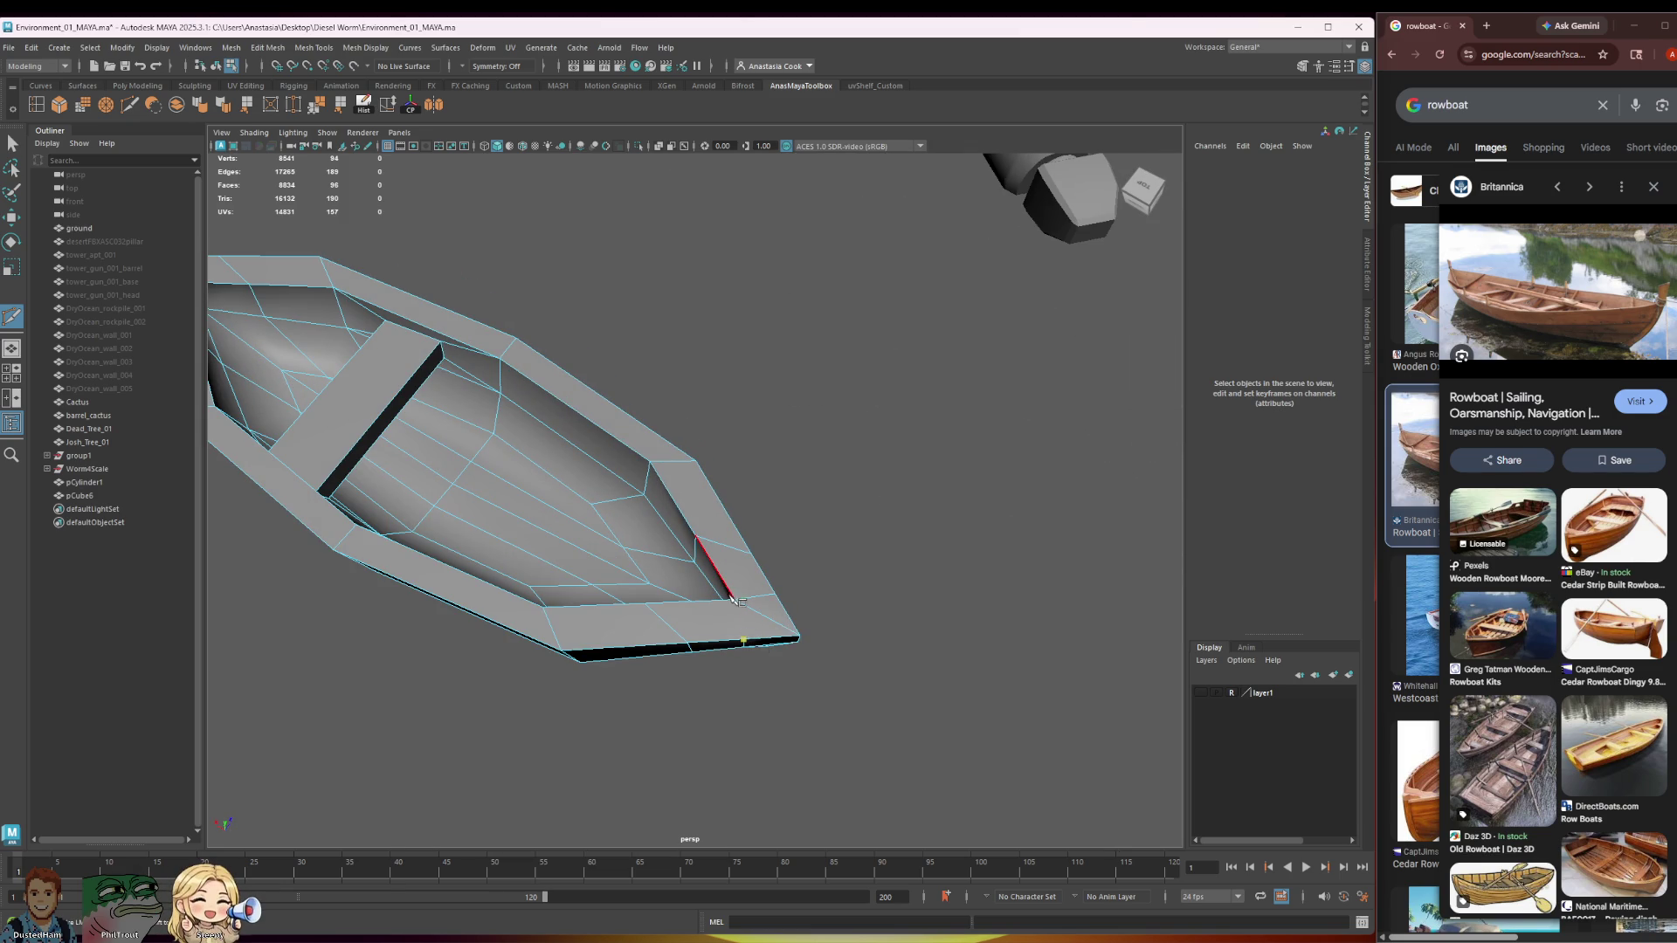
{"action": "left_click", "coordinate": [11, 142]}
{"action": "left_click", "coordinate": [769, 611]}
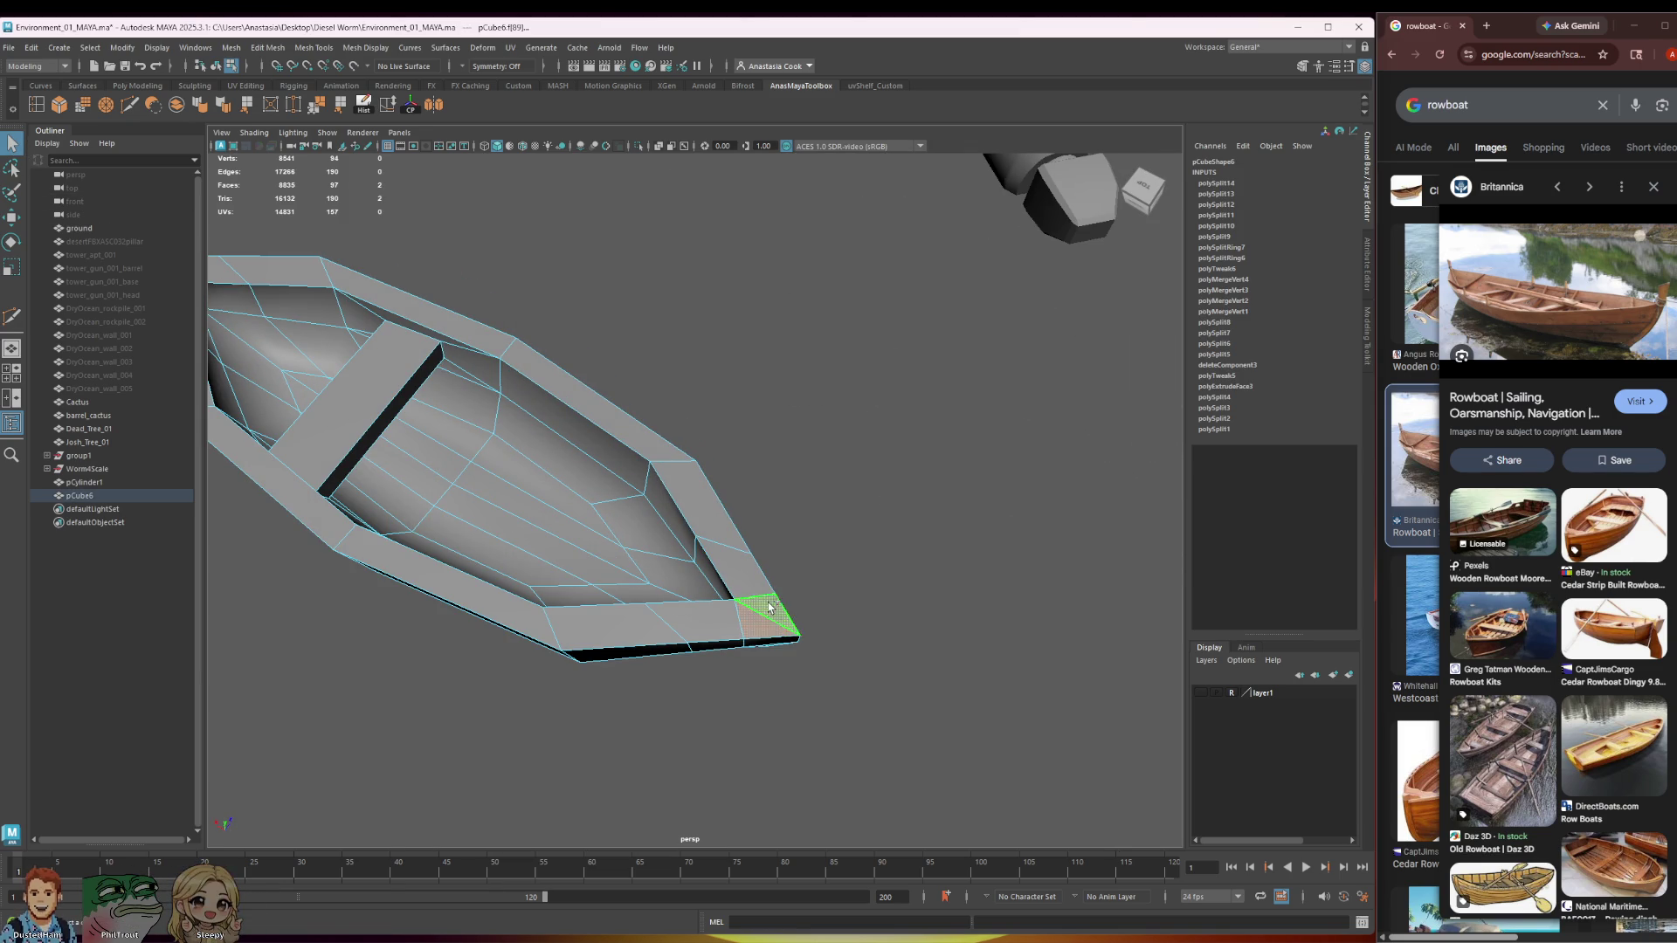
Extrude the bow face upward into a post and tilt it with the Rotate tool.
{"action": "left_click_drag", "start_coordinate": [770, 607], "coordinate": [900, 624], "text": "alt"}
{"action": "key", "text": "w"}
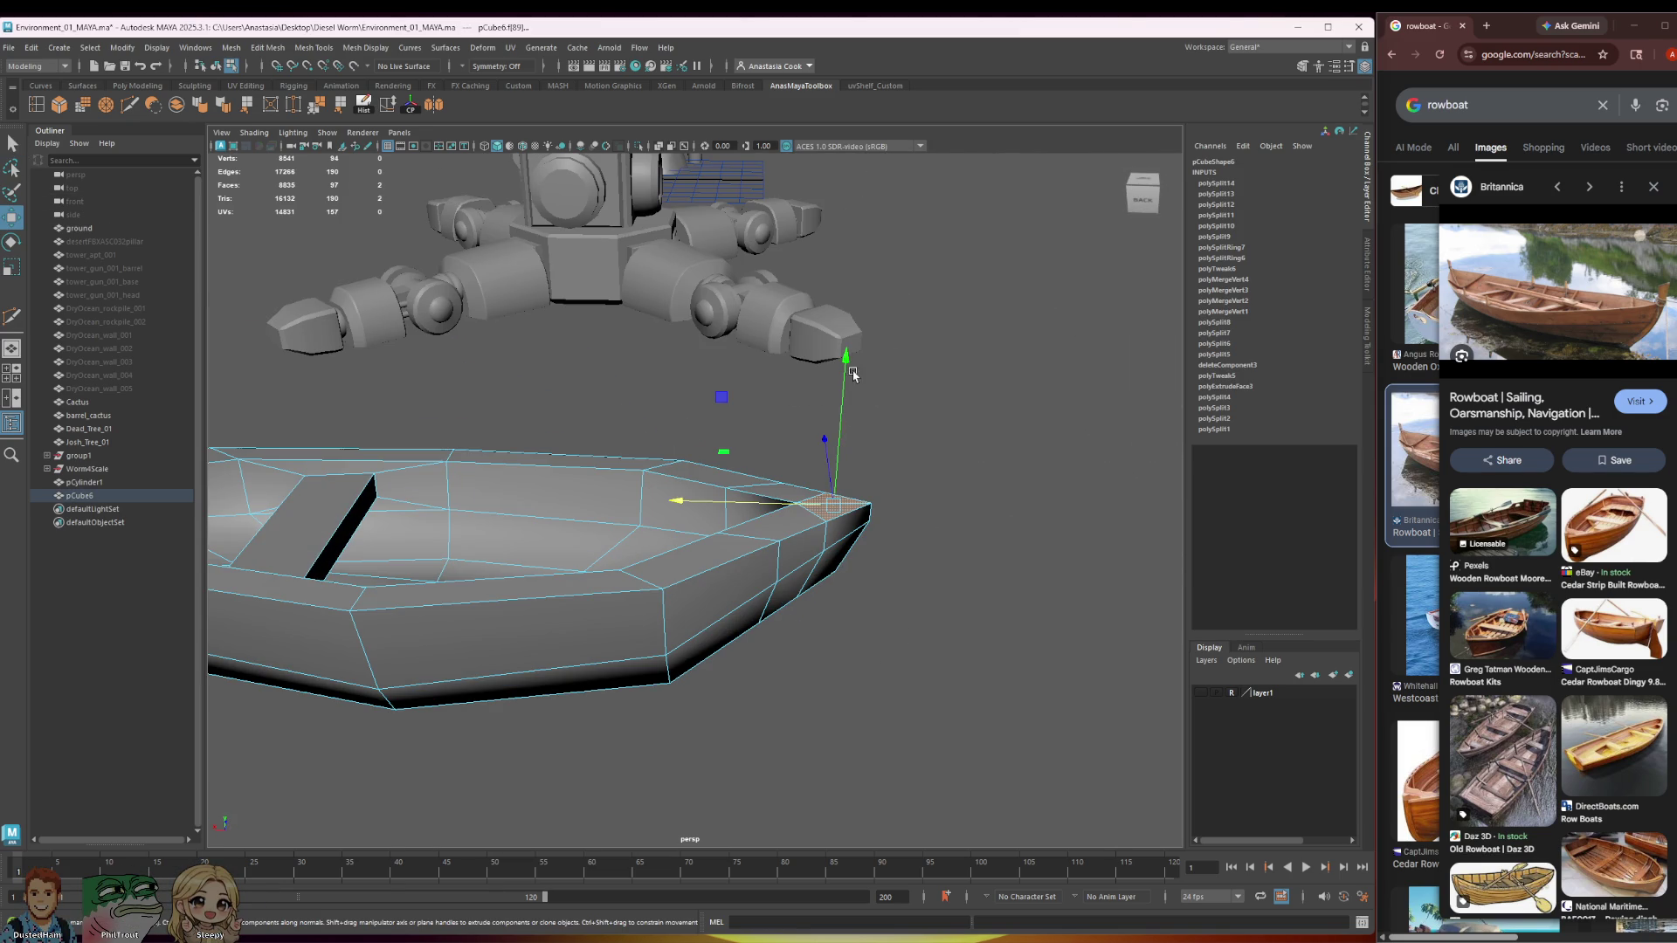
{"action": "left_click_drag", "start_coordinate": [851, 374], "coordinate": [851, 377], "text": "shift"}
{"action": "key", "text": "e"}
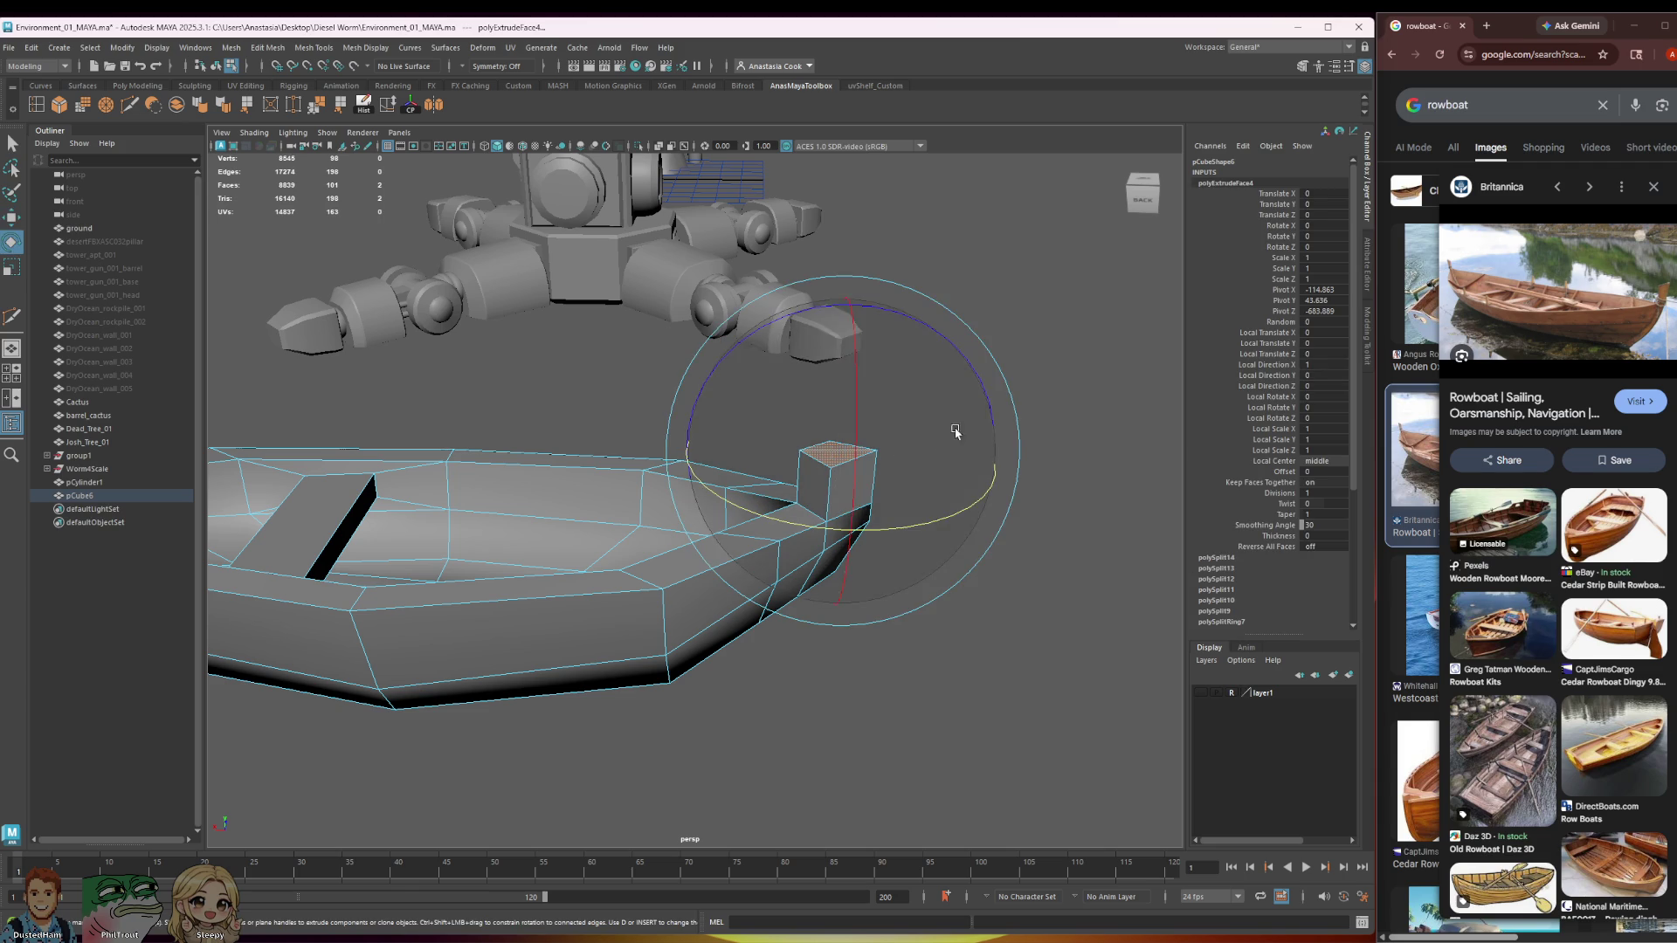
{"action": "left_click_drag", "start_coordinate": [980, 375], "coordinate": [900, 291]}
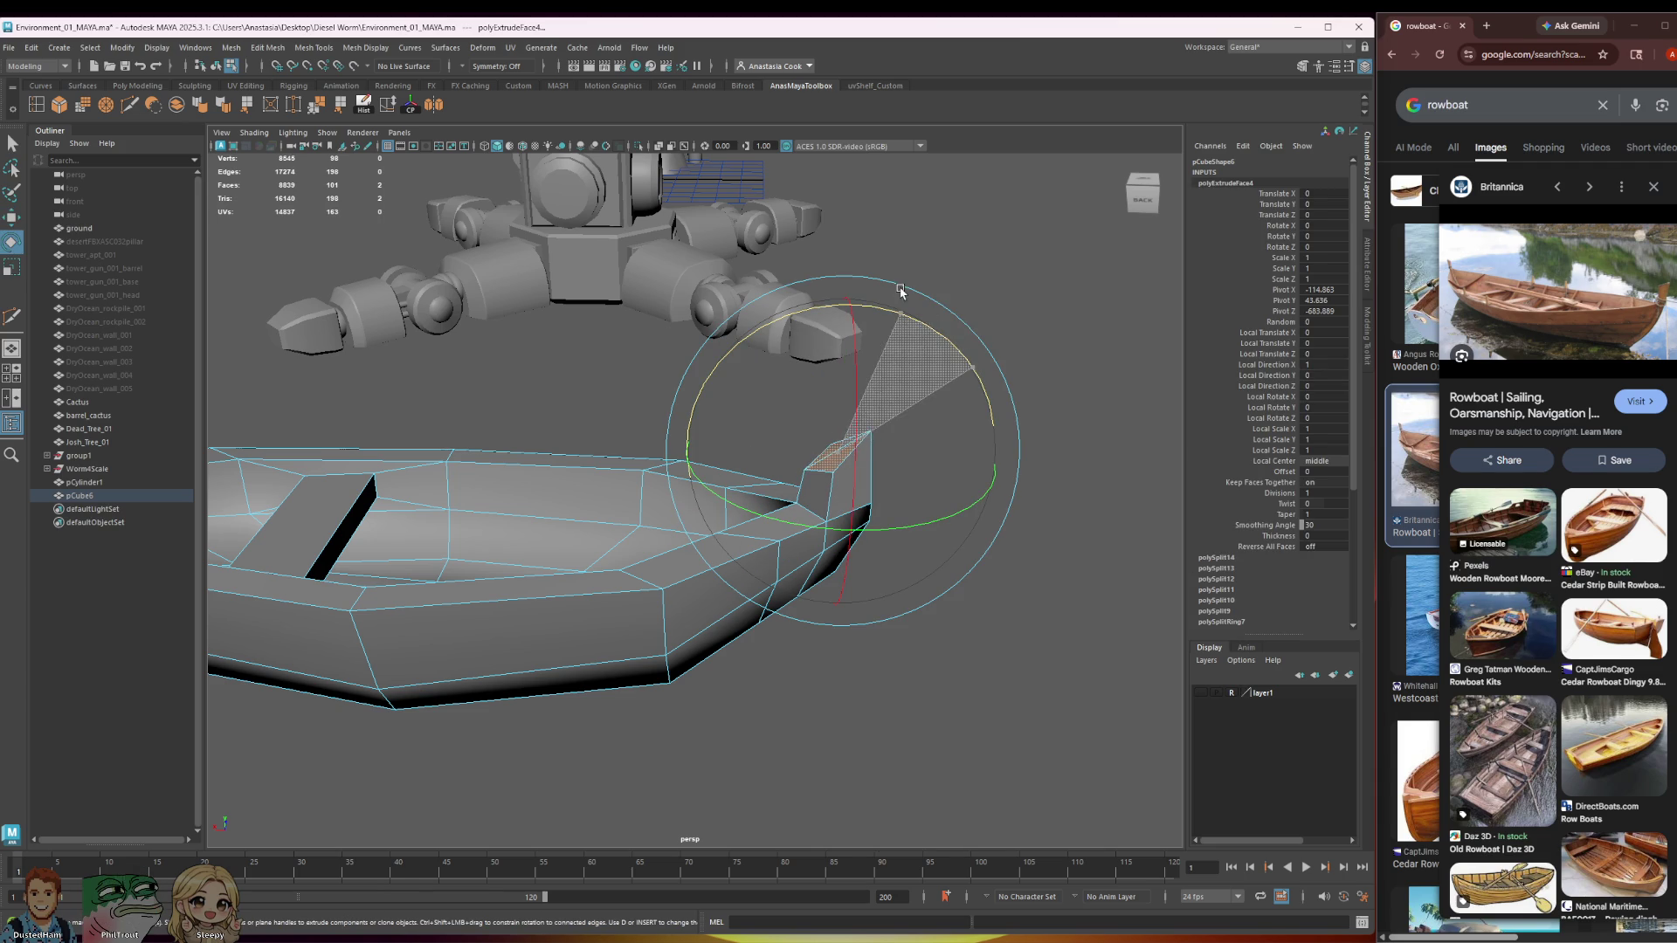
Shift the upper bow-post vertex to sharpen the prow into a point.
{"action": "left_click", "coordinate": [1057, 298]}
{"action": "right_click_drag", "start_coordinate": [786, 492], "coordinate": [768, 502]}
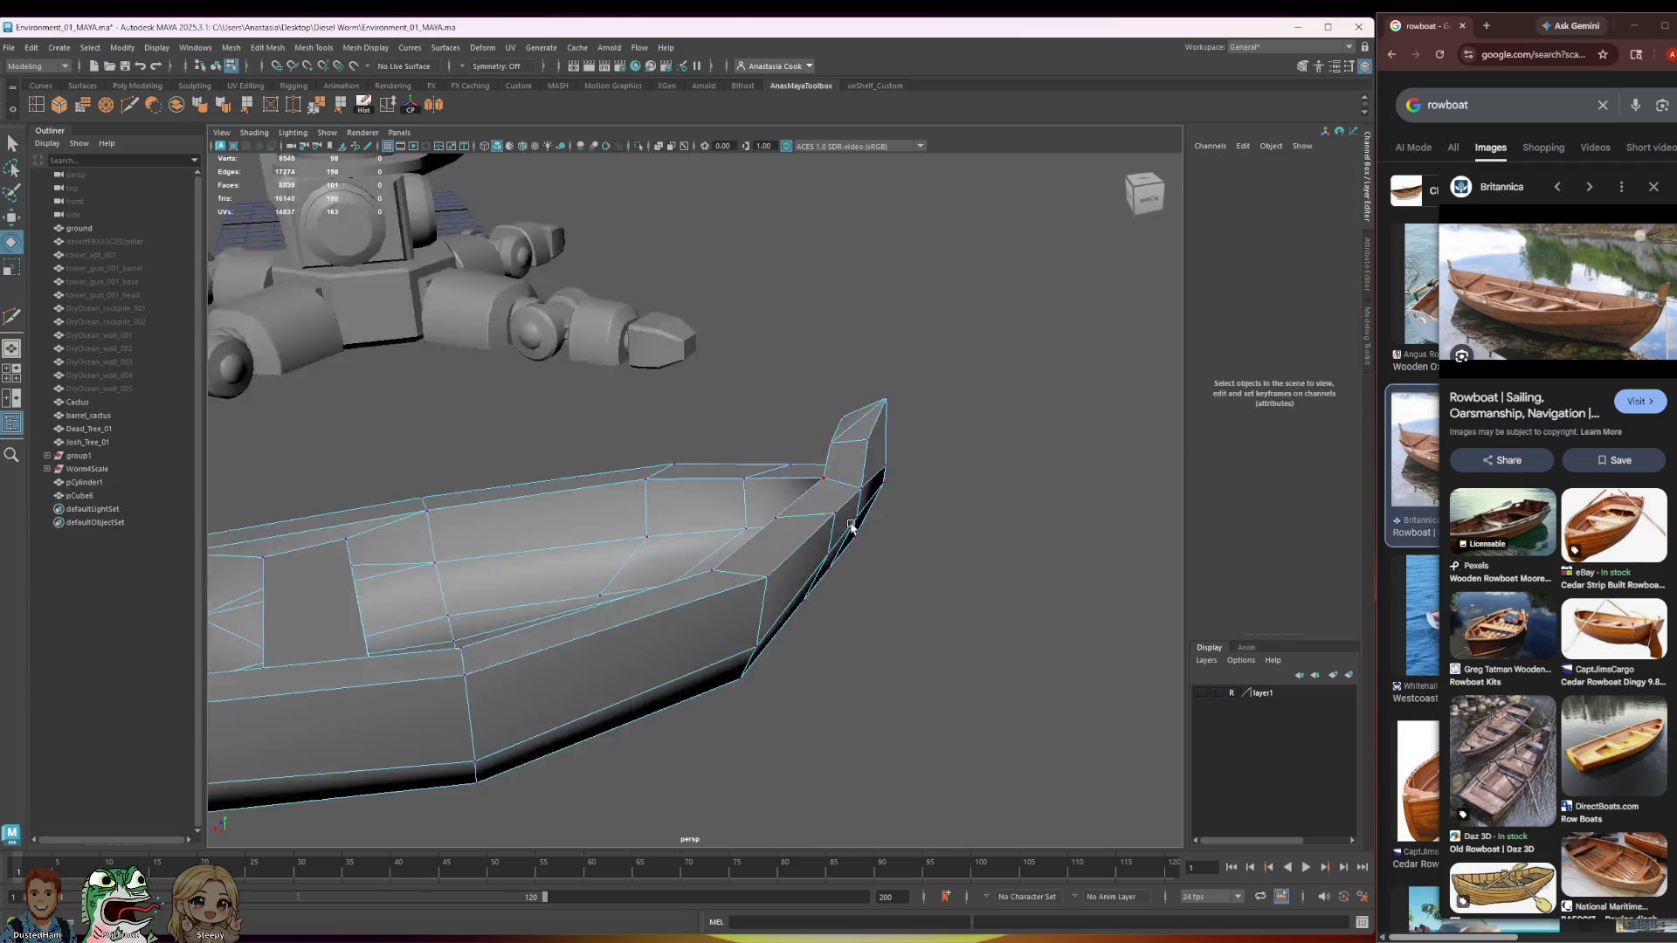
{"action": "left_click_drag", "start_coordinate": [768, 501], "coordinate": [787, 468], "text": "alt"}
{"action": "left_click", "coordinate": [776, 420]}
{"action": "left_click_drag", "start_coordinate": [937, 458], "coordinate": [910, 476], "text": "alt"}
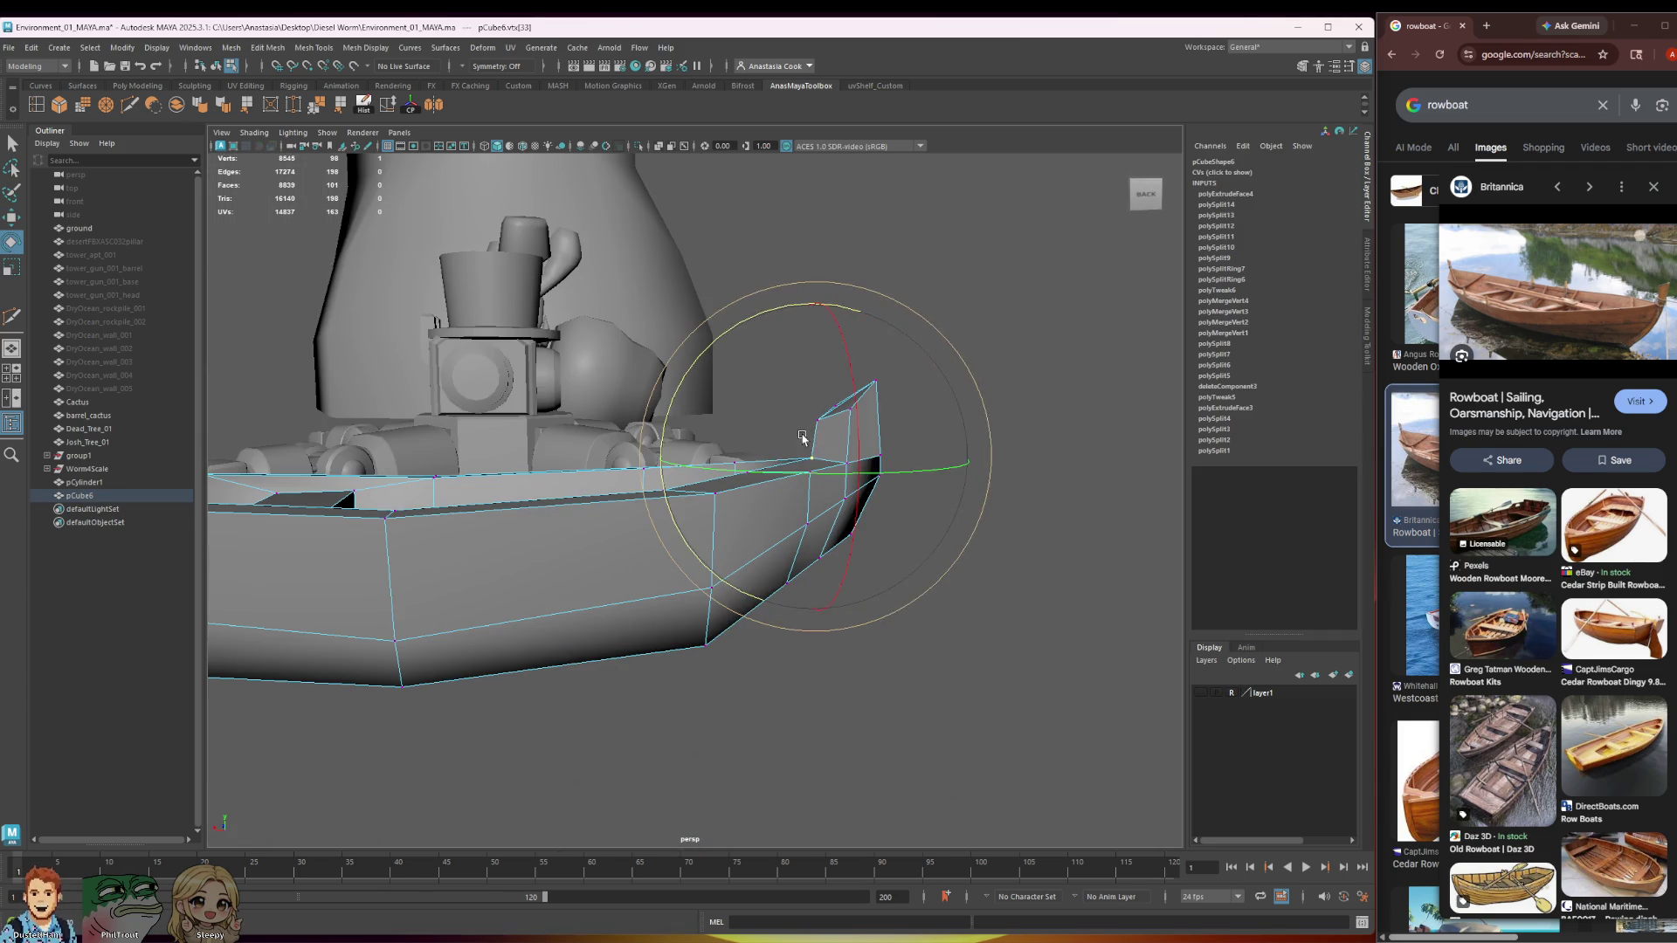
{"action": "key", "text": "w"}
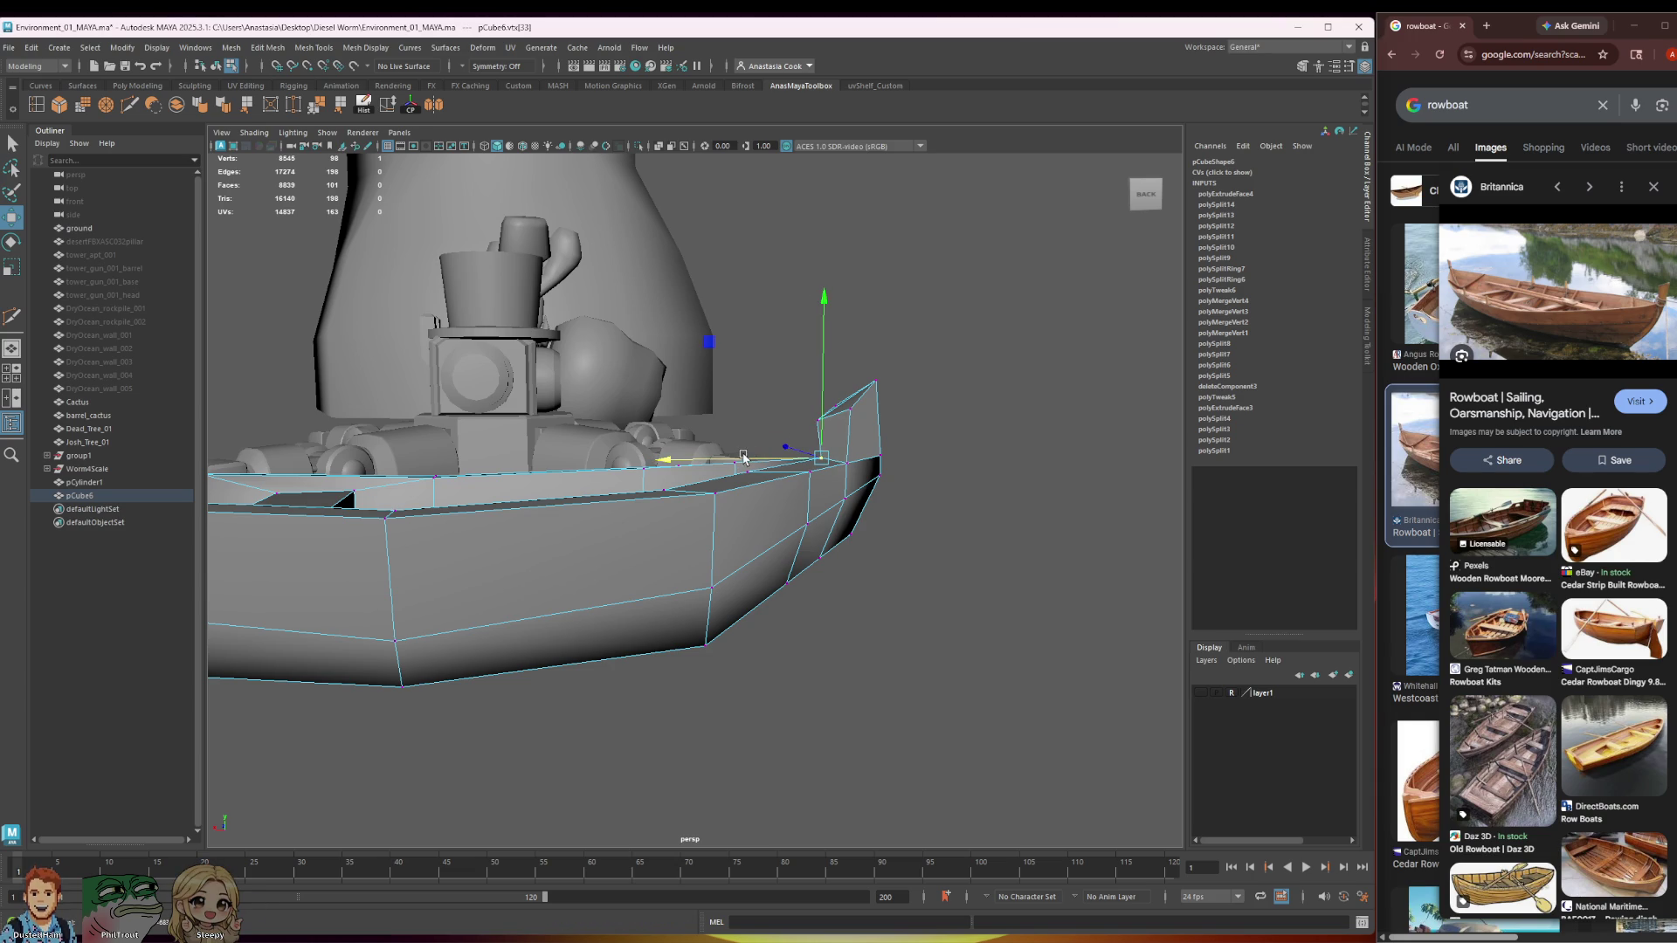
{"action": "left_click", "coordinate": [825, 420]}
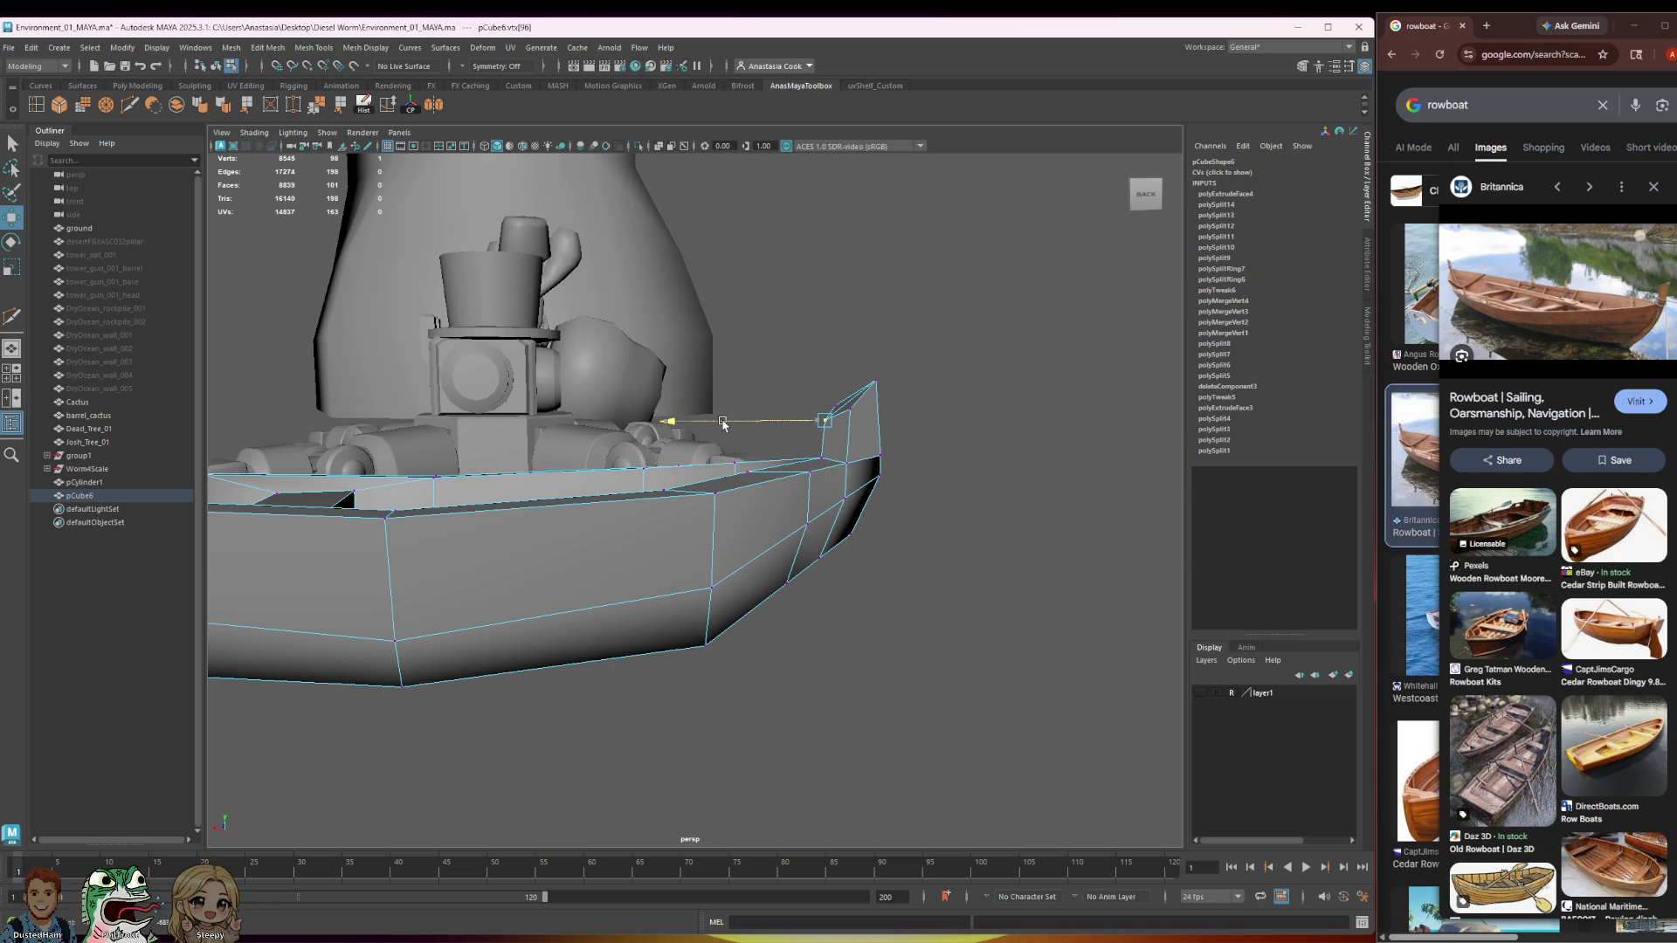
{"action": "left_click_drag", "start_coordinate": [760, 419], "coordinate": [746, 418]}
{"action": "left_click", "coordinate": [936, 393]}
Select the hull's centre edge run from a top-down view.
{"action": "mouse_move", "coordinate": [936, 393]}
{"action": "left_mouse_down", "text": "alt"}
{"action": "mouse_move", "coordinate": [956, 508]}
{"action": "mouse_move", "coordinate": [993, 504]}
{"action": "left_mouse_up", "text": "alt"}
{"action": "left_click", "coordinate": [795, 416]}
{"action": "left_click", "coordinate": [785, 524], "text": "shift"}
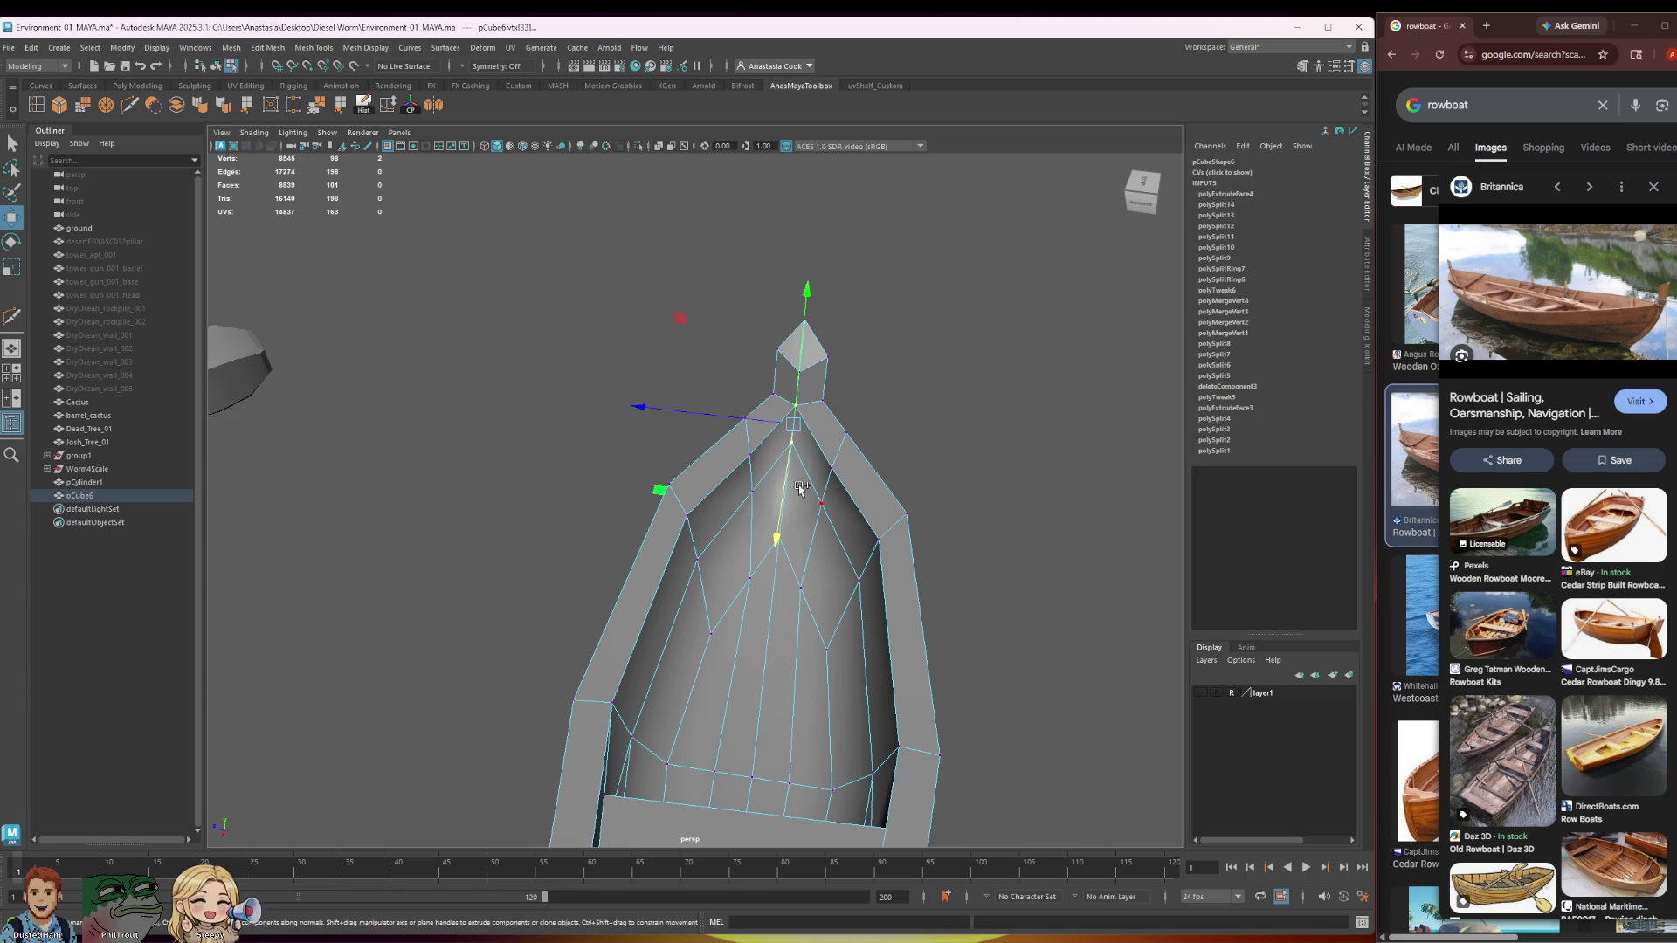
Nudge the centre edge loop slightly sideways along X.
{"action": "left_click_drag", "start_coordinate": [796, 543], "coordinate": [773, 538], "text": "alt"}
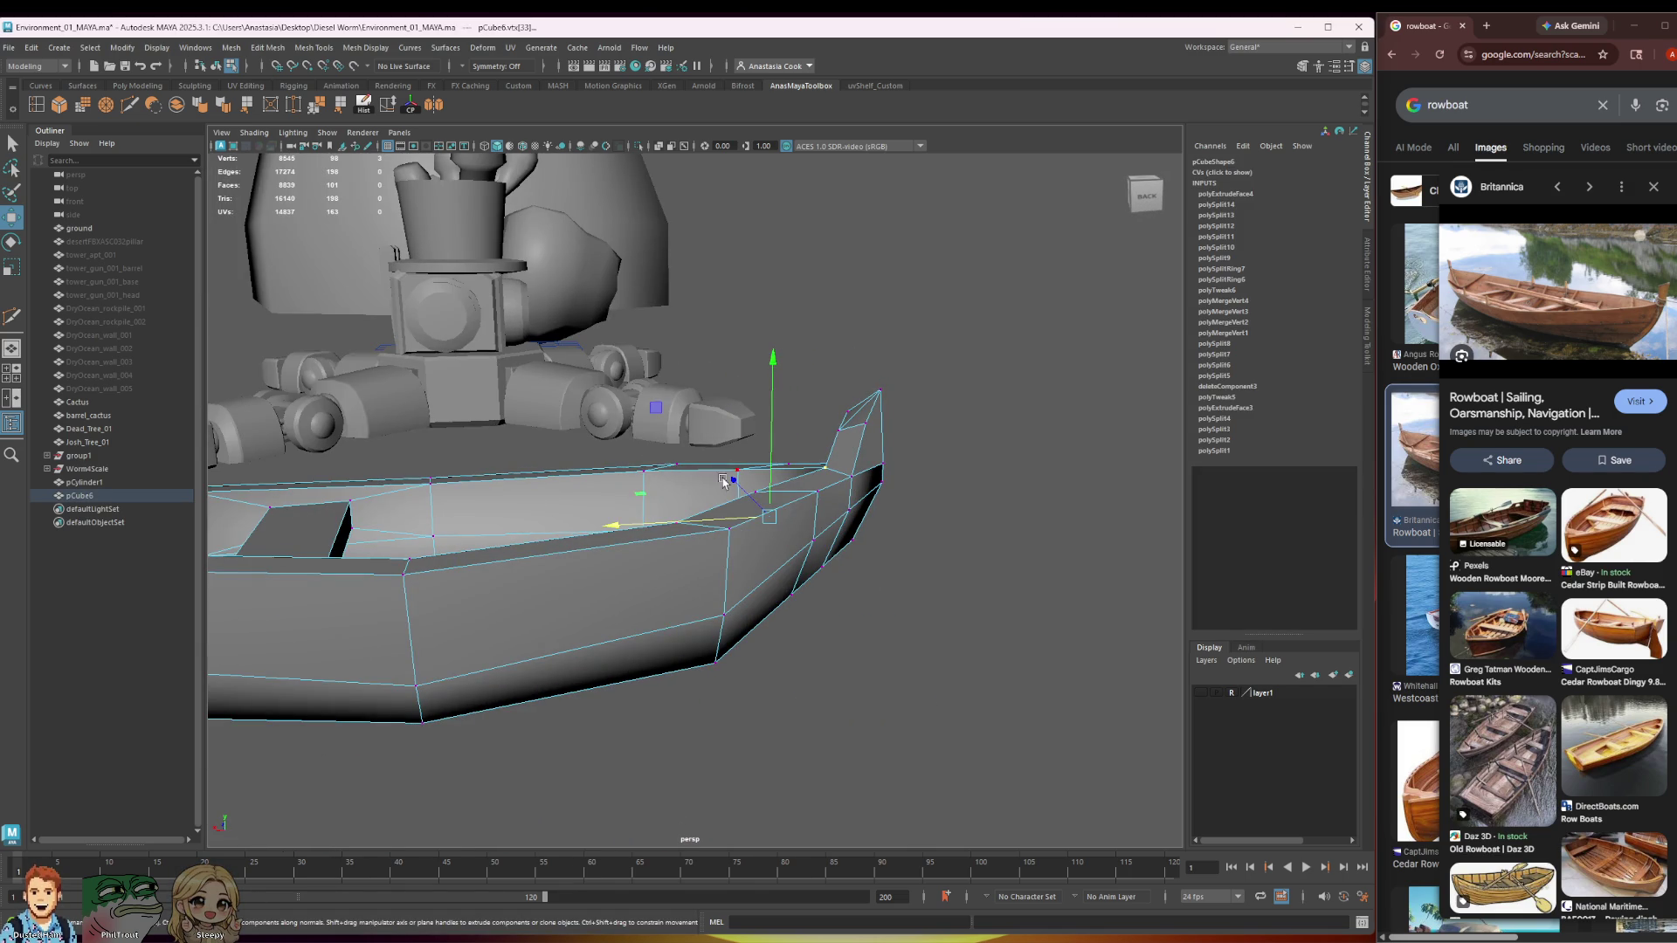
{"action": "middle_click_drag", "start_coordinate": [699, 476], "coordinate": [957, 339]}
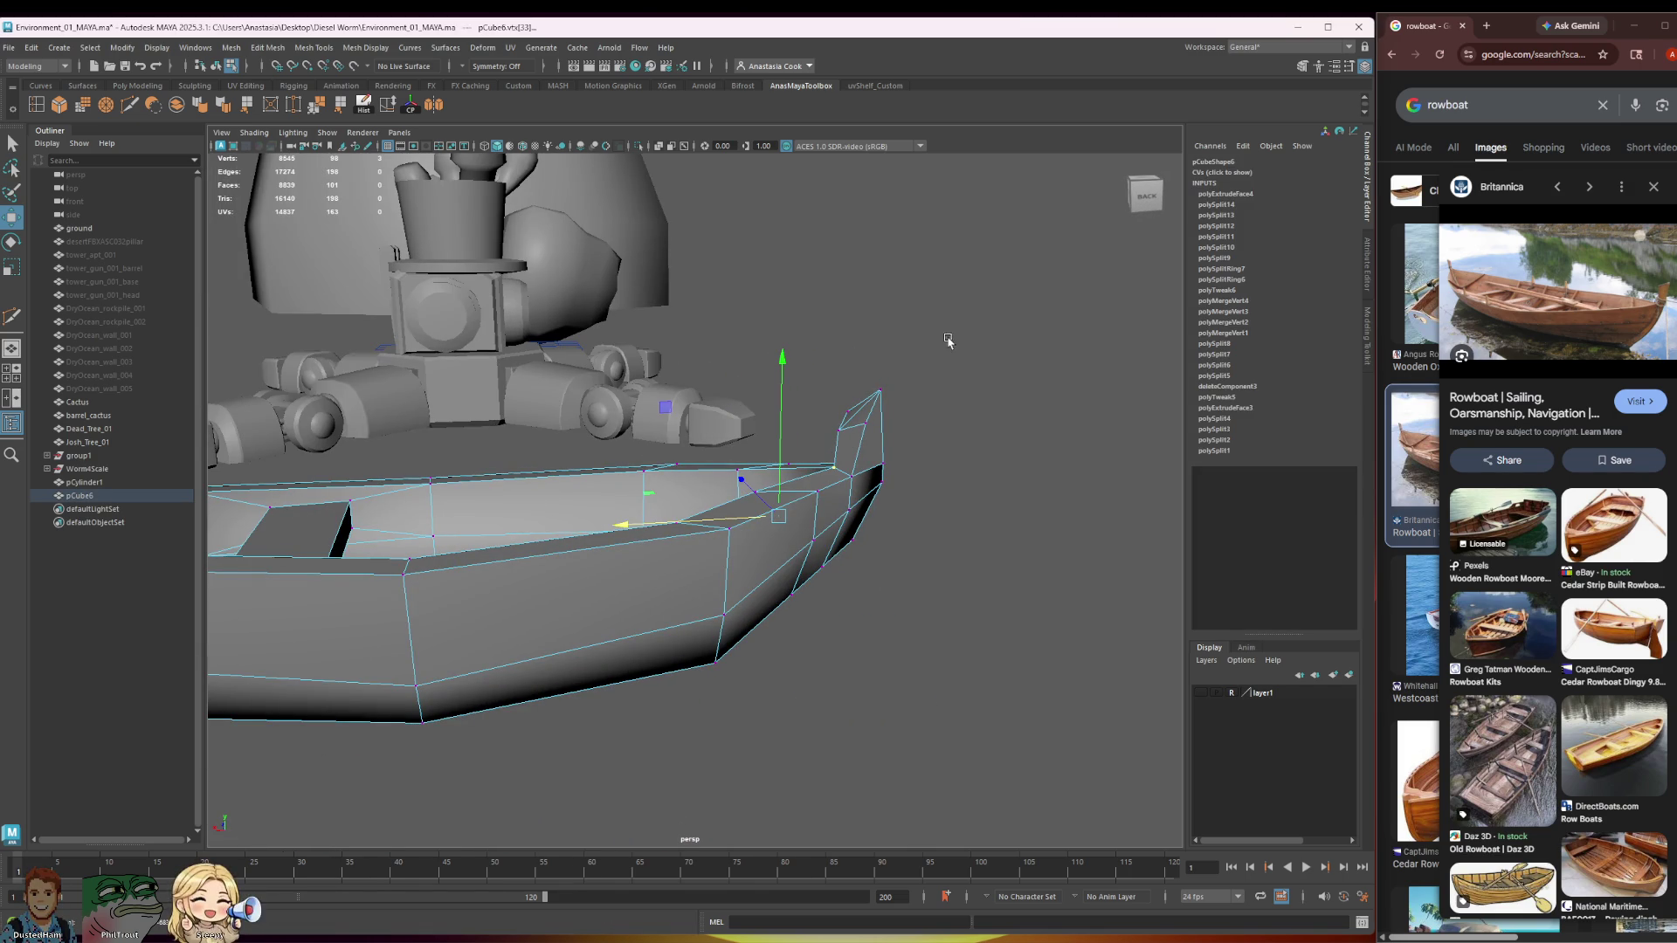
{"action": "mouse_move", "coordinate": [852, 433]}
{"action": "left_mouse_down", "text": "alt"}
{"action": "mouse_move", "coordinate": [835, 404]}
{"action": "mouse_move", "coordinate": [850, 427]}
{"action": "left_mouse_up", "text": "alt"}
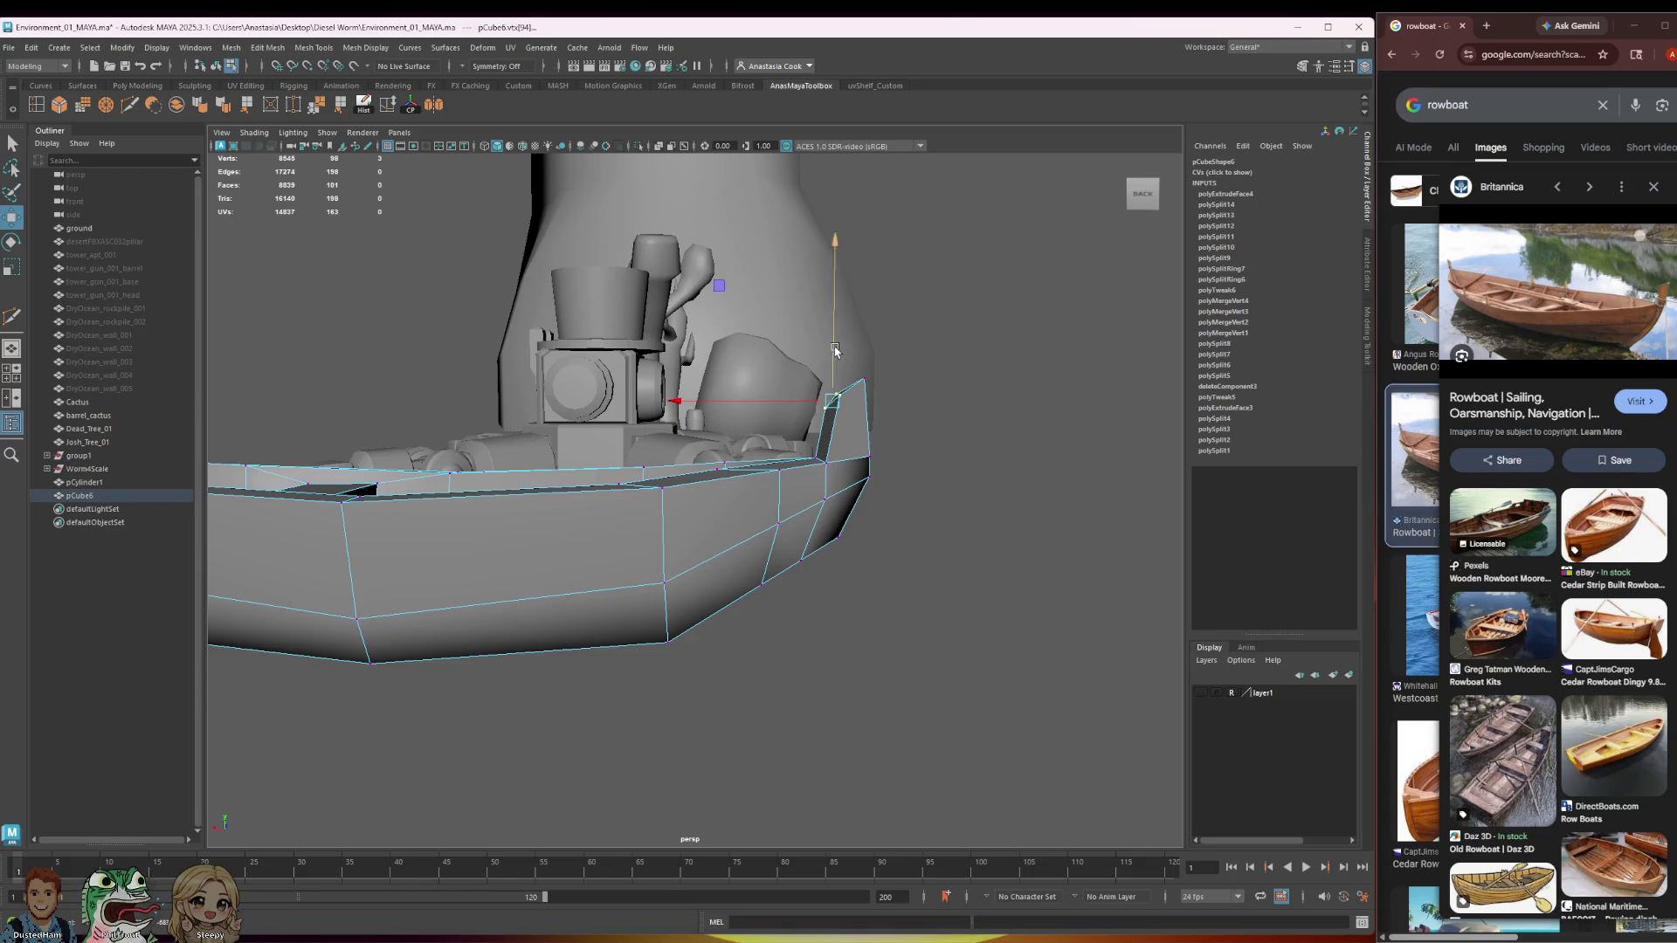
Box-select and tweak the bow-tip vertices into a slimmer point, then deselect.
{"action": "right_click_drag", "start_coordinate": [1038, 387], "coordinate": [858, 490], "text": "alt"}
{"action": "left_click_drag", "start_coordinate": [777, 425], "coordinate": [730, 482]}
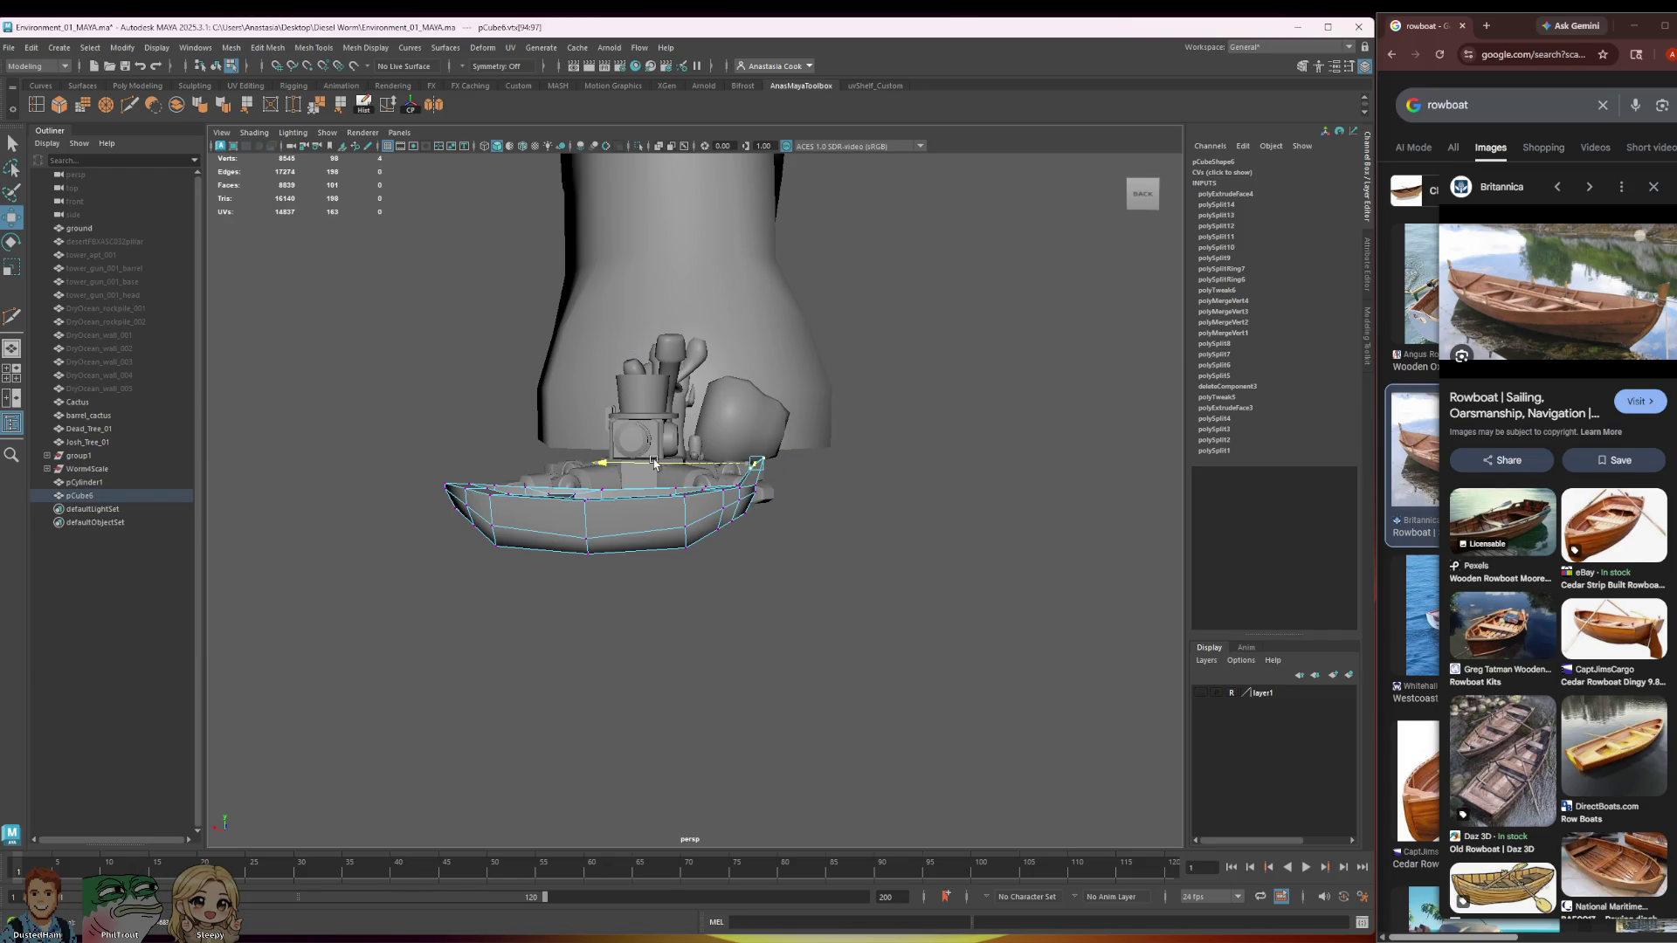
{"action": "scroll", "coordinate": [879, 501], "scroll_direction": "up", "scroll_amount": 3}
{"action": "mouse_move", "coordinate": [877, 501]}
{"action": "left_mouse_down", "text": "alt"}
{"action": "mouse_move", "coordinate": [817, 480]}
{"action": "mouse_move", "coordinate": [909, 495]}
{"action": "left_mouse_up", "text": "alt"}
{"action": "left_click_drag", "start_coordinate": [920, 430], "coordinate": [804, 516]}
{"action": "left_click_drag", "start_coordinate": [664, 490], "coordinate": [768, 476], "text": "alt"}
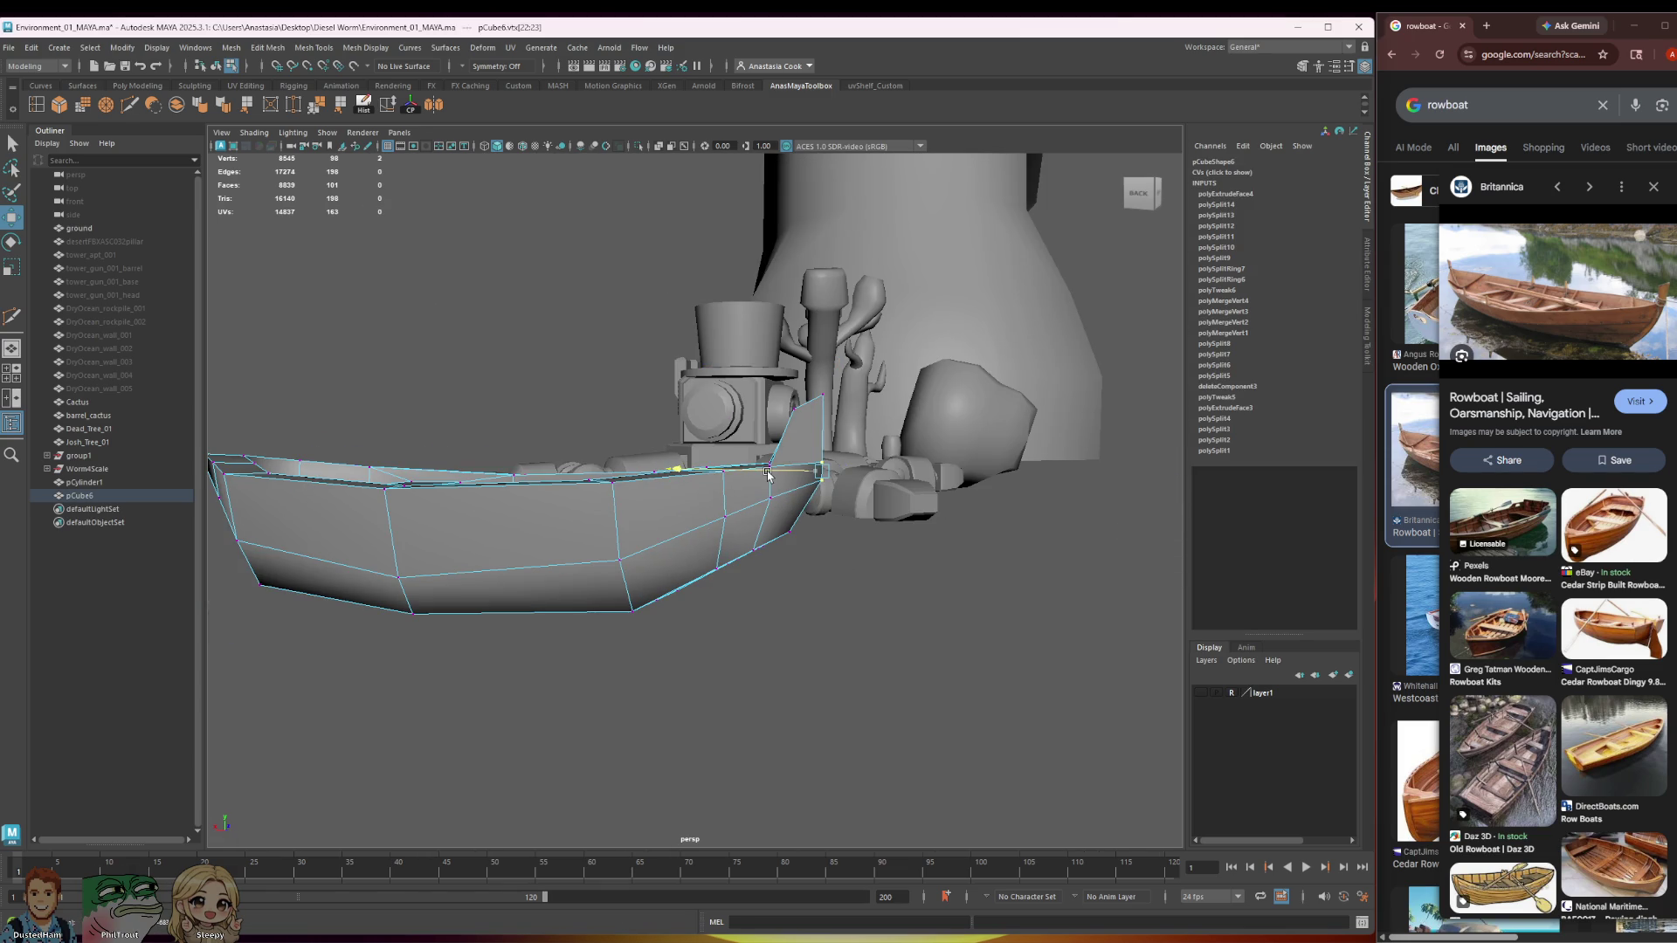
{"action": "left_click", "coordinate": [769, 476]}
{"action": "scroll", "coordinate": [753, 489], "scroll_direction": "down", "scroll_amount": 4}
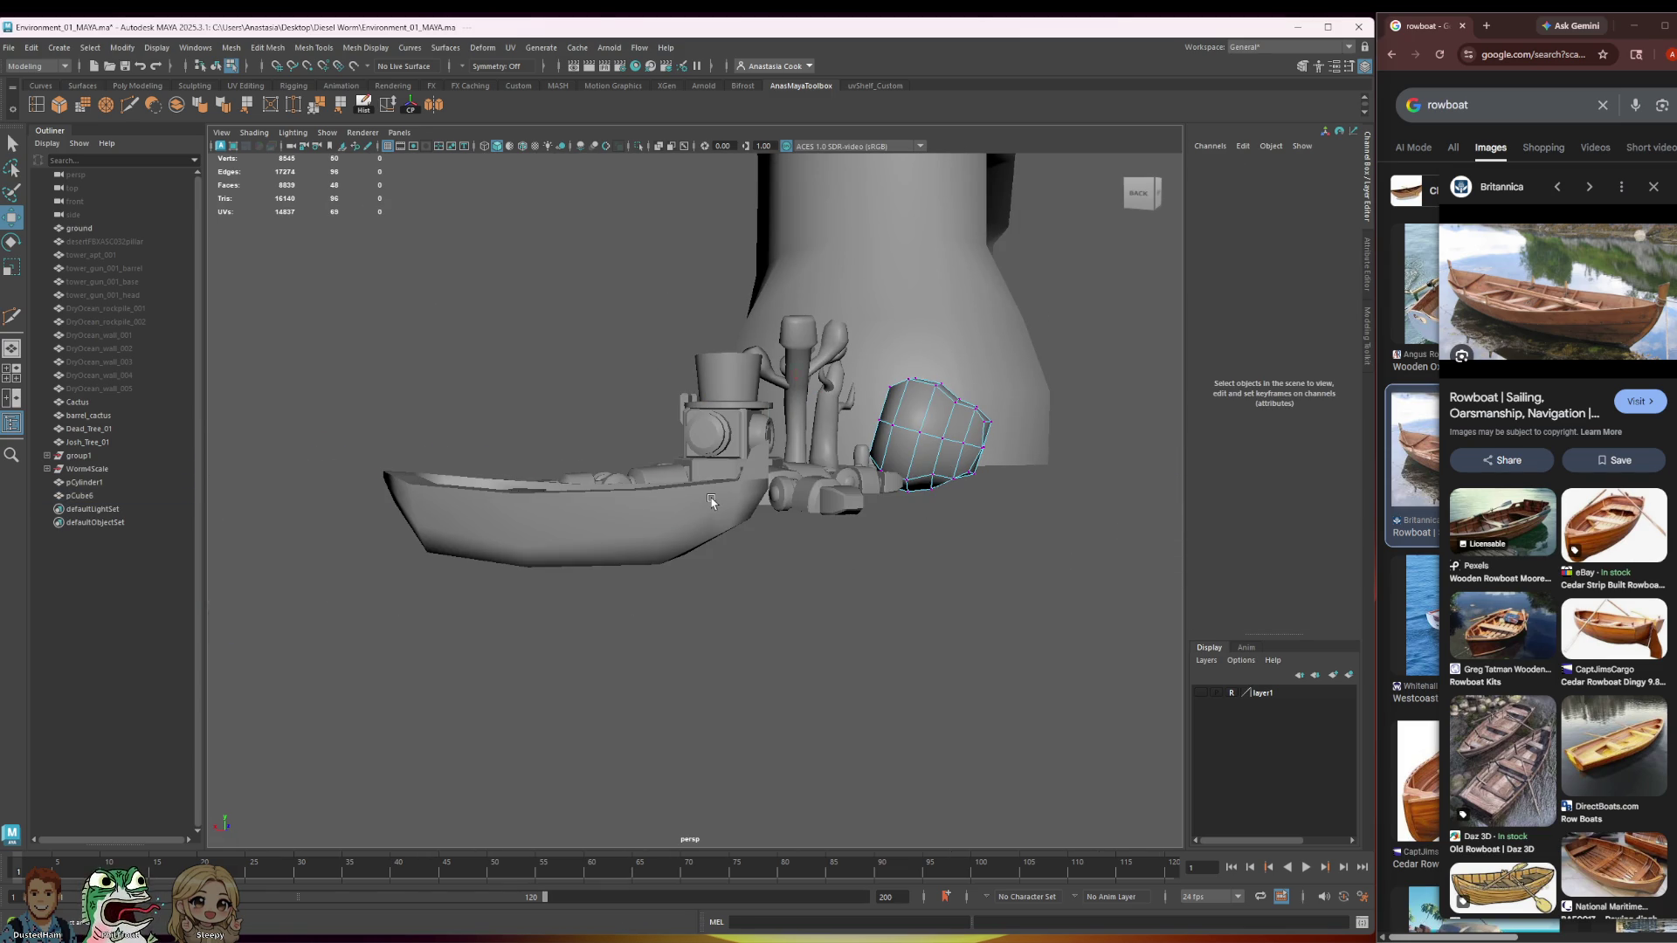
Reselect the boat in component mode and inspect the hull toward the bow.
{"action": "right_click_drag", "start_coordinate": [710, 501], "coordinate": [847, 570]}
{"action": "scroll", "coordinate": [847, 569], "scroll_direction": "down", "scroll_amount": 3}
{"action": "mouse_move", "coordinate": [799, 607]}
{"action": "left_mouse_down", "text": "alt"}
{"action": "mouse_move", "coordinate": [764, 673]}
{"action": "mouse_move", "coordinate": [808, 641]}
{"action": "left_mouse_up", "text": "alt"}
{"action": "scroll", "coordinate": [798, 555], "scroll_direction": "up", "scroll_amount": 5}
{"action": "mouse_move", "coordinate": [798, 554]}
{"action": "left_mouse_down", "text": "alt"}
{"action": "mouse_move", "coordinate": [1036, 518]}
{"action": "mouse_move", "coordinate": [1006, 526]}
{"action": "mouse_move", "coordinate": [912, 421]}
{"action": "left_mouse_up", "text": "alt"}
{"action": "left_click", "coordinate": [795, 399]}
{"action": "right_click_drag", "start_coordinate": [796, 404], "coordinate": [778, 396]}
{"action": "mouse_move", "coordinate": [870, 426]}
{"action": "left_mouse_down", "text": "alt"}
{"action": "mouse_move", "coordinate": [1030, 520]}
{"action": "mouse_move", "coordinate": [816, 460]}
{"action": "mouse_move", "coordinate": [753, 519]}
{"action": "left_mouse_up", "text": "alt"}
{"action": "left_click_drag", "start_coordinate": [741, 395], "coordinate": [748, 434], "text": "alt"}
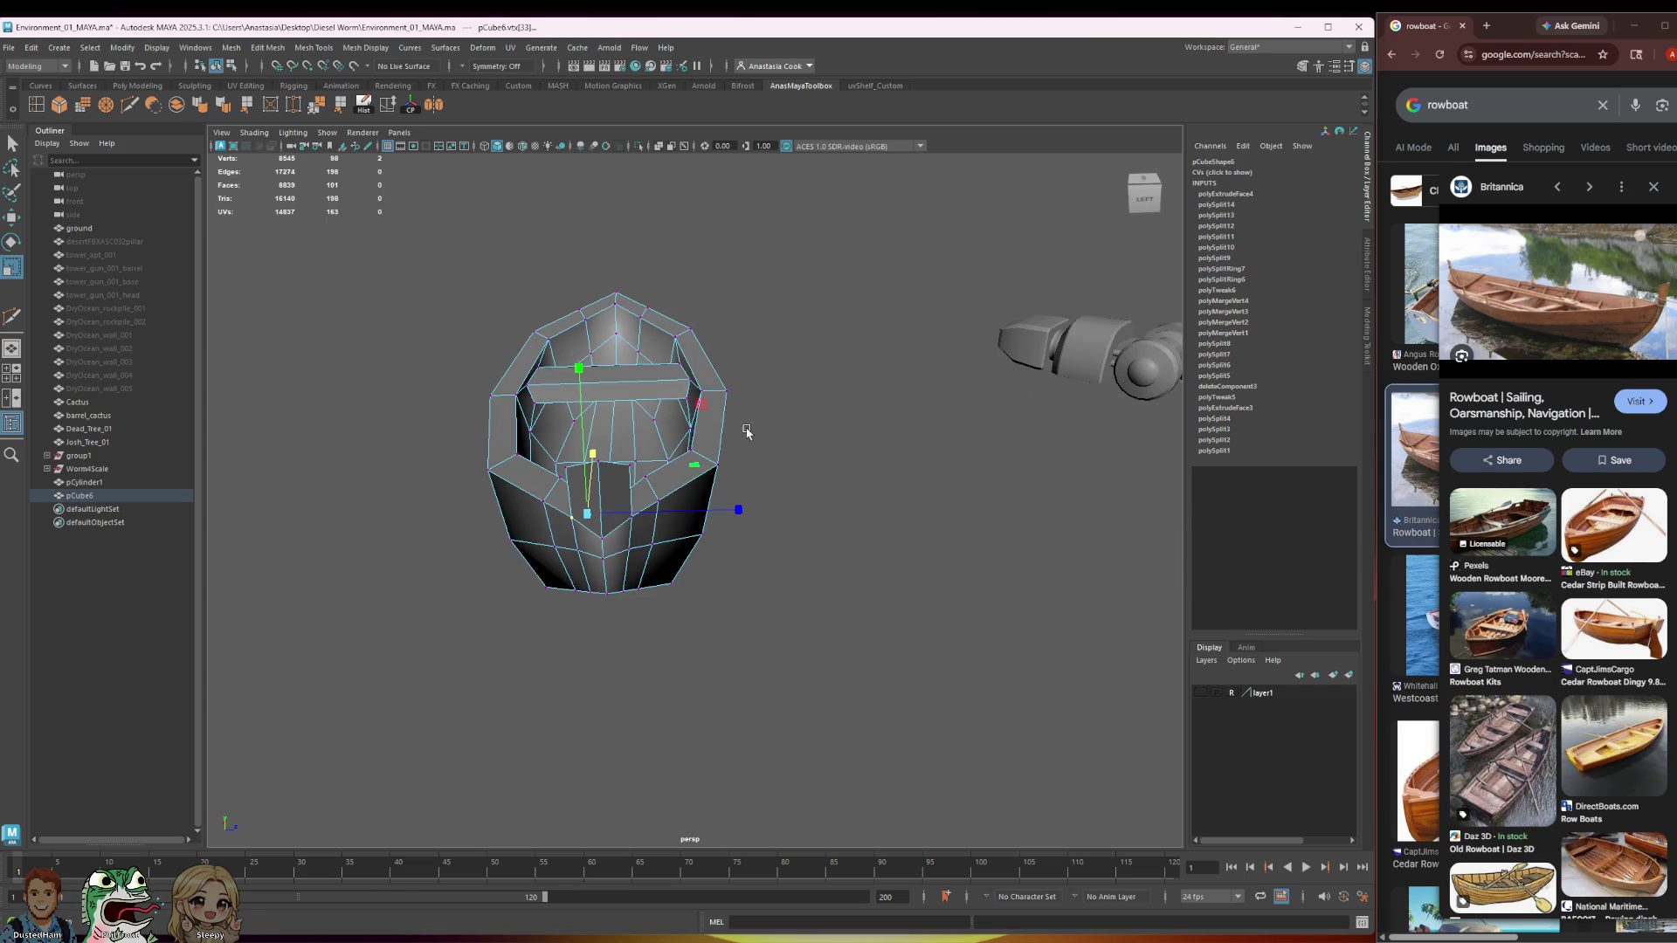
{"action": "mouse_move", "coordinate": [610, 529]}
{"action": "left_mouse_down", "text": "alt"}
{"action": "mouse_move", "coordinate": [899, 529]}
{"action": "mouse_move", "coordinate": [902, 594]}
{"action": "mouse_move", "coordinate": [796, 479]}
{"action": "left_mouse_up", "text": "alt"}
{"action": "key", "text": "w"}
Soften the two edges along the bow, then return to object mode.
{"action": "right_click_drag", "start_coordinate": [787, 487], "coordinate": [826, 514]}
{"action": "left_click", "coordinate": [827, 516]}
{"action": "left_click_drag", "start_coordinate": [762, 546], "coordinate": [853, 472], "text": "alt"}
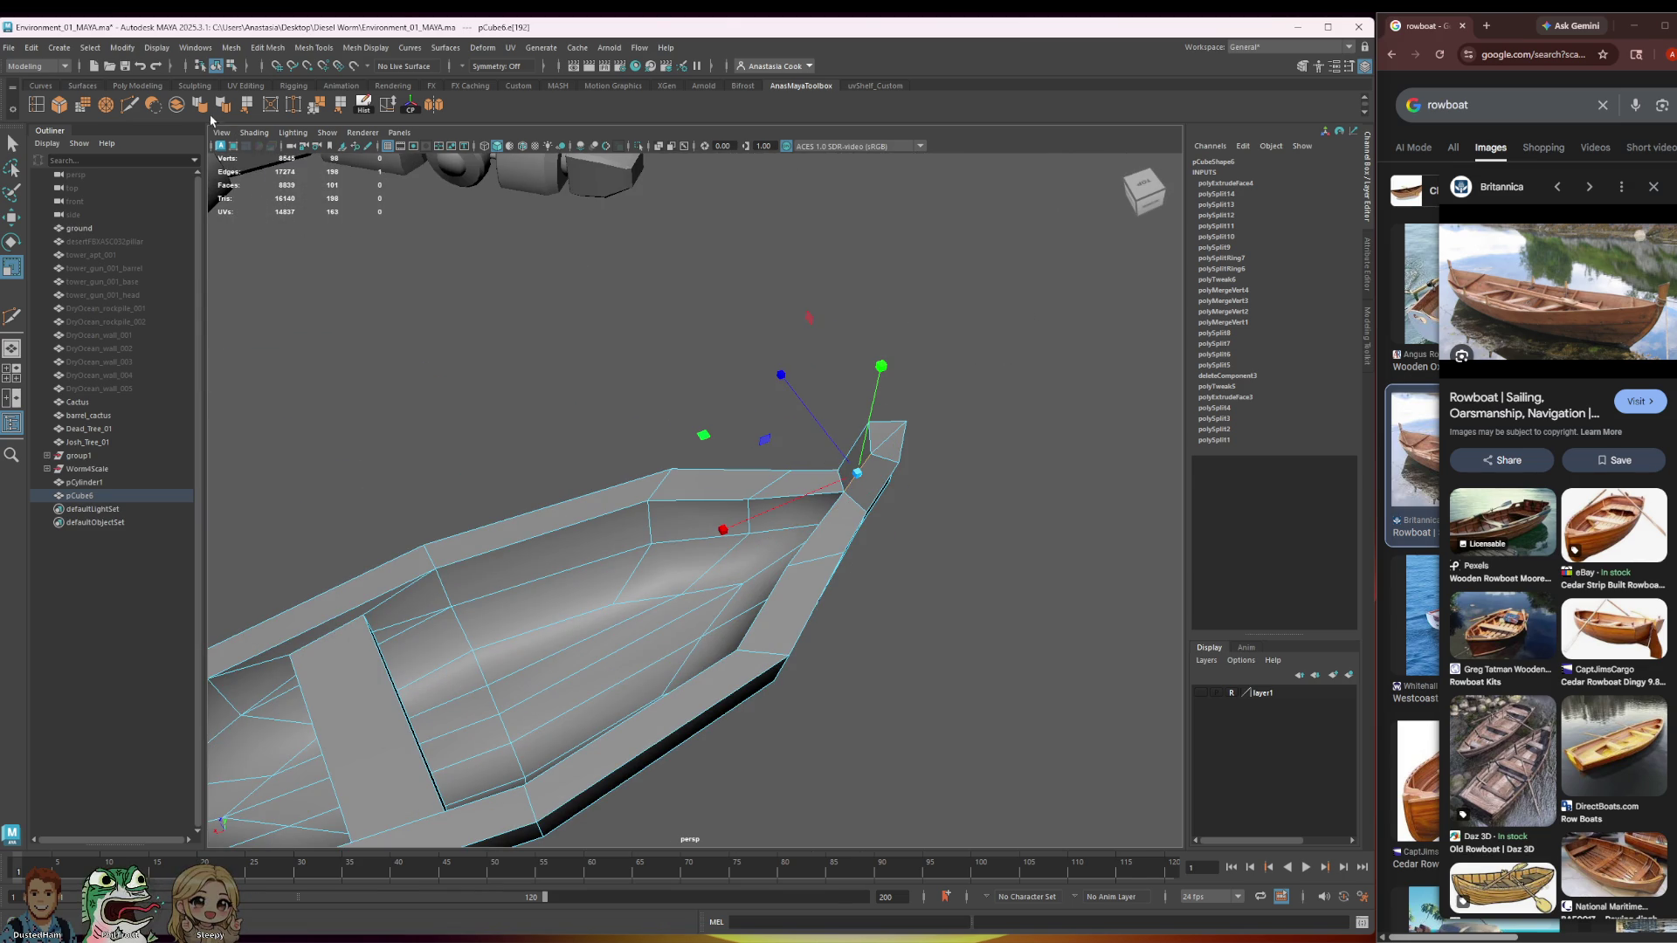
{"action": "right_click_drag", "start_coordinate": [683, 361], "coordinate": [722, 332], "text": "shift"}
{"action": "left_click", "coordinate": [890, 439]}
{"action": "right_click_drag", "start_coordinate": [889, 440], "coordinate": [918, 420], "text": "shift"}
{"action": "key", "text": "F8"}
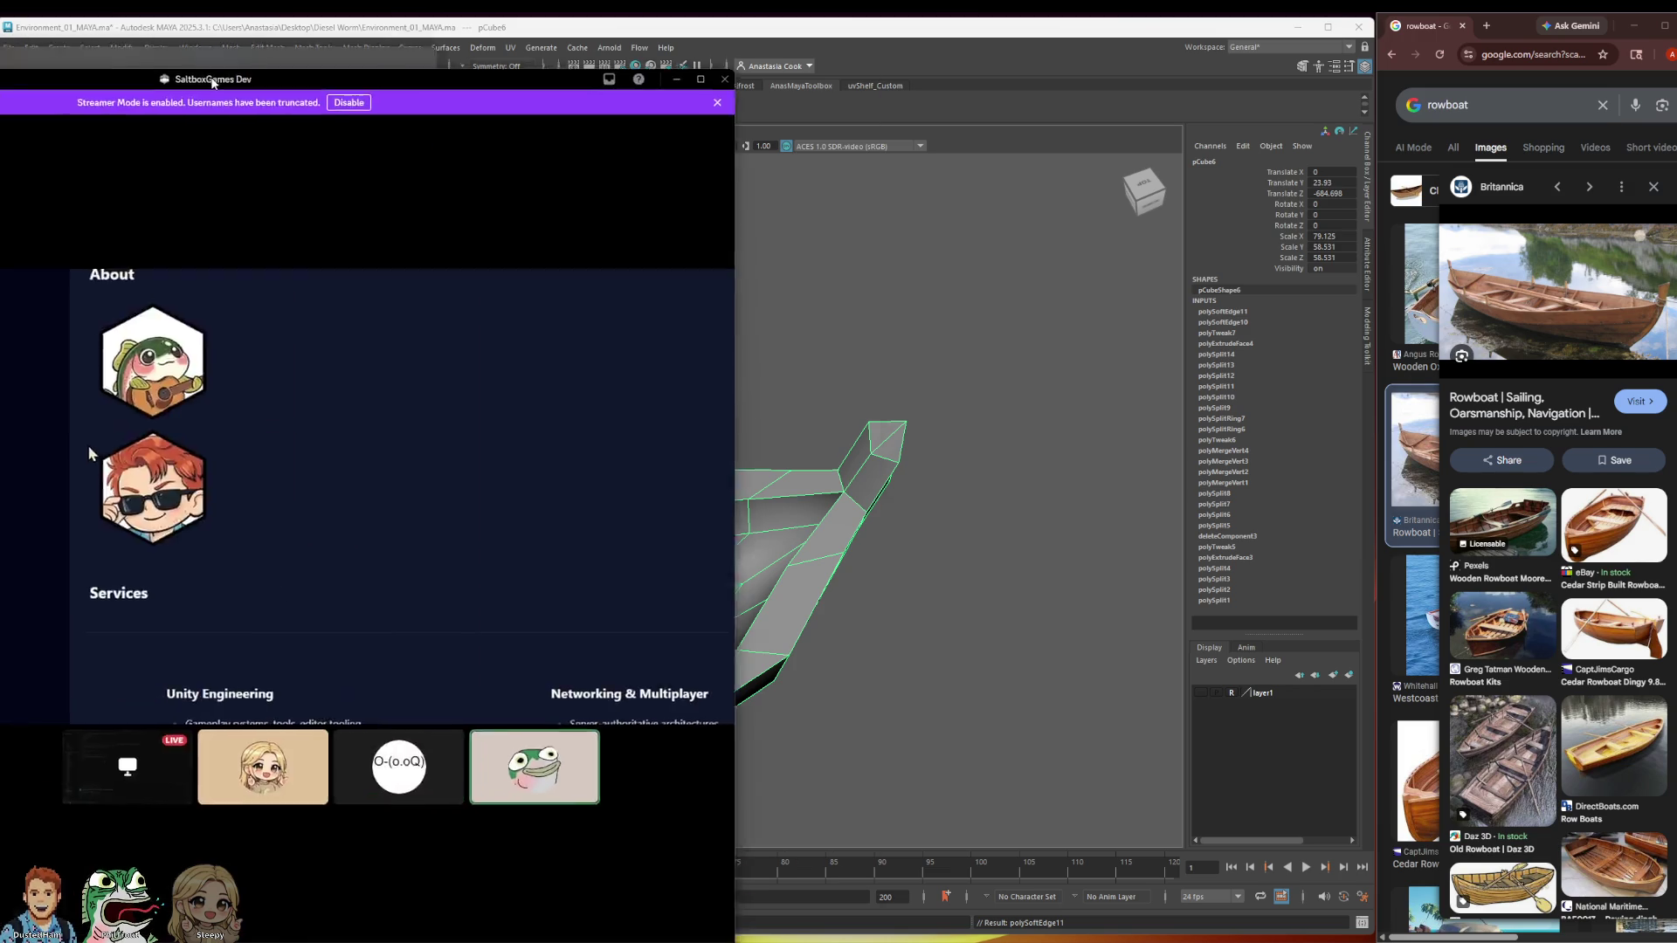
Reposition the Discord call window over the Maya scene.
{"action": "left_click_drag", "start_coordinate": [210, 40], "coordinate": [762, 11]}
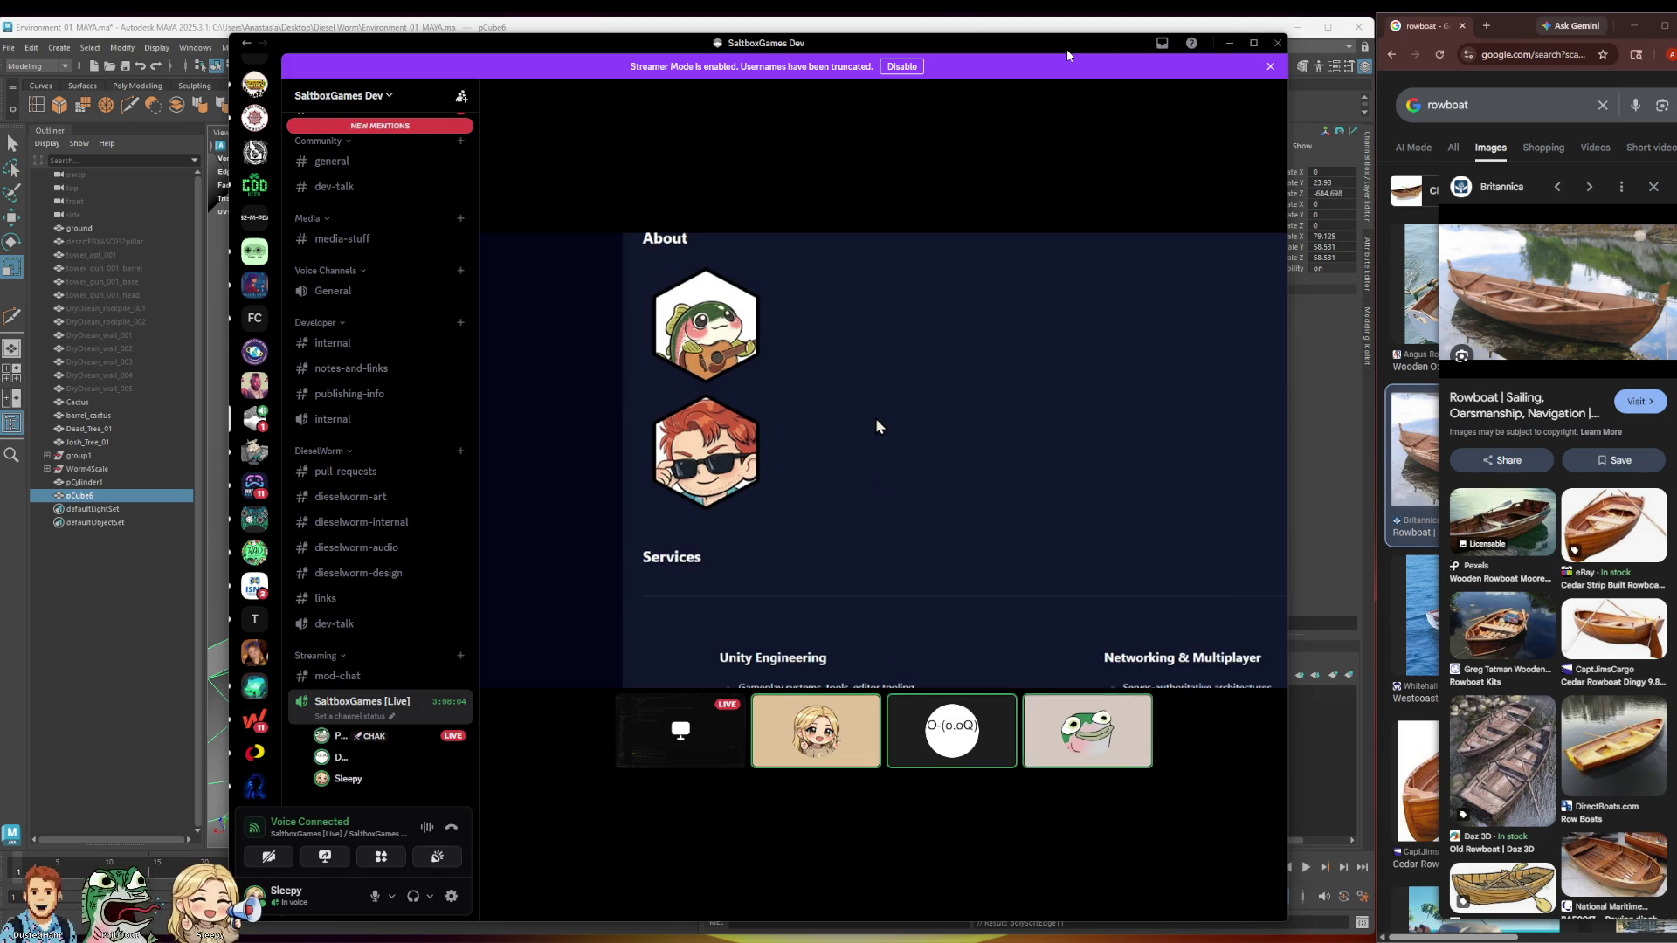
{"action": "scroll", "coordinate": [963, 425], "scroll_direction": "up", "scroll_amount": 2}
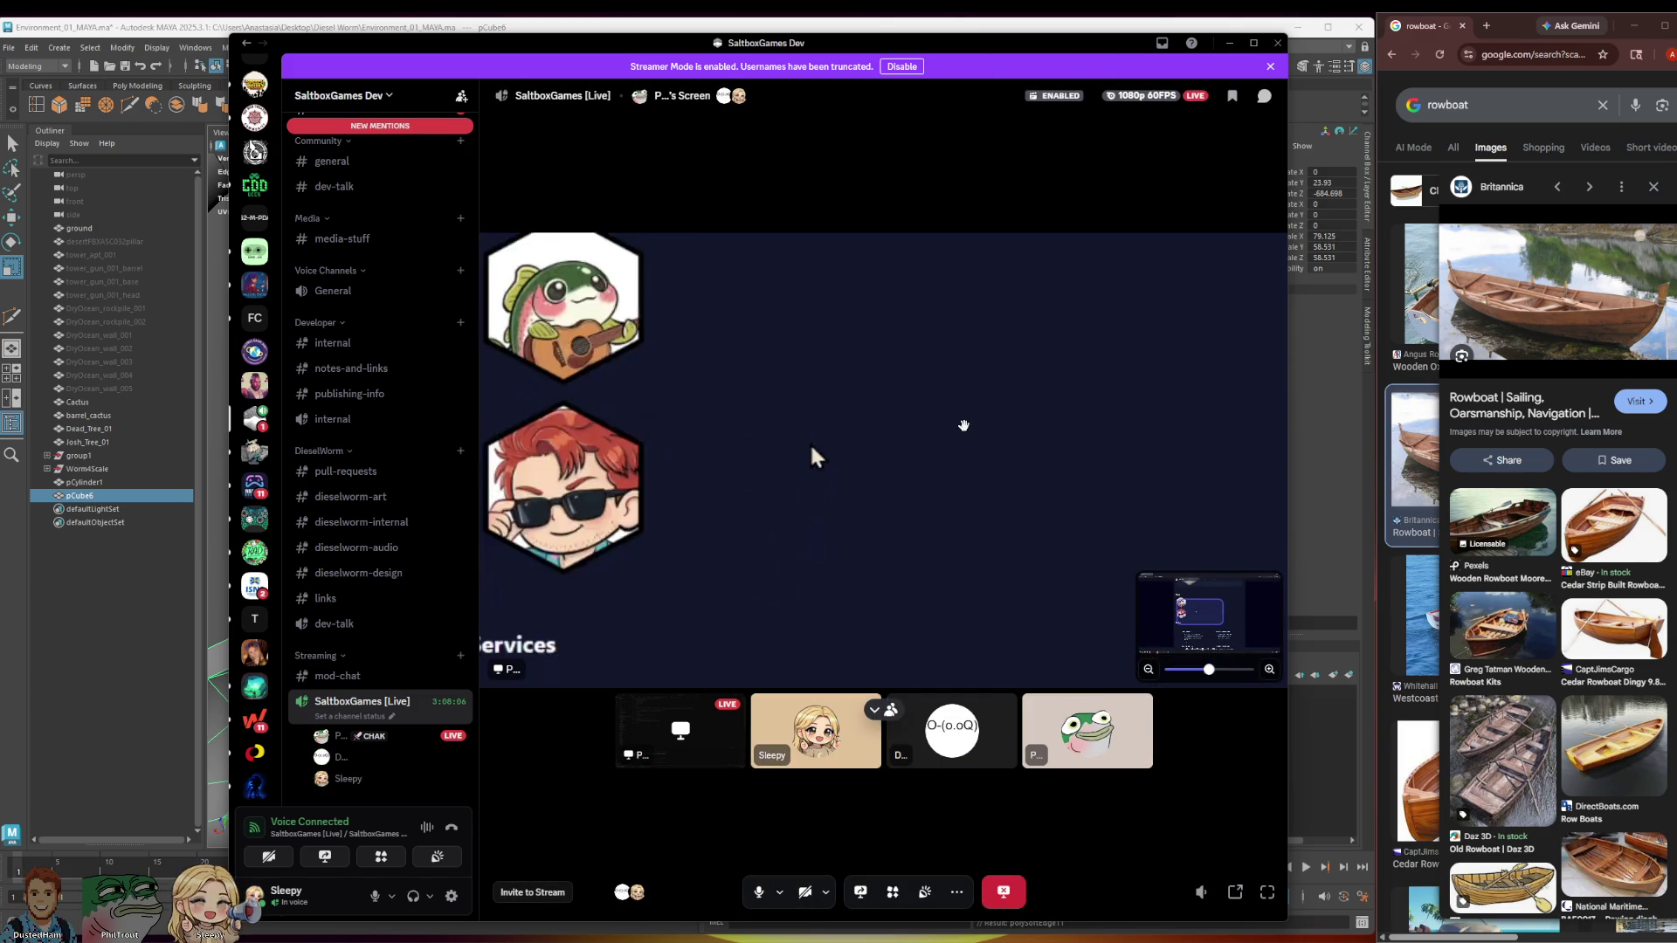
{"action": "scroll", "coordinate": [963, 426], "scroll_direction": "down", "scroll_amount": 2}
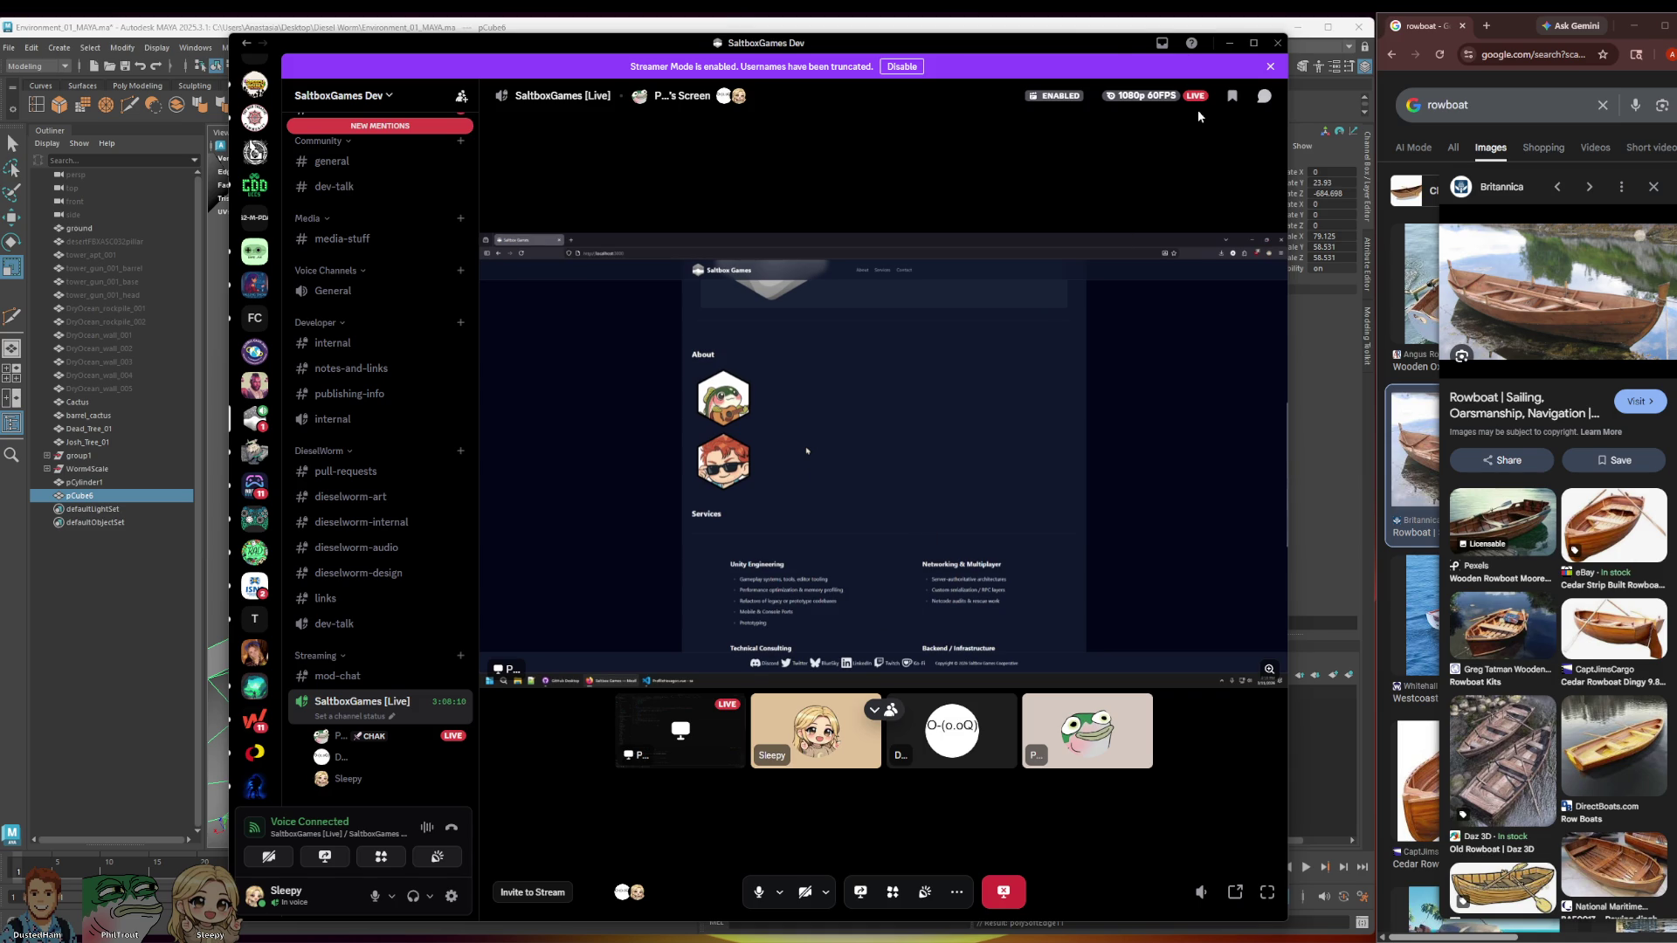
Minimise the Discord window so the rowboat scene shows again.
{"action": "left_click", "coordinate": [1229, 42]}
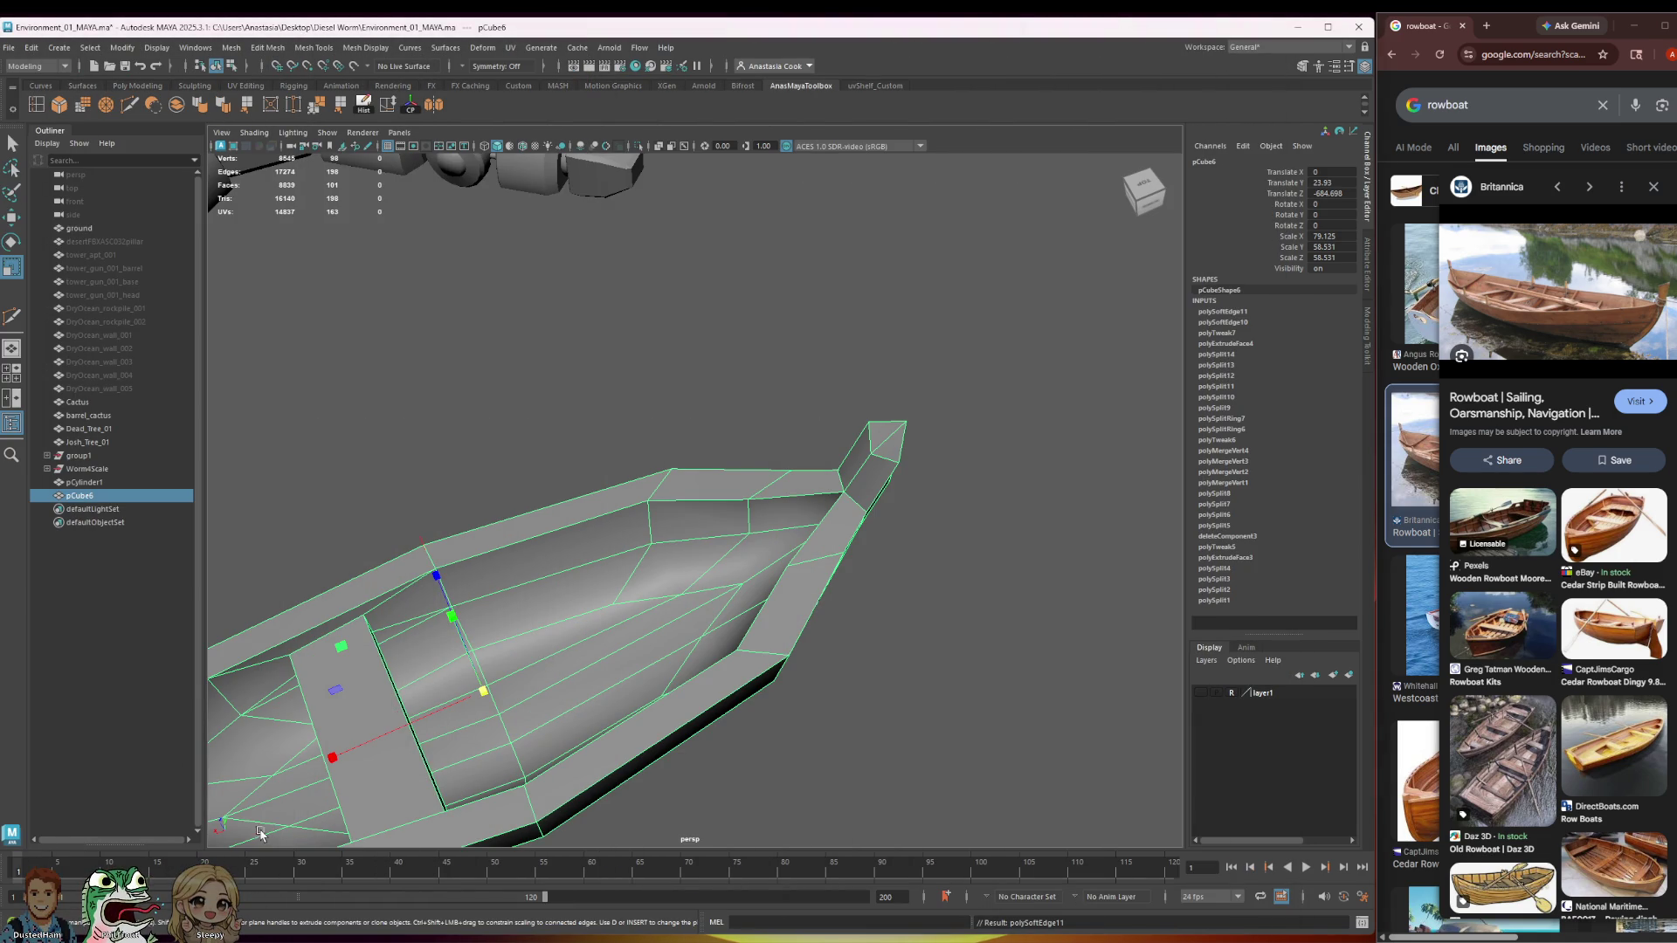
{"action": "scroll", "coordinate": [860, 455], "scroll_direction": "down", "scroll_amount": 3}
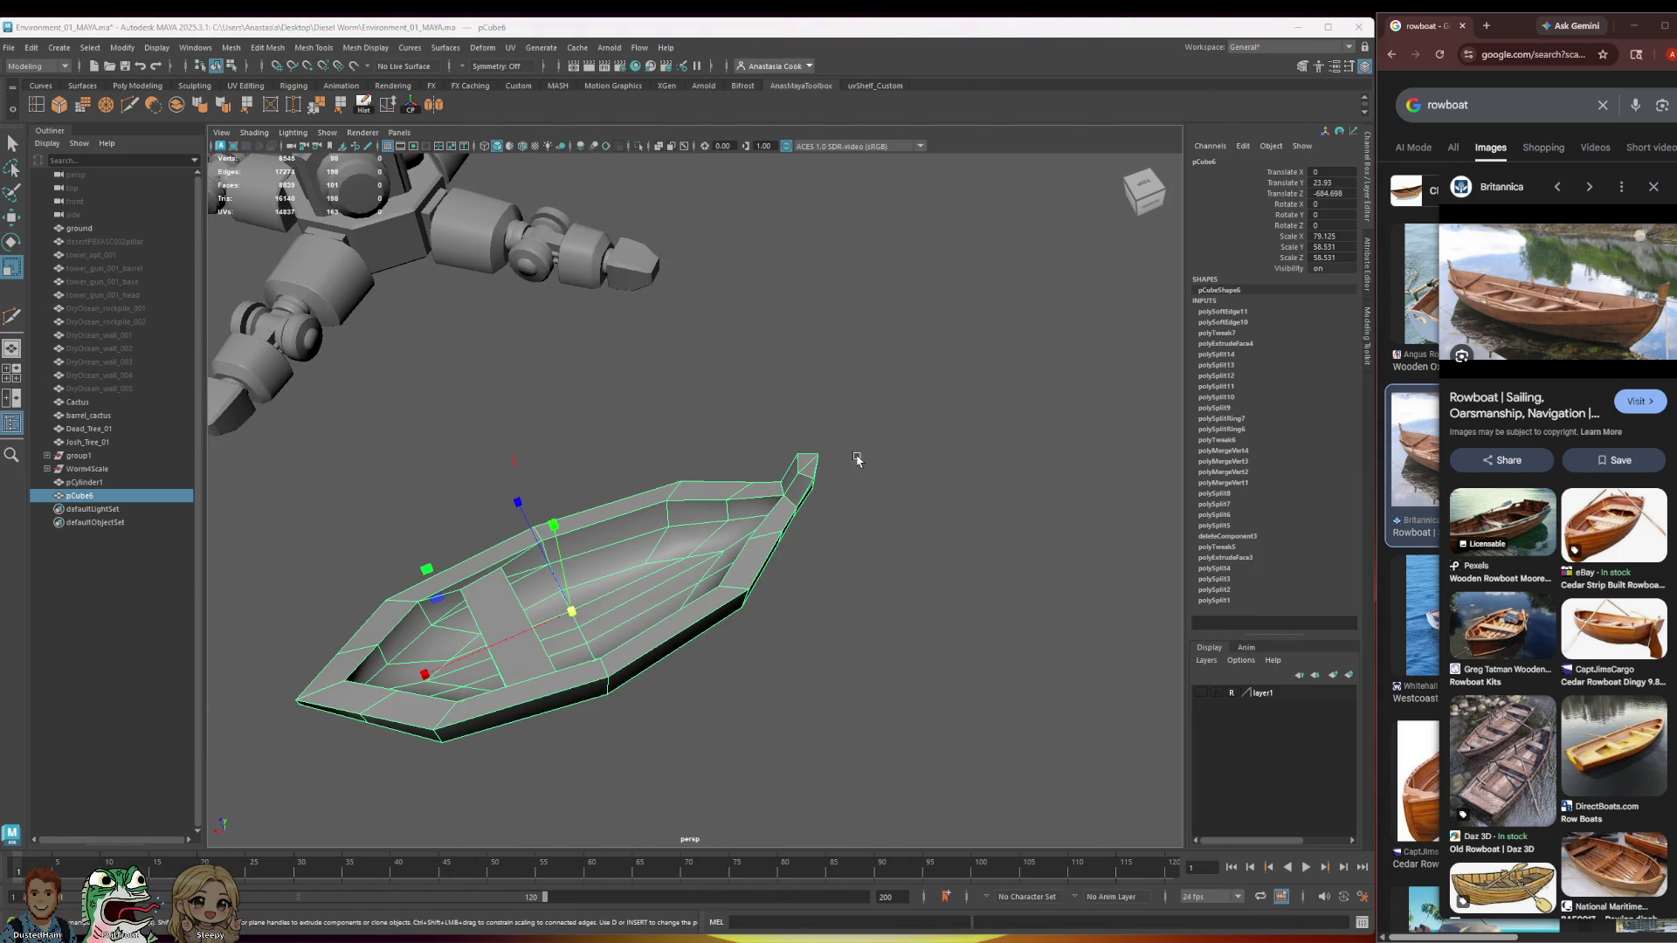
Insert an edge loop across the raised bow post with Multi-Cut.
{"action": "left_click_drag", "start_coordinate": [883, 551], "coordinate": [948, 520], "text": "alt"}
{"action": "scroll", "coordinate": [948, 521], "scroll_direction": "up", "scroll_amount": 2}
{"action": "scroll", "coordinate": [787, 473], "scroll_direction": "up", "scroll_amount": 2}
{"action": "scroll", "coordinate": [632, 423], "scroll_direction": "up", "scroll_amount": 2}
{"action": "mouse_move", "coordinate": [632, 424]}
{"action": "left_mouse_down", "text": "alt"}
{"action": "mouse_move", "coordinate": [551, 431]}
{"action": "mouse_move", "coordinate": [499, 258]}
{"action": "left_mouse_up", "text": "alt"}
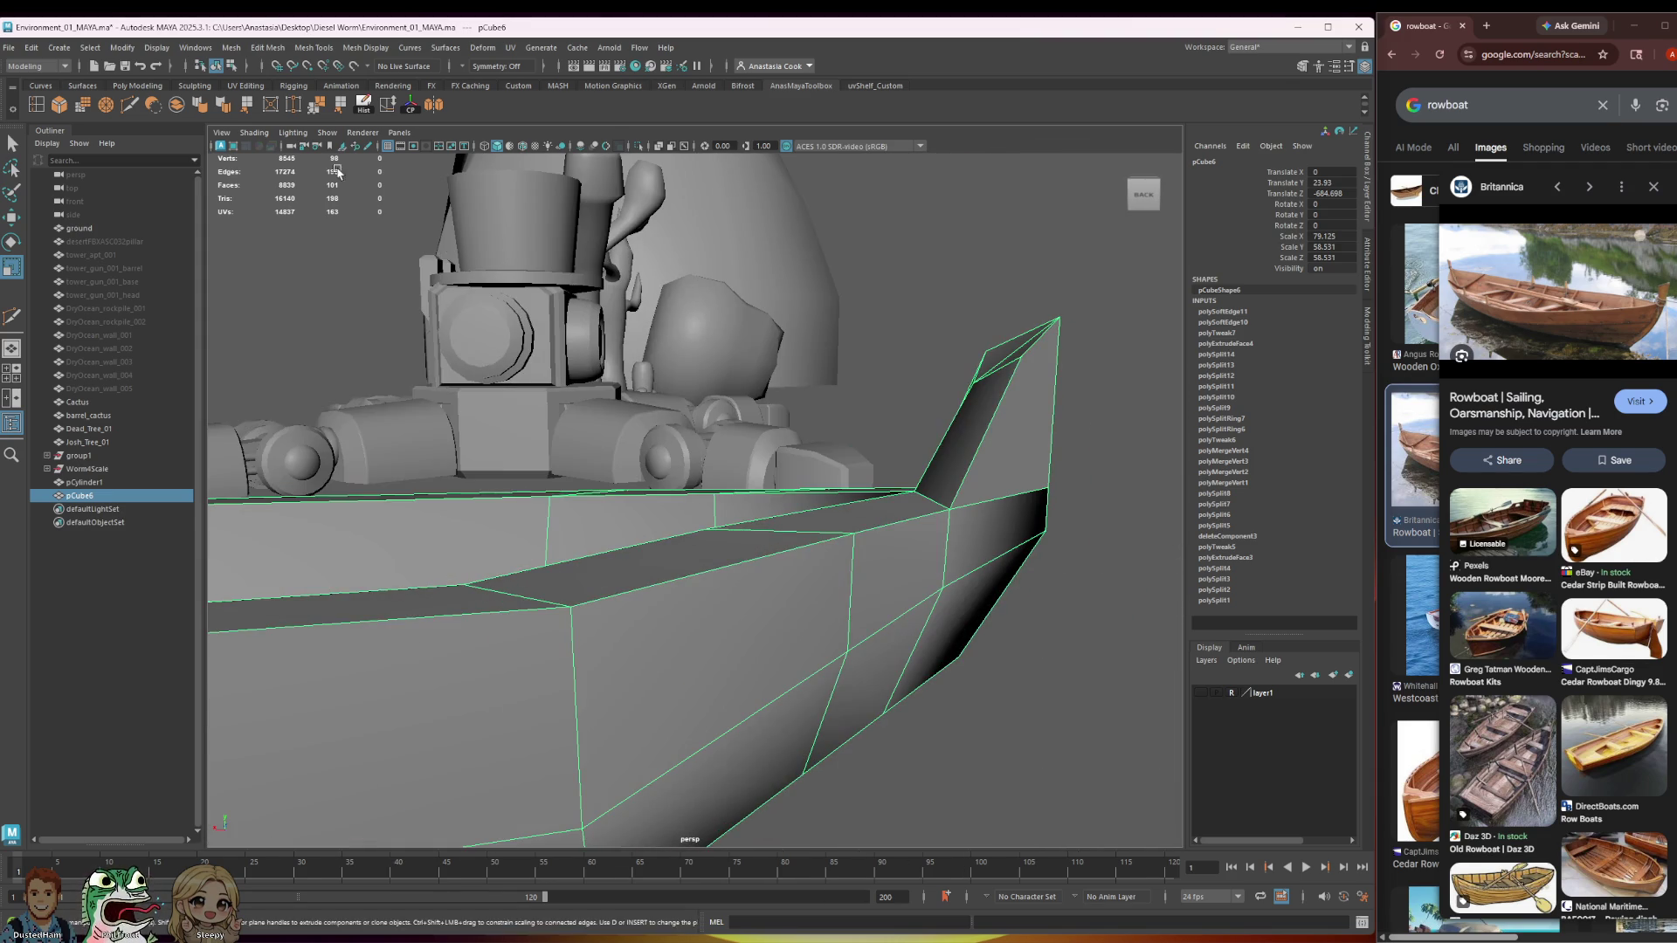
{"action": "left_click", "coordinate": [38, 105]}
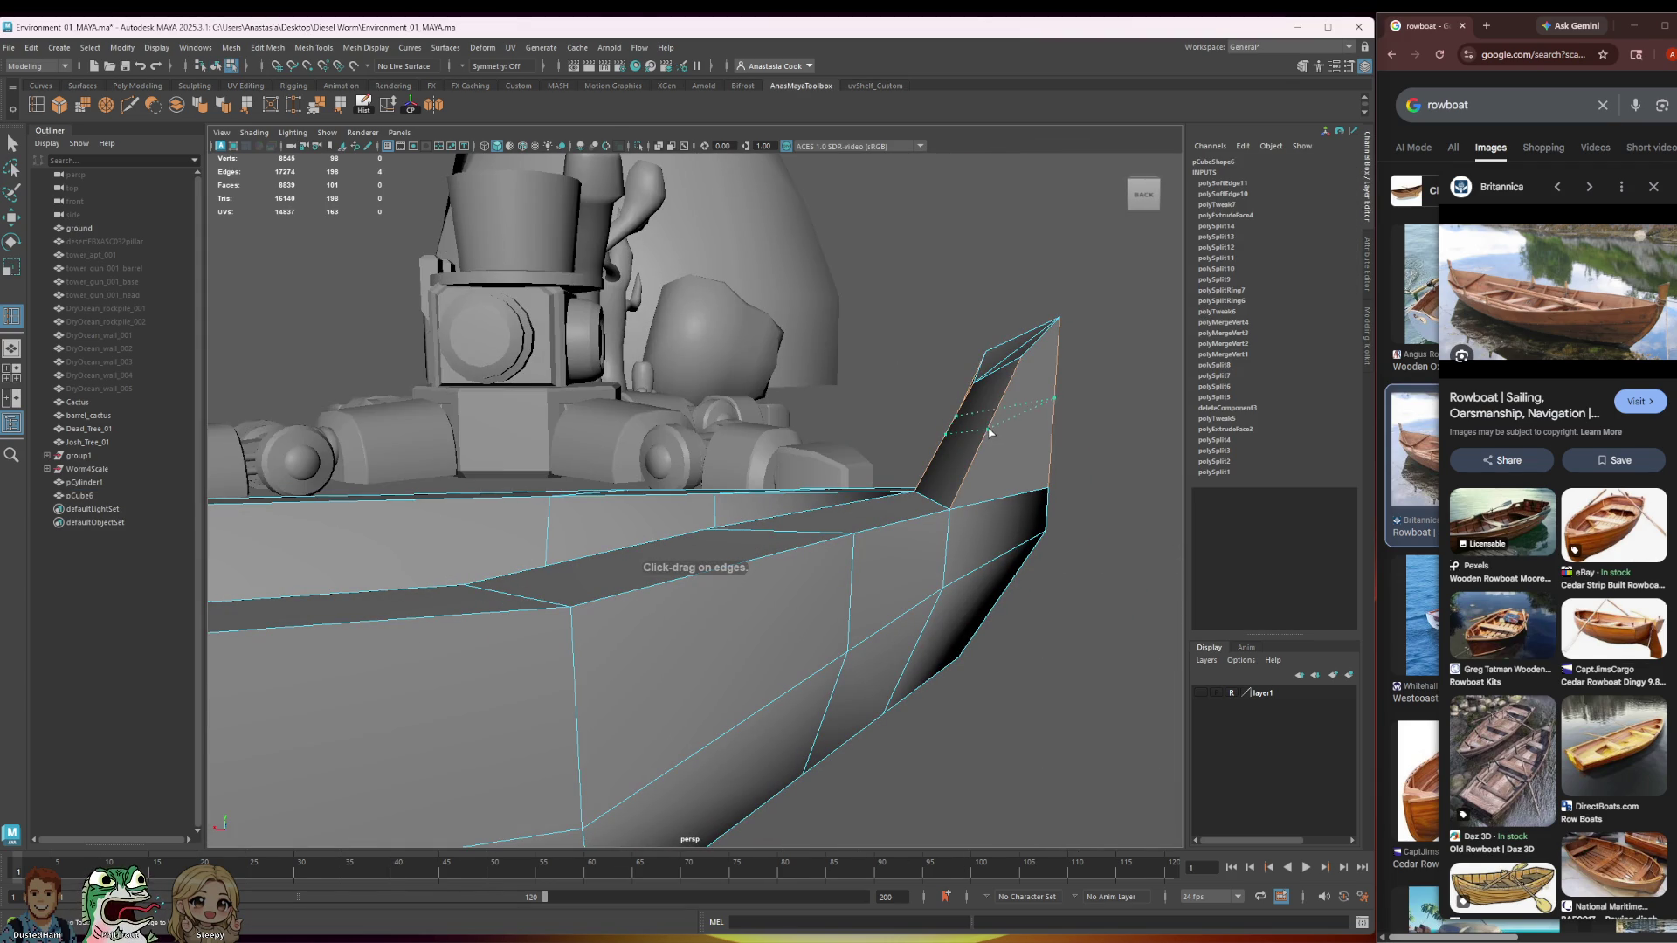
{"action": "left_click", "coordinate": [988, 459], "text": "ctrl"}
{"action": "mouse_move", "coordinate": [989, 459]}
{"action": "left_mouse_down", "text": "alt"}
{"action": "mouse_move", "coordinate": [821, 423]}
{"action": "mouse_move", "coordinate": [799, 477]}
{"action": "mouse_move", "coordinate": [824, 561]}
{"action": "mouse_move", "coordinate": [712, 517]}
{"action": "left_mouse_up", "text": "alt"}
{"action": "key", "text": "q"}
Box-select the top vertices of the bow post in vertex mode.
{"action": "middle_click_drag", "start_coordinate": [680, 380], "coordinate": [880, 499], "text": "alt"}
{"action": "right_click_drag", "start_coordinate": [850, 488], "coordinate": [777, 494]}
{"action": "left_click_drag", "start_coordinate": [623, 351], "coordinate": [899, 515]}
{"action": "mouse_move", "coordinate": [1004, 558]}
{"action": "left_mouse_down", "text": "alt"}
{"action": "mouse_move", "coordinate": [668, 498]}
{"action": "mouse_move", "coordinate": [695, 519]}
{"action": "left_mouse_up", "text": "alt"}
{"action": "left_click_drag", "start_coordinate": [645, 722], "coordinate": [615, 703]}
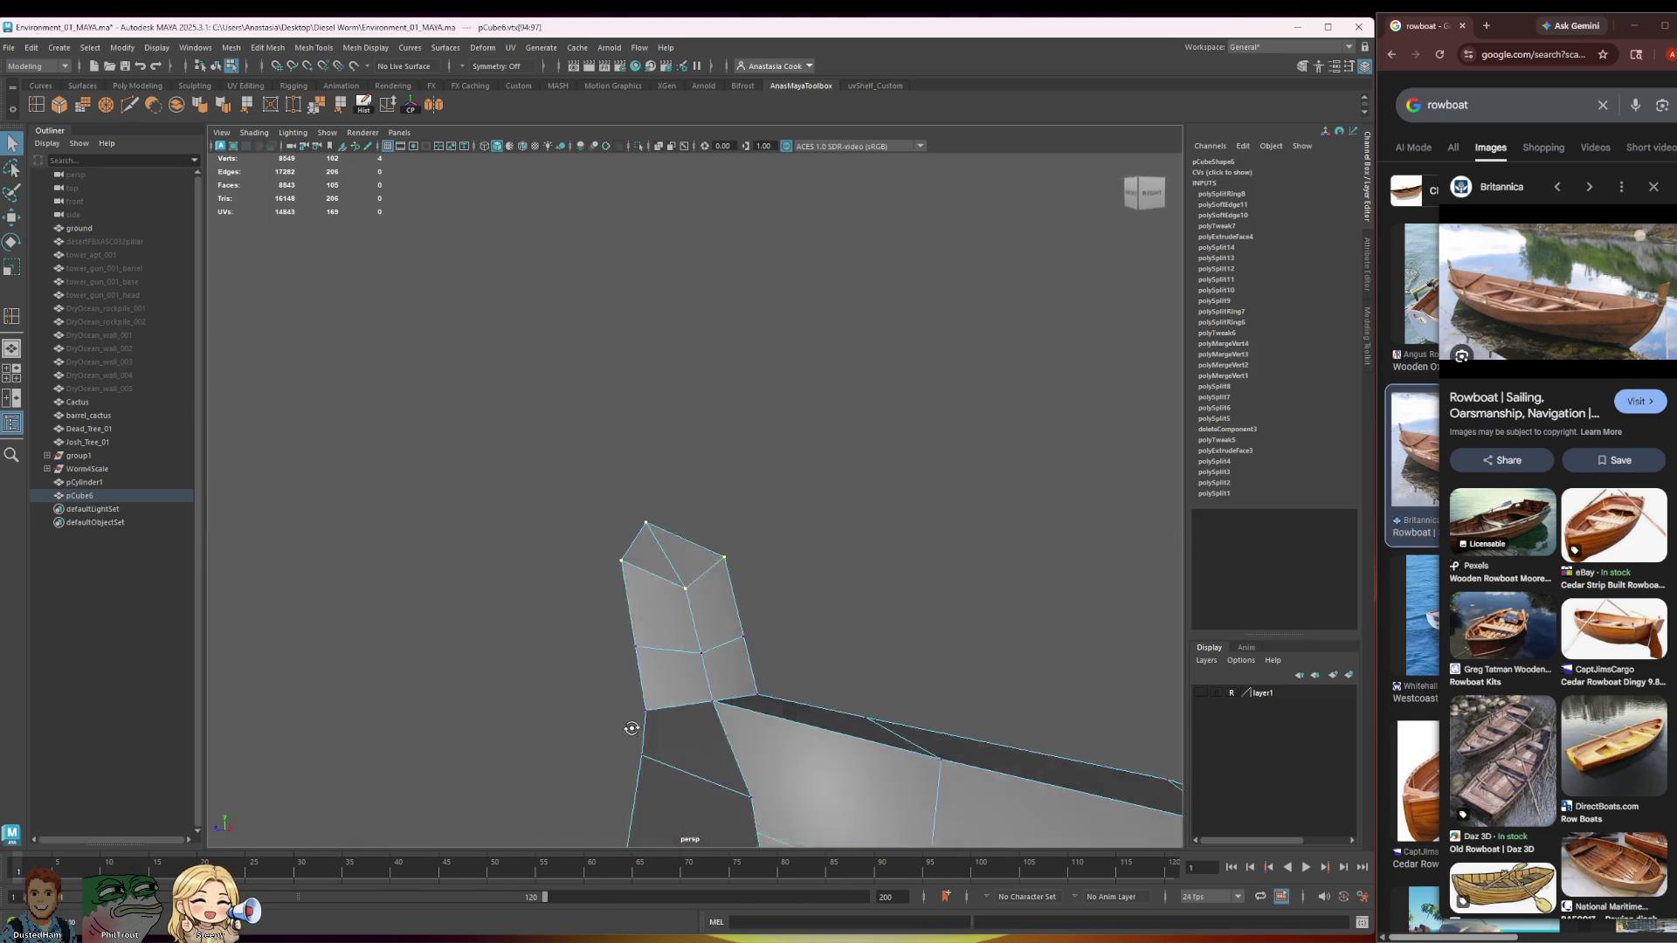
Adjust the post's selected vertices with Move and Rotate while tumbling around the bow.
{"action": "key", "text": "w"}
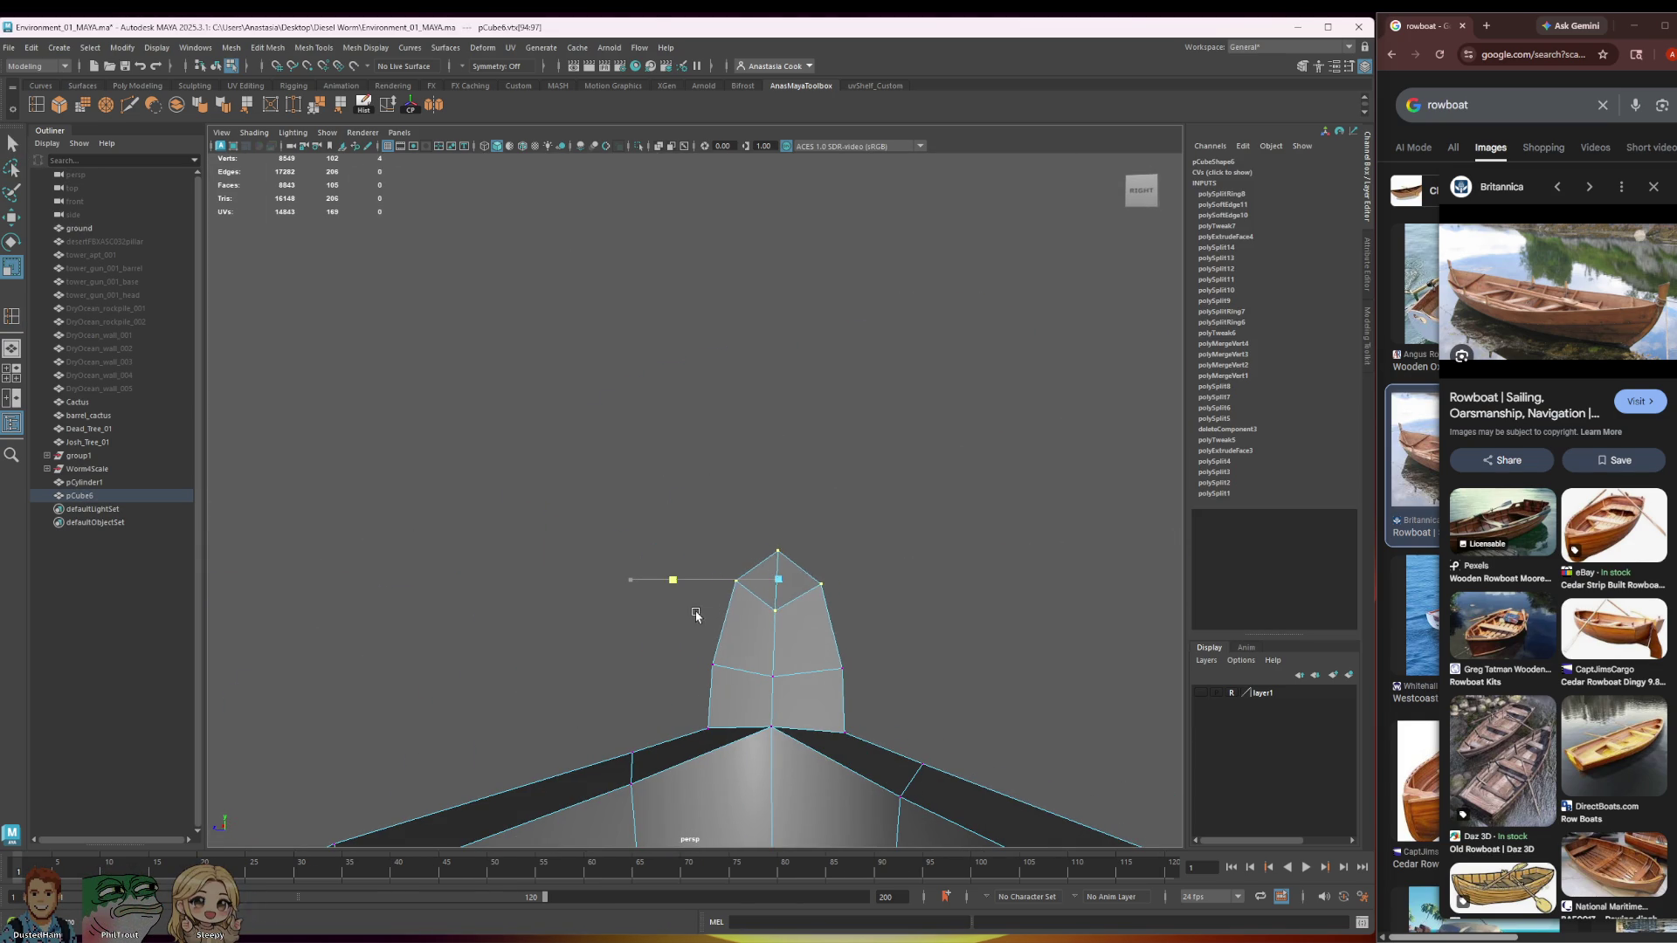
{"action": "left_click_drag", "start_coordinate": [629, 581], "coordinate": [755, 639], "text": "alt"}
{"action": "left_click_drag", "start_coordinate": [1046, 538], "coordinate": [1273, 540], "text": "alt"}
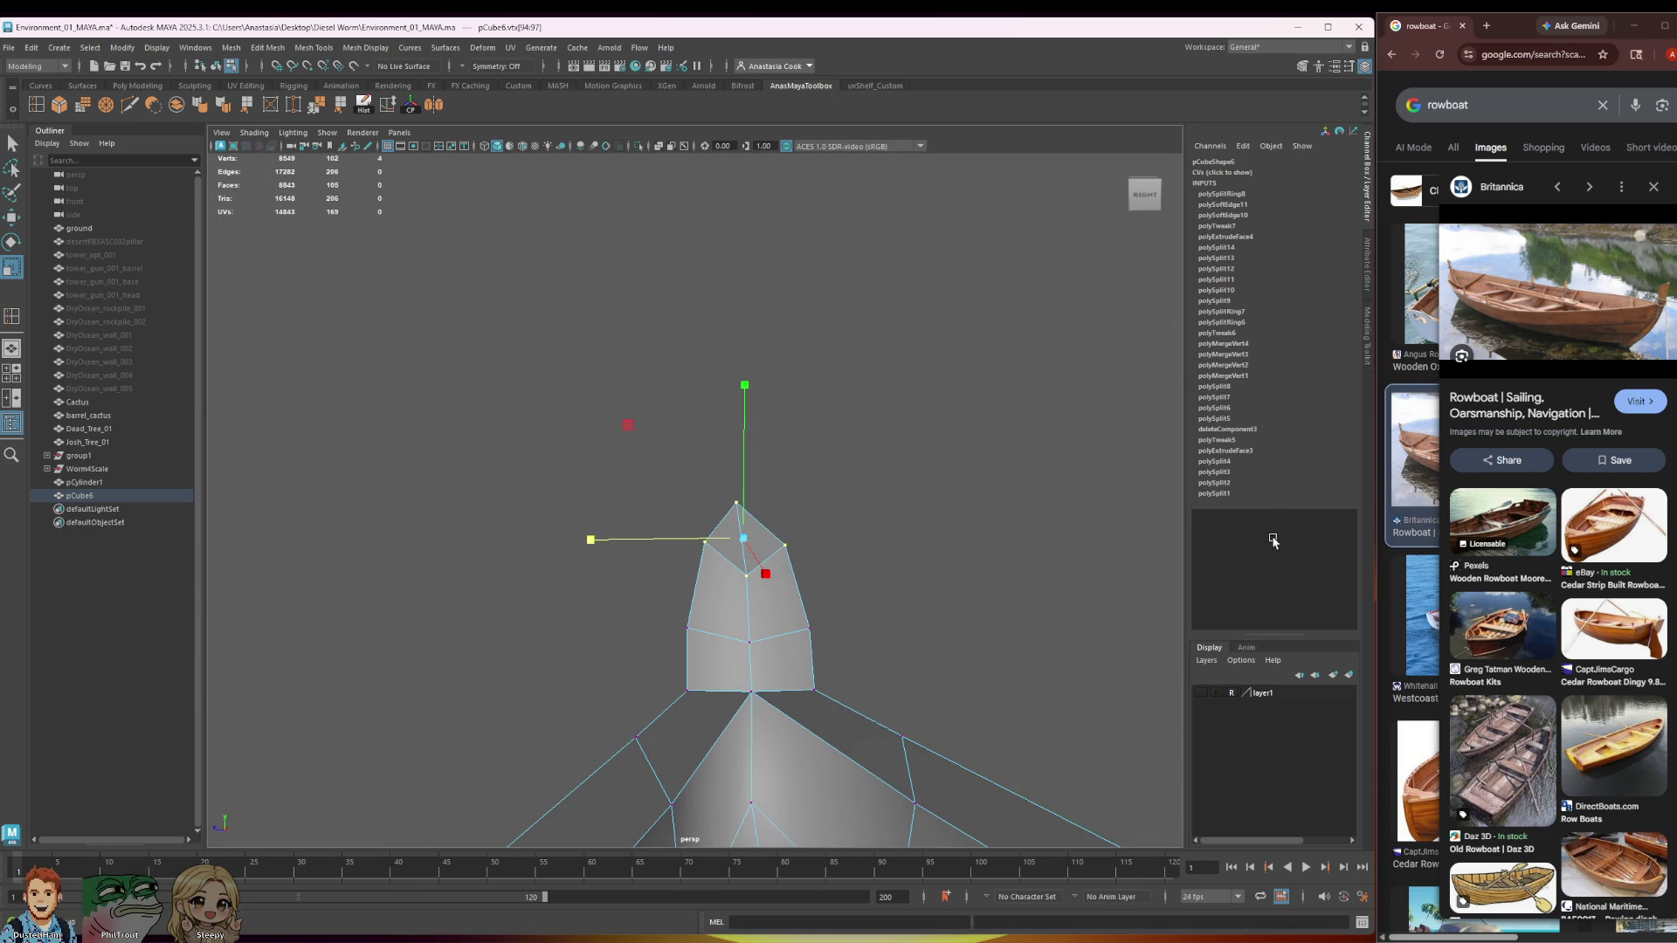
{"action": "left_click_drag", "start_coordinate": [751, 659], "coordinate": [755, 659]}
{"action": "left_click_drag", "start_coordinate": [966, 666], "coordinate": [817, 688], "text": "alt"}
{"action": "left_click", "coordinate": [819, 792]}
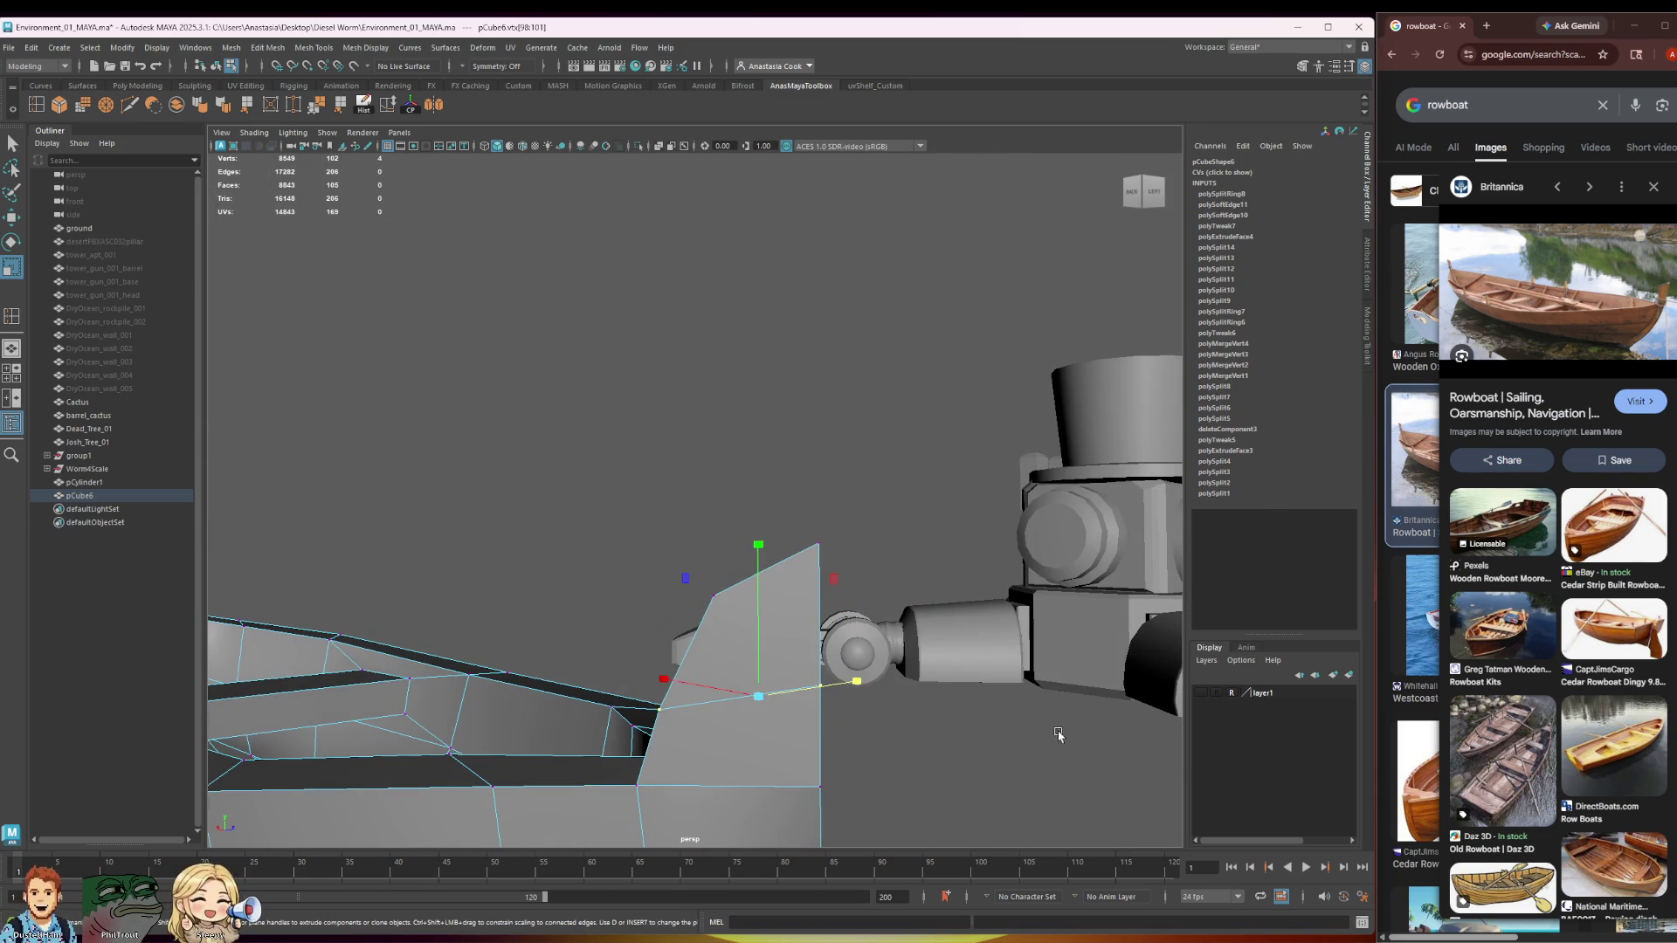
{"action": "left_click_drag", "start_coordinate": [1066, 742], "coordinate": [609, 665], "text": "alt"}
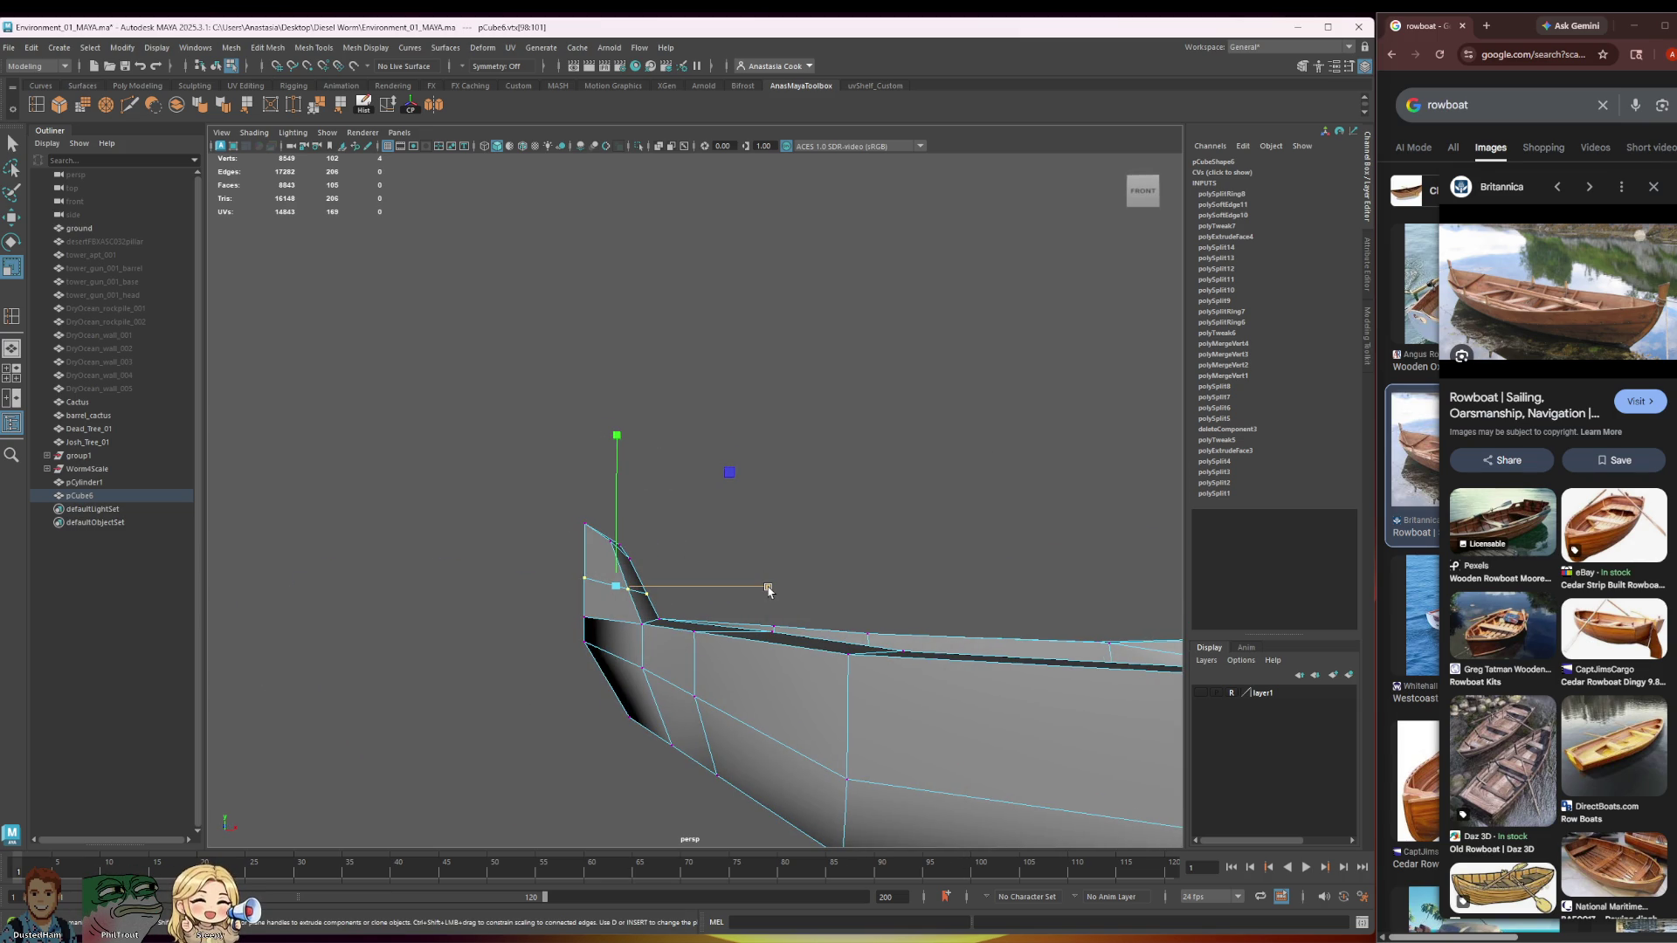
{"action": "key", "text": "e"}
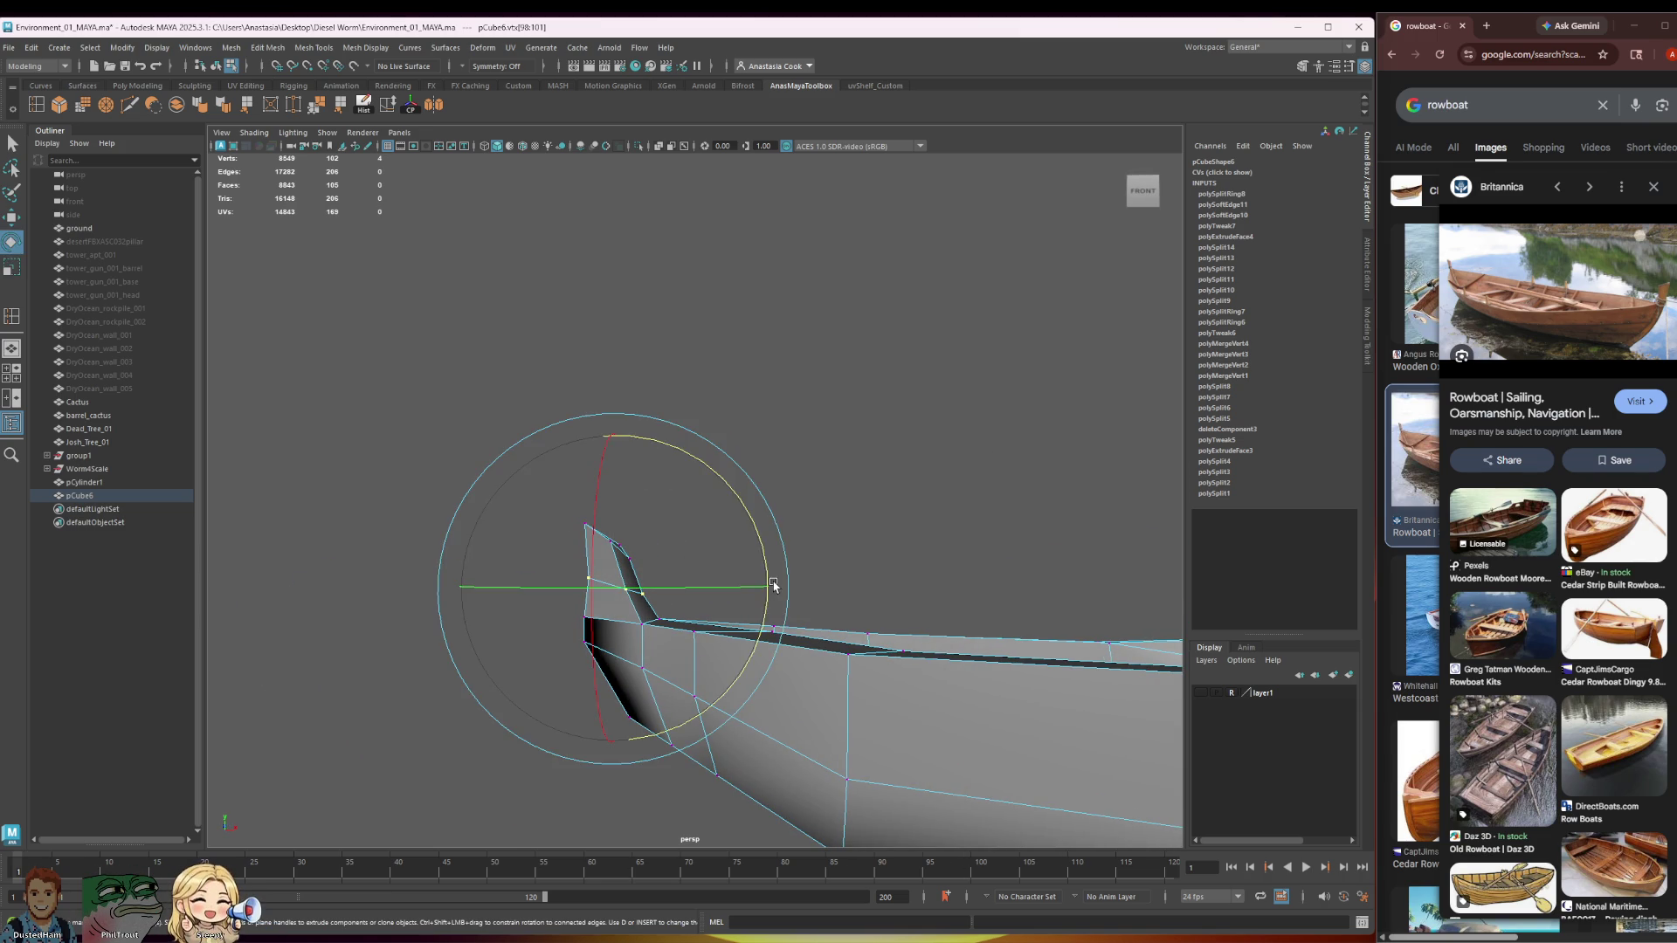
{"action": "key", "text": "w"}
Frame the whole boat, undo the stray move and return to vertex editing.
{"action": "left_click", "coordinate": [857, 490]}
{"action": "mouse_move", "coordinate": [857, 490]}
{"action": "left_mouse_down", "text": "alt"}
{"action": "mouse_move", "coordinate": [651, 567]}
{"action": "mouse_move", "coordinate": [847, 555]}
{"action": "left_mouse_up", "text": "alt"}
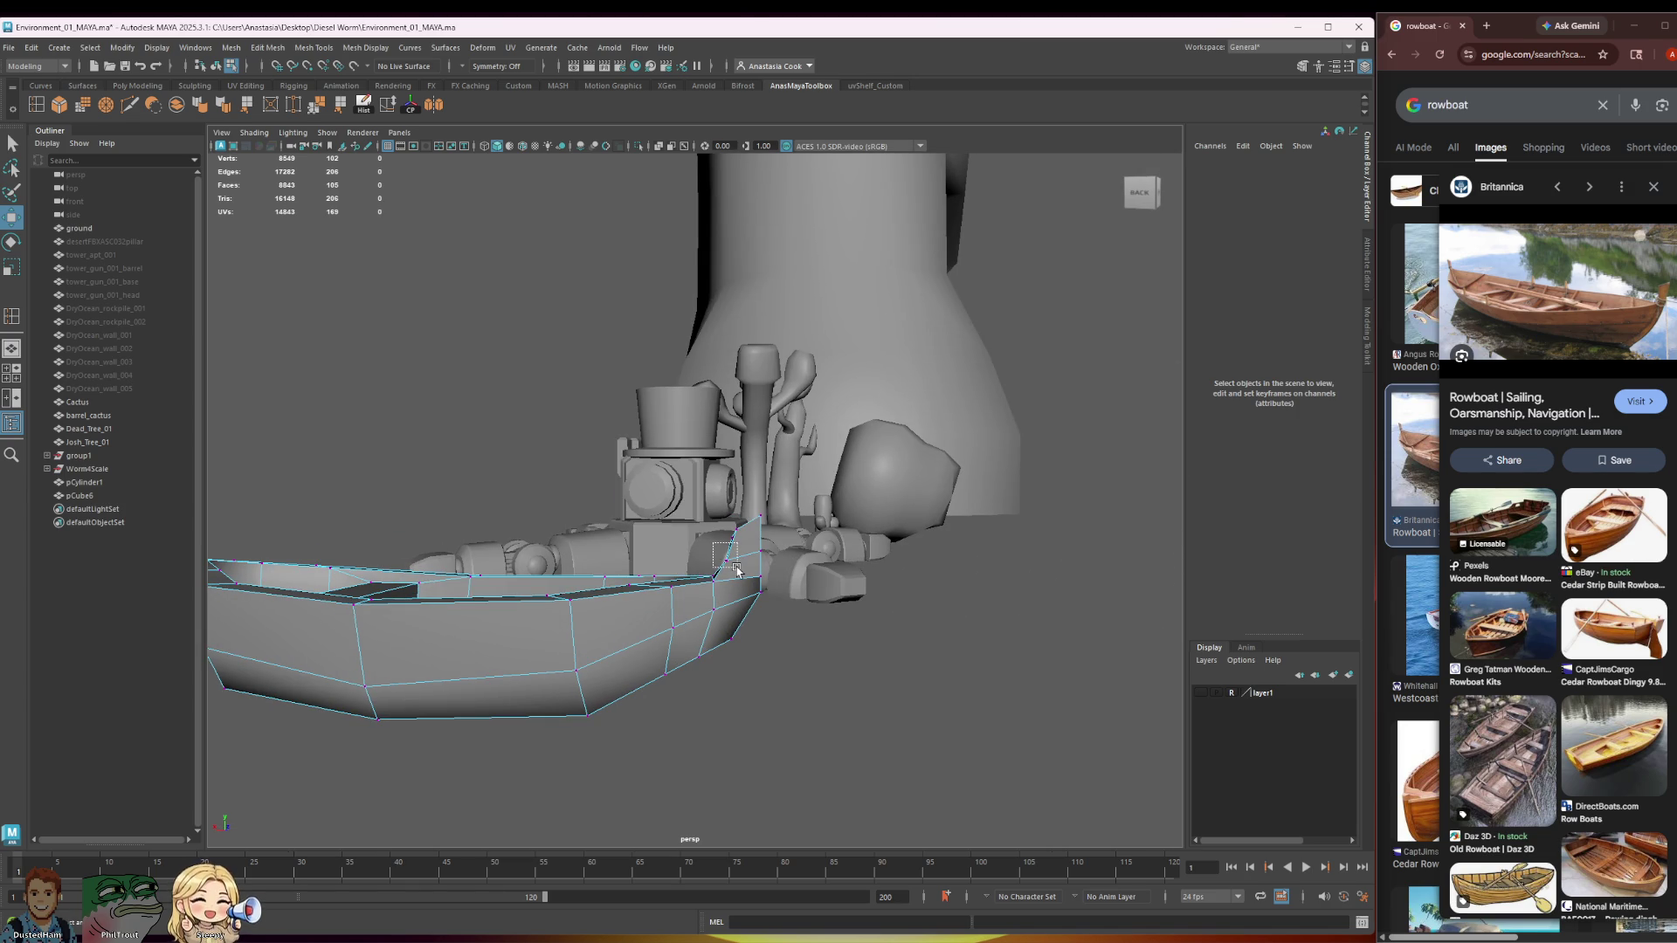
{"action": "left_click", "coordinate": [735, 571]}
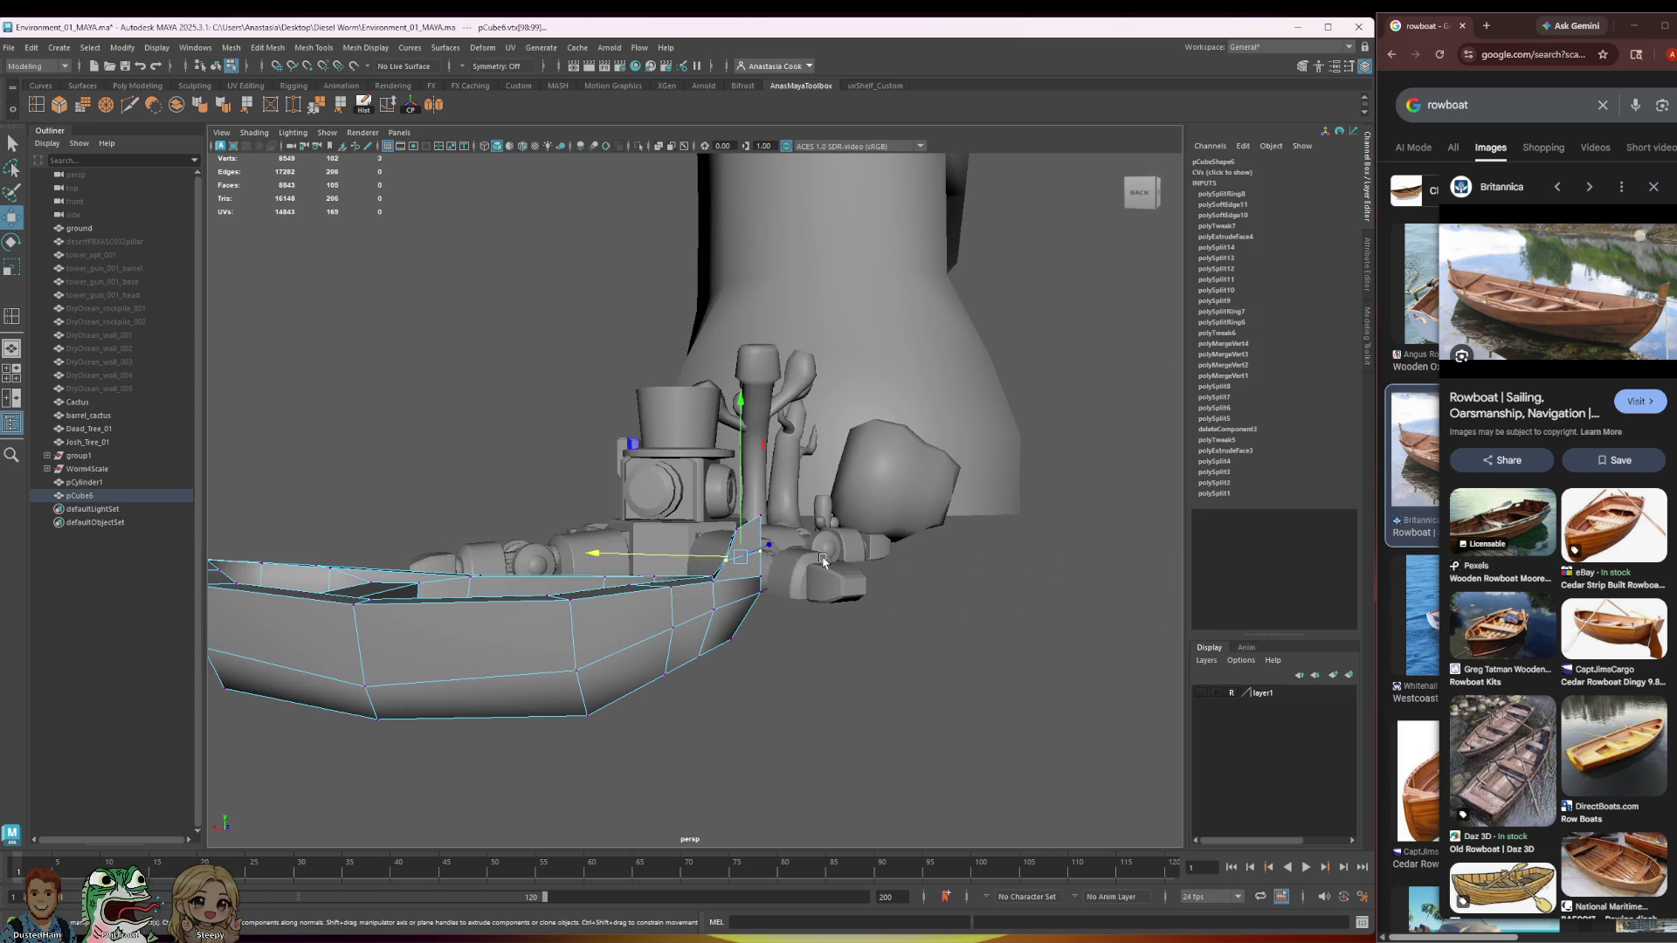
{"action": "key", "text": "f"}
{"action": "mouse_move", "coordinate": [748, 570]}
{"action": "left_mouse_down", "text": "alt"}
{"action": "mouse_move", "coordinate": [770, 584]}
{"action": "mouse_move", "coordinate": [790, 556]}
{"action": "left_mouse_up", "text": "alt"}
{"action": "key", "text": "ctrl+z"}
{"action": "scroll", "coordinate": [695, 563], "scroll_direction": "up", "scroll_amount": 3}
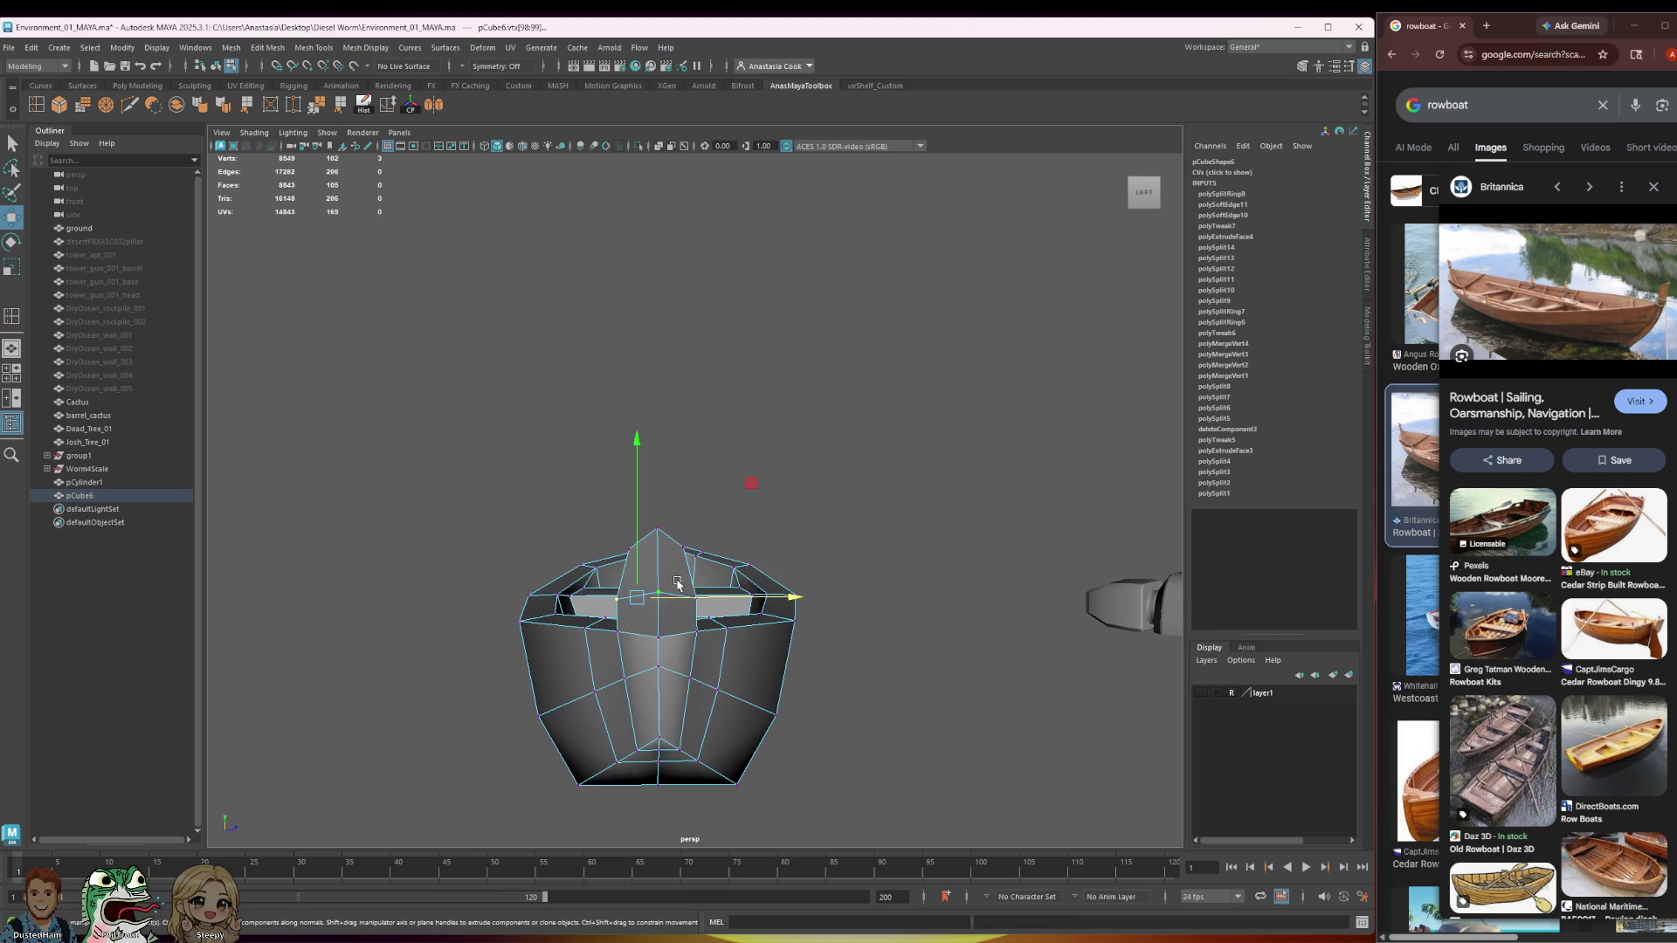
{"action": "key", "text": "e"}
{"action": "key", "text": "w"}
{"action": "key", "text": "ctrl+shift+x"}
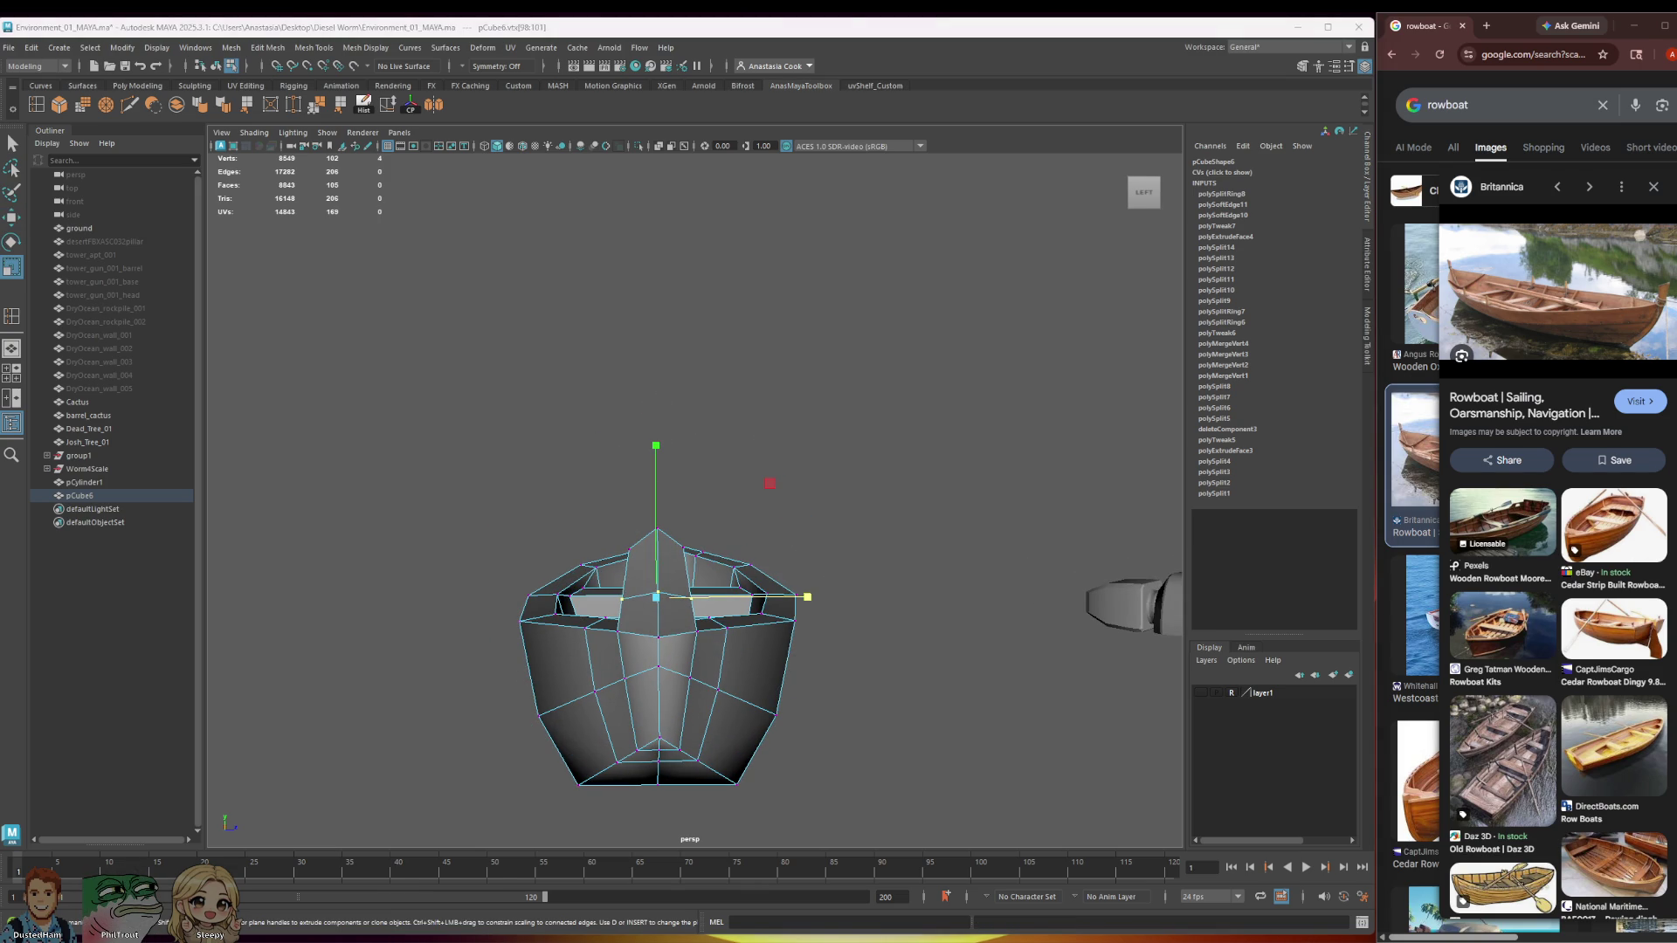
Bring the Discord stream window forward over Maya.
{"action": "key", "text": "alt+Tab"}
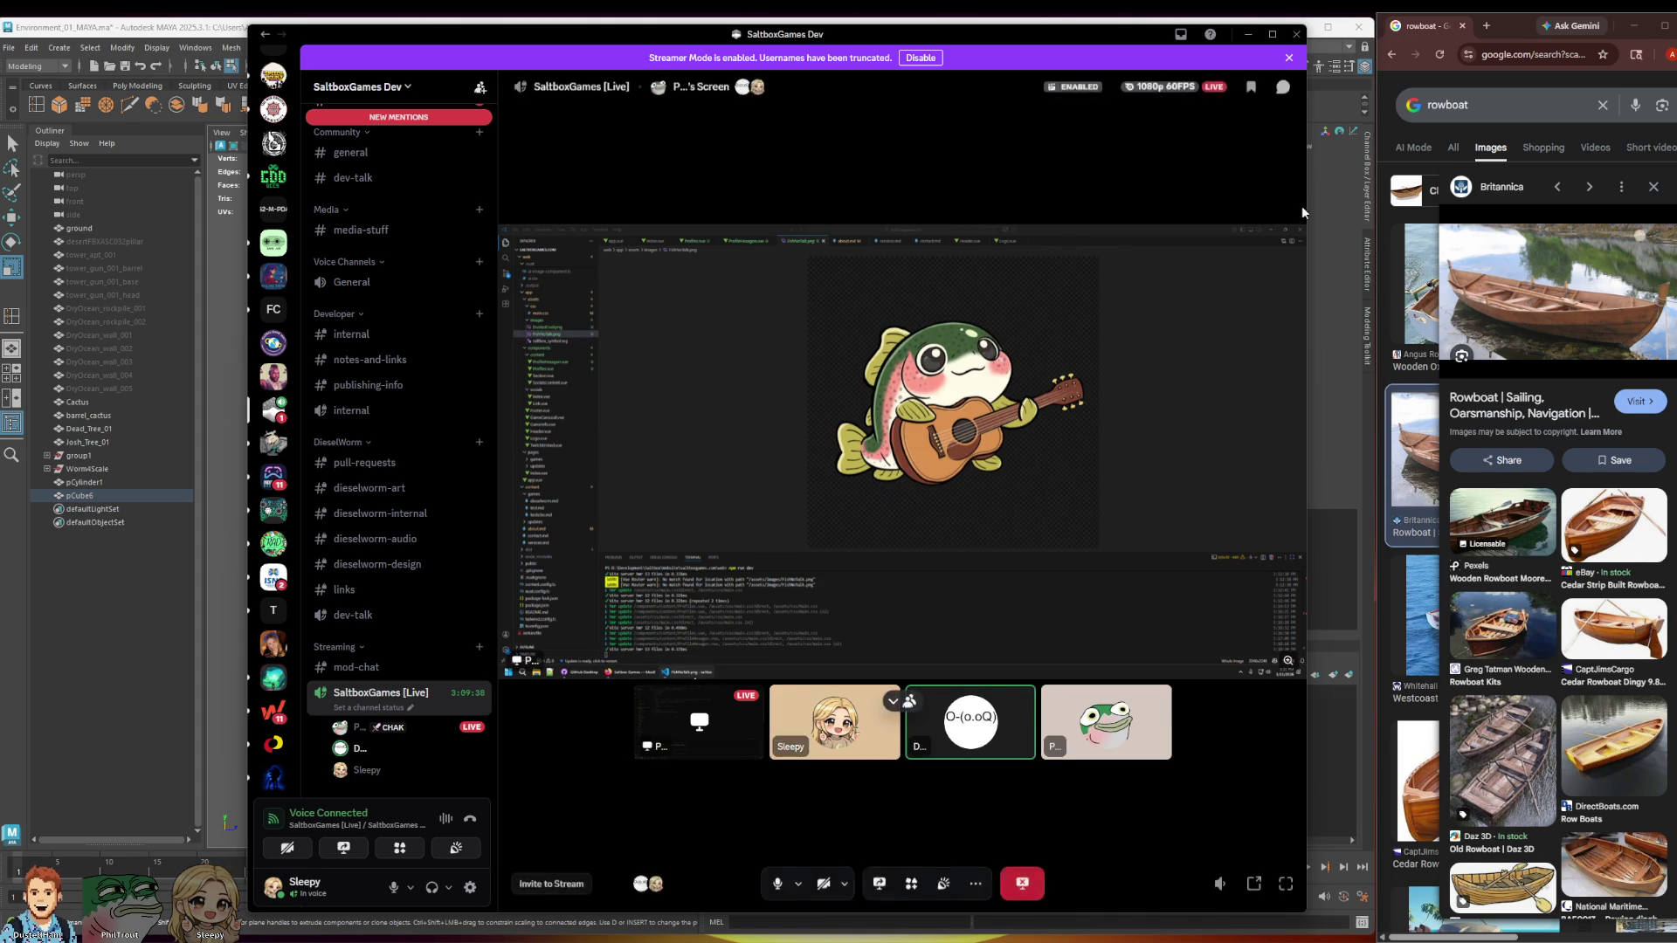
Minimise, restore and minimise the Discord window again to return to the boat.
{"action": "left_click", "coordinate": [1248, 34]}
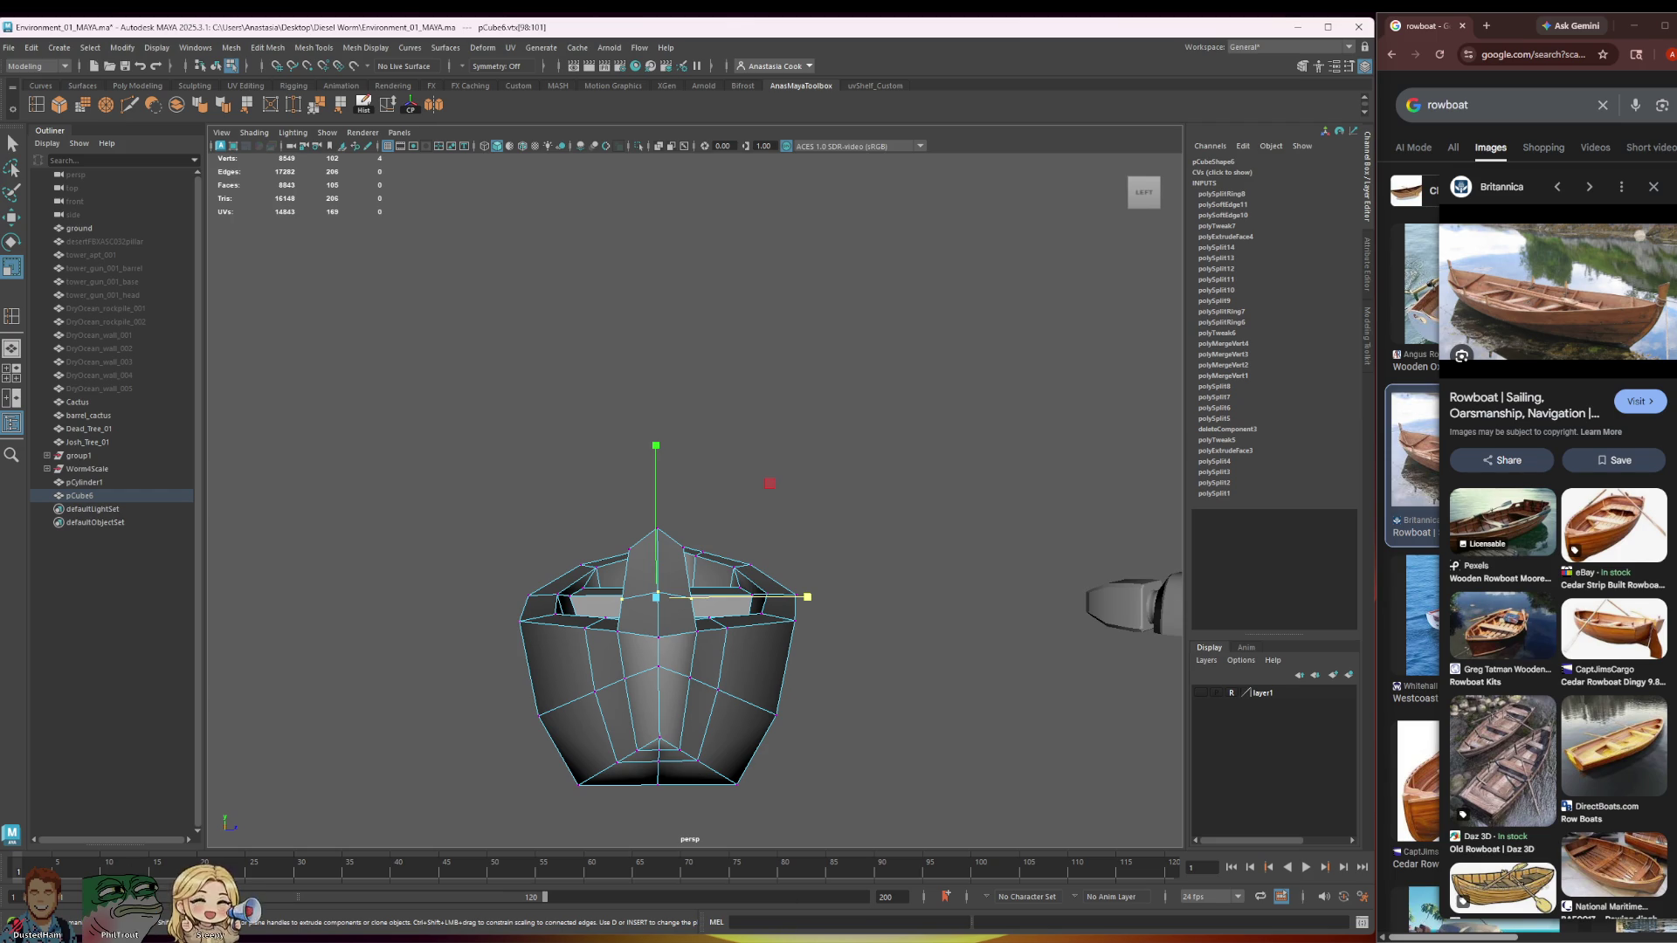
{"action": "left_click", "coordinate": [838, 941]}
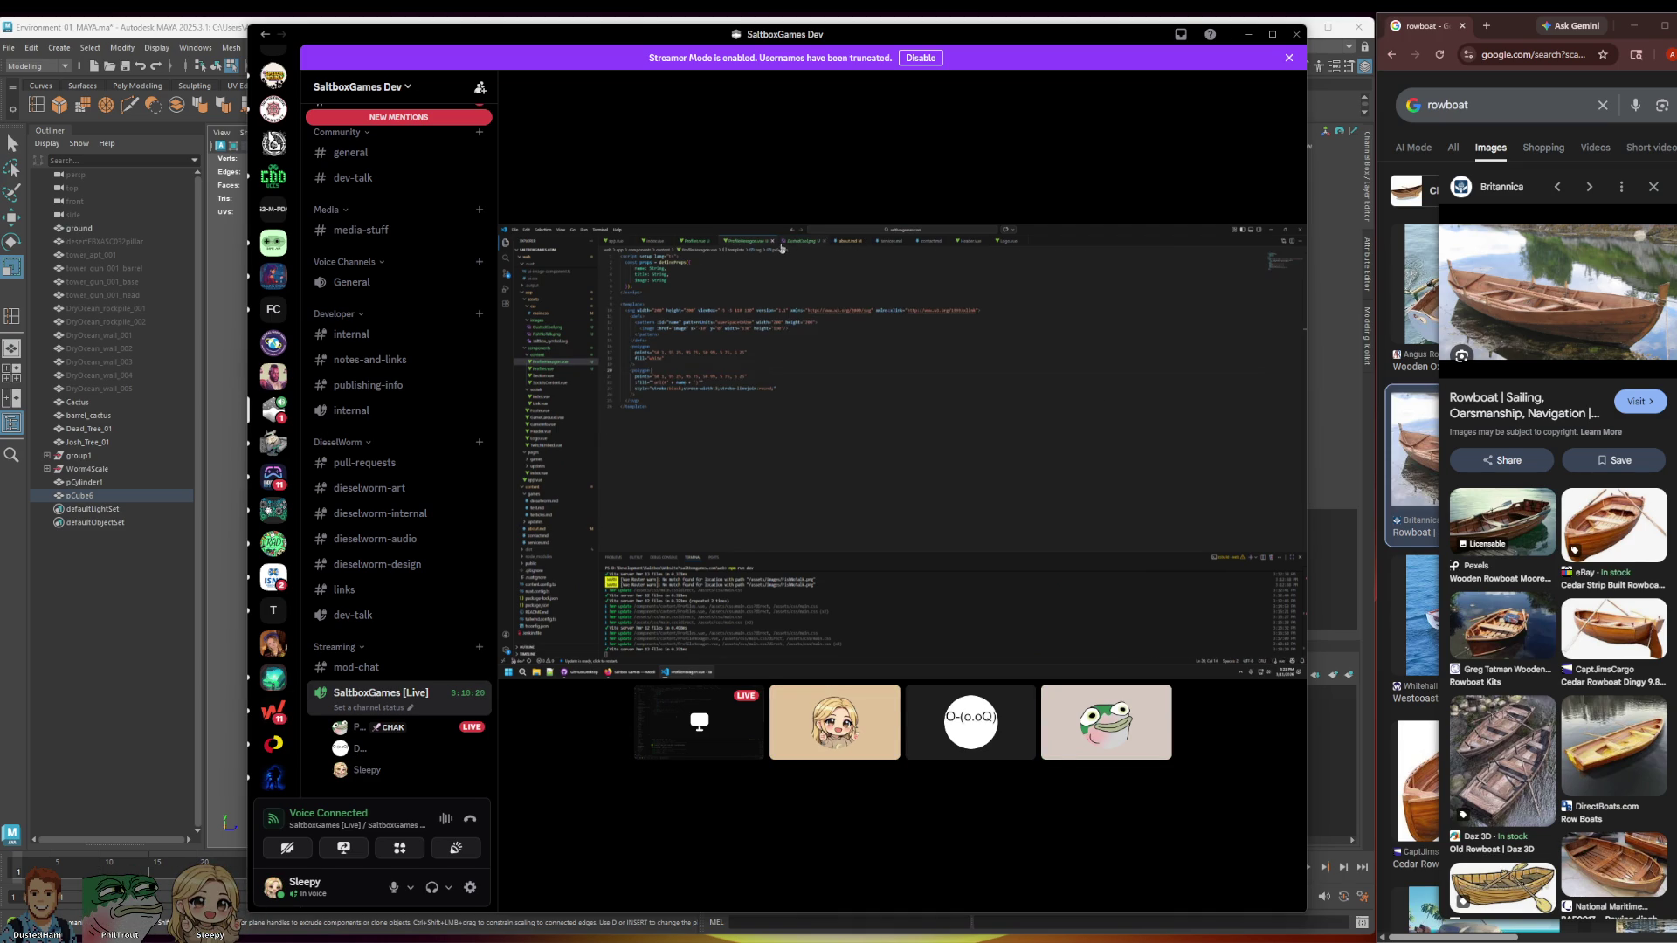
{"action": "left_click", "coordinate": [1242, 32]}
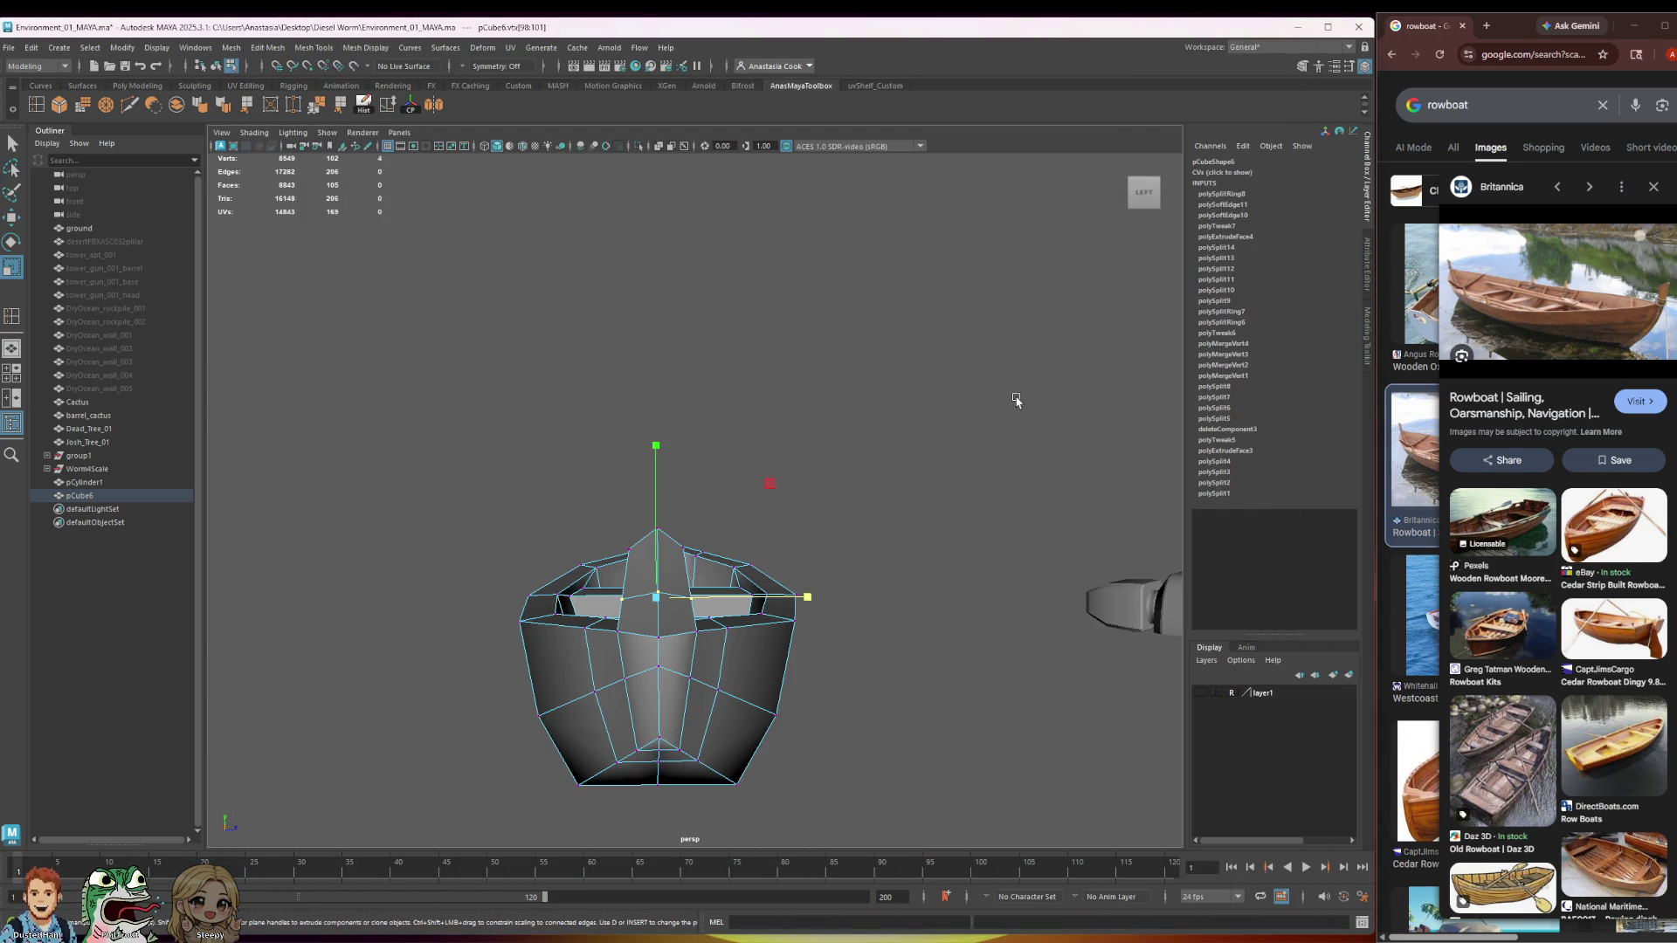
Nudge the selected bow components slightly and return to object mode.
{"action": "mouse_move", "coordinate": [1016, 400]}
{"action": "left_mouse_down", "text": "alt"}
{"action": "mouse_move", "coordinate": [1018, 599]}
{"action": "mouse_move", "coordinate": [936, 617]}
{"action": "mouse_move", "coordinate": [798, 564]}
{"action": "mouse_move", "coordinate": [722, 567]}
{"action": "left_mouse_up", "text": "alt"}
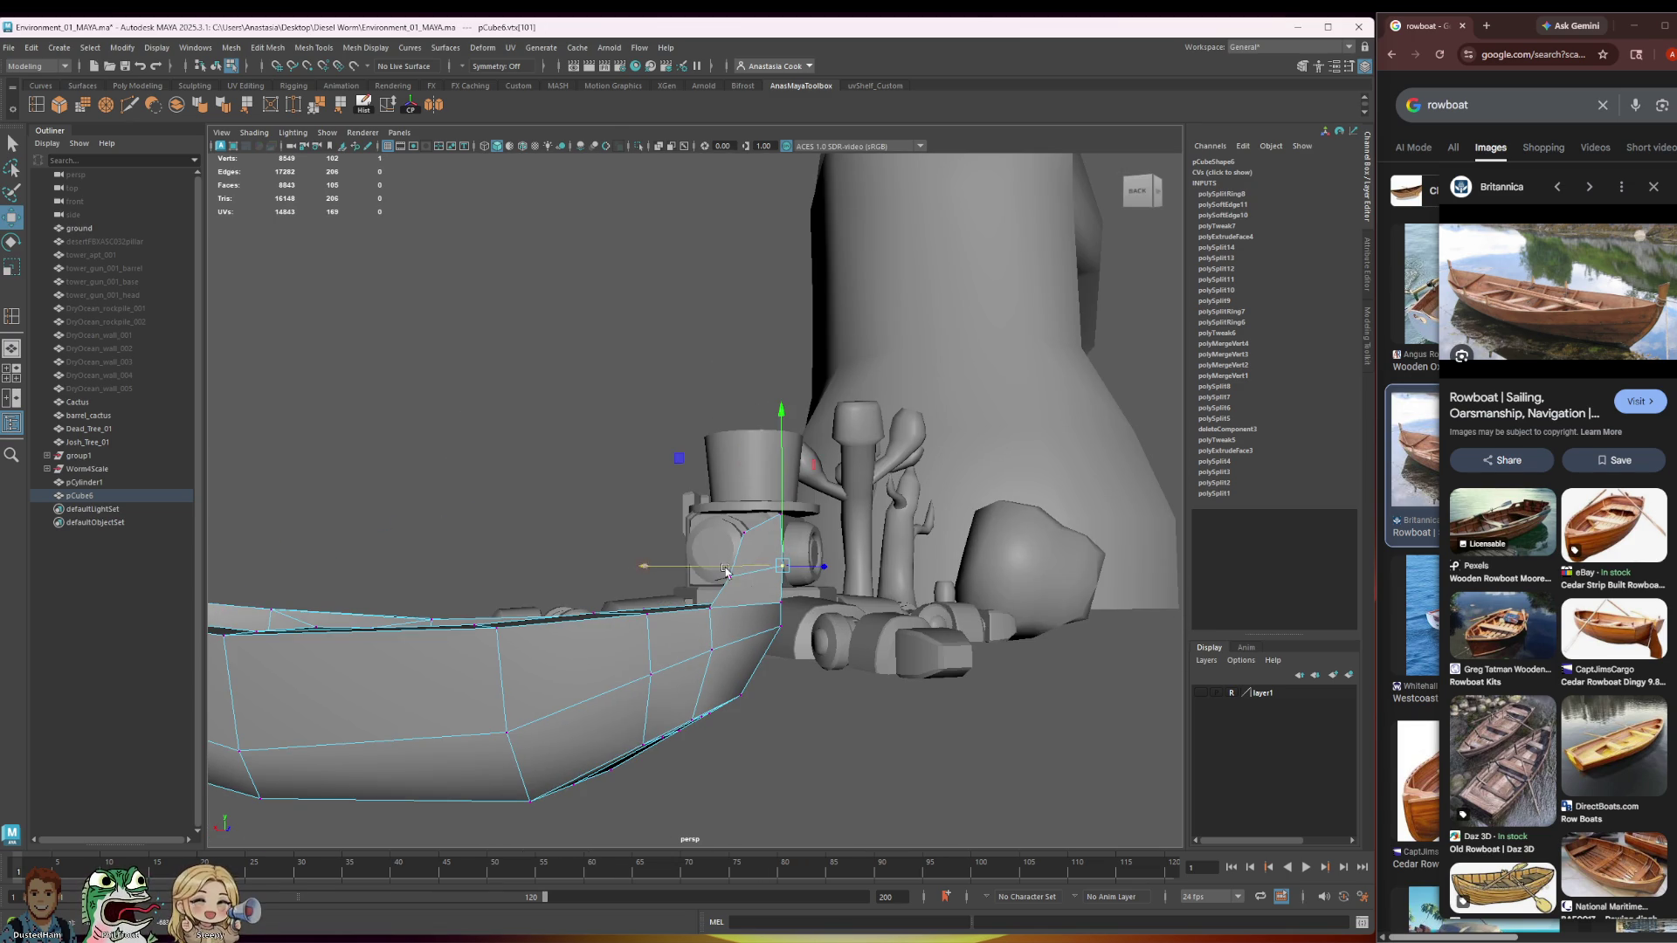
{"action": "mouse_move", "coordinate": [786, 566]}
{"action": "left_mouse_down"}
{"action": "mouse_move", "coordinate": [779, 582]}
{"action": "mouse_move", "coordinate": [713, 582]}
{"action": "left_mouse_up"}
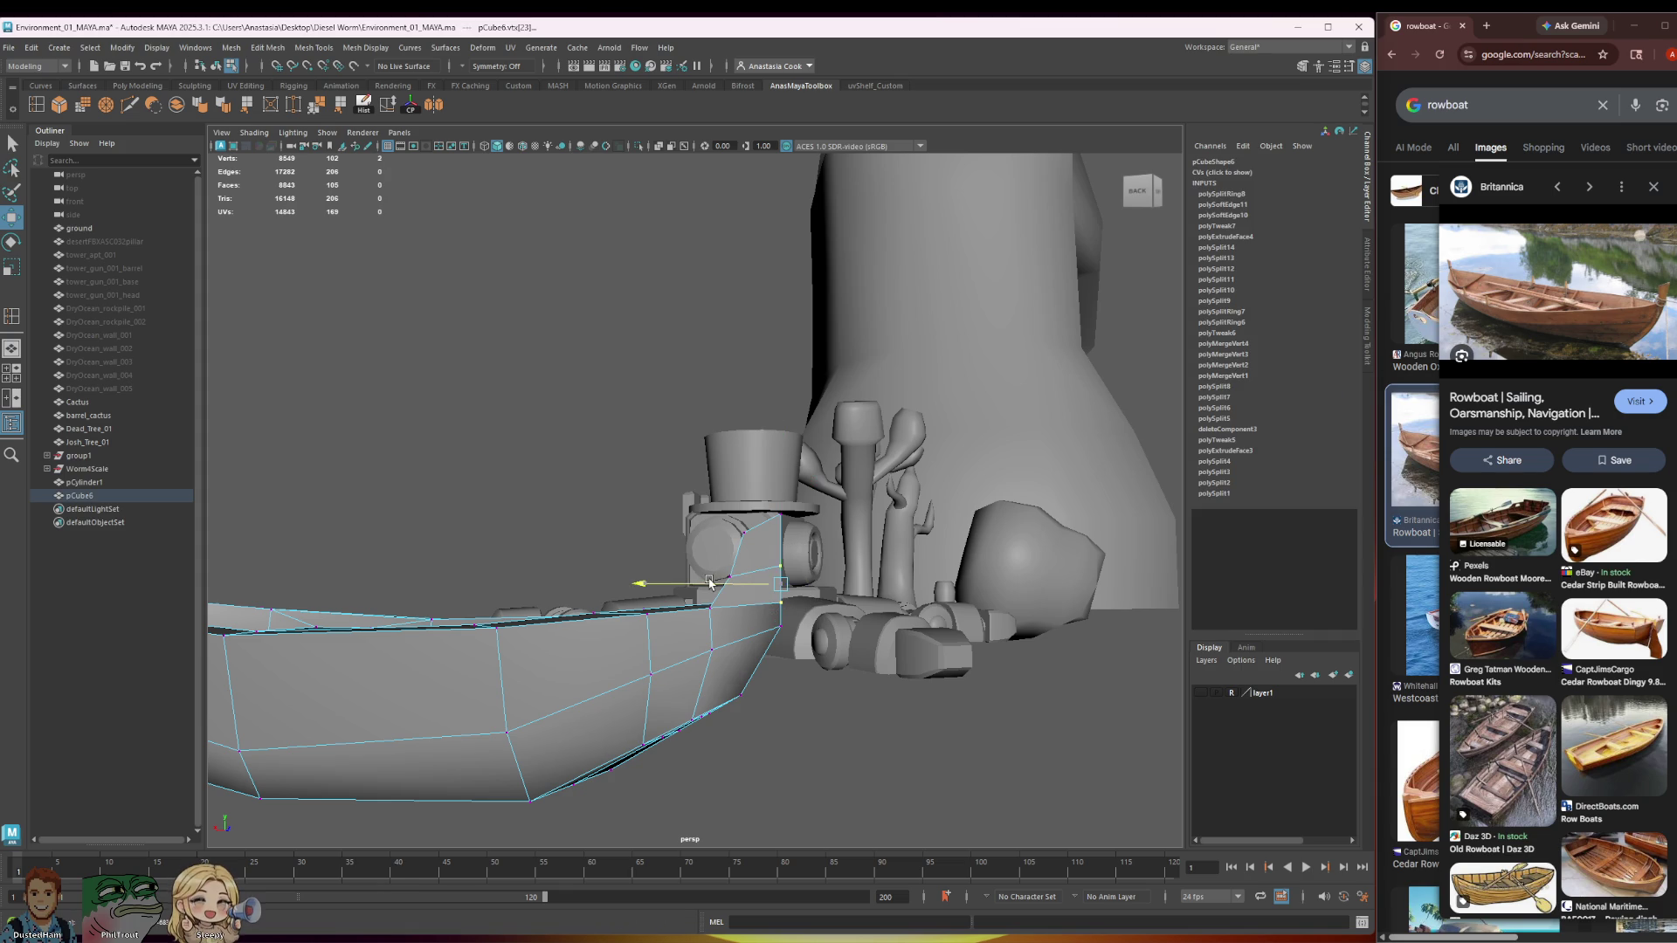
{"action": "right_click_drag", "start_coordinate": [784, 537], "coordinate": [849, 517]}
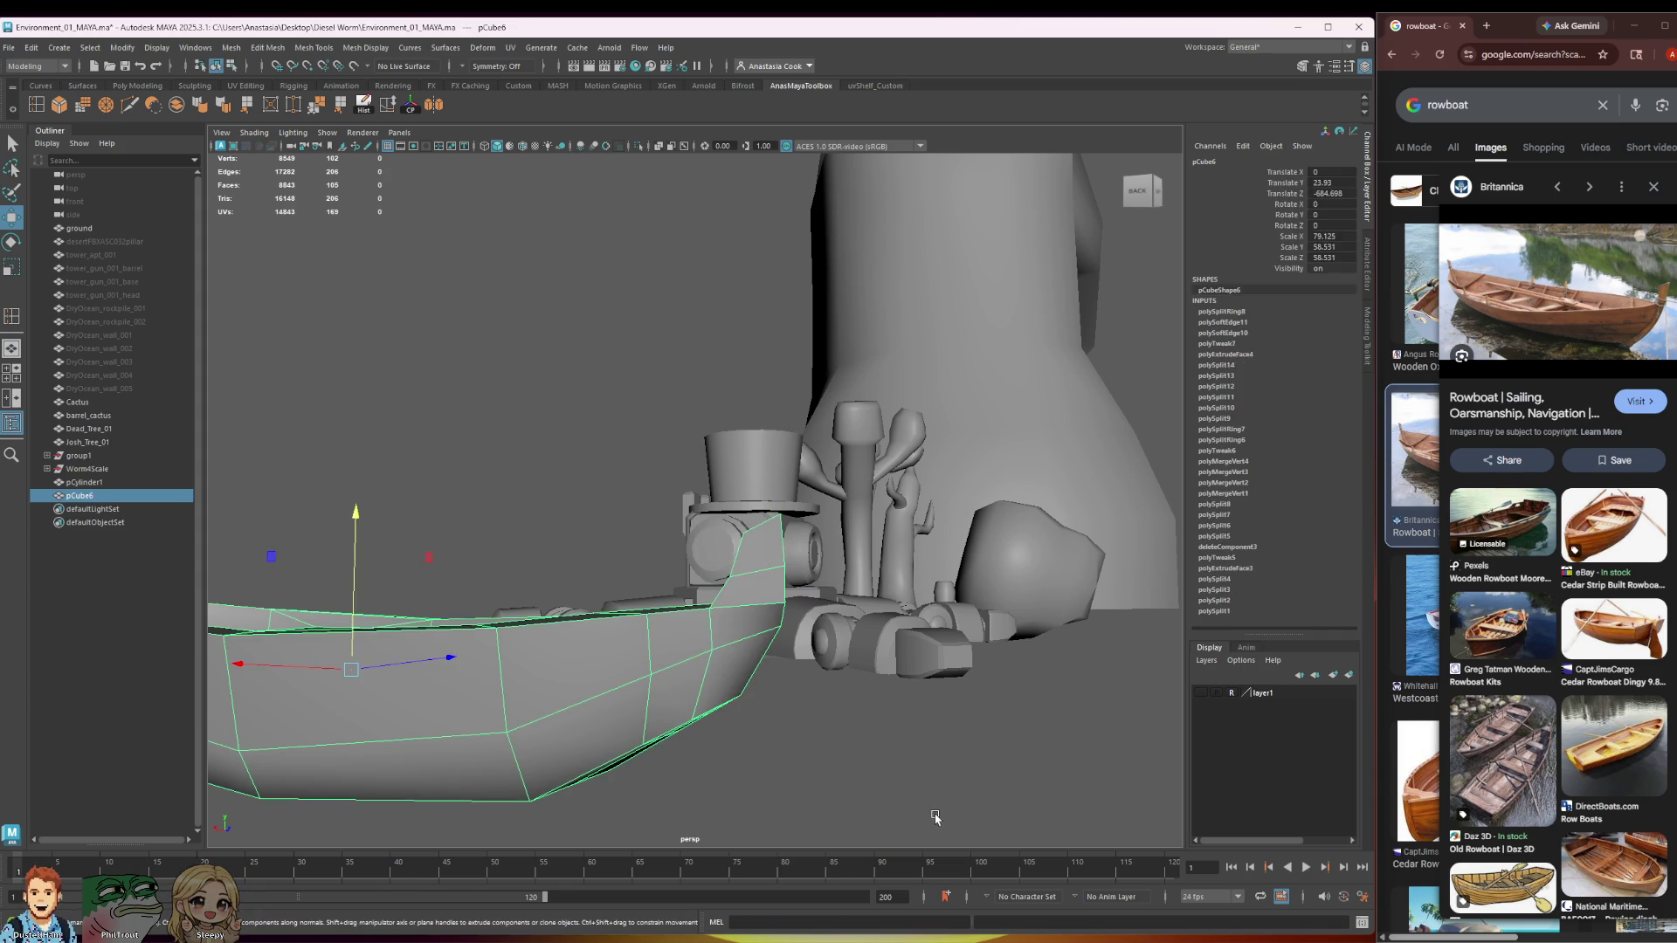
{"action": "left_click", "coordinate": [937, 813]}
Select the rim edge loop and apply Soften/Harden Edge to it.
{"action": "right_click_drag", "start_coordinate": [714, 562], "coordinate": [719, 532]}
{"action": "left_click", "coordinate": [718, 527]}
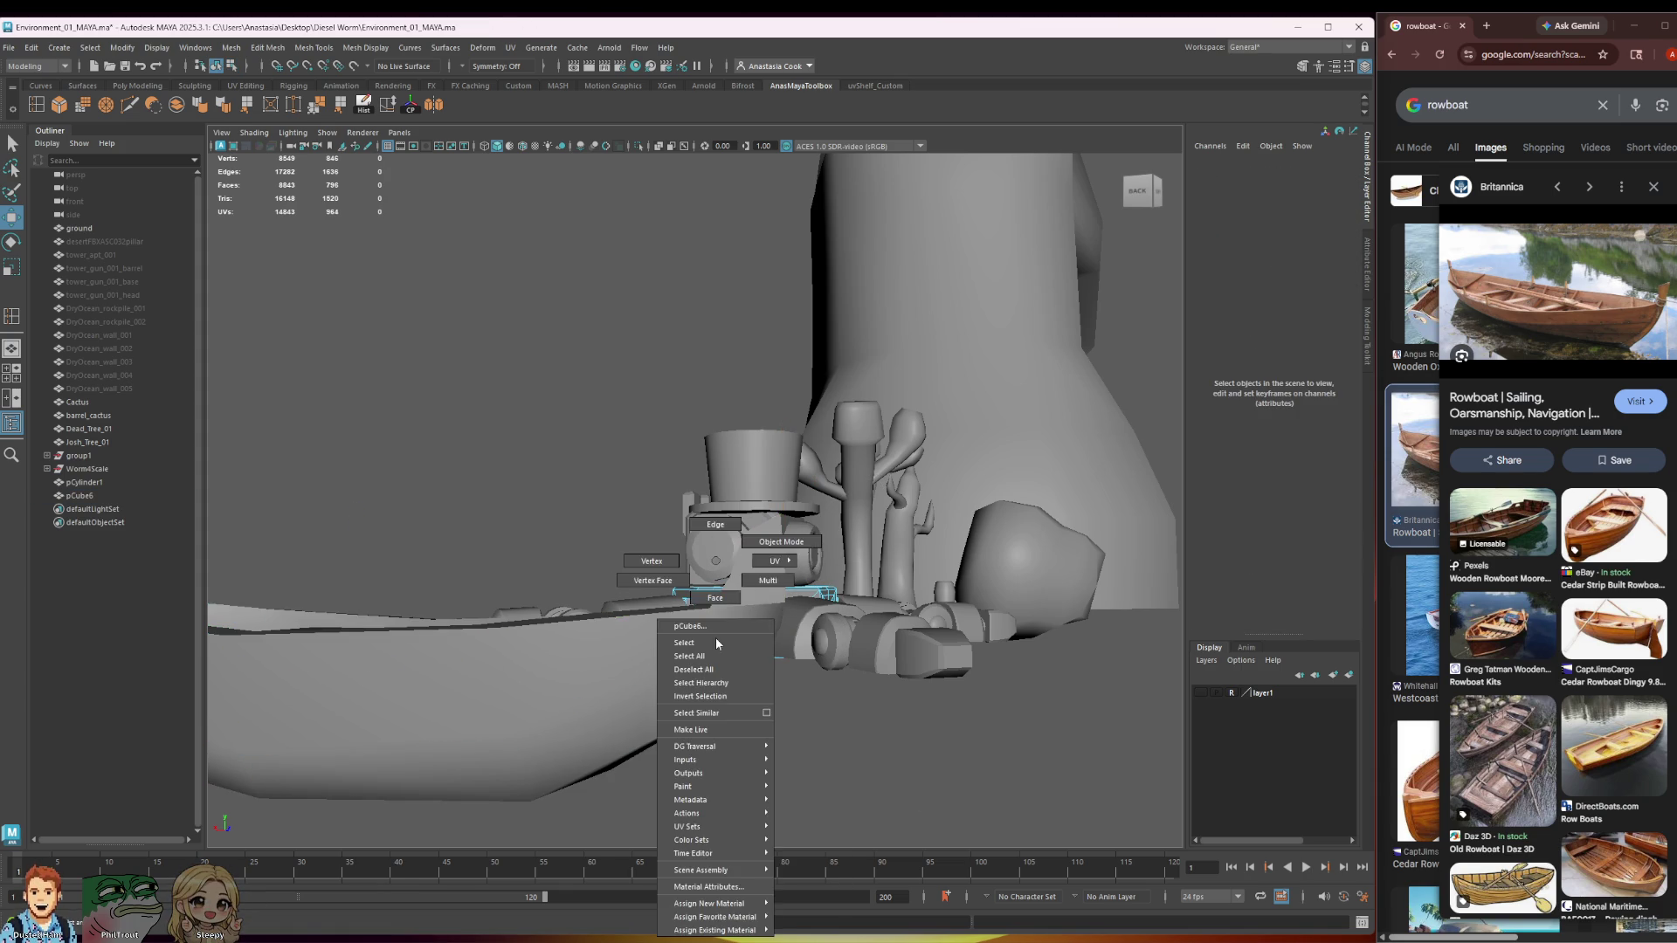
{"action": "right_click_drag", "start_coordinate": [716, 642], "coordinate": [773, 541]}
{"action": "right_click_drag", "start_coordinate": [708, 613], "coordinate": [708, 526]}
{"action": "left_click", "coordinate": [707, 525]}
{"action": "key", "text": "f"}
{"action": "left_click_drag", "start_coordinate": [708, 525], "coordinate": [654, 609], "text": "alt"}
{"action": "left_click", "coordinate": [655, 609], "text": "shift"}
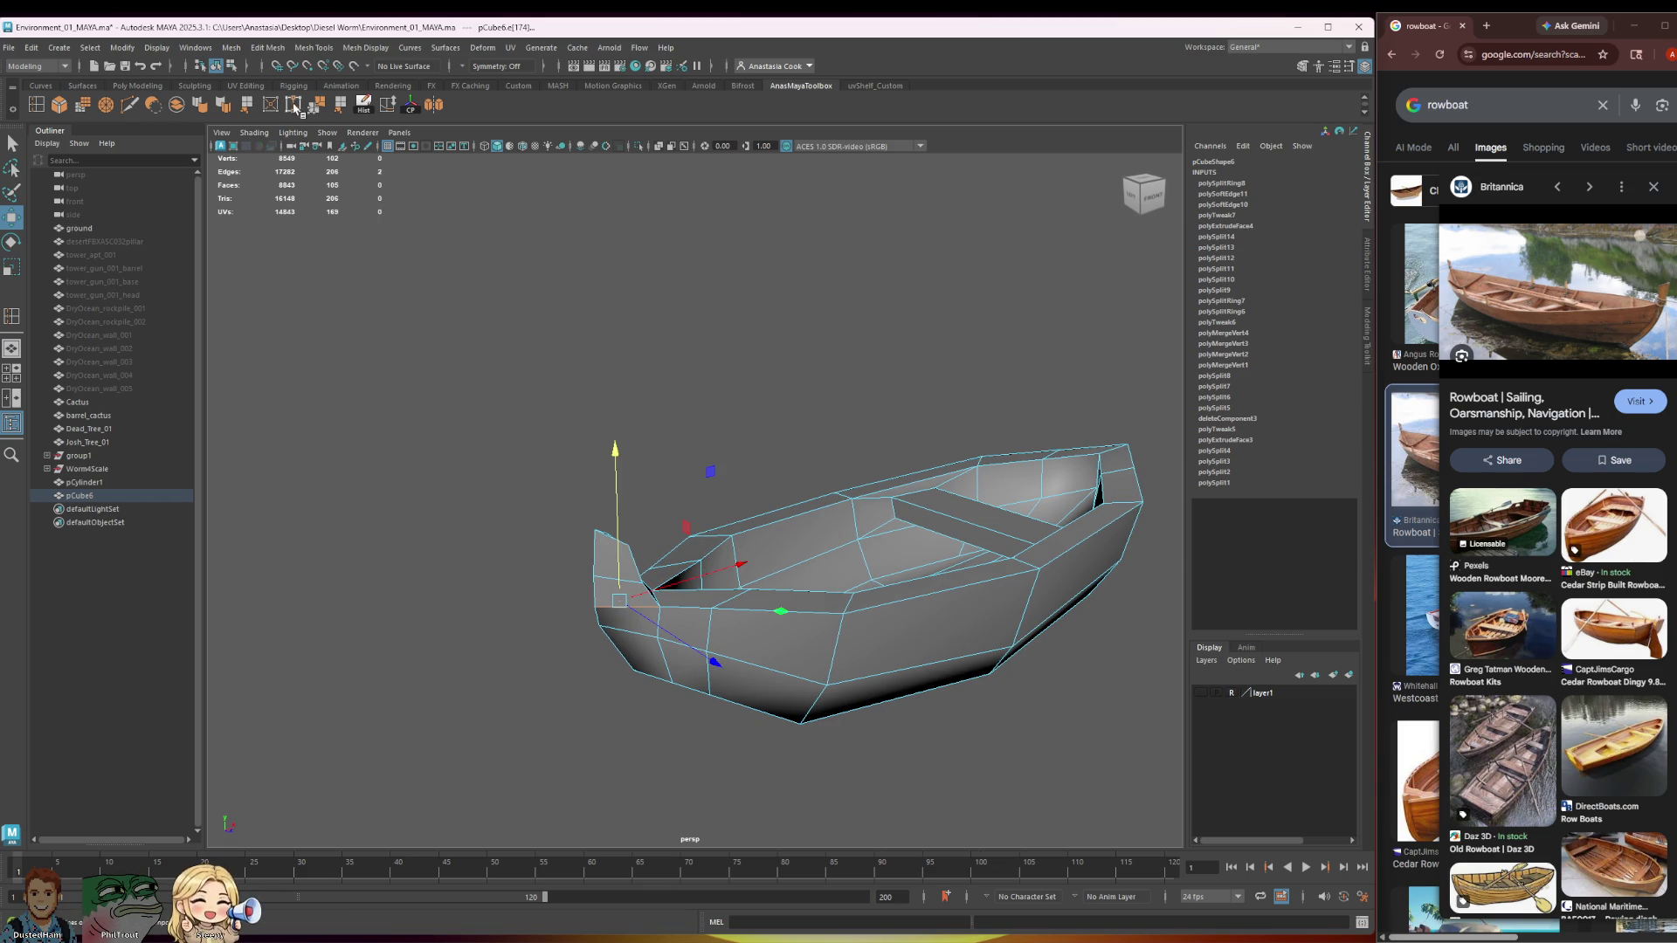
{"action": "left_click", "coordinate": [272, 105]}
{"action": "right_click", "coordinate": [795, 636], "text": "shift"}
{"action": "right_click_drag", "start_coordinate": [884, 518], "coordinate": [922, 407], "text": "shift"}
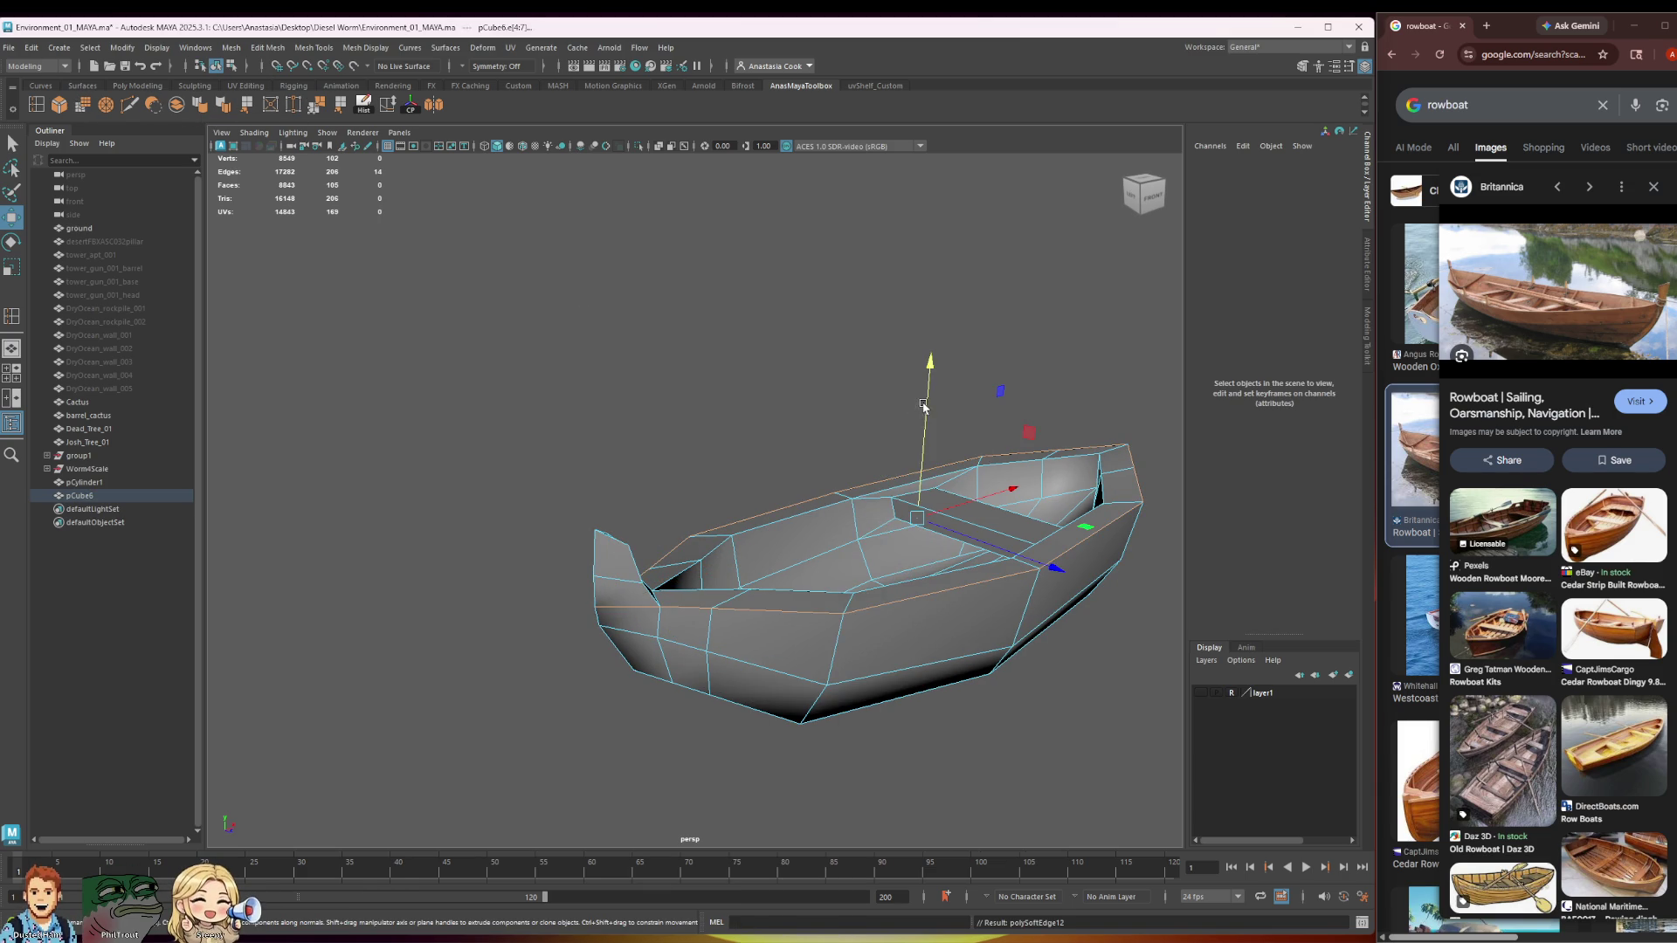
Delete the boat's construction history, leaving a clean mesh.
{"action": "right_click_drag", "start_coordinate": [853, 486], "coordinate": [808, 379]}
{"action": "left_click", "coordinate": [809, 379]}
{"action": "left_click_drag", "start_coordinate": [809, 379], "coordinate": [917, 460], "text": "alt"}
{"action": "scroll", "coordinate": [1020, 499], "scroll_direction": "up", "scroll_amount": 5}
{"action": "left_click_drag", "start_coordinate": [1019, 500], "coordinate": [1150, 528], "text": "alt"}
{"action": "left_click", "coordinate": [758, 582]}
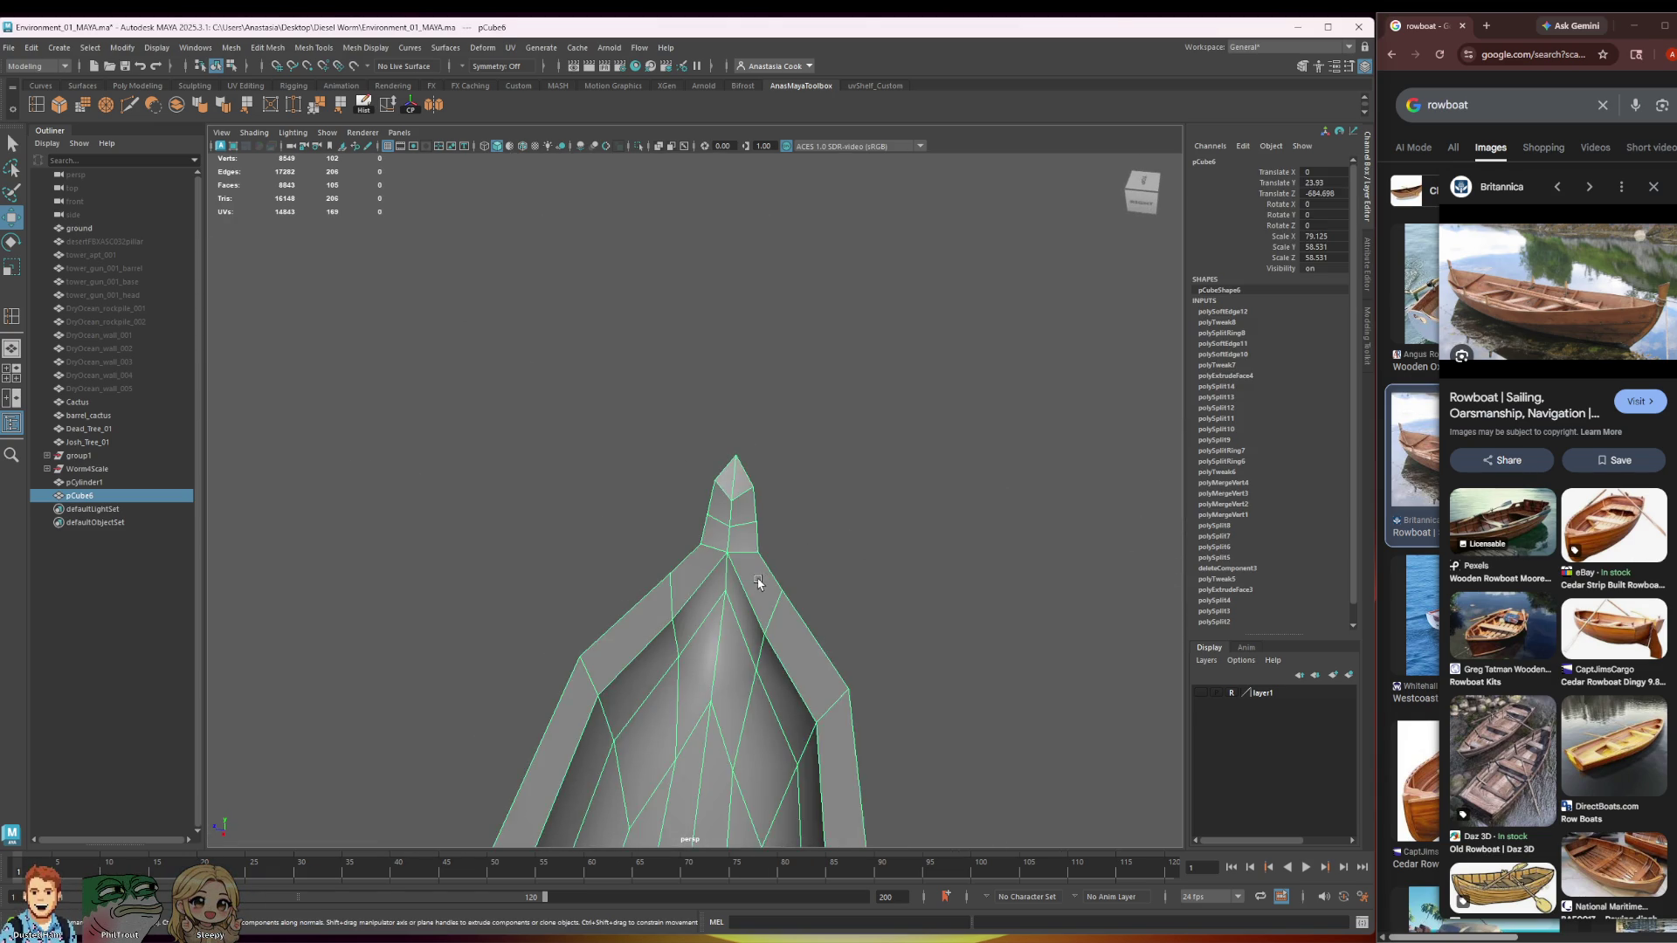
{"action": "key", "text": "f"}
{"action": "left_click_drag", "start_coordinate": [819, 616], "coordinate": [668, 26], "text": "alt"}
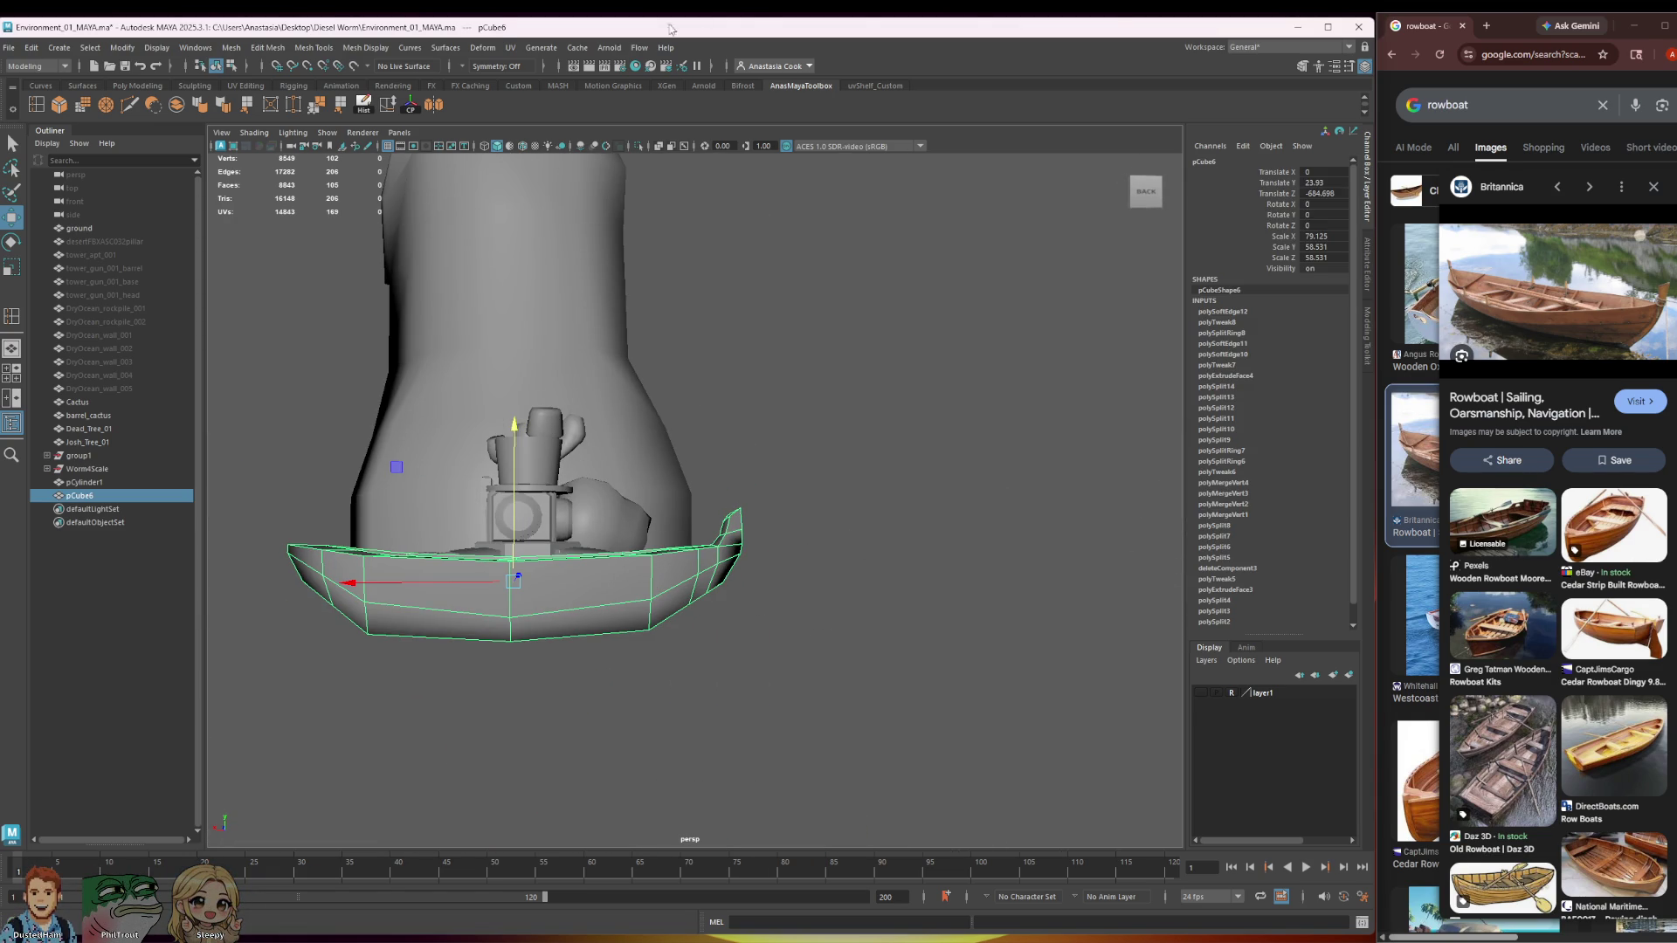
{"action": "left_click", "coordinate": [363, 110]}
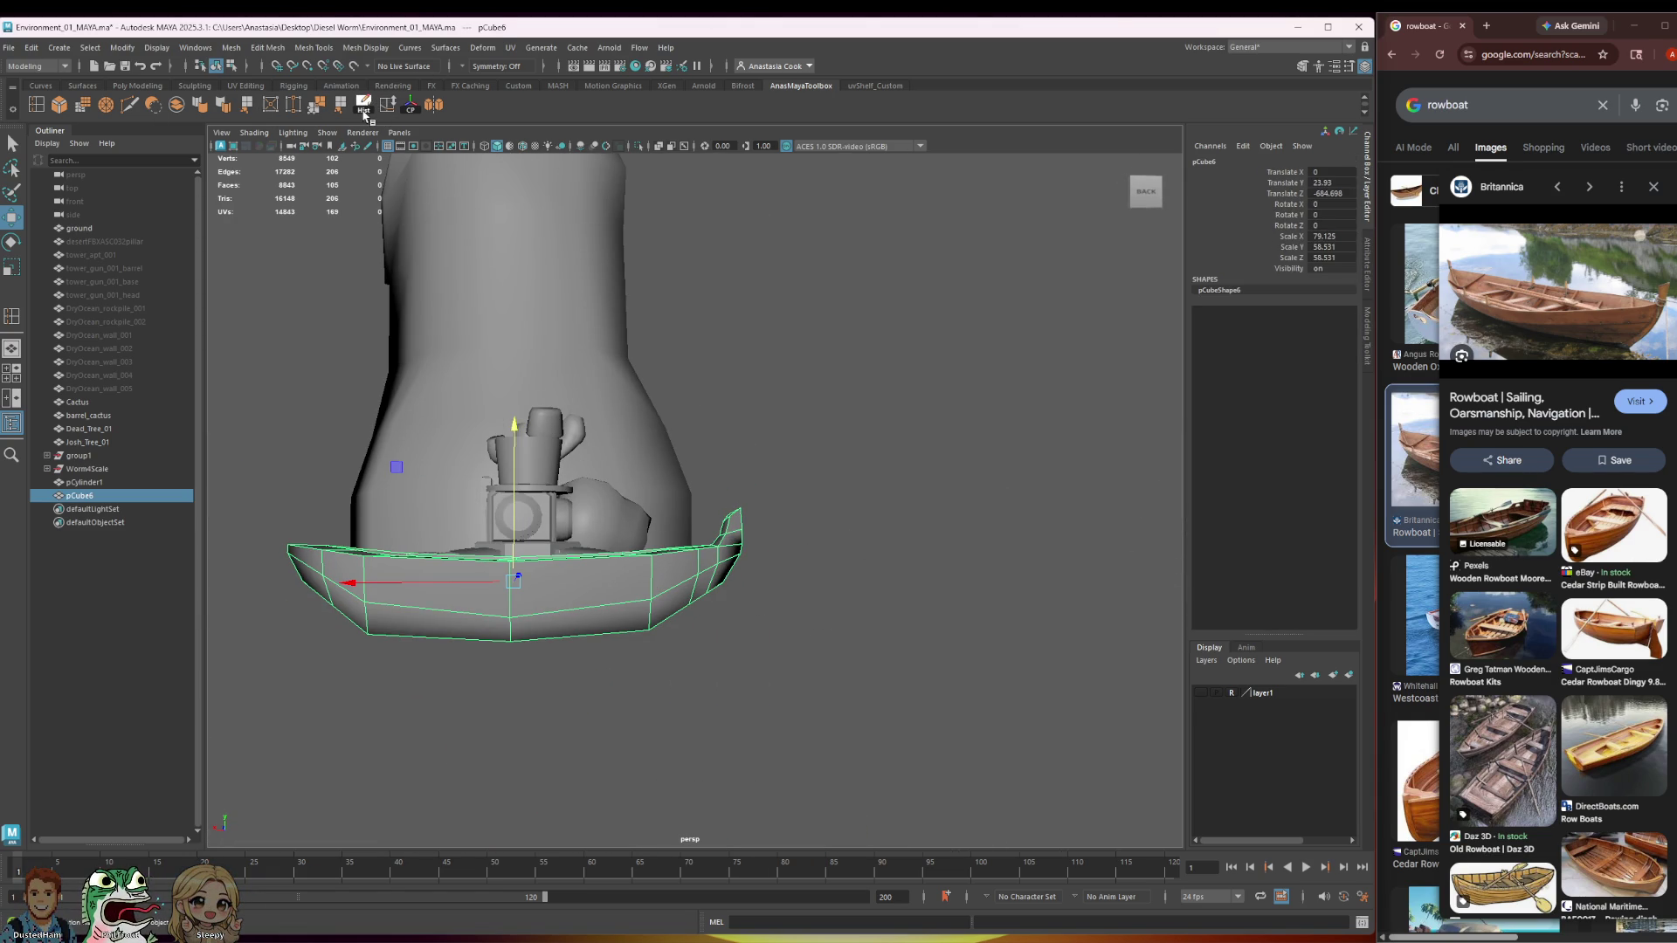
{"action": "left_click", "coordinate": [993, 402]}
{"action": "left_click_drag", "start_coordinate": [643, 666], "coordinate": [807, 660], "text": "alt"}
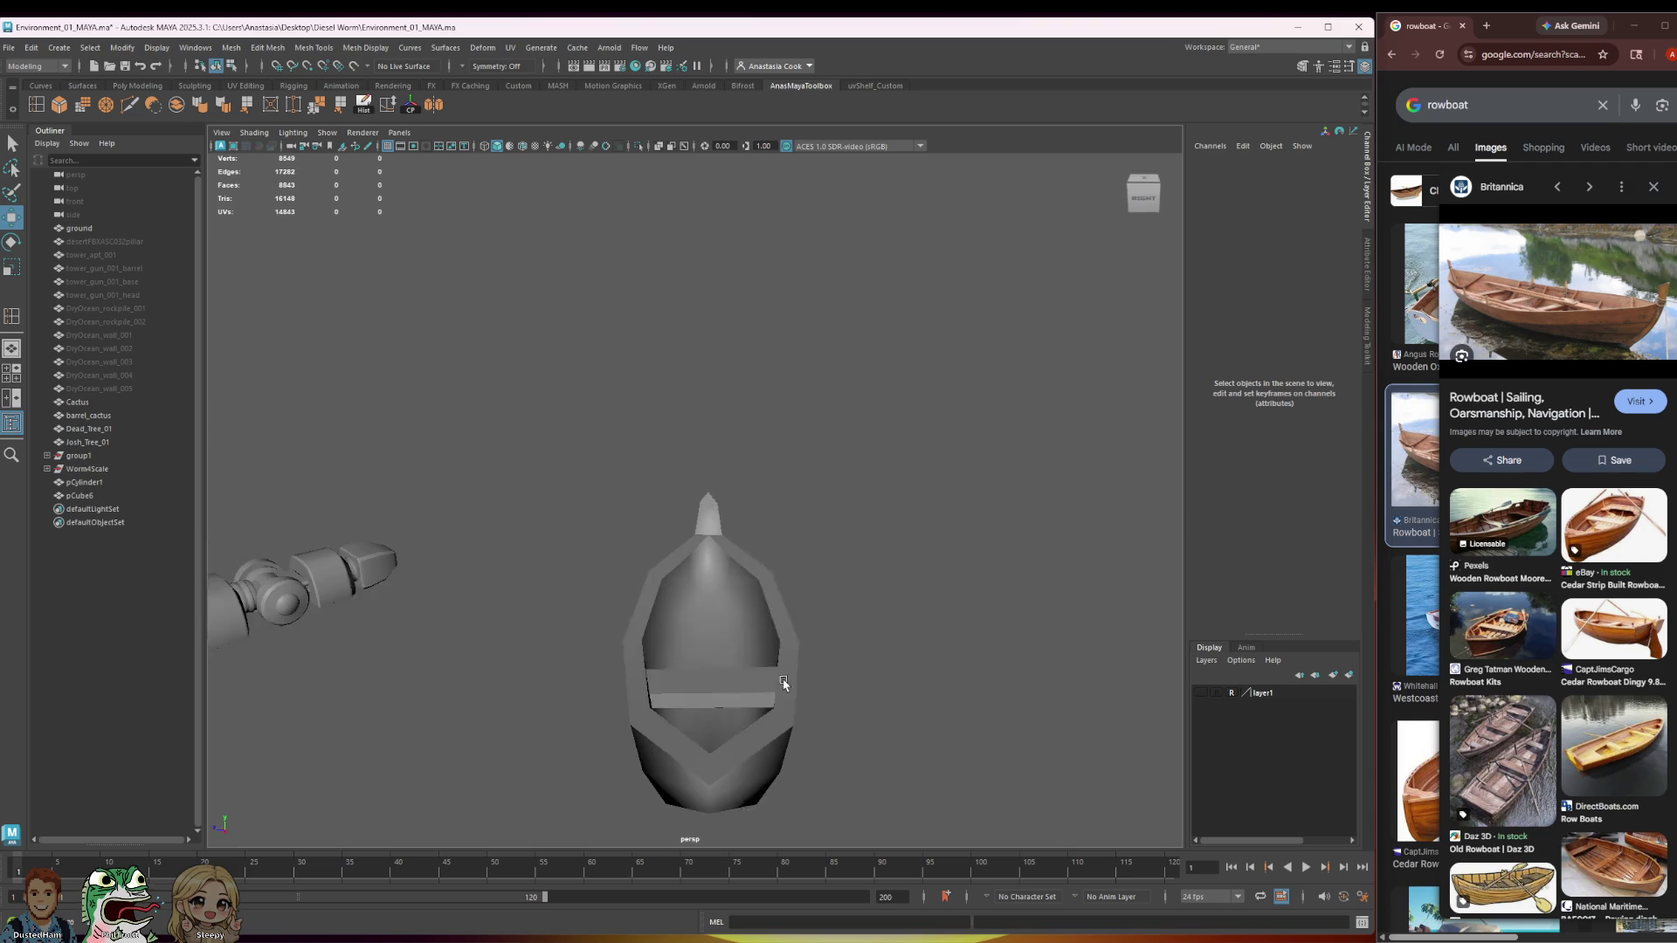
Raise the vertex at the end of the boat's rim on Y, then return to object mode.
{"action": "mouse_move", "coordinate": [846, 602]}
{"action": "left_mouse_down", "text": "alt"}
{"action": "mouse_move", "coordinate": [941, 527]}
{"action": "mouse_move", "coordinate": [775, 611]}
{"action": "mouse_move", "coordinate": [786, 599]}
{"action": "left_mouse_up", "text": "alt"}
{"action": "left_click", "coordinate": [345, 632]}
{"action": "left_click_drag", "start_coordinate": [345, 632], "coordinate": [741, 388], "text": "alt"}
{"action": "key", "text": "F9"}
{"action": "left_click", "coordinate": [745, 401]}
{"action": "left_click", "coordinate": [649, 477]}
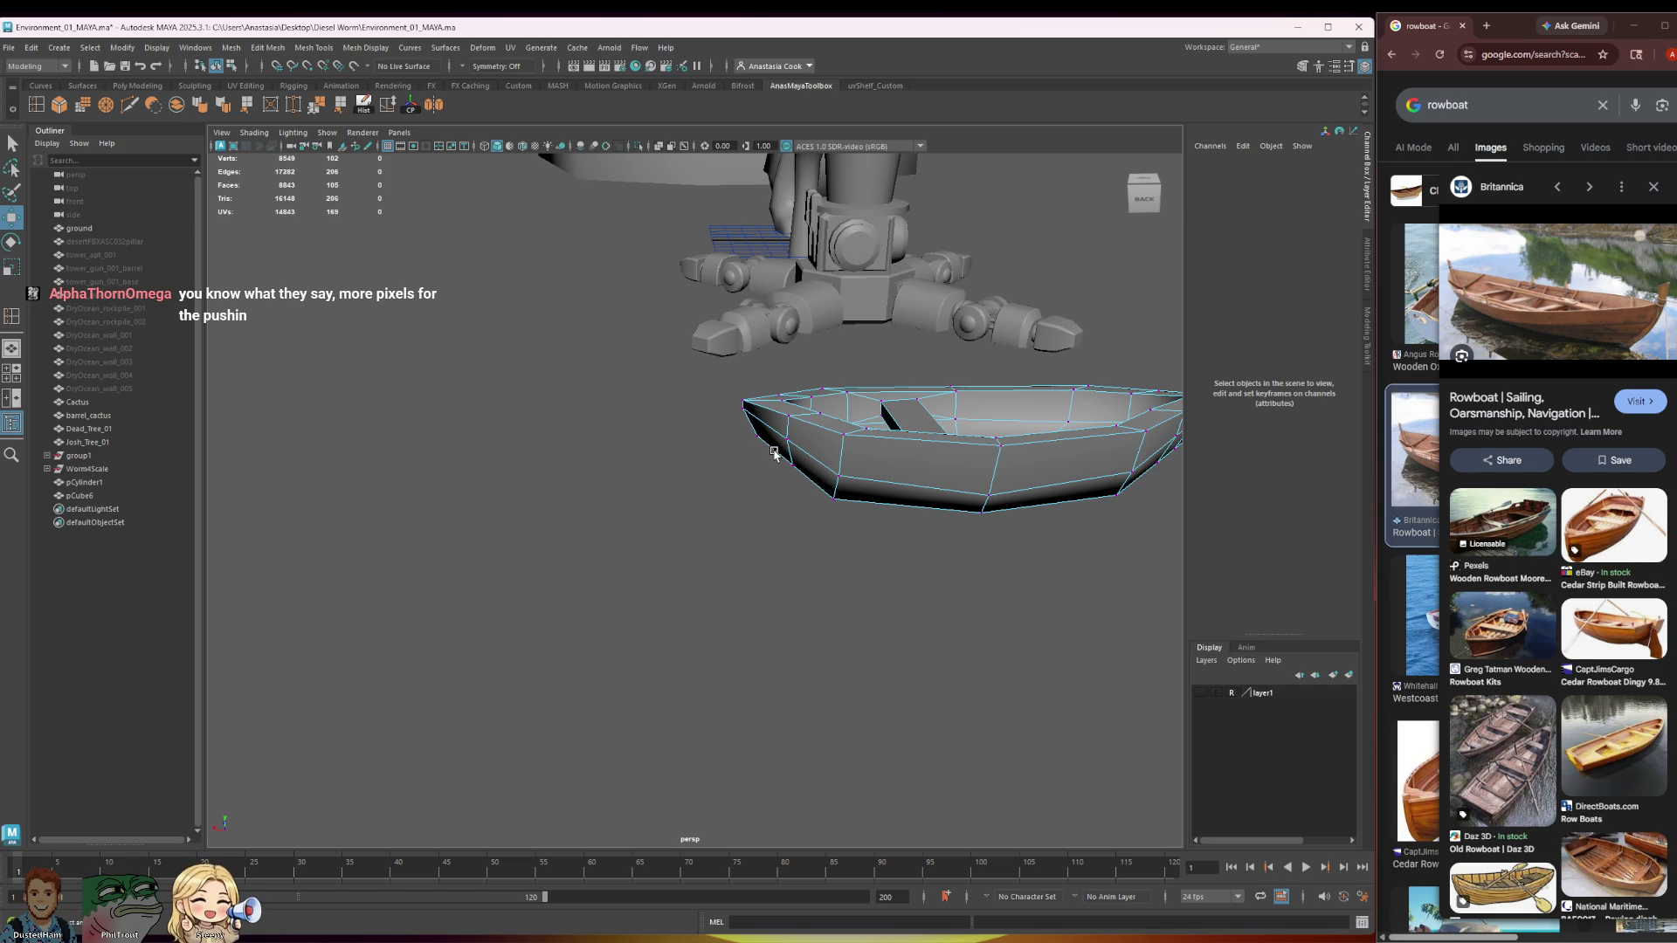
{"action": "left_click", "coordinate": [744, 400]}
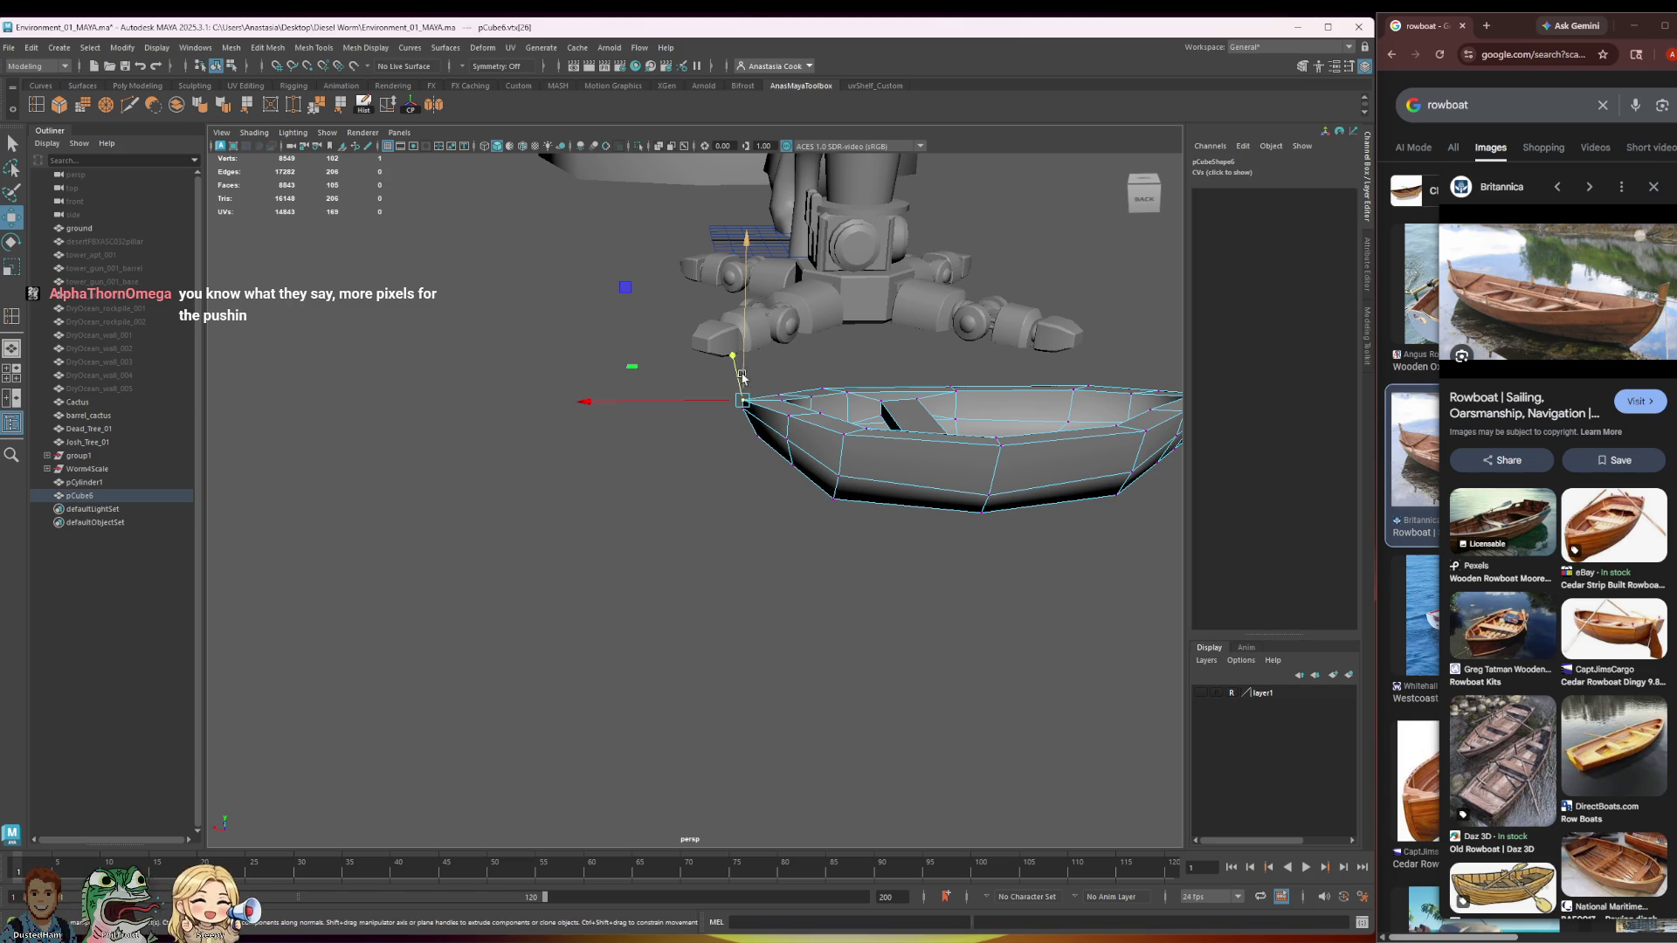
{"action": "left_click_drag", "start_coordinate": [751, 312], "coordinate": [751, 294]}
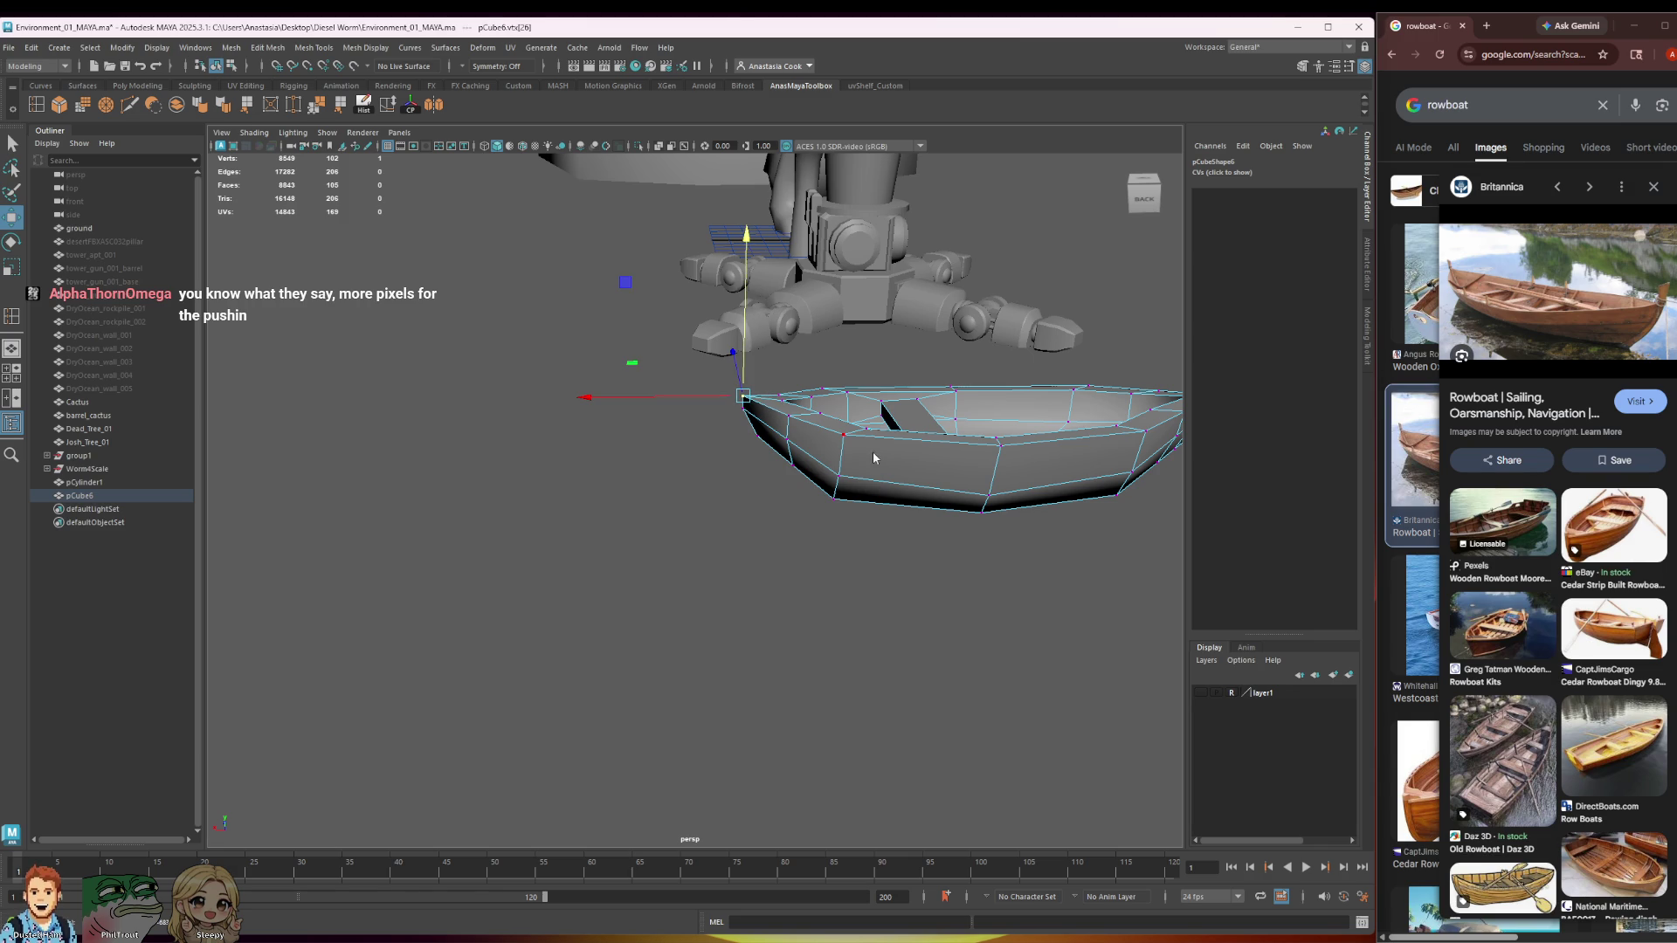
{"action": "key", "text": "F8"}
{"action": "left_click", "coordinate": [772, 599]}
{"action": "scroll", "coordinate": [1096, 569], "scroll_direction": "down", "scroll_amount": 3}
Bring the Discord window back to the front and shift it slightly left.
{"action": "mouse_move", "coordinate": [1097, 569]}
{"action": "left_mouse_down", "text": "alt"}
{"action": "mouse_move", "coordinate": [891, 568]}
{"action": "mouse_move", "coordinate": [1005, 887]}
{"action": "left_mouse_up", "text": "alt"}
{"action": "key", "text": "alt+Tab"}
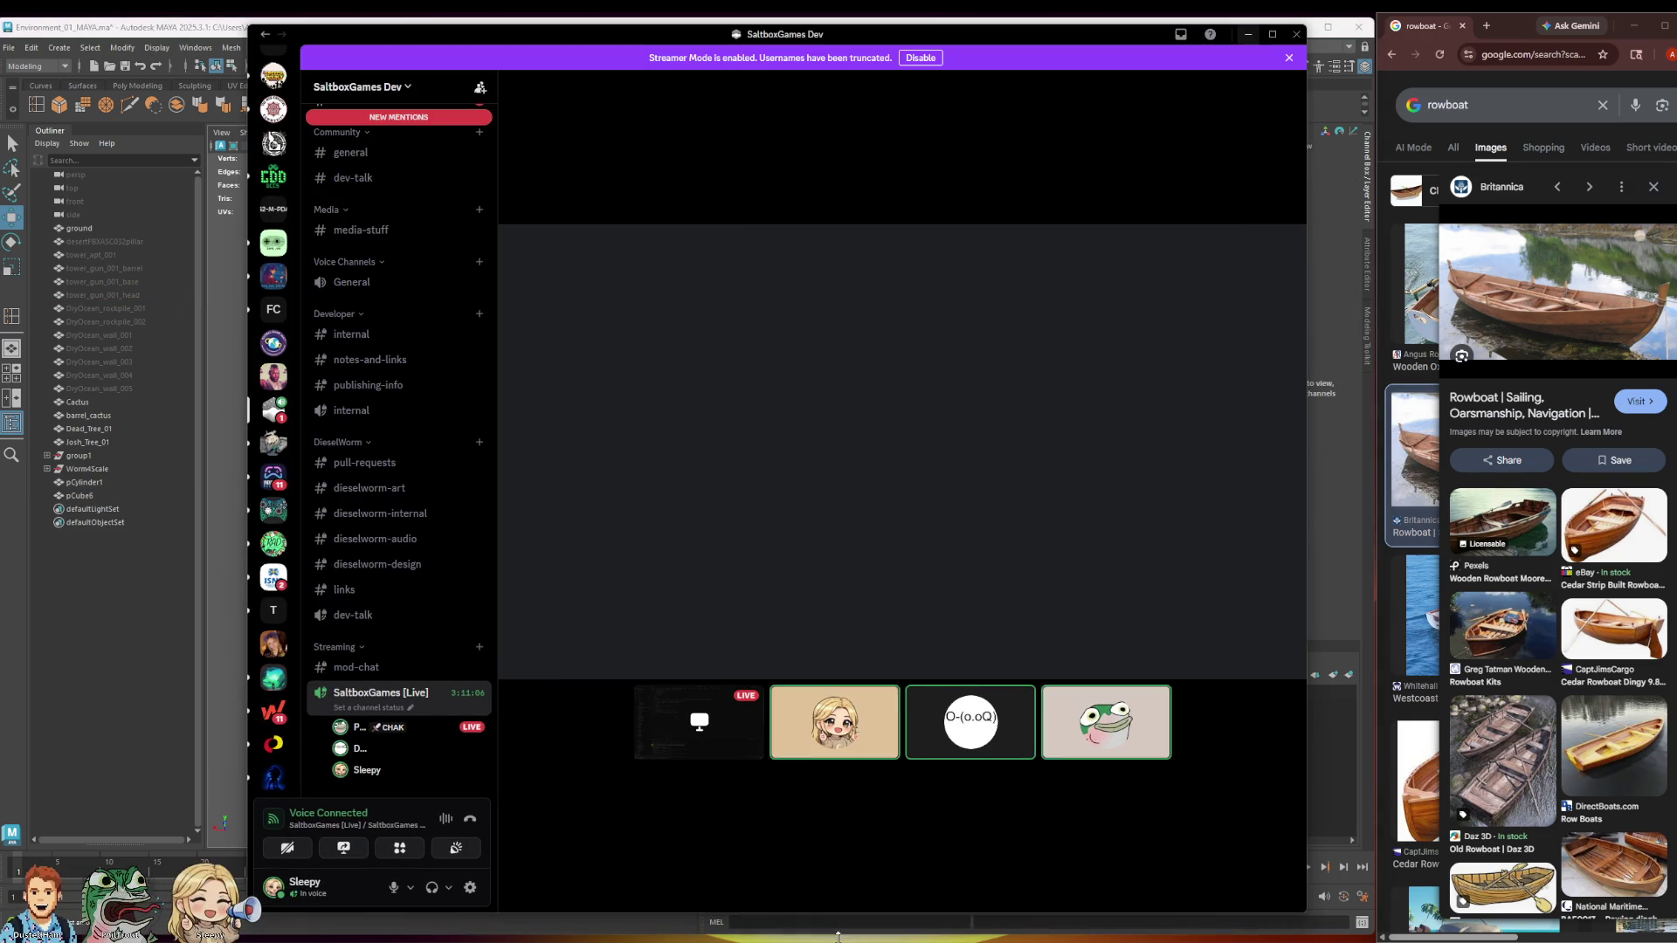
{"action": "left_click_drag", "start_coordinate": [982, 39], "coordinate": [961, 40]}
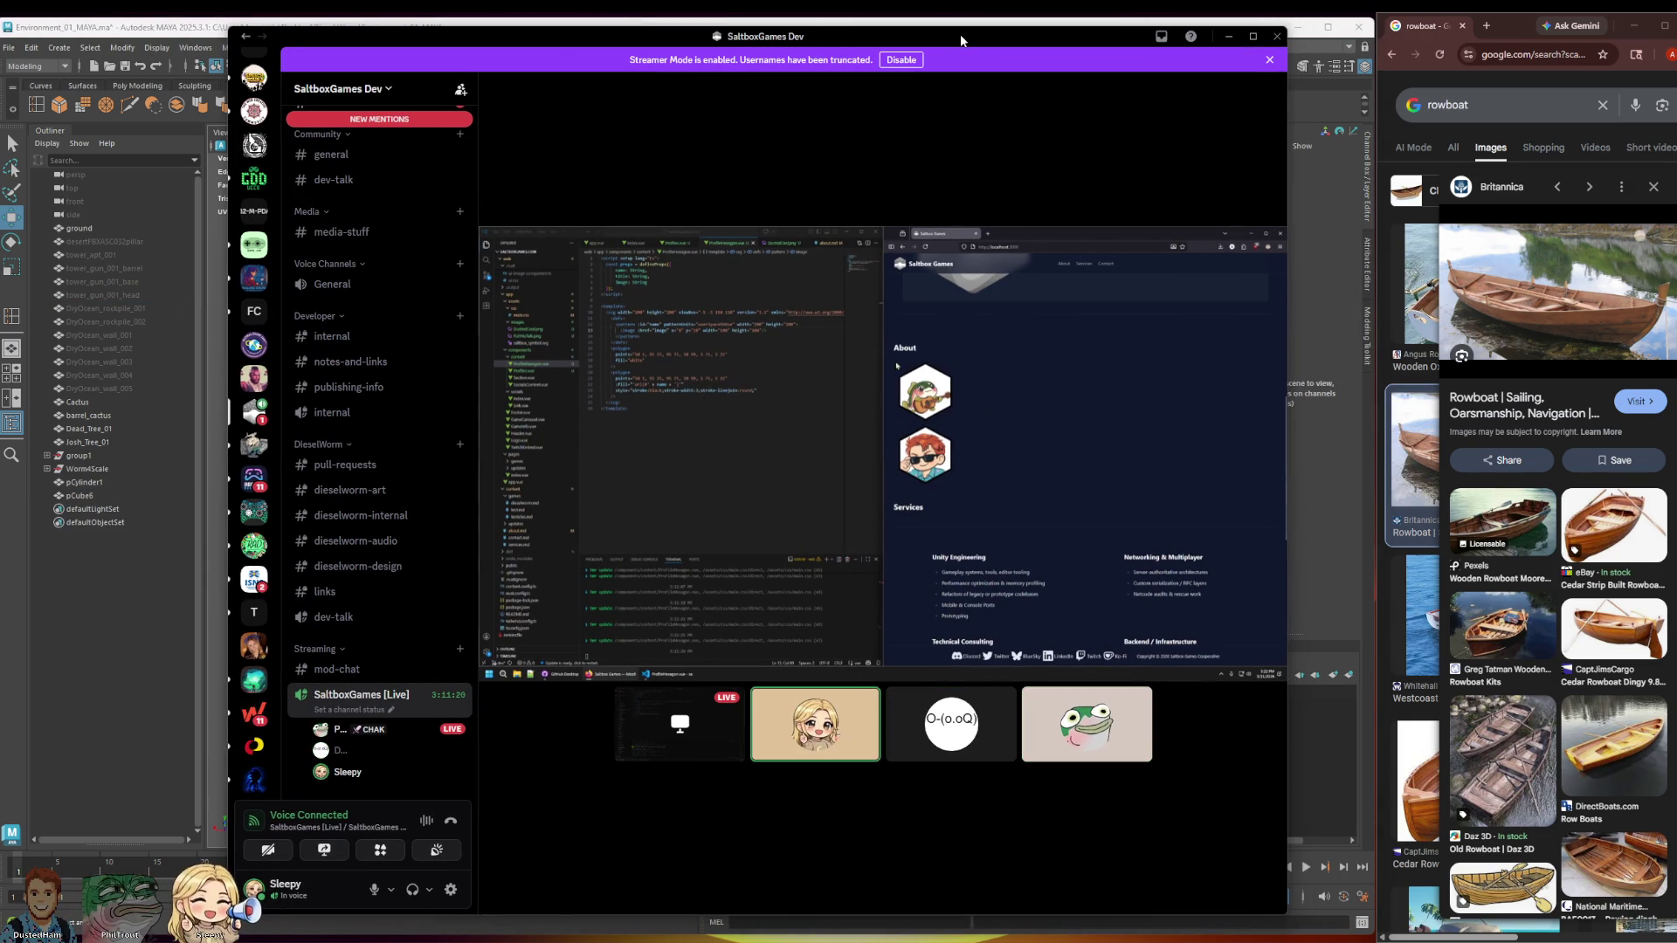
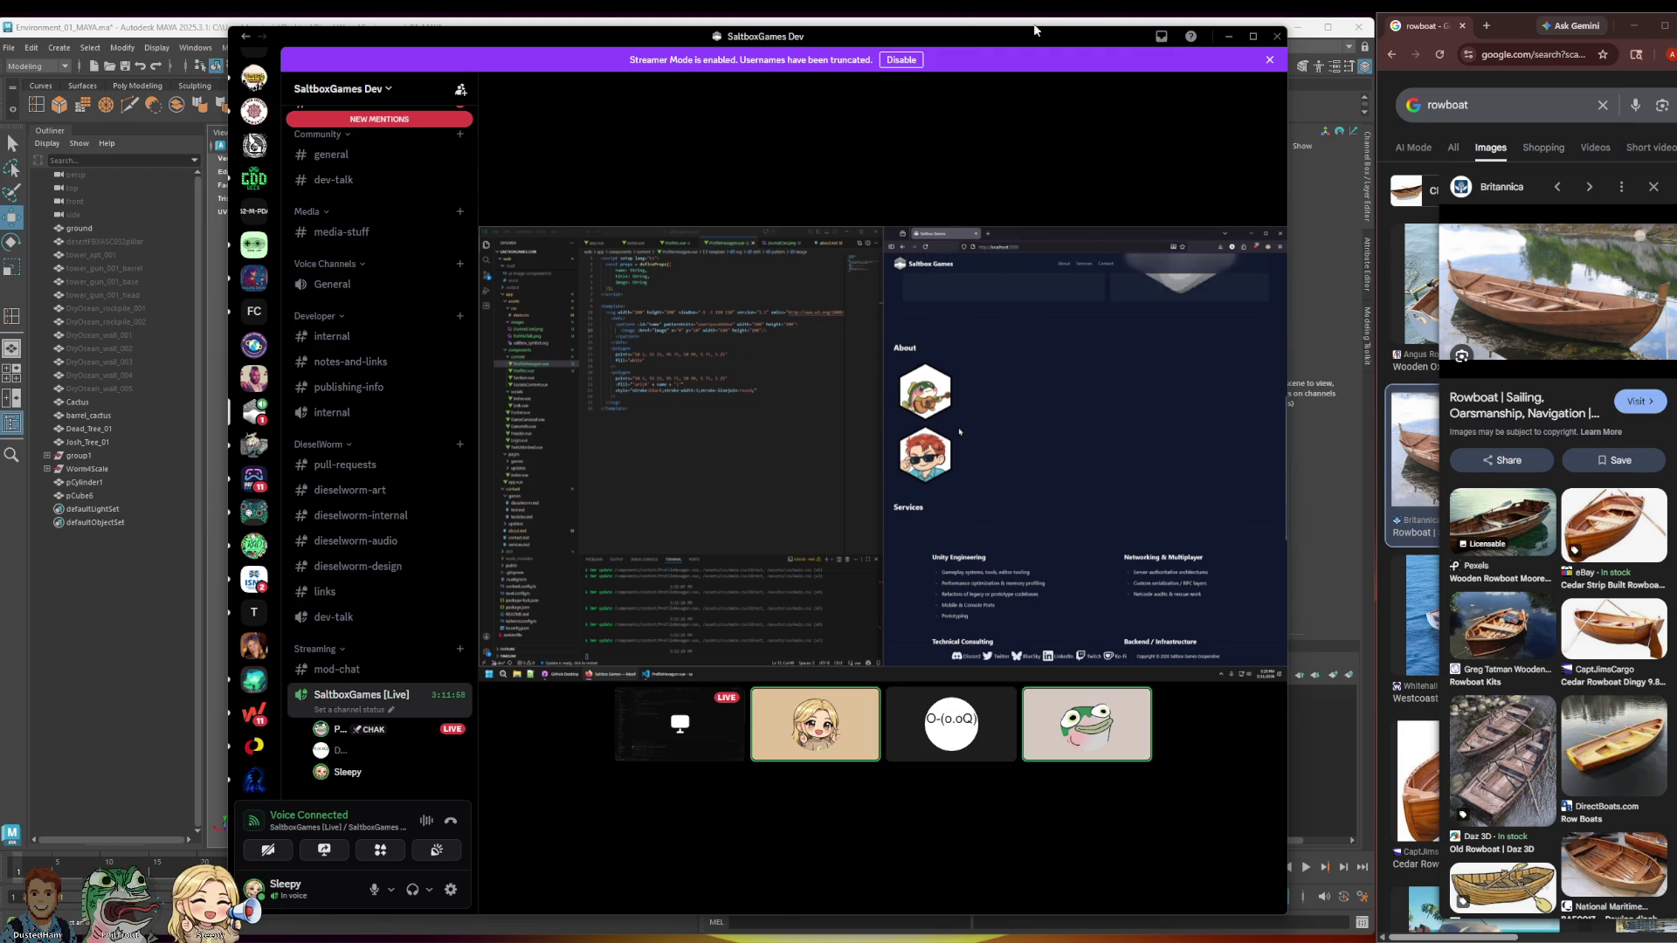
Minimize the Discord call window so the Maya boat scene shows again.
{"action": "left_click", "coordinate": [1232, 38]}
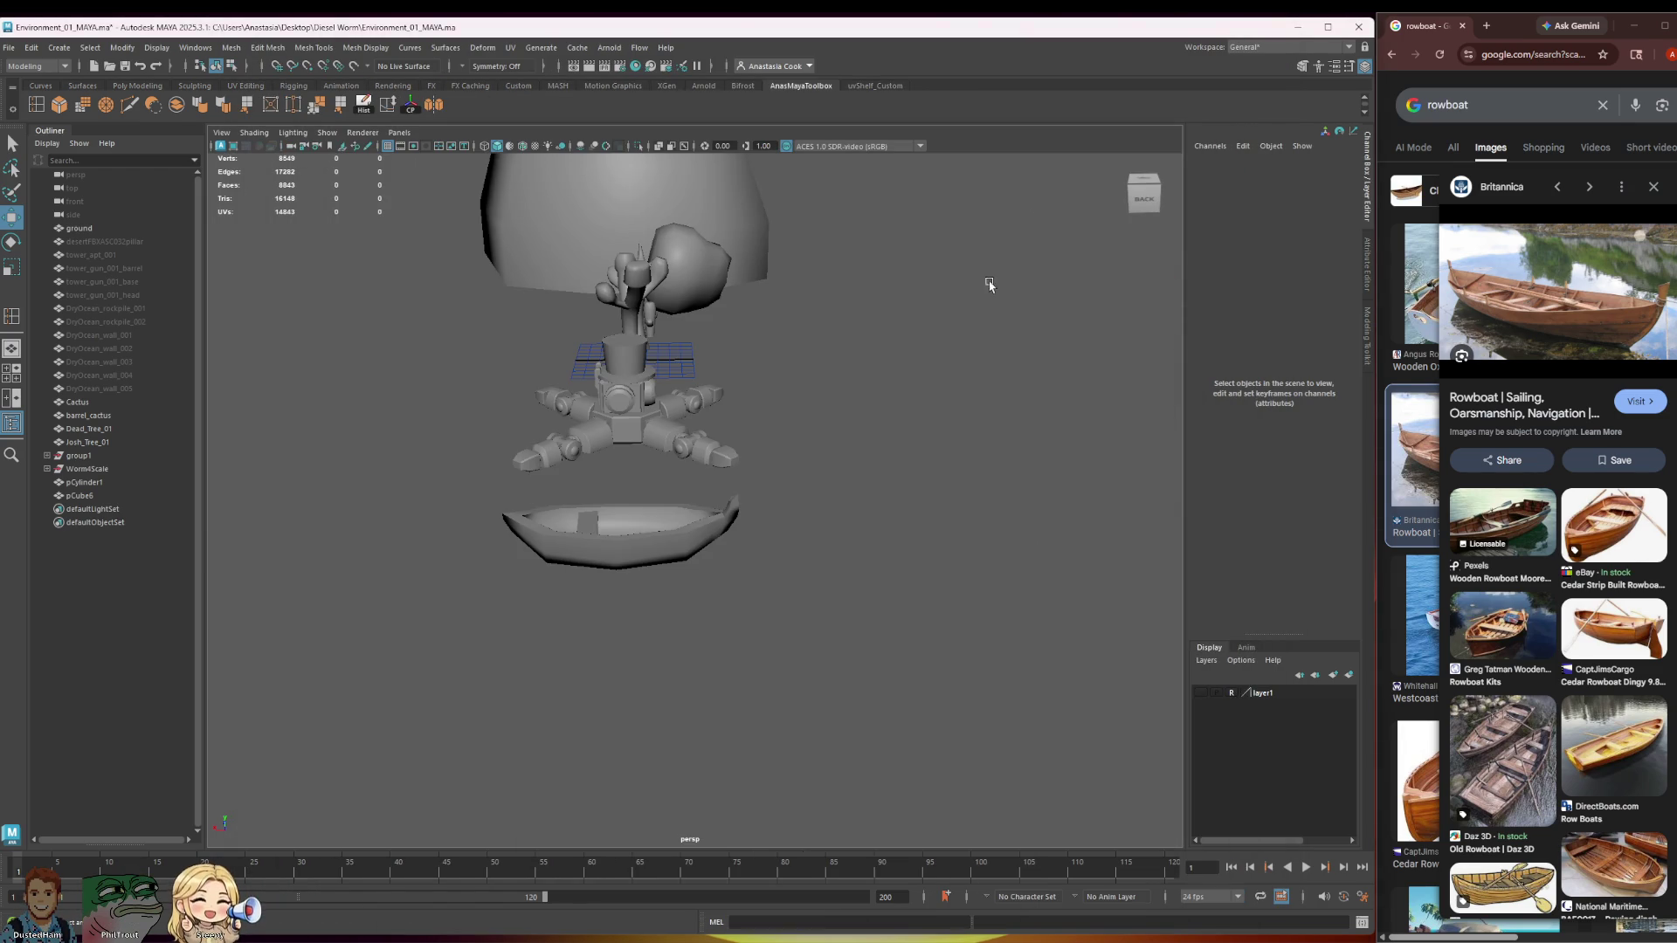
Select the rowboat hull's edge loop, shift it, and undo the bad move.
{"action": "mouse_move", "coordinate": [704, 555]}
{"action": "left_mouse_down", "text": "alt"}
{"action": "mouse_move", "coordinate": [708, 578]}
{"action": "mouse_move", "coordinate": [948, 604]}
{"action": "mouse_move", "coordinate": [792, 593]}
{"action": "mouse_move", "coordinate": [909, 487]}
{"action": "mouse_move", "coordinate": [936, 375]}
{"action": "mouse_move", "coordinate": [867, 578]}
{"action": "left_mouse_up", "text": "alt"}
{"action": "left_click", "coordinate": [948, 604]}
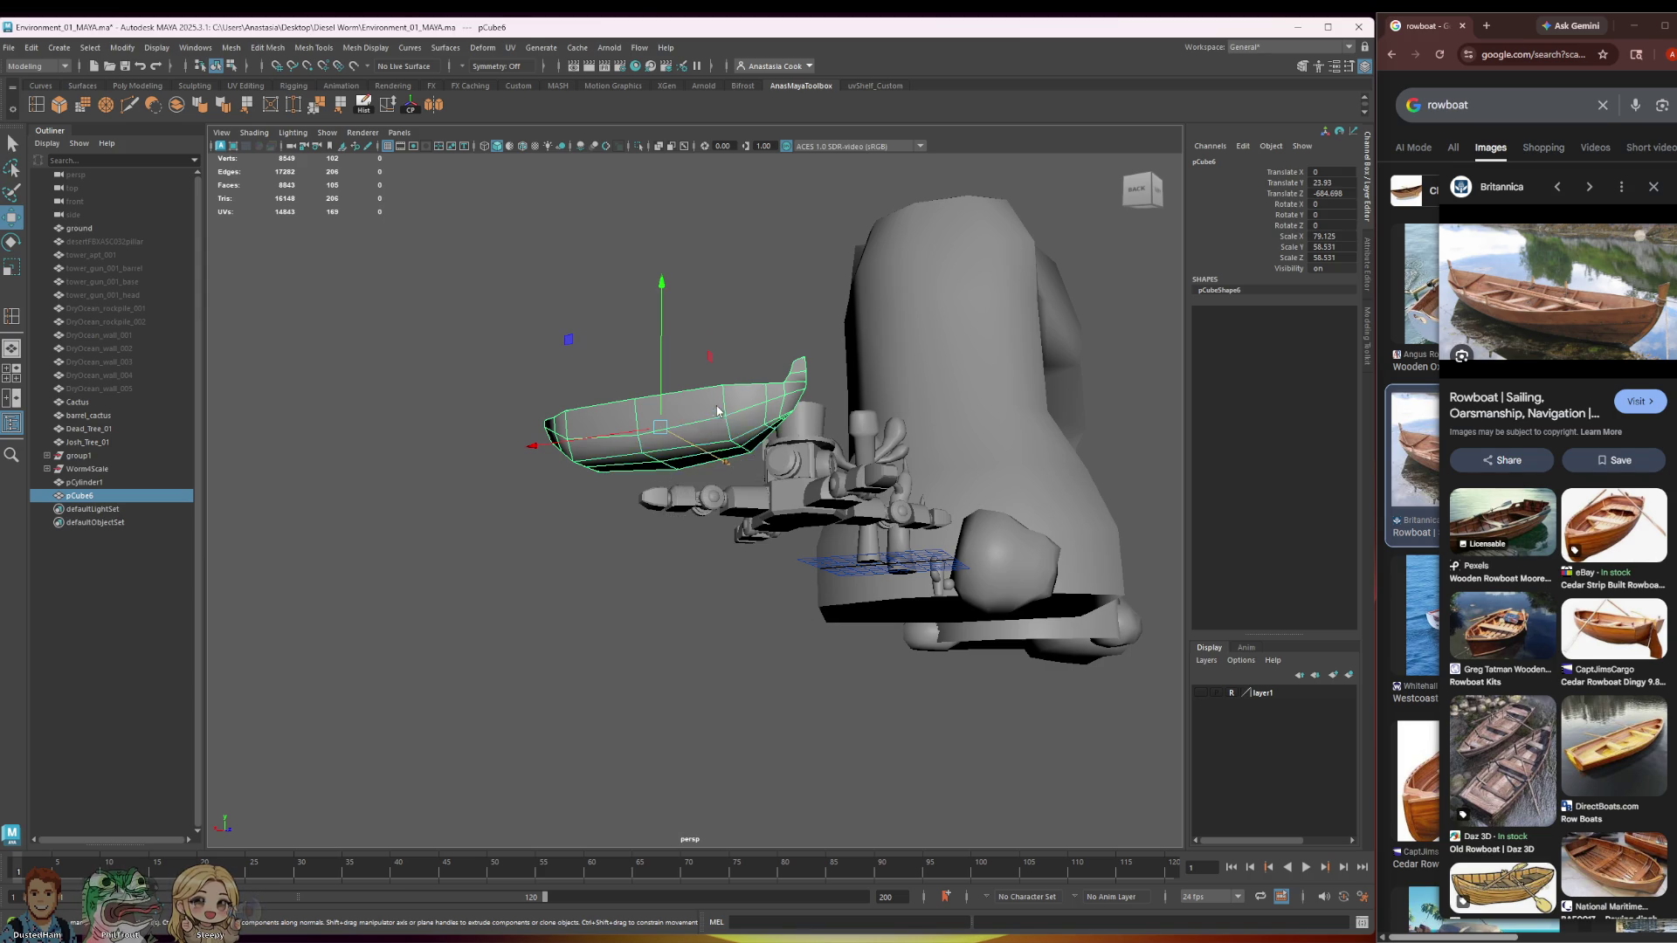
{"action": "right_click_drag", "start_coordinate": [696, 446], "coordinate": [617, 446]}
{"action": "double_click", "coordinate": [698, 450]}
{"action": "scroll", "coordinate": [630, 440], "scroll_direction": "up", "scroll_amount": 4}
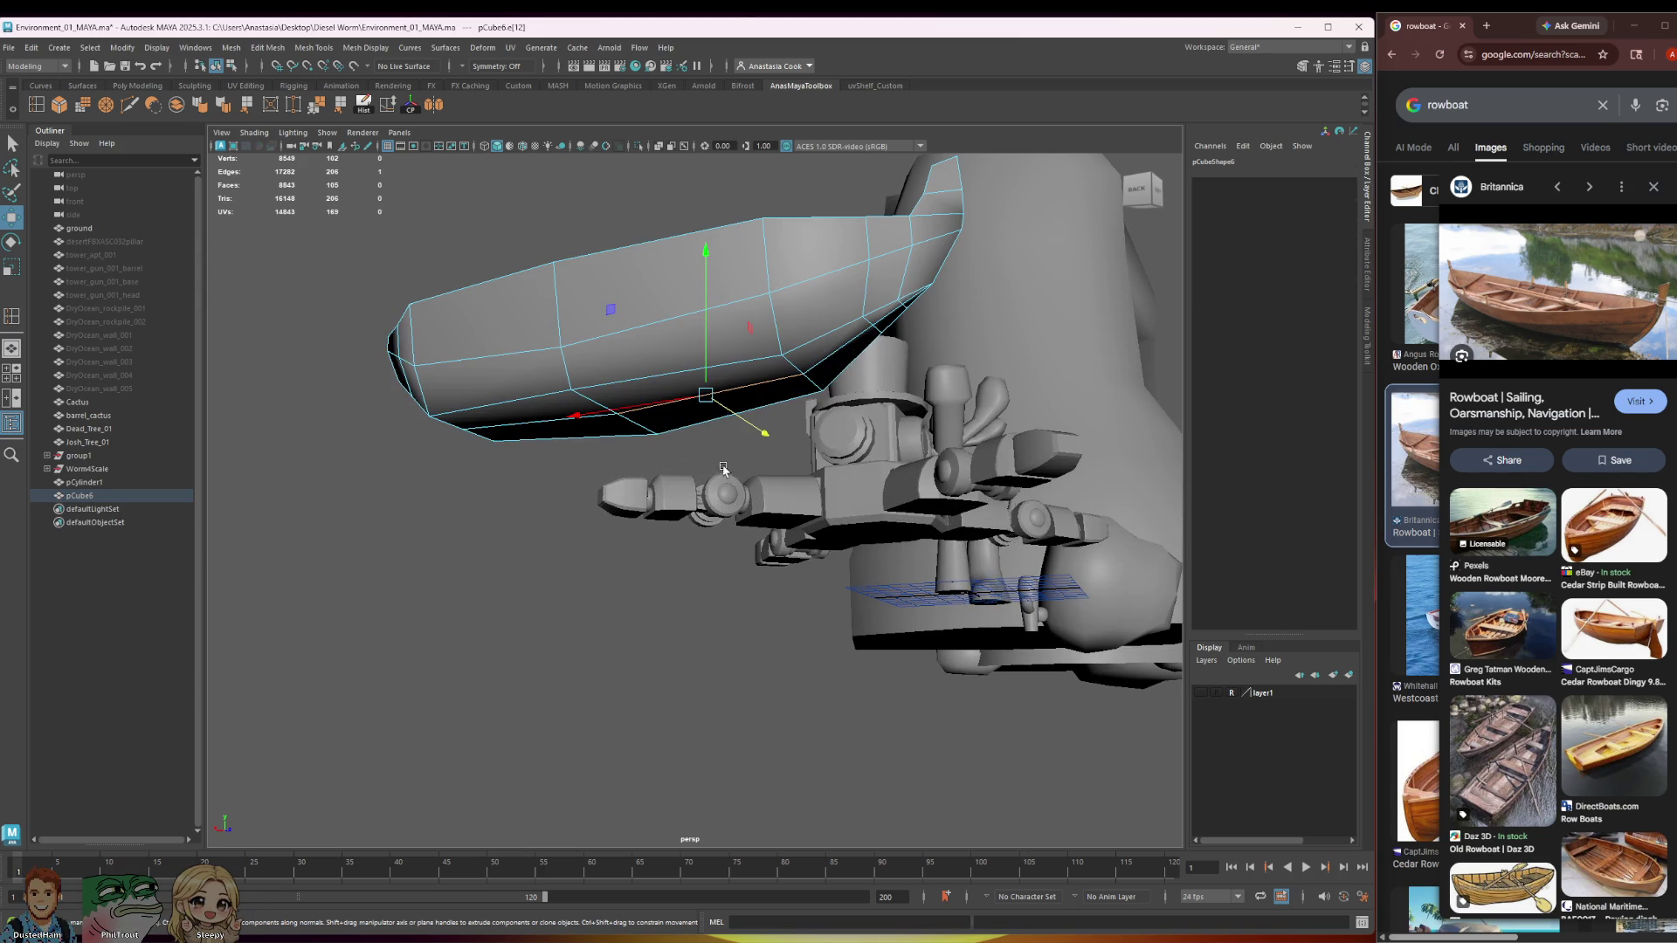
{"action": "left_click_drag", "start_coordinate": [645, 245], "coordinate": [823, 358]}
{"action": "key", "text": "ctrl+z"}
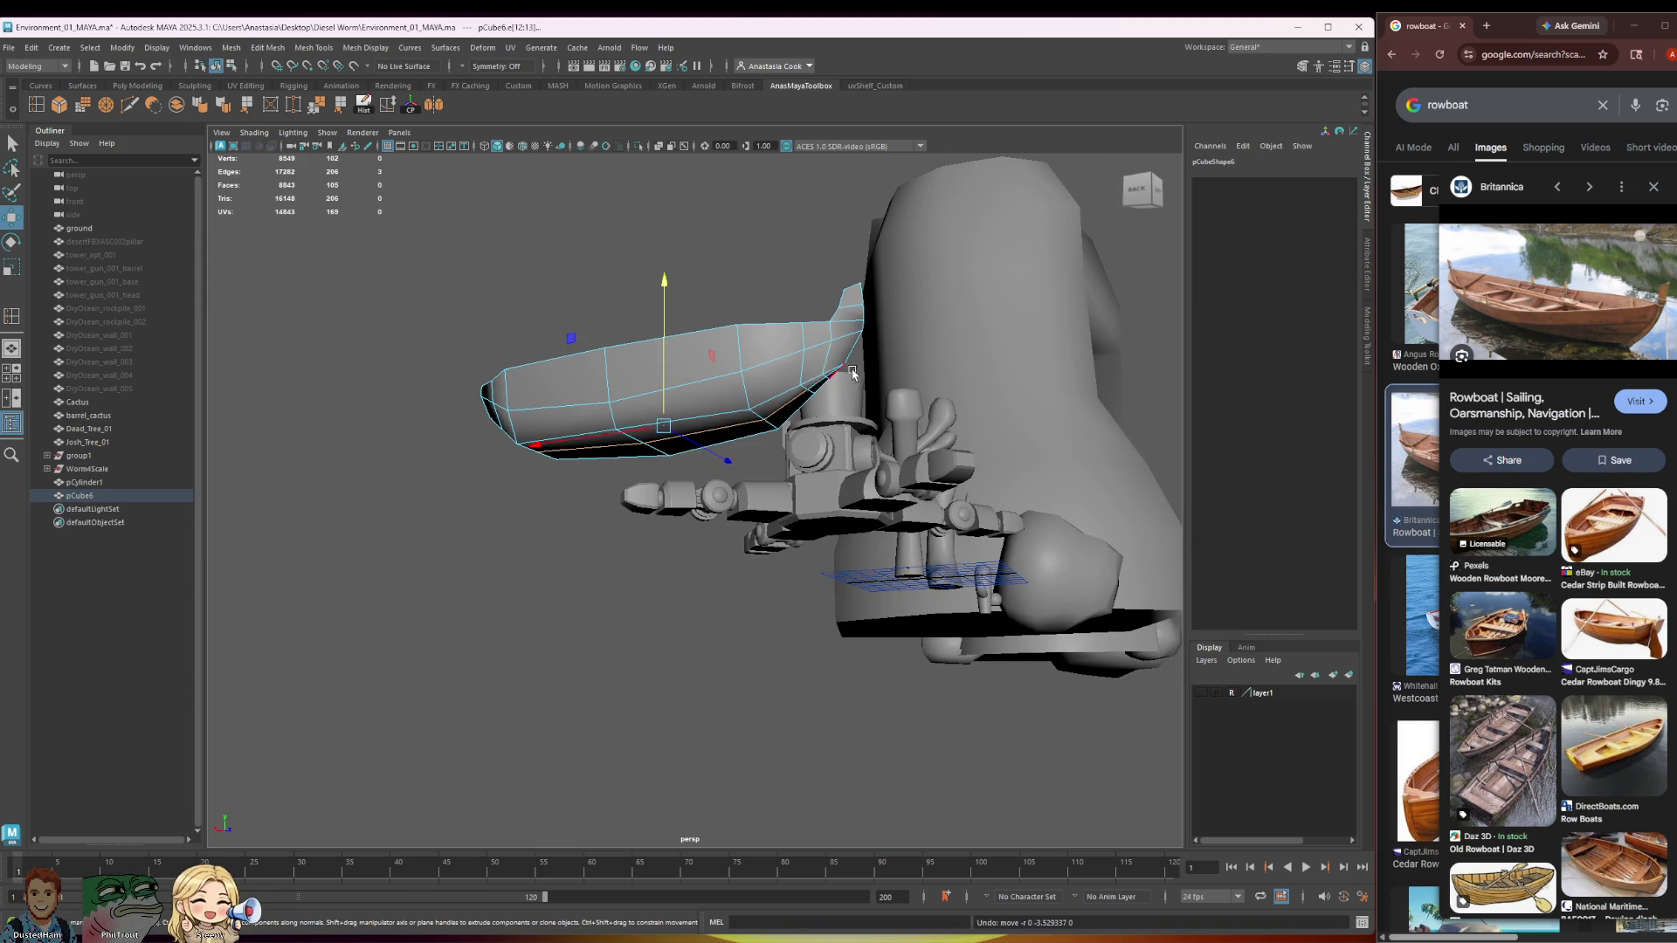
{"action": "scroll", "coordinate": [855, 380], "scroll_direction": "up", "scroll_amount": 3}
Inspect the hull from several angles and switch it to vertex editing.
{"action": "left_click_drag", "start_coordinate": [423, 442], "coordinate": [769, 301], "text": "alt"}
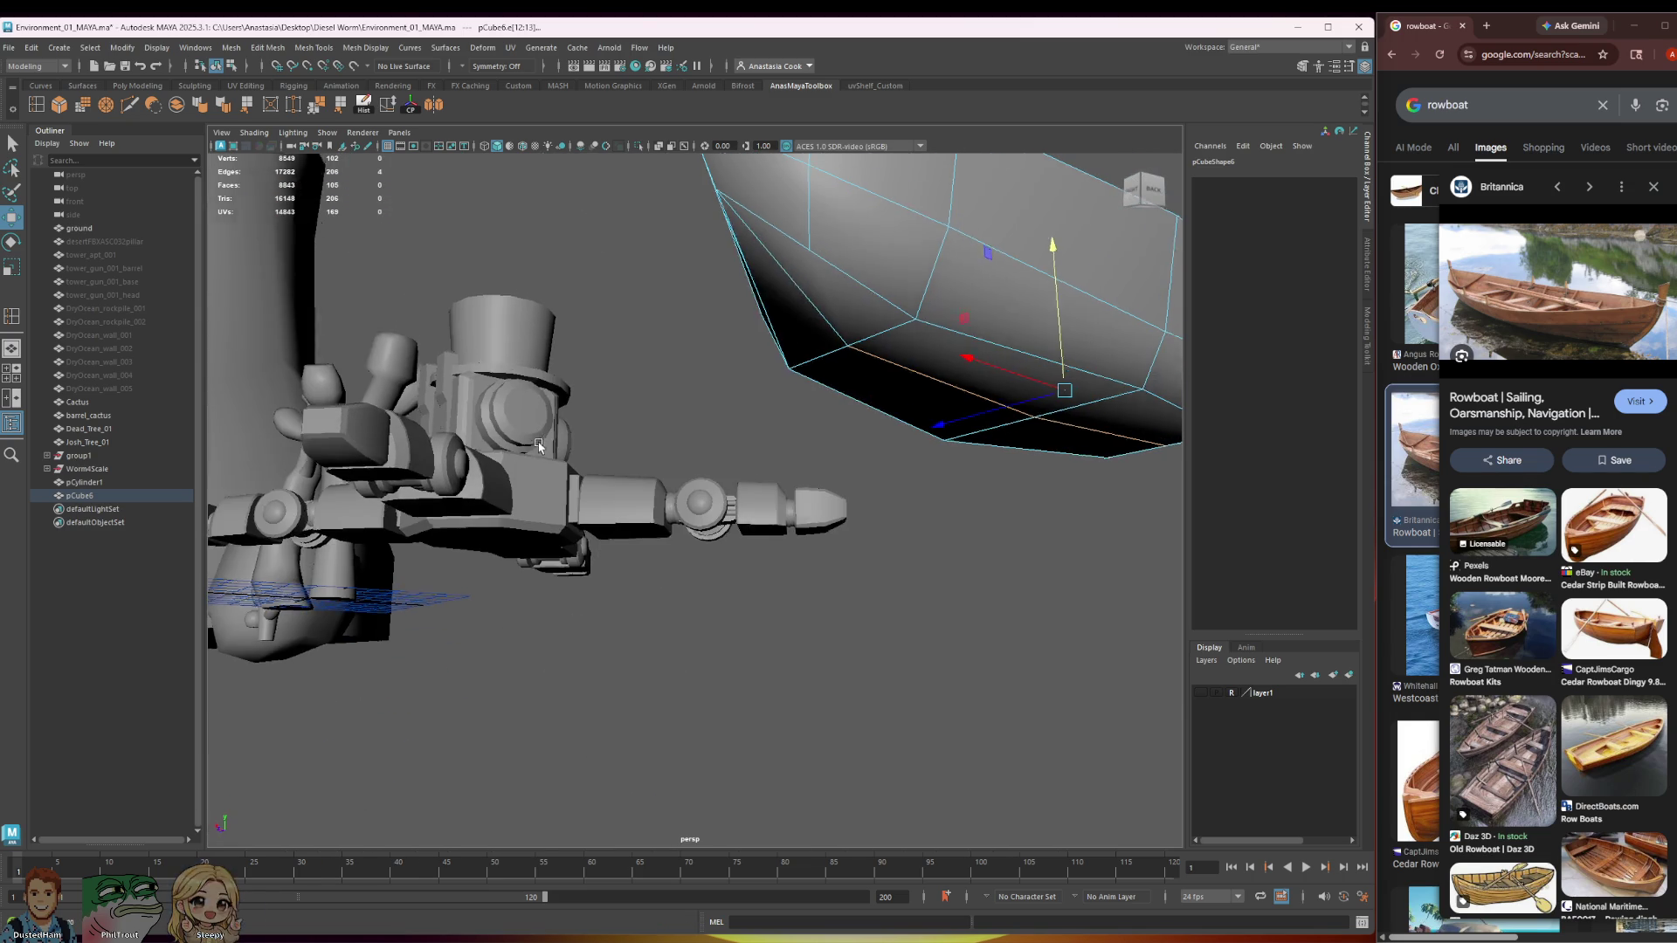
{"action": "left_click_drag", "start_coordinate": [881, 361], "coordinate": [777, 196], "text": "alt"}
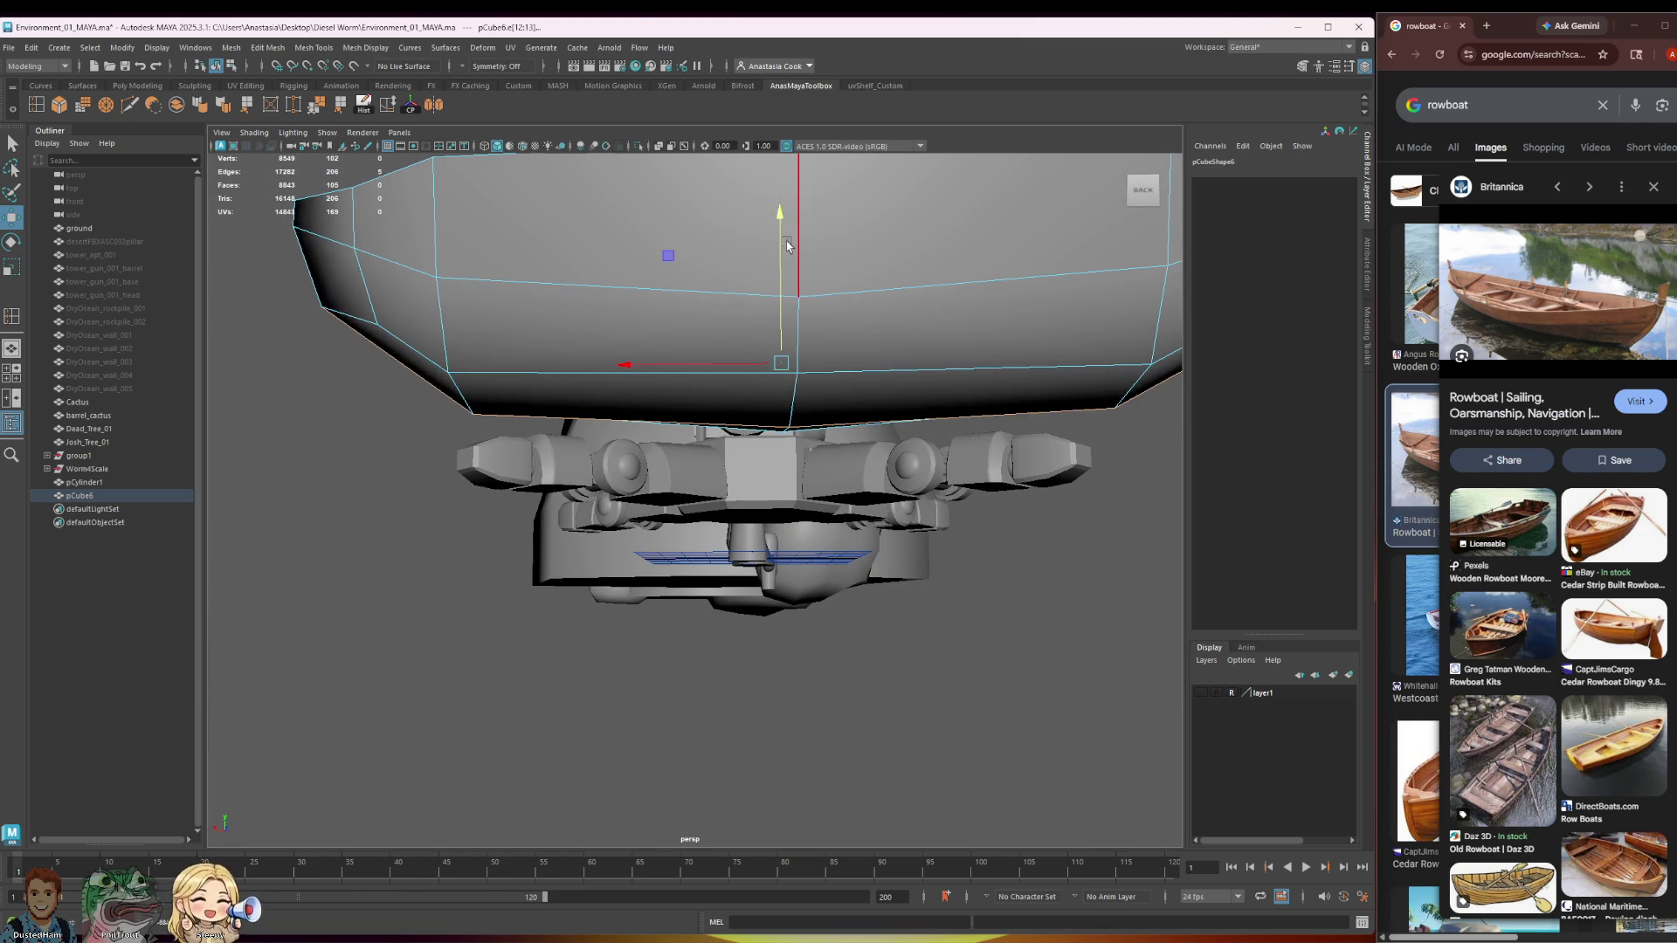
{"action": "scroll", "coordinate": [1003, 516], "scroll_direction": "down", "scroll_amount": 5}
{"action": "mouse_move", "coordinate": [1005, 518]}
{"action": "left_mouse_down", "text": "alt"}
{"action": "mouse_move", "coordinate": [905, 504]}
{"action": "mouse_move", "coordinate": [1131, 339]}
{"action": "left_mouse_up", "text": "alt"}
{"action": "scroll", "coordinate": [1131, 340], "scroll_direction": "up", "scroll_amount": 5}
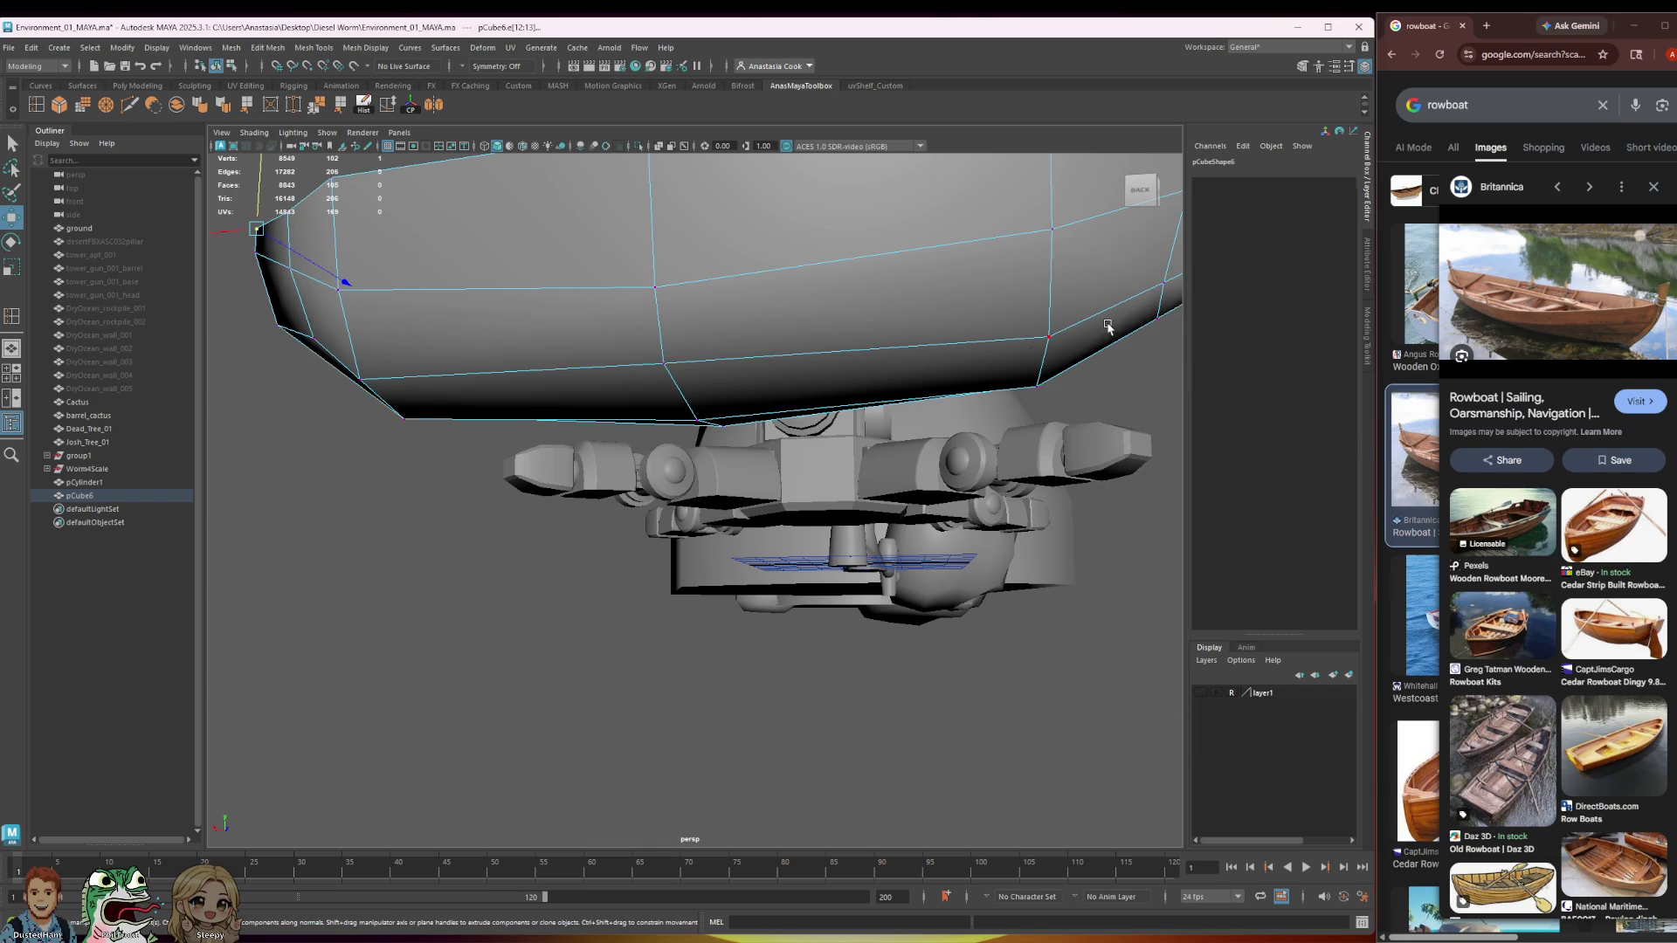
{"action": "key", "text": "F9"}
{"action": "left_click_drag", "start_coordinate": [1075, 328], "coordinate": [808, 347], "text": "alt"}
Start a Multi-Cut on the hull, reselect its vertices, clear the selection and return to Discord.
{"action": "key", "text": "ctrl+shift+x"}
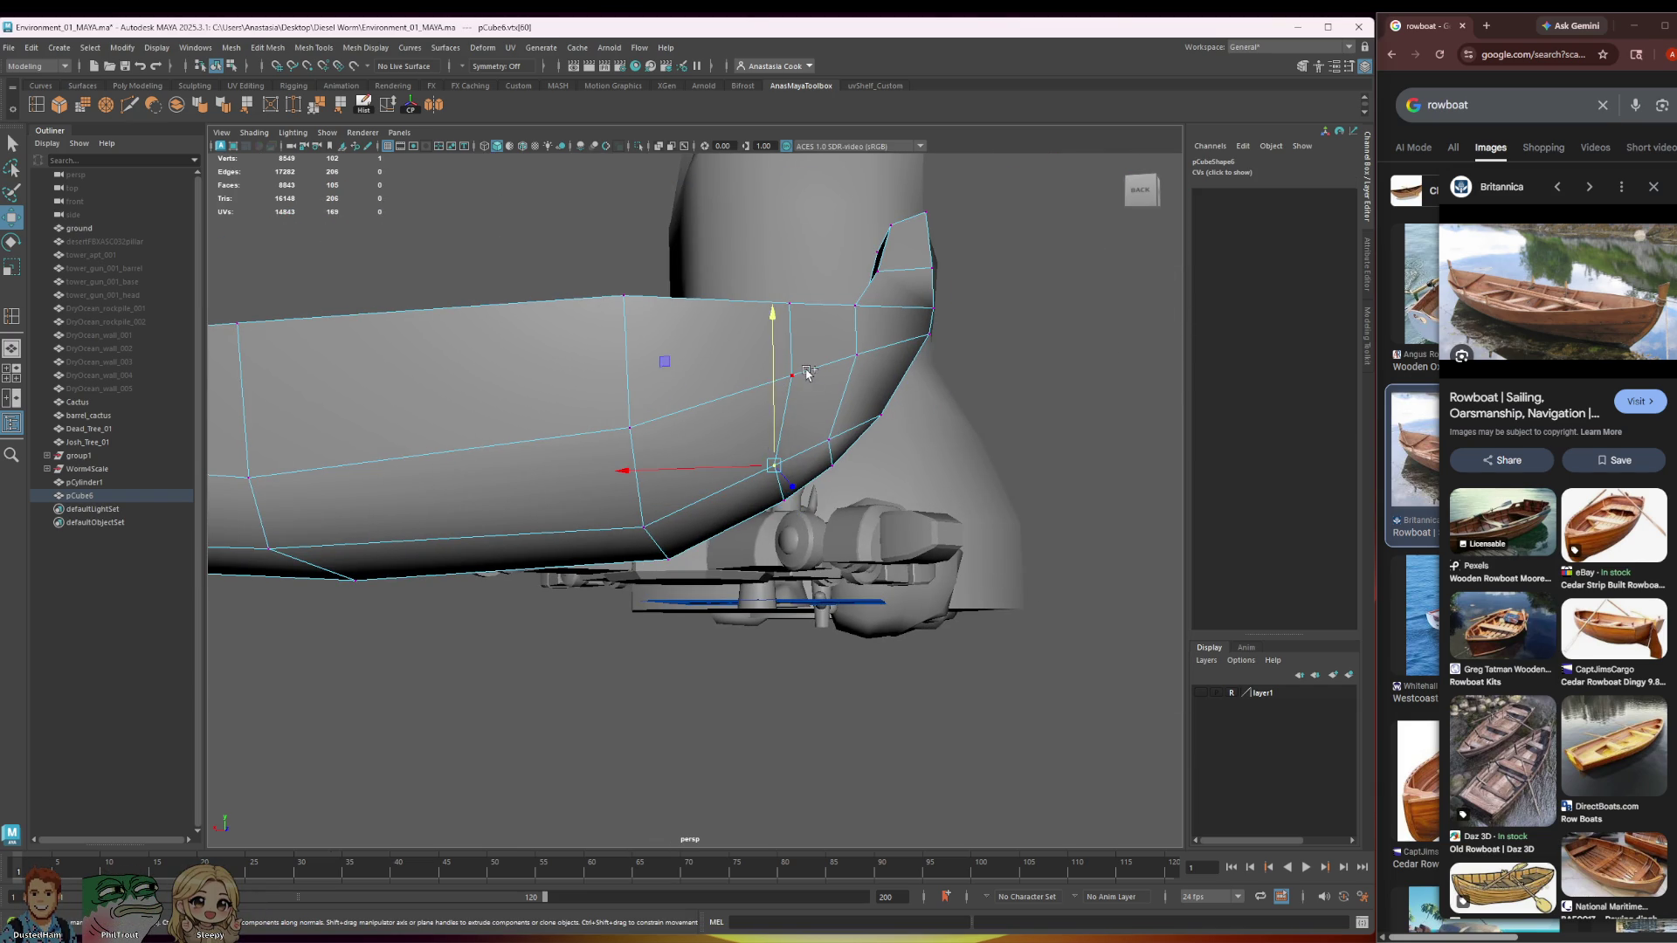
{"action": "double_click", "coordinate": [807, 375]}
{"action": "scroll", "coordinate": [814, 427], "scroll_direction": "down", "scroll_amount": 5}
{"action": "mouse_move", "coordinate": [376, 369]}
{"action": "left_mouse_down"}
{"action": "mouse_move", "coordinate": [600, 697]}
{"action": "mouse_move", "coordinate": [787, 629]}
{"action": "mouse_move", "coordinate": [732, 608]}
{"action": "left_mouse_up"}
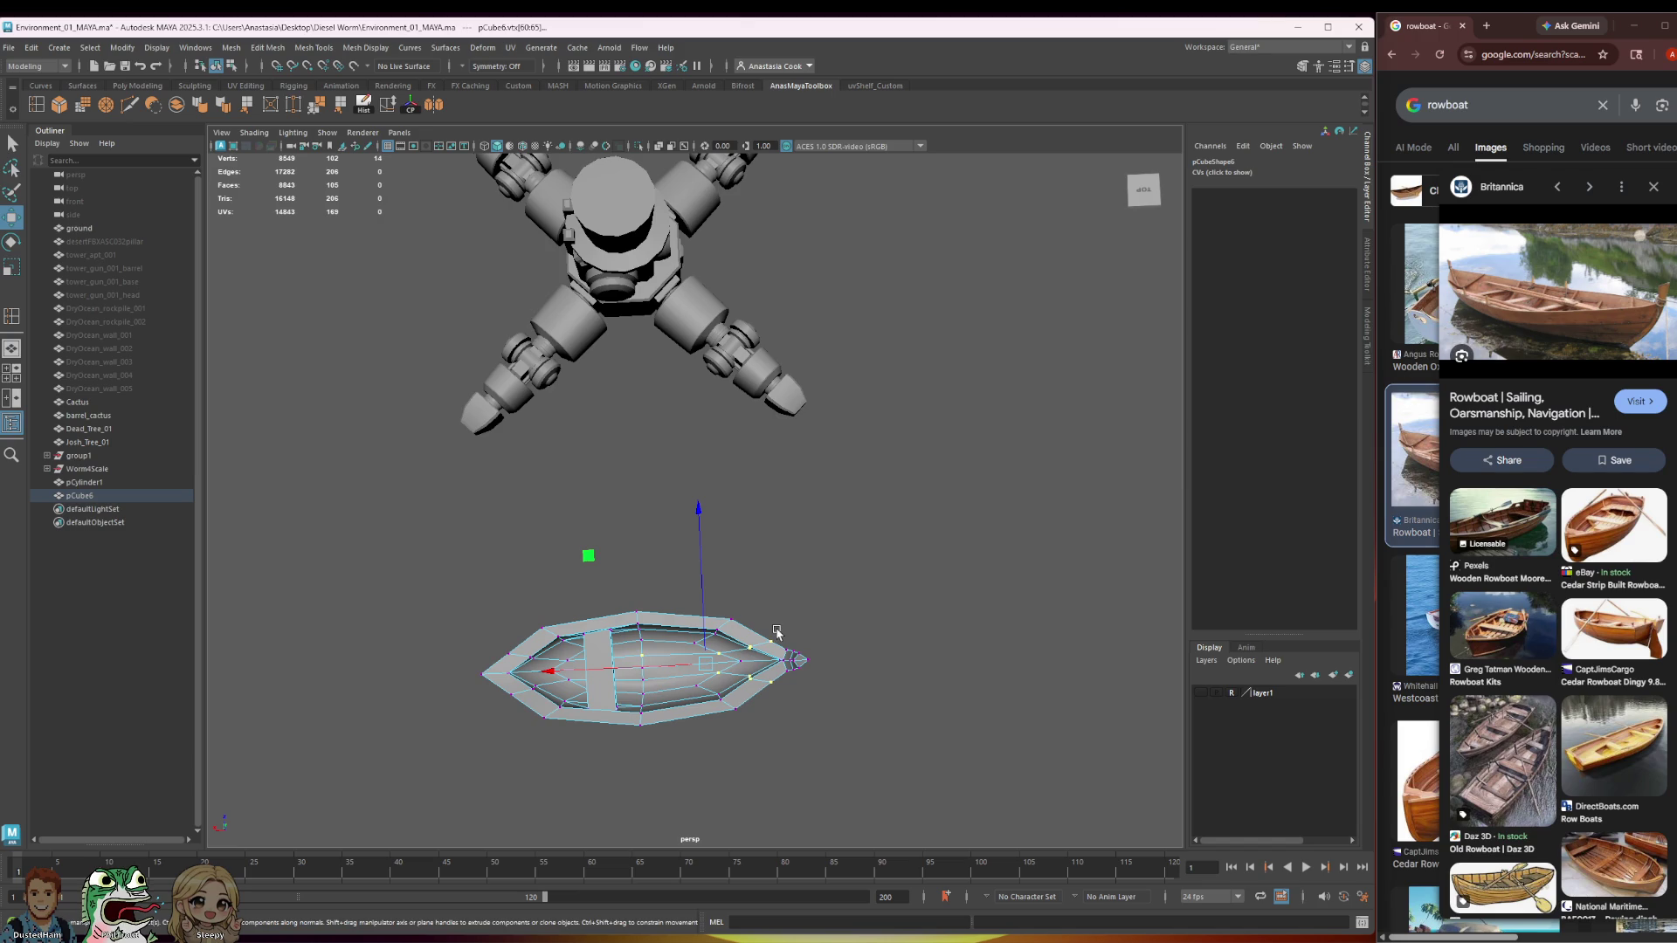
{"action": "key", "text": "F8"}
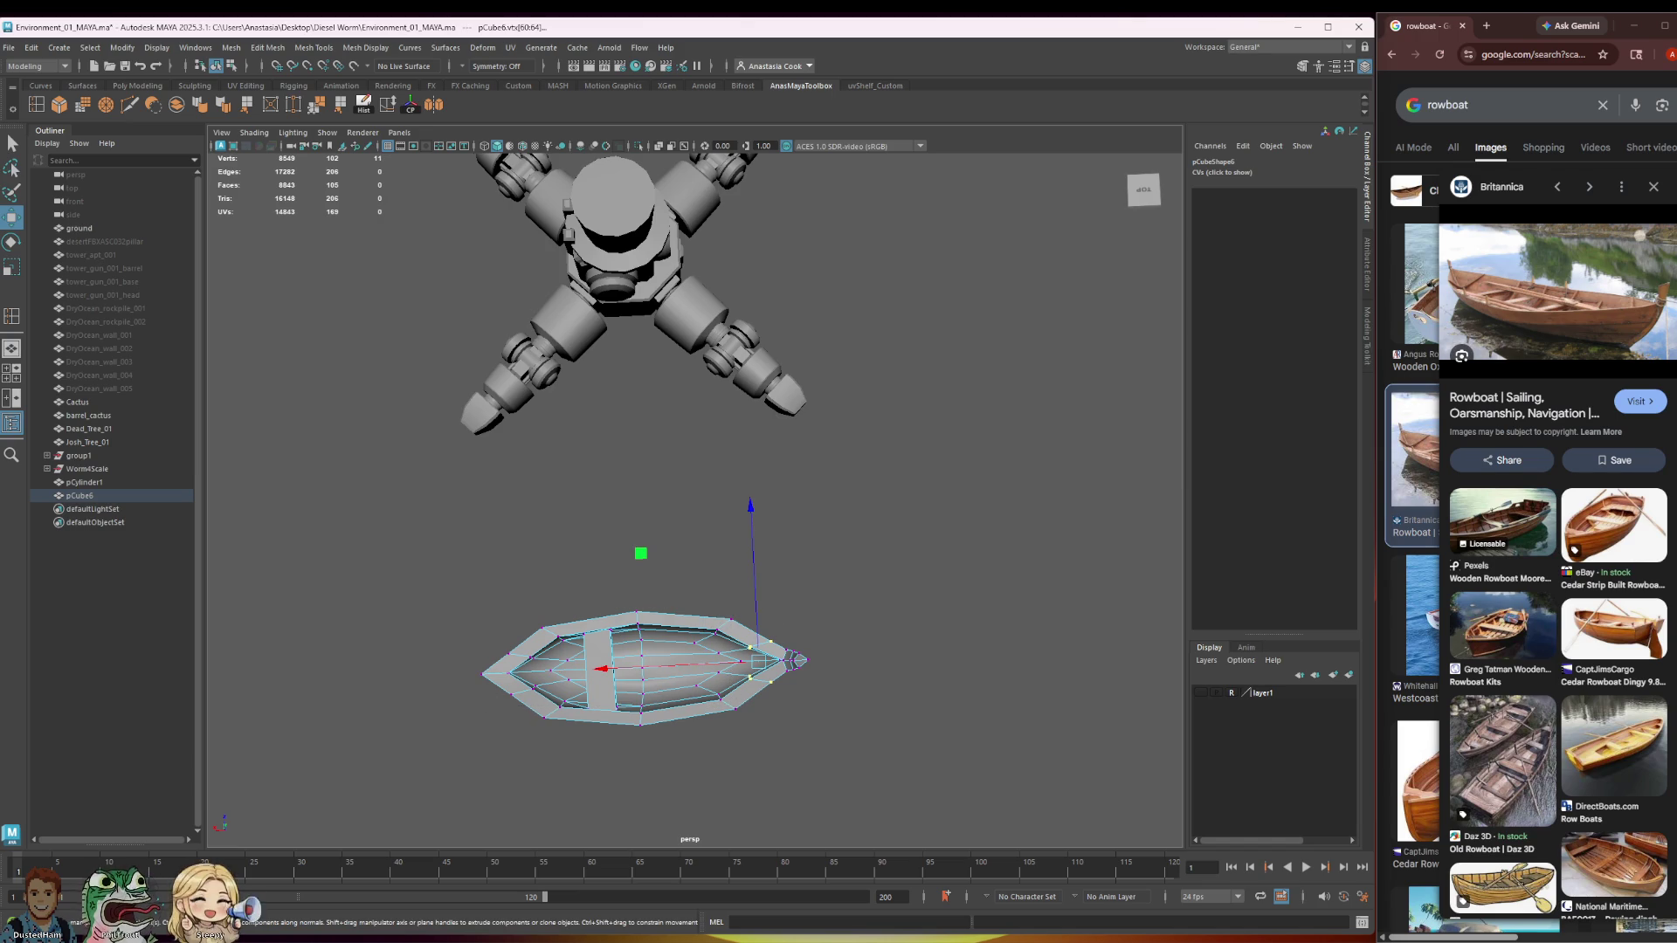
{"action": "key", "text": "alt+Tab"}
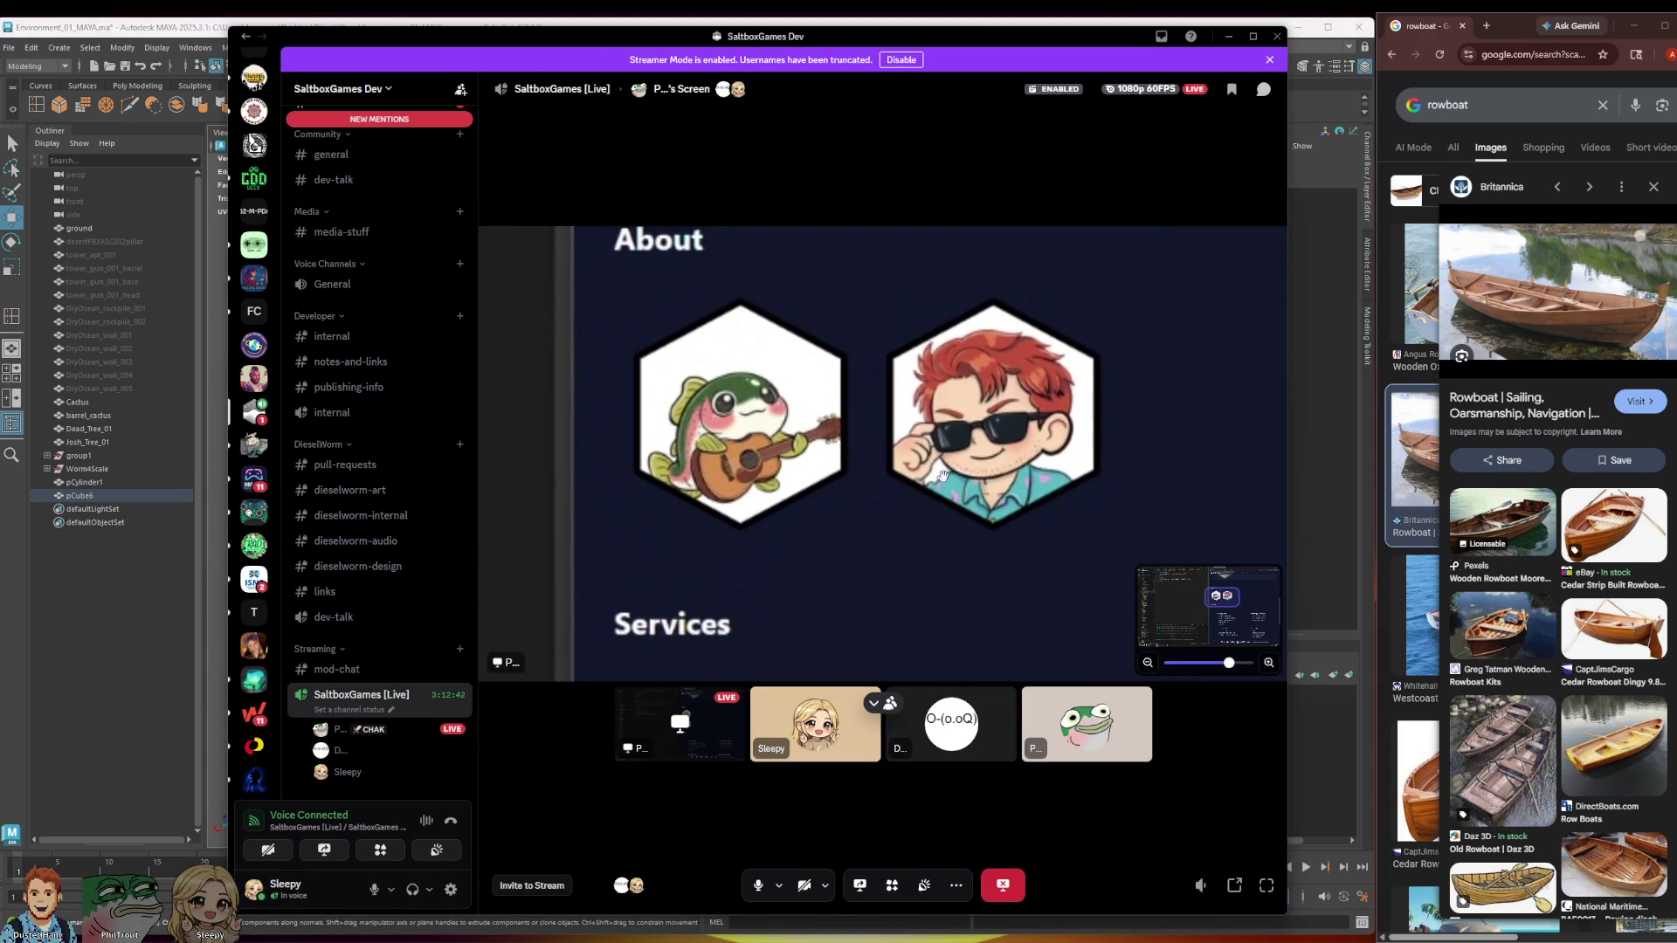
{"action": "scroll", "coordinate": [1010, 373], "scroll_direction": "down", "scroll_amount": 5}
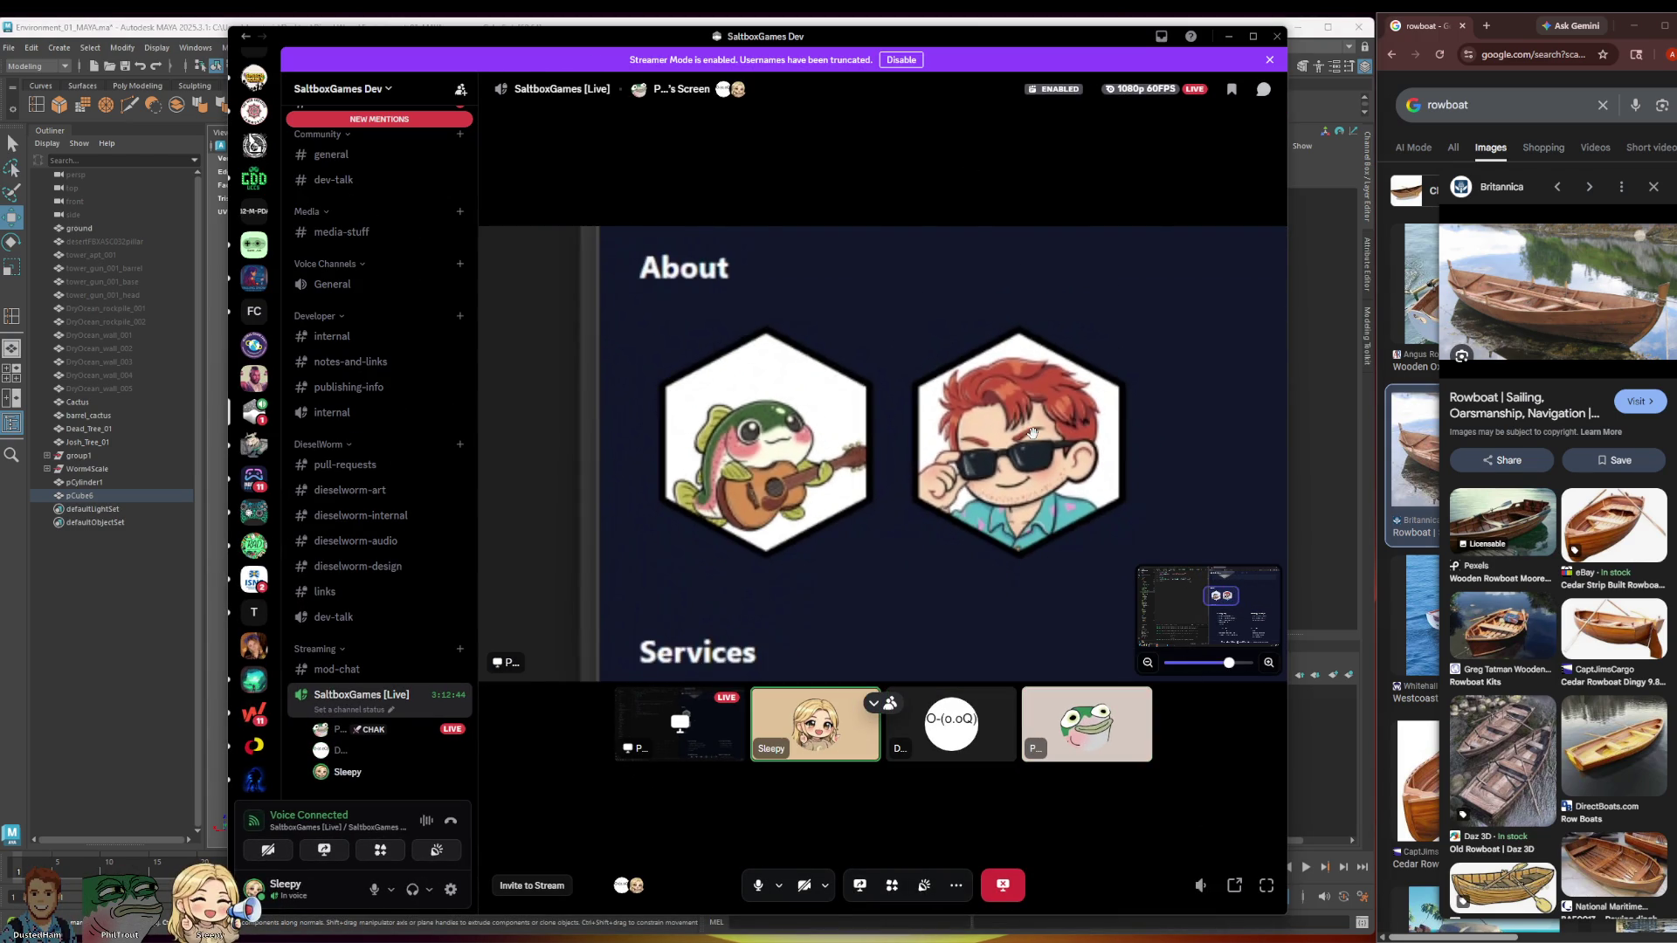
{"action": "scroll", "coordinate": [999, 416], "scroll_direction": "up", "scroll_amount": 3}
{"action": "scroll", "coordinate": [999, 415], "scroll_direction": "up", "scroll_amount": 2}
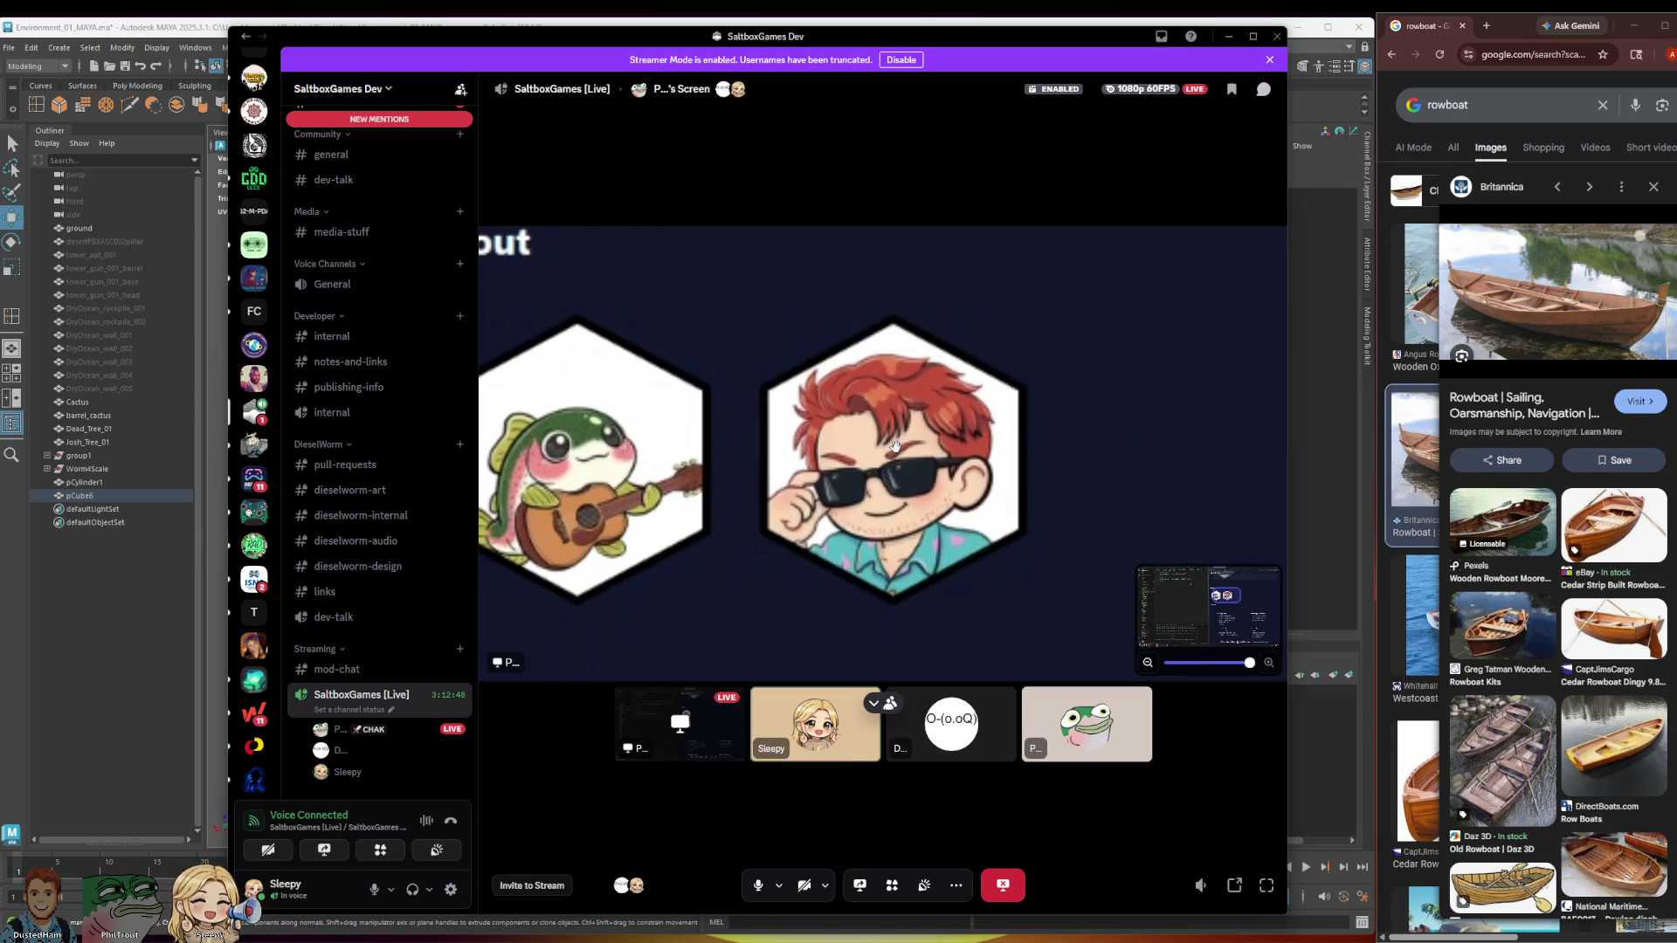
{"action": "scroll", "coordinate": [1003, 442], "scroll_direction": "down", "scroll_amount": 2}
{"action": "scroll", "coordinate": [1003, 440], "scroll_direction": "down", "scroll_amount": 2}
{"action": "scroll", "coordinate": [1034, 418], "scroll_direction": "up", "scroll_amount": 2}
{"action": "scroll", "coordinate": [977, 393], "scroll_direction": "up", "scroll_amount": 1}
{"action": "scroll", "coordinate": [956, 405], "scroll_direction": "up", "scroll_amount": 1}
{"action": "scroll", "coordinate": [957, 407], "scroll_direction": "down", "scroll_amount": 3}
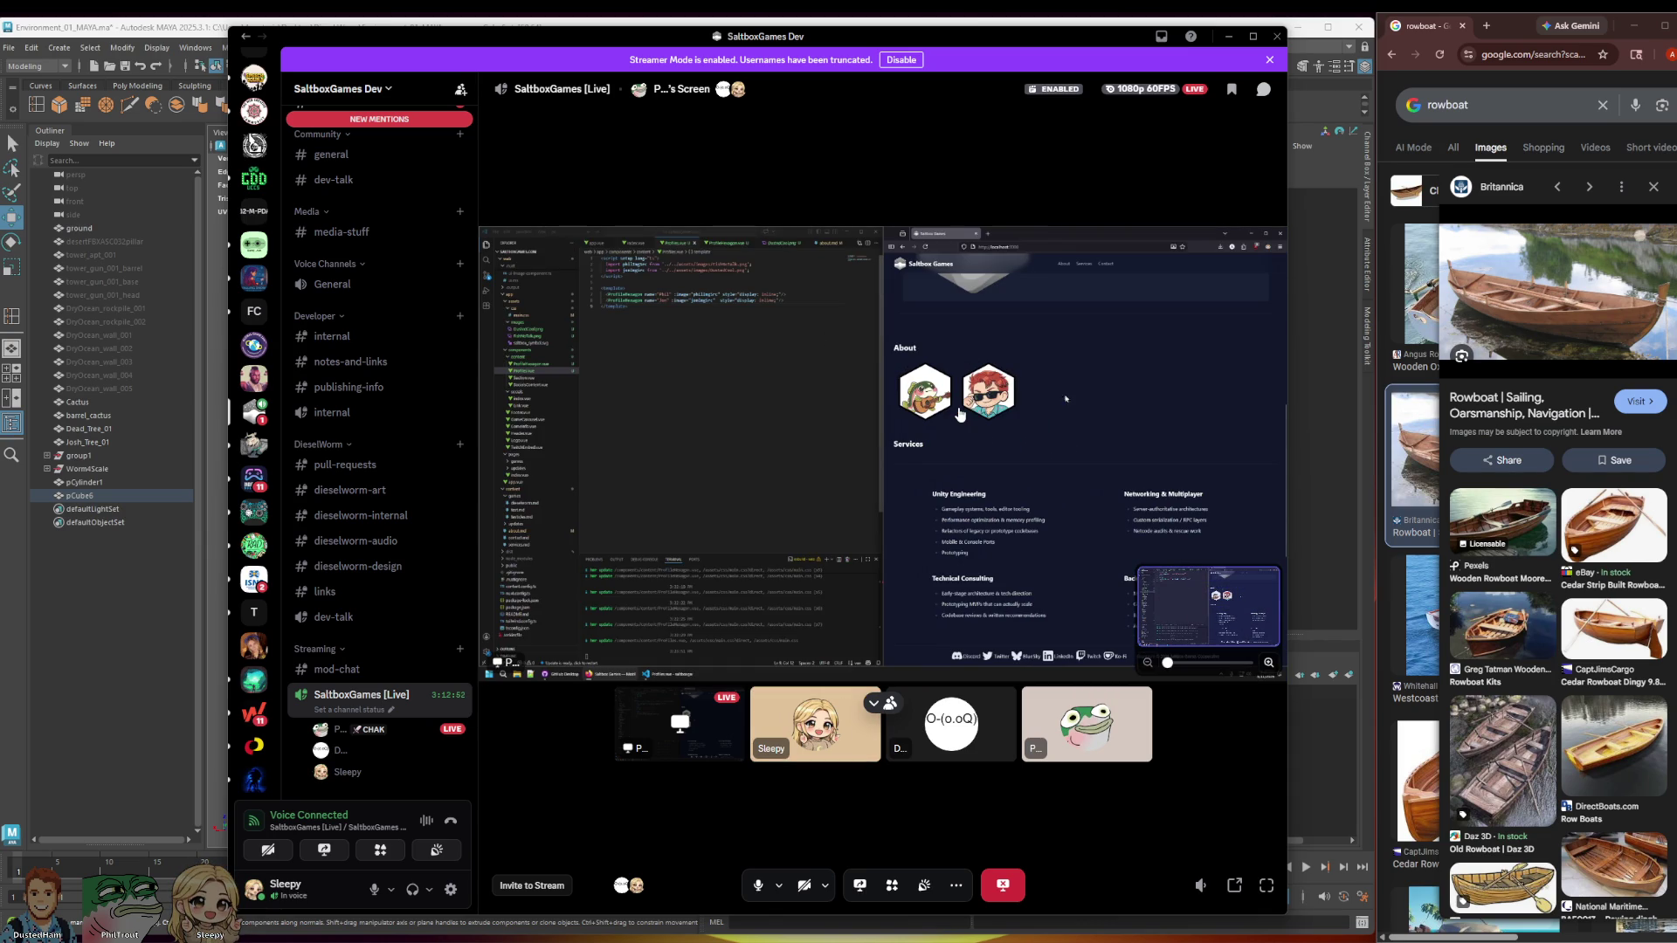
{"action": "key", "text": "alt+Tab"}
{"action": "mouse_move", "coordinate": [900, 569]}
{"action": "left_mouse_down", "text": "alt"}
{"action": "mouse_move", "coordinate": [837, 672]}
{"action": "mouse_move", "coordinate": [838, 734]}
{"action": "left_mouse_up", "text": "alt"}
{"action": "scroll", "coordinate": [839, 734], "scroll_direction": "up", "scroll_amount": 3}
Select a bow vertex while checking the boat from top, side and behind.
{"action": "middle_click_drag", "start_coordinate": [892, 815], "coordinate": [733, 544], "text": "alt"}
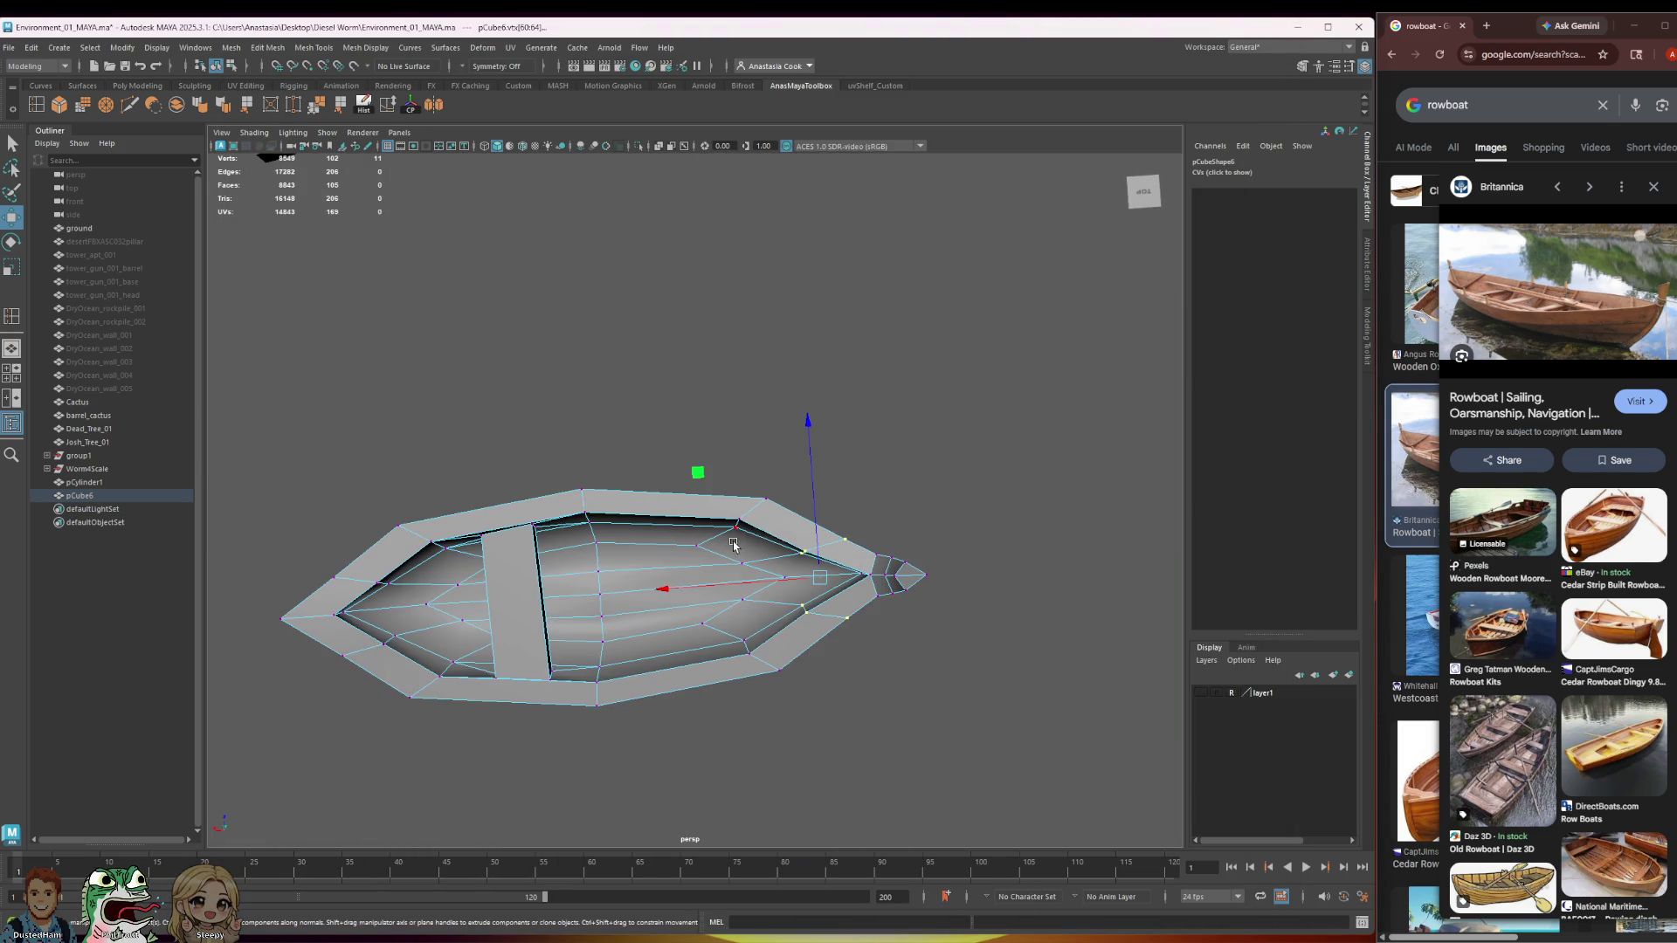
{"action": "mouse_move", "coordinate": [954, 741]}
{"action": "left_mouse_down", "text": "alt"}
{"action": "mouse_move", "coordinate": [917, 638]}
{"action": "mouse_move", "coordinate": [954, 642]}
{"action": "left_mouse_up", "text": "alt"}
{"action": "key", "text": "r"}
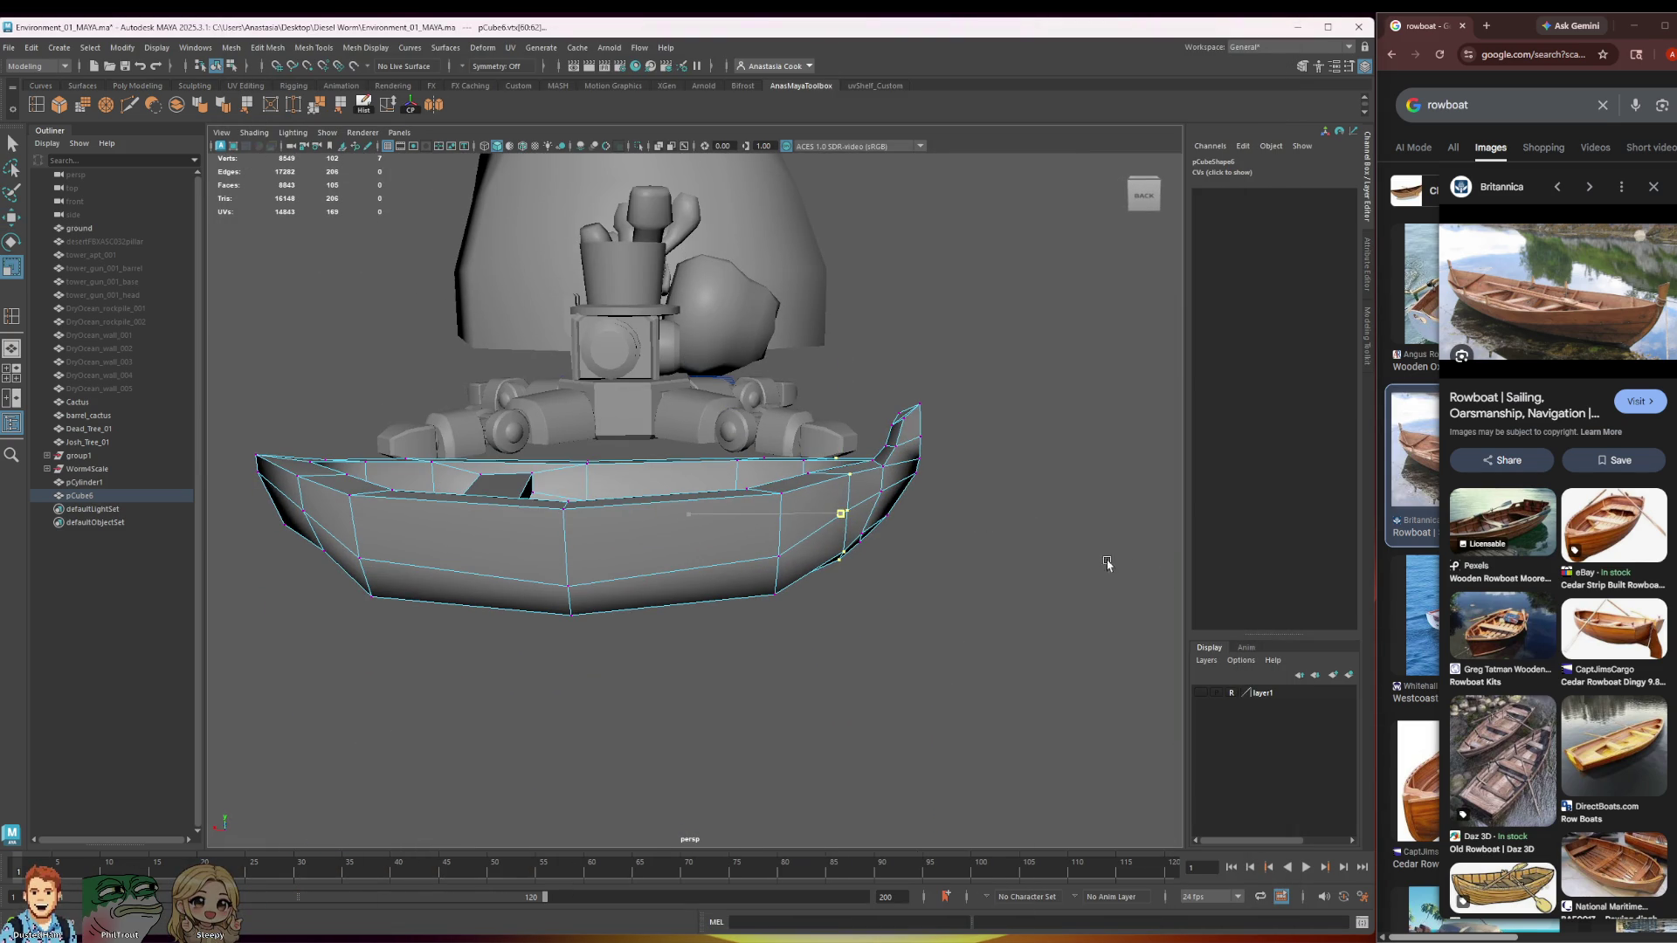
{"action": "left_click_drag", "start_coordinate": [1098, 604], "coordinate": [696, 462], "text": "alt"}
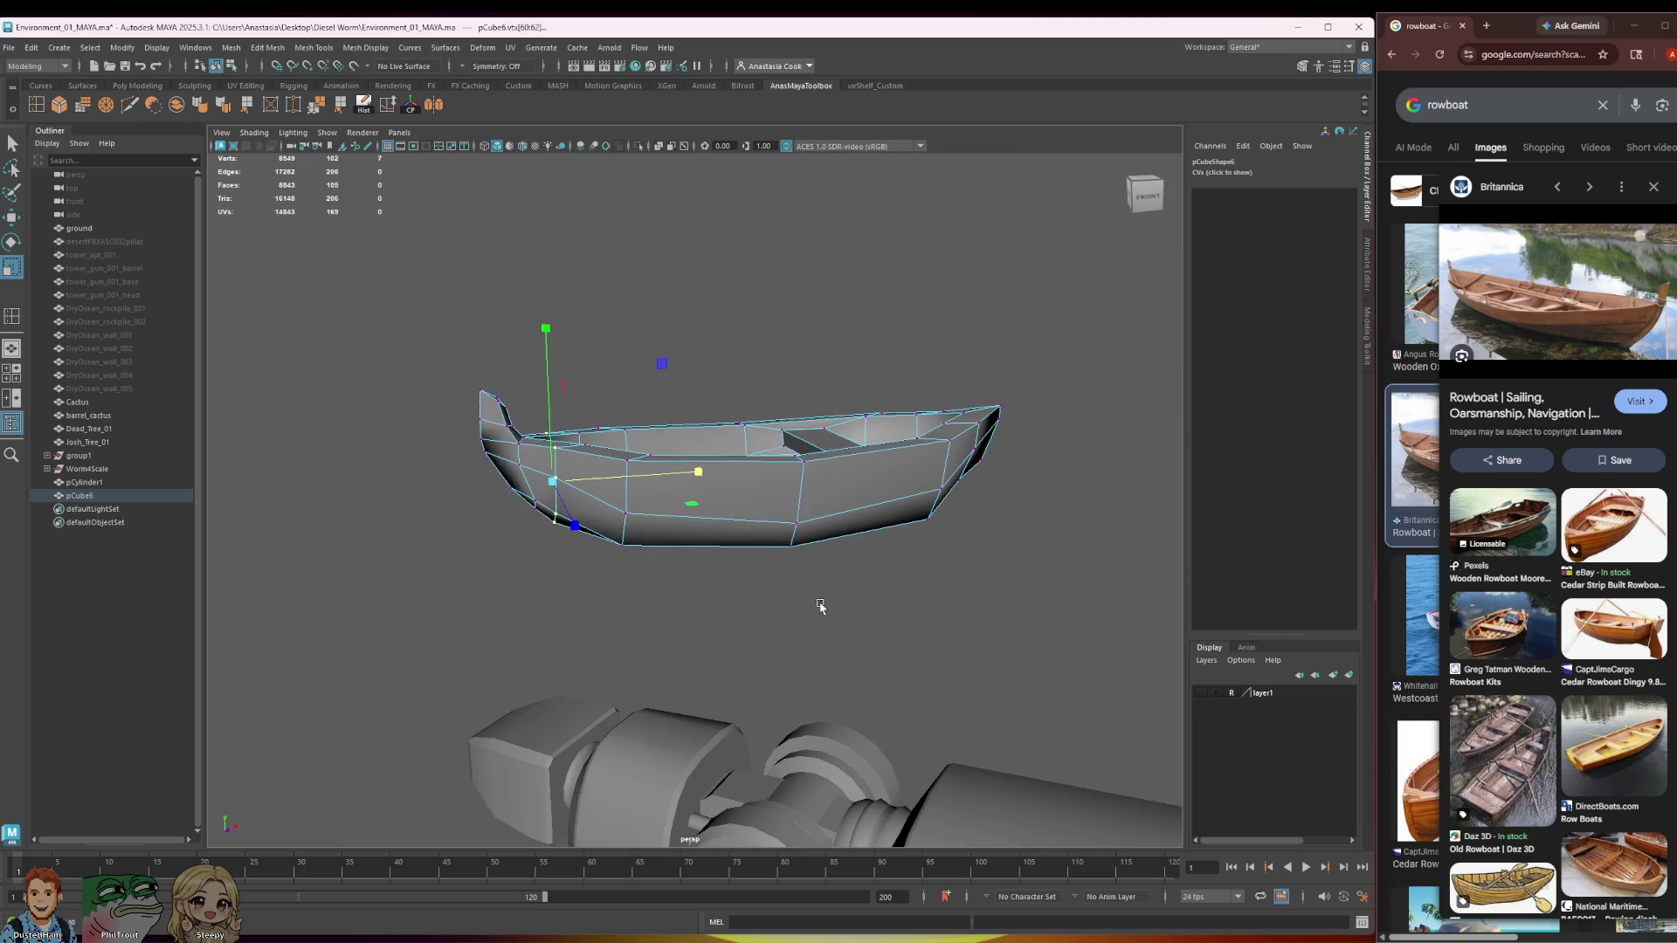
{"action": "key", "text": "w"}
{"action": "left_click", "coordinate": [531, 503]}
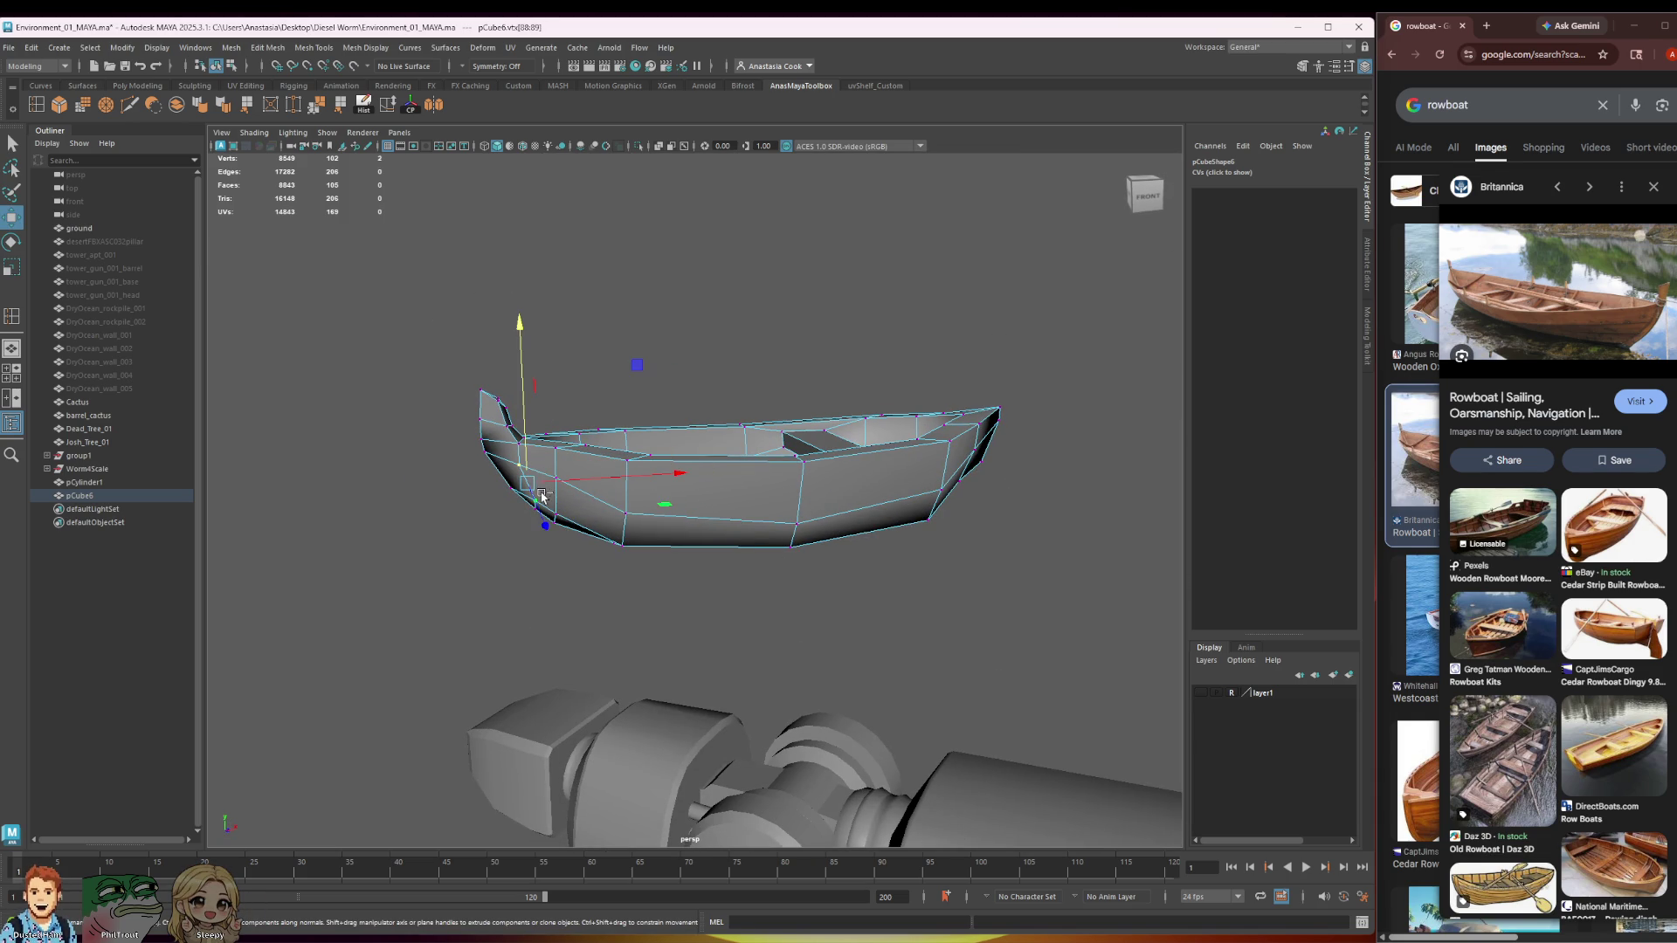
{"action": "left_click_drag", "start_coordinate": [472, 529], "coordinate": [762, 587], "text": "alt"}
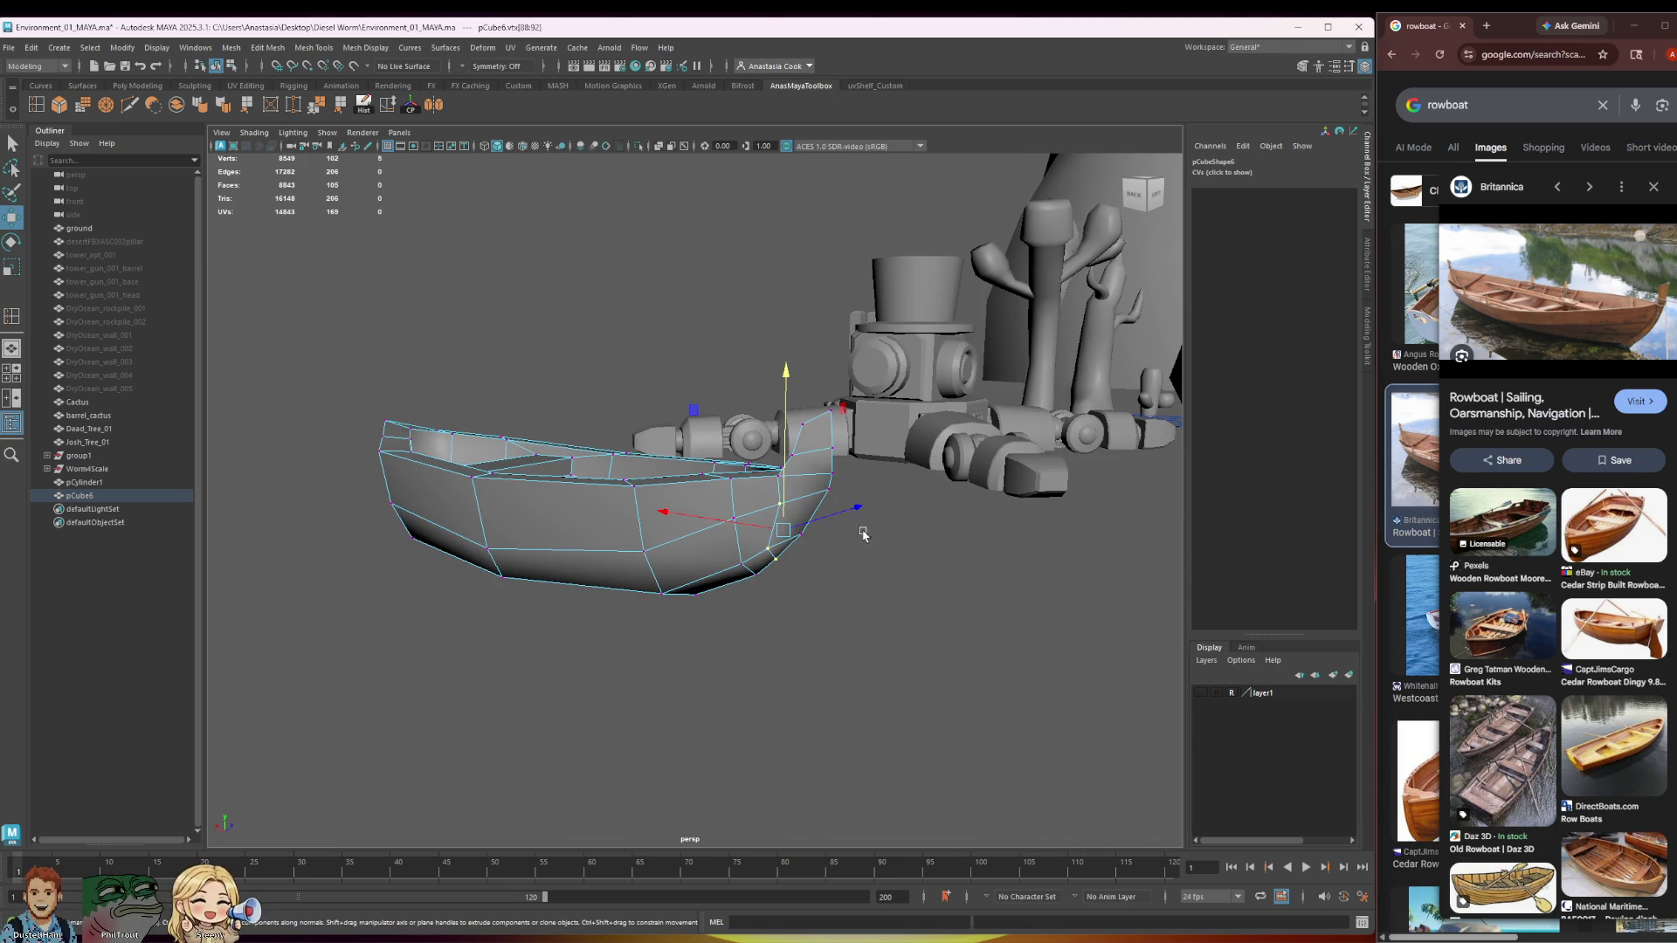
{"action": "mouse_move", "coordinate": [871, 534]}
{"action": "left_mouse_down", "text": "alt"}
{"action": "mouse_move", "coordinate": [795, 566]}
{"action": "mouse_move", "coordinate": [734, 557]}
{"action": "left_mouse_up", "text": "alt"}
Scale and slide the selected bow vertices along the boat's length to narrow the tip.
{"action": "key", "text": "r"}
{"action": "mouse_move", "coordinate": [617, 539]}
{"action": "left_mouse_down", "text": "alt"}
{"action": "mouse_move", "coordinate": [896, 577]}
{"action": "mouse_move", "coordinate": [864, 572]}
{"action": "left_mouse_up", "text": "alt"}
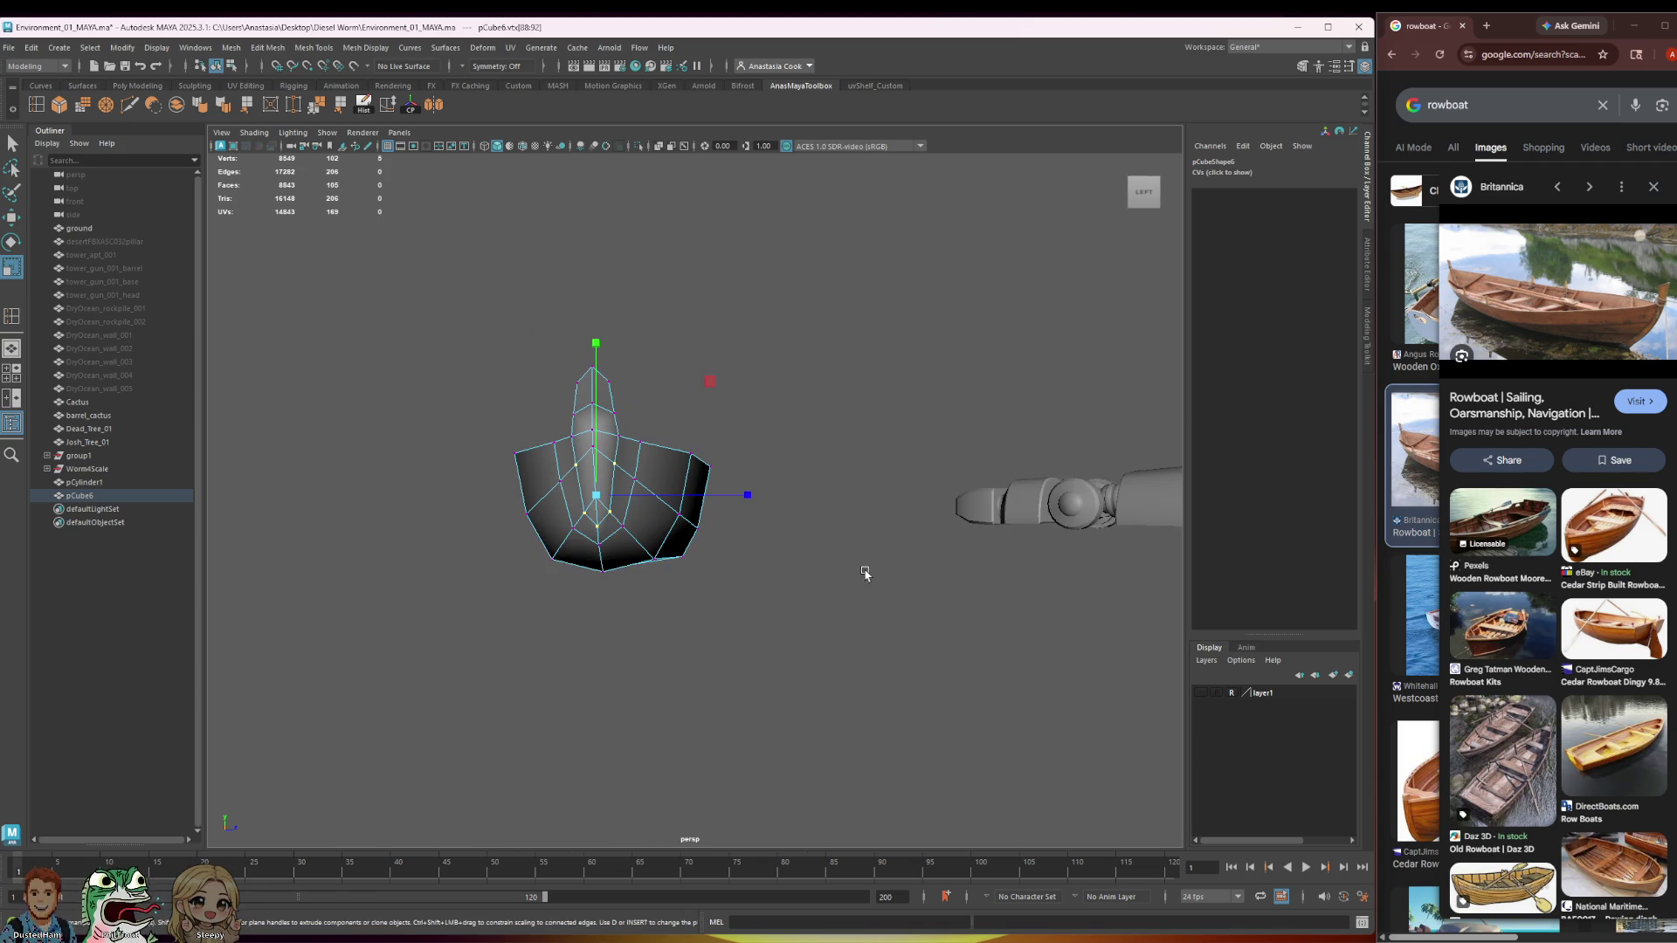
{"action": "mouse_move", "coordinate": [745, 490]}
{"action": "left_mouse_down", "text": "alt"}
{"action": "mouse_move", "coordinate": [655, 485]}
{"action": "mouse_move", "coordinate": [712, 554]}
{"action": "mouse_move", "coordinate": [678, 469]}
{"action": "left_mouse_up", "text": "alt"}
{"action": "key", "text": "w"}
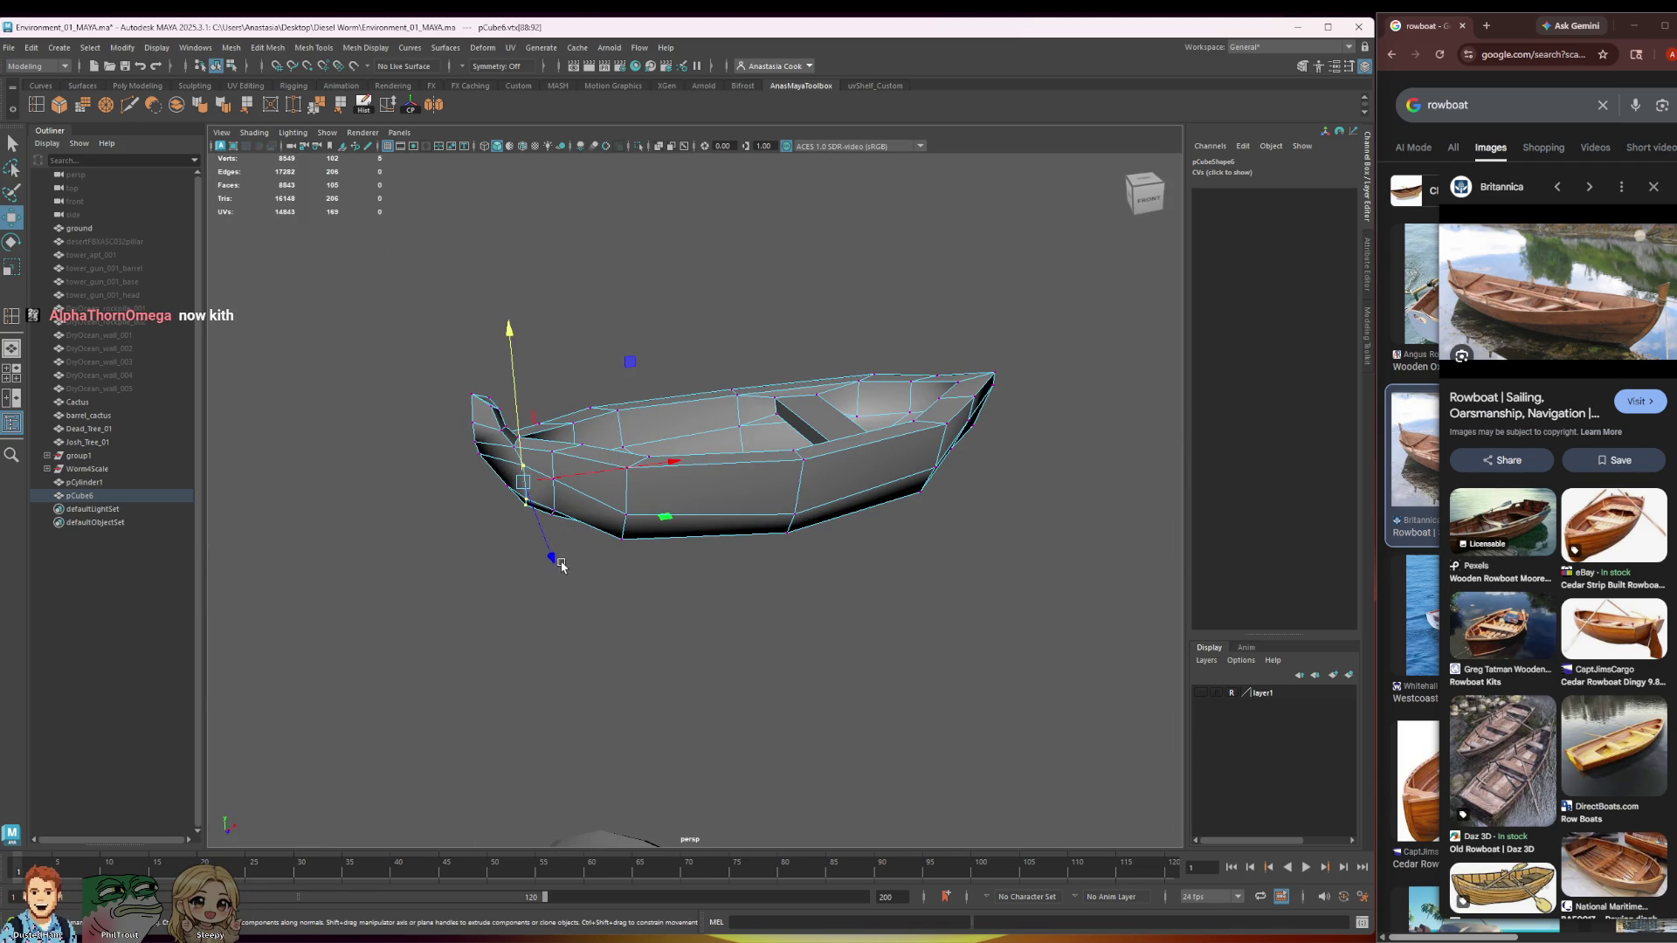
{"action": "left_click_drag", "start_coordinate": [704, 678], "coordinate": [740, 637], "text": "alt"}
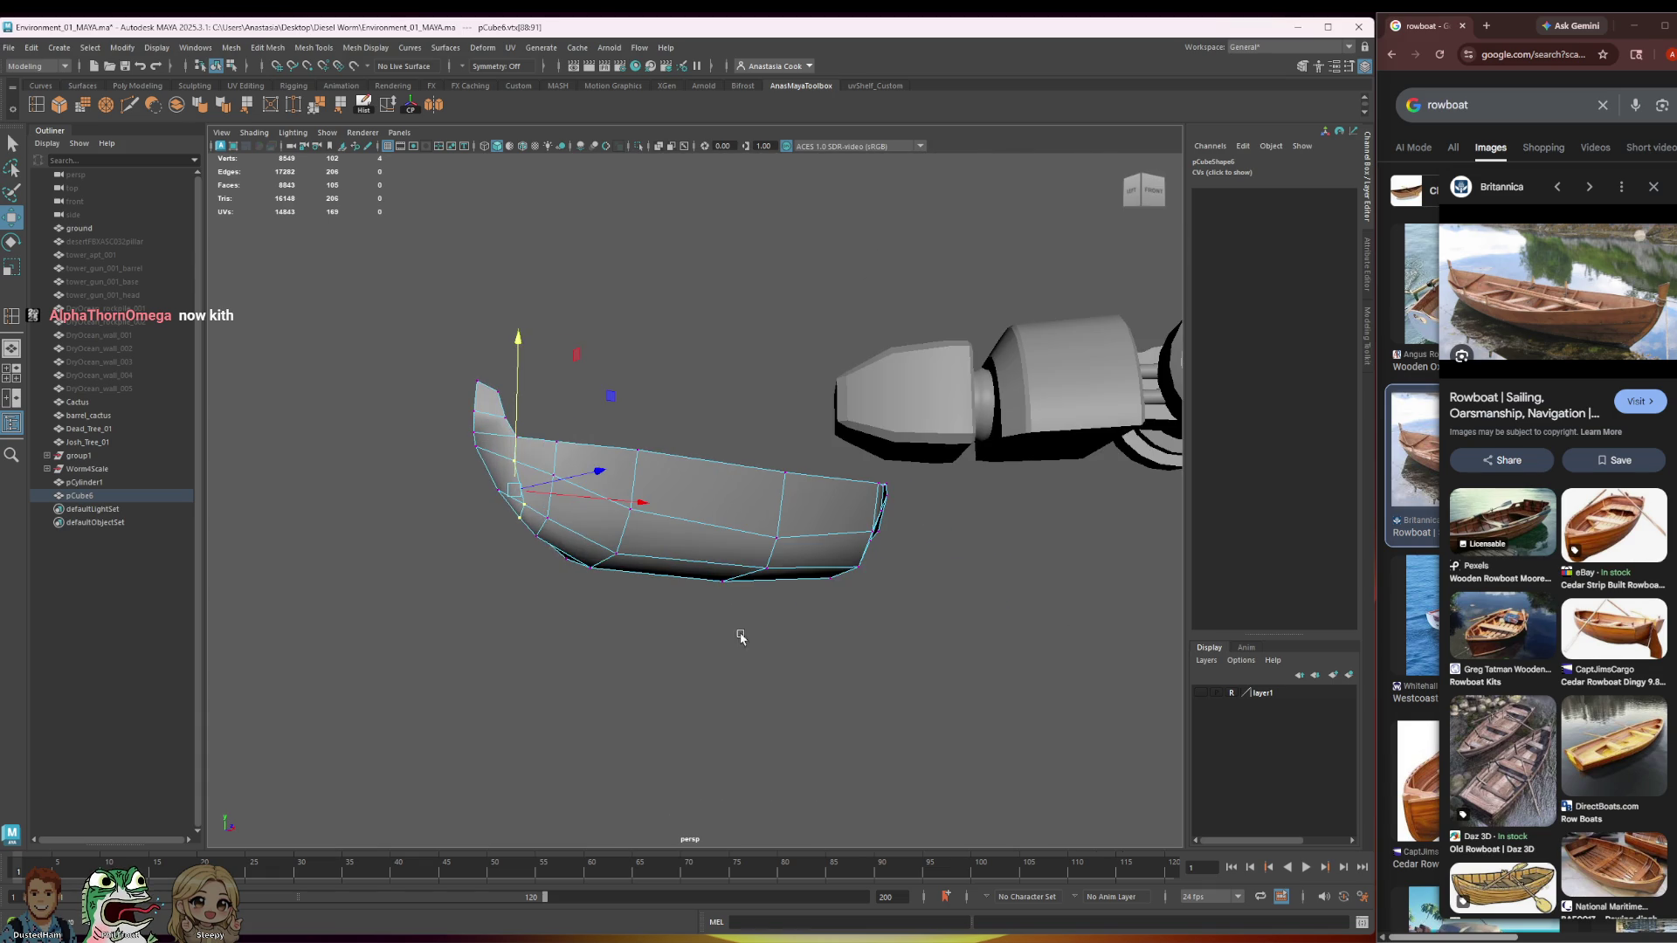
{"action": "mouse_move", "coordinate": [528, 469]}
{"action": "left_mouse_down", "text": "alt"}
{"action": "mouse_move", "coordinate": [486, 525]}
{"action": "mouse_move", "coordinate": [714, 511]}
{"action": "mouse_move", "coordinate": [911, 555]}
{"action": "left_mouse_up", "text": "alt"}
{"action": "left_click_drag", "start_coordinate": [767, 484], "coordinate": [761, 484]}
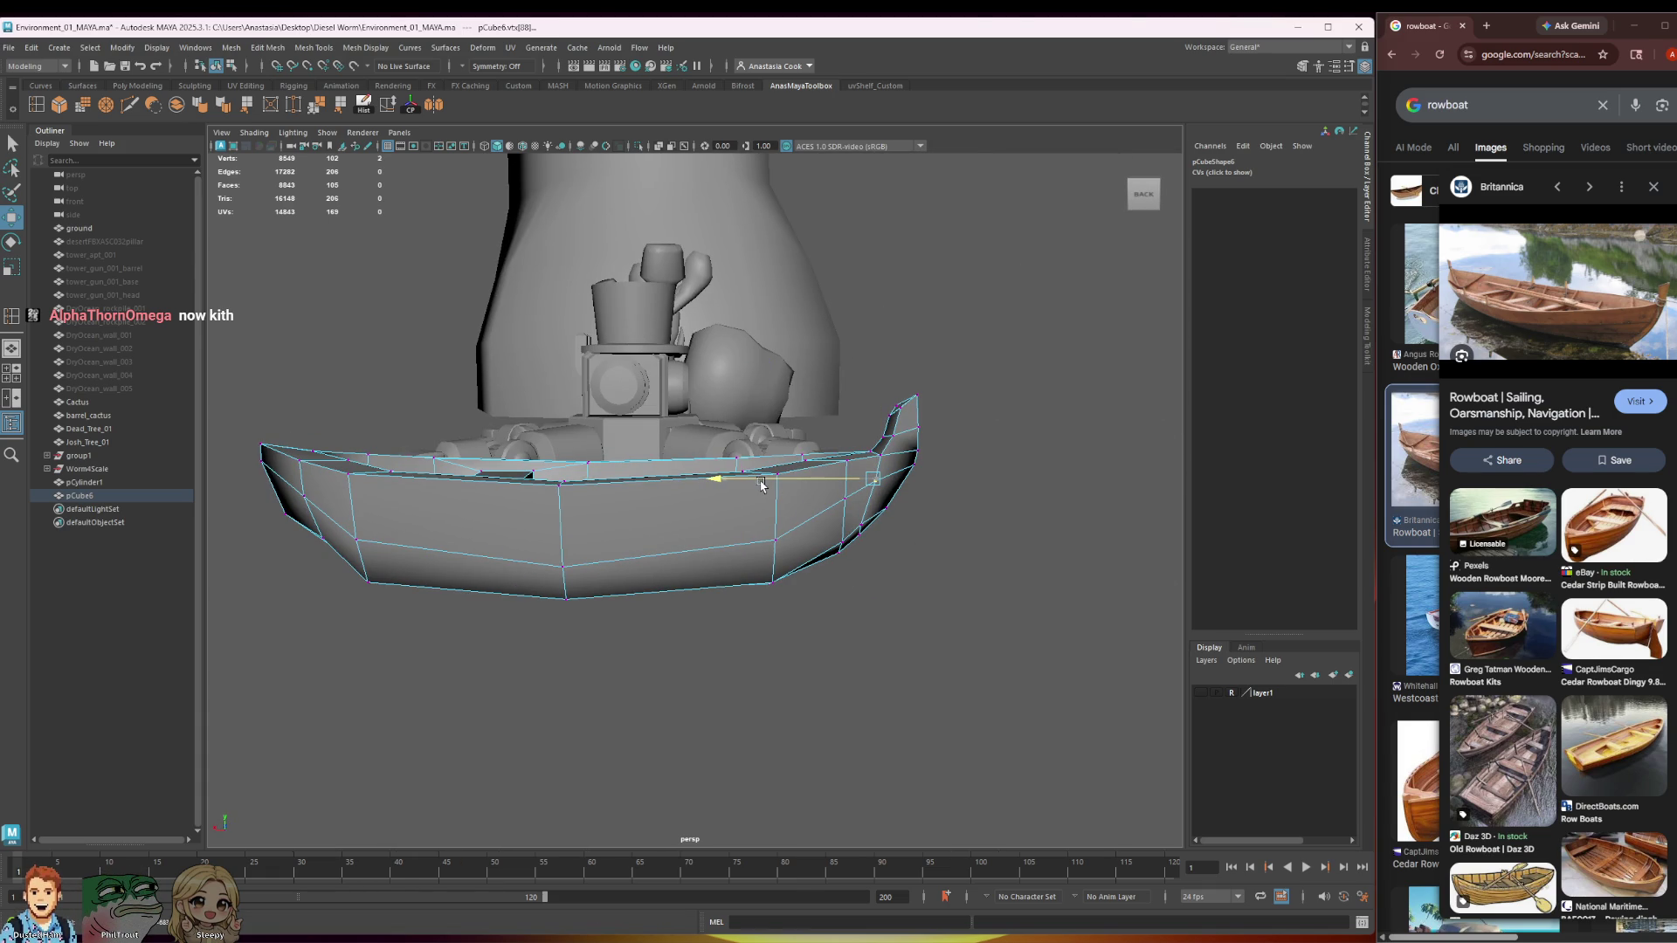
{"action": "left_click", "coordinate": [962, 569]}
Reselect the boat, toggle scale and move on it, then leave component editing.
{"action": "mouse_move", "coordinate": [961, 569]}
{"action": "left_mouse_down", "text": "alt"}
{"action": "mouse_move", "coordinate": [985, 554]}
{"action": "mouse_move", "coordinate": [861, 512]}
{"action": "mouse_move", "coordinate": [832, 558]}
{"action": "mouse_move", "coordinate": [861, 506]}
{"action": "left_mouse_up", "text": "alt"}
{"action": "left_click", "coordinate": [621, 436]}
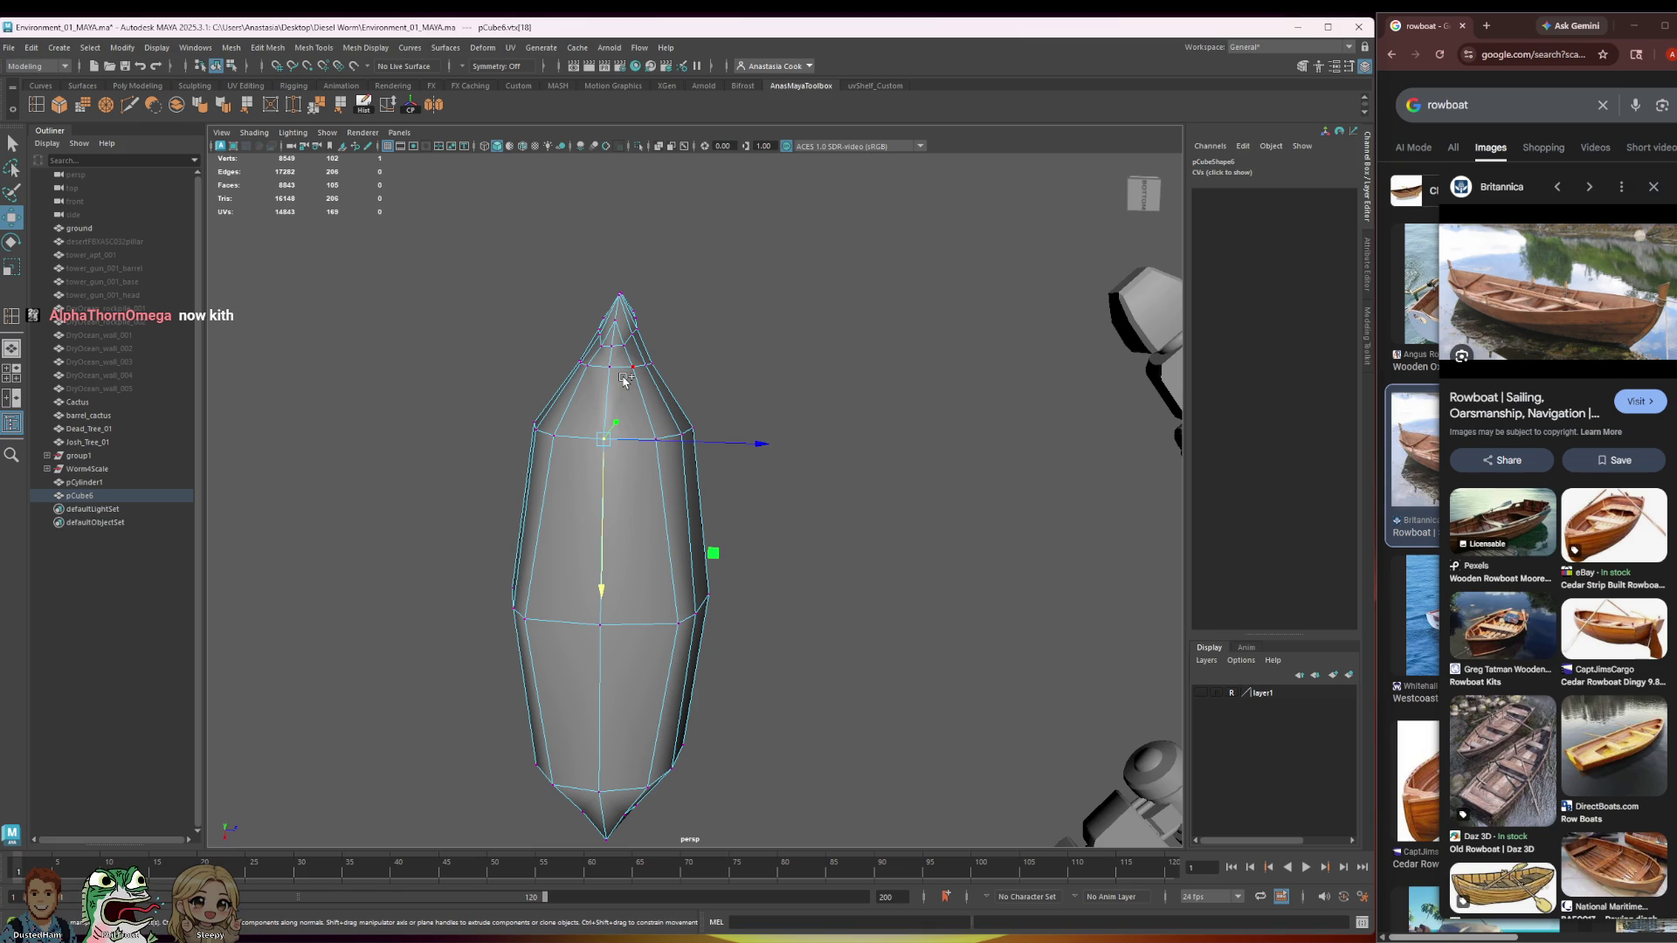
{"action": "key", "text": "r"}
{"action": "mouse_move", "coordinate": [308, 616]}
{"action": "left_mouse_down", "text": "alt"}
{"action": "mouse_move", "coordinate": [779, 525]}
{"action": "mouse_move", "coordinate": [751, 507]}
{"action": "mouse_move", "coordinate": [780, 731]}
{"action": "mouse_move", "coordinate": [784, 457]}
{"action": "mouse_move", "coordinate": [760, 410]}
{"action": "left_mouse_up", "text": "alt"}
{"action": "key", "text": "w"}
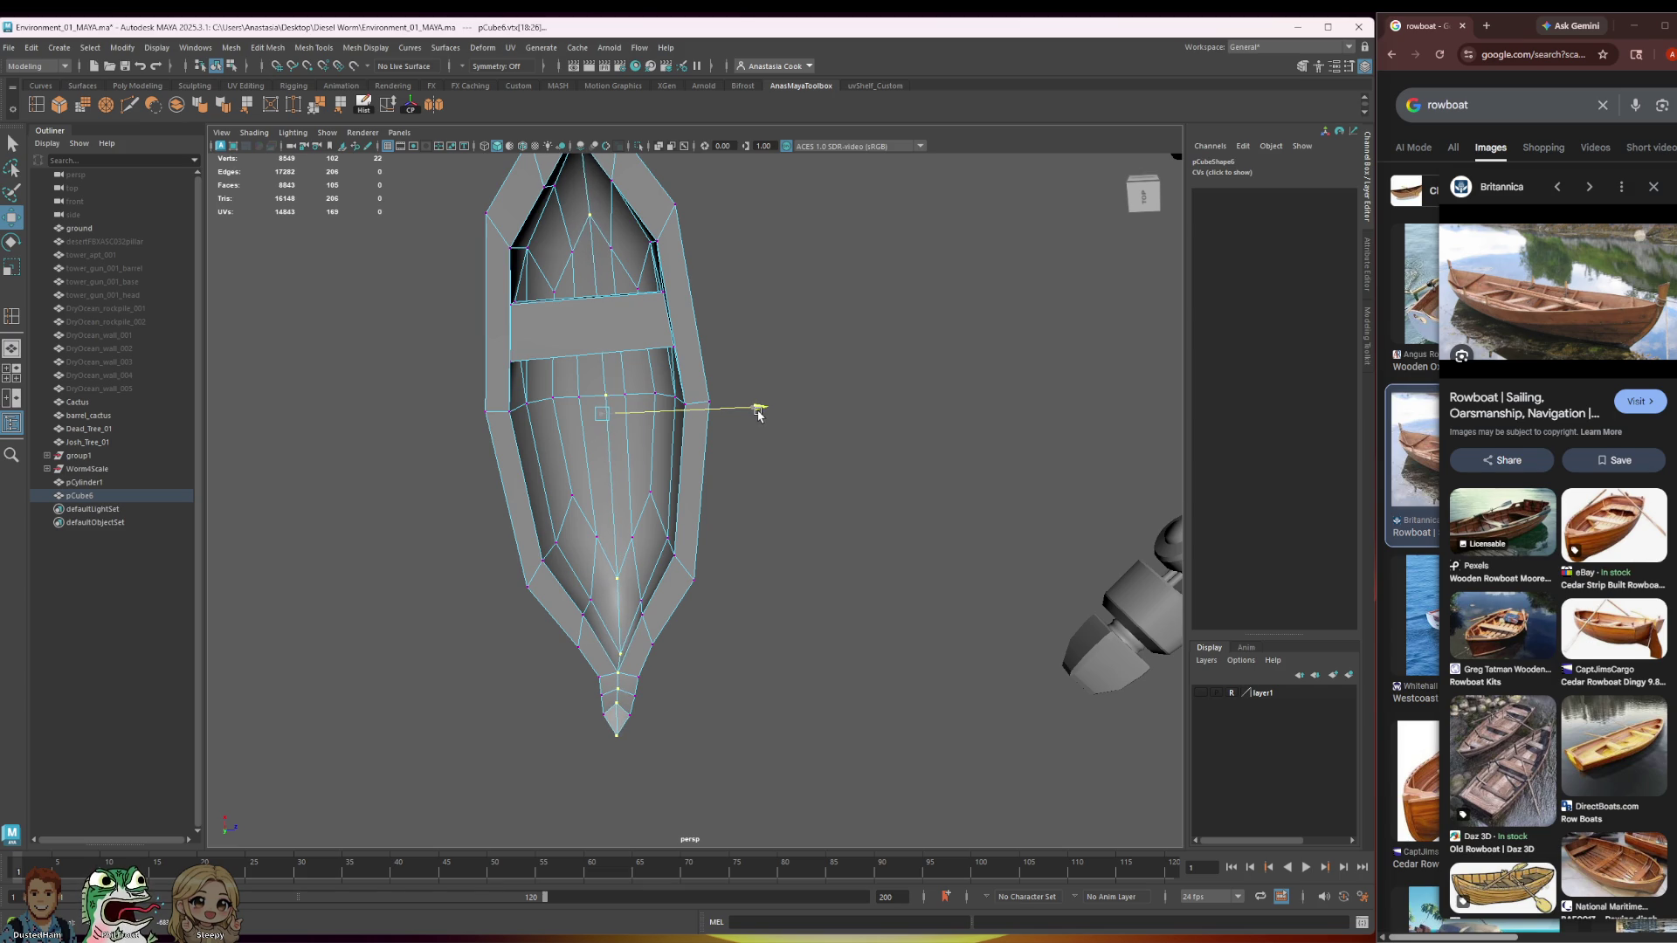
{"action": "scroll", "coordinate": [757, 414], "scroll_direction": "down", "scroll_amount": 3}
{"action": "scroll", "coordinate": [758, 432], "scroll_direction": "down", "scroll_amount": 1}
{"action": "key", "text": "F8"}
{"action": "left_click", "coordinate": [743, 659]}
Frame the boat, select an edge along its bottom and look under the hull.
{"action": "mouse_move", "coordinate": [743, 657]}
{"action": "left_mouse_down", "text": "alt"}
{"action": "mouse_move", "coordinate": [635, 742]}
{"action": "mouse_move", "coordinate": [711, 554]}
{"action": "mouse_move", "coordinate": [693, 589]}
{"action": "left_mouse_up", "text": "alt"}
{"action": "left_click", "coordinate": [640, 519]}
{"action": "key", "text": "f"}
{"action": "key", "text": "F10"}
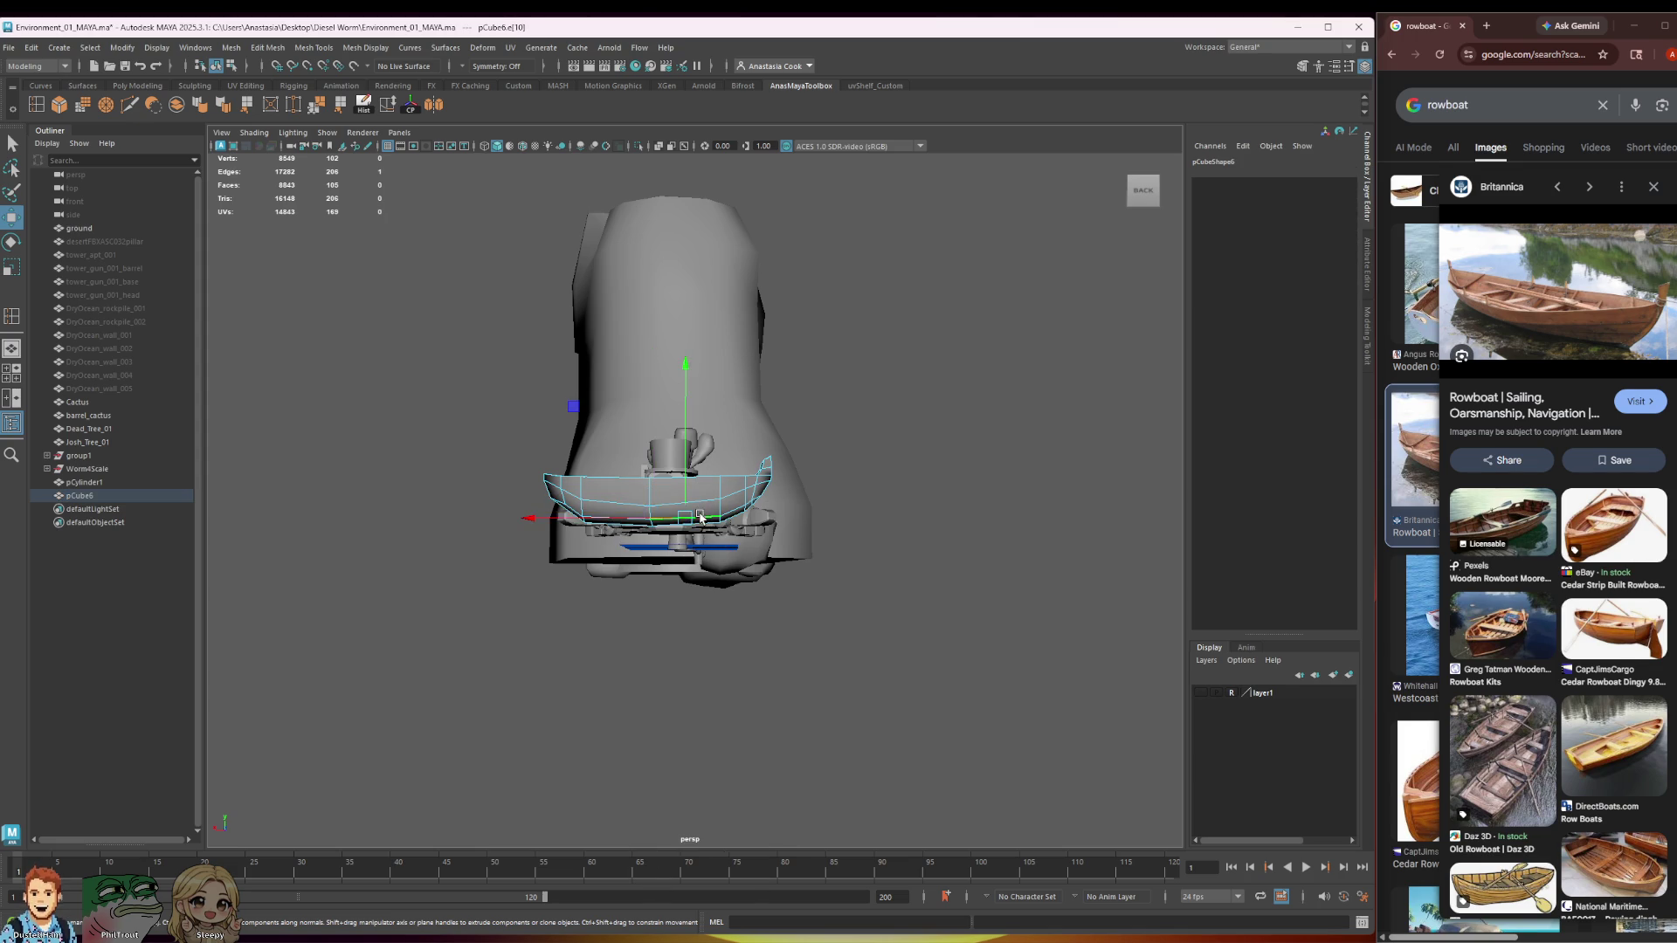
{"action": "left_click", "coordinate": [701, 518]}
{"action": "scroll", "coordinate": [607, 517], "scroll_direction": "up", "scroll_amount": 2}
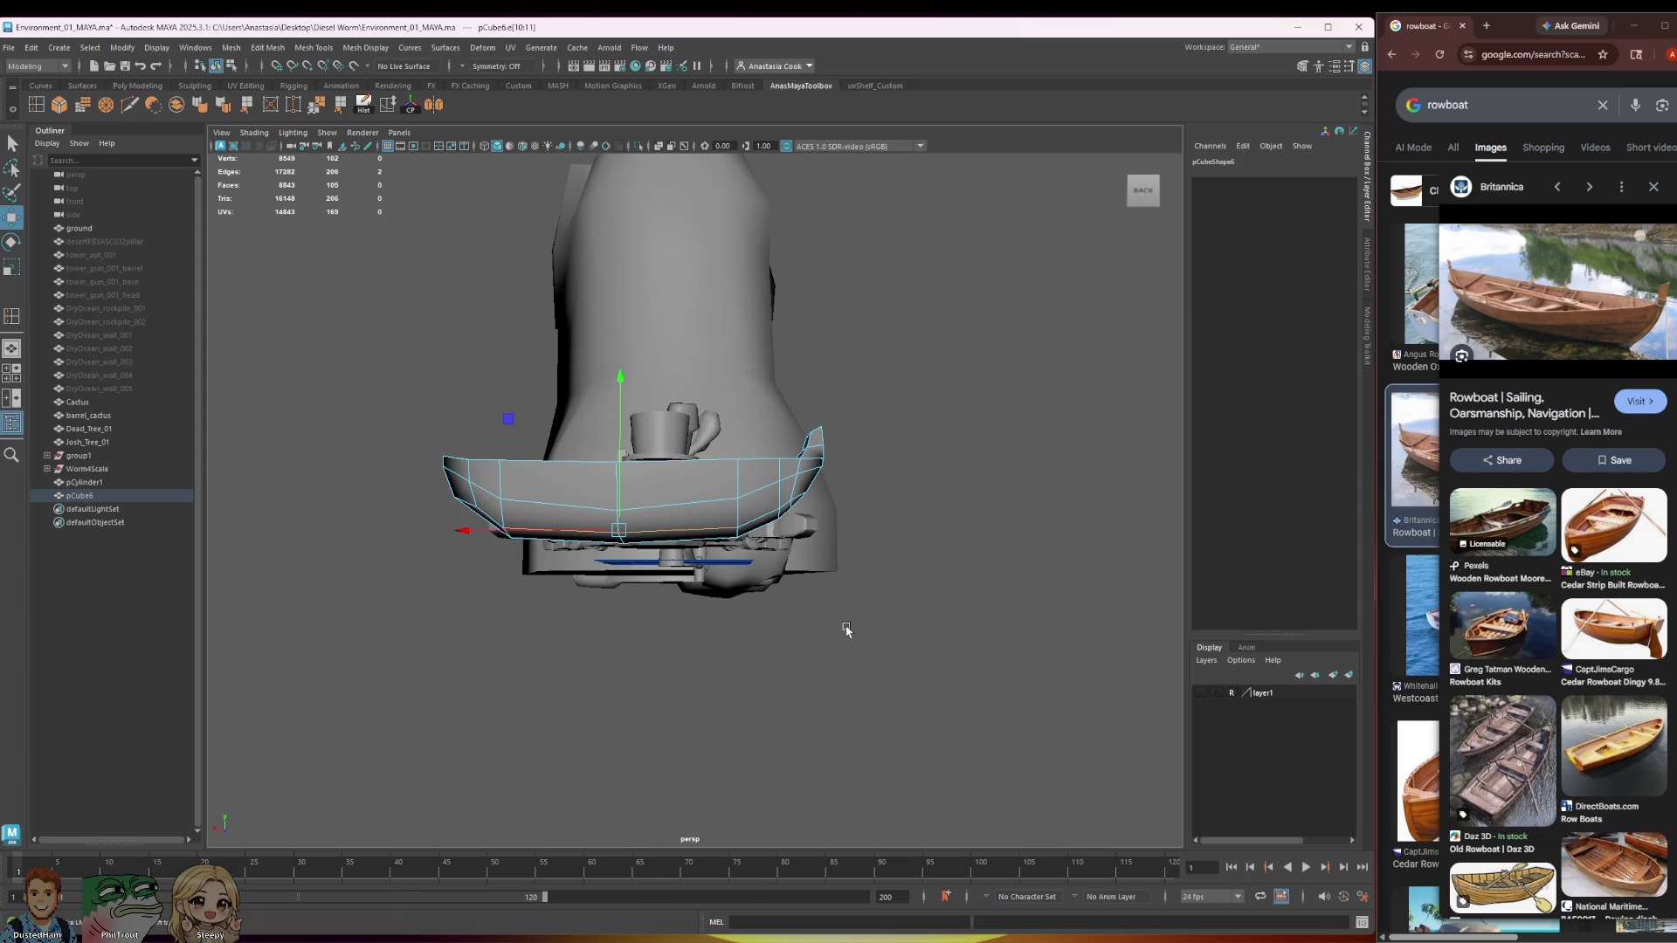
{"action": "left_click_drag", "start_coordinate": [844, 630], "coordinate": [769, 476], "text": "alt"}
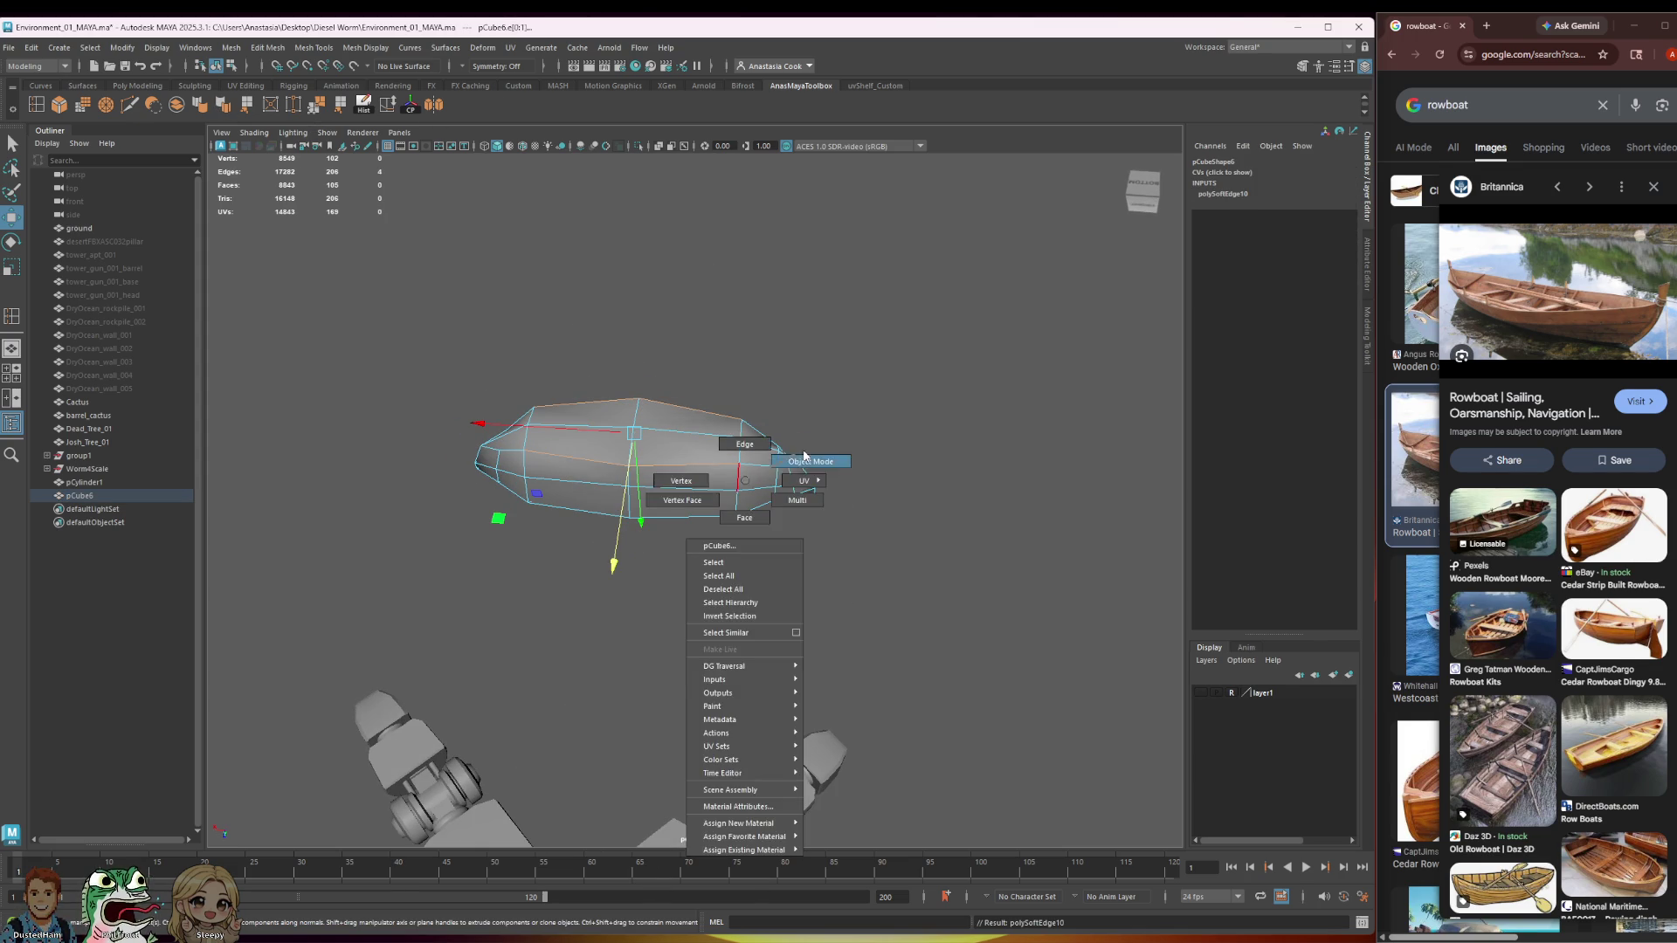
Multi-Cut a new edge near the bow tip of pCube6.
{"action": "right_click_drag", "start_coordinate": [741, 474], "coordinate": [787, 448]}
{"action": "left_click", "coordinate": [1010, 422]}
{"action": "left_click_drag", "start_coordinate": [1010, 422], "coordinate": [889, 488], "text": "alt"}
{"action": "left_click", "coordinate": [685, 460]}
{"action": "right_click_drag", "start_coordinate": [542, 459], "coordinate": [543, 421]}
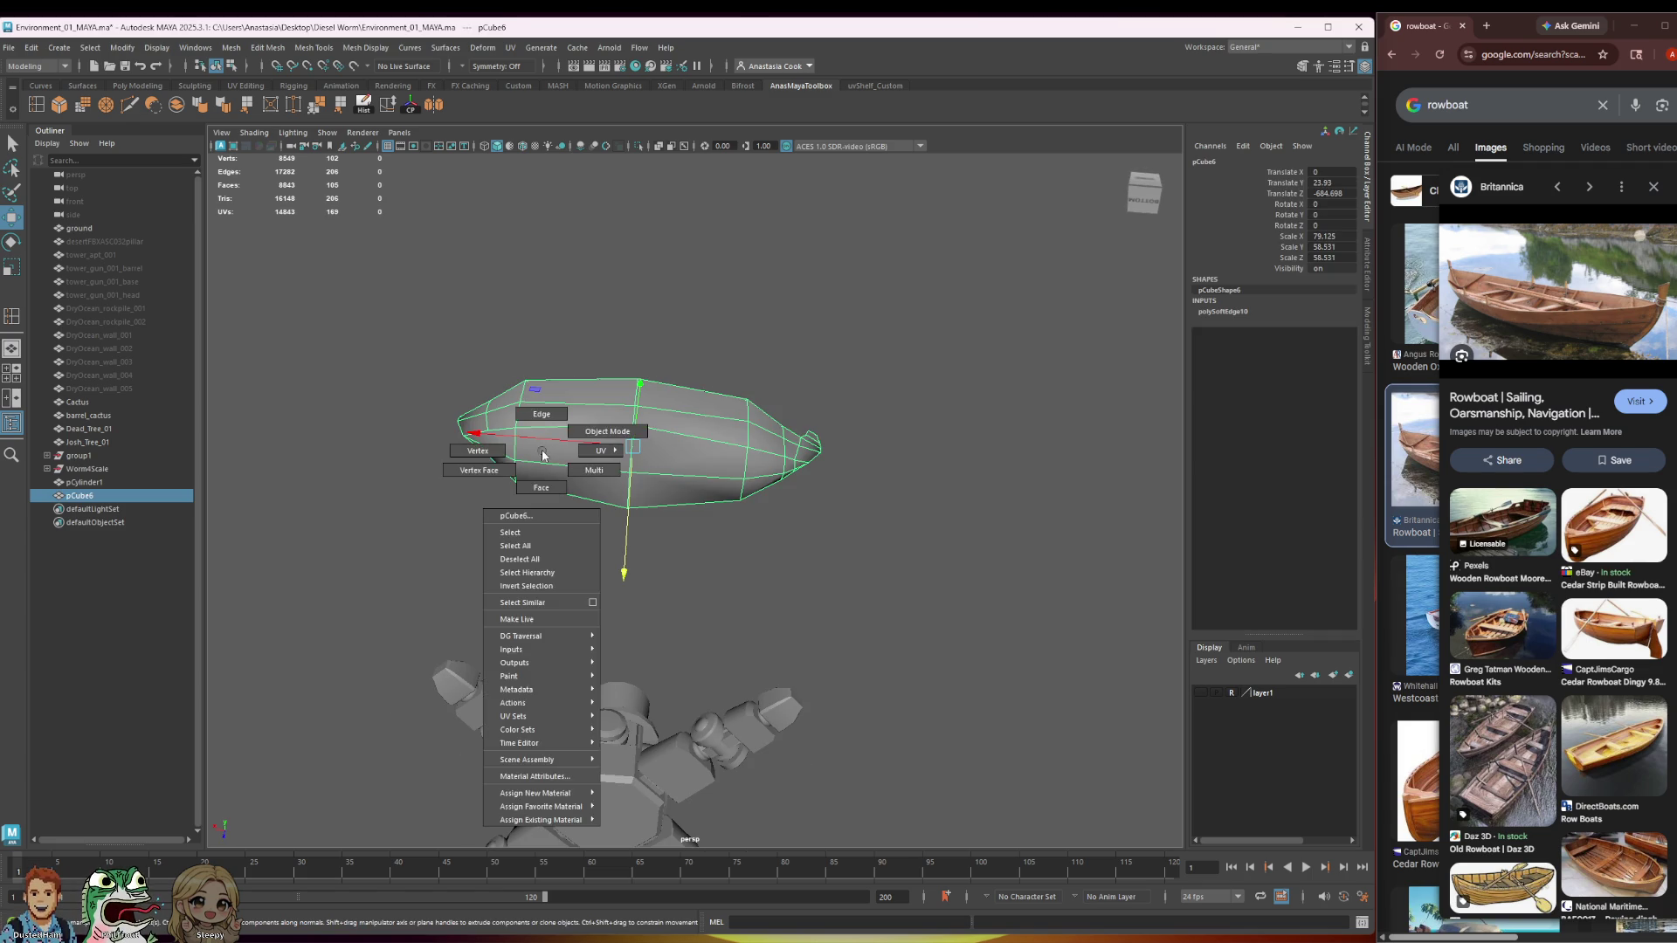
{"action": "mouse_move", "coordinate": [543, 438]}
{"action": "left_mouse_down", "text": "alt"}
{"action": "mouse_move", "coordinate": [604, 506]}
{"action": "mouse_move", "coordinate": [809, 416]}
{"action": "left_mouse_up", "text": "alt"}
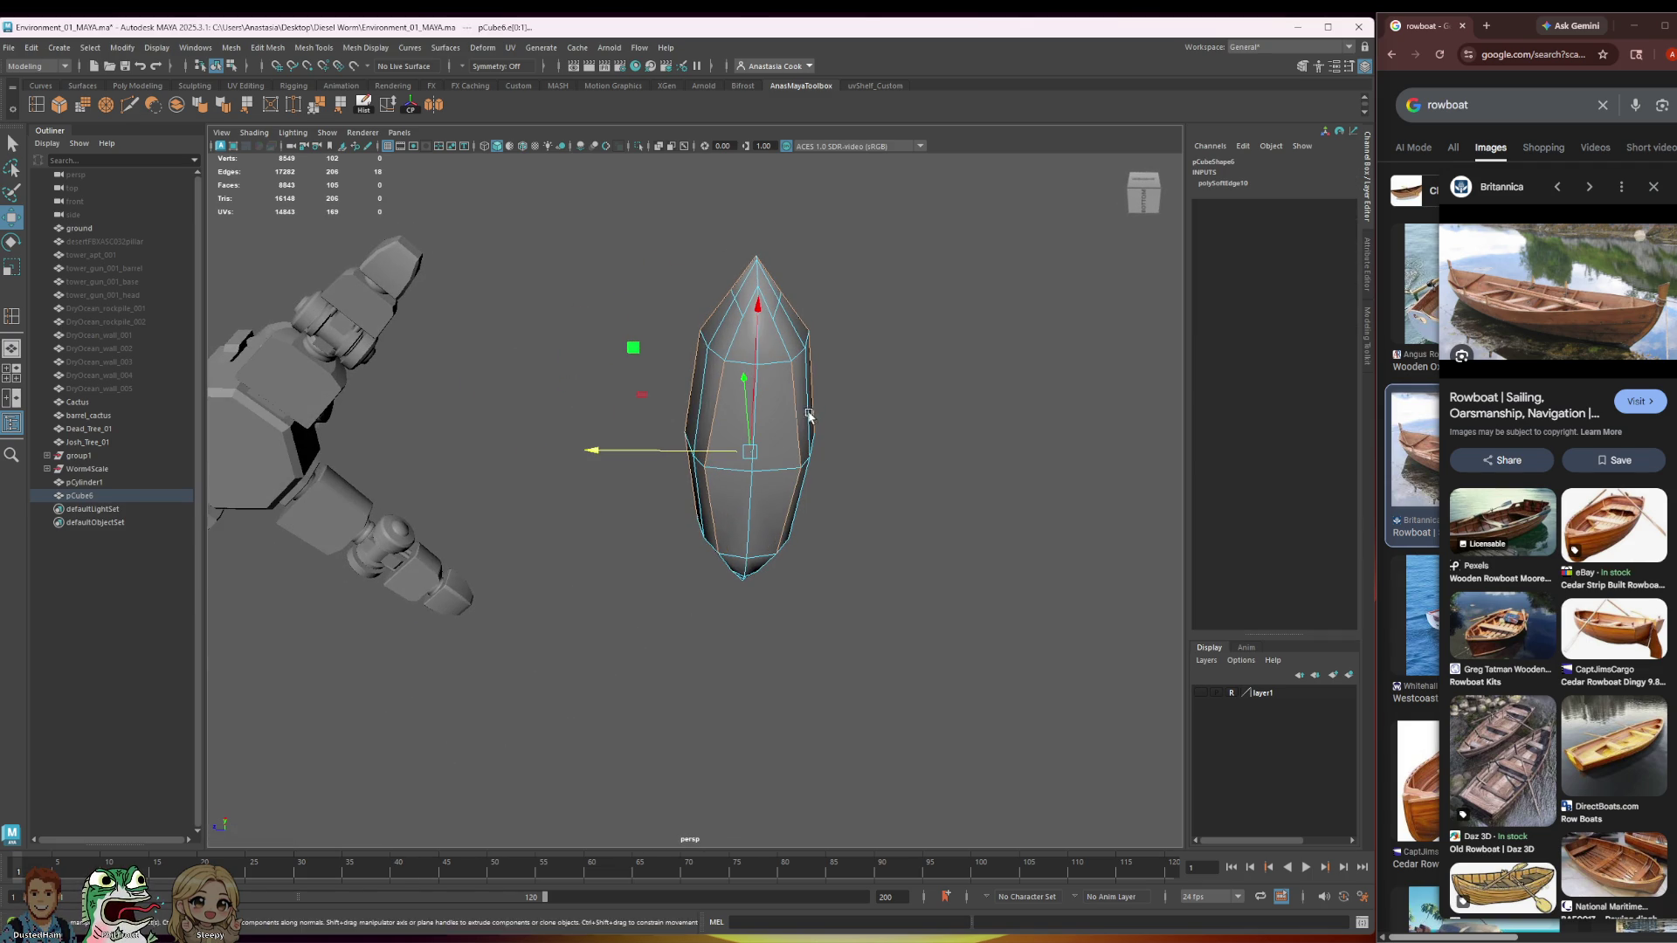
{"action": "left_click", "coordinate": [129, 104]}
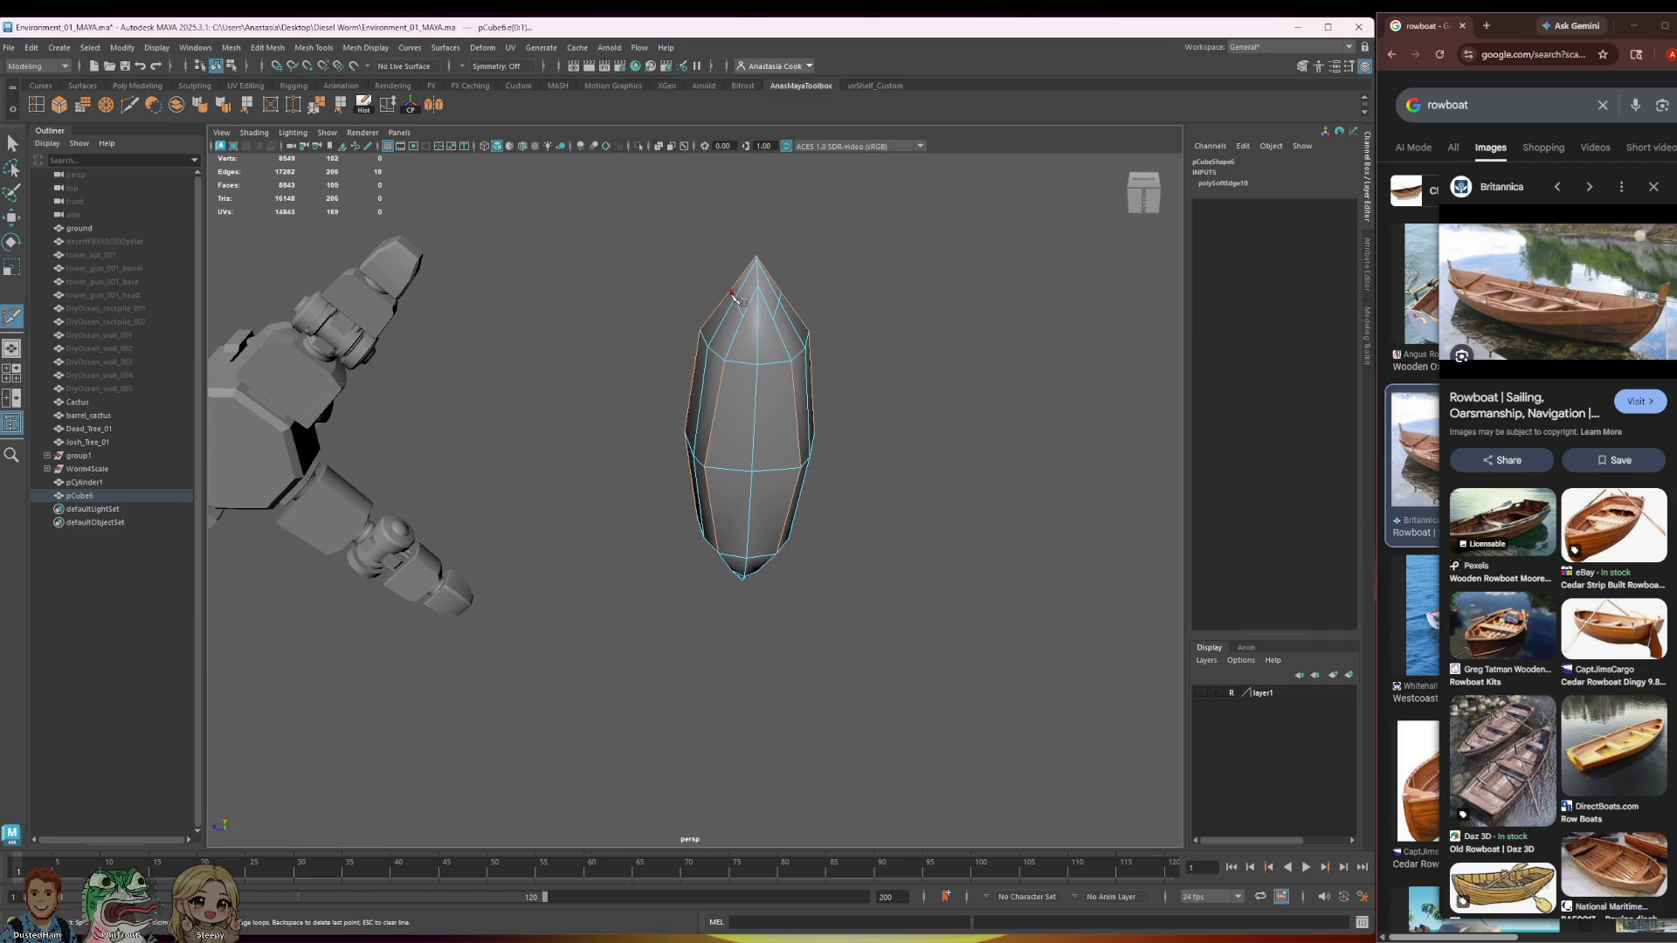
{"action": "left_click", "coordinate": [773, 323]}
{"action": "left_click_drag", "start_coordinate": [773, 324], "coordinate": [407, 379], "text": "alt"}
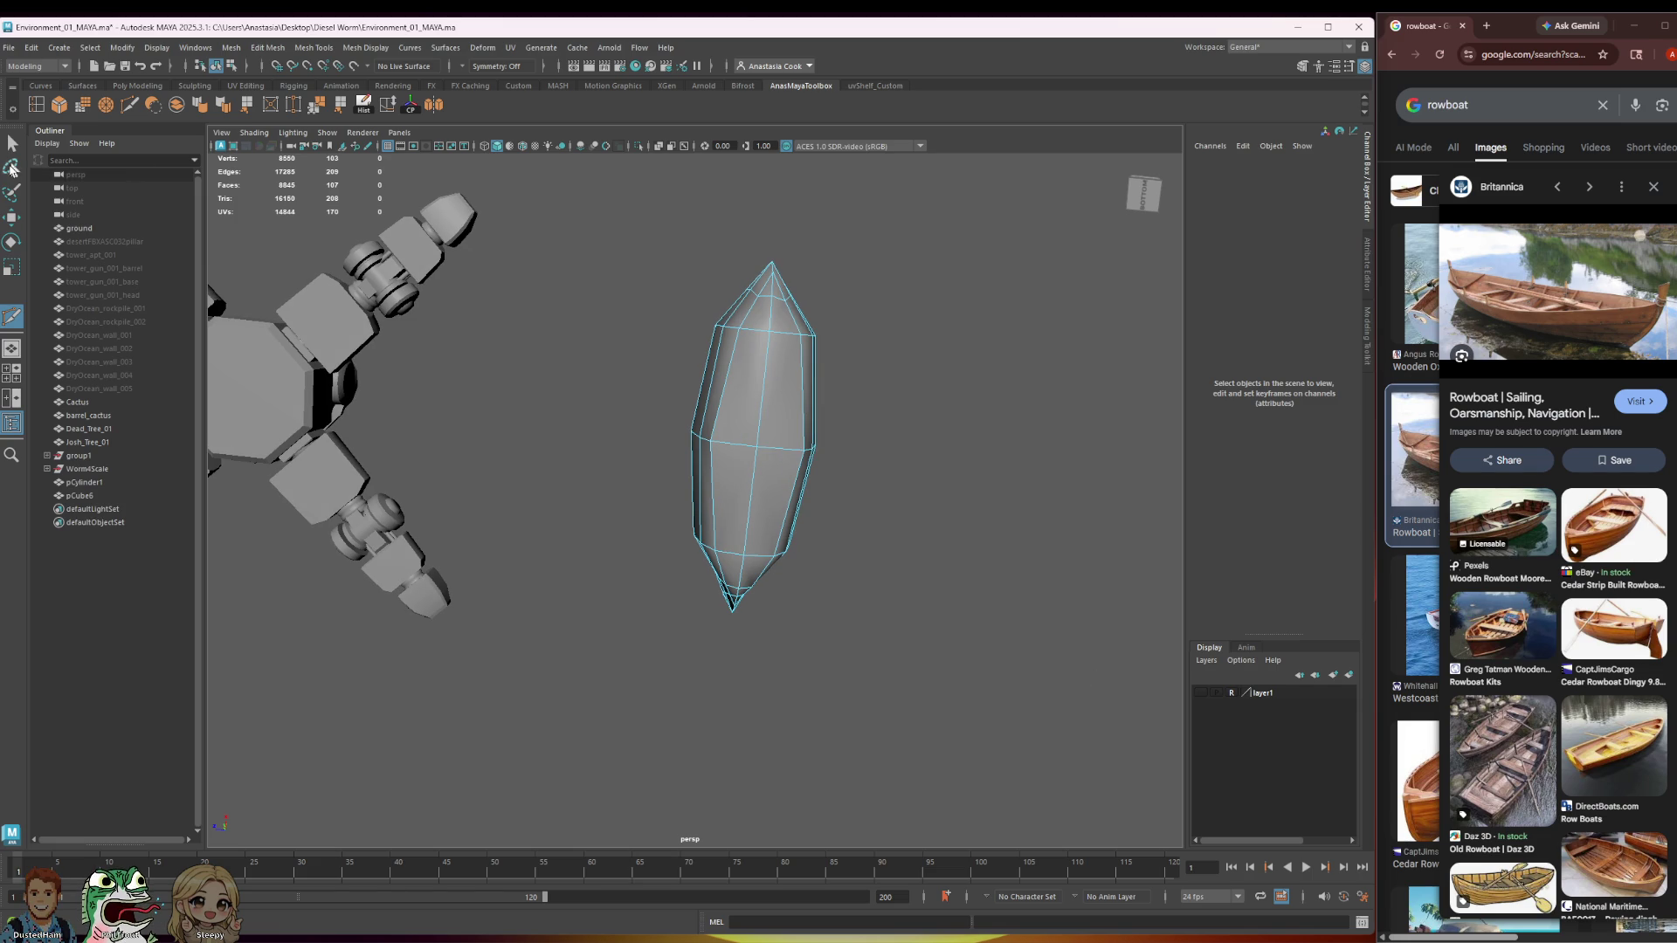
Harden the boat's edges for a faceted look and save the scene.
{"action": "left_click", "coordinate": [11, 143]}
{"action": "left_click", "coordinate": [747, 314]}
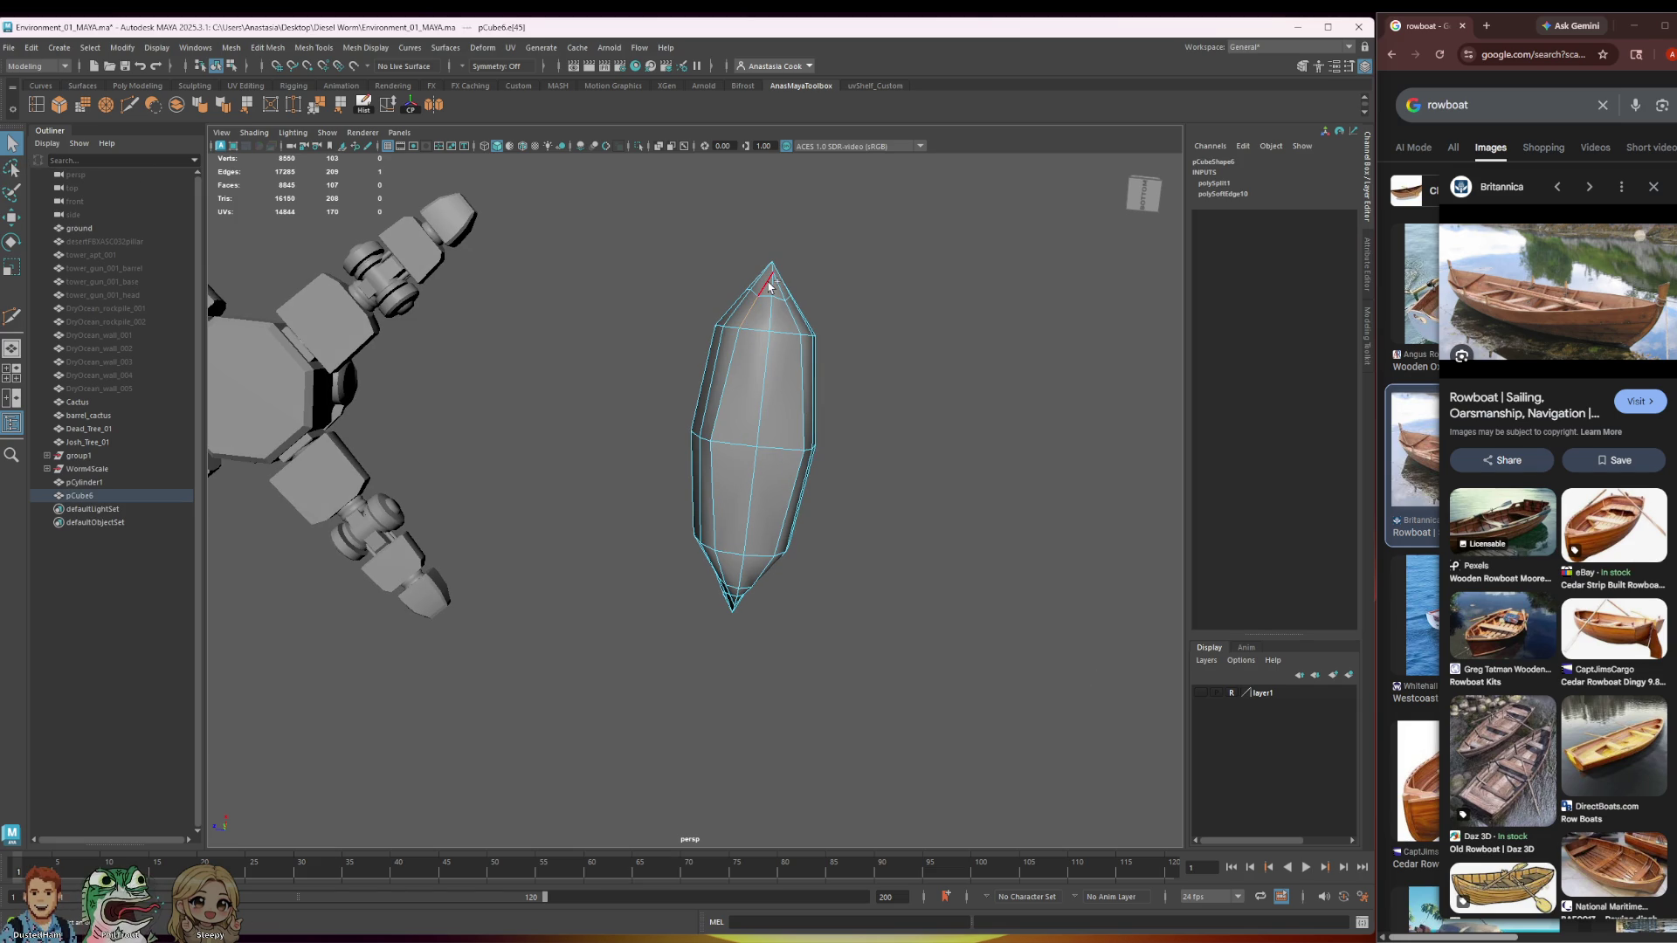
{"action": "left_click", "coordinate": [234, 107]}
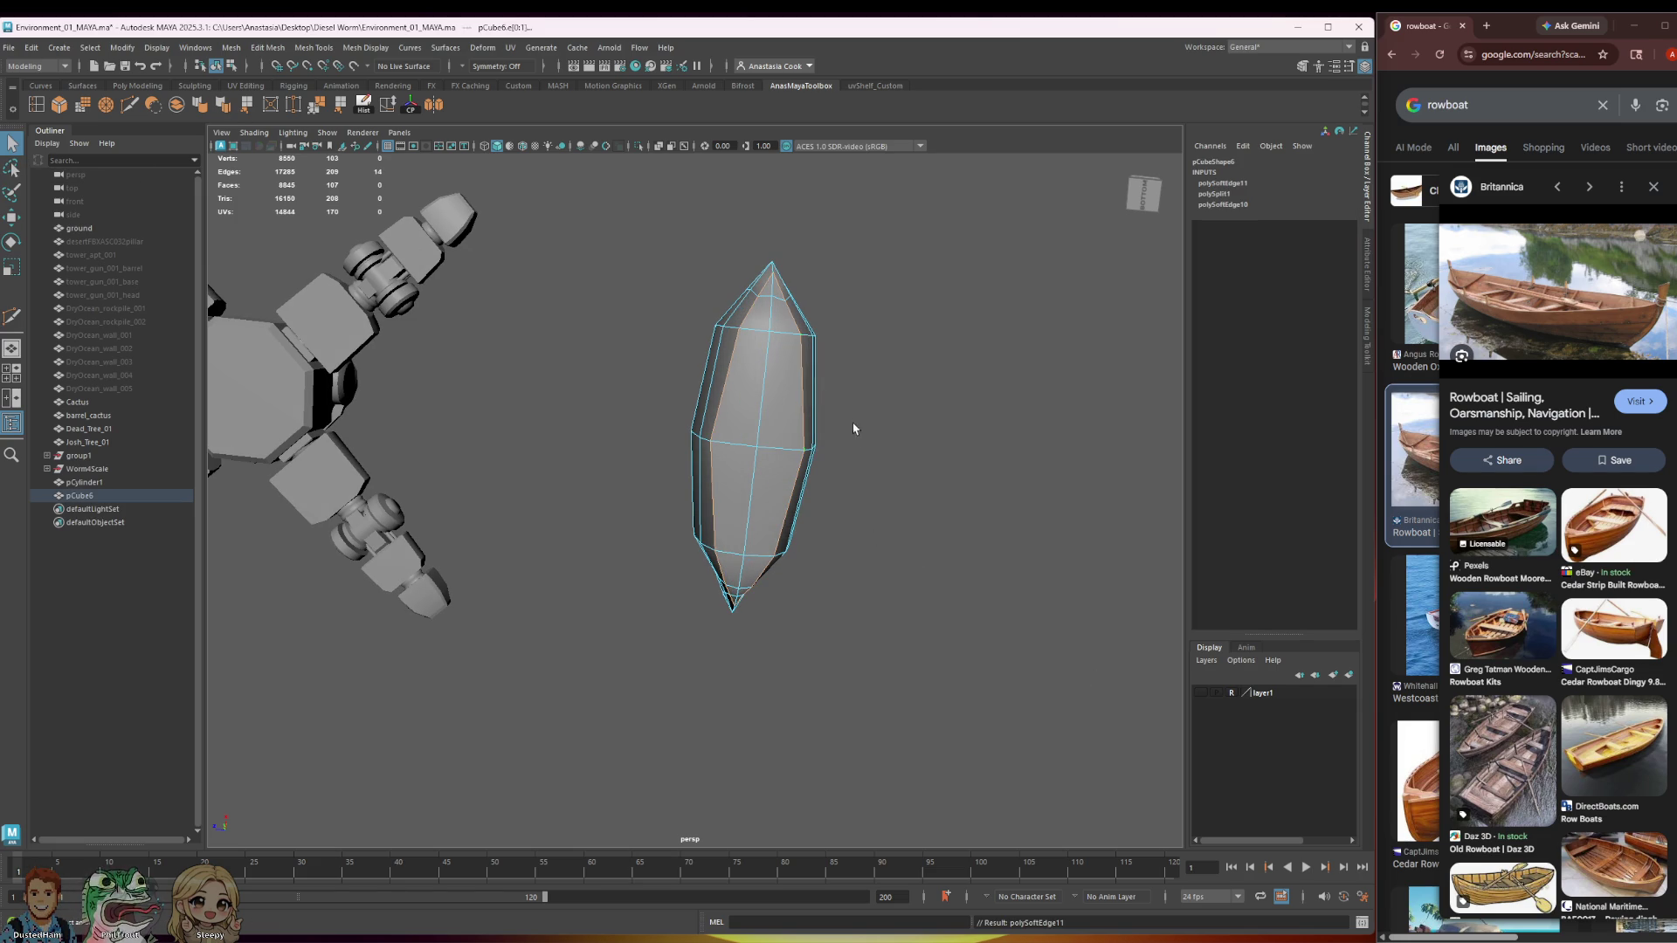
{"action": "left_click", "coordinate": [971, 393]}
{"action": "mouse_move", "coordinate": [1004, 404]}
{"action": "left_mouse_down", "text": "alt"}
{"action": "mouse_move", "coordinate": [1018, 568]}
{"action": "mouse_move", "coordinate": [901, 410]}
{"action": "mouse_move", "coordinate": [869, 512]}
{"action": "mouse_move", "coordinate": [966, 543]}
{"action": "mouse_move", "coordinate": [1011, 607]}
{"action": "mouse_move", "coordinate": [739, 581]}
{"action": "left_mouse_up", "text": "alt"}
{"action": "key", "text": "ctrl+s"}
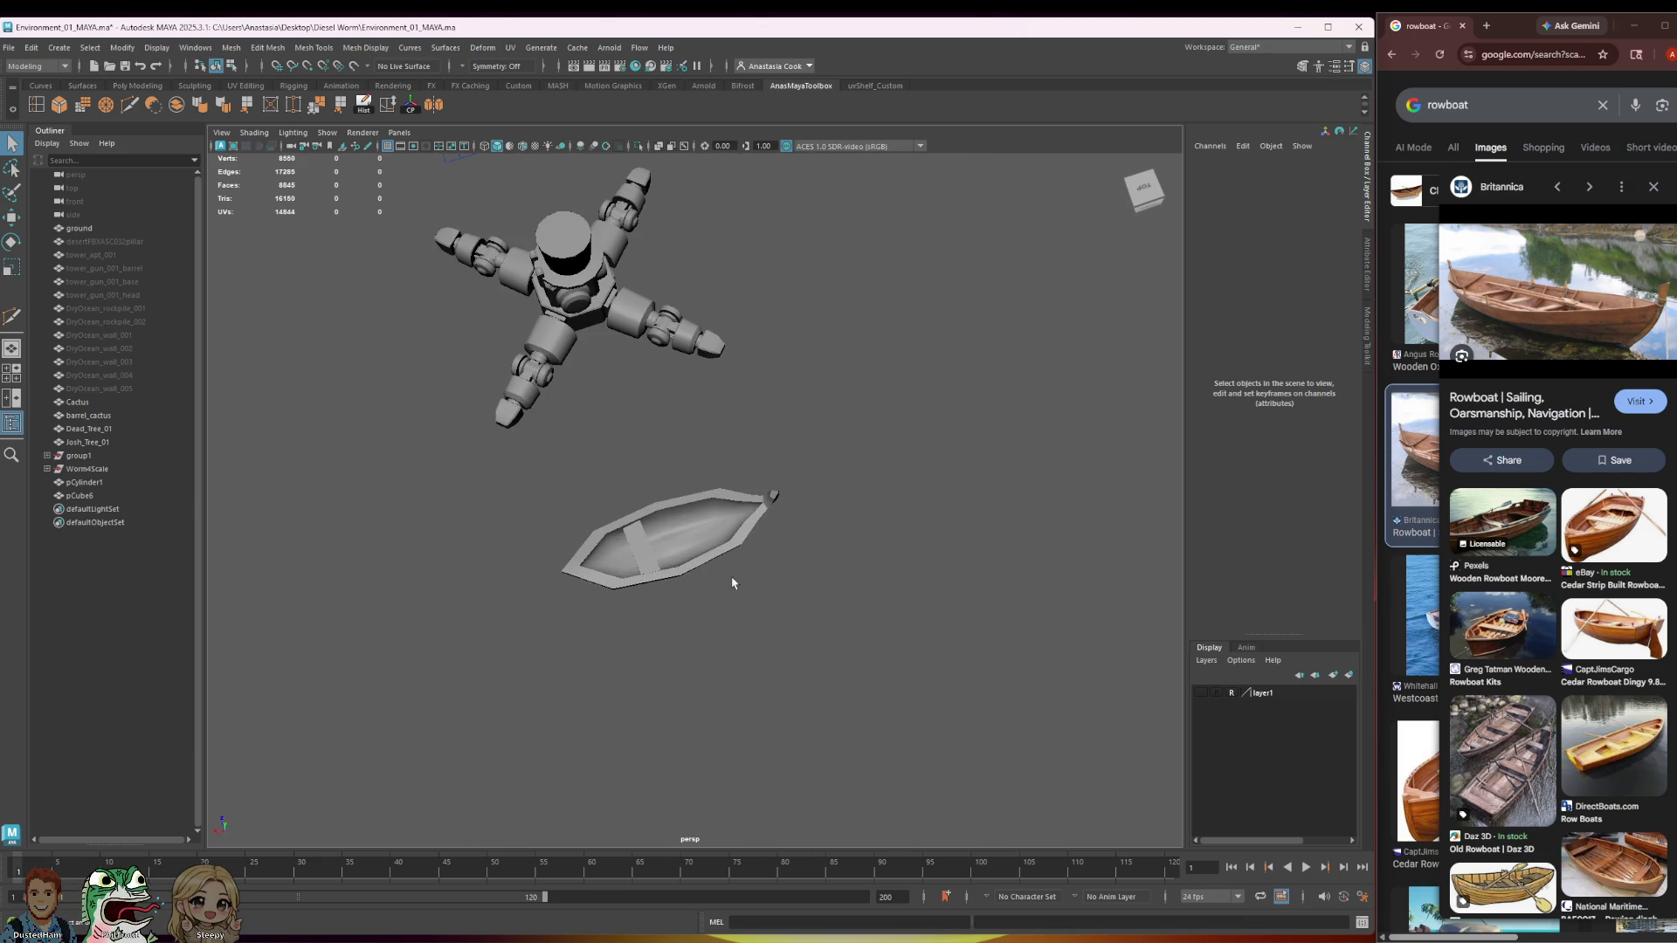
Rescale the upper hull vertices across the boat's width, then bring Discord forward.
{"action": "left_click", "coordinate": [626, 580]}
{"action": "key", "text": "f"}
{"action": "scroll", "coordinate": [855, 499], "scroll_direction": "up", "scroll_amount": 2}
{"action": "right_click_drag", "start_coordinate": [752, 493], "coordinate": [695, 487]}
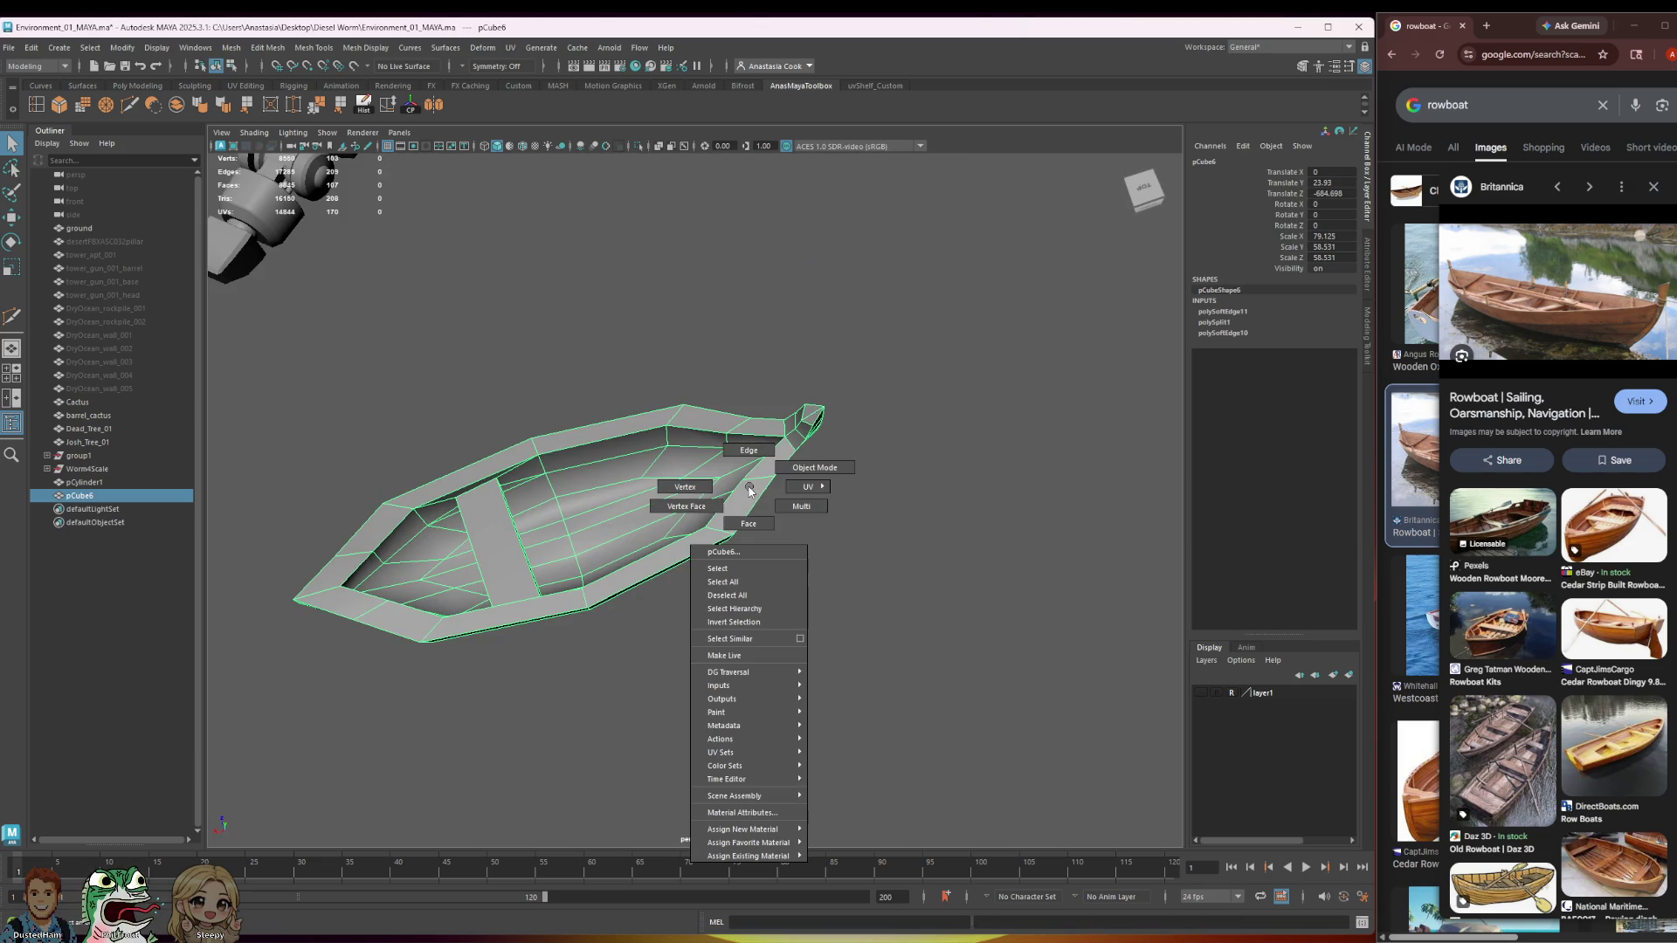
{"action": "mouse_move", "coordinate": [724, 538]}
{"action": "left_mouse_down", "text": "alt"}
{"action": "mouse_move", "coordinate": [854, 614]}
{"action": "mouse_move", "coordinate": [725, 538]}
{"action": "left_mouse_up", "text": "alt"}
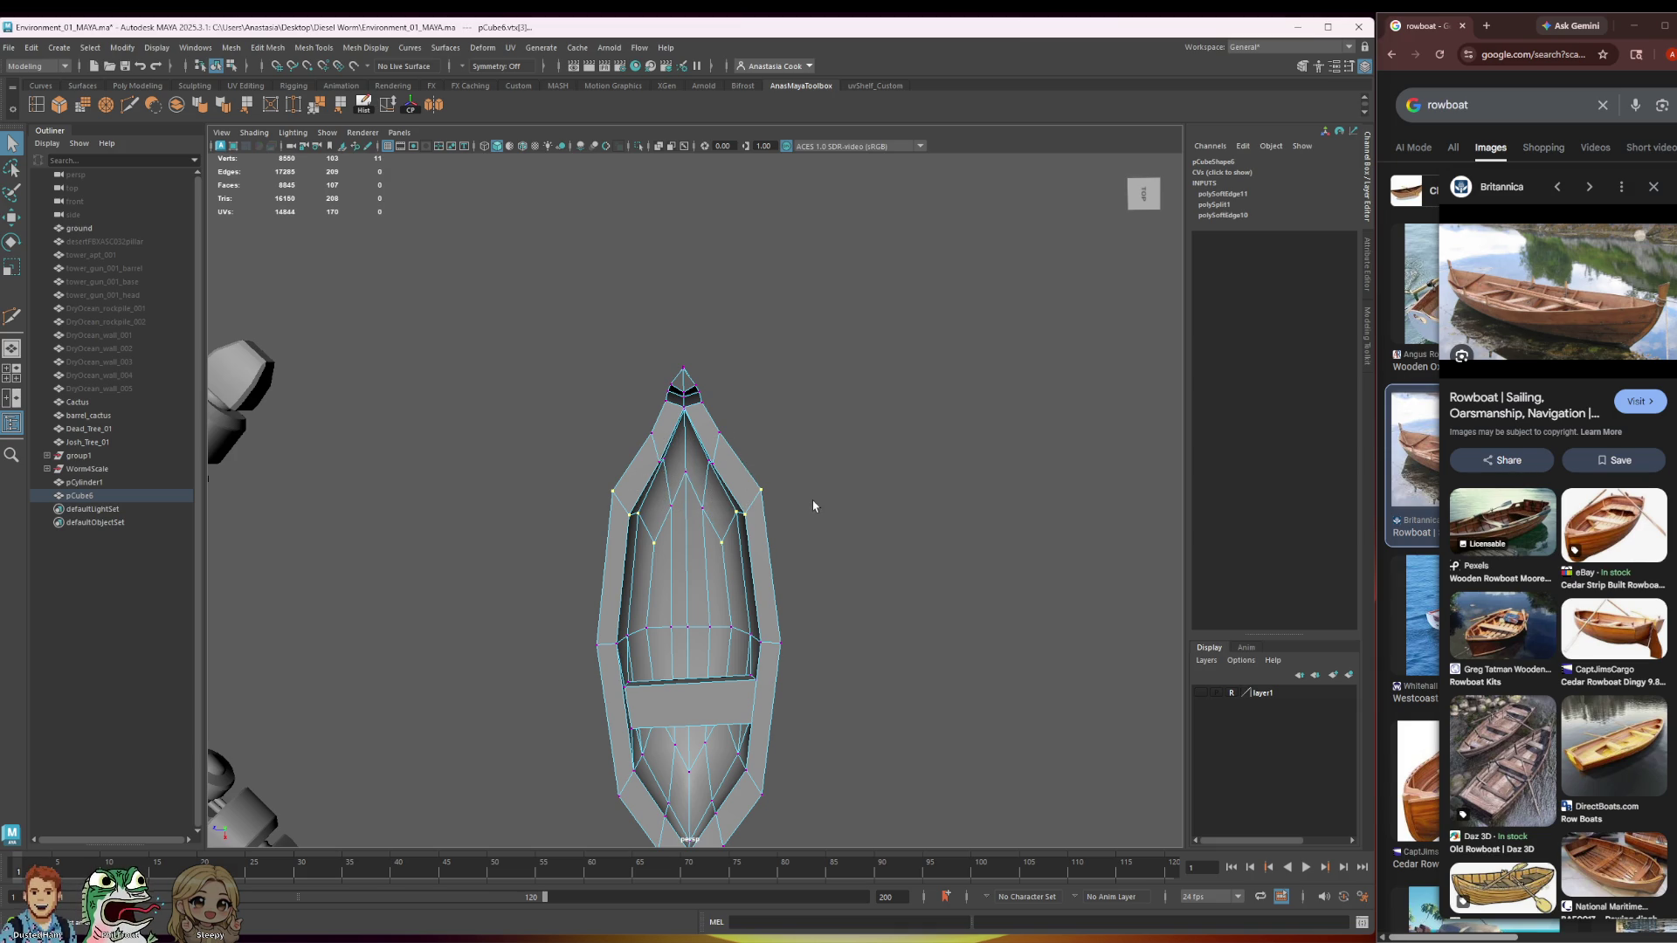
{"action": "key", "text": "e"}
{"action": "key", "text": "r"}
{"action": "left_click_drag", "start_coordinate": [547, 518], "coordinate": [592, 521]}
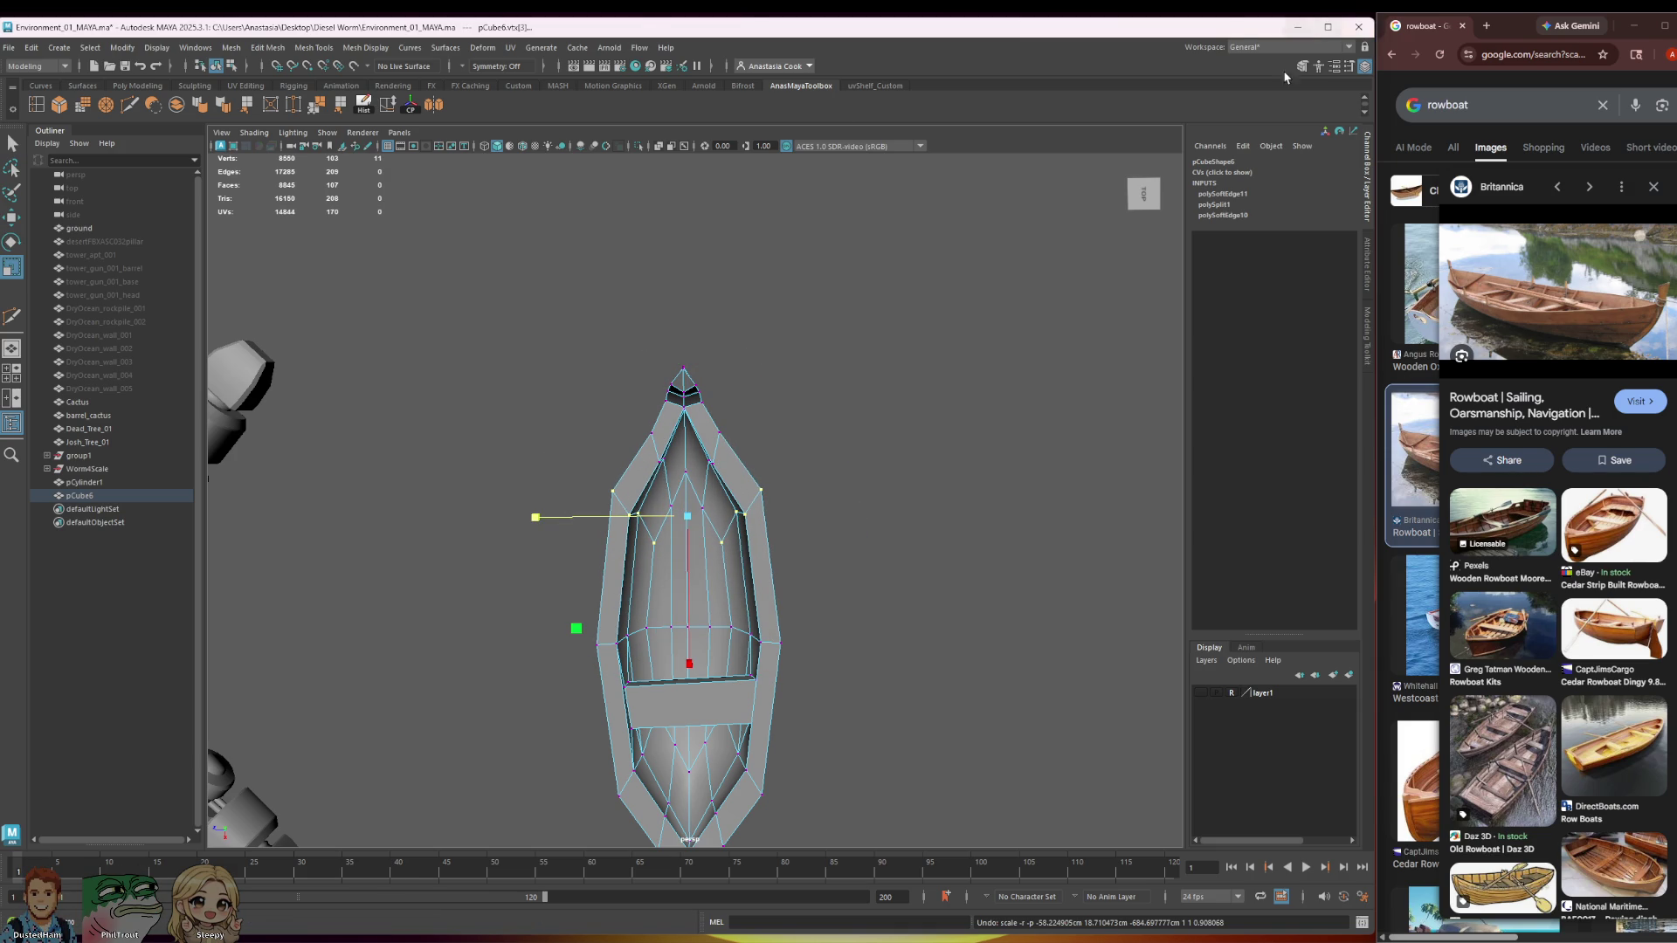
{"action": "key", "text": "alt+Tab"}
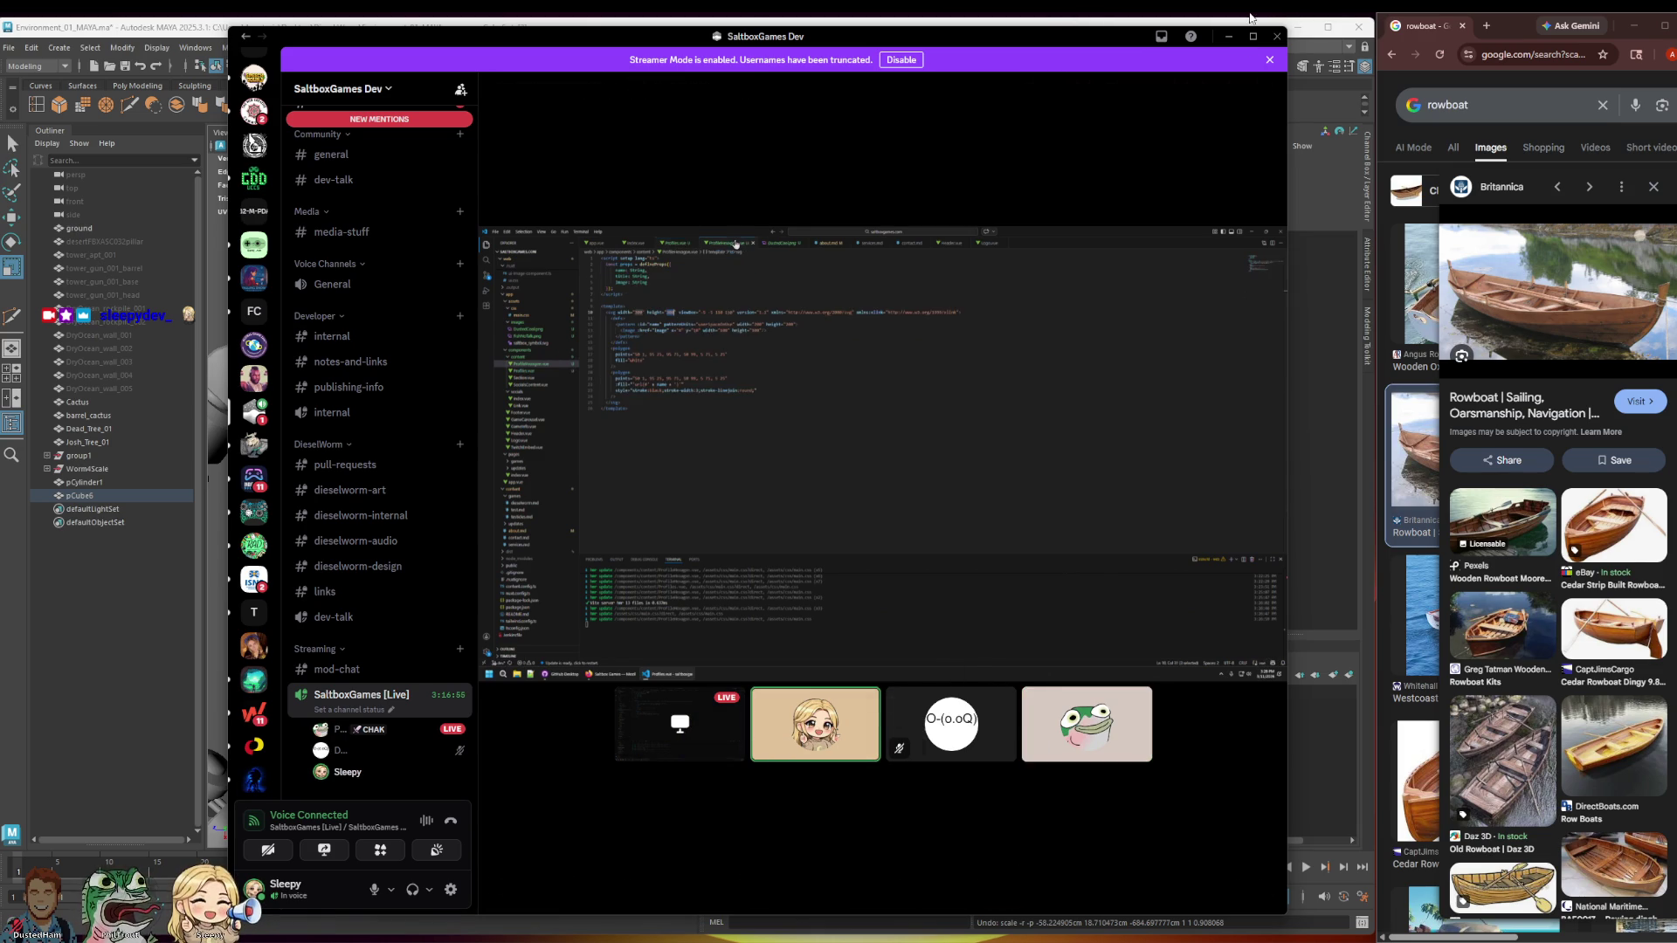
Minimize the Discord window to get back to the boat in Maya.
{"action": "left_click", "coordinate": [1229, 37]}
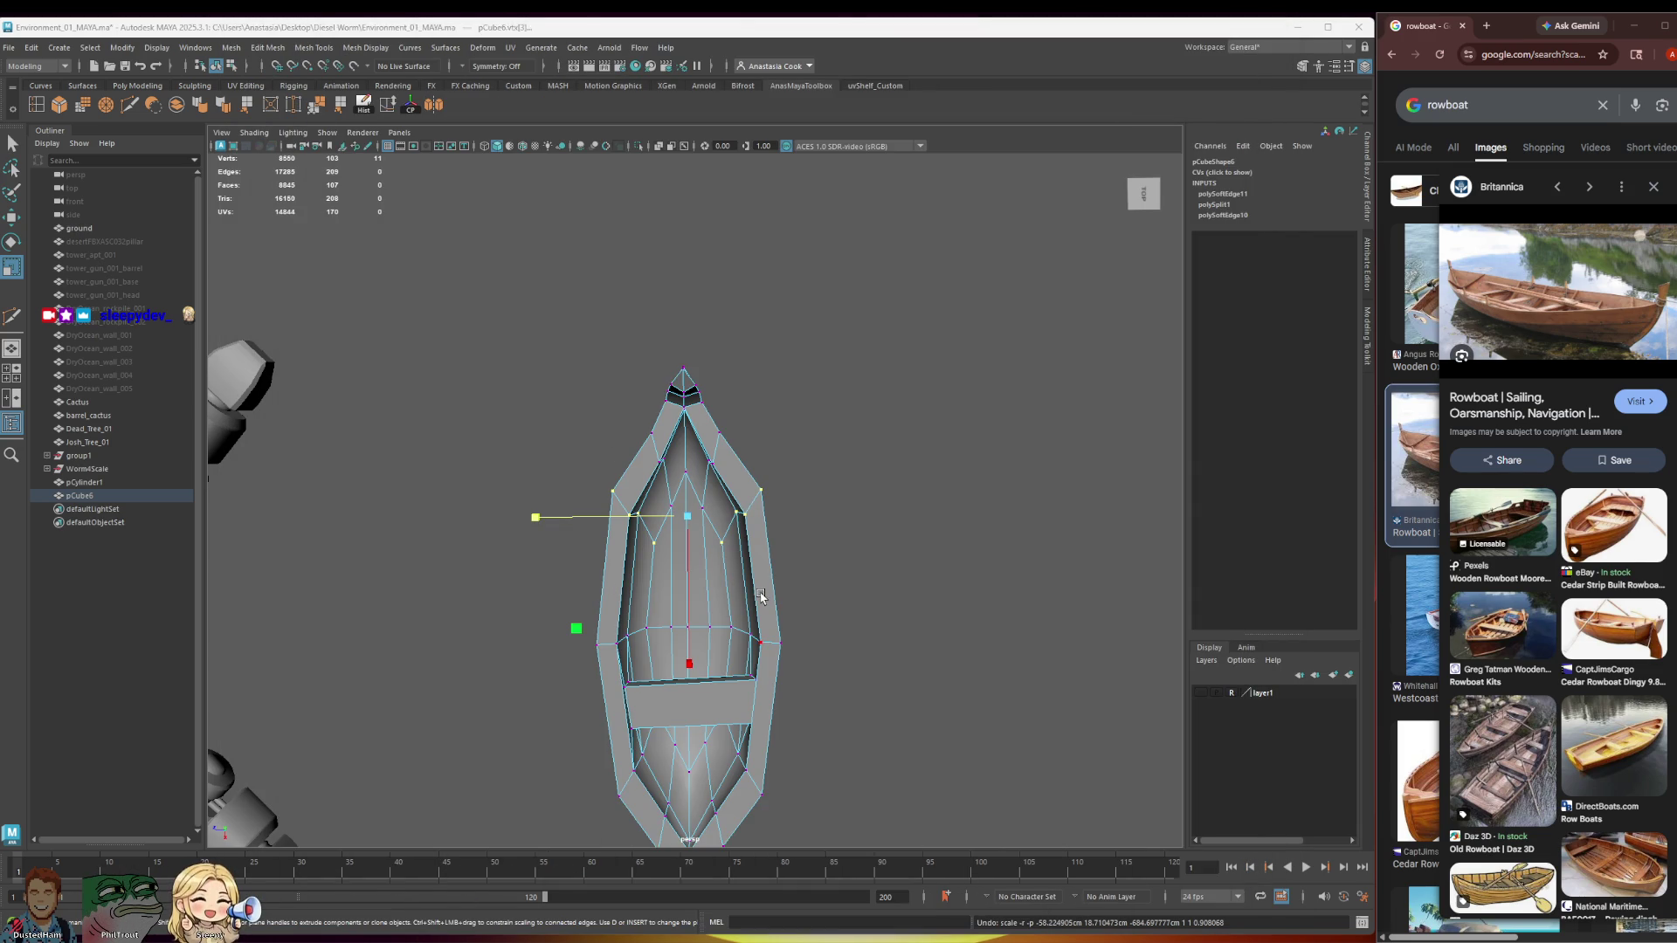
{"action": "scroll", "coordinate": [748, 561], "scroll_direction": "down", "scroll_amount": 5}
{"action": "scroll", "coordinate": [787, 616], "scroll_direction": "down", "scroll_amount": 3}
Select the boat and switch it to vertex selection, viewing it from behind.
{"action": "mouse_move", "coordinate": [817, 644]}
{"action": "left_mouse_down", "text": "alt"}
{"action": "mouse_move", "coordinate": [764, 569]}
{"action": "mouse_move", "coordinate": [1007, 589]}
{"action": "mouse_move", "coordinate": [797, 494]}
{"action": "left_mouse_up", "text": "alt"}
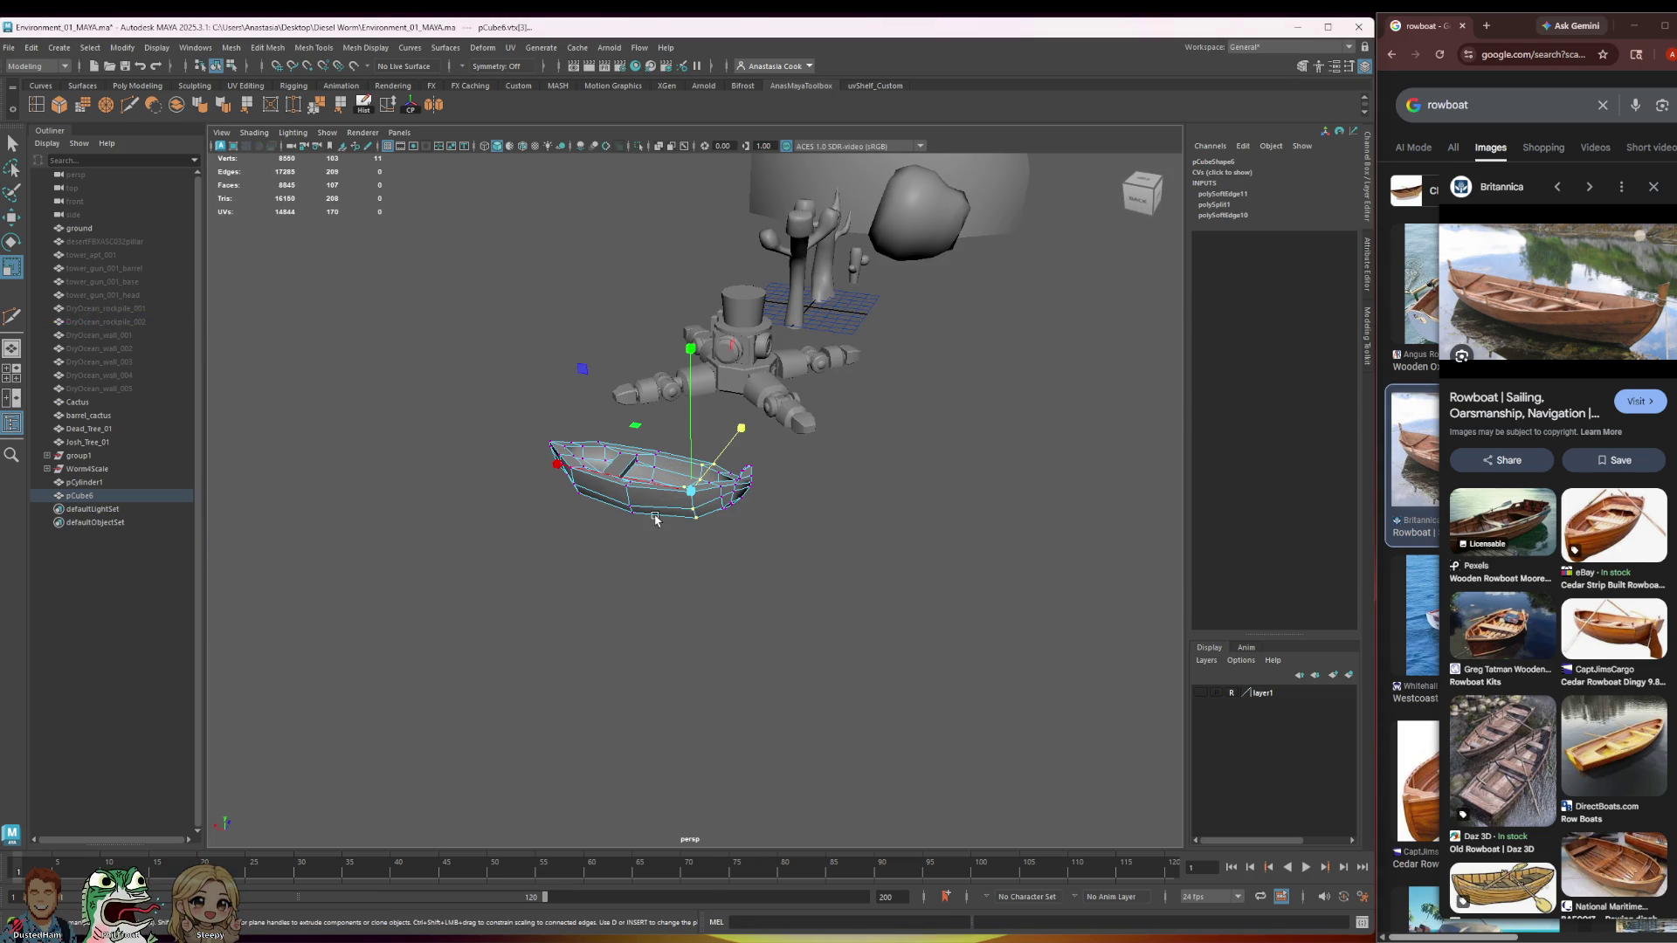
{"action": "right_click_drag", "start_coordinate": [655, 519], "coordinate": [873, 491]}
{"action": "left_click", "coordinate": [681, 492]}
{"action": "left_click_drag", "start_coordinate": [682, 492], "coordinate": [772, 519], "text": "alt"}
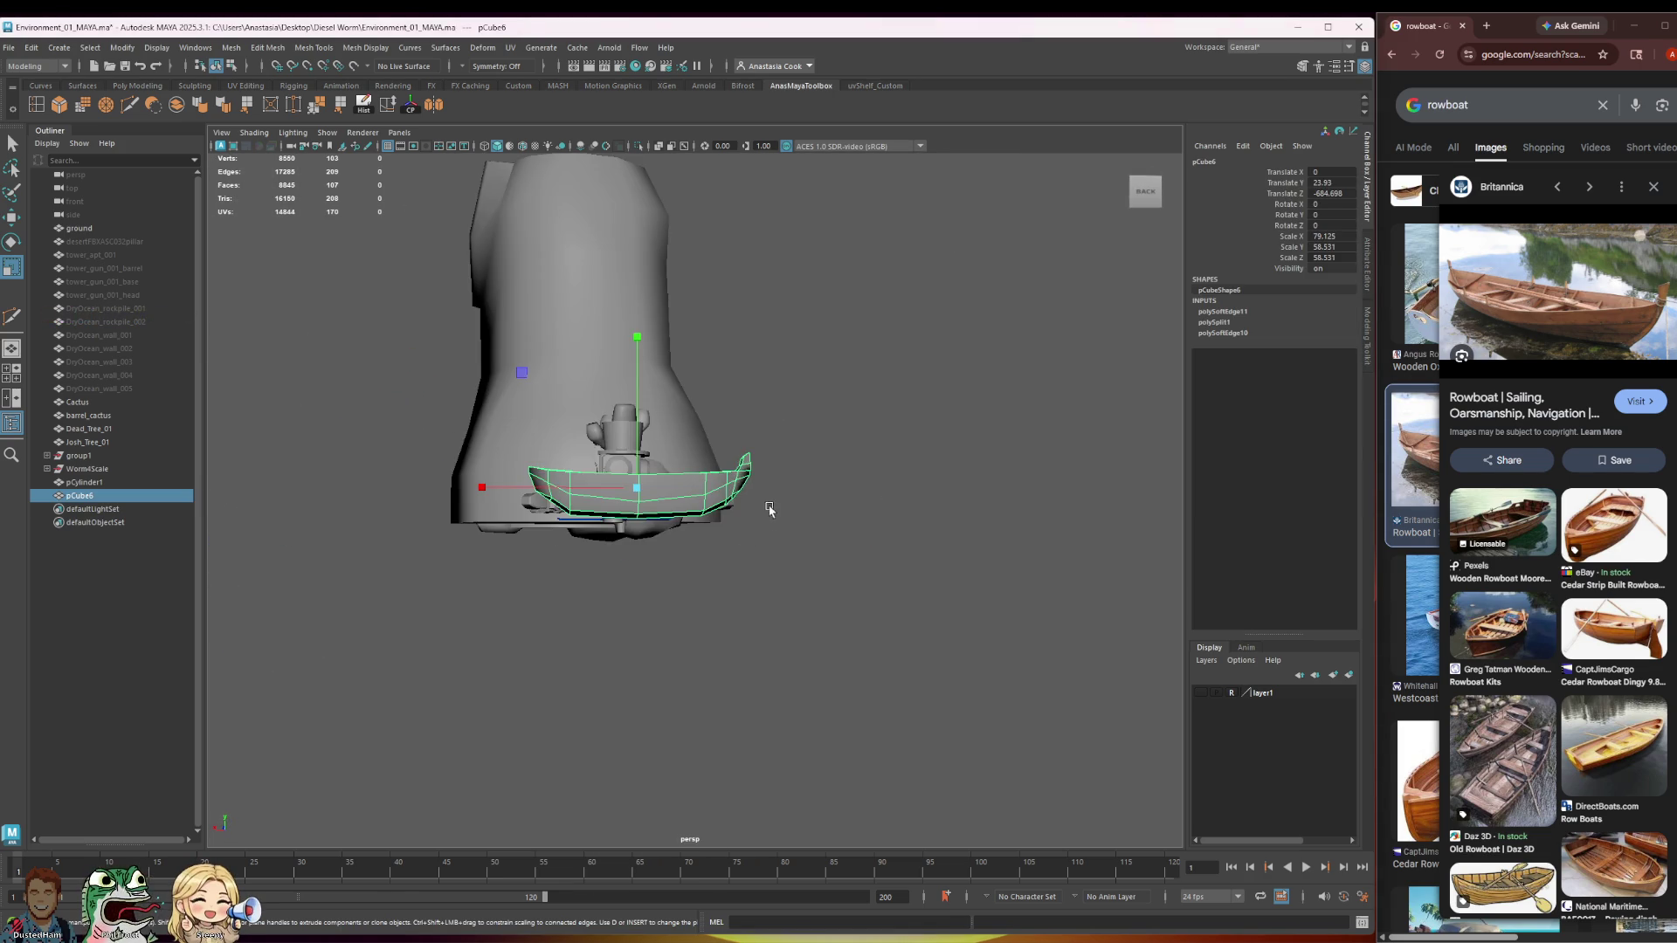
{"action": "scroll", "coordinate": [734, 465], "scroll_direction": "up", "scroll_amount": 3}
{"action": "right_click_drag", "start_coordinate": [829, 442], "coordinate": [775, 461]}
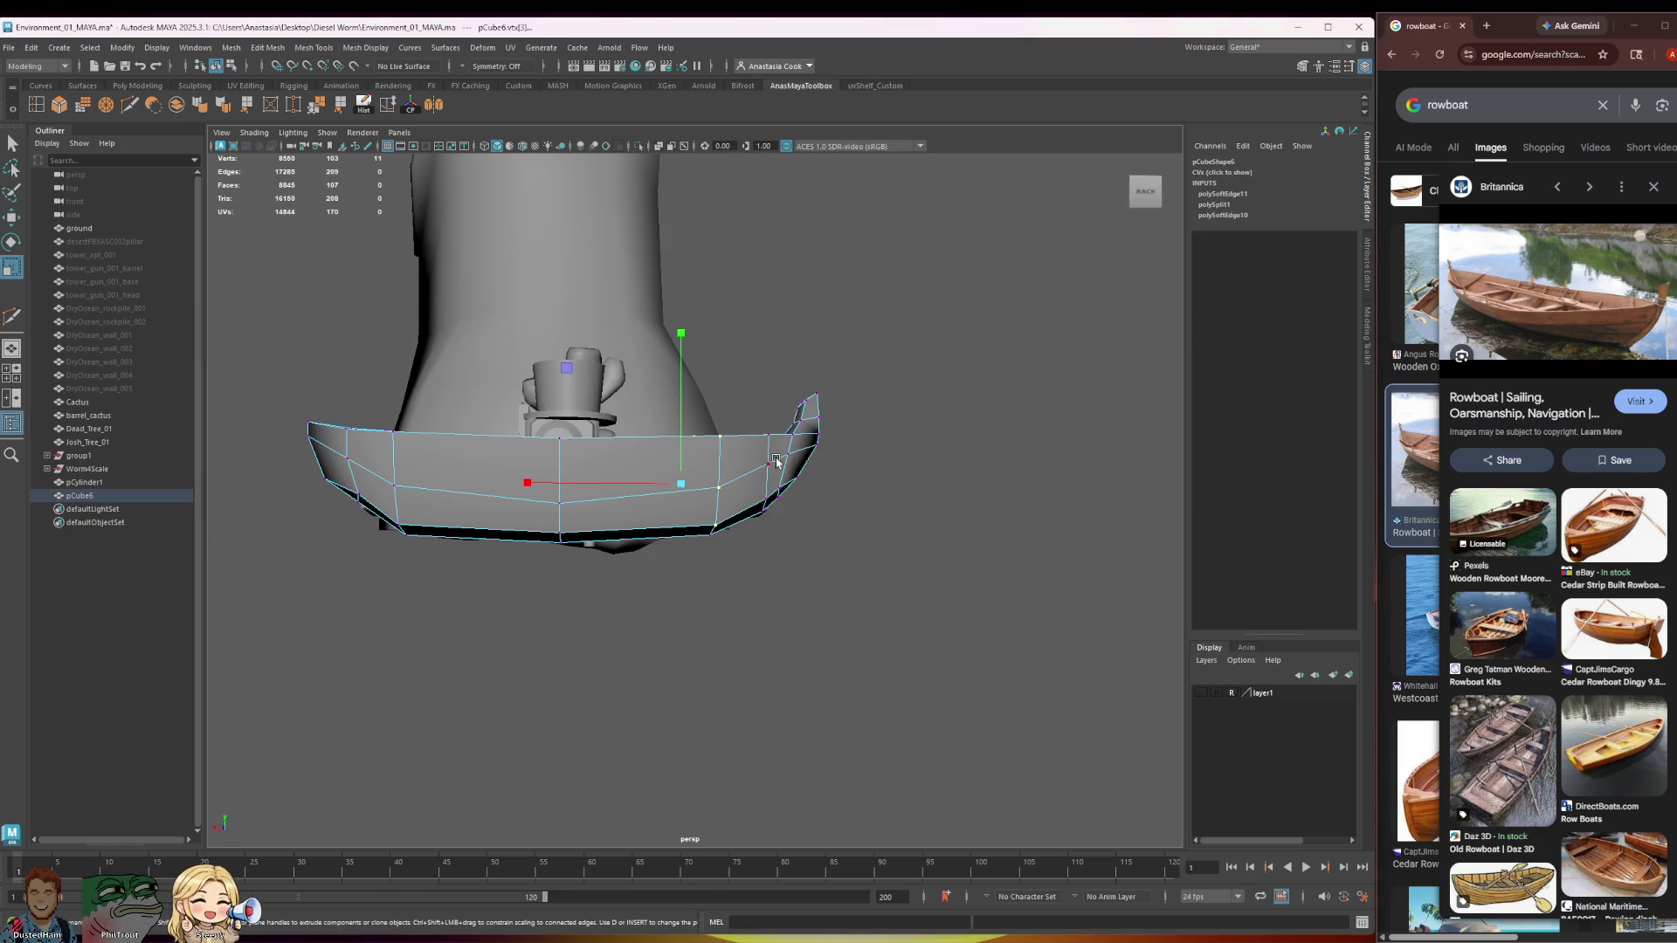
{"action": "scroll", "coordinate": [913, 494], "scroll_direction": "down", "scroll_amount": 5}
{"action": "left_click_drag", "start_coordinate": [912, 493], "coordinate": [638, 496], "text": "alt"}
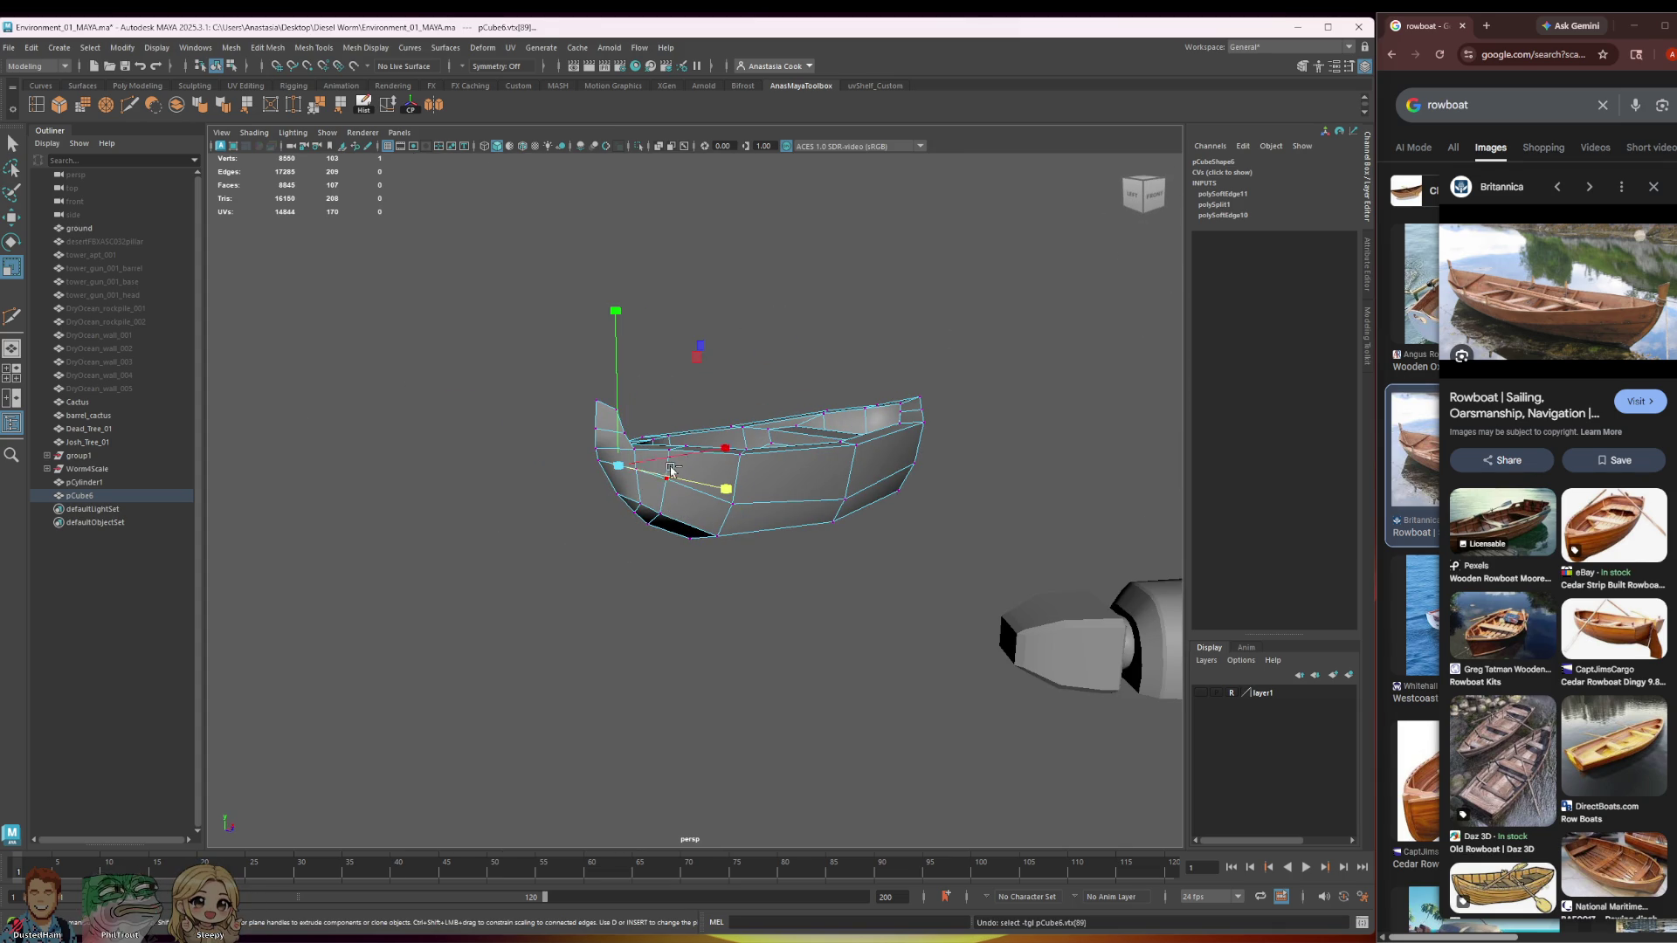
{"action": "scroll", "coordinate": [742, 459], "scroll_direction": "up", "scroll_amount": 3}
Move bow vertices along the X axis, check the tip from other angles and return to object mode.
{"action": "key", "text": "F10"}
{"action": "mouse_move", "coordinate": [644, 493]}
{"action": "left_mouse_down", "text": "alt"}
{"action": "mouse_move", "coordinate": [681, 546]}
{"action": "mouse_move", "coordinate": [770, 504]}
{"action": "mouse_move", "coordinate": [887, 524]}
{"action": "mouse_move", "coordinate": [732, 493]}
{"action": "left_mouse_up", "text": "alt"}
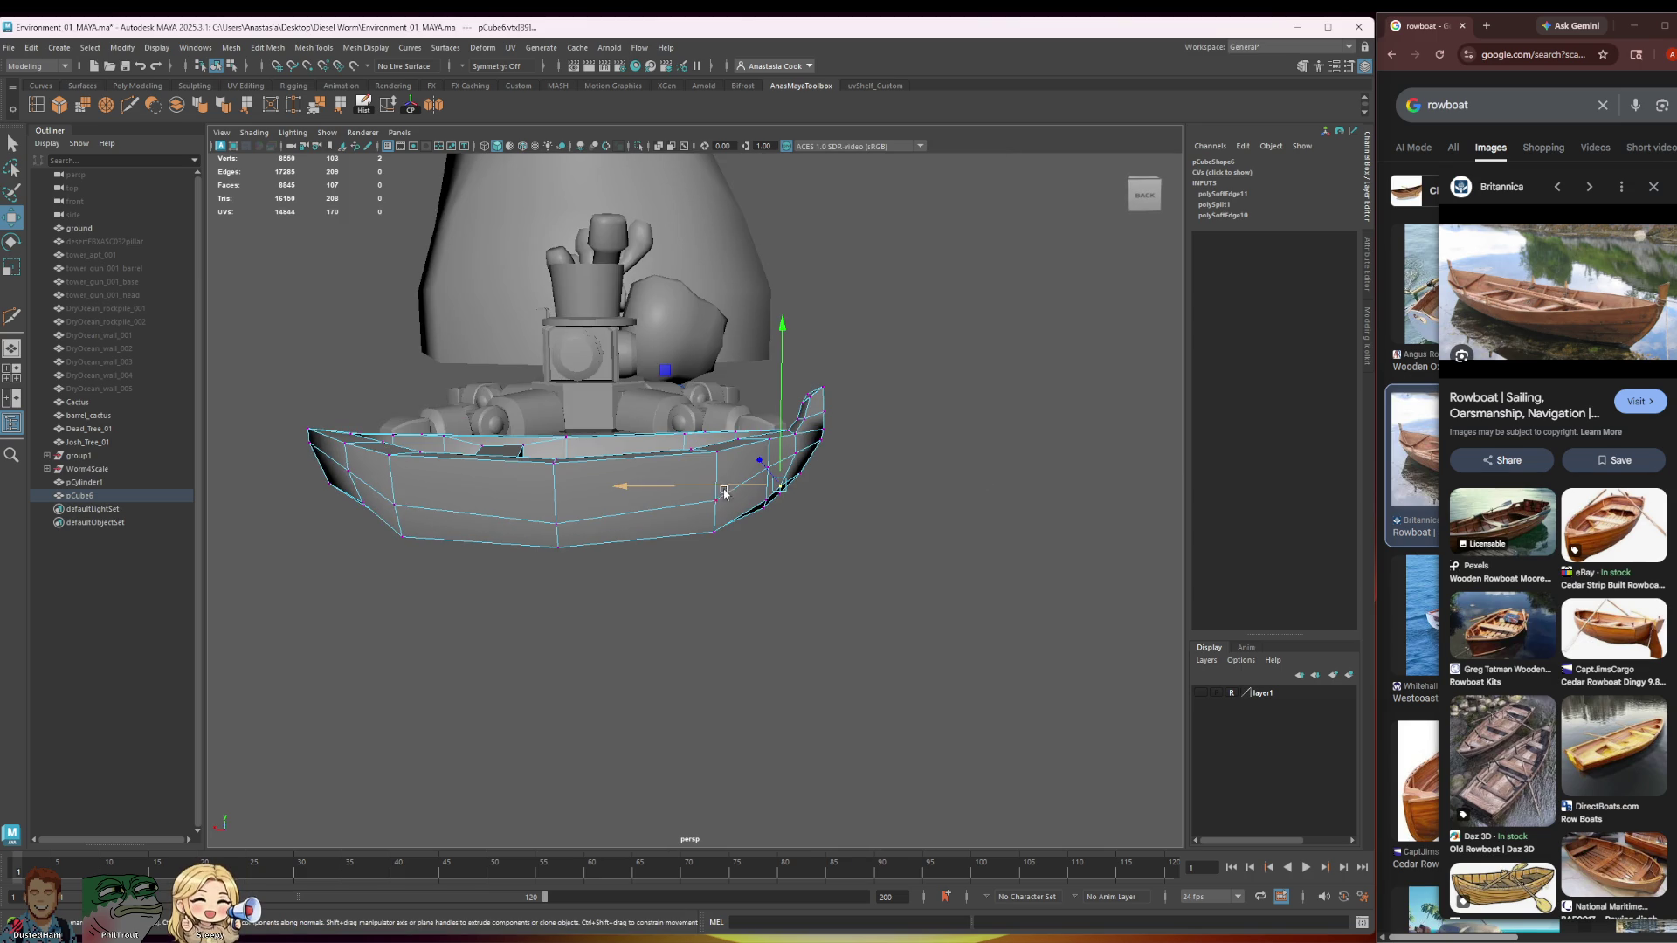
{"action": "left_click", "coordinate": [719, 492]}
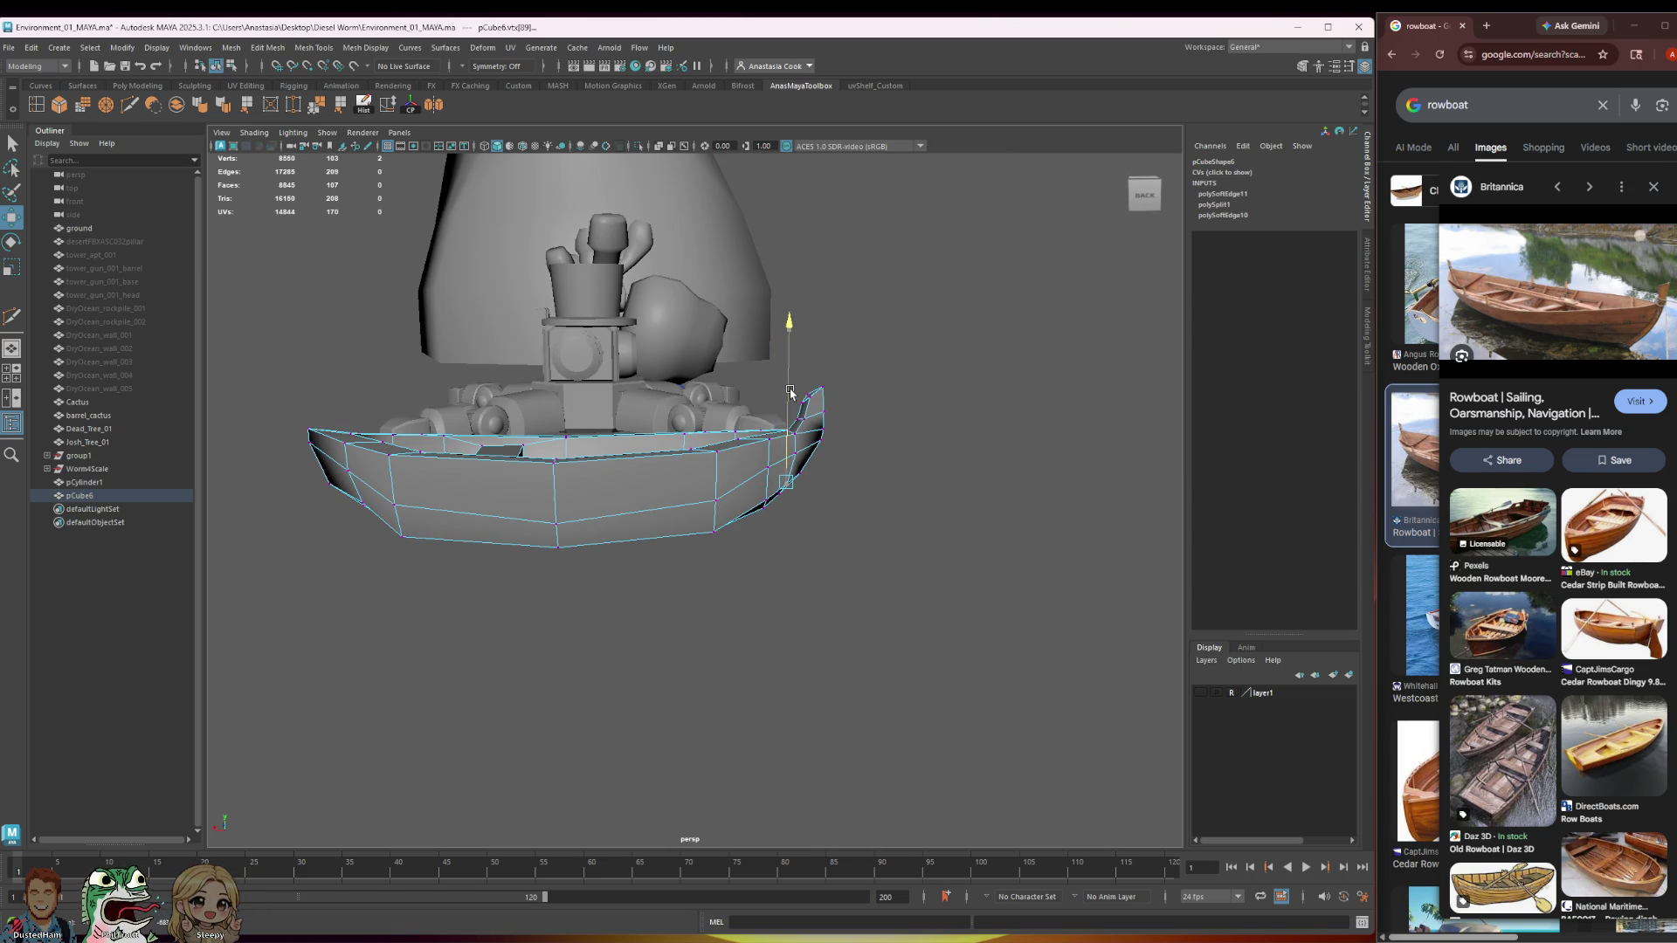
{"action": "mouse_move", "coordinate": [755, 442]}
{"action": "left_mouse_down", "text": "alt"}
{"action": "mouse_move", "coordinate": [868, 490]}
{"action": "mouse_move", "coordinate": [547, 492]}
{"action": "left_mouse_up", "text": "alt"}
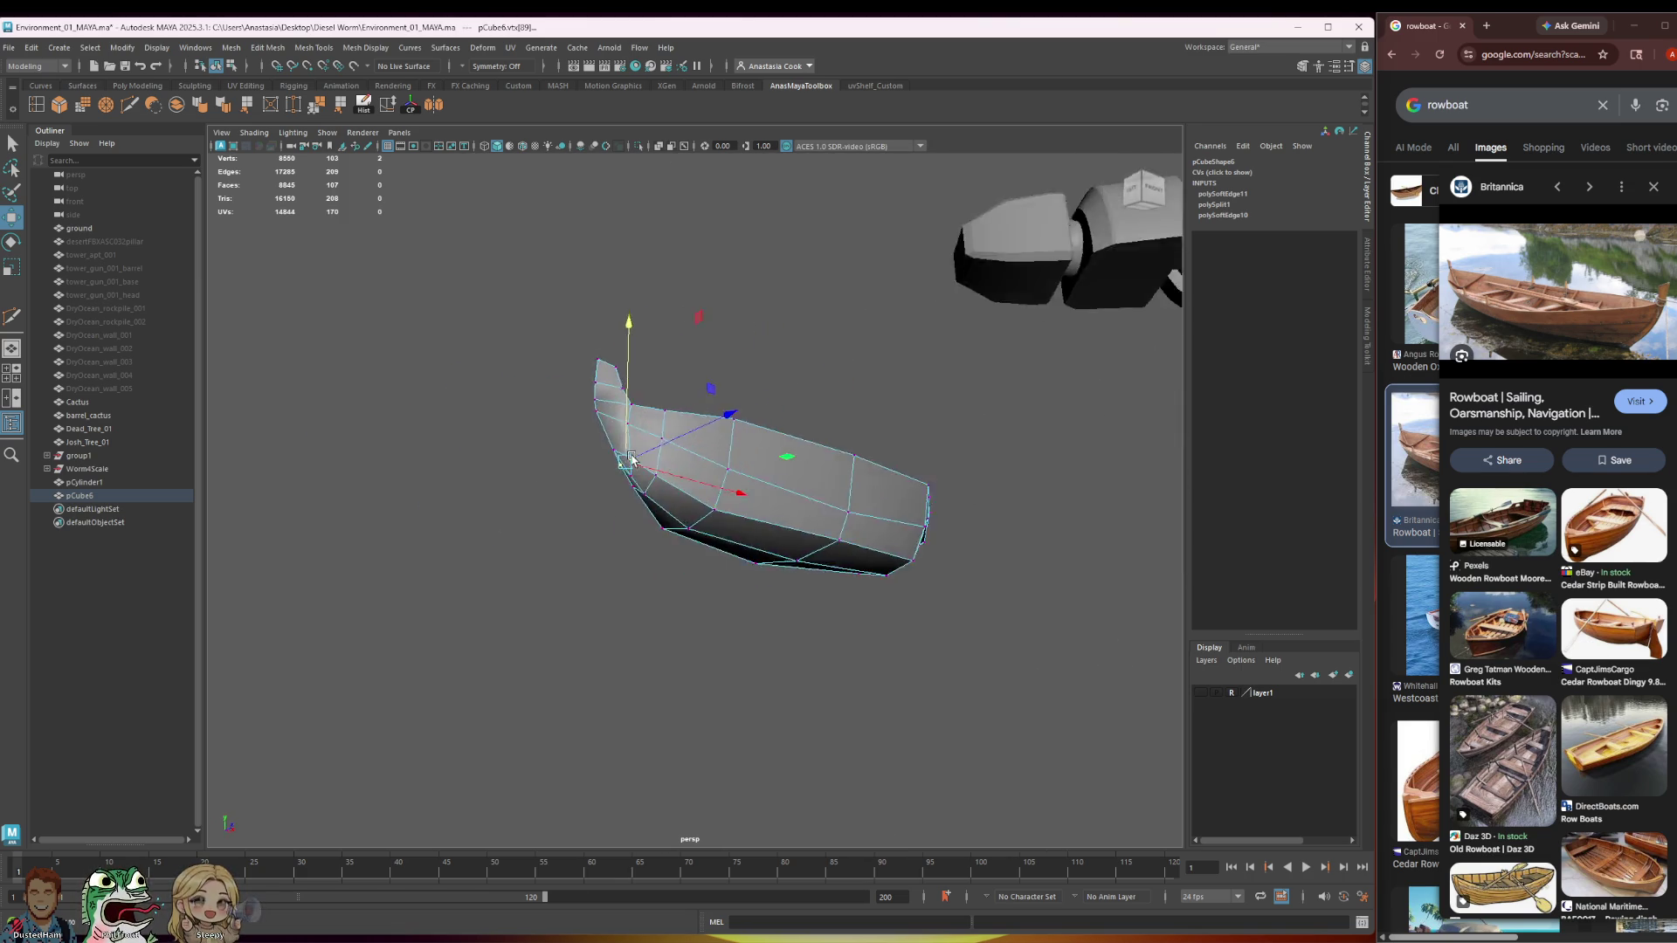
{"action": "key", "text": "f"}
{"action": "right_click_drag", "start_coordinate": [580, 534], "coordinate": [655, 518]}
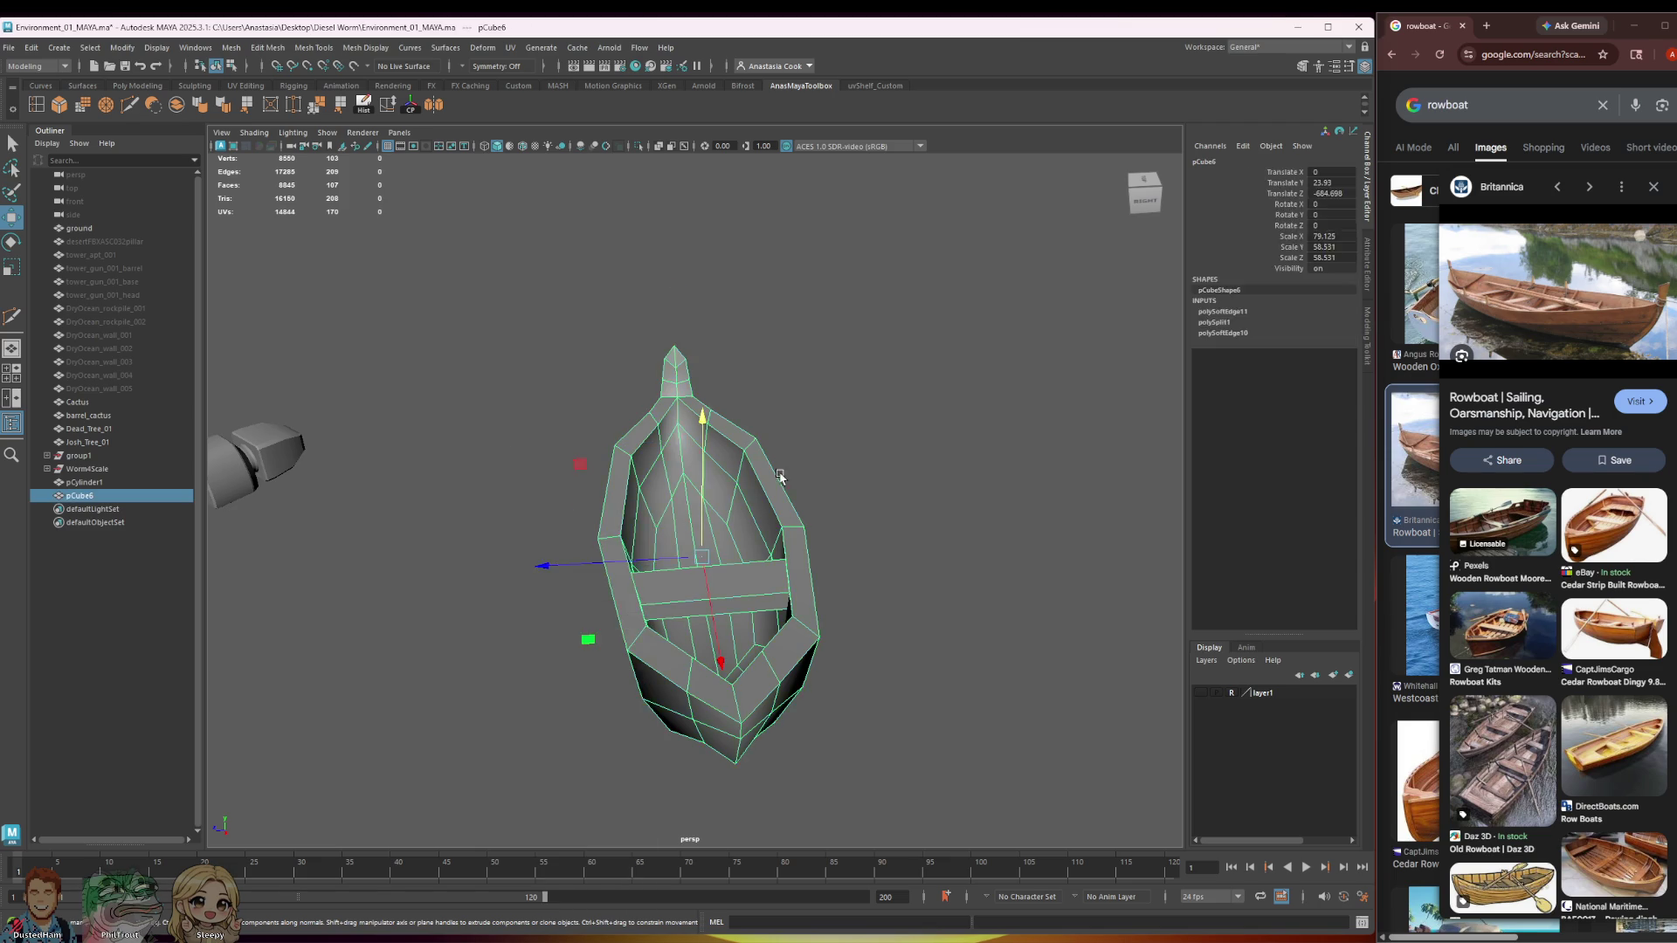
{"action": "scroll", "coordinate": [868, 483], "scroll_direction": "down", "scroll_amount": 3}
Put the boat in edge selection and pick an edge on the bow's inner rim.
{"action": "left_click", "coordinate": [869, 484]}
{"action": "scroll", "coordinate": [700, 450], "scroll_direction": "up", "scroll_amount": 3}
{"action": "left_click", "coordinate": [701, 450]}
{"action": "scroll", "coordinate": [700, 450], "scroll_direction": "up", "scroll_amount": 3}
{"action": "right_click", "coordinate": [674, 284]}
{"action": "right_click_drag", "start_coordinate": [674, 284], "coordinate": [673, 245]}
{"action": "left_click_drag", "start_coordinate": [855, 344], "coordinate": [691, 301], "text": "alt"}
{"action": "left_click", "coordinate": [690, 300]}
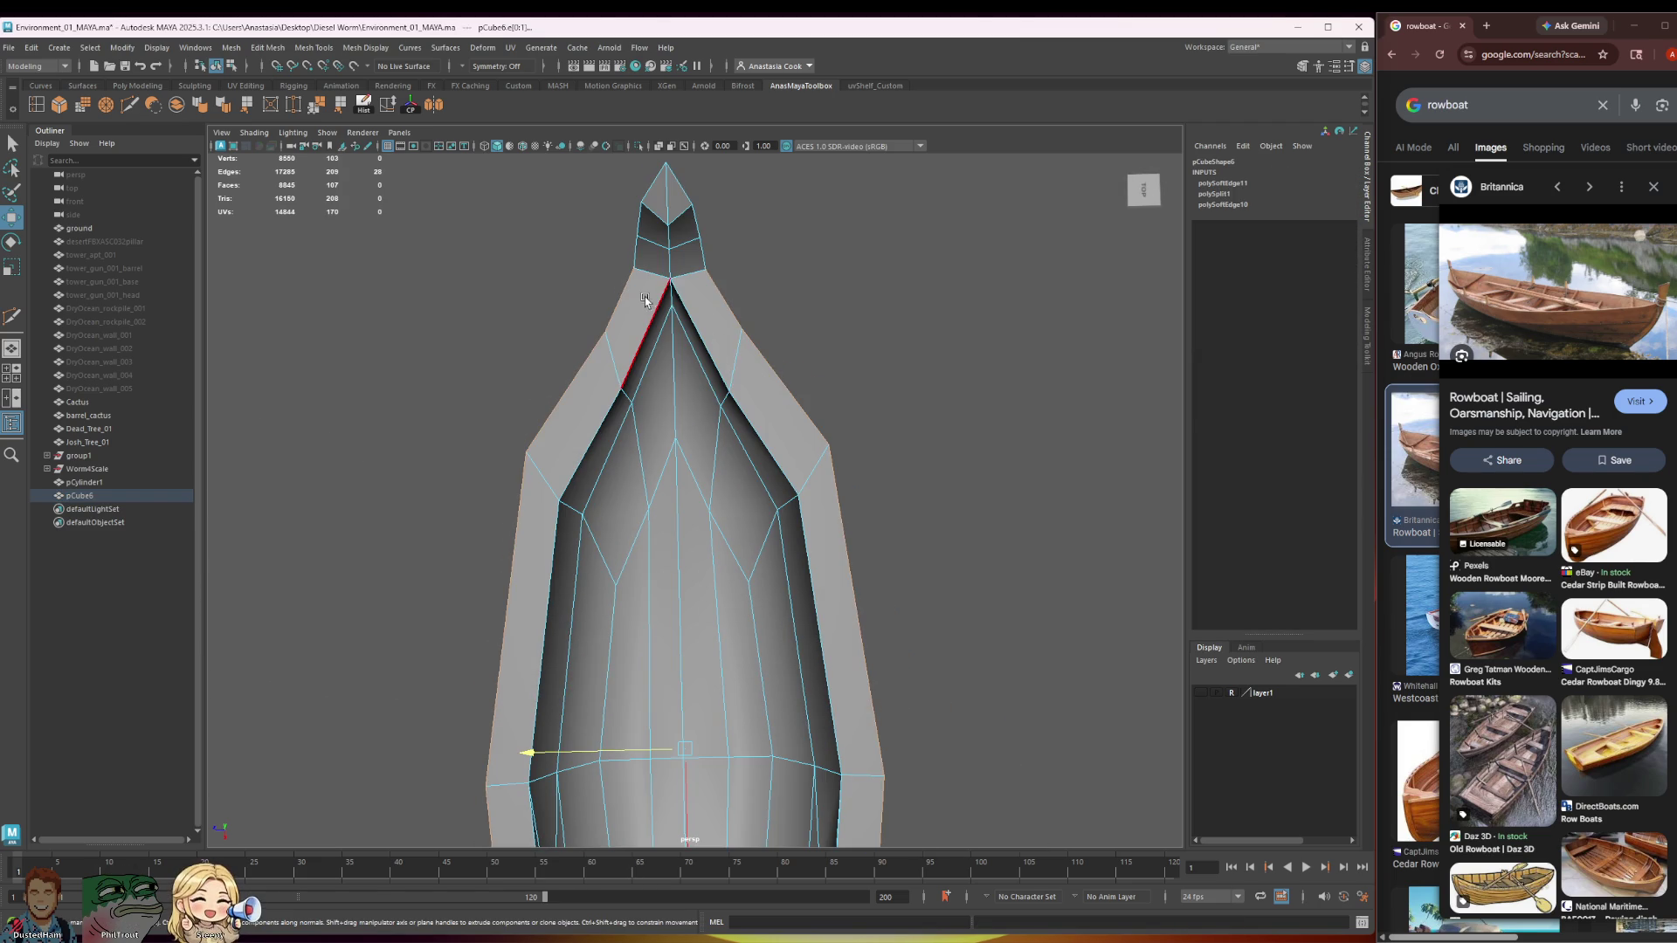
{"action": "left_click", "coordinate": [474, 188]}
{"action": "right_click", "coordinate": [630, 343]}
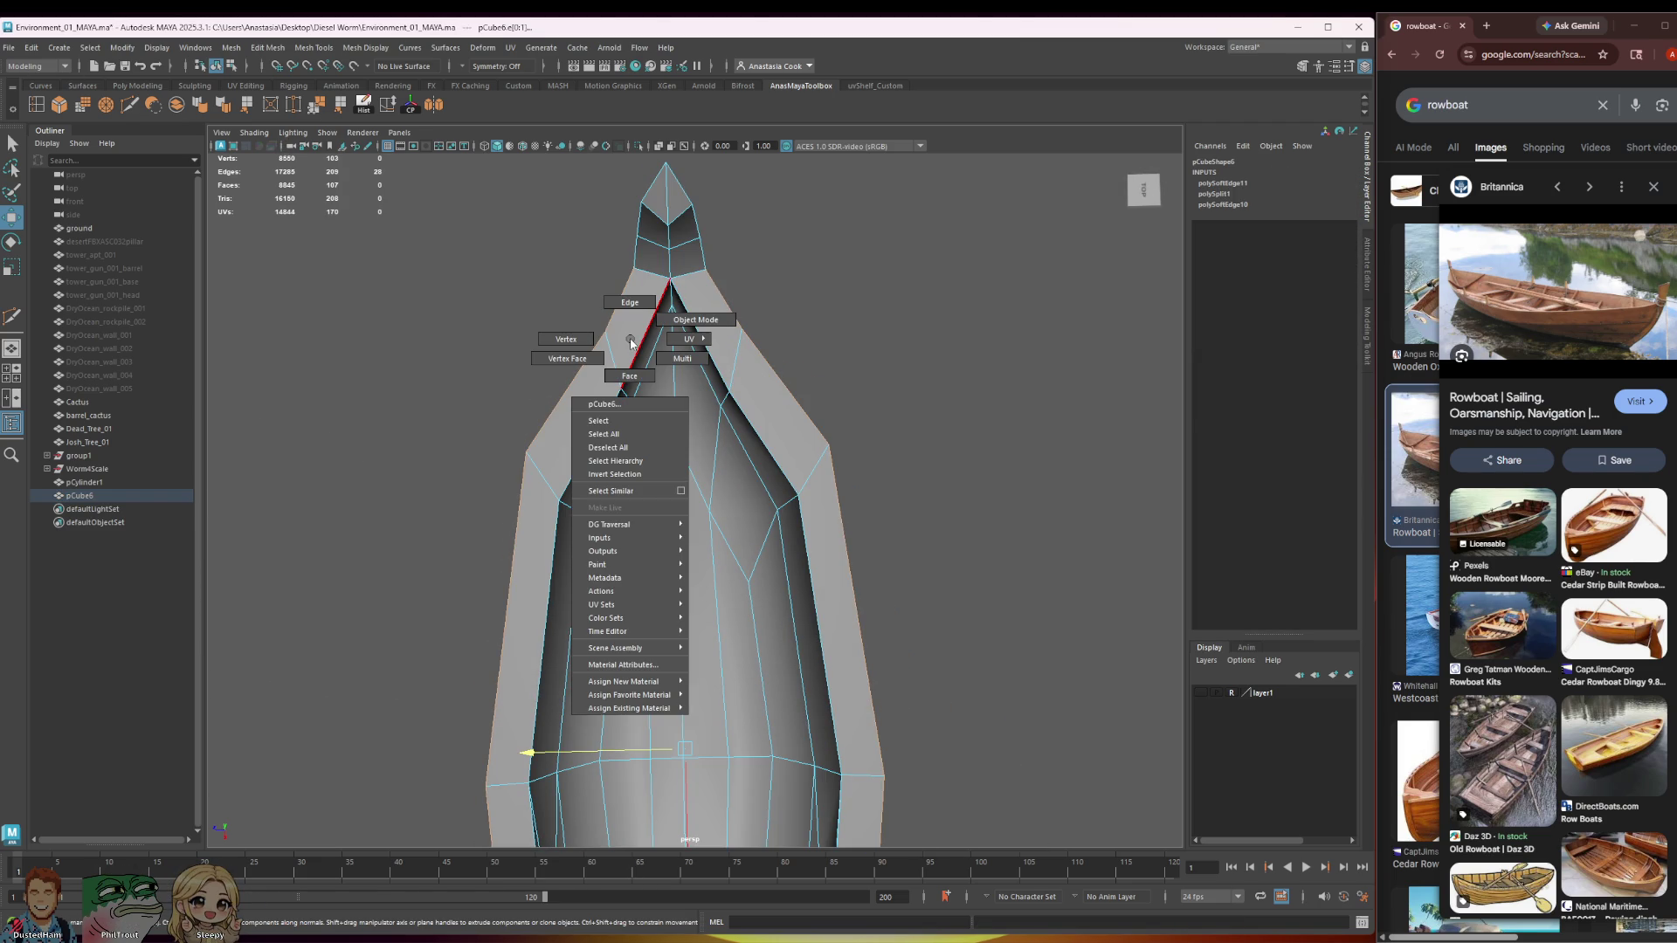
{"action": "left_click", "coordinate": [610, 281]}
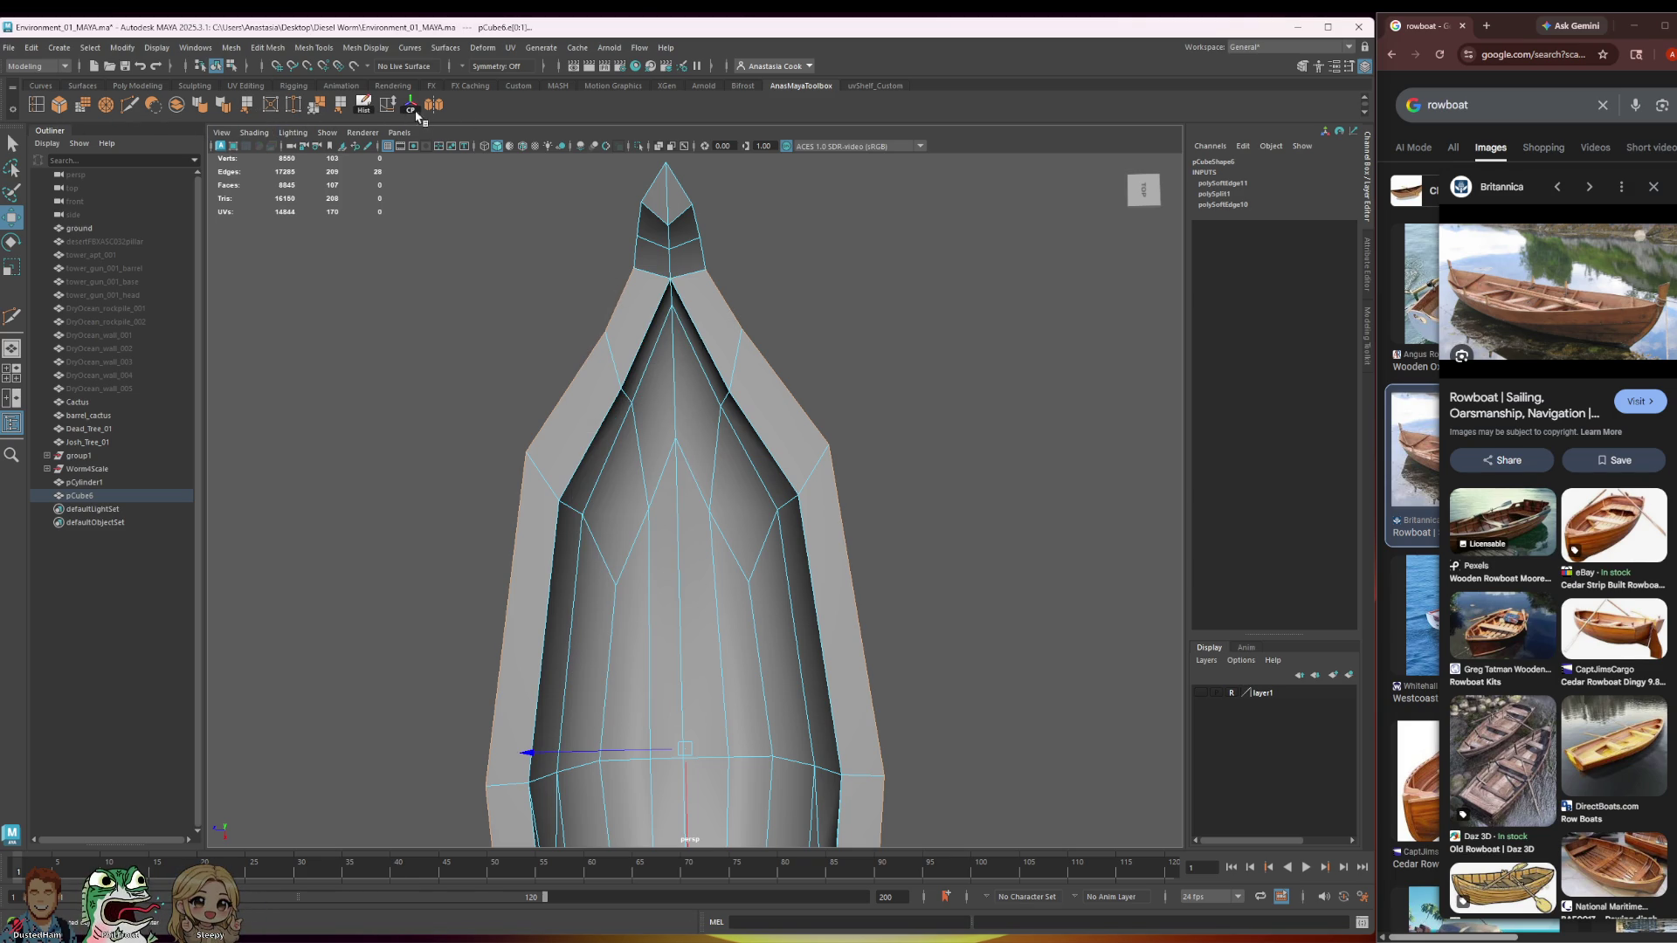
Multi-Cut new edges across the inner rim where the hull meets the bow.
{"action": "left_click", "coordinate": [145, 108]}
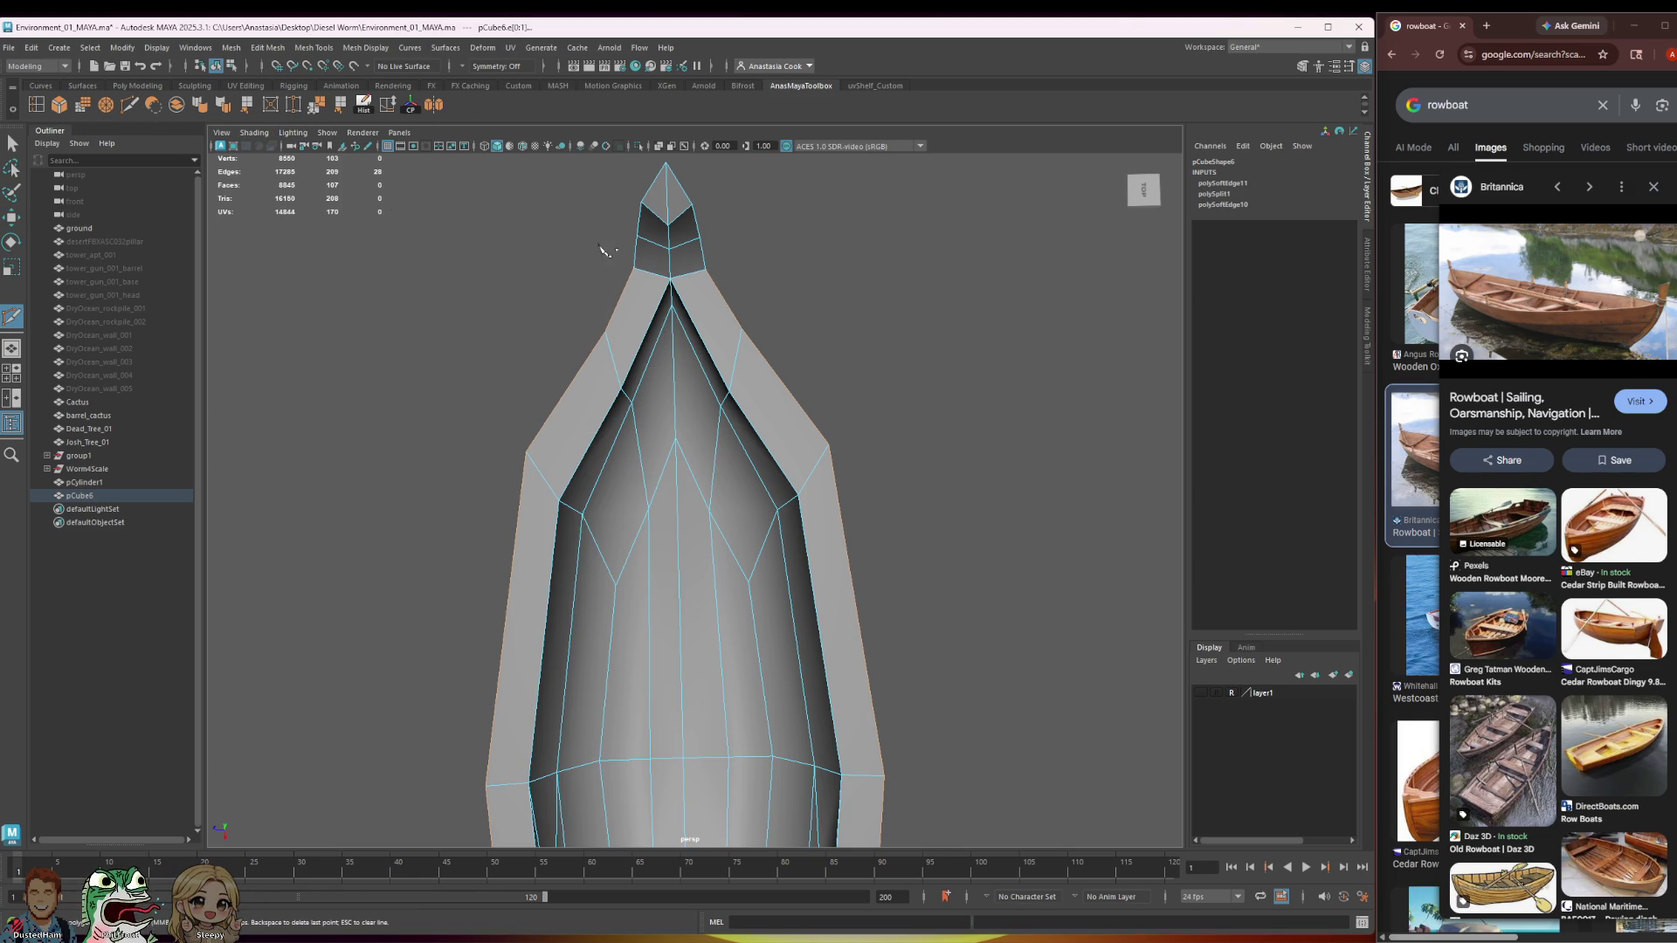
{"action": "left_click", "coordinate": [653, 314]}
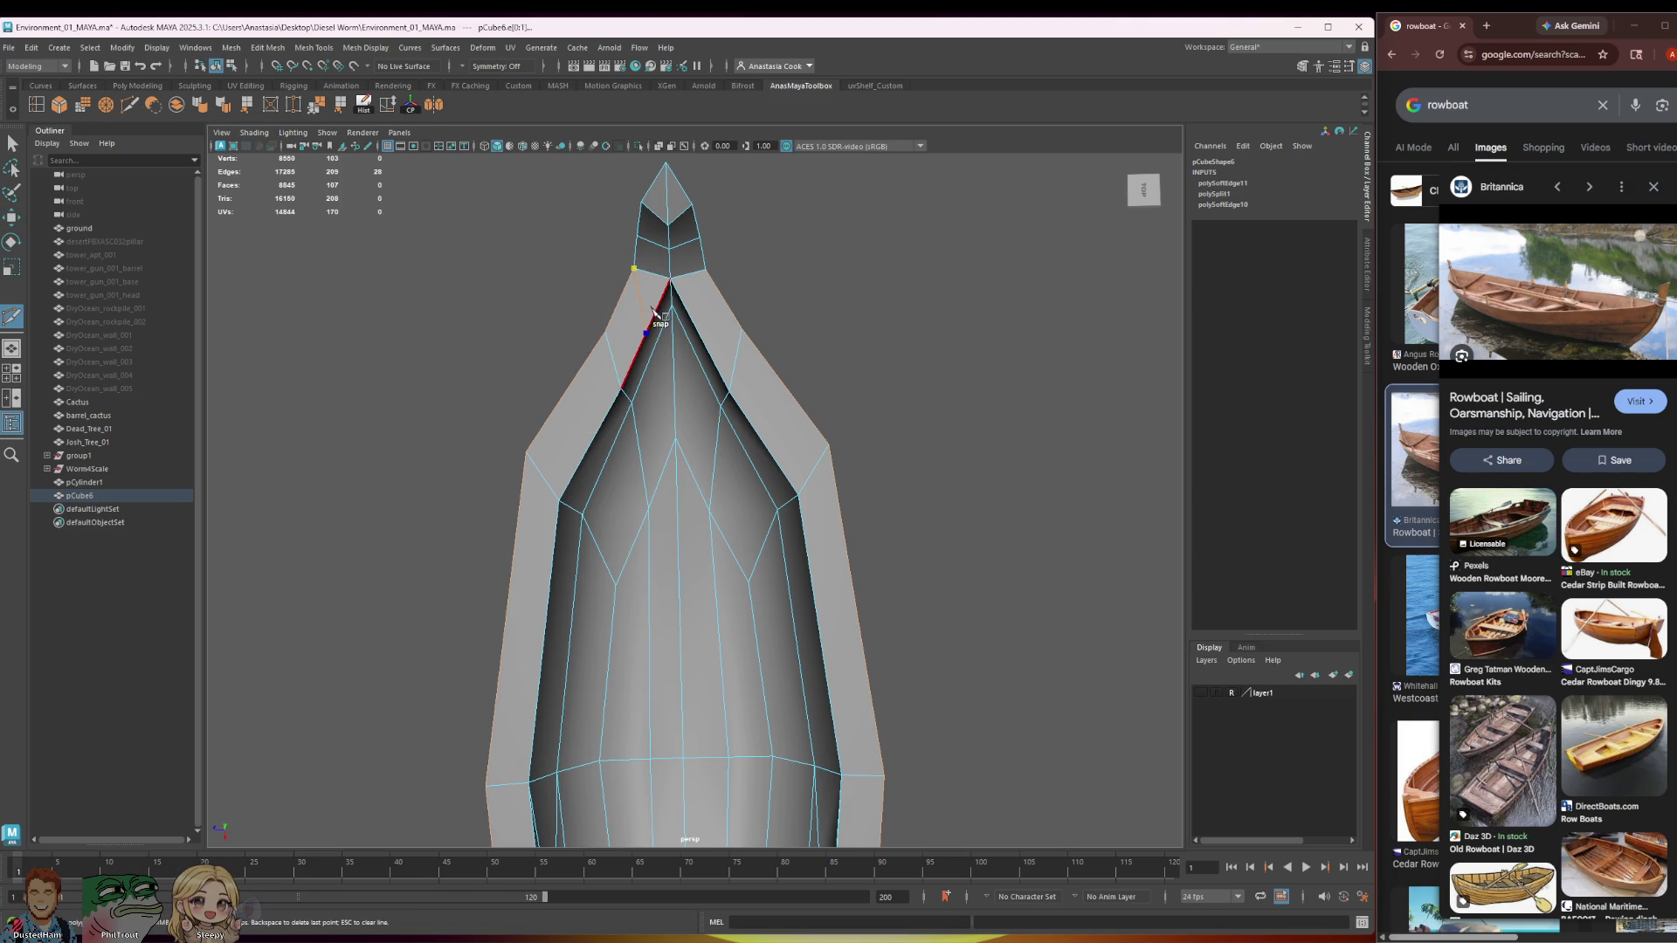
{"action": "key", "text": "Return"}
{"action": "left_click", "coordinate": [707, 272]}
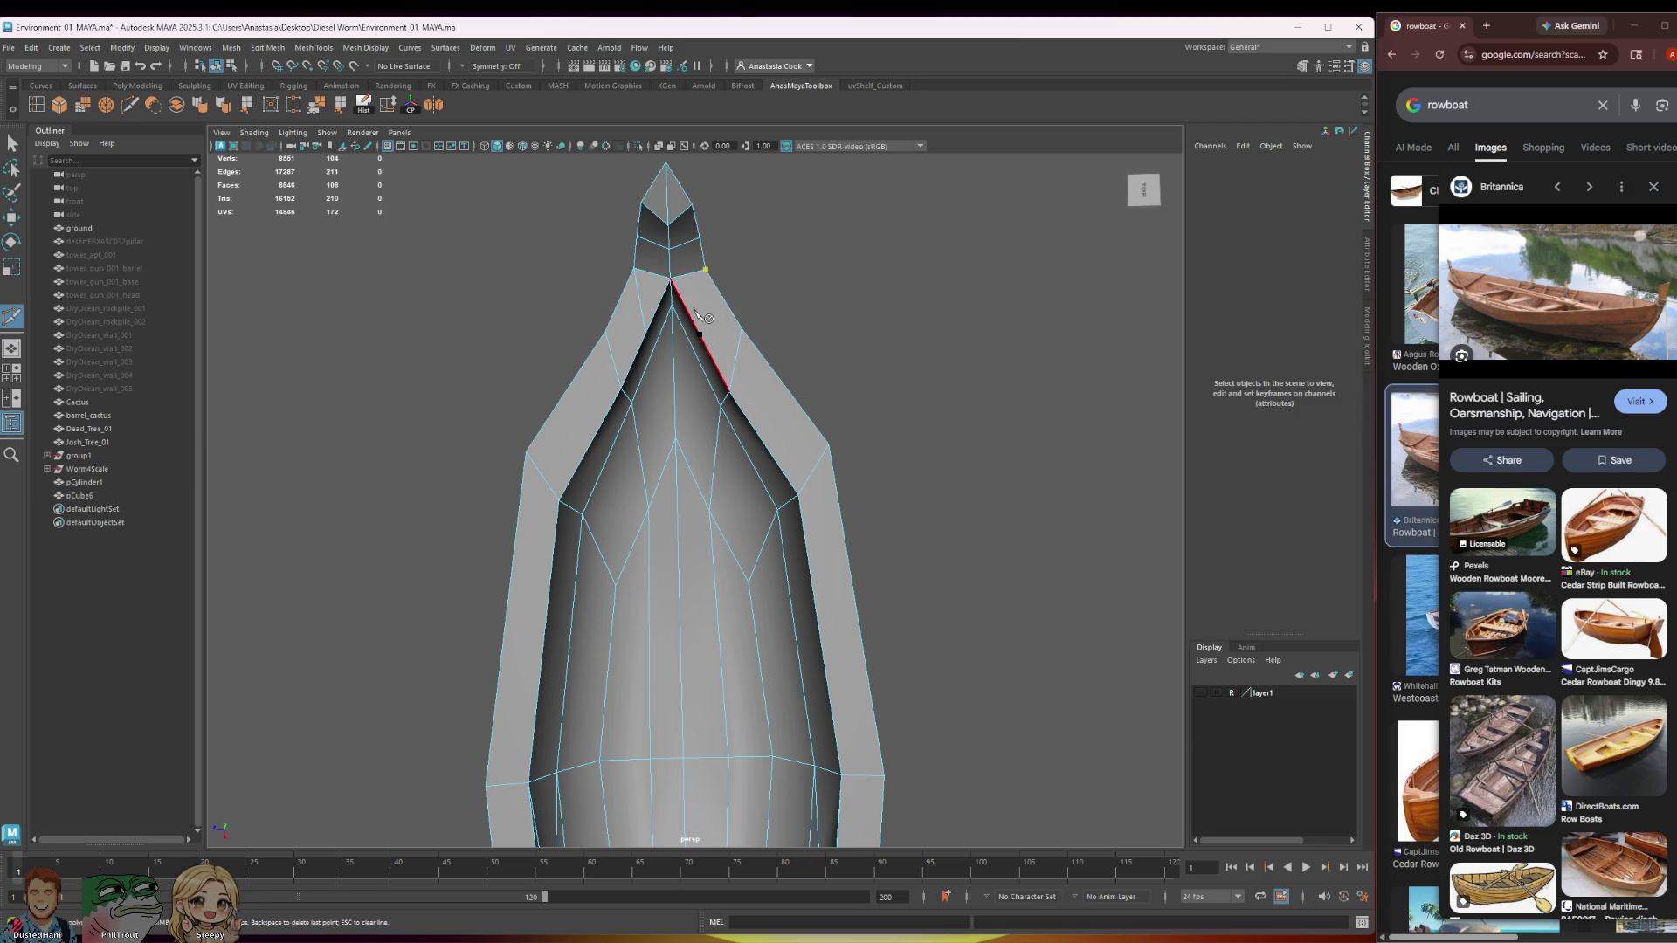
{"action": "left_click", "coordinate": [714, 367]}
{"action": "key", "text": "Return"}
{"action": "left_click_drag", "start_coordinate": [714, 368], "coordinate": [678, 311], "text": "alt"}
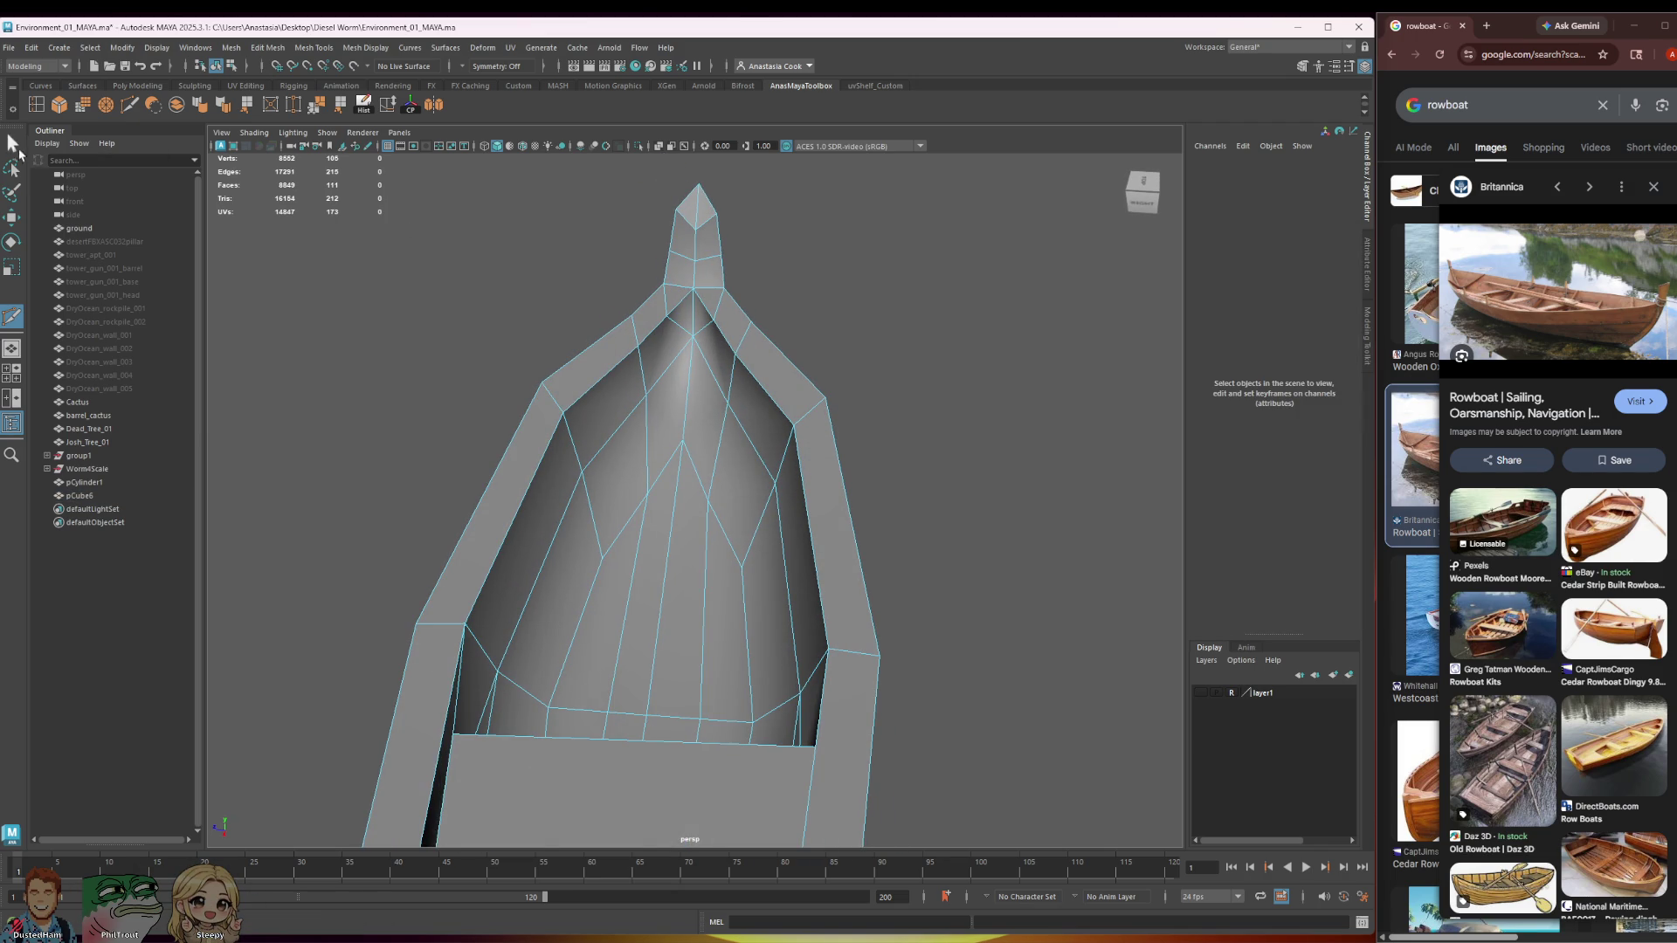
Delete a top face at the bow and inspect the resulting hole.
{"action": "right_click_drag", "start_coordinate": [725, 337], "coordinate": [692, 319]}
{"action": "left_click", "coordinate": [682, 315]}
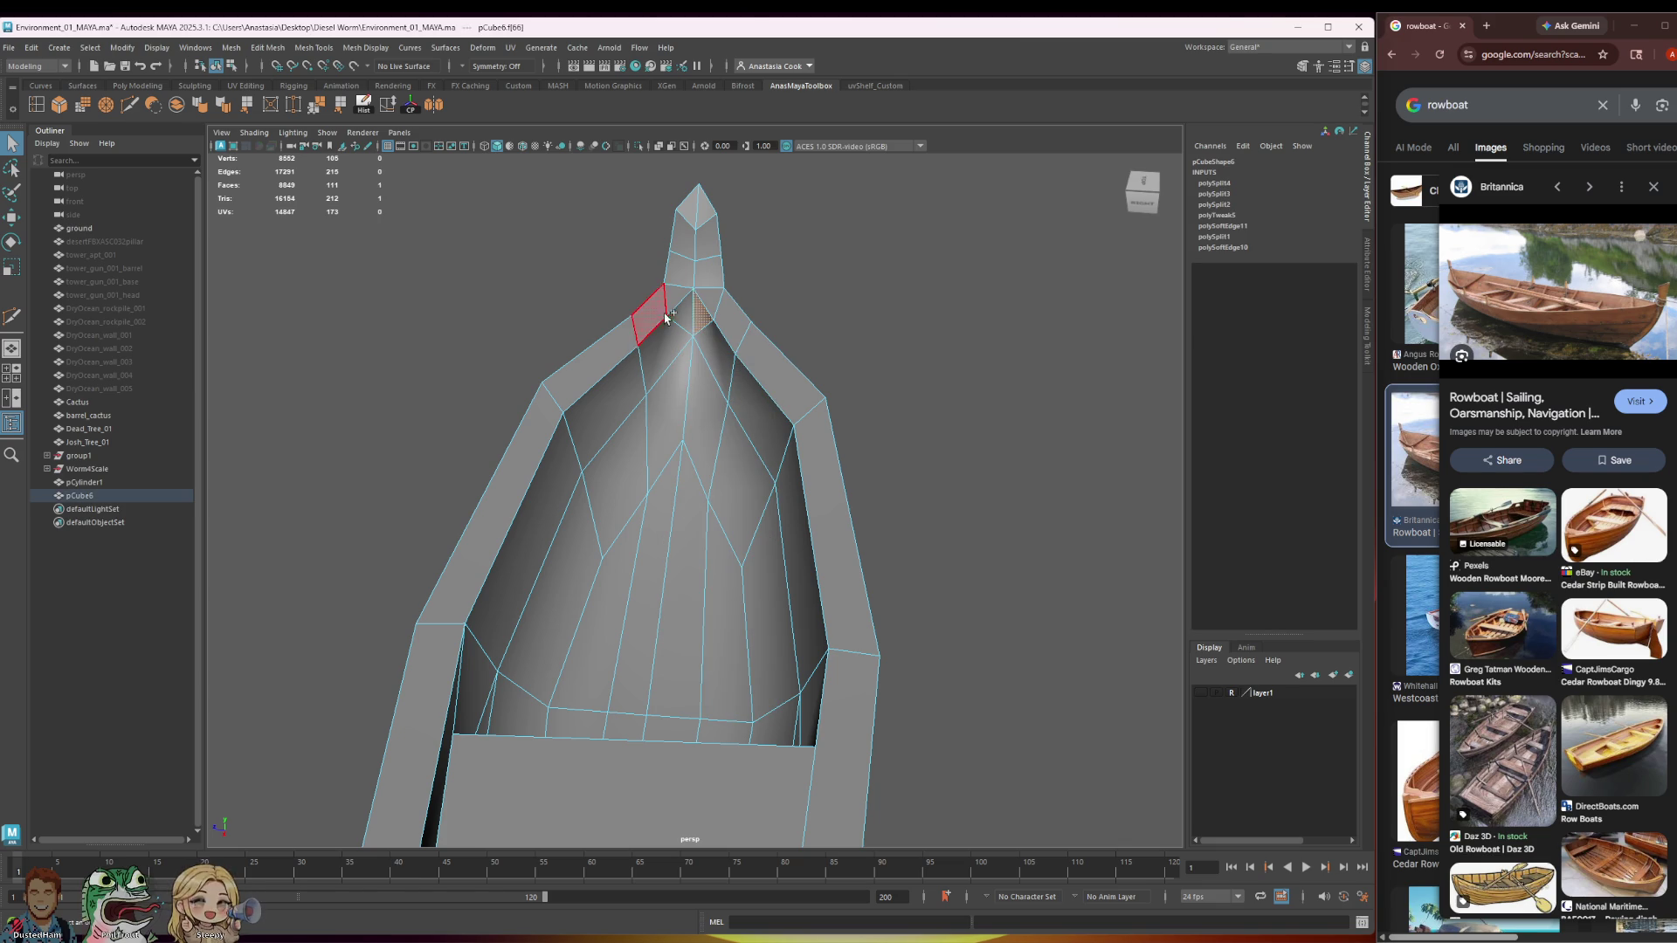
{"action": "key", "text": "Delete"}
{"action": "mouse_move", "coordinate": [731, 321]}
{"action": "left_mouse_down", "text": "alt"}
{"action": "mouse_move", "coordinate": [771, 403]}
{"action": "mouse_move", "coordinate": [663, 312]}
{"action": "mouse_move", "coordinate": [715, 281]}
{"action": "left_mouse_up", "text": "alt"}
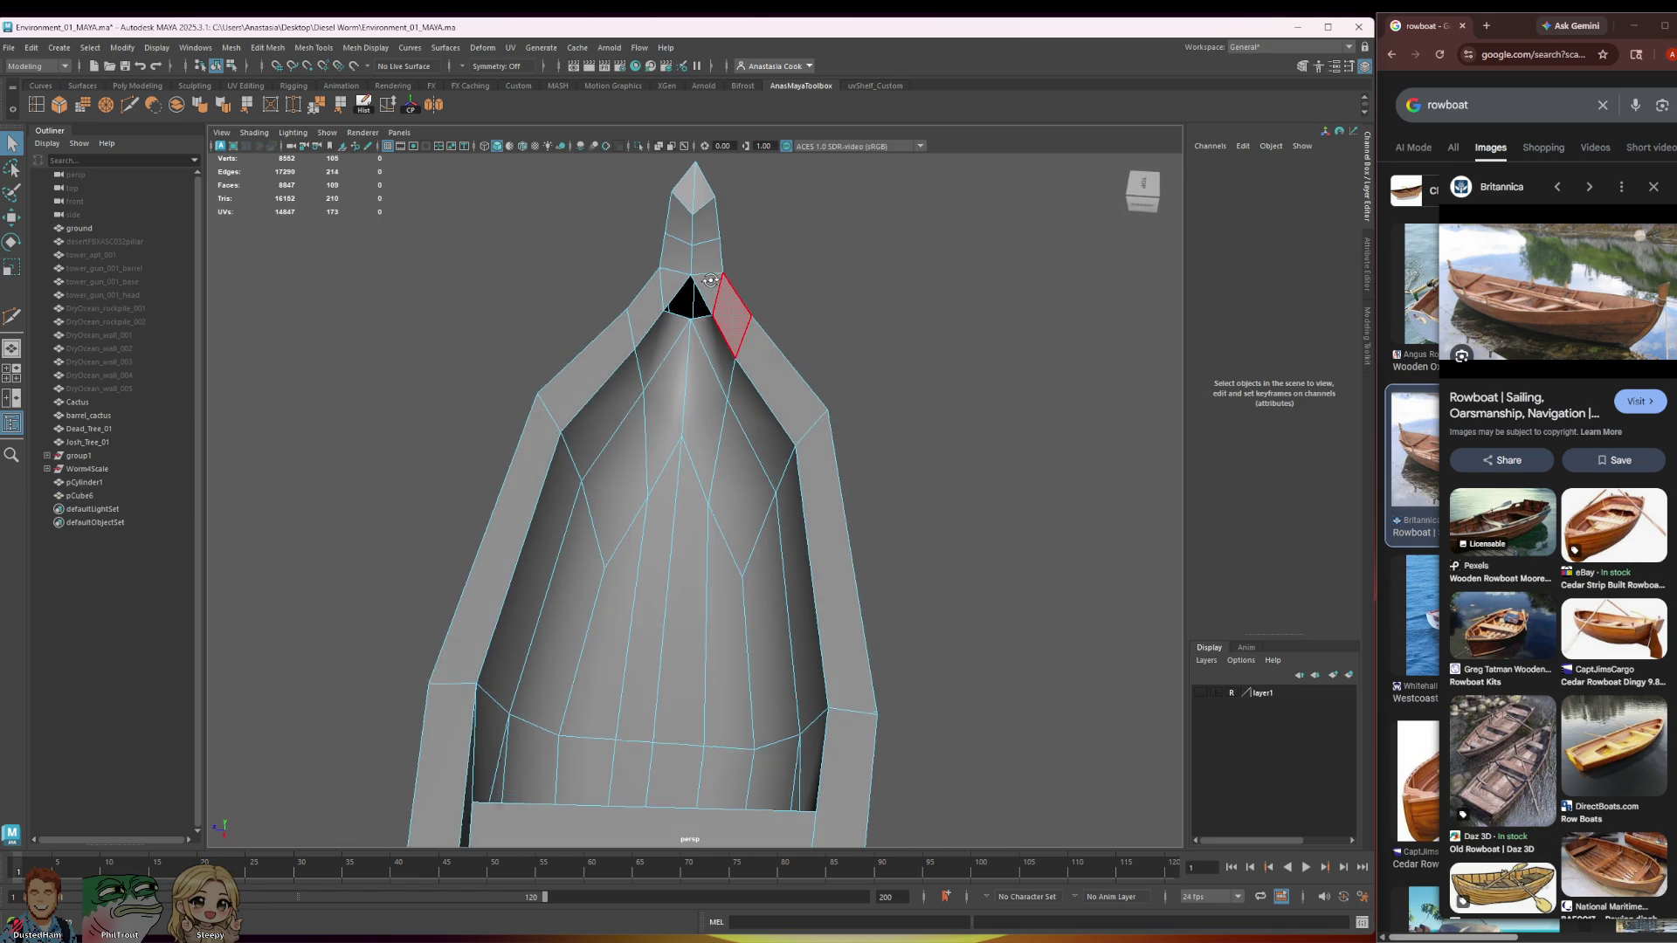
{"action": "scroll", "coordinate": [753, 250], "scroll_direction": "up", "scroll_amount": 3}
{"action": "scroll", "coordinate": [752, 250], "scroll_direction": "down", "scroll_amount": 5}
{"action": "left_click_drag", "start_coordinate": [674, 551], "coordinate": [700, 507], "text": "alt"}
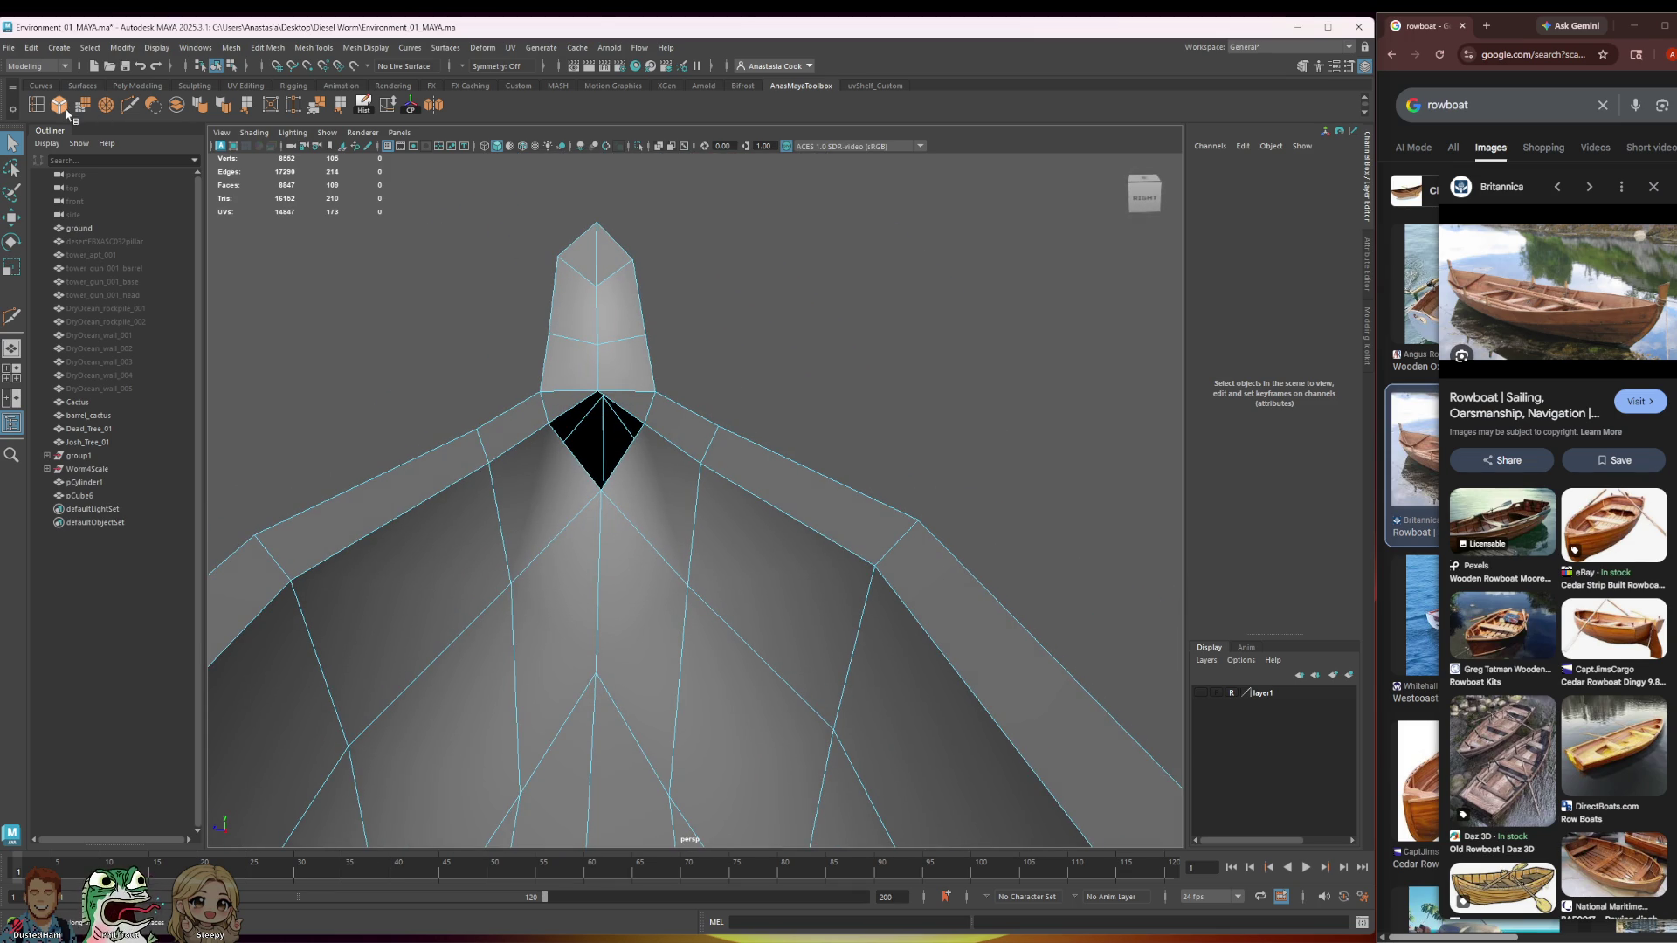
Fill the triangular bow hole with a new face using Append to Polygon.
{"action": "left_click", "coordinate": [715, 355]}
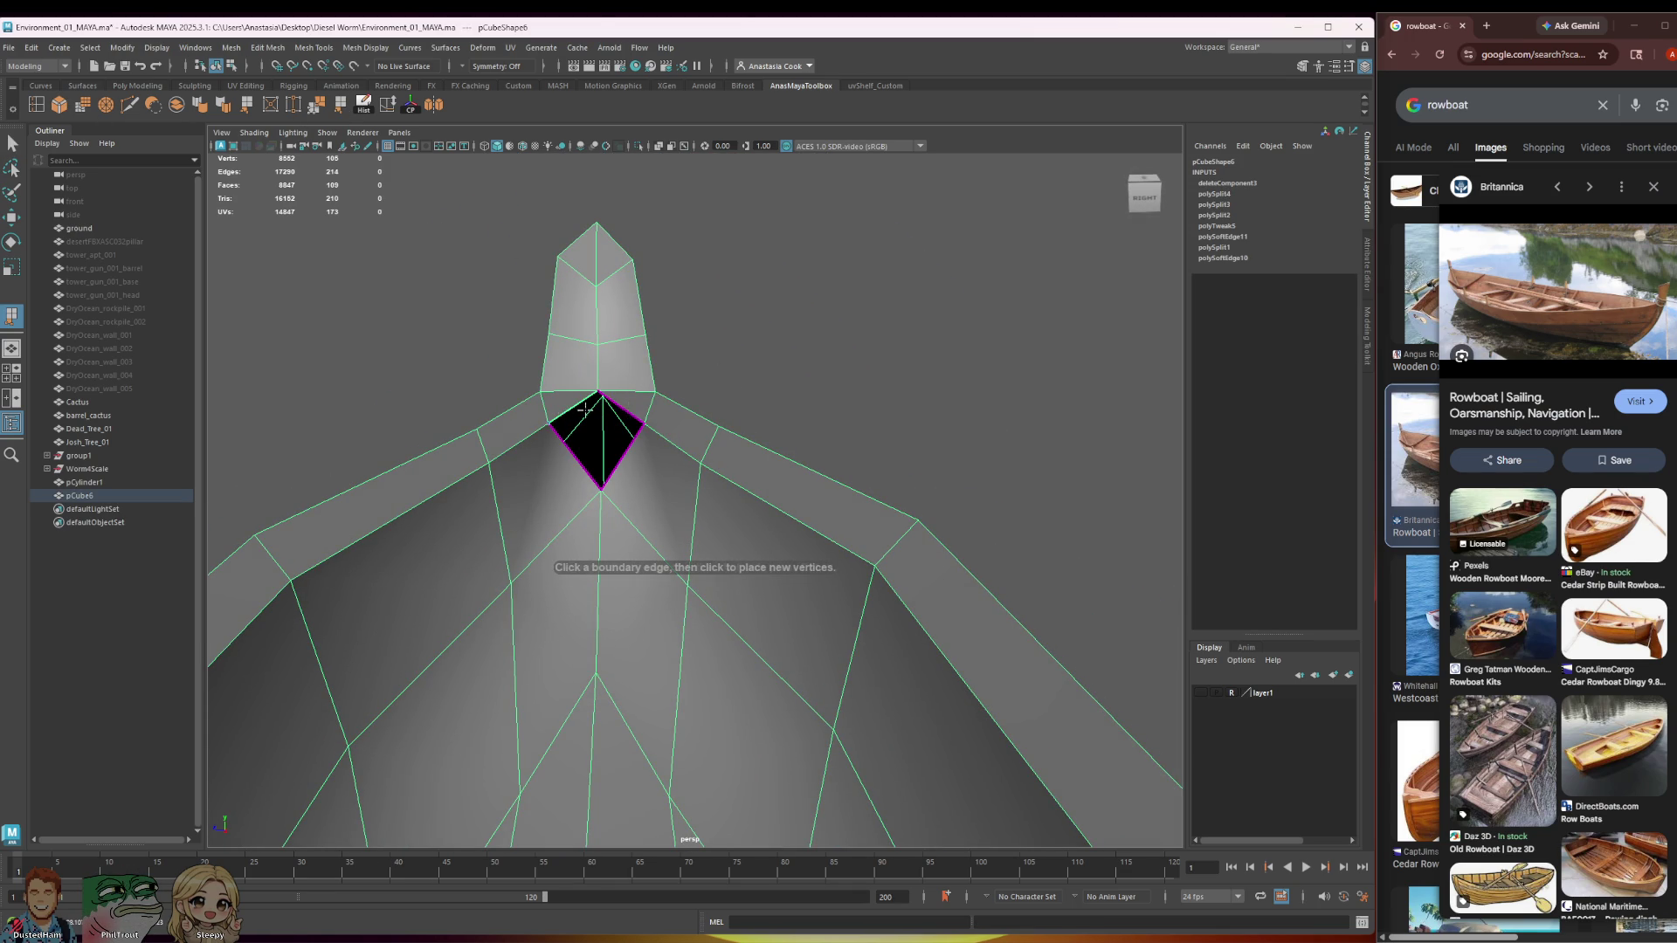
{"action": "left_click", "coordinate": [624, 455]}
{"action": "key", "text": "Return"}
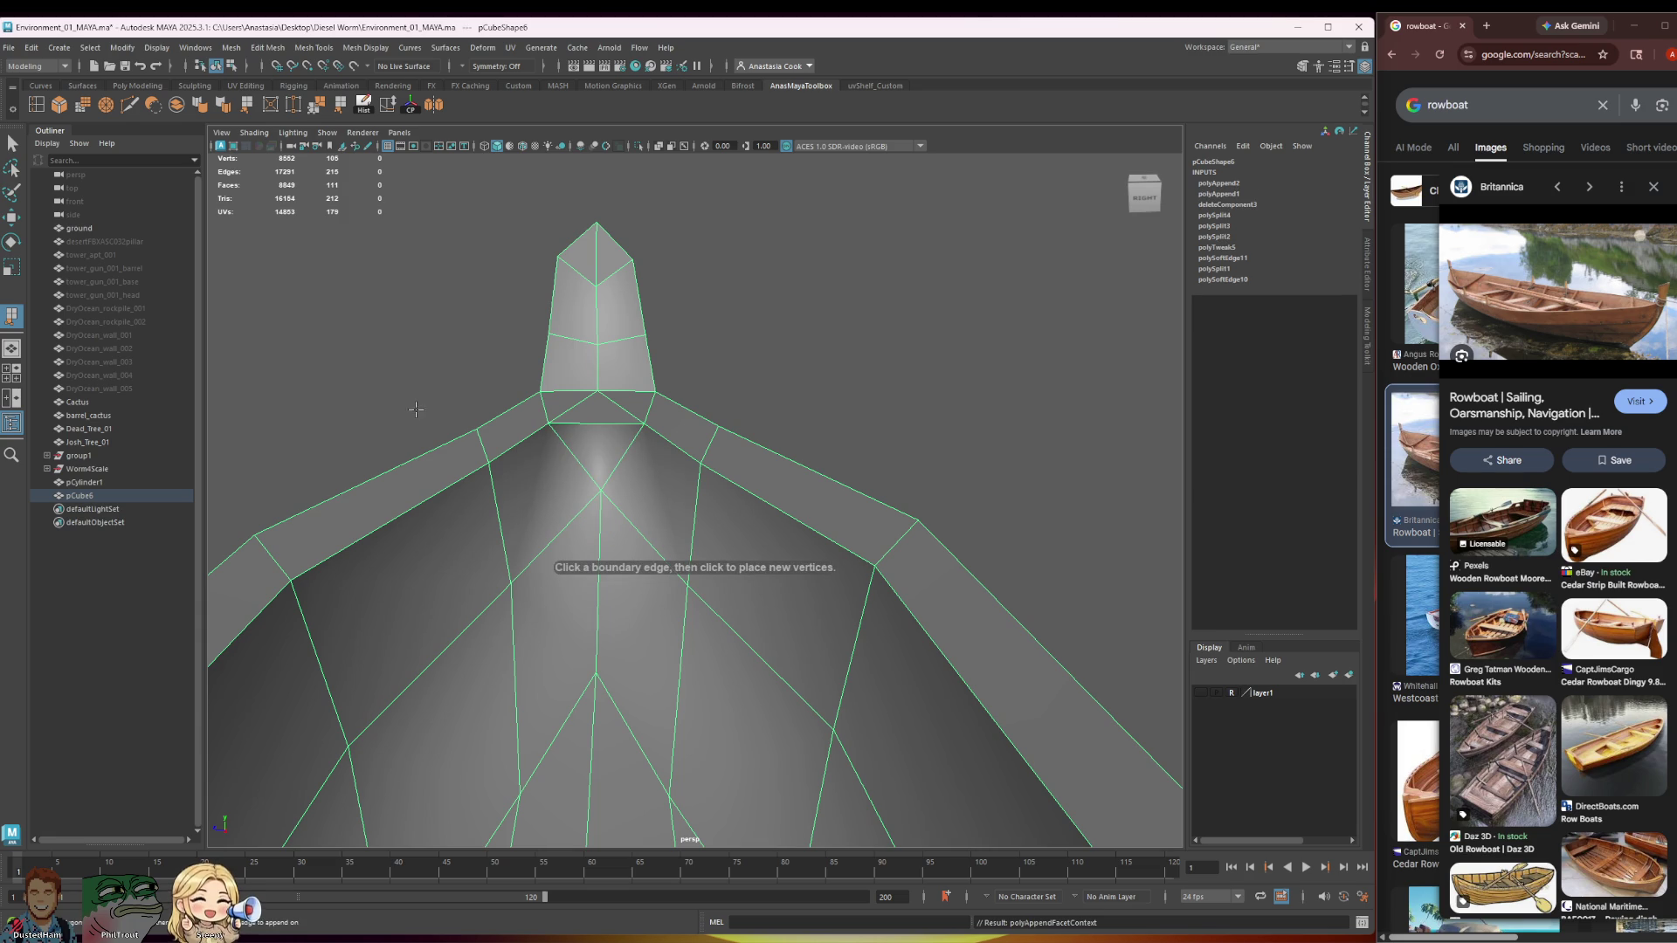
Multi-Cut an edge down from the bow's top vertex and pick the extra edge.
{"action": "left_click", "coordinate": [131, 107]}
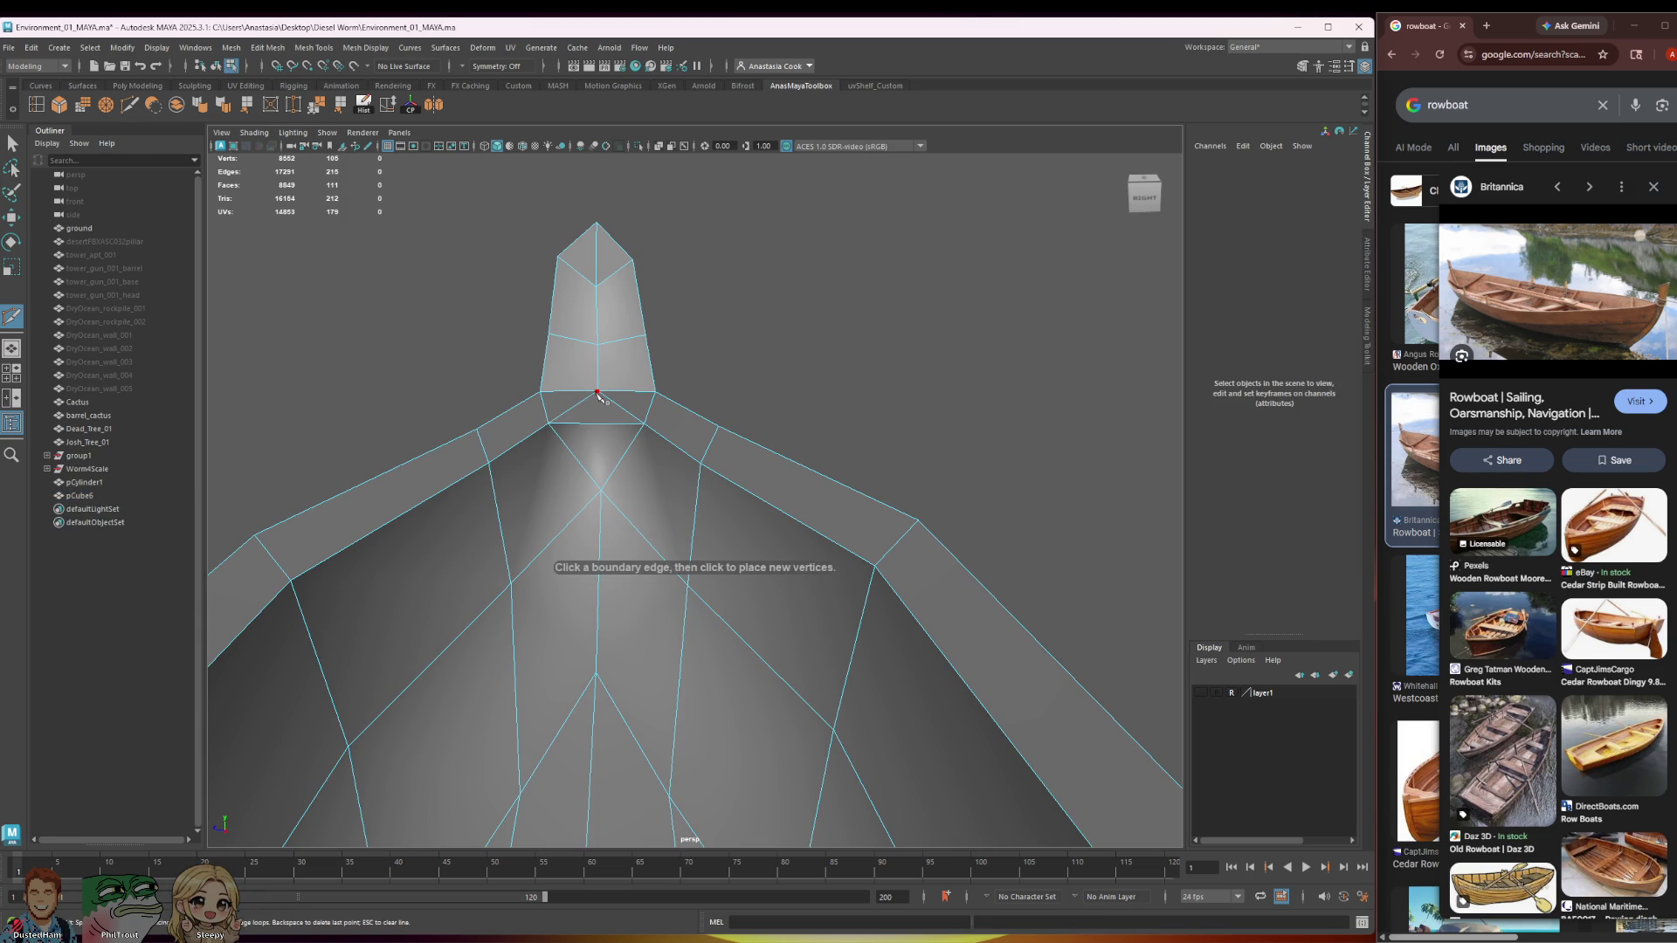
{"action": "left_click", "coordinate": [600, 493]}
{"action": "left_click", "coordinate": [11, 144]}
{"action": "left_click_drag", "start_coordinate": [728, 407], "coordinate": [618, 486], "text": "alt"}
{"action": "left_click", "coordinate": [617, 486]}
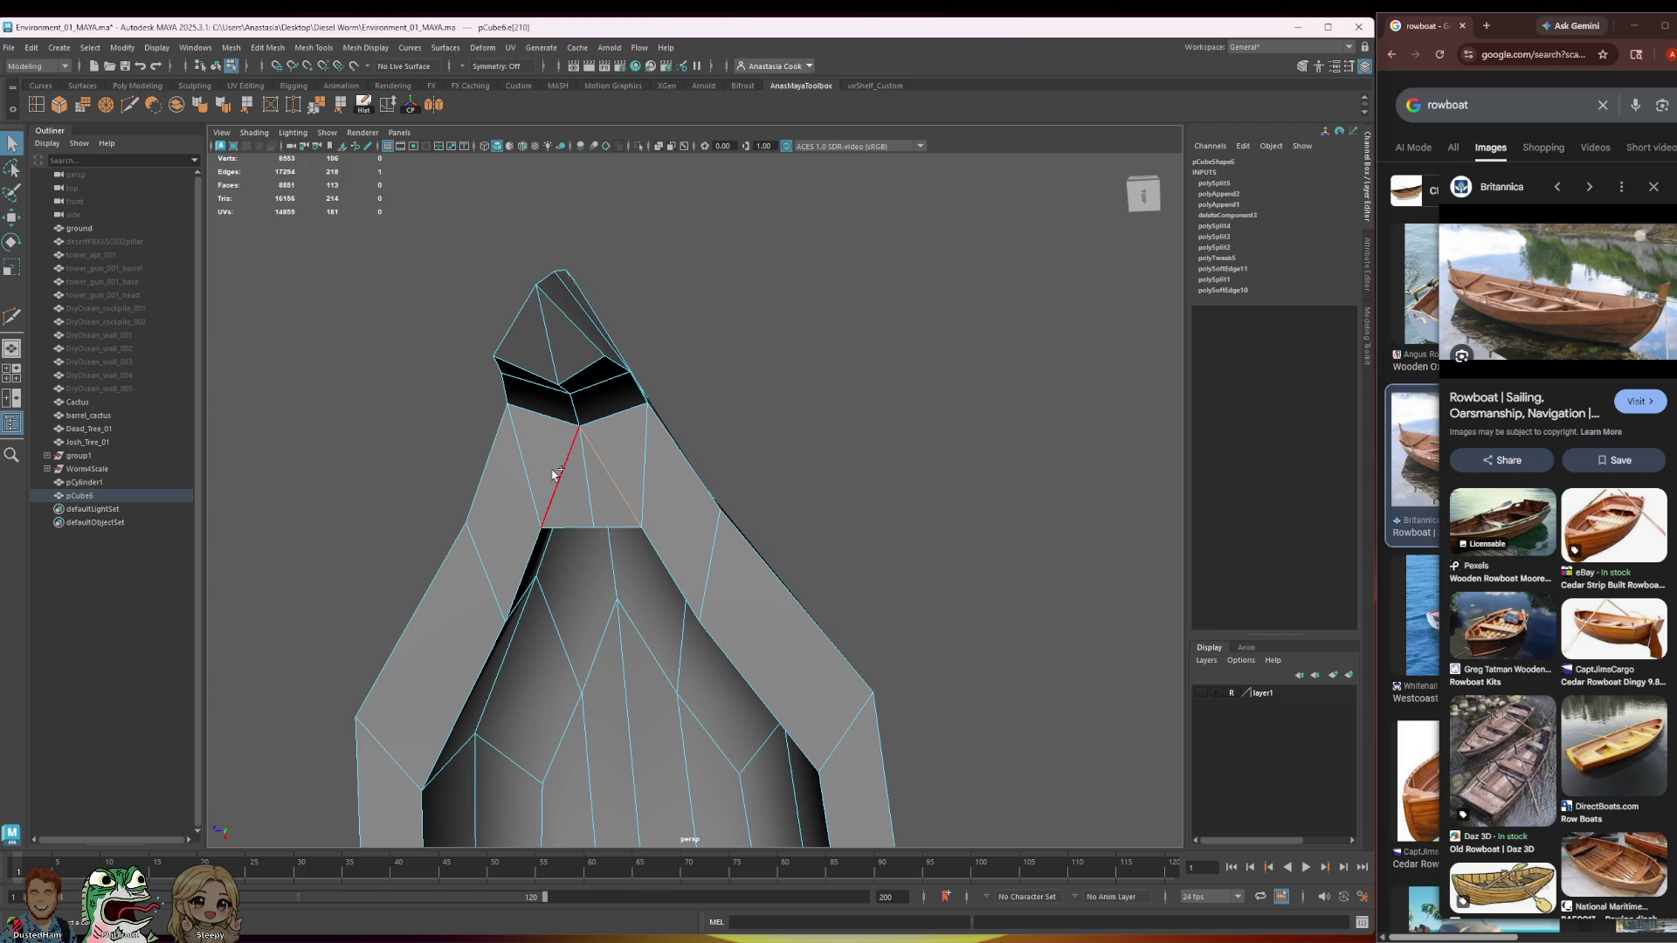
Delete the stray bow edge and tweak a bow vertex with the Move tool.
{"action": "key", "text": "Delete"}
{"action": "left_click_drag", "start_coordinate": [667, 535], "coordinate": [635, 446], "text": "alt"}
{"action": "right_click_drag", "start_coordinate": [636, 445], "coordinate": [630, 391]}
{"action": "left_click_drag", "start_coordinate": [630, 390], "coordinate": [712, 466], "text": "alt"}
{"action": "left_click", "coordinate": [594, 461]}
{"action": "key", "text": "w"}
{"action": "mouse_move", "coordinate": [601, 499]}
{"action": "left_mouse_down", "text": "alt"}
{"action": "mouse_move", "coordinate": [591, 475]}
{"action": "mouse_move", "coordinate": [621, 524]}
{"action": "mouse_move", "coordinate": [599, 476]}
{"action": "mouse_move", "coordinate": [606, 499]}
{"action": "left_mouse_up", "text": "alt"}
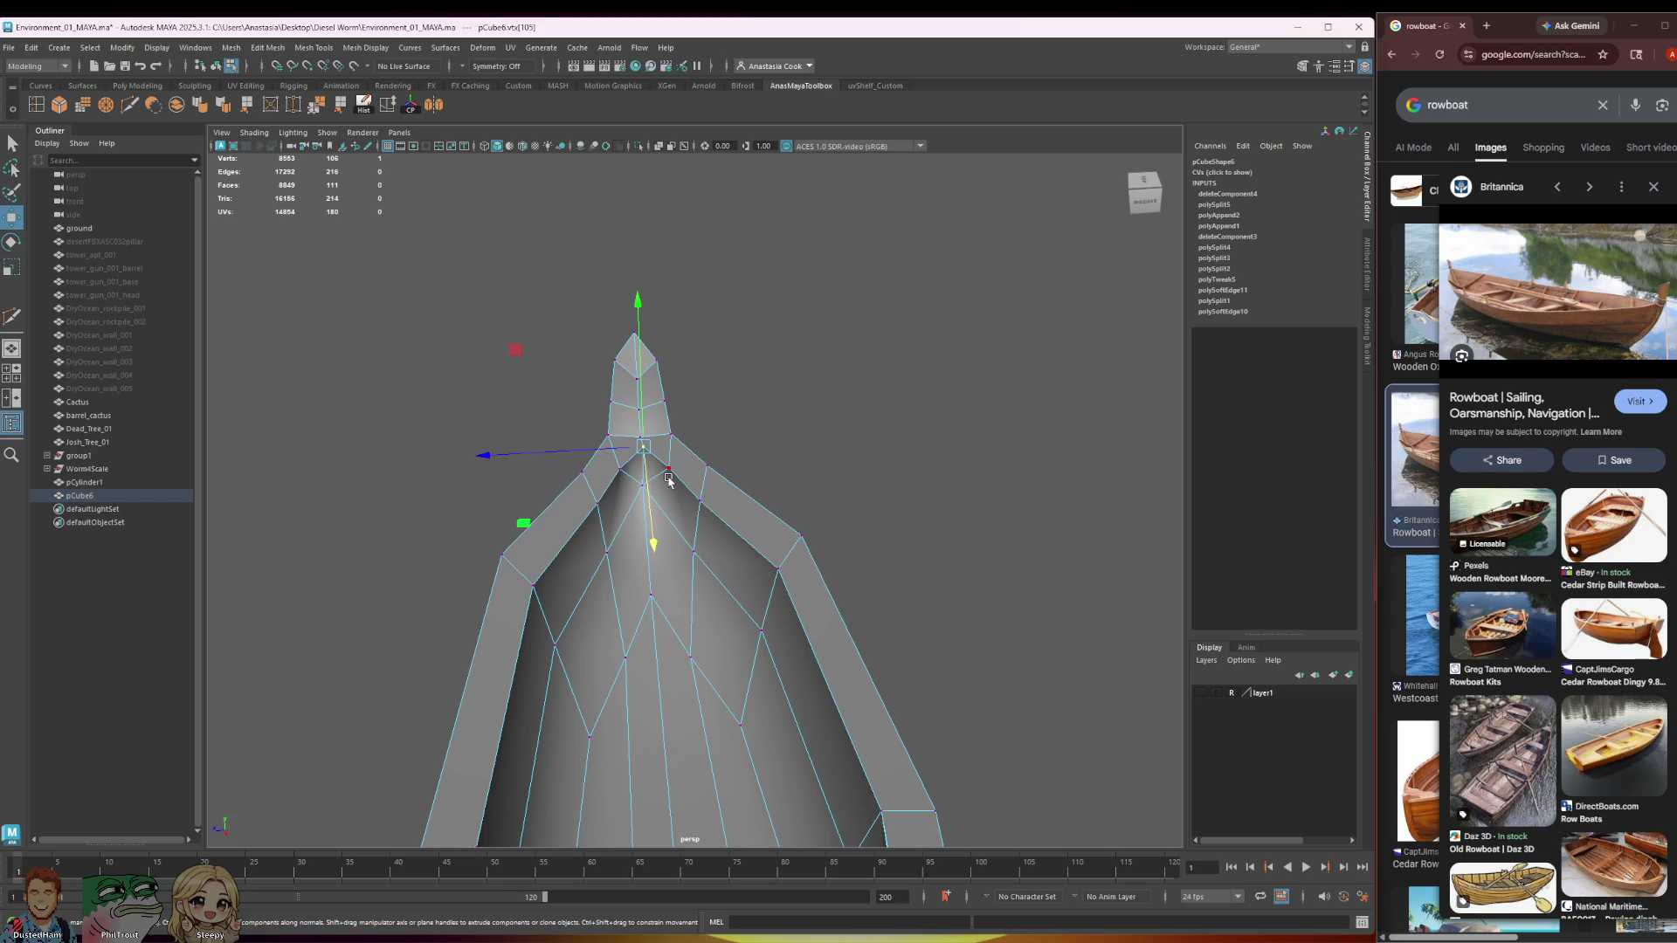
{"action": "mouse_move", "coordinate": [645, 576]}
{"action": "left_mouse_down", "text": "alt"}
{"action": "mouse_move", "coordinate": [779, 589]}
{"action": "mouse_move", "coordinate": [740, 549]}
{"action": "mouse_move", "coordinate": [661, 603]}
{"action": "left_mouse_up", "text": "alt"}
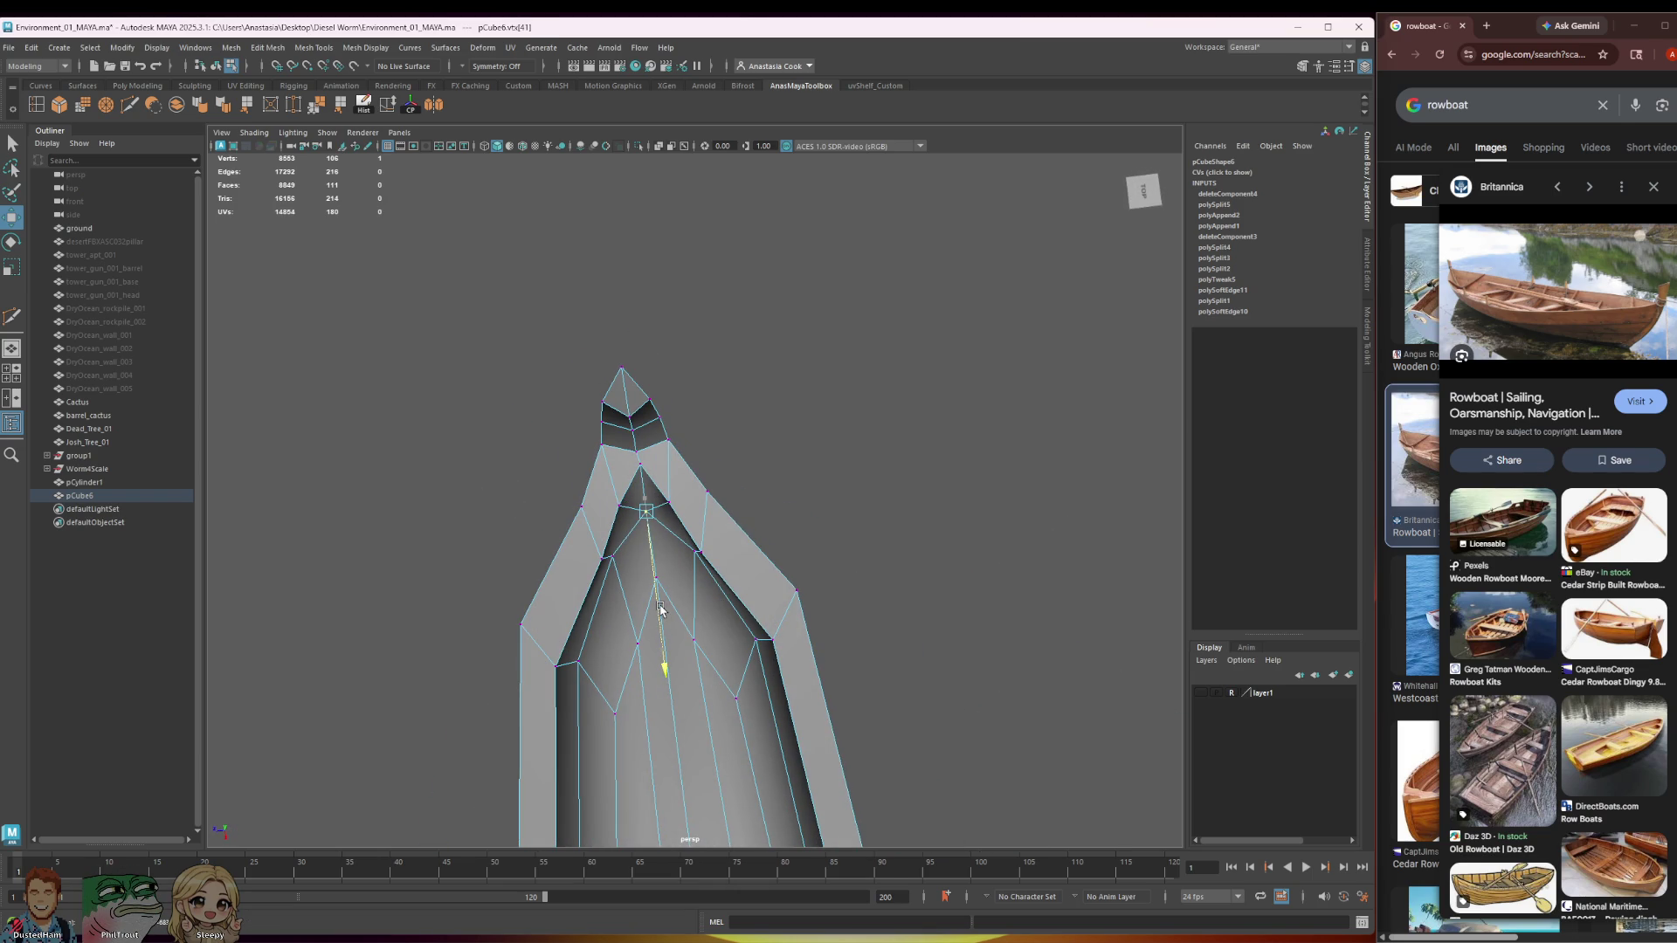
{"action": "left_click_drag", "start_coordinate": [659, 604], "coordinate": [712, 543], "text": "alt"}
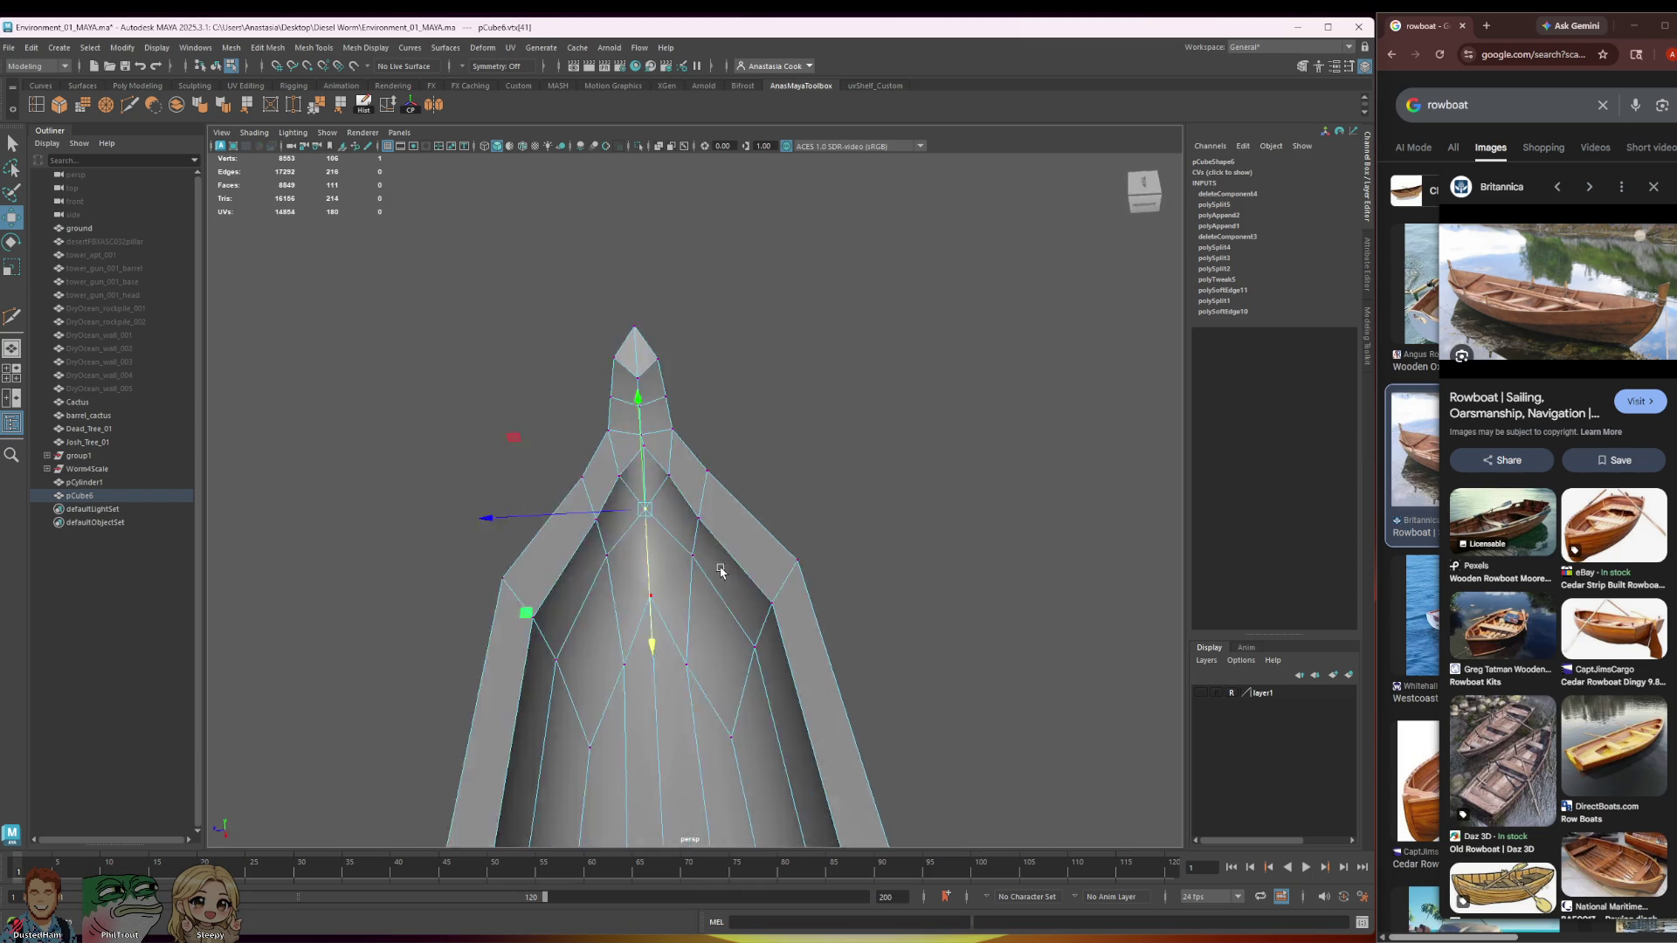
Try a Multi-Cut across the bow, undo it and return to plain selection.
{"action": "key", "text": "y"}
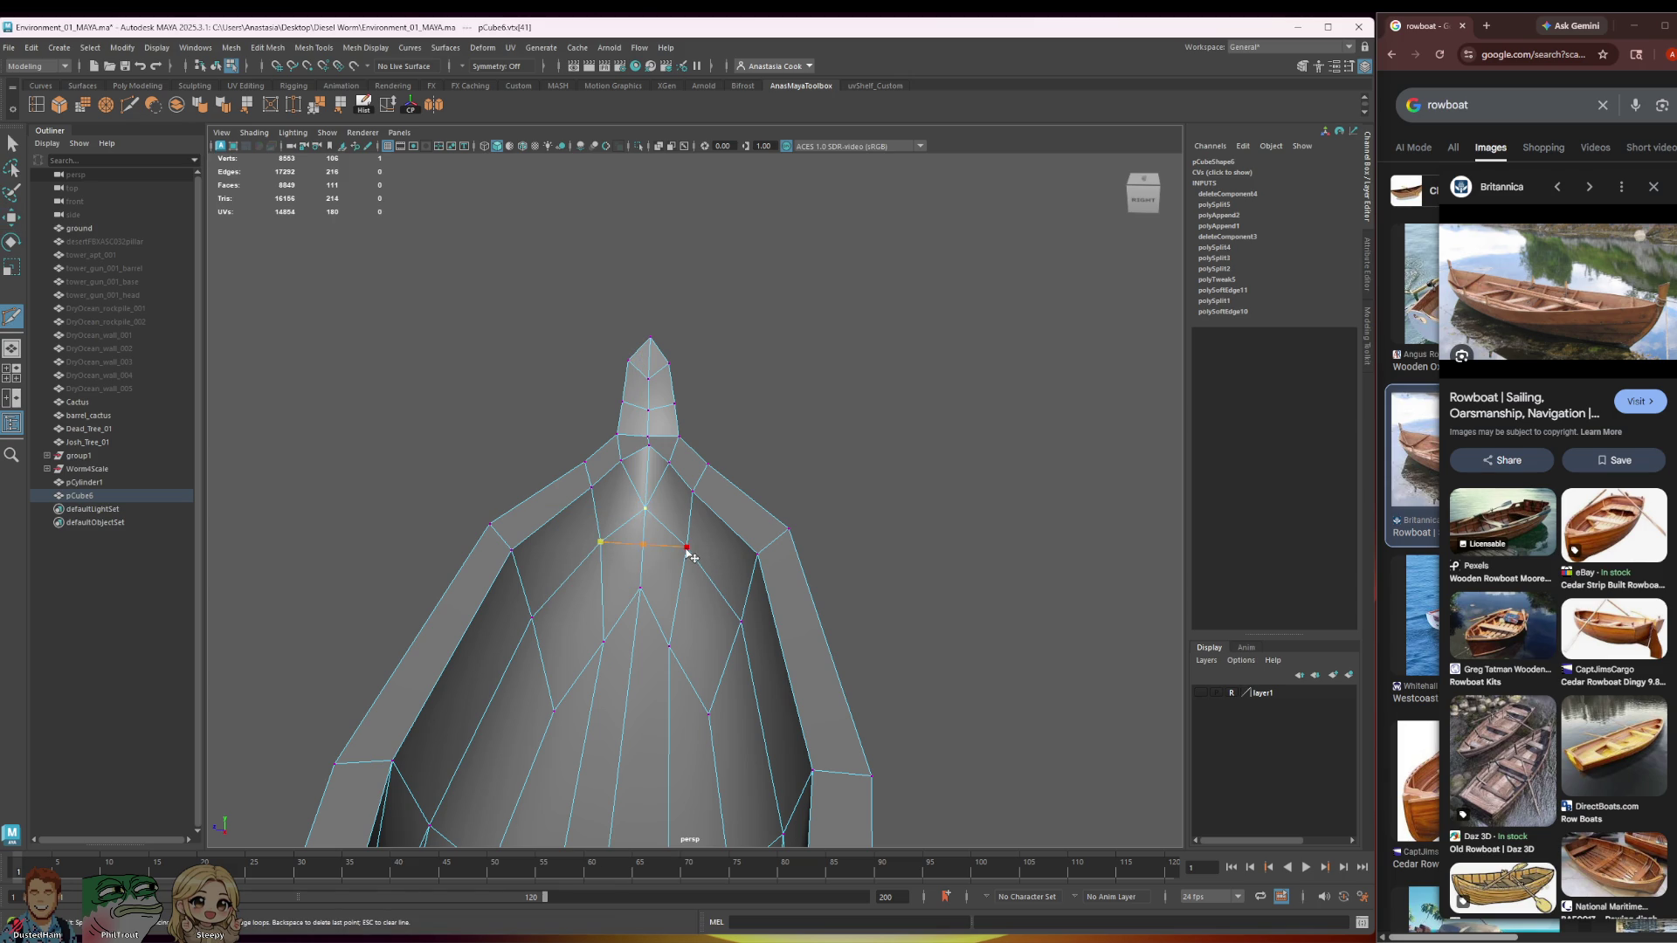
{"action": "key", "text": "Return"}
{"action": "mouse_move", "coordinate": [687, 552]}
{"action": "left_mouse_down", "text": "alt"}
{"action": "mouse_move", "coordinate": [904, 498]}
{"action": "mouse_move", "coordinate": [913, 551]}
{"action": "mouse_move", "coordinate": [857, 528]}
{"action": "mouse_move", "coordinate": [886, 492]}
{"action": "mouse_move", "coordinate": [869, 497]}
{"action": "mouse_move", "coordinate": [939, 505]}
{"action": "left_mouse_up", "text": "alt"}
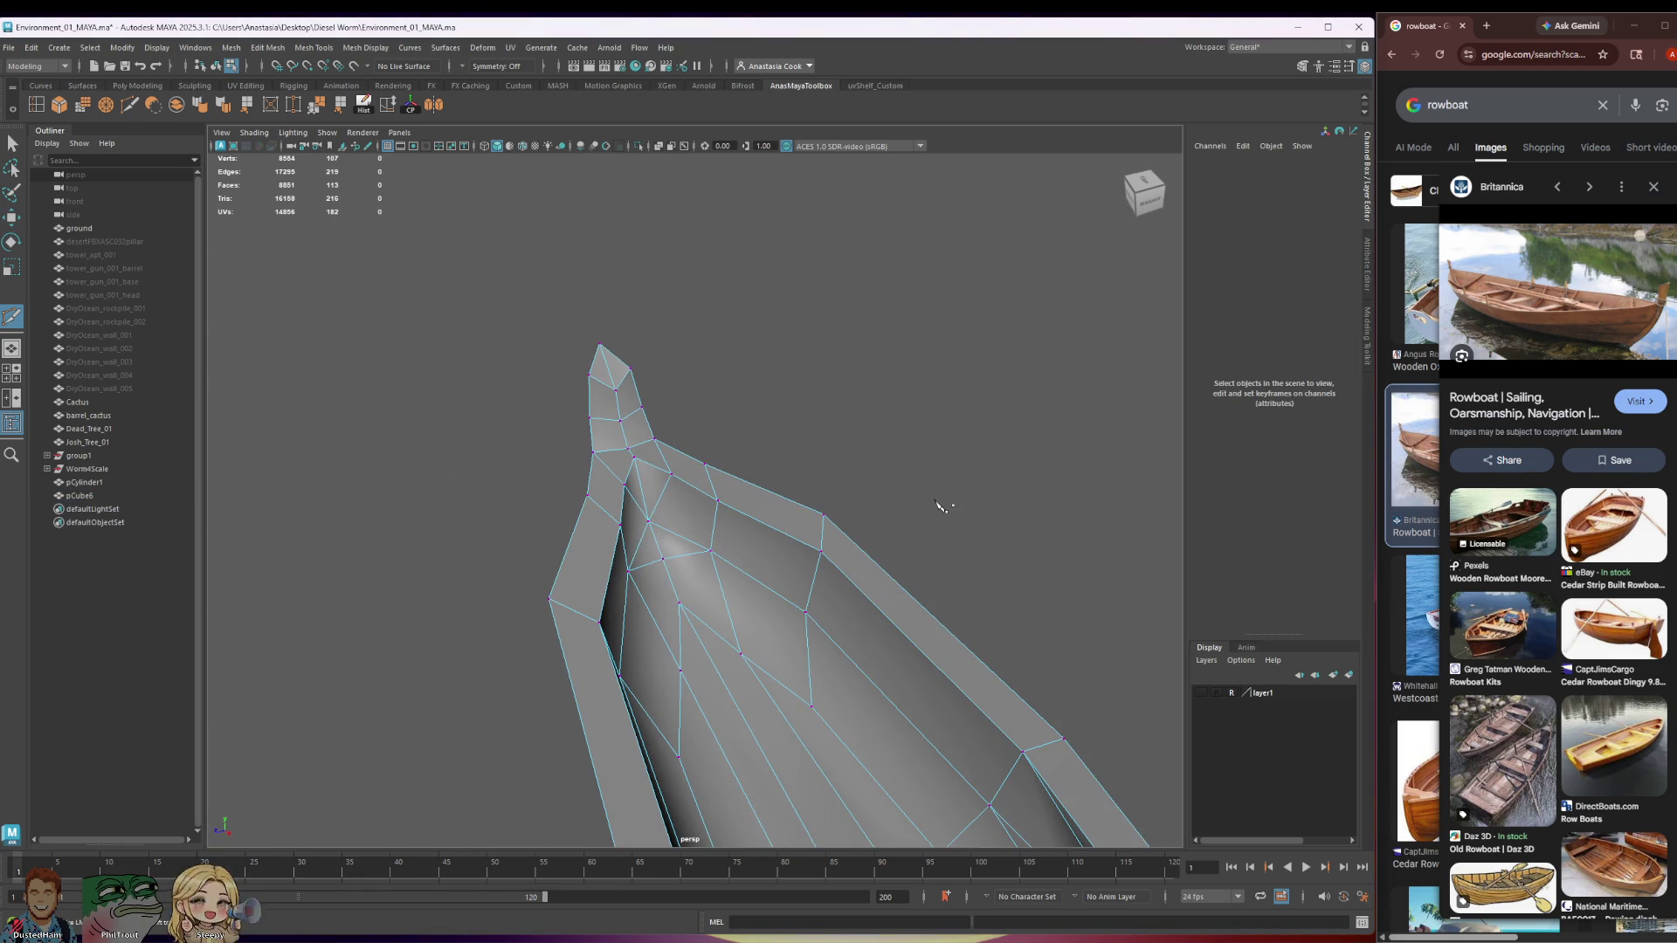
{"action": "key", "text": "ctrl+z"}
{"action": "scroll", "coordinate": [940, 506], "scroll_direction": "down", "scroll_amount": 5}
{"action": "key", "text": "q"}
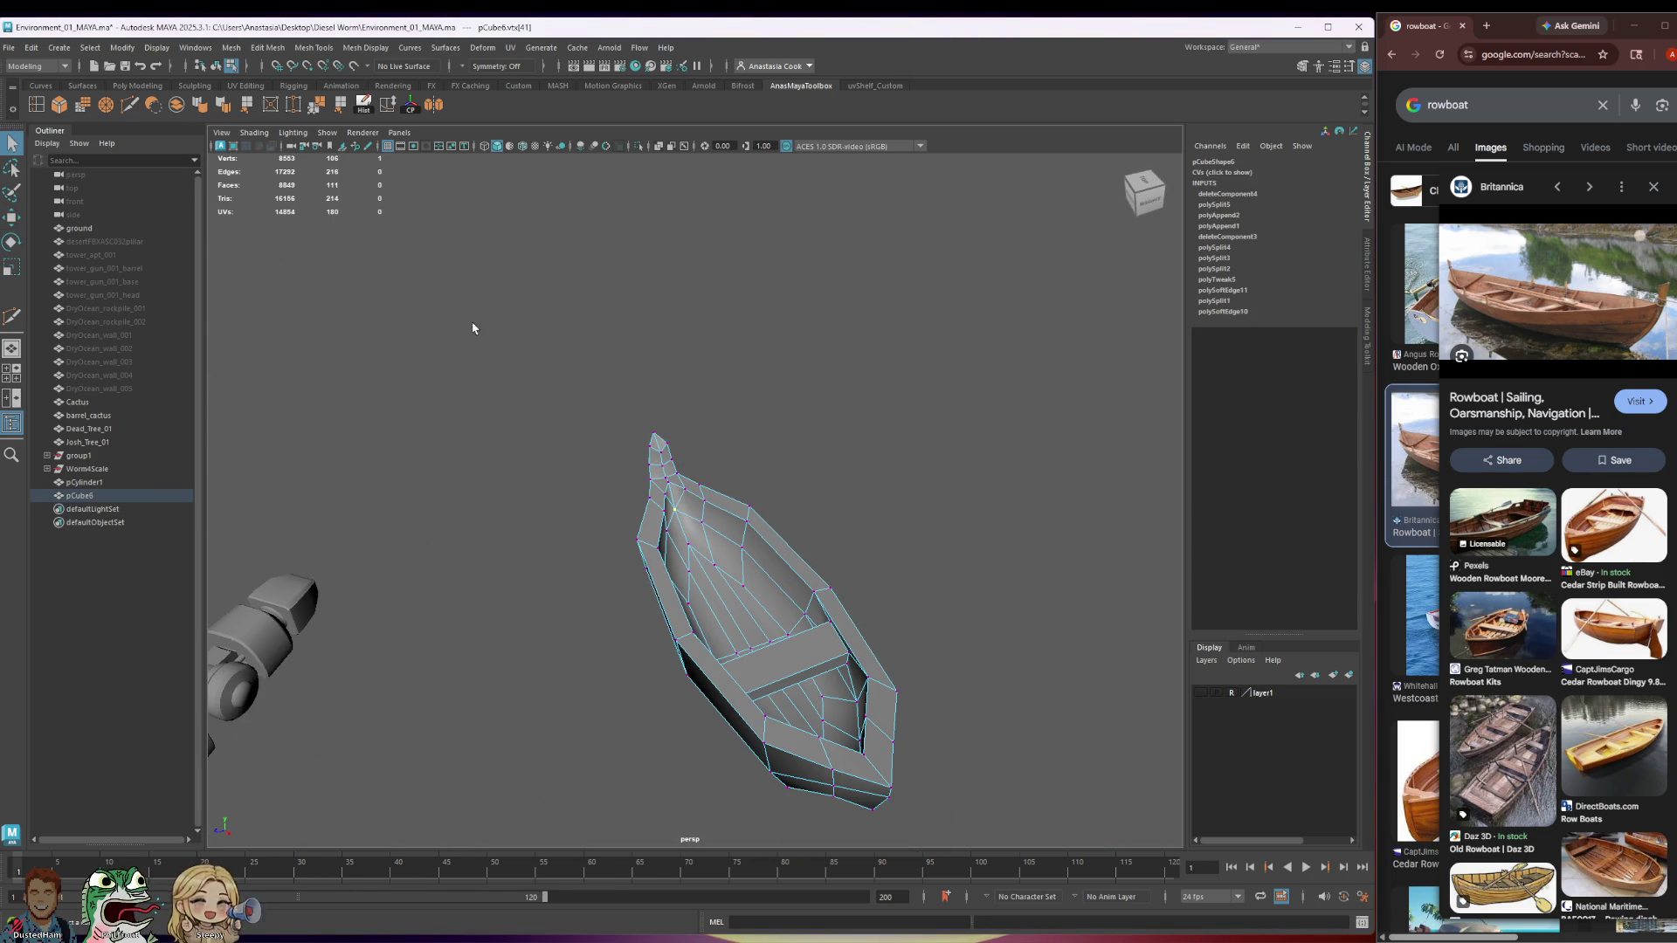
{"action": "key", "text": "F8"}
{"action": "left_click", "coordinate": [932, 551]}
{"action": "scroll", "coordinate": [932, 550], "scroll_direction": "down", "scroll_amount": 5}
{"action": "mouse_move", "coordinate": [931, 551]}
{"action": "left_mouse_down", "text": "alt"}
{"action": "mouse_move", "coordinate": [951, 648]}
{"action": "mouse_move", "coordinate": [699, 609]}
{"action": "left_mouse_up", "text": "alt"}
{"action": "scroll", "coordinate": [820, 490], "scroll_direction": "up", "scroll_amount": 3}
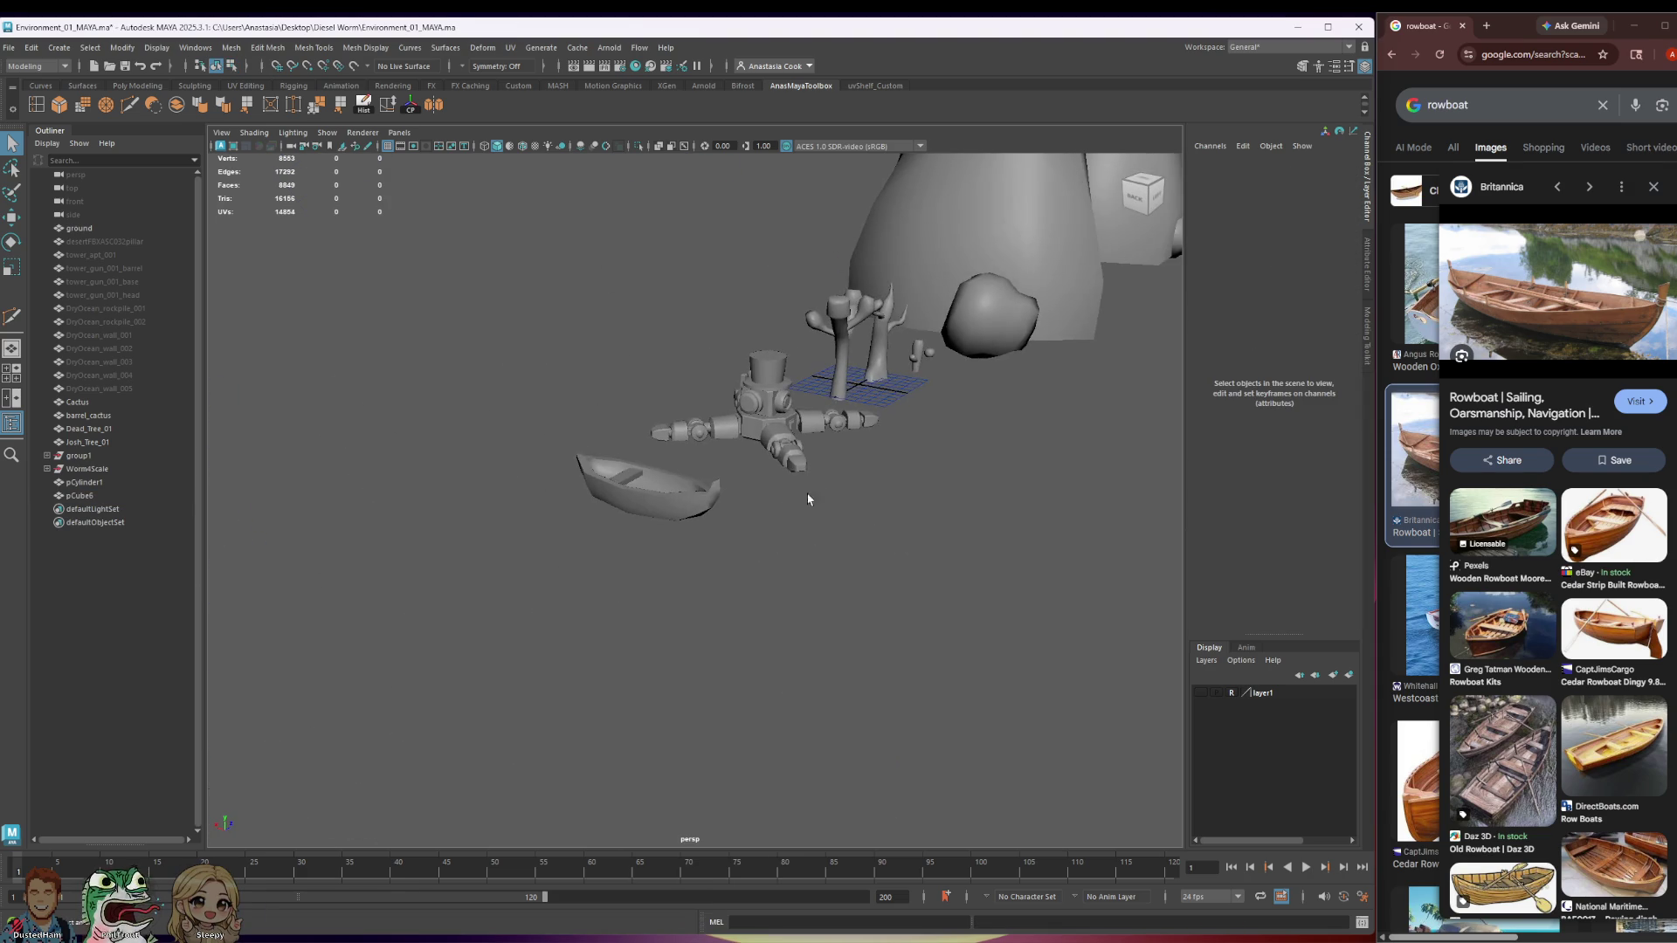
{"action": "scroll", "coordinate": [755, 490], "scroll_direction": "up", "scroll_amount": 3}
{"action": "left_click", "coordinate": [756, 488]}
{"action": "left_click_drag", "start_coordinate": [748, 483], "coordinate": [807, 469], "text": "alt"}
{"action": "right_click_drag", "start_coordinate": [807, 469], "coordinate": [807, 415]}
{"action": "left_click", "coordinate": [807, 414]}
{"action": "right_click_drag", "start_coordinate": [656, 504], "coordinate": [1016, 554]}
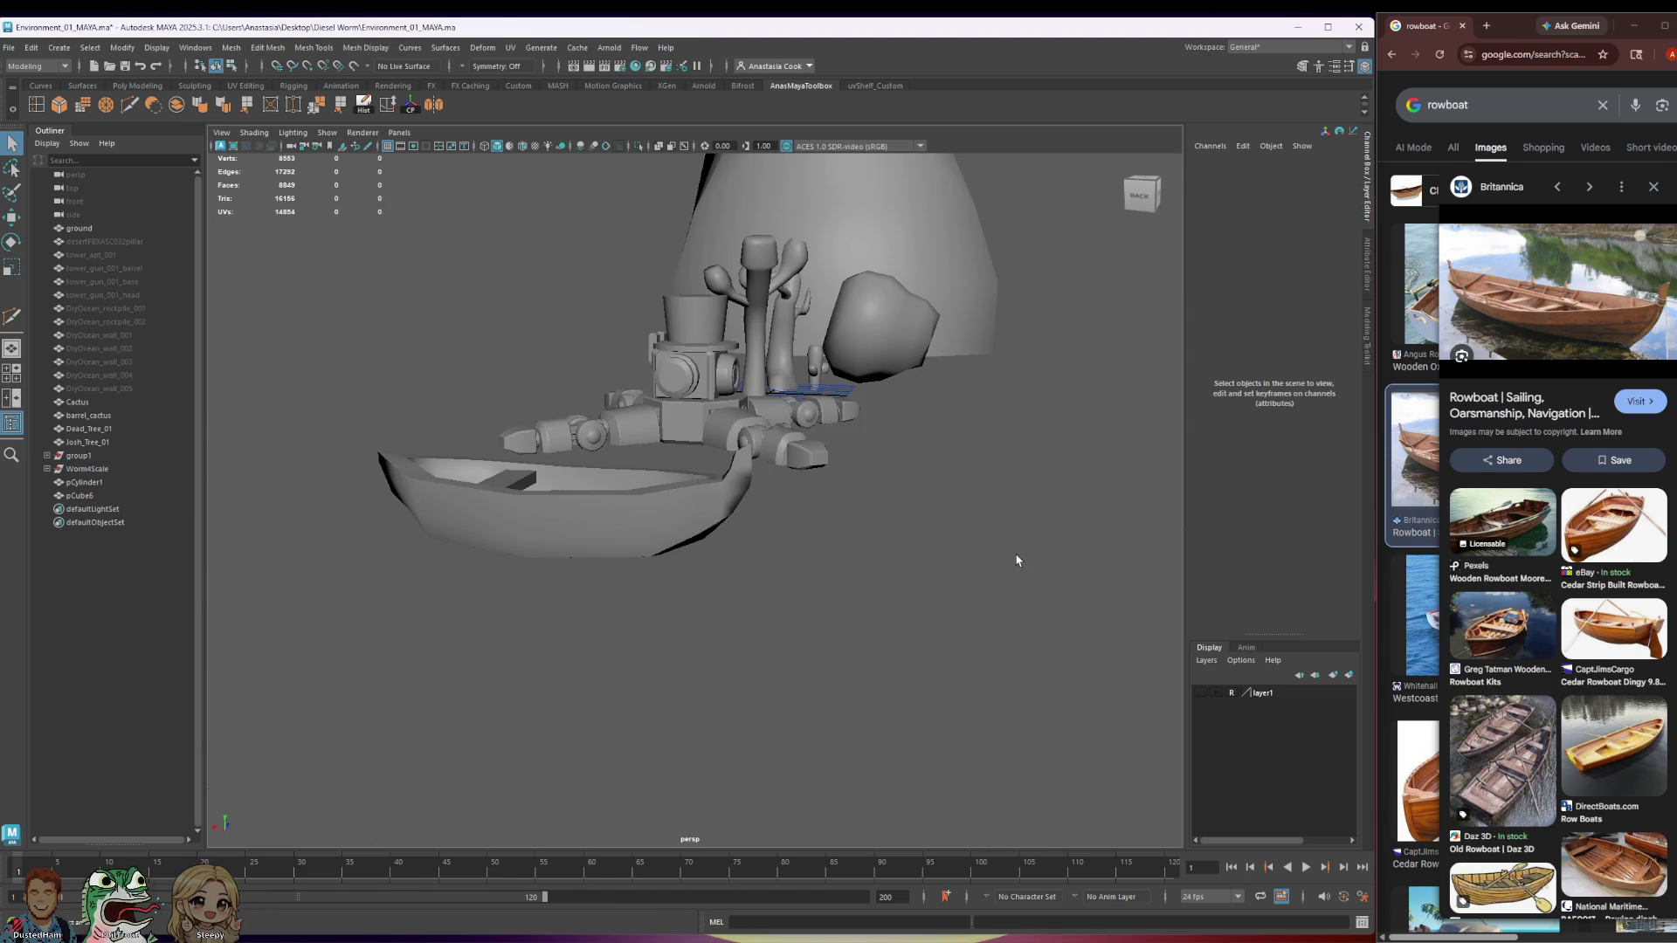
{"action": "scroll", "coordinate": [947, 624], "scroll_direction": "down", "scroll_amount": 3}
{"action": "mouse_move", "coordinate": [948, 624]}
{"action": "left_mouse_down", "text": "alt"}
{"action": "mouse_move", "coordinate": [930, 588]}
{"action": "mouse_move", "coordinate": [847, 618]}
{"action": "mouse_move", "coordinate": [922, 533]}
{"action": "left_mouse_up", "text": "alt"}
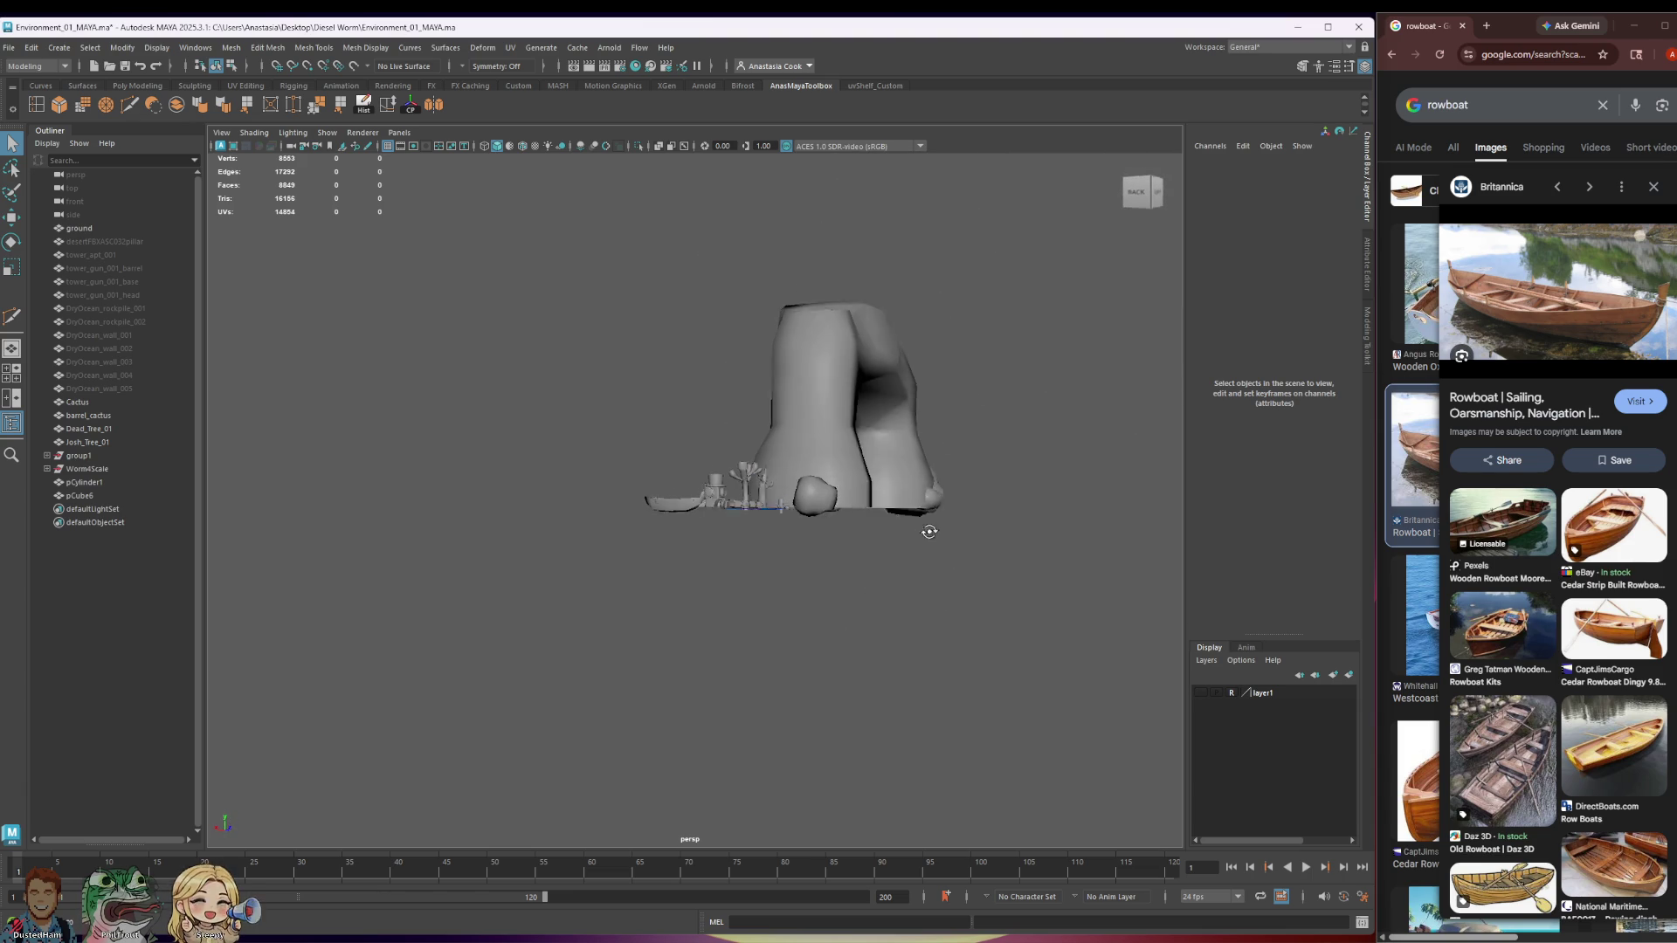
{"action": "scroll", "coordinate": [1560, 583], "scroll_direction": "down", "scroll_amount": 2}
{"action": "scroll", "coordinate": [1505, 475], "scroll_direction": "down", "scroll_amount": 2}
{"action": "scroll", "coordinate": [1504, 475], "scroll_direction": "down", "scroll_amount": 1}
{"action": "mouse_move", "coordinate": [748, 598]}
{"action": "left_mouse_down", "text": "alt"}
{"action": "mouse_move", "coordinate": [831, 588]}
{"action": "mouse_move", "coordinate": [790, 616]}
{"action": "mouse_move", "coordinate": [771, 603]}
{"action": "left_mouse_up", "text": "alt"}
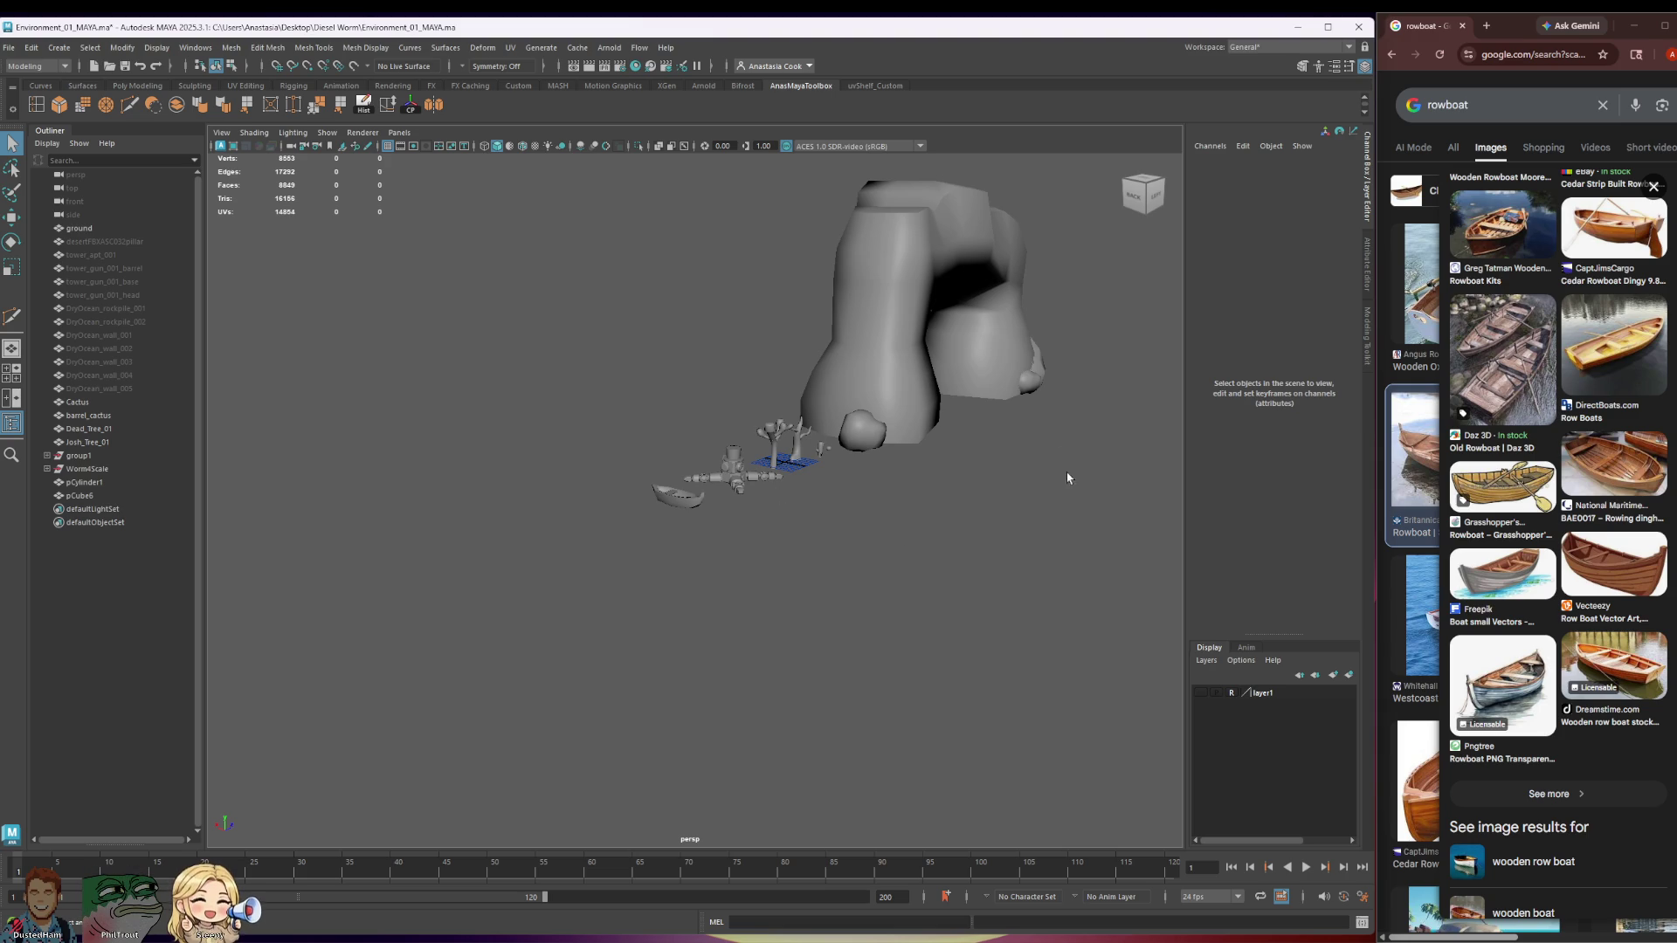
{"action": "scroll", "coordinate": [911, 350], "scroll_direction": "up", "scroll_amount": 3}
{"action": "left_click_drag", "start_coordinate": [911, 349], "coordinate": [566, 657], "text": "alt"}
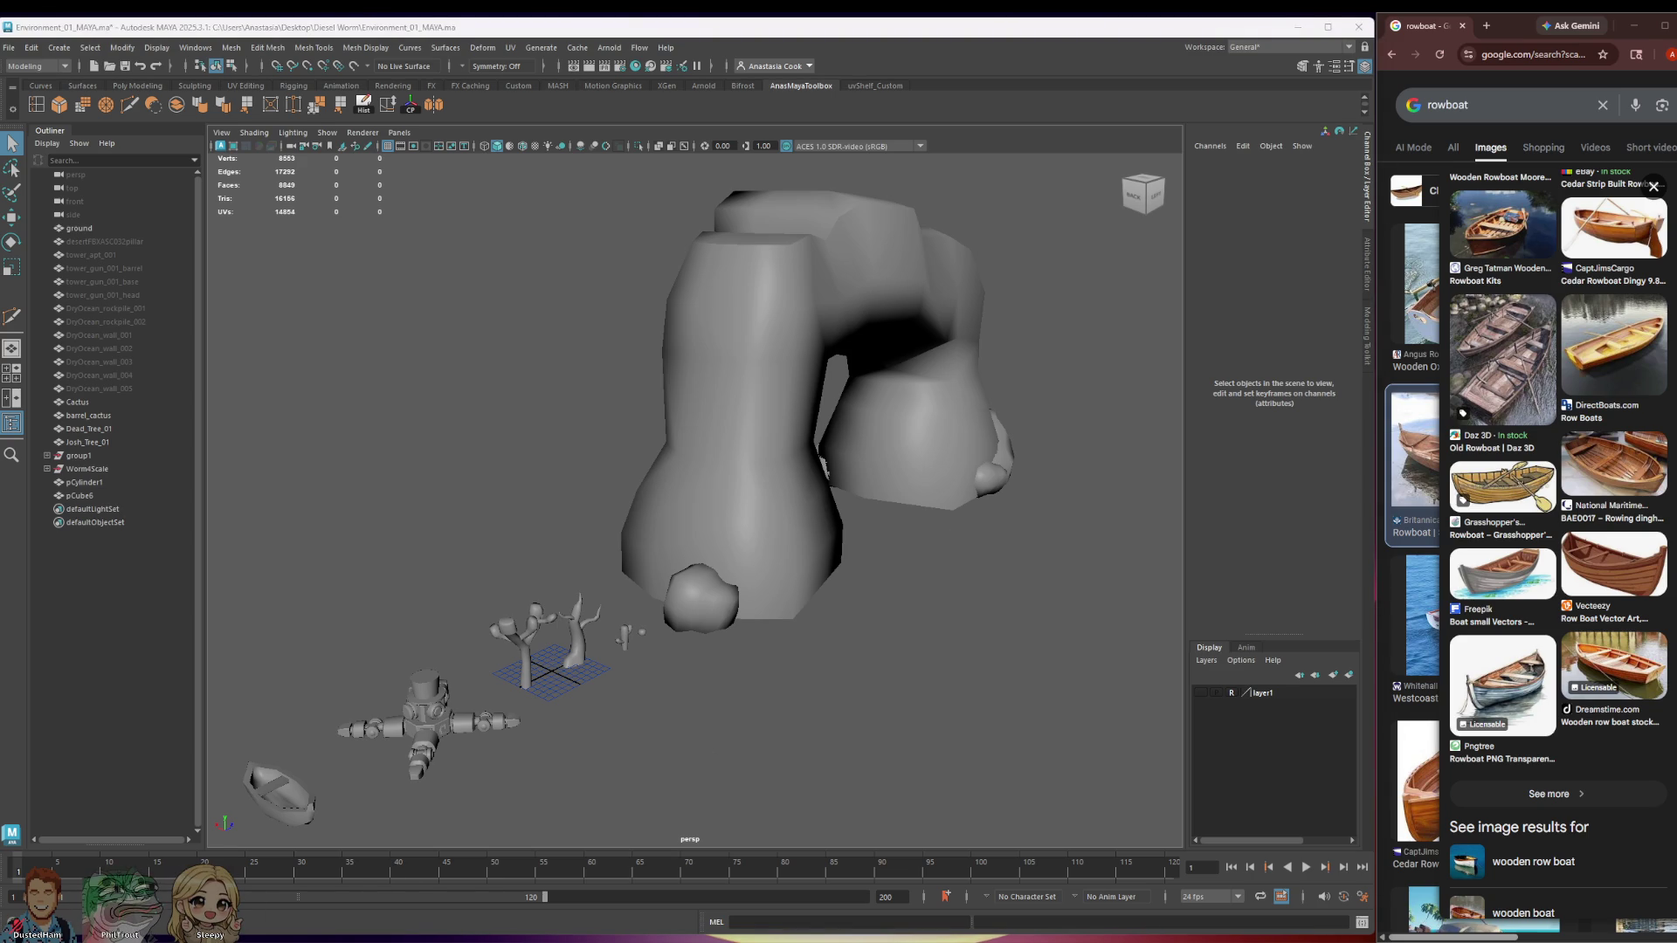
{"action": "left_click_drag", "start_coordinate": [906, 537], "coordinate": [943, 581], "text": "alt"}
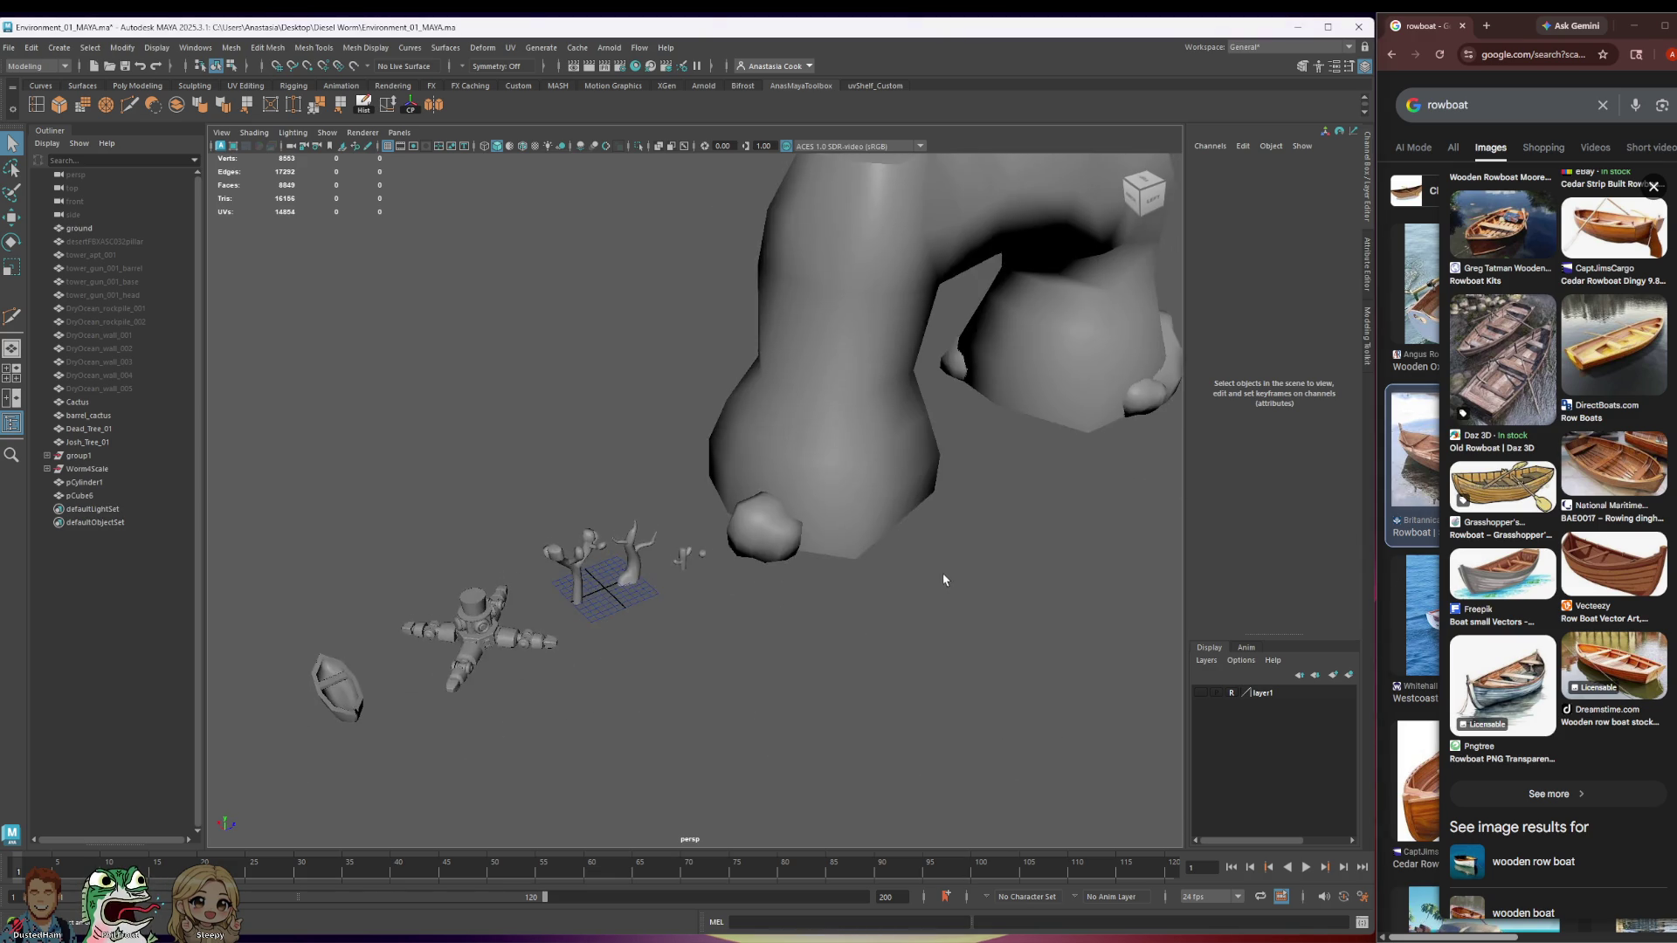
{"action": "scroll", "coordinate": [944, 574], "scroll_direction": "down", "scroll_amount": 5}
{"action": "left_click", "coordinate": [864, 283]}
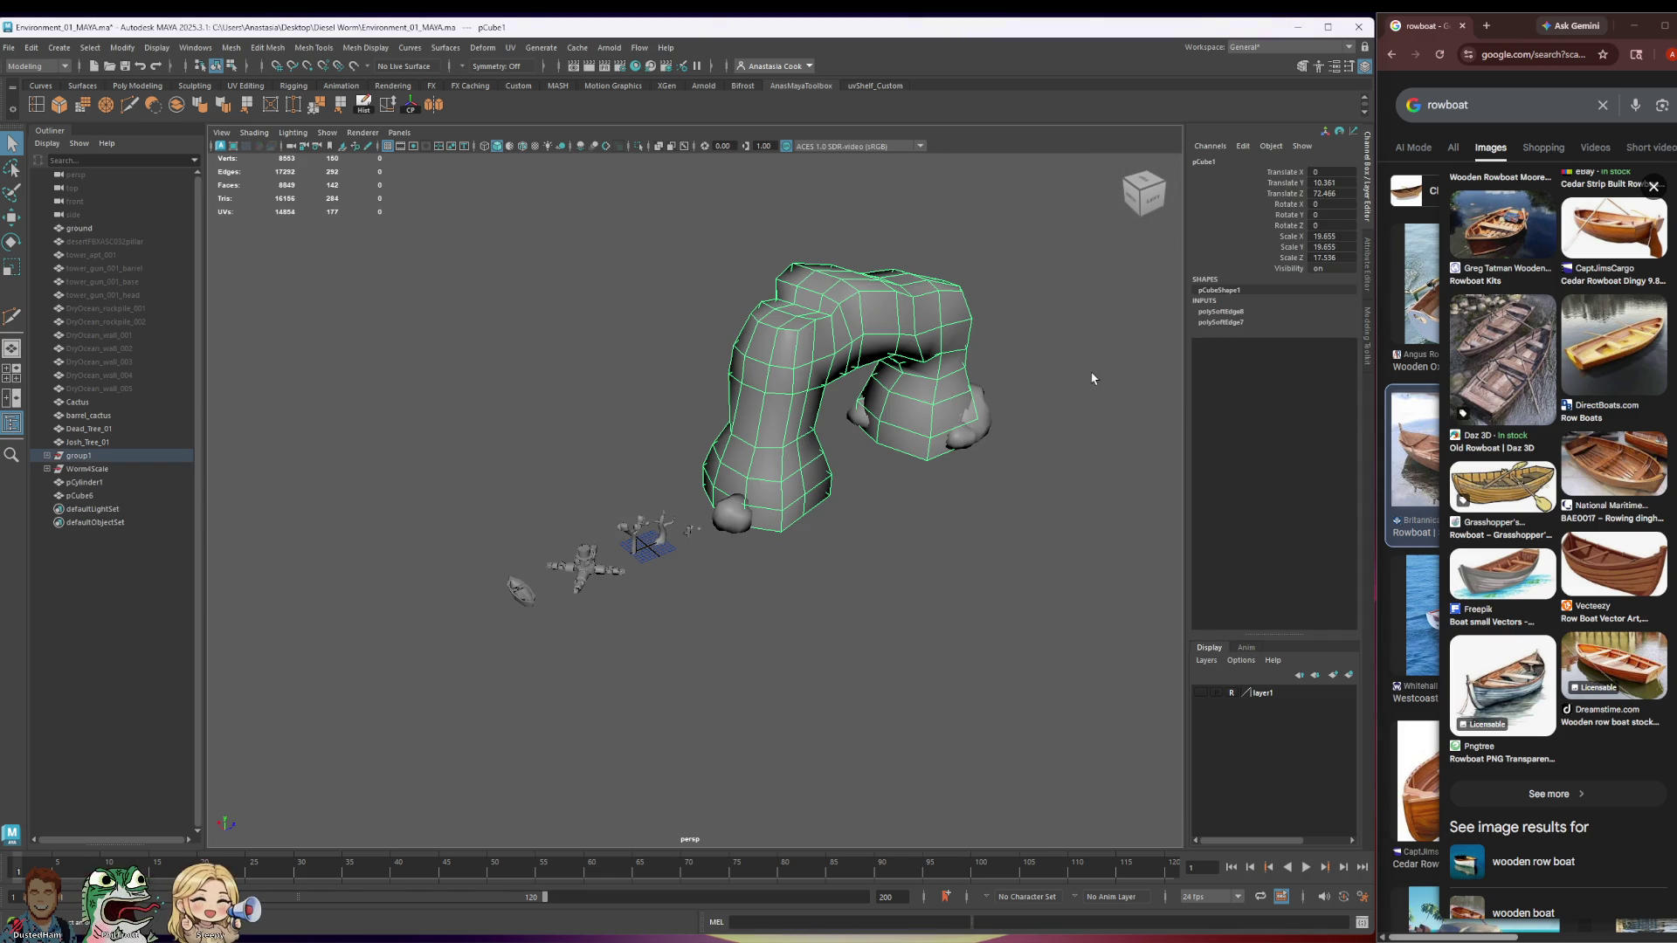
{"action": "scroll", "coordinate": [1060, 420], "scroll_direction": "up", "scroll_amount": 2}
{"action": "scroll", "coordinate": [877, 513], "scroll_direction": "up", "scroll_amount": 2}
{"action": "scroll", "coordinate": [876, 491], "scroll_direction": "up", "scroll_amount": 2}
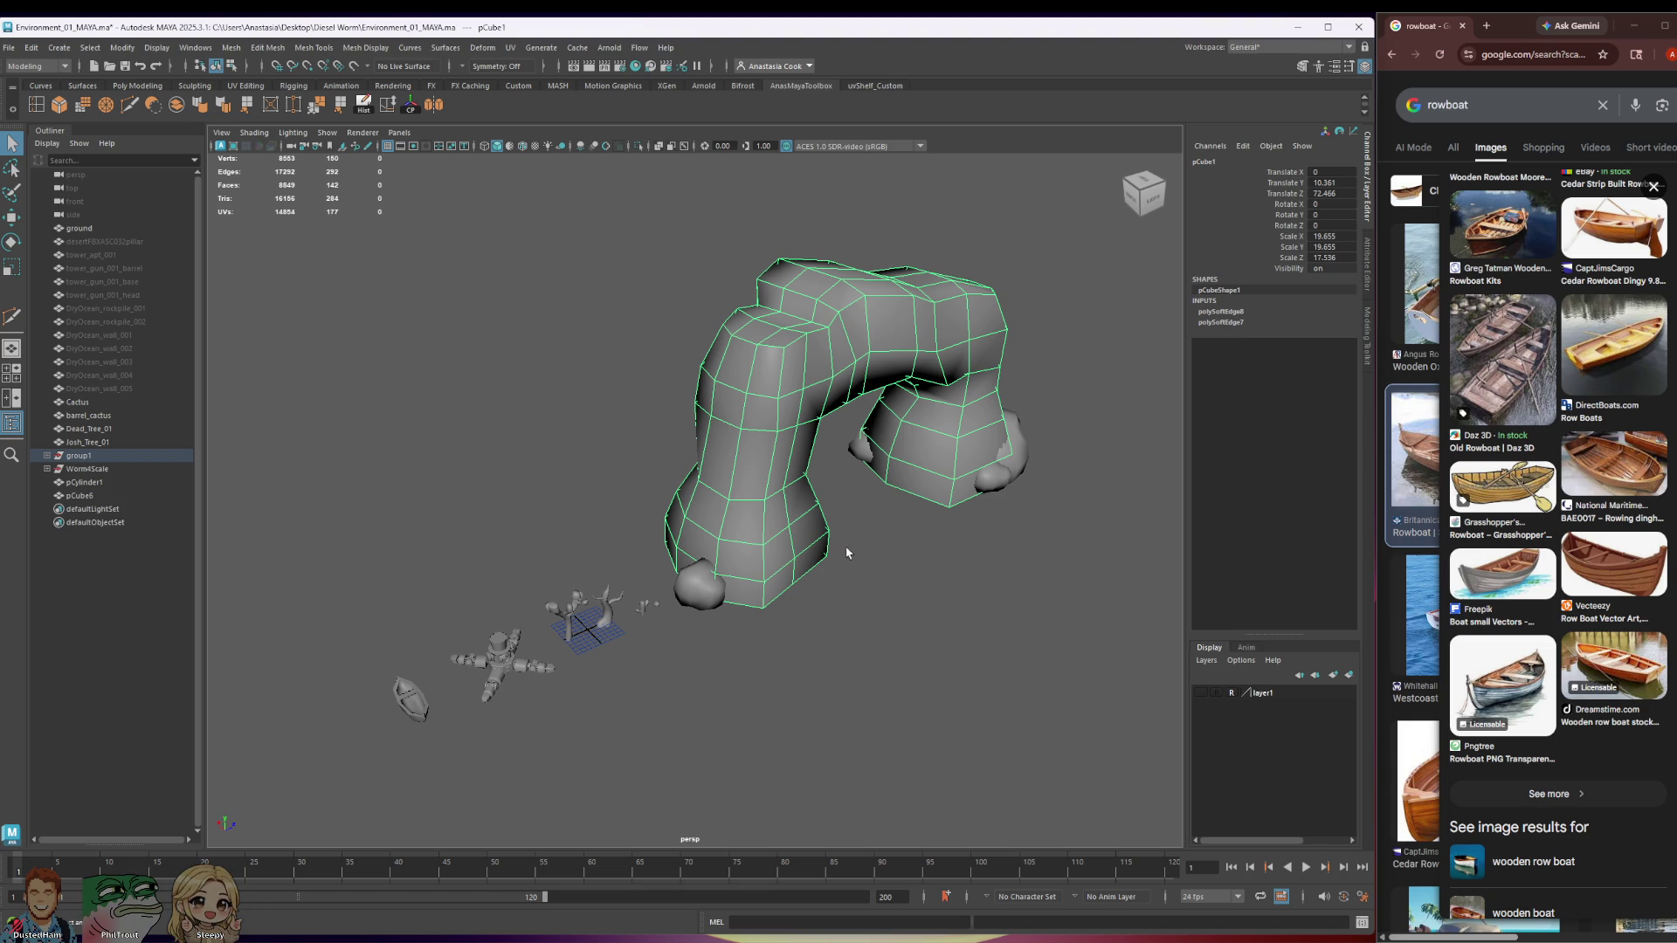
{"action": "left_click_drag", "start_coordinate": [702, 667], "coordinate": [1034, 481], "text": "alt"}
{"action": "scroll", "coordinate": [731, 485], "scroll_direction": "up", "scroll_amount": 3}
{"action": "scroll", "coordinate": [799, 330], "scroll_direction": "up", "scroll_amount": 5}
{"action": "left_click", "coordinate": [799, 330]}
{"action": "scroll", "coordinate": [674, 498], "scroll_direction": "down", "scroll_amount": 3}
{"action": "scroll", "coordinate": [673, 498], "scroll_direction": "up", "scroll_amount": 5}
{"action": "scroll", "coordinate": [719, 499], "scroll_direction": "up", "scroll_amount": 2}
In vertex mode, frame the boat and cut a new edge loop down the hull's centre line.
{"action": "right_click_drag", "start_coordinate": [686, 405], "coordinate": [616, 431]}
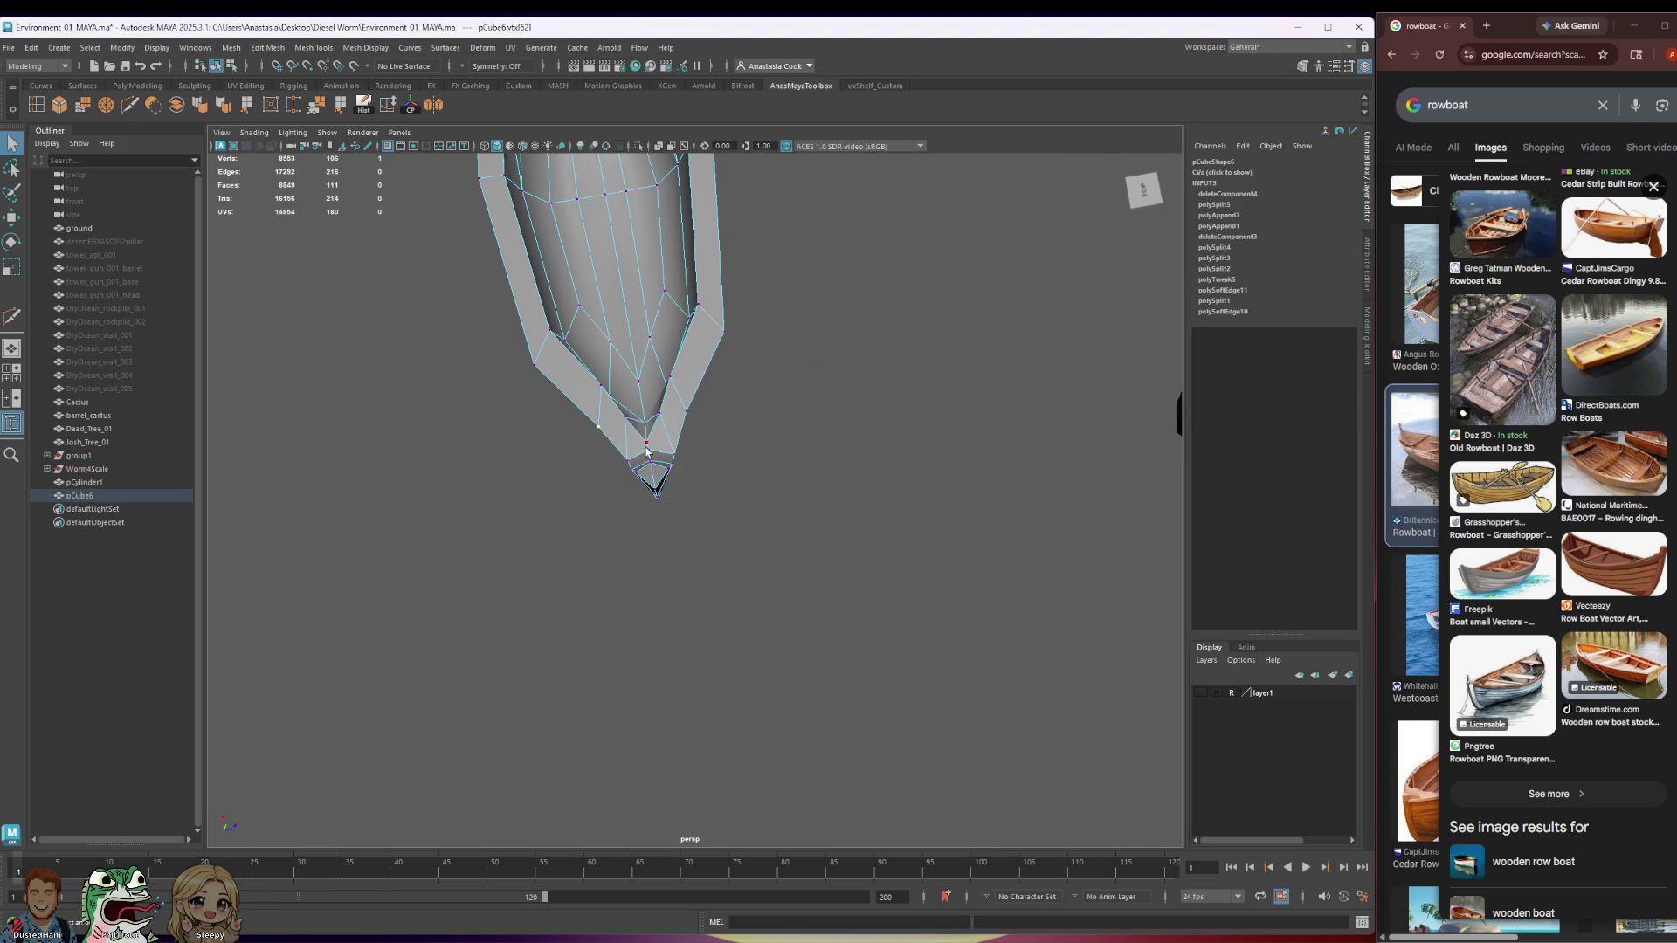
{"action": "left_click_drag", "start_coordinate": [719, 469], "coordinate": [843, 480], "text": "alt"}
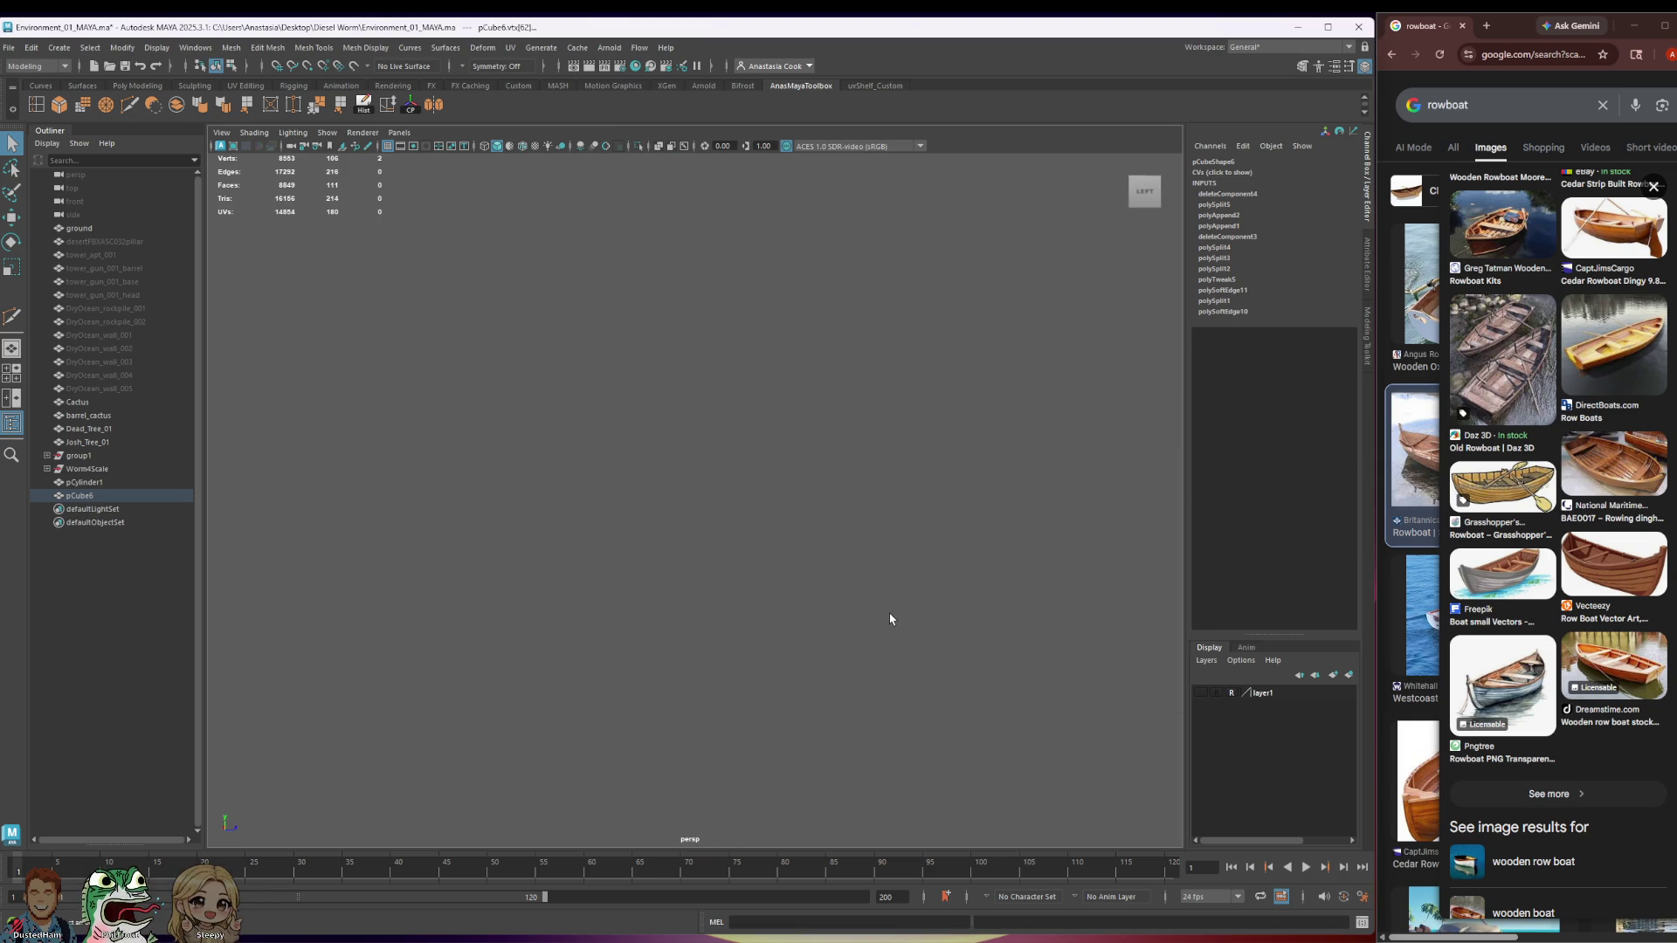
{"action": "key", "text": "f"}
{"action": "scroll", "coordinate": [888, 605], "scroll_direction": "down", "scroll_amount": 3}
{"action": "mouse_move", "coordinate": [890, 608]}
{"action": "left_mouse_down", "text": "alt"}
{"action": "mouse_move", "coordinate": [778, 562]}
{"action": "mouse_move", "coordinate": [772, 584]}
{"action": "left_mouse_up", "text": "alt"}
{"action": "scroll", "coordinate": [616, 561], "scroll_direction": "down", "scroll_amount": 3}
{"action": "scroll", "coordinate": [696, 504], "scroll_direction": "up", "scroll_amount": 4}
{"action": "key", "text": "w"}
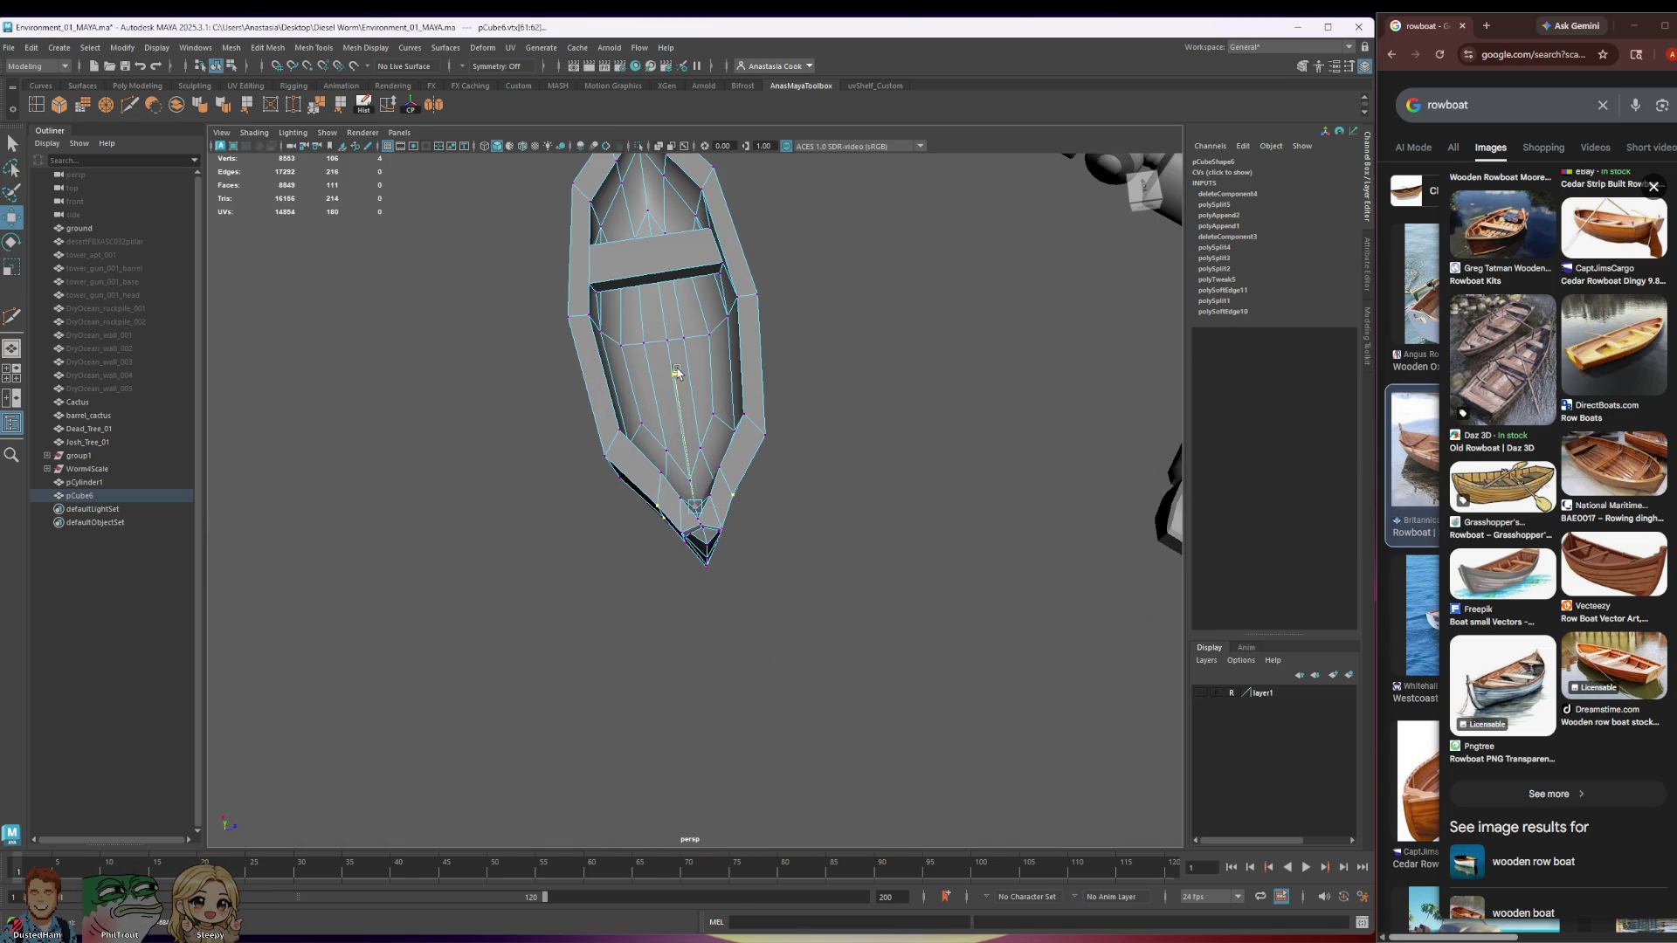
{"action": "left_click", "coordinate": [682, 379], "text": "ctrl"}
Move and single-axis scale the centre-loop points to reshape the bow.
{"action": "key", "text": "w"}
{"action": "key", "text": "y"}
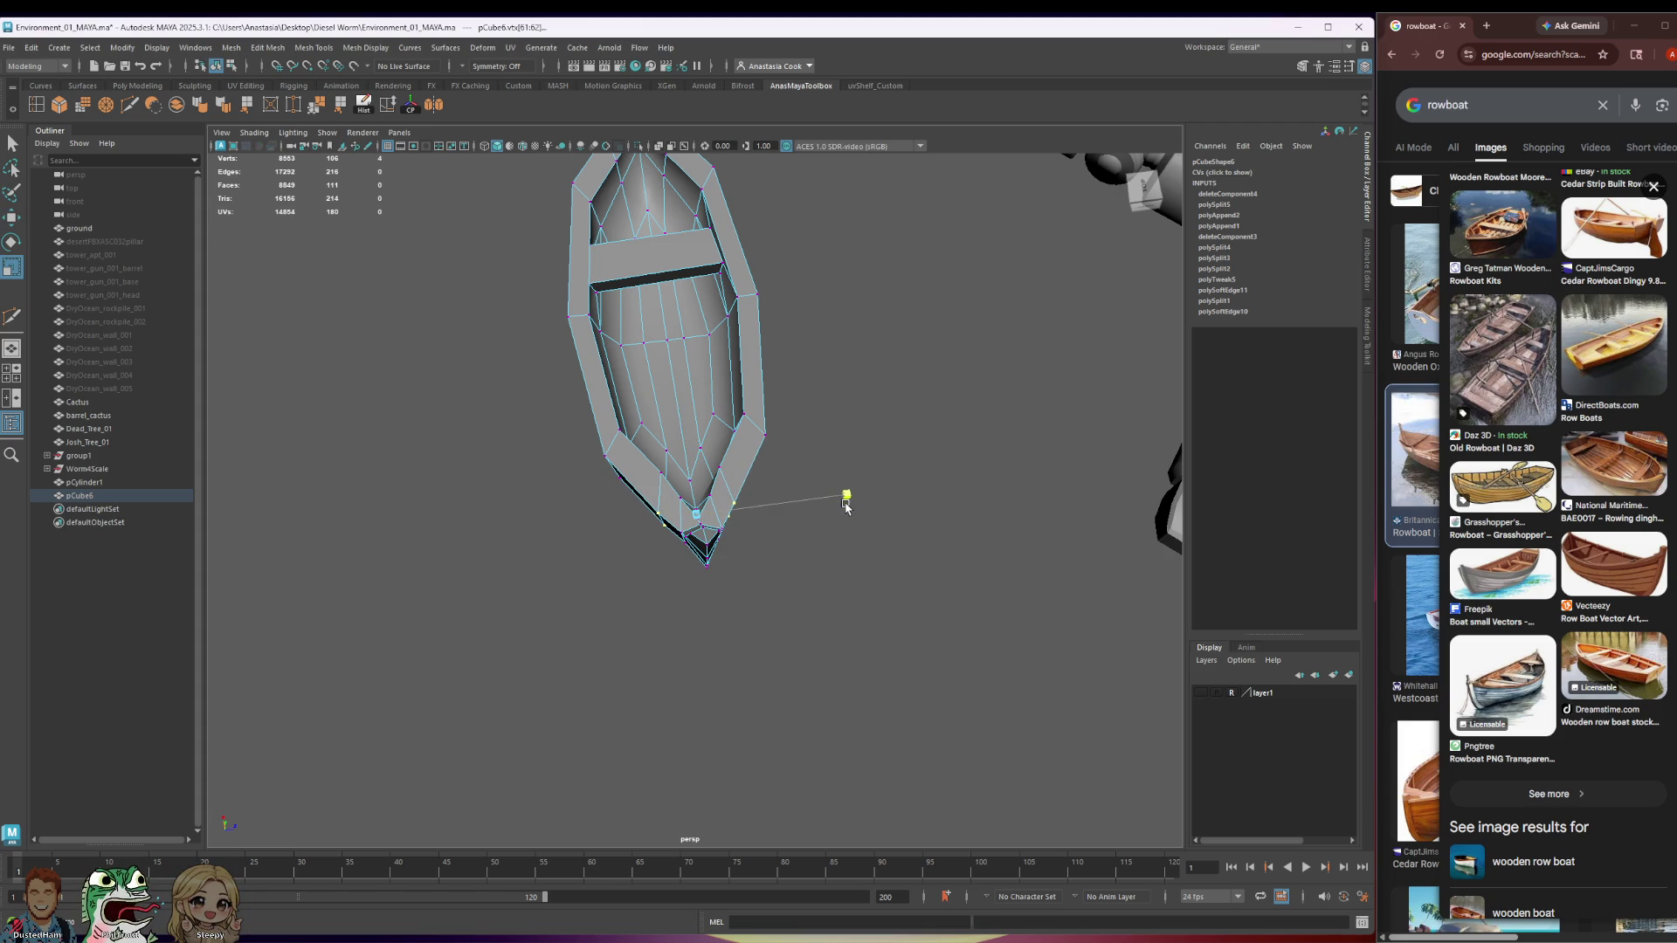
{"action": "key", "text": "w"}
{"action": "key", "text": "y"}
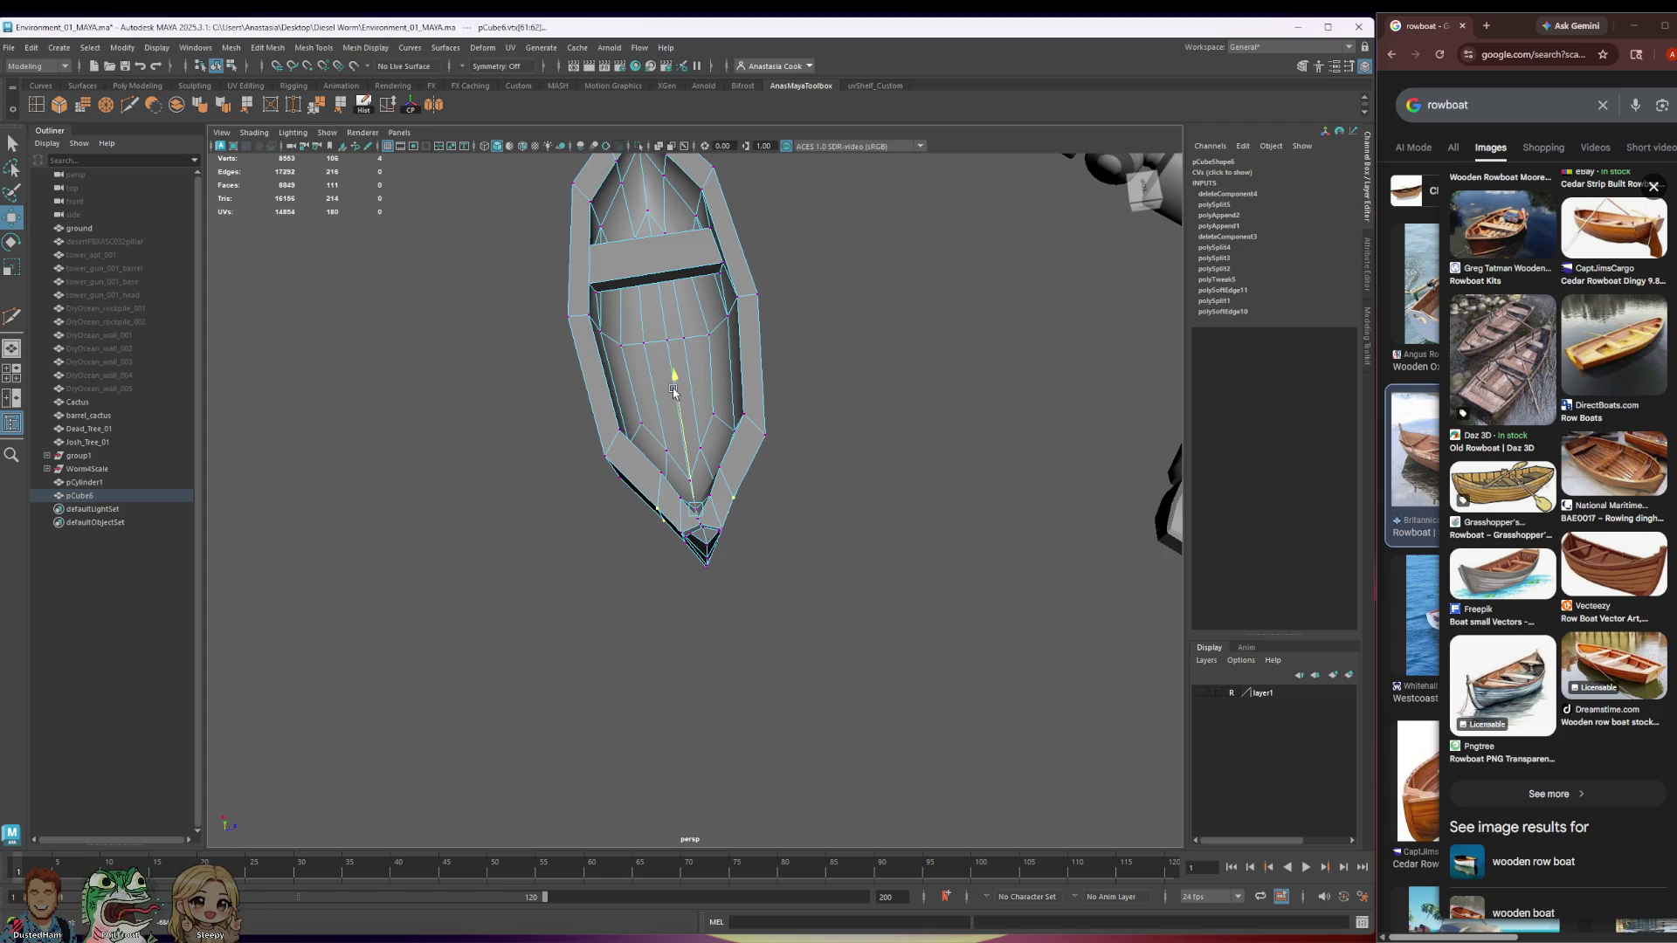
{"action": "key", "text": "w"}
{"action": "mouse_move", "coordinate": [664, 498]}
{"action": "left_mouse_down", "text": "alt"}
{"action": "mouse_move", "coordinate": [675, 530]}
{"action": "mouse_move", "coordinate": [741, 488]}
{"action": "left_mouse_up", "text": "alt"}
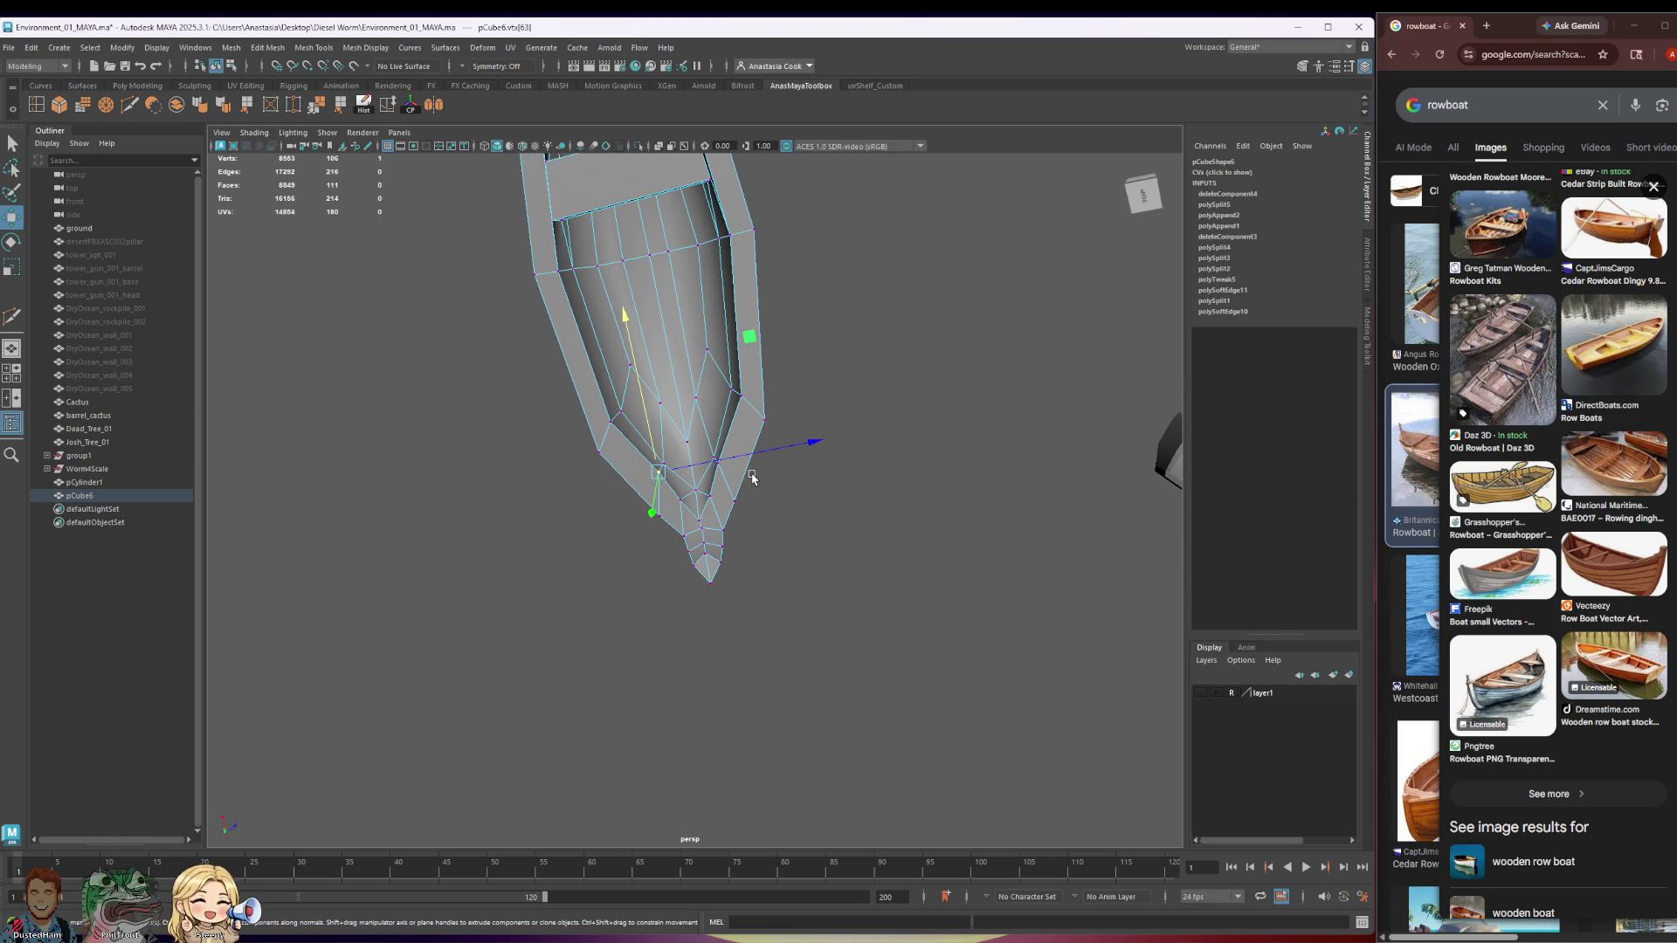
{"action": "key", "text": "r"}
{"action": "left_click", "coordinate": [665, 333]}
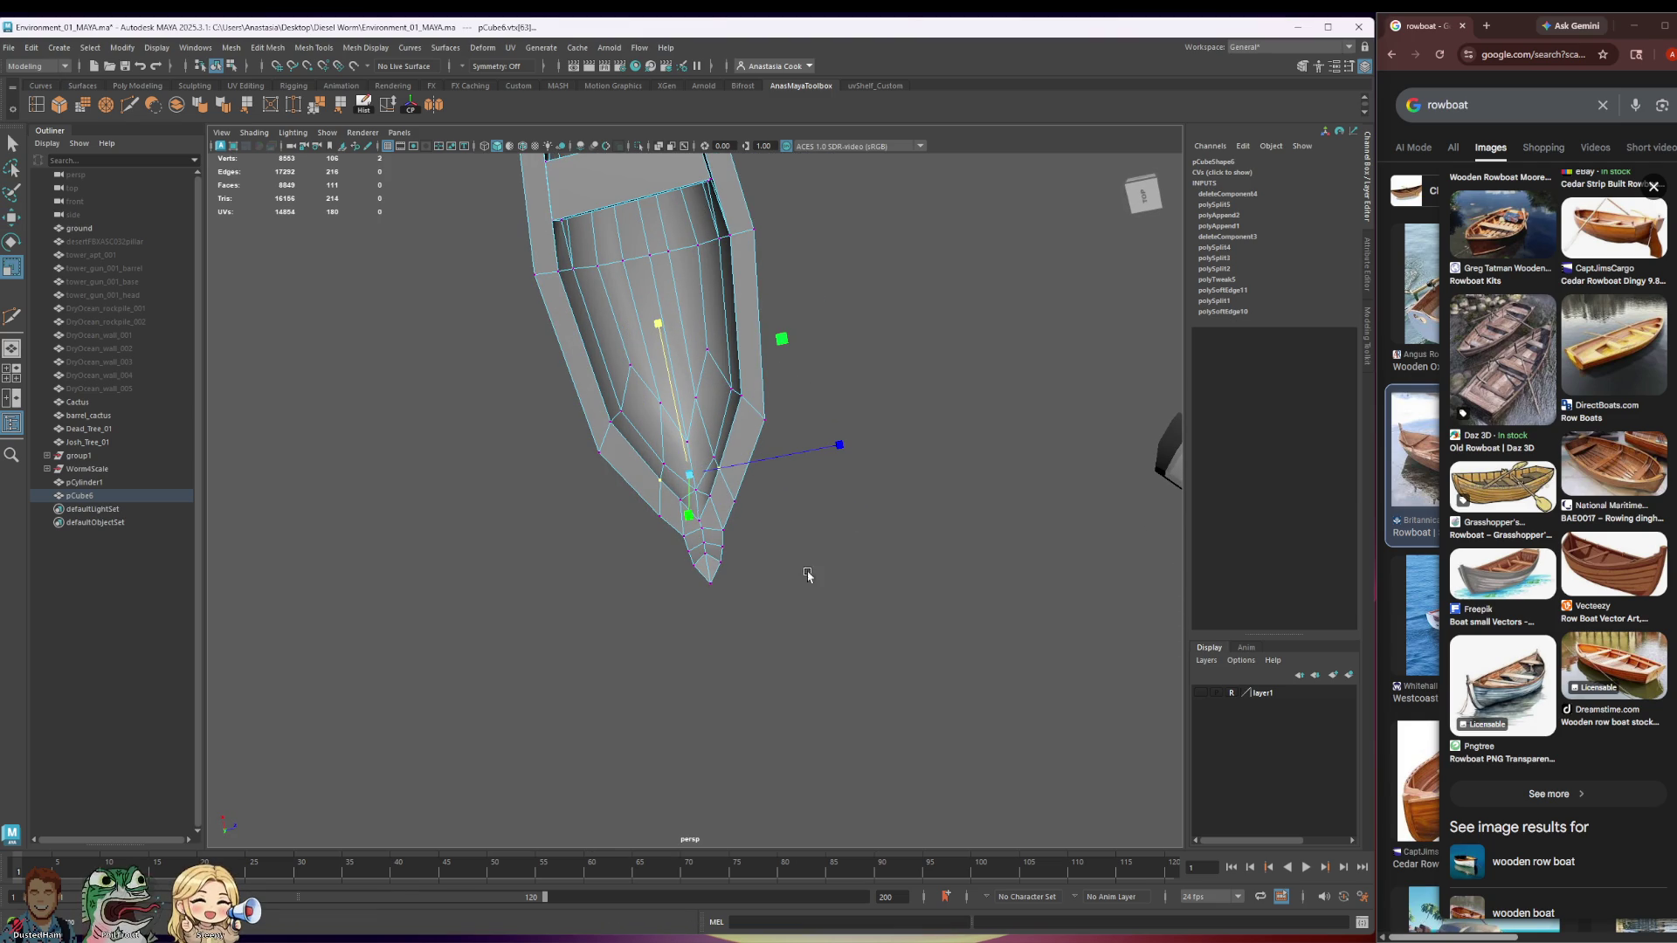
Return the boat to object mode, deselect it and look over the whole scene.
{"action": "right_click_drag", "start_coordinate": [832, 243], "coordinate": [882, 208]}
{"action": "left_click", "coordinate": [882, 375]}
{"action": "scroll", "coordinate": [880, 375], "scroll_direction": "down", "scroll_amount": 5}
{"action": "scroll", "coordinate": [862, 427], "scroll_direction": "down", "scroll_amount": 3}
{"action": "mouse_move", "coordinate": [863, 428]}
{"action": "left_mouse_down", "text": "alt"}
{"action": "mouse_move", "coordinate": [947, 468]}
{"action": "mouse_move", "coordinate": [711, 420]}
{"action": "mouse_move", "coordinate": [734, 445]}
{"action": "mouse_move", "coordinate": [695, 469]}
{"action": "mouse_move", "coordinate": [786, 497]}
{"action": "mouse_move", "coordinate": [712, 486]}
{"action": "mouse_move", "coordinate": [869, 442]}
{"action": "mouse_move", "coordinate": [787, 435]}
{"action": "left_mouse_up", "text": "alt"}
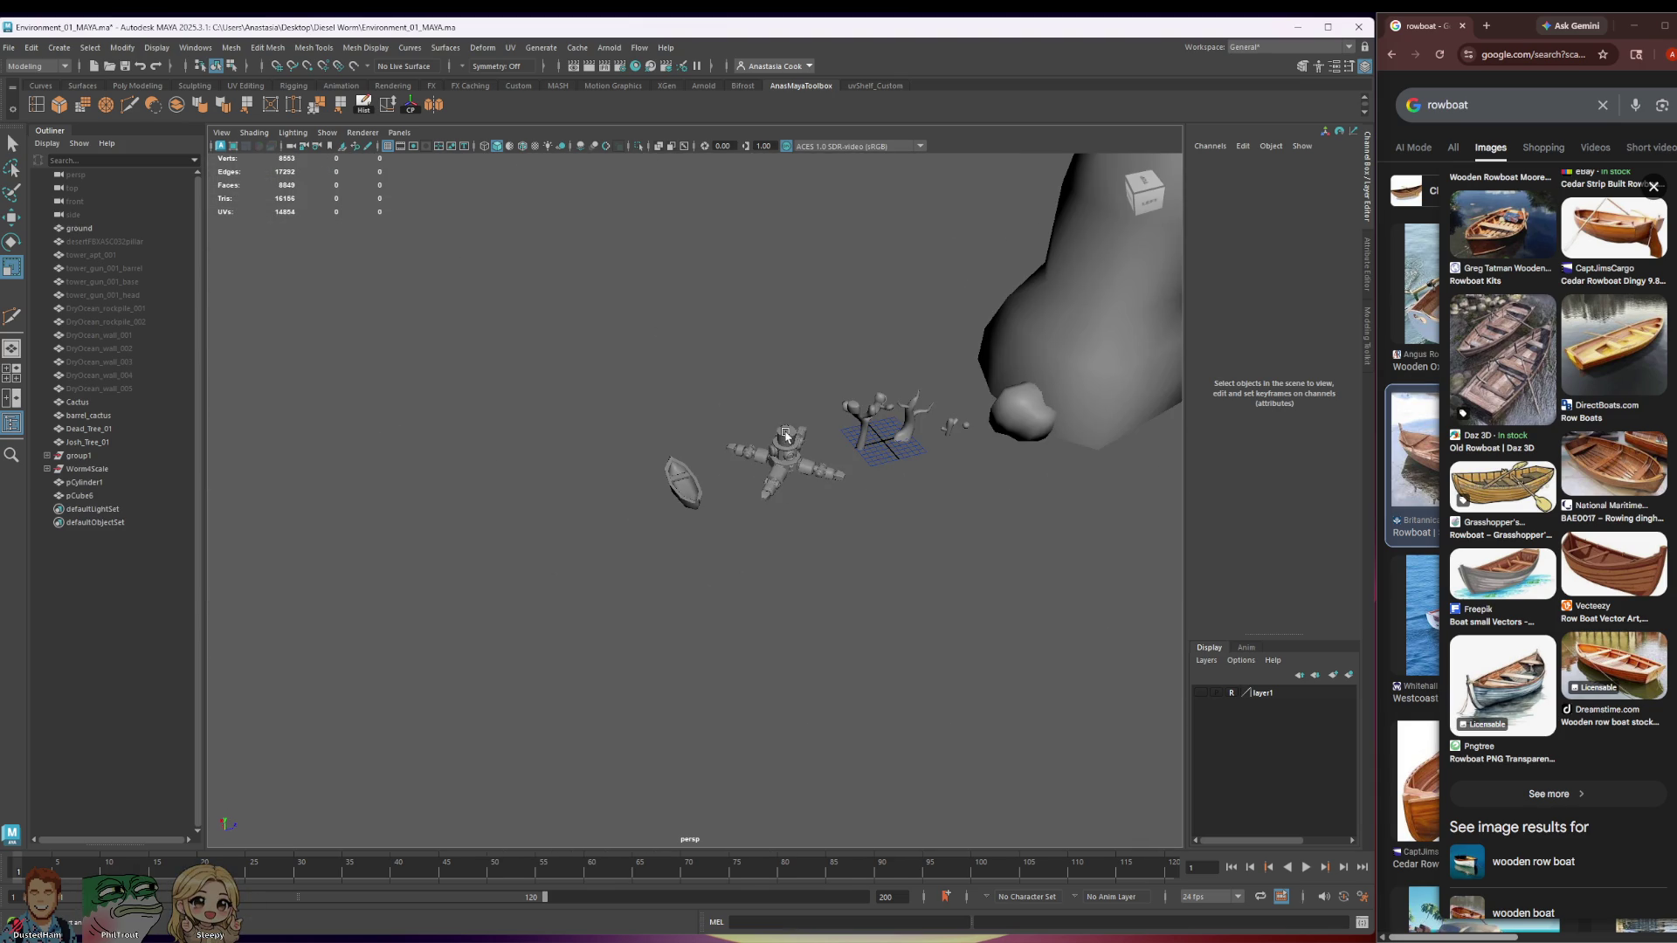
{"action": "left_click", "coordinate": [786, 435]}
{"action": "key", "text": "d"}
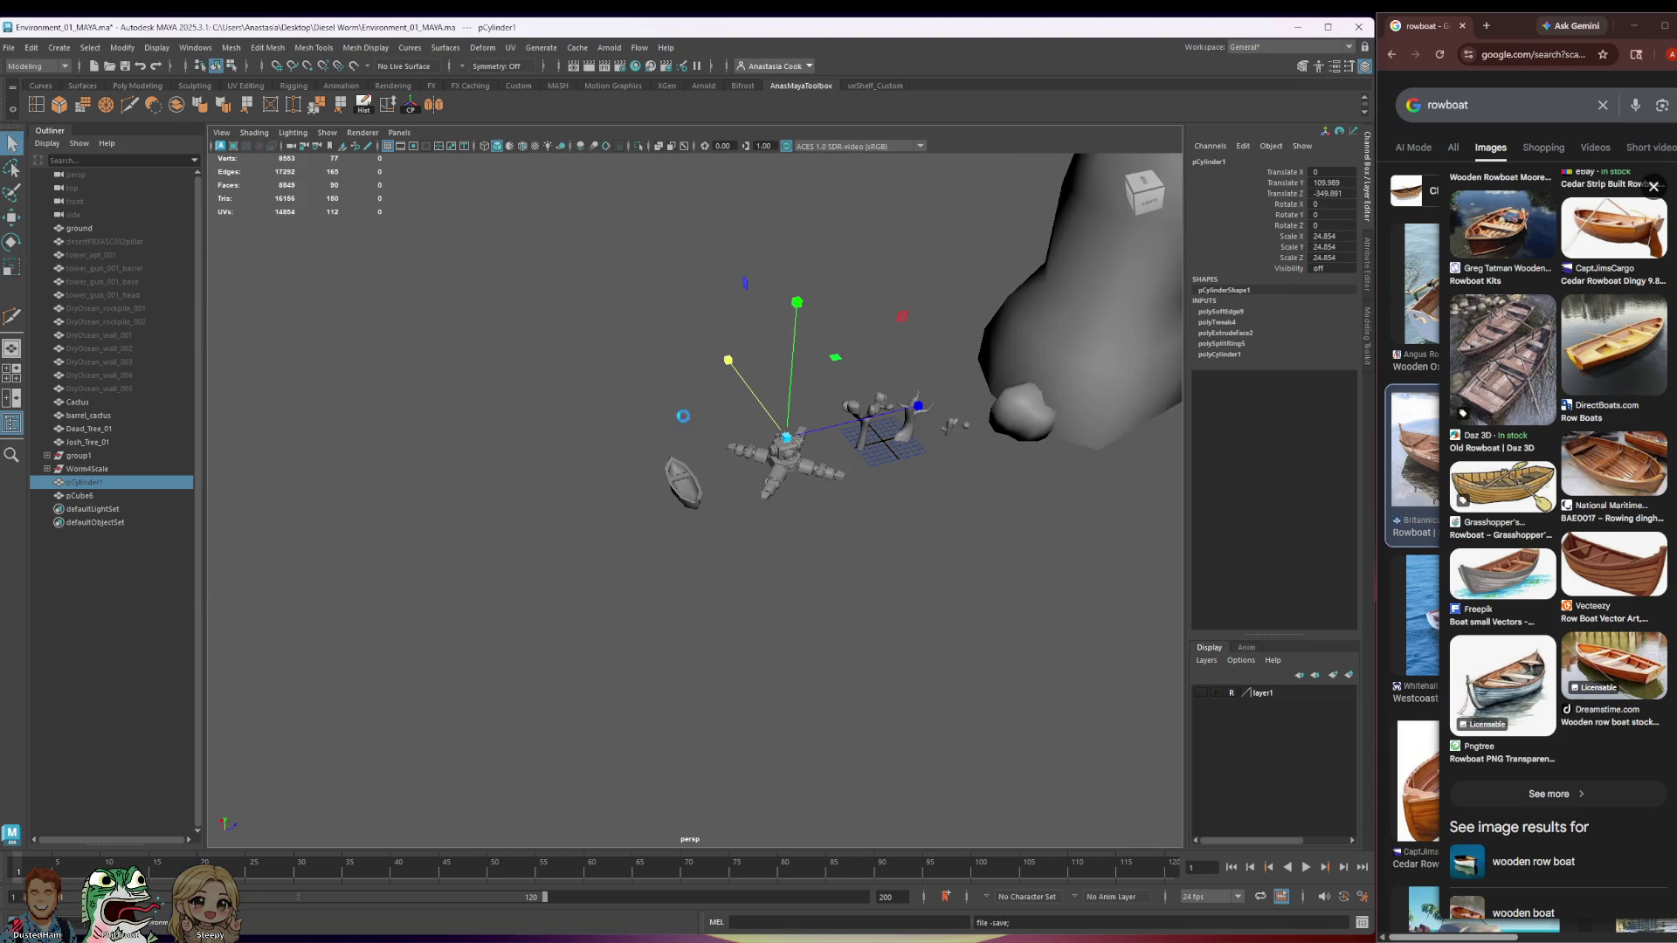
{"action": "left_click", "coordinate": [580, 402]}
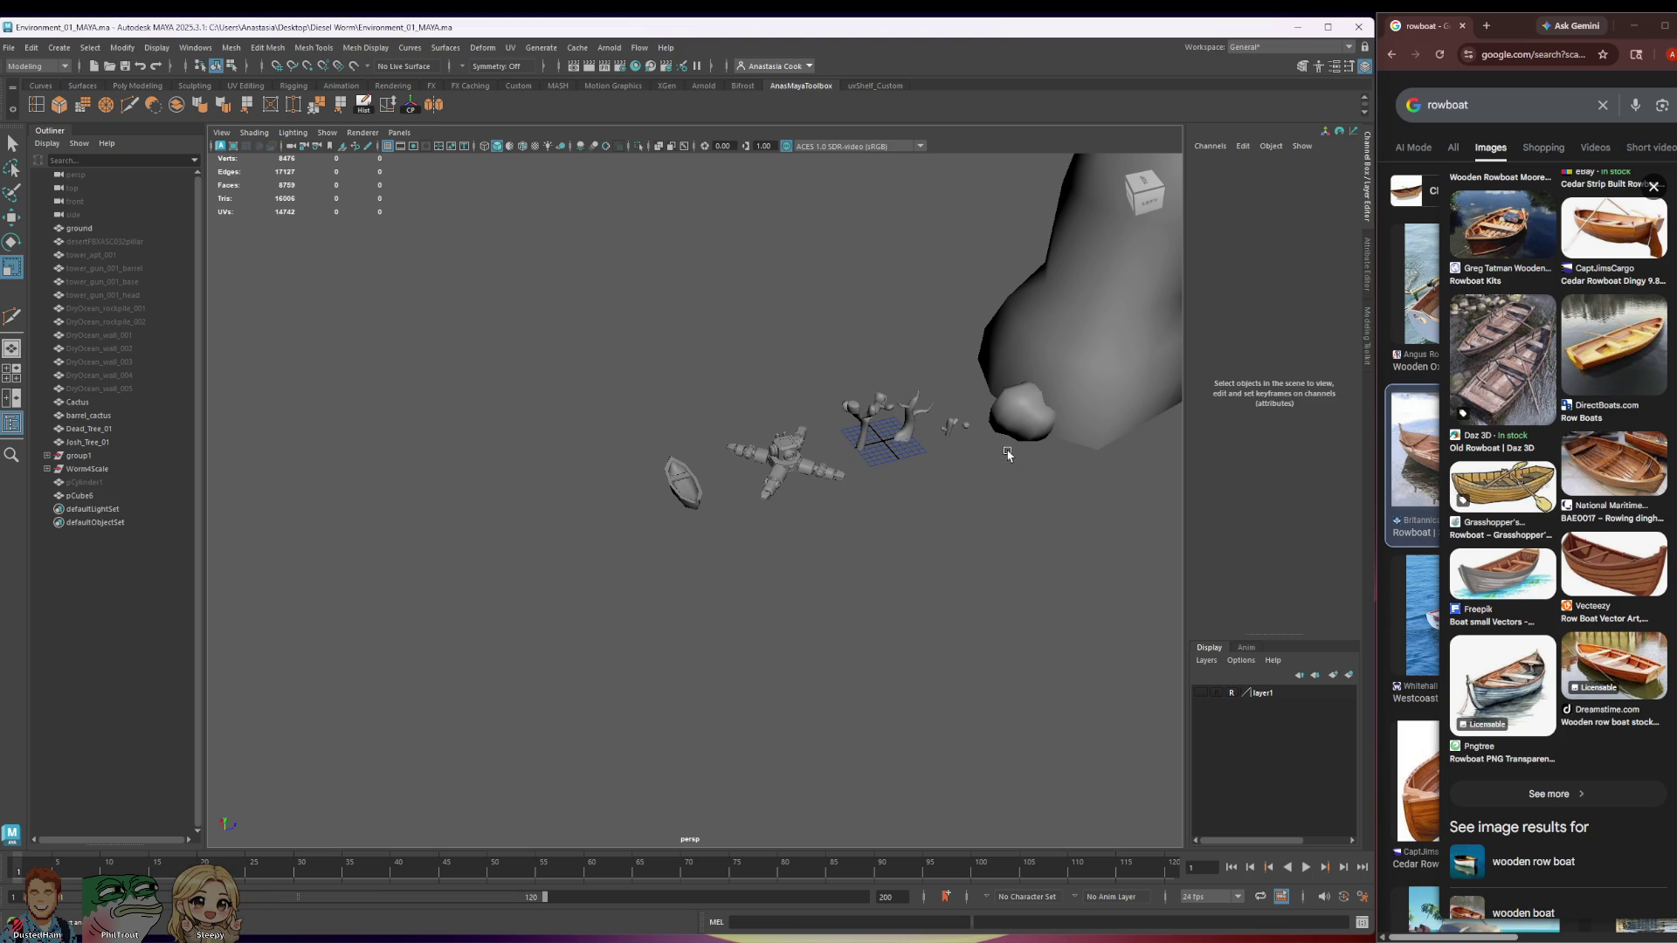
{"action": "middle_click_drag", "start_coordinate": [1007, 455], "coordinate": [686, 561], "text": "alt"}
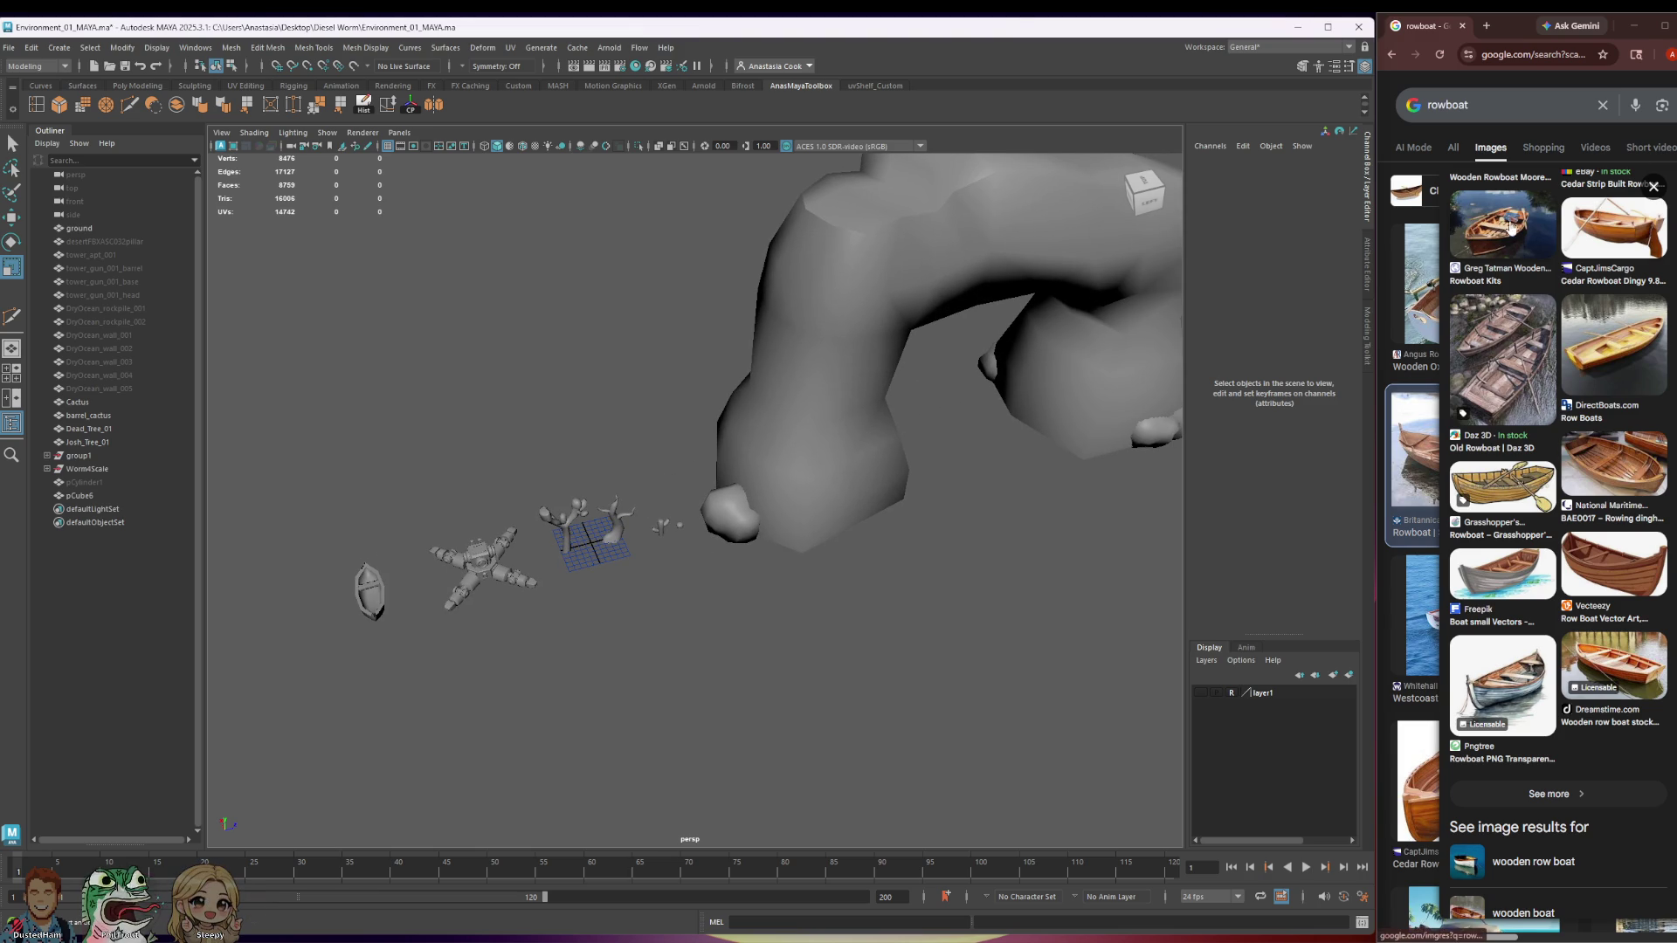
{"action": "left_click_drag", "start_coordinate": [1373, 267], "coordinate": [1218, 266]}
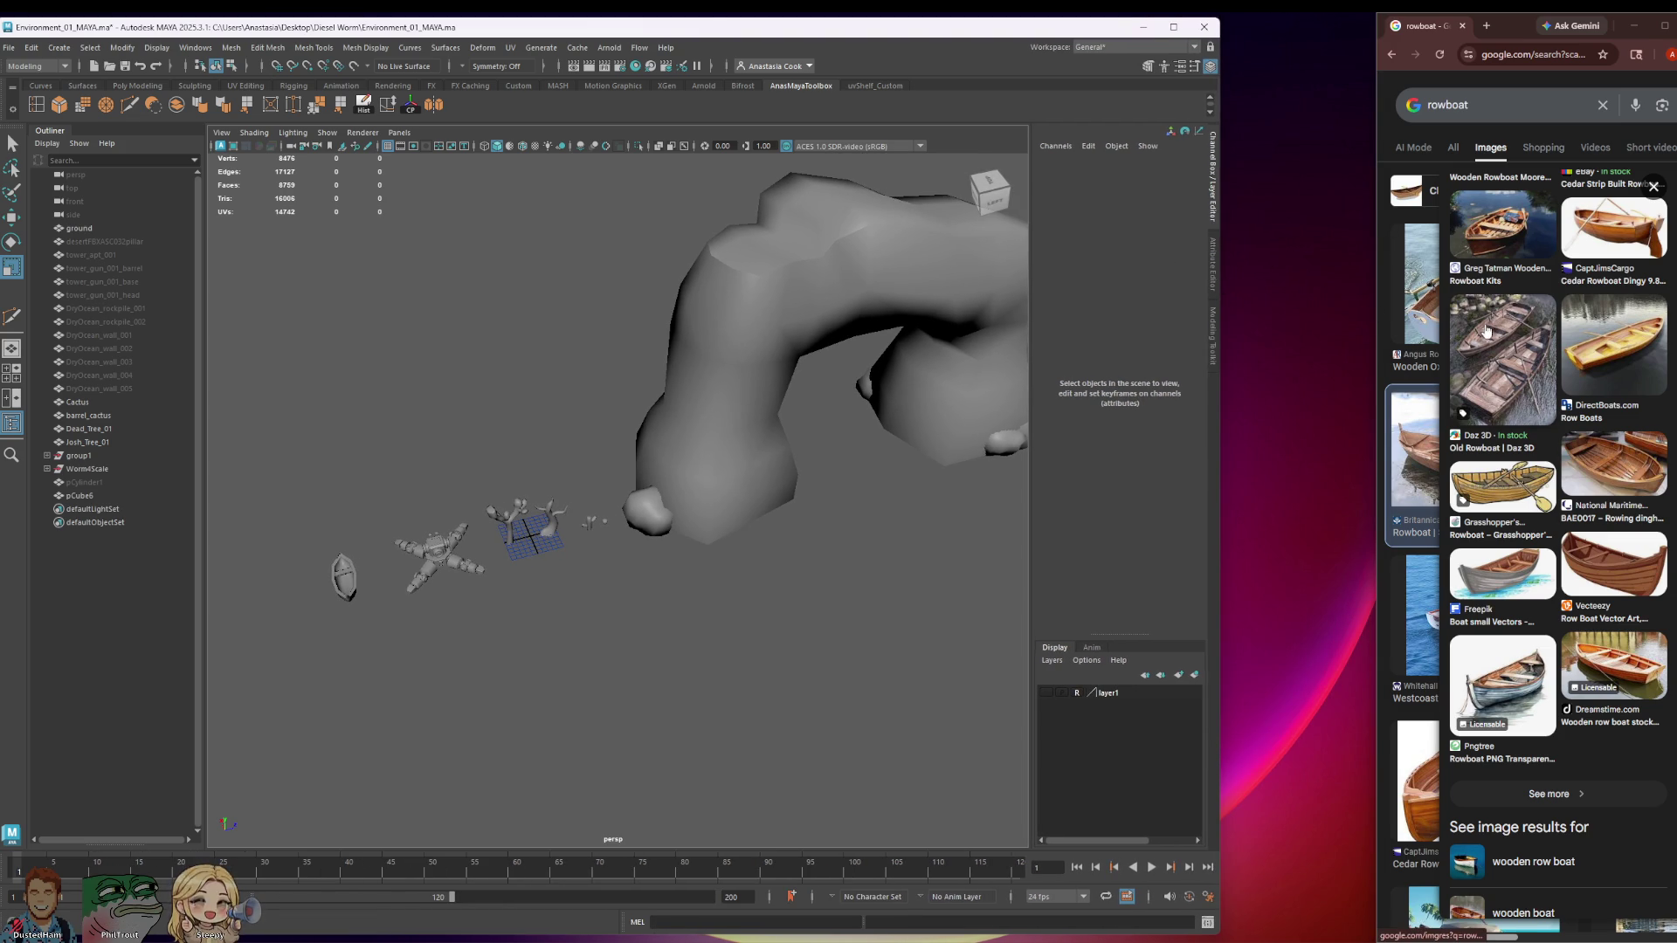
Widen the rowboat reference images beside Maya and bring the Discord stream window forward.
{"action": "left_click_drag", "start_coordinate": [1378, 331], "coordinate": [1215, 328]}
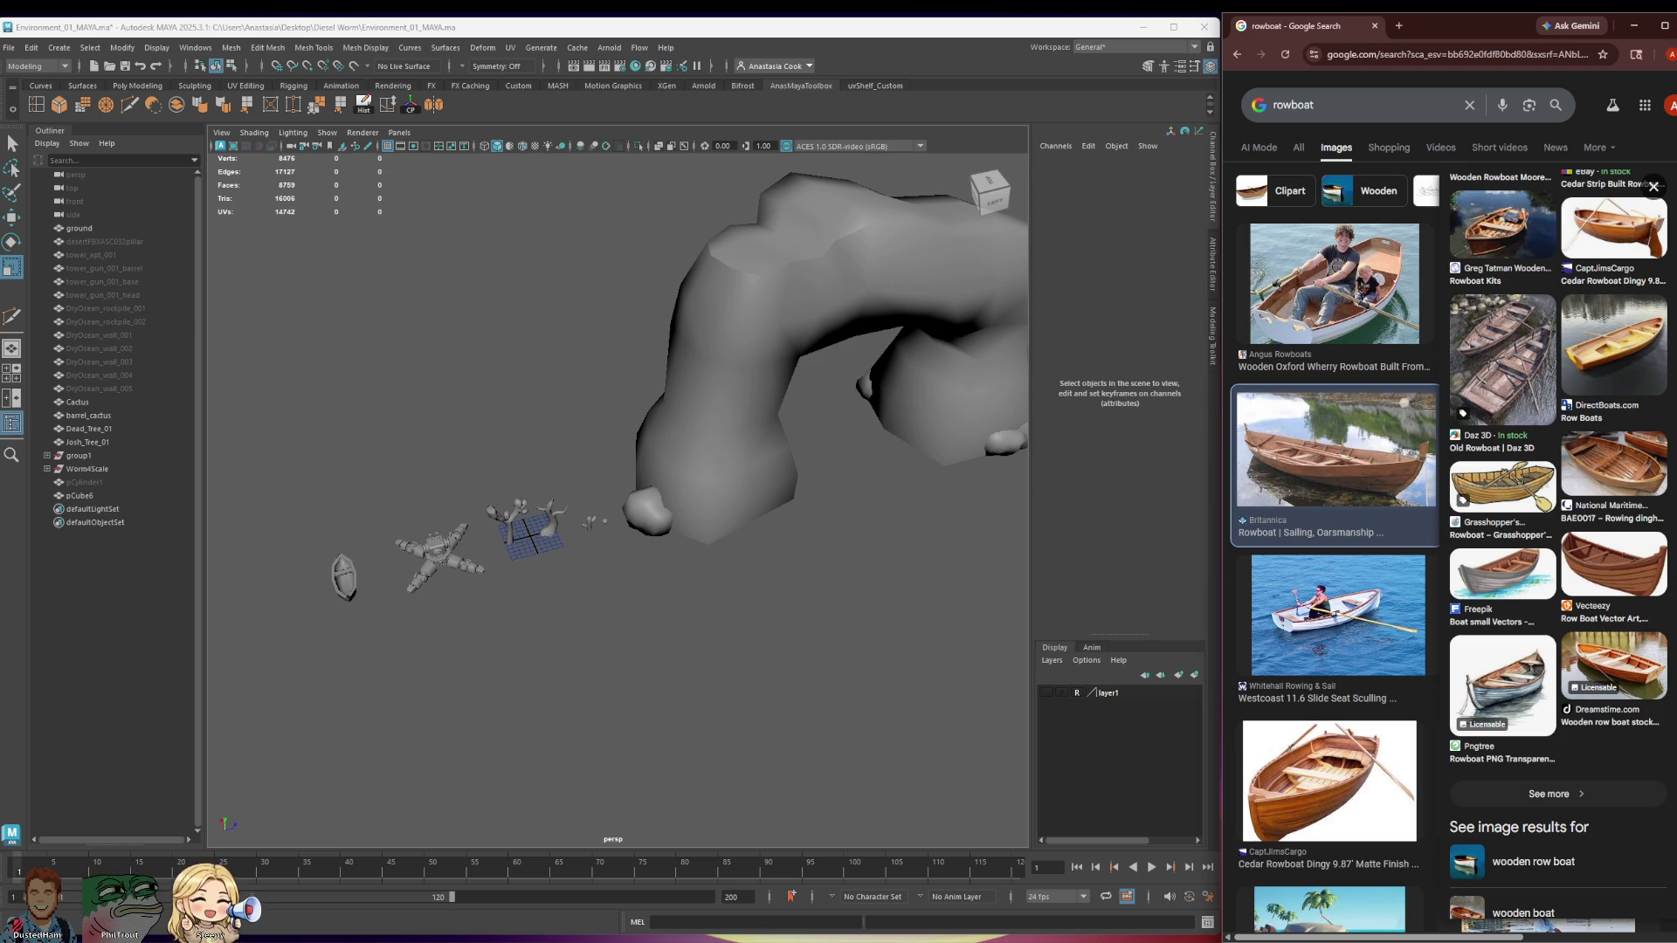
{"action": "key", "text": "alt+Tab"}
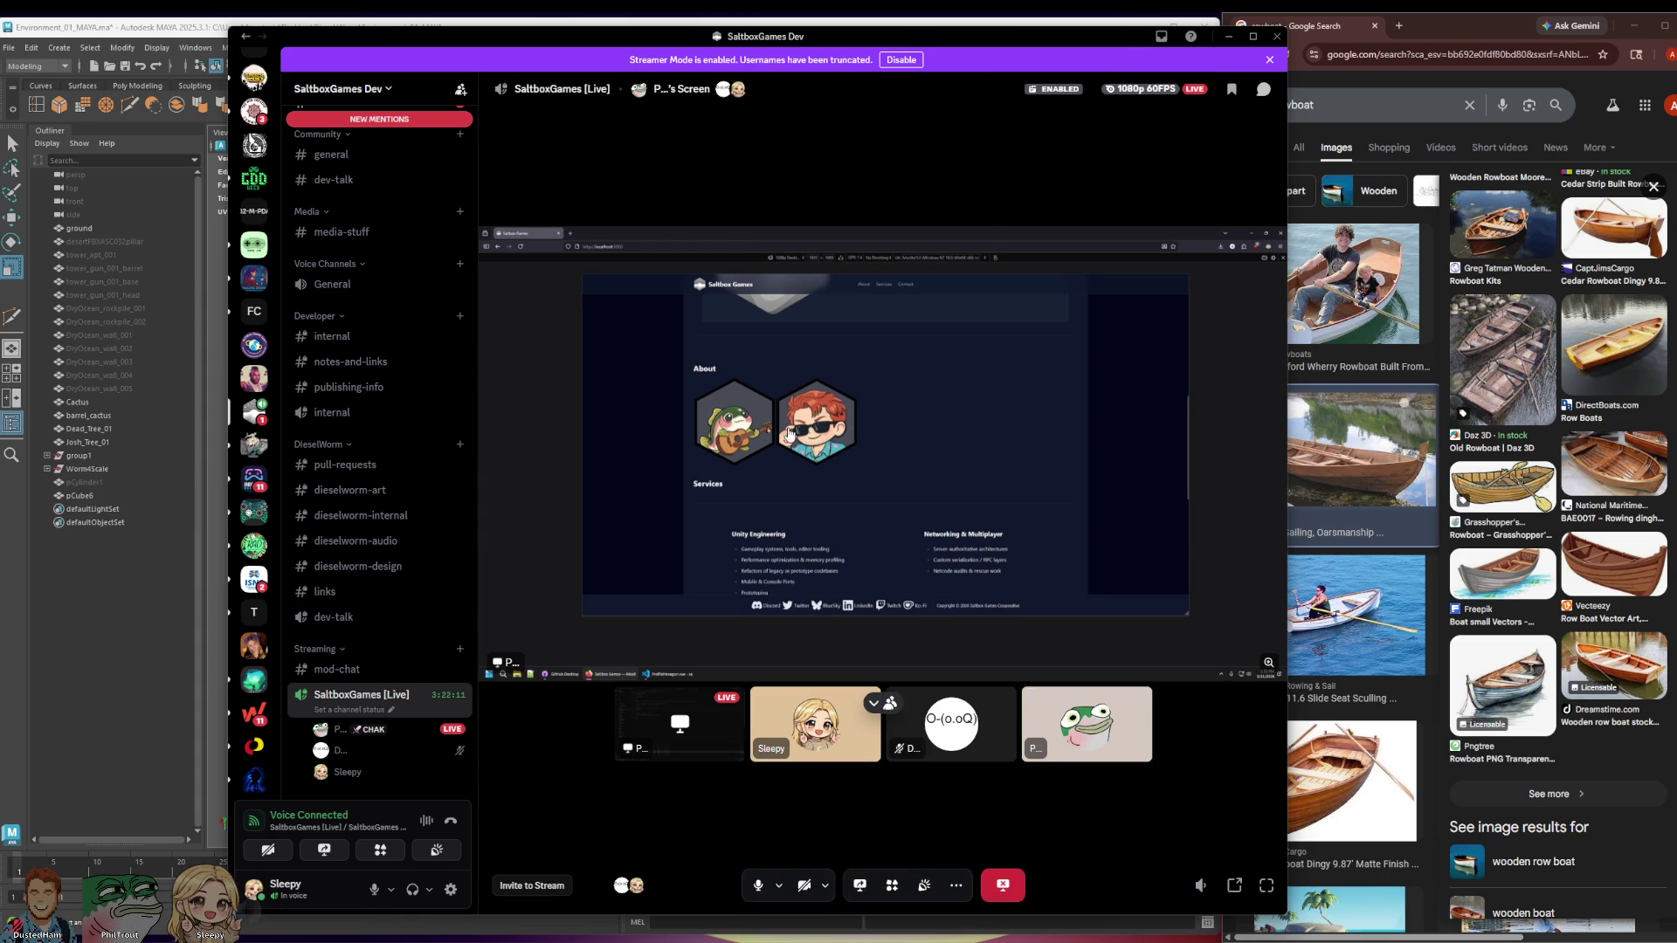
{"action": "mouse_move", "coordinate": [885, 433]}
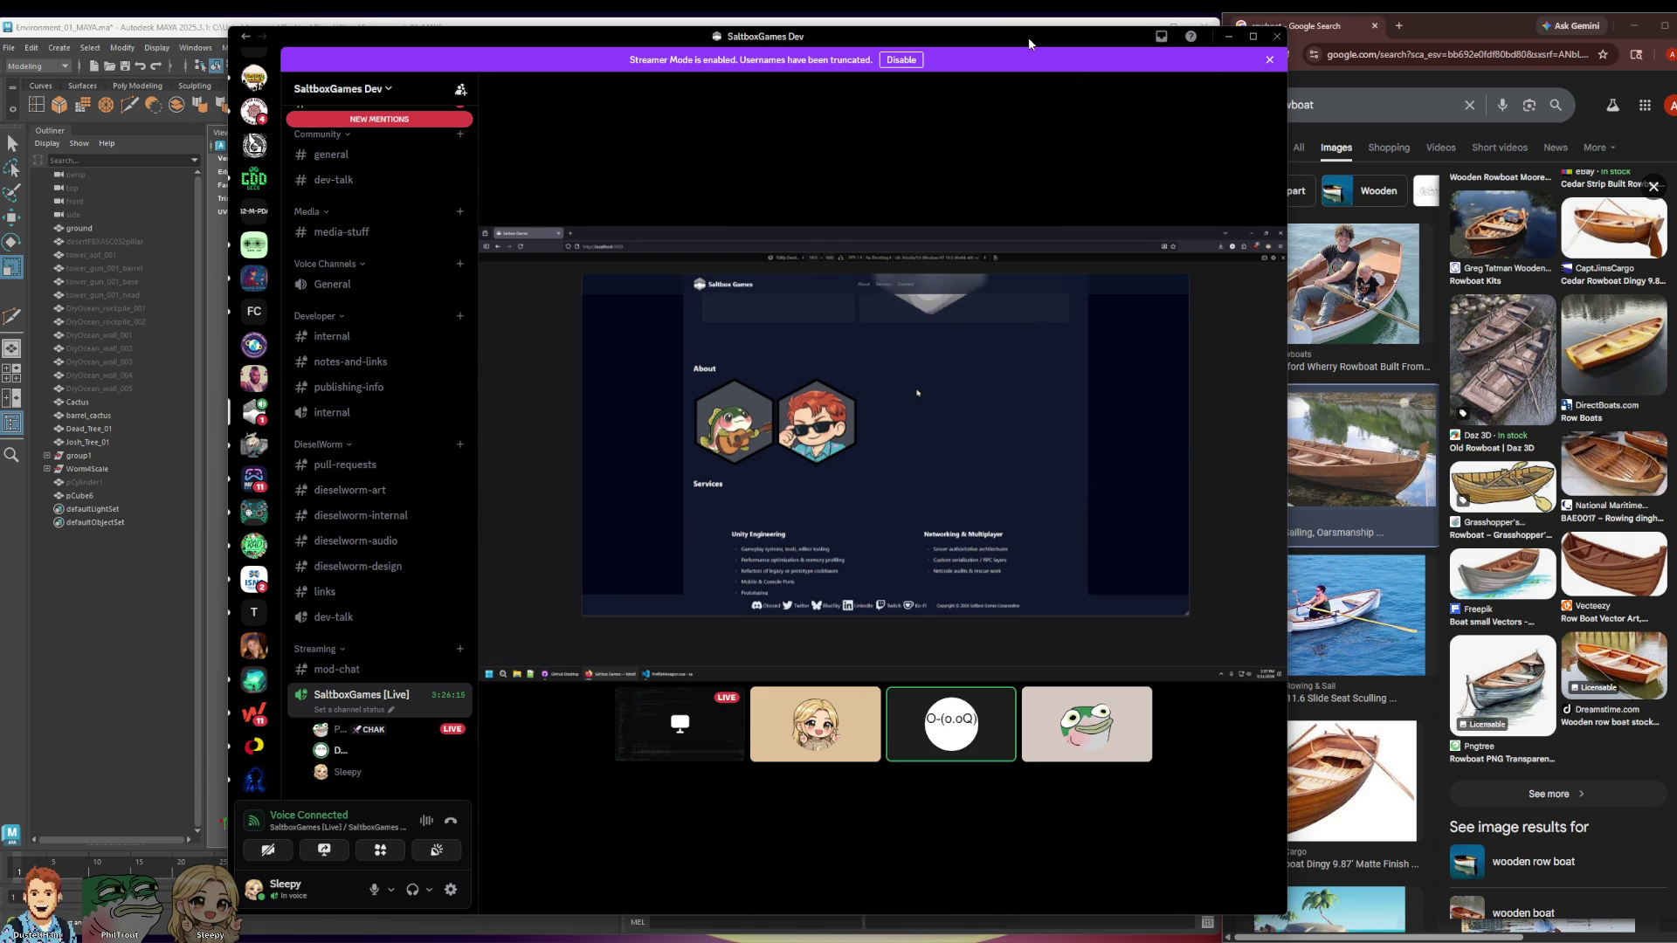
Reposition and widen the Discord window, then watch the shared Saltbox Games screen full-screen.
{"action": "left_click_drag", "start_coordinate": [1027, 52], "coordinate": [1441, 50]}
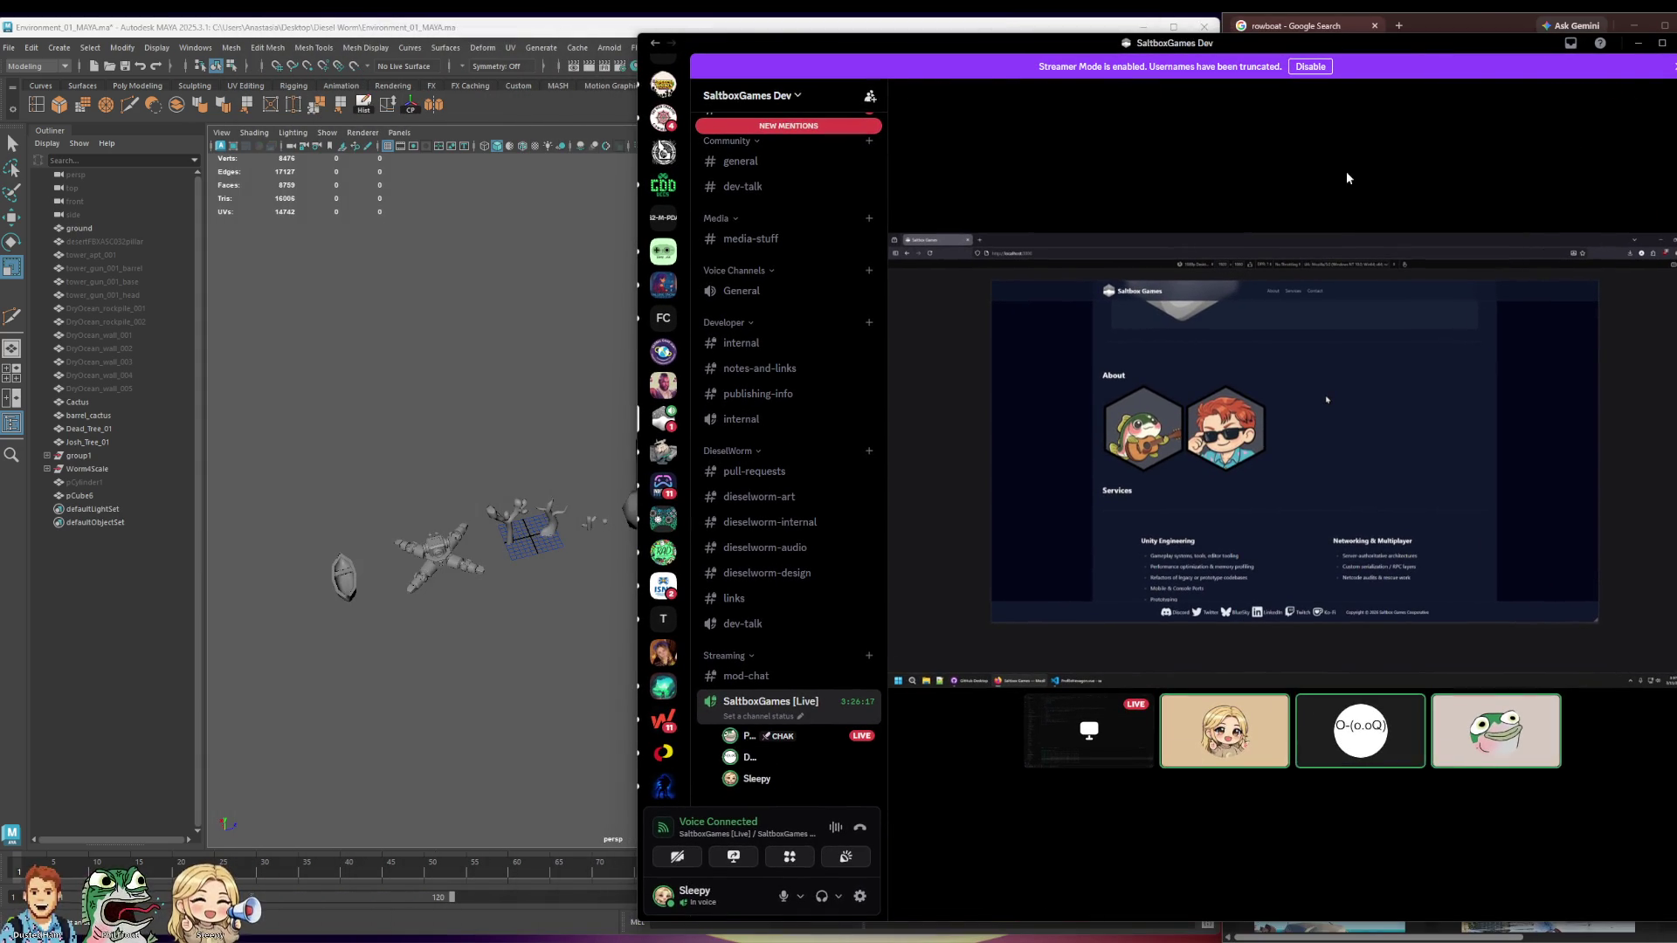
{"action": "mouse_move", "coordinate": [638, 462]}
{"action": "left_mouse_down"}
{"action": "mouse_move", "coordinate": [245, 459]}
{"action": "mouse_move", "coordinate": [559, 458]}
{"action": "left_mouse_up"}
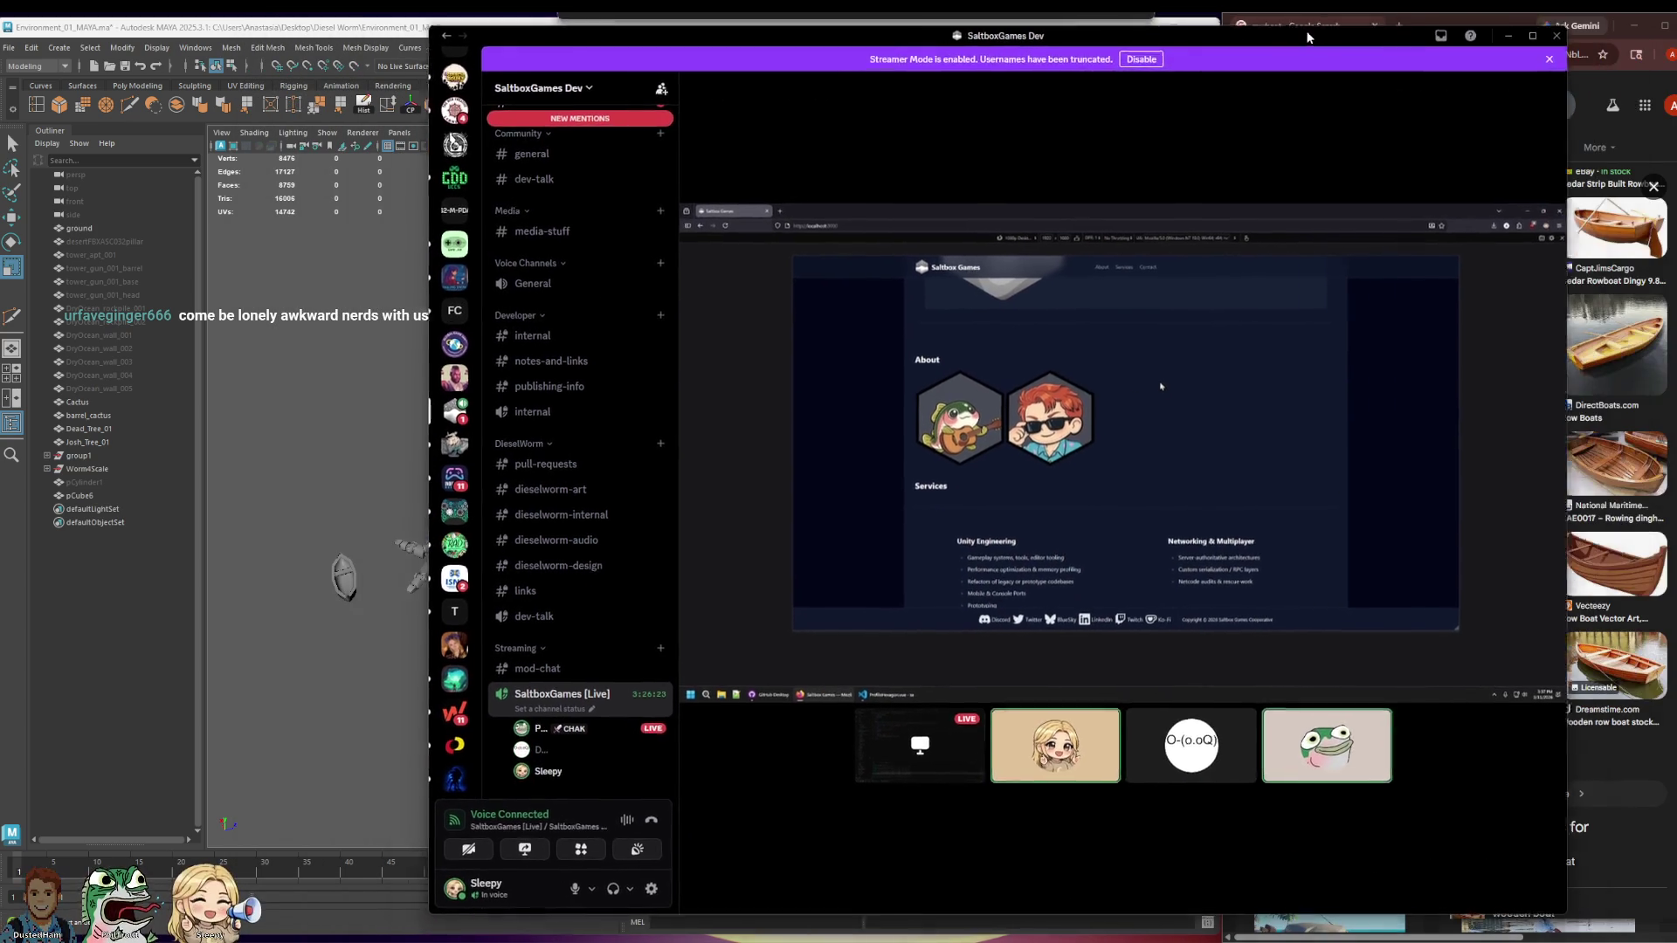
{"action": "left_click_drag", "start_coordinate": [1438, 46], "coordinate": [1184, 47]}
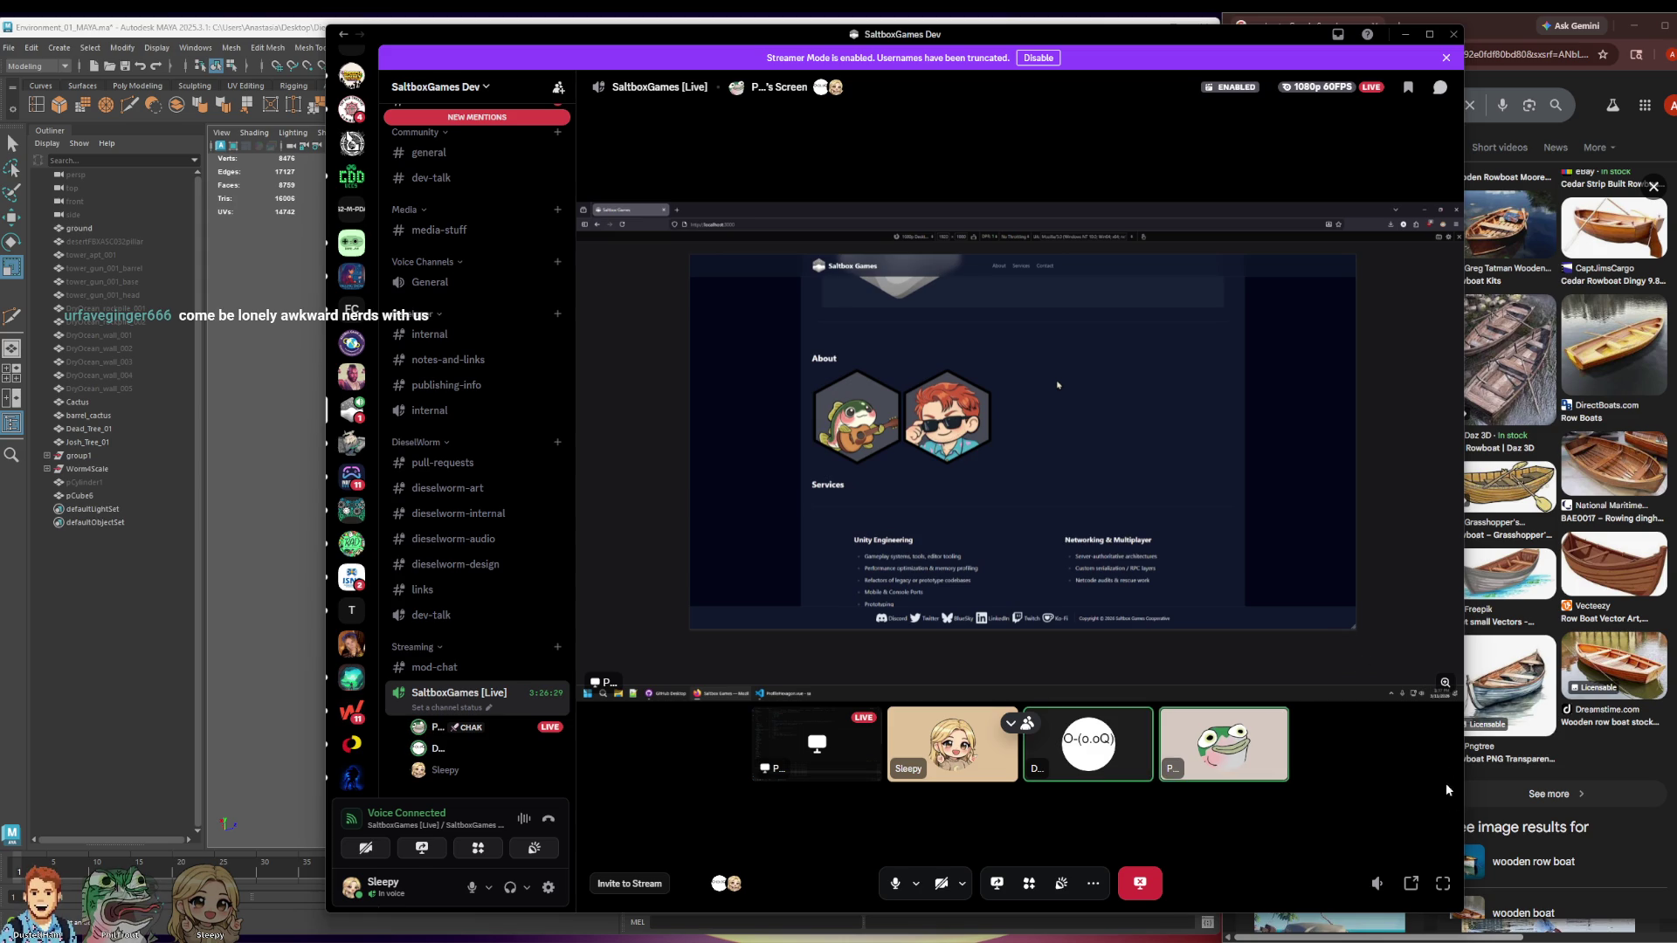
{"action": "left_click", "coordinate": [1443, 885]}
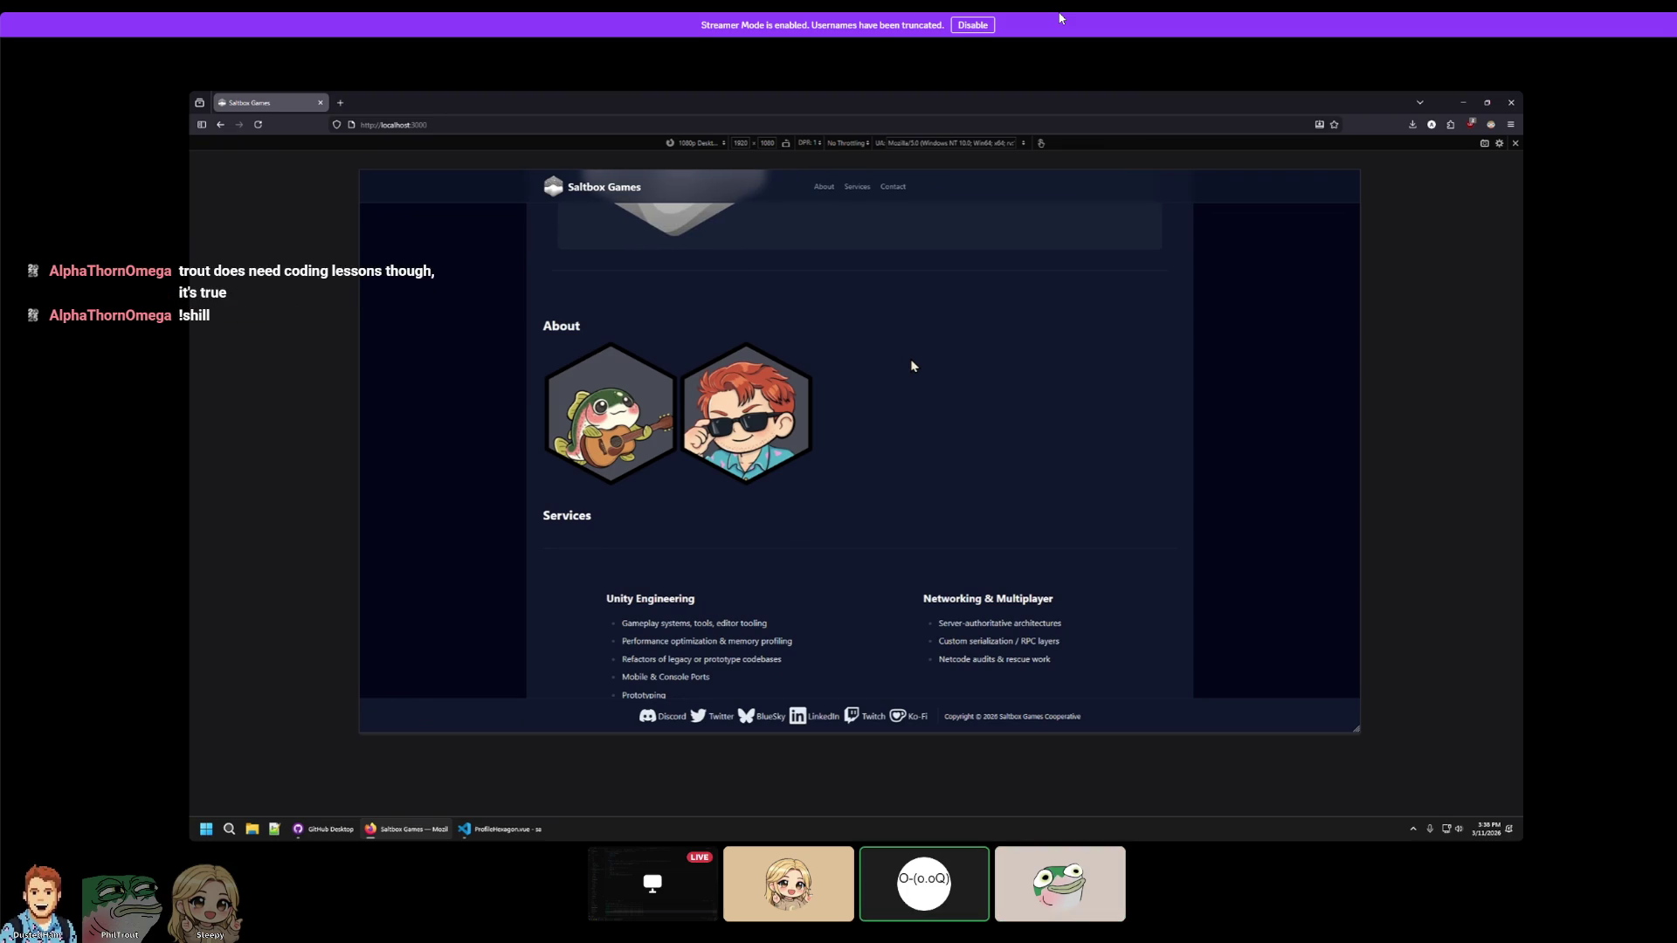
{"action": "key", "text": "alt+Tab"}
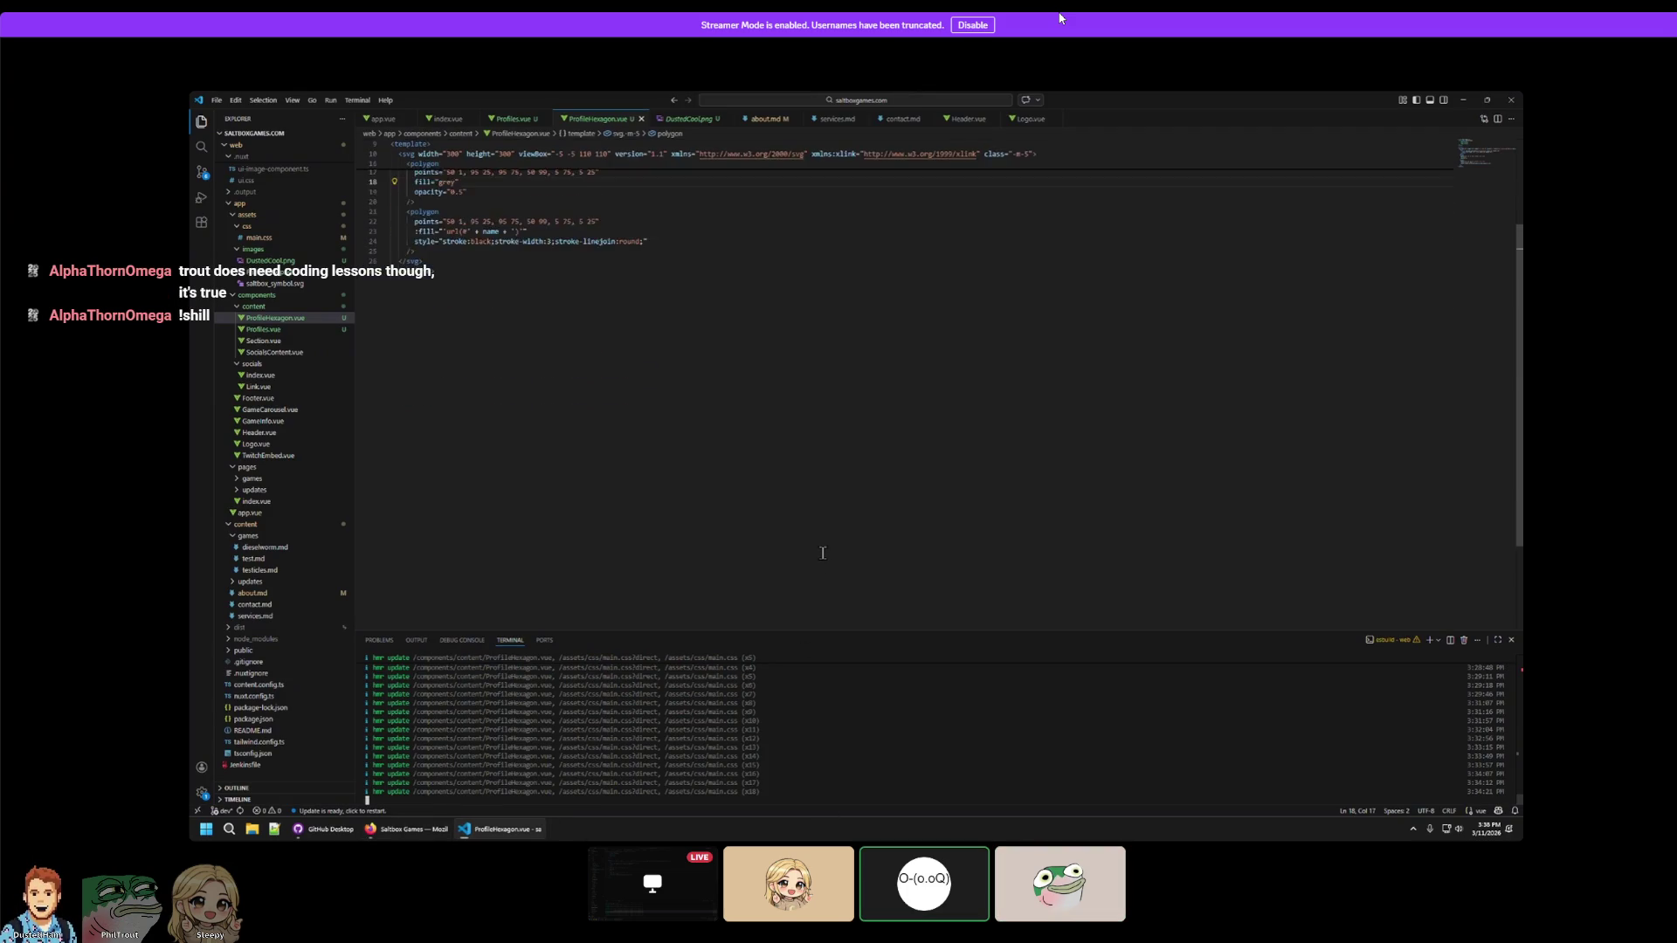
{"action": "left_click", "coordinate": [443, 827]}
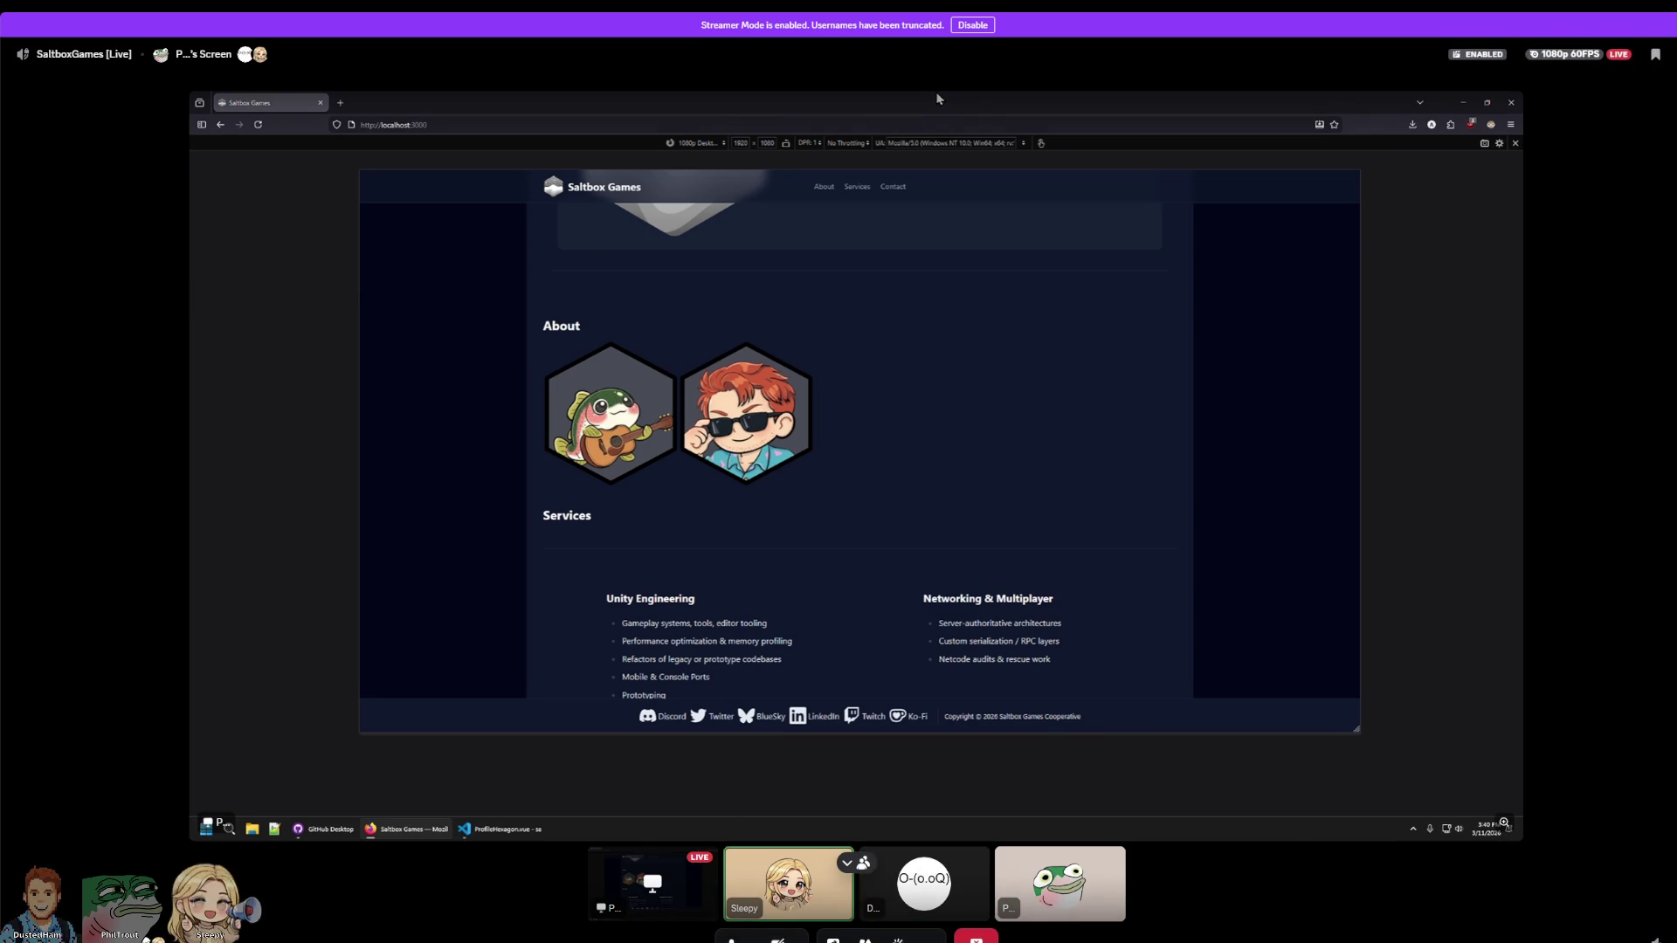
Exit the full-screen stream, shift the call window left and minimize it to reveal Maya.
{"action": "key", "text": "Escape"}
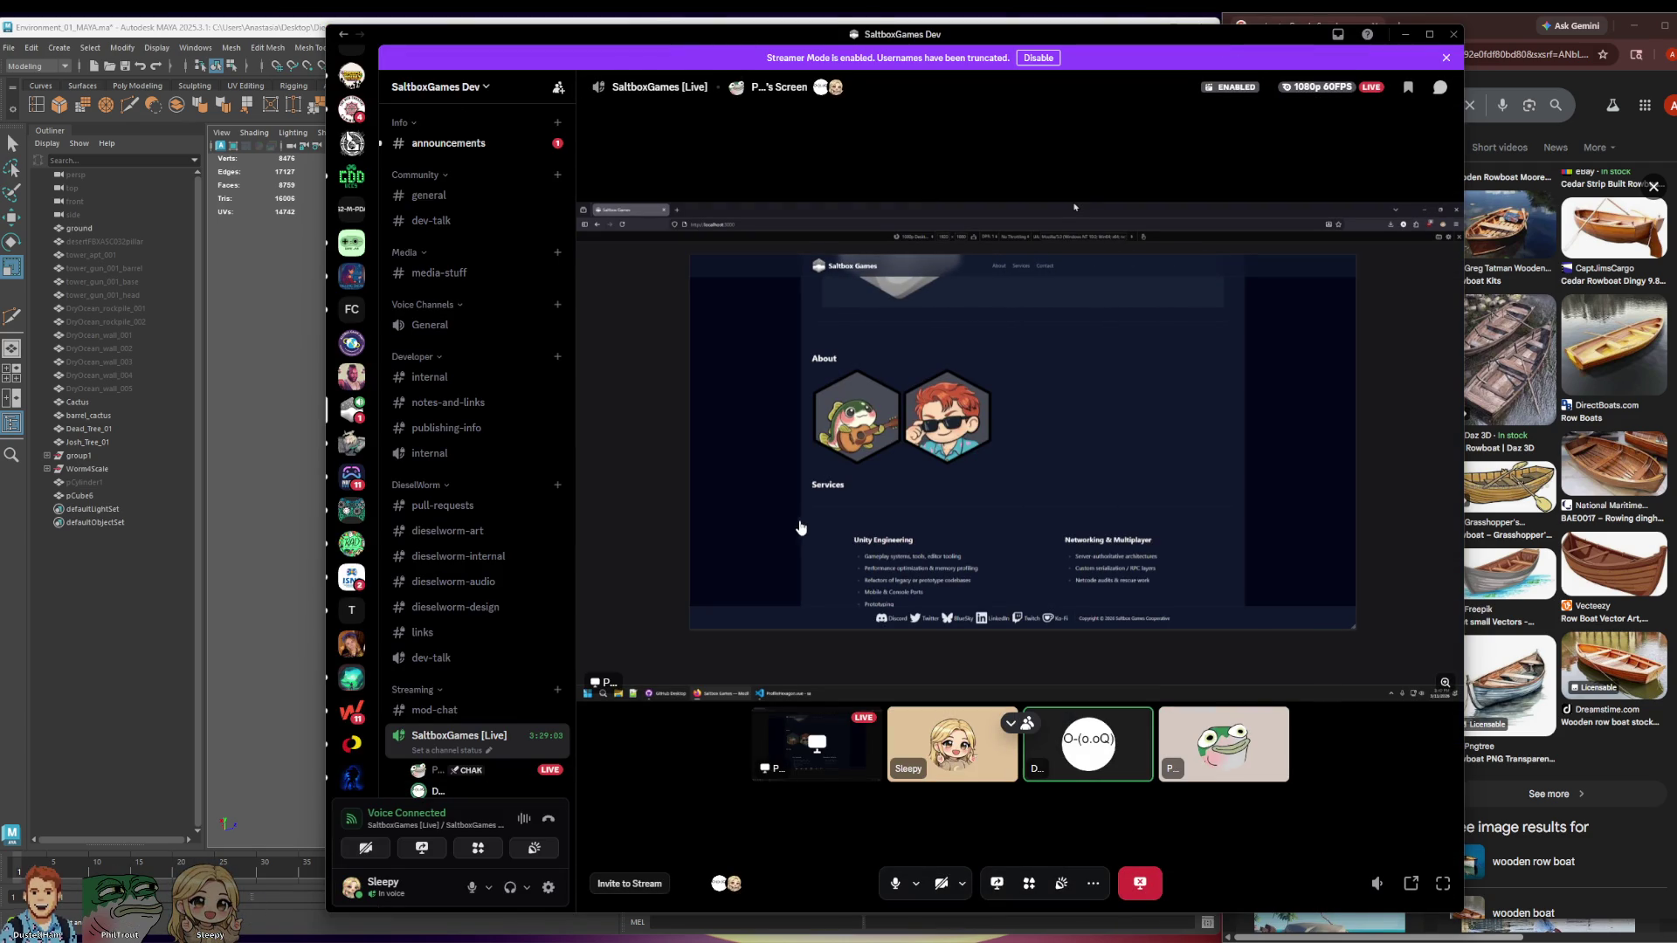
{"action": "left_click_drag", "start_coordinate": [1235, 41], "coordinate": [1001, 40]}
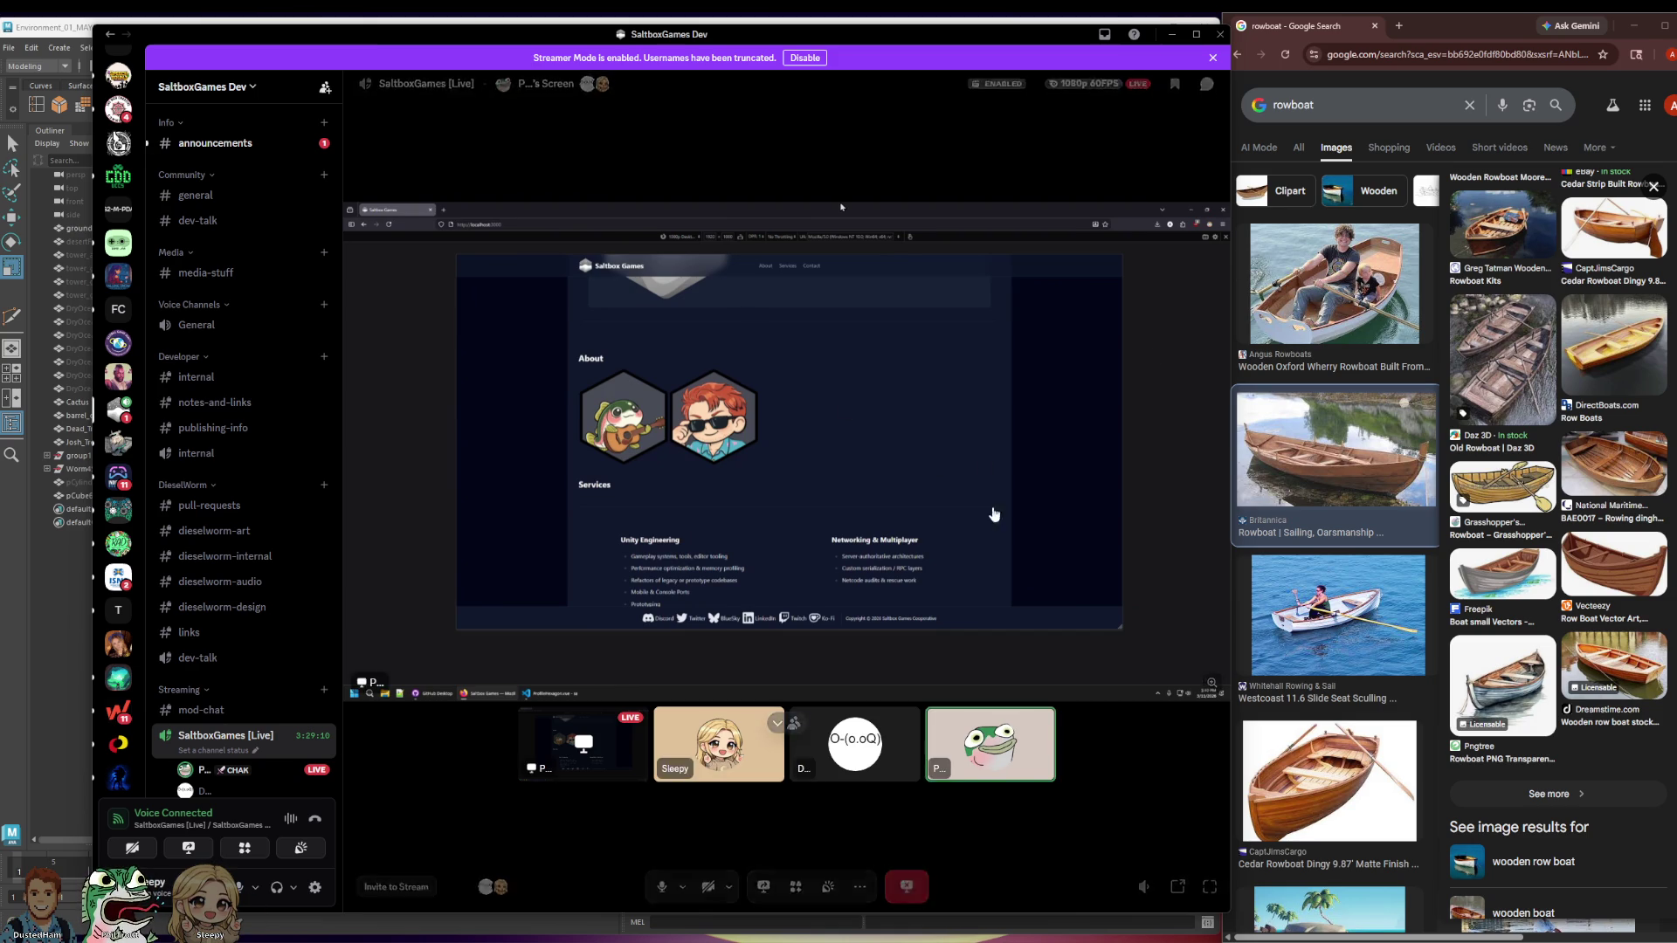
{"action": "left_click_drag", "start_coordinate": [944, 44], "coordinate": [916, 47]}
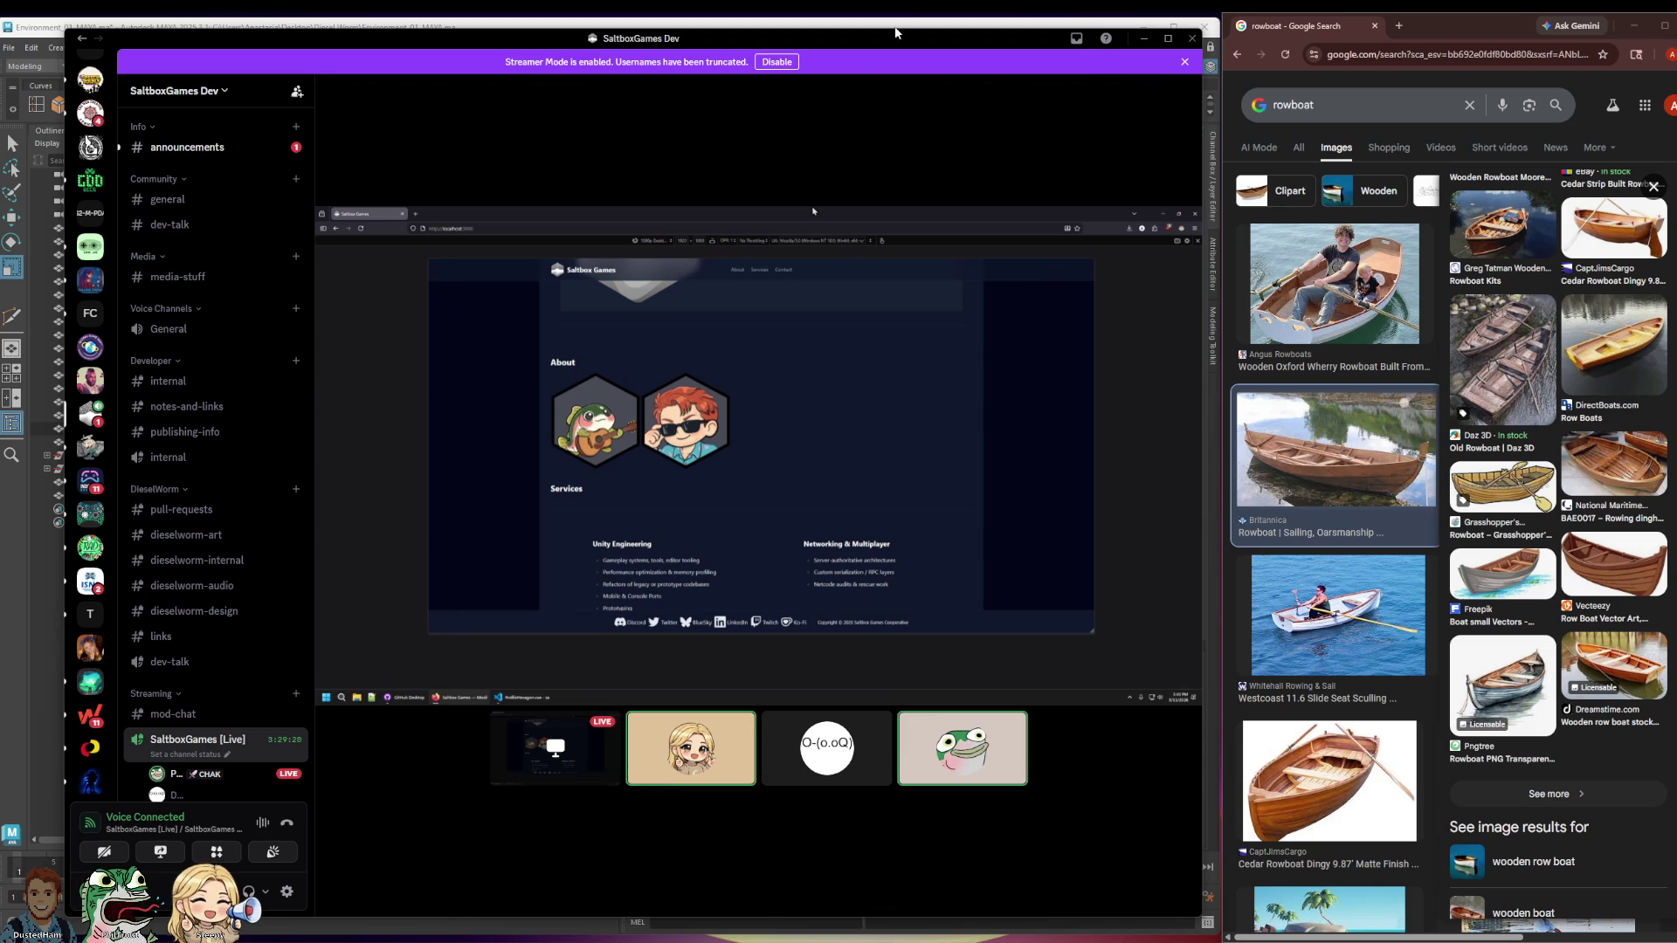
{"action": "left_click", "coordinate": [1137, 39]}
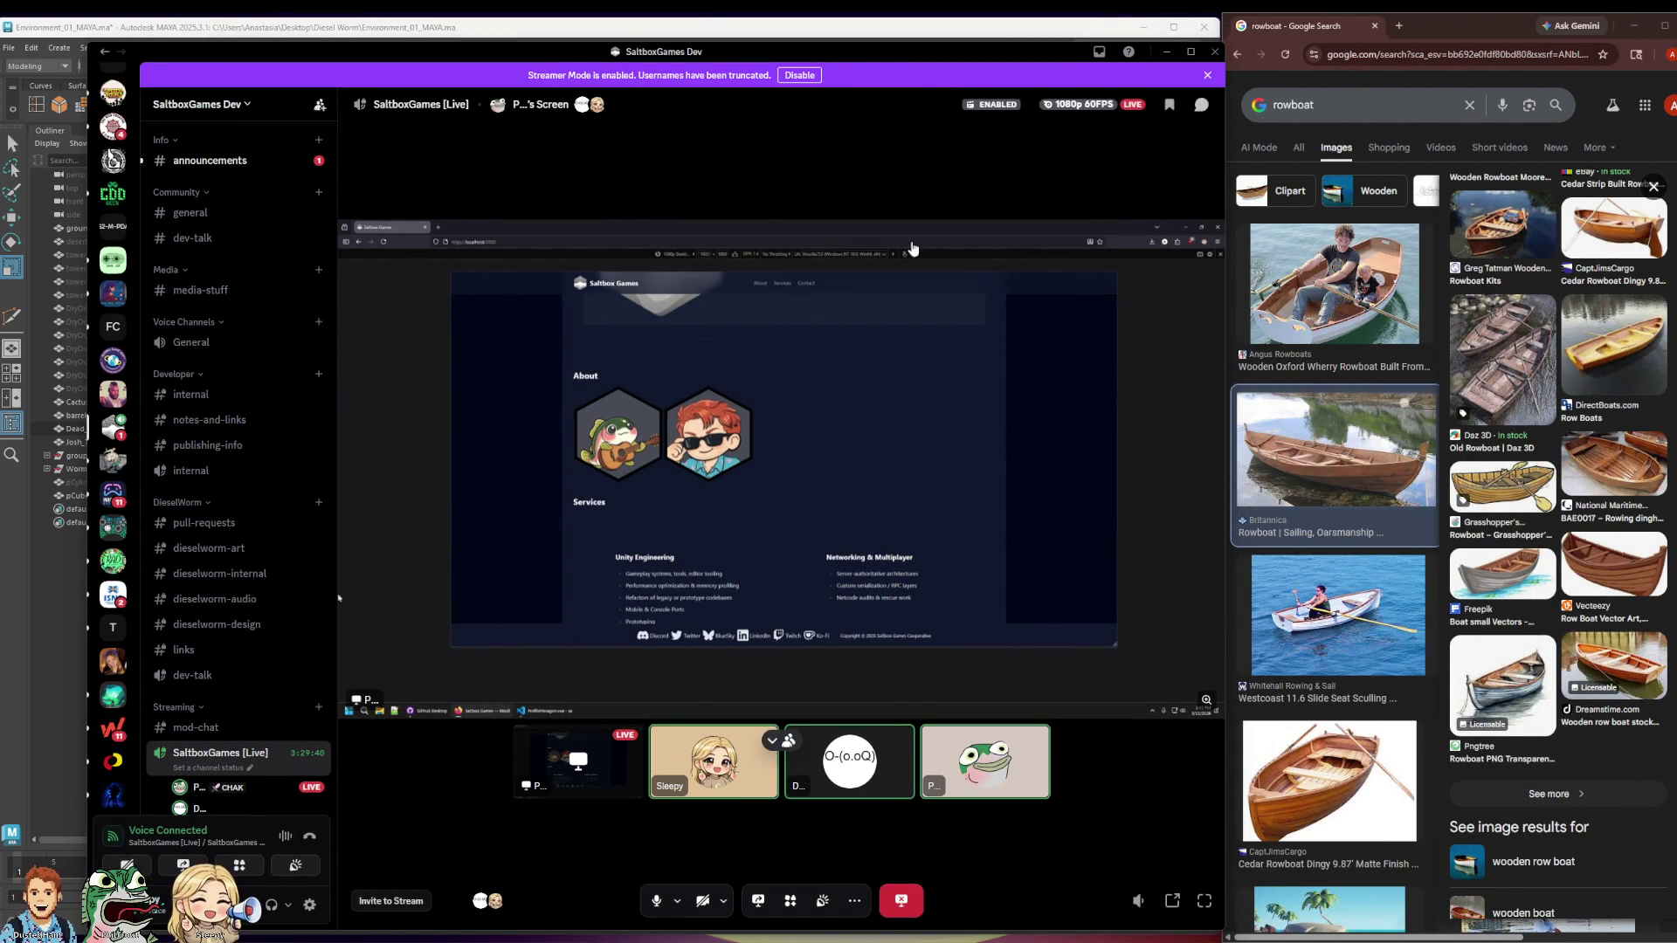
{"action": "left_click", "coordinate": [1167, 51]}
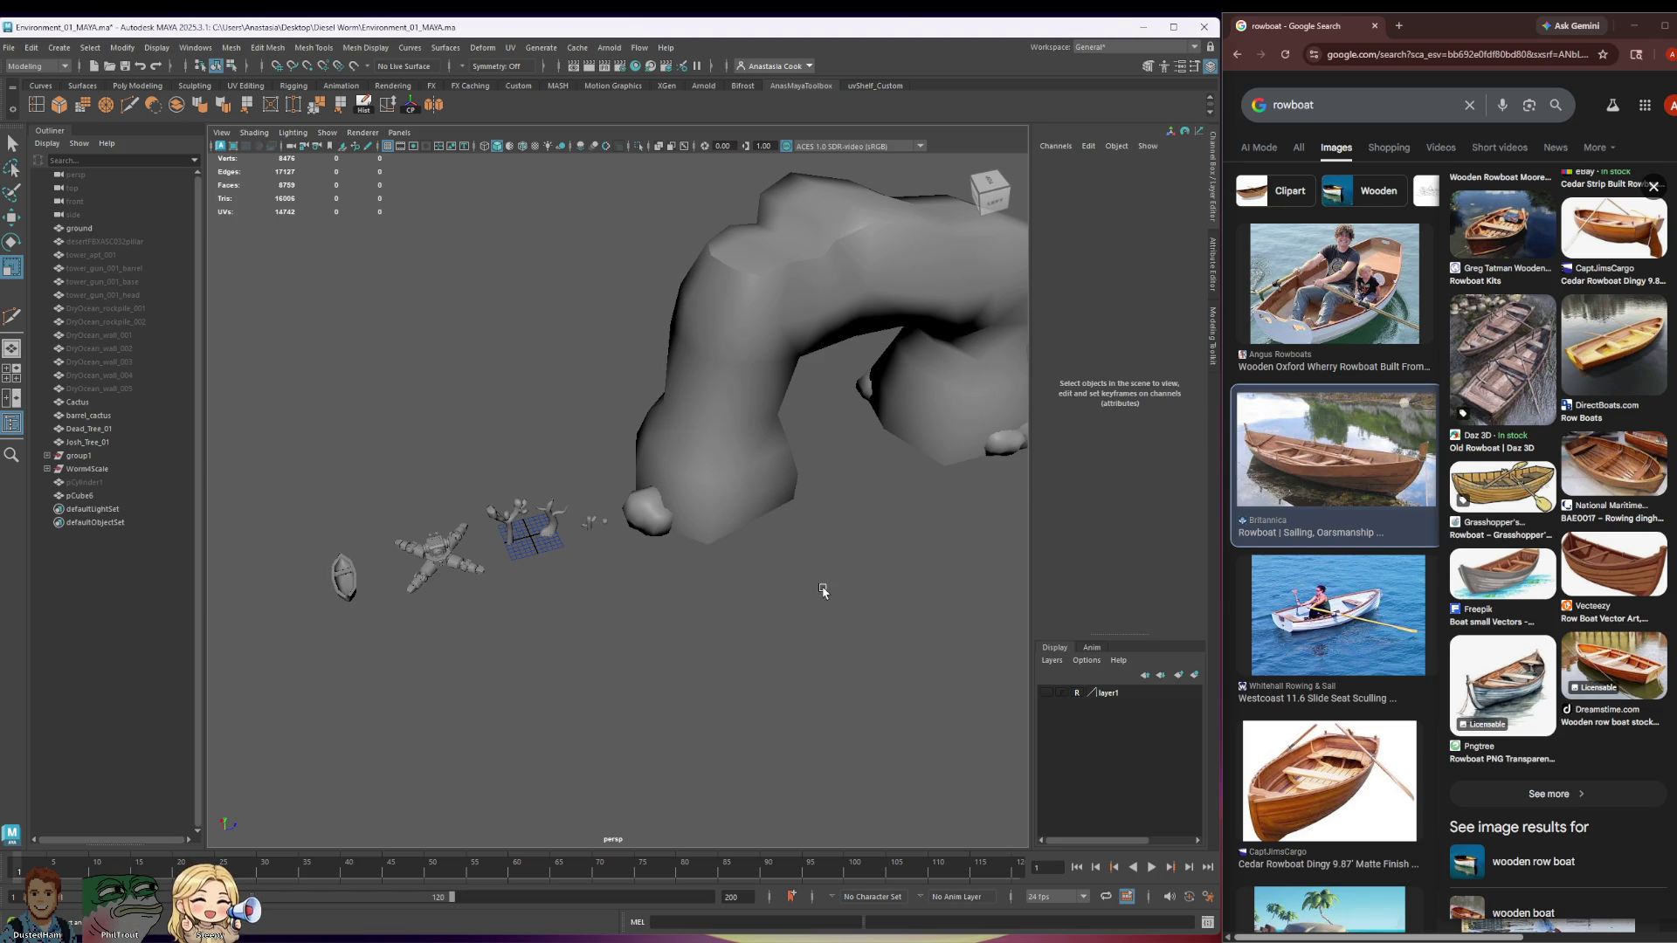
{"action": "left_click_drag", "start_coordinate": [823, 588], "coordinate": [691, 556], "text": "alt"}
{"action": "scroll", "coordinate": [690, 556], "scroll_direction": "up", "scroll_amount": 5}
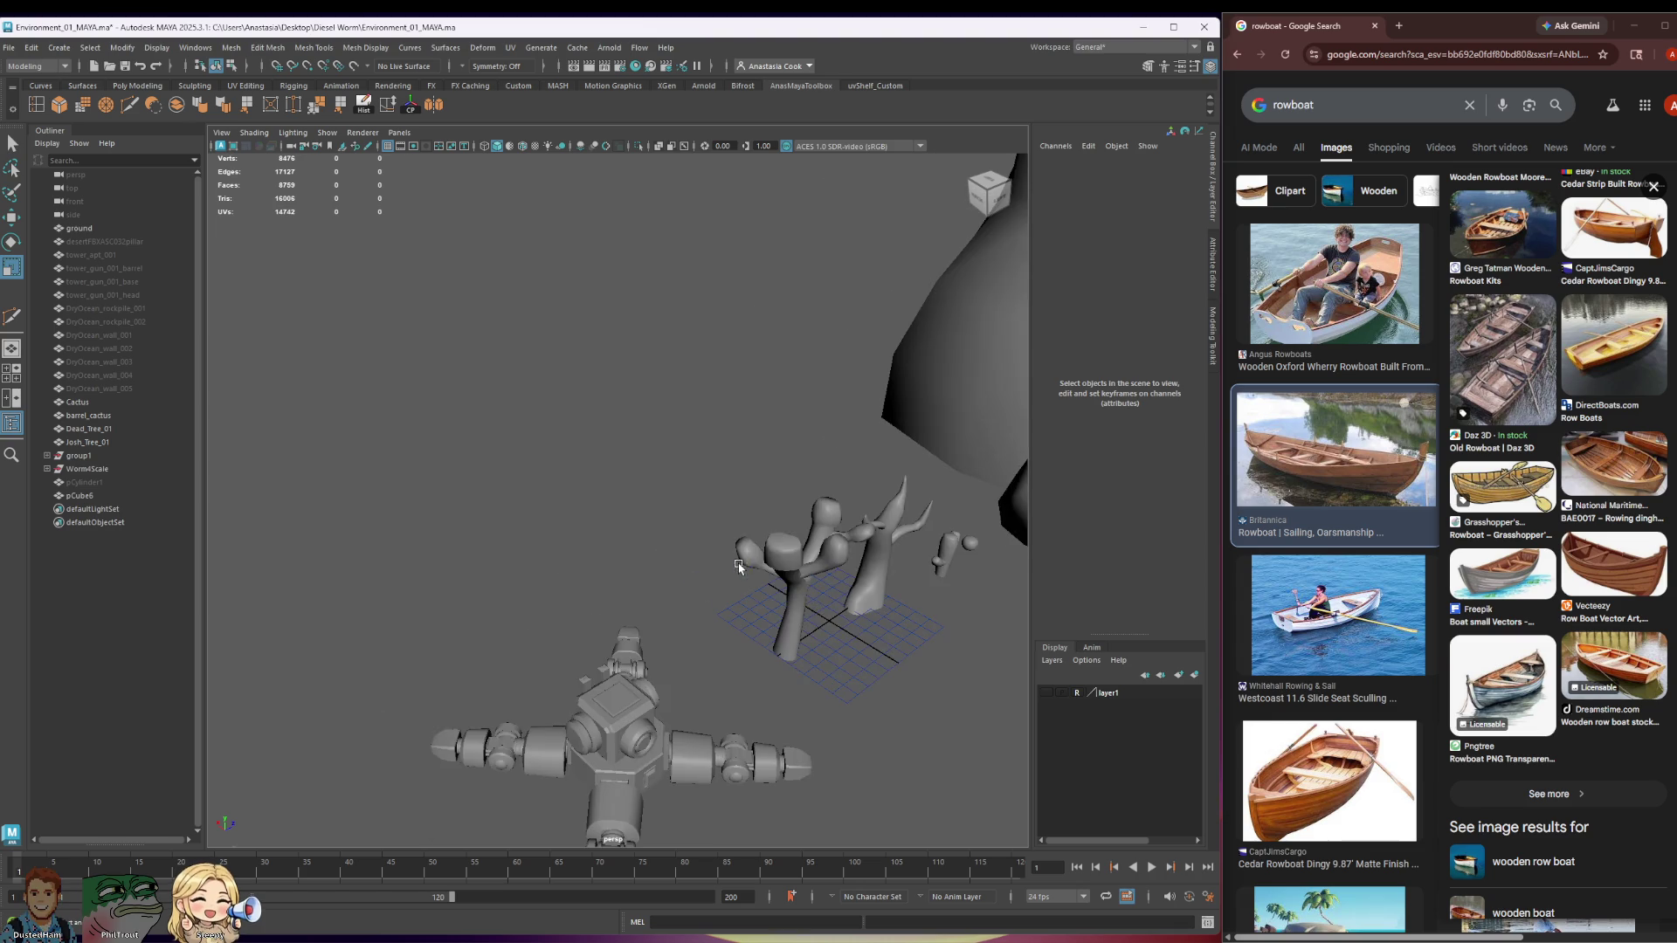
{"action": "scroll", "coordinate": [690, 555], "scroll_direction": "down", "scroll_amount": 5}
{"action": "mouse_move", "coordinate": [749, 588]}
{"action": "left_mouse_down", "text": "alt"}
{"action": "mouse_move", "coordinate": [645, 620]}
{"action": "mouse_move", "coordinate": [852, 510]}
{"action": "mouse_move", "coordinate": [823, 568]}
{"action": "mouse_move", "coordinate": [573, 517]}
{"action": "left_mouse_up", "text": "alt"}
{"action": "scroll", "coordinate": [823, 569], "scroll_direction": "up", "scroll_amount": 5}
{"action": "scroll", "coordinate": [573, 517], "scroll_direction": "down", "scroll_amount": 5}
{"action": "scroll", "coordinate": [795, 542], "scroll_direction": "up", "scroll_amount": 2}
{"action": "left_click_drag", "start_coordinate": [795, 541], "coordinate": [790, 552], "text": "alt"}
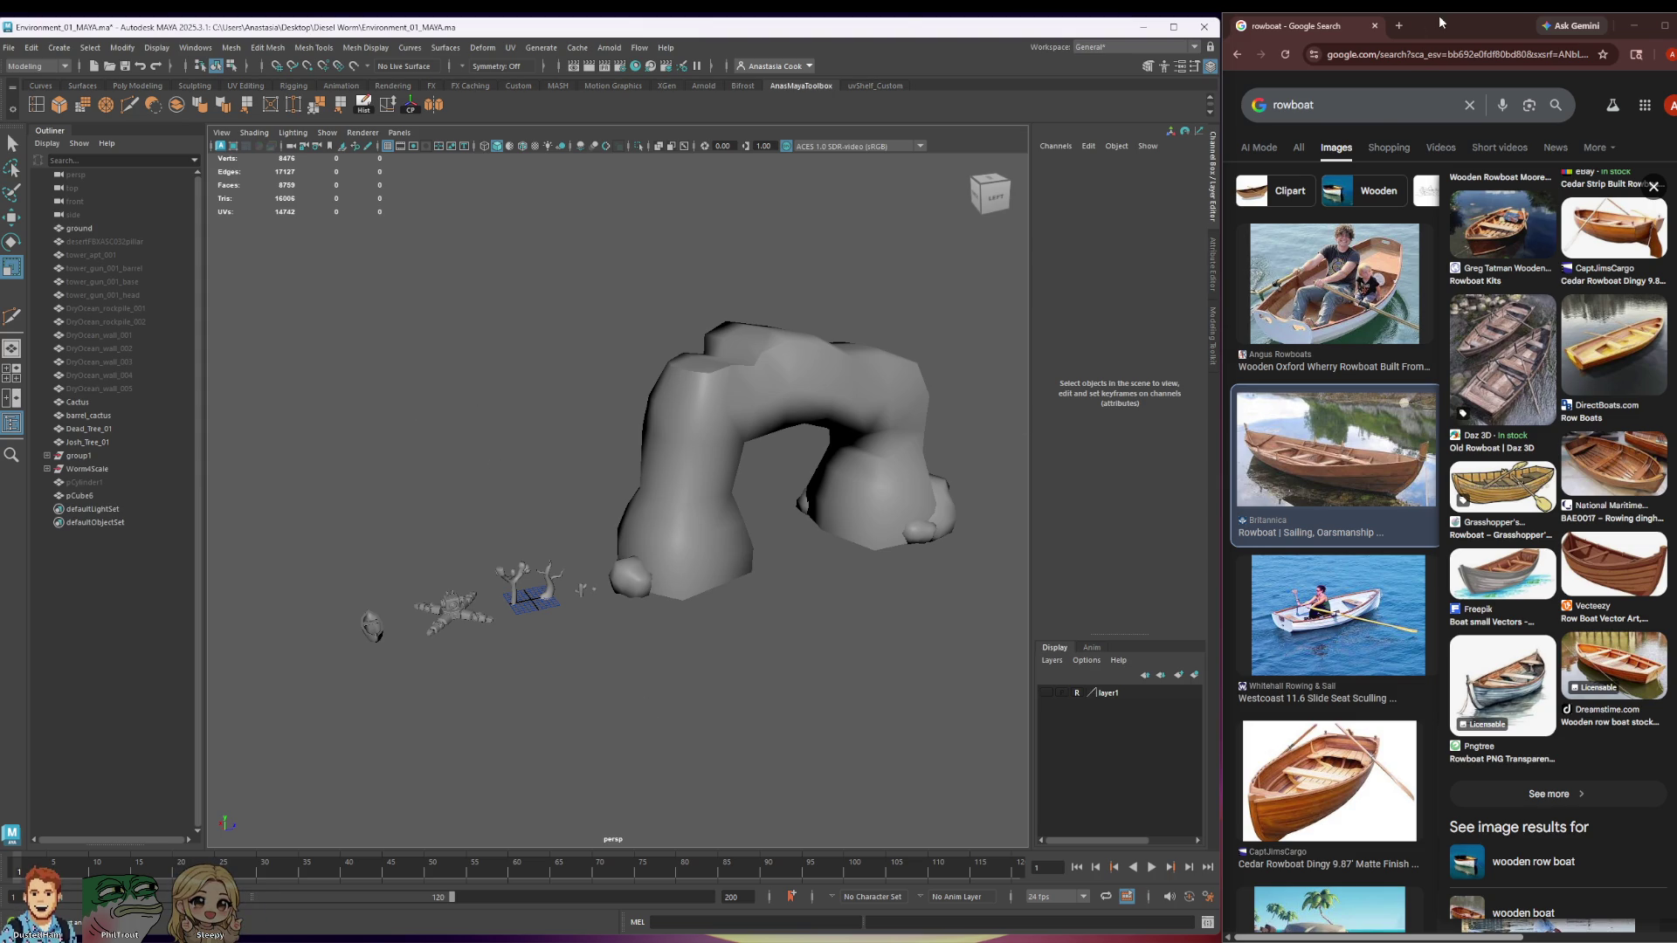
{"action": "left_click", "coordinate": [729, 529]}
{"action": "left_click", "coordinate": [637, 585]}
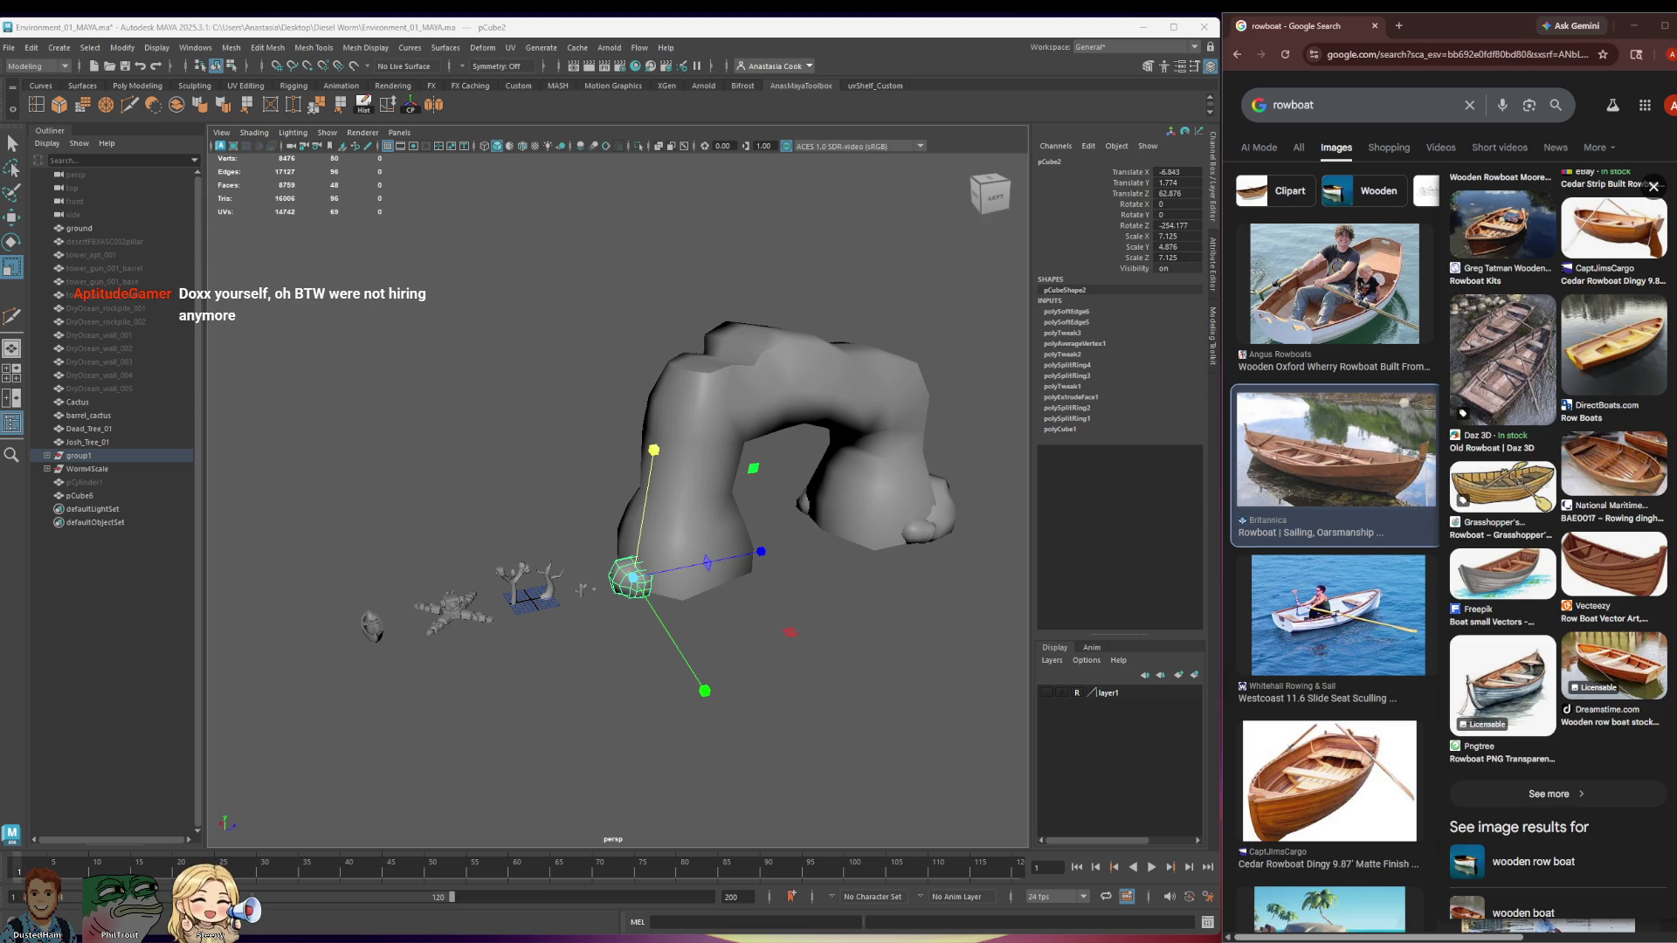
{"action": "left_click", "coordinate": [562, 710]}
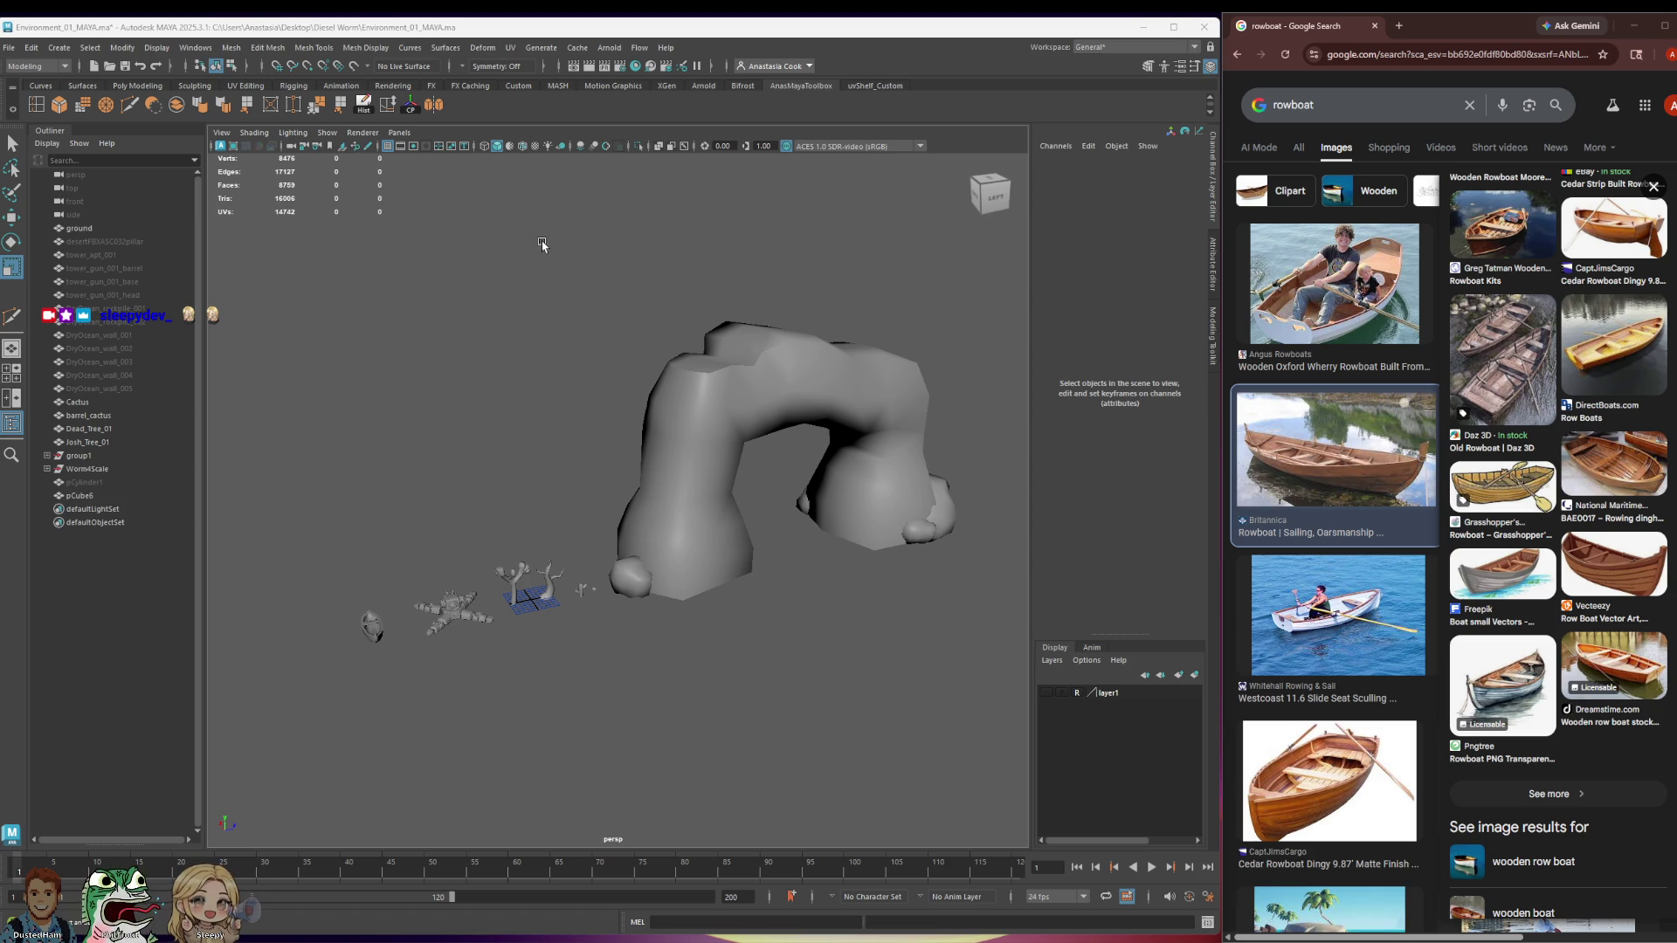
{"action": "scroll", "coordinate": [1375, 573], "scroll_direction": "down", "scroll_amount": 1}
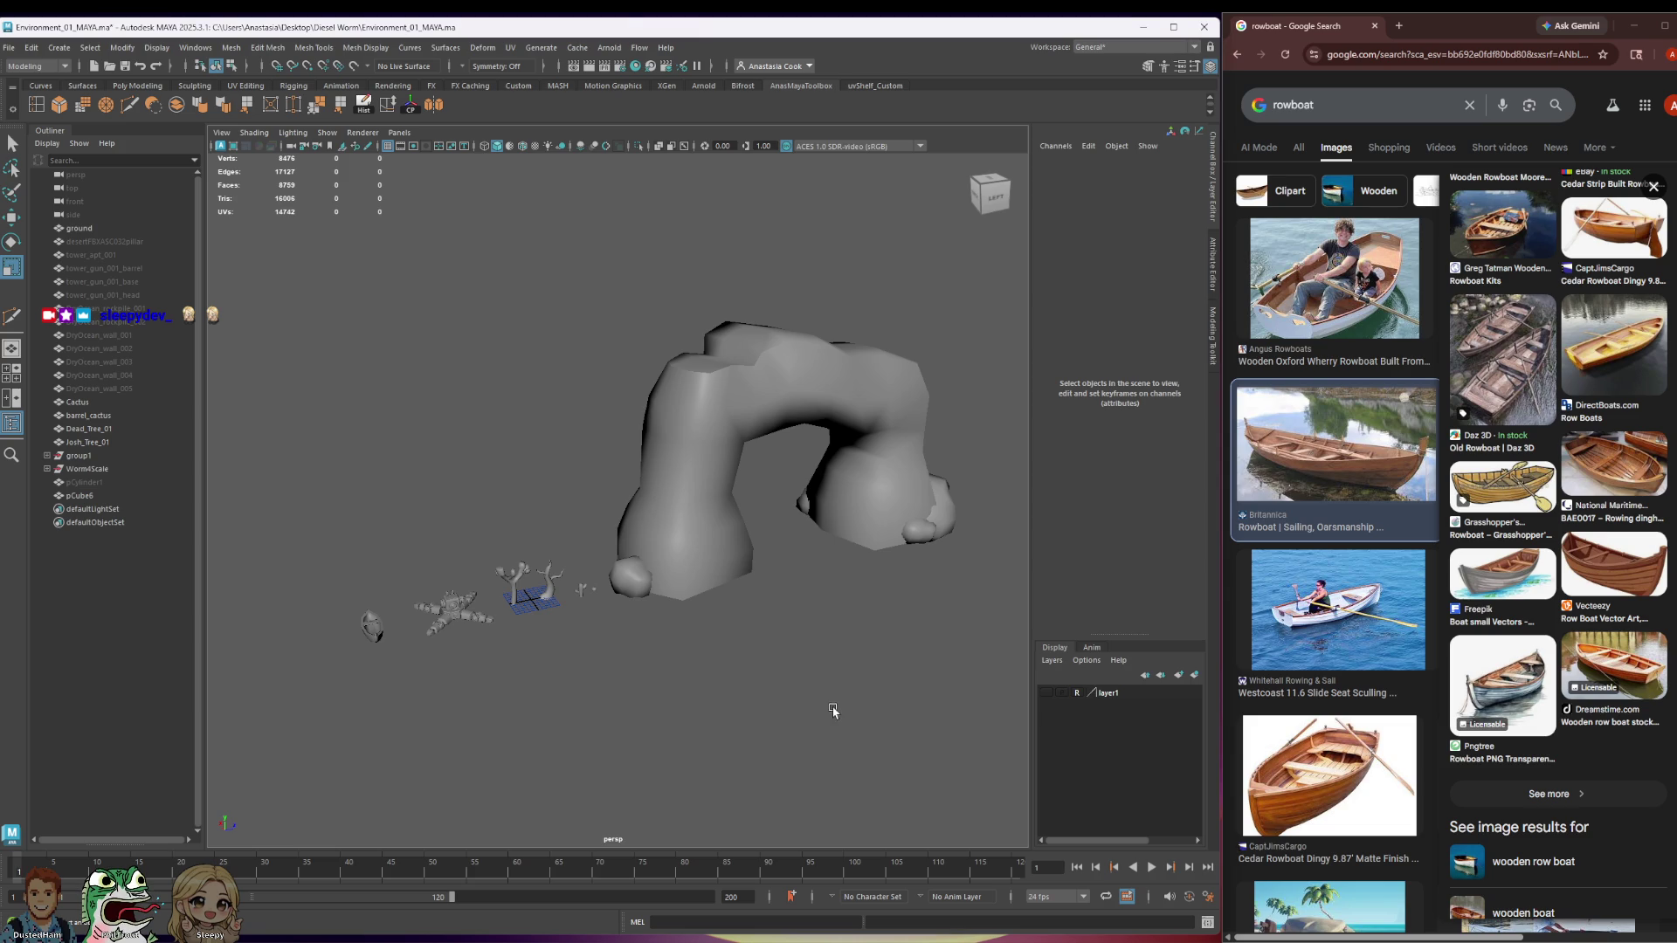
{"action": "scroll", "coordinate": [529, 641], "scroll_direction": "up", "scroll_amount": 2}
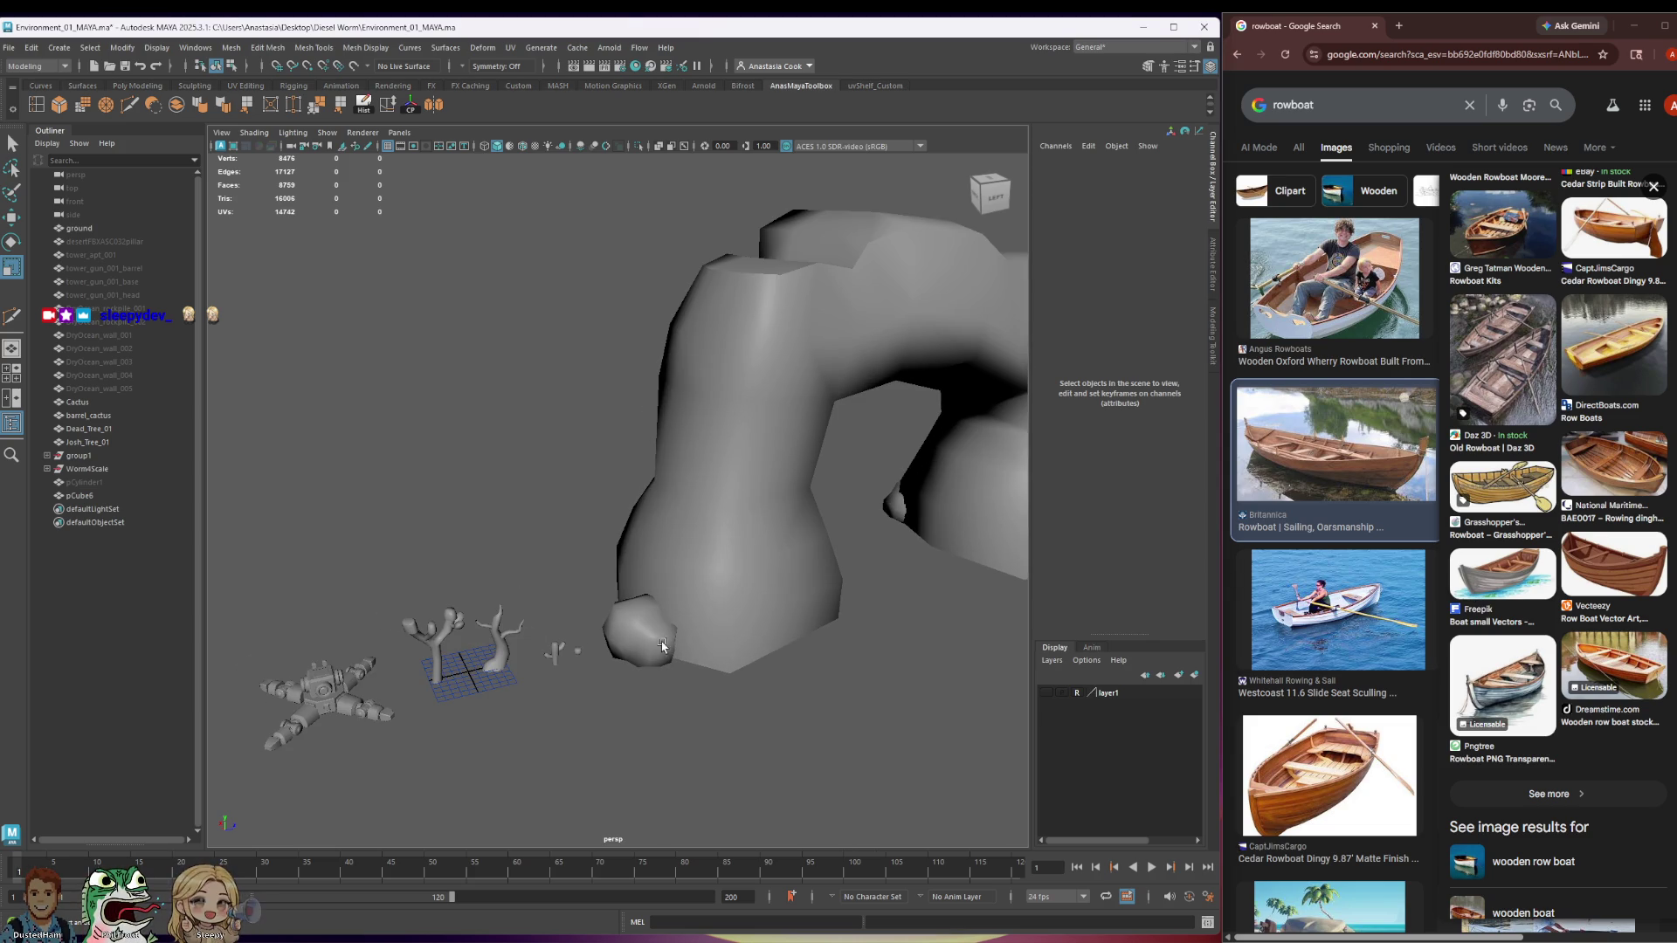
{"action": "left_click_drag", "start_coordinate": [642, 642], "coordinate": [552, 617], "text": "alt"}
{"action": "right_click_drag", "start_coordinate": [552, 616], "coordinate": [955, 592], "text": "alt"}
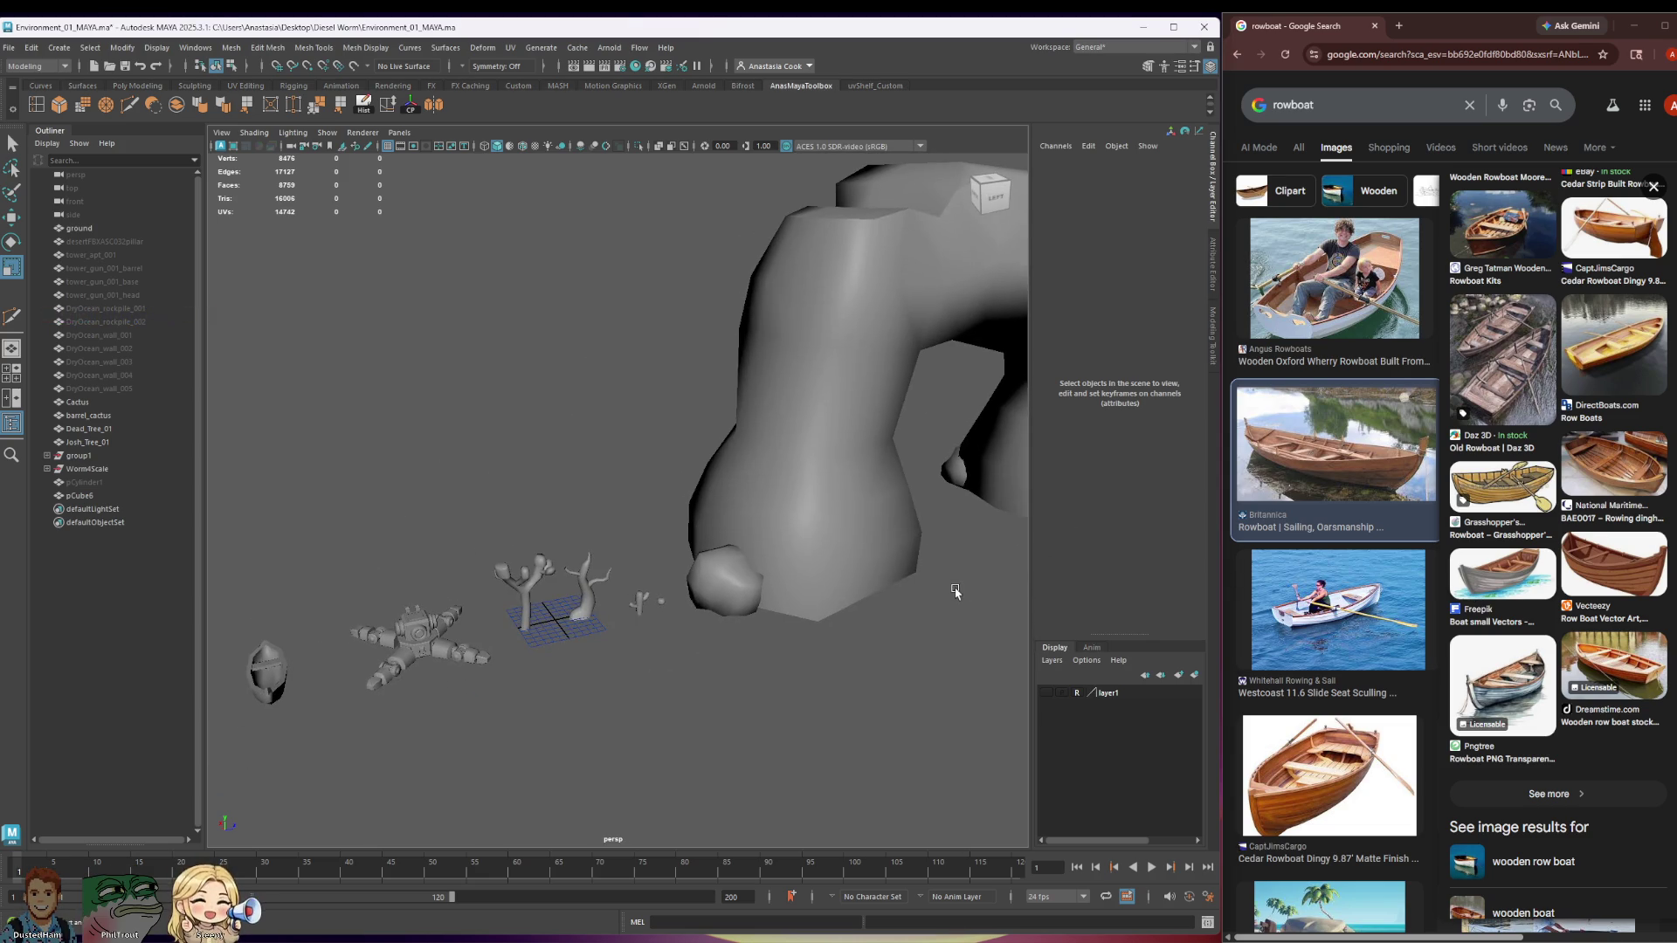
{"action": "scroll", "coordinate": [954, 590], "scroll_direction": "down", "scroll_amount": 2}
{"action": "scroll", "coordinate": [944, 597], "scroll_direction": "down", "scroll_amount": 4}
{"action": "scroll", "coordinate": [853, 598], "scroll_direction": "up", "scroll_amount": 2}
{"action": "scroll", "coordinate": [785, 558], "scroll_direction": "up", "scroll_amount": 2}
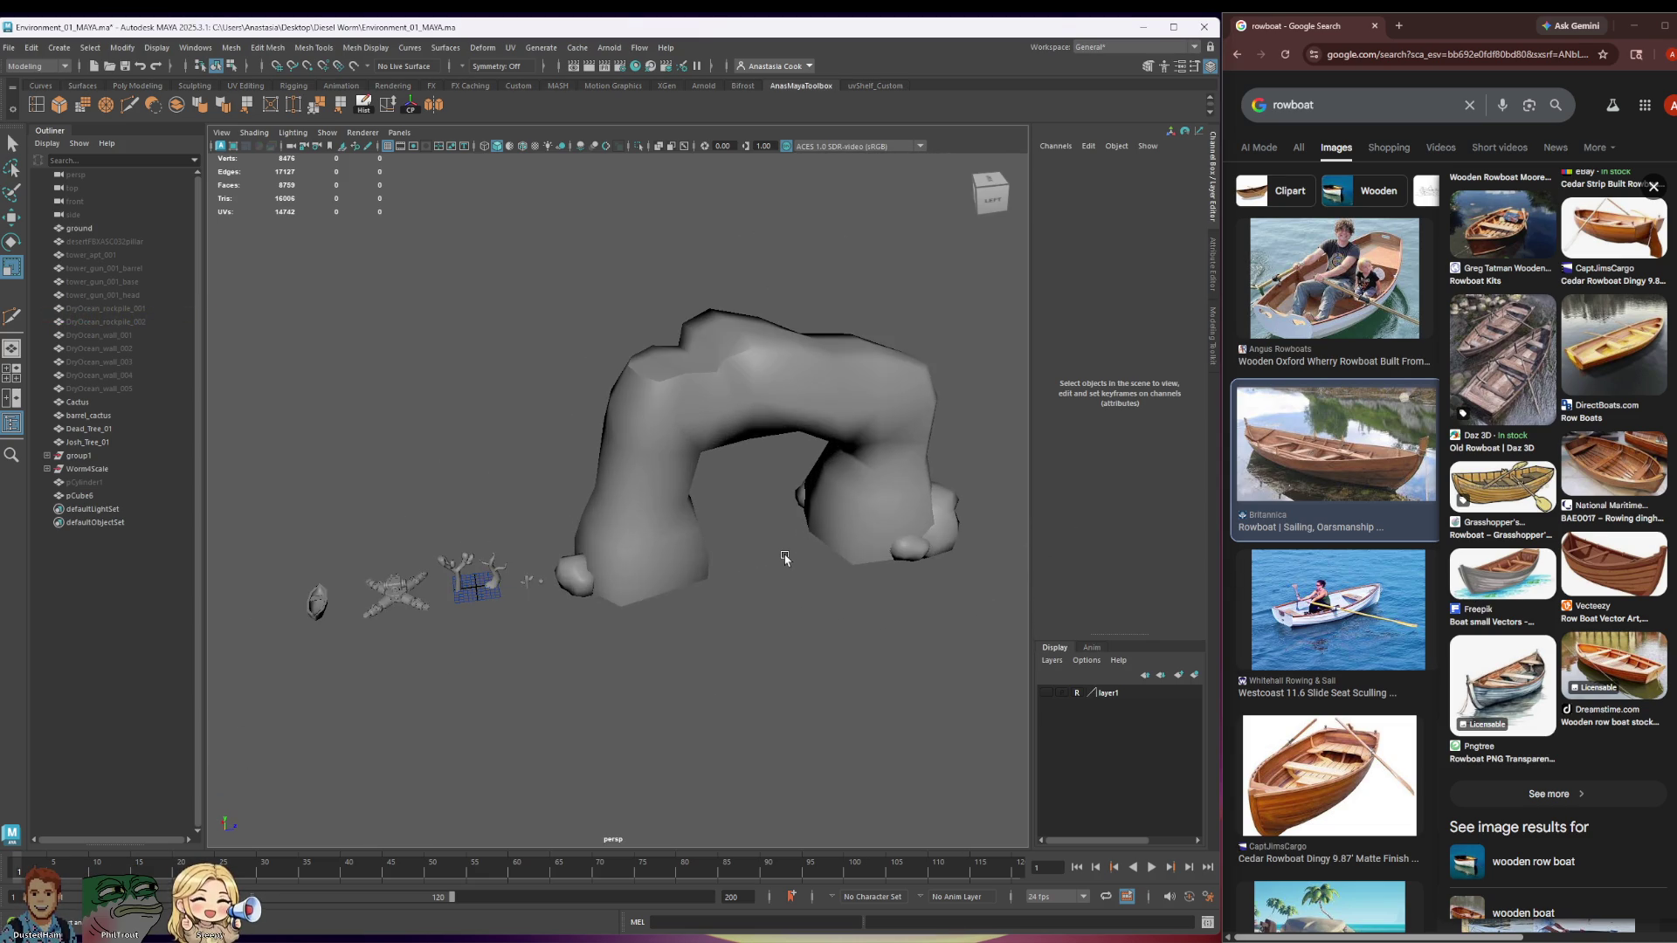
{"action": "scroll", "coordinate": [784, 559], "scroll_direction": "up", "scroll_amount": 2}
{"action": "mouse_move", "coordinate": [794, 573]}
{"action": "left_mouse_down", "text": "alt"}
{"action": "mouse_move", "coordinate": [831, 559]}
{"action": "mouse_move", "coordinate": [932, 586]}
{"action": "mouse_move", "coordinate": [788, 741]}
{"action": "mouse_move", "coordinate": [737, 555]}
{"action": "mouse_move", "coordinate": [806, 597]}
{"action": "left_mouse_up", "text": "alt"}
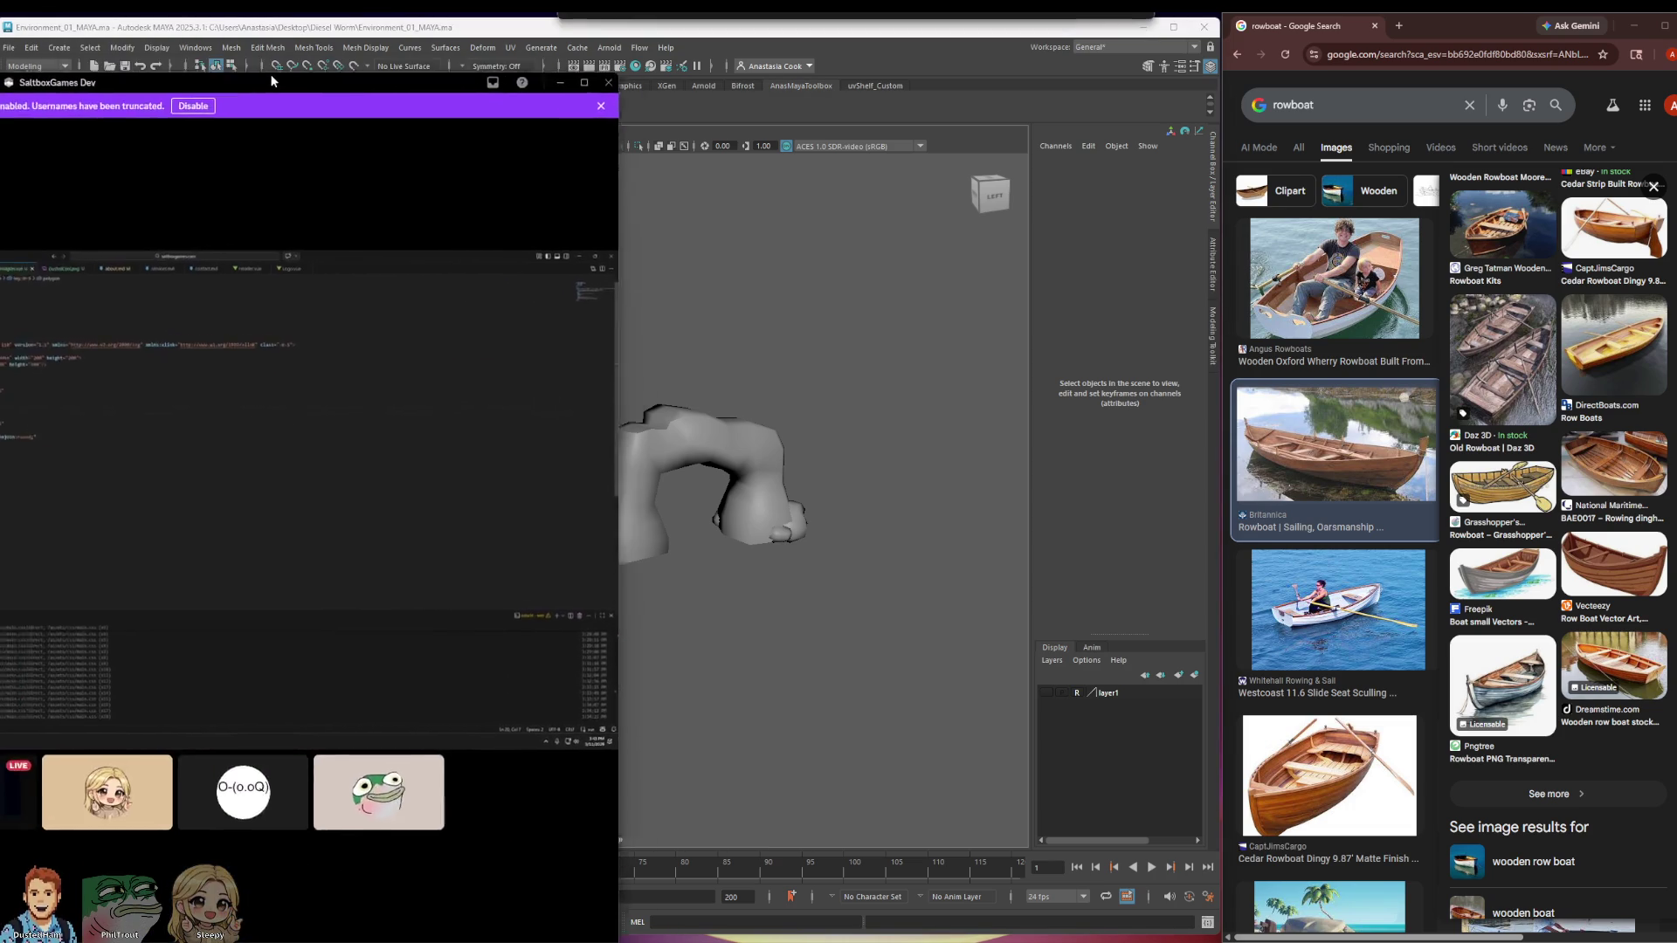
Centre the call window and pan the zoomed stream onto the shared Profiles.vue code and its line numbers.
{"action": "left_click_drag", "start_coordinate": [240, 69], "coordinate": [887, 35]}
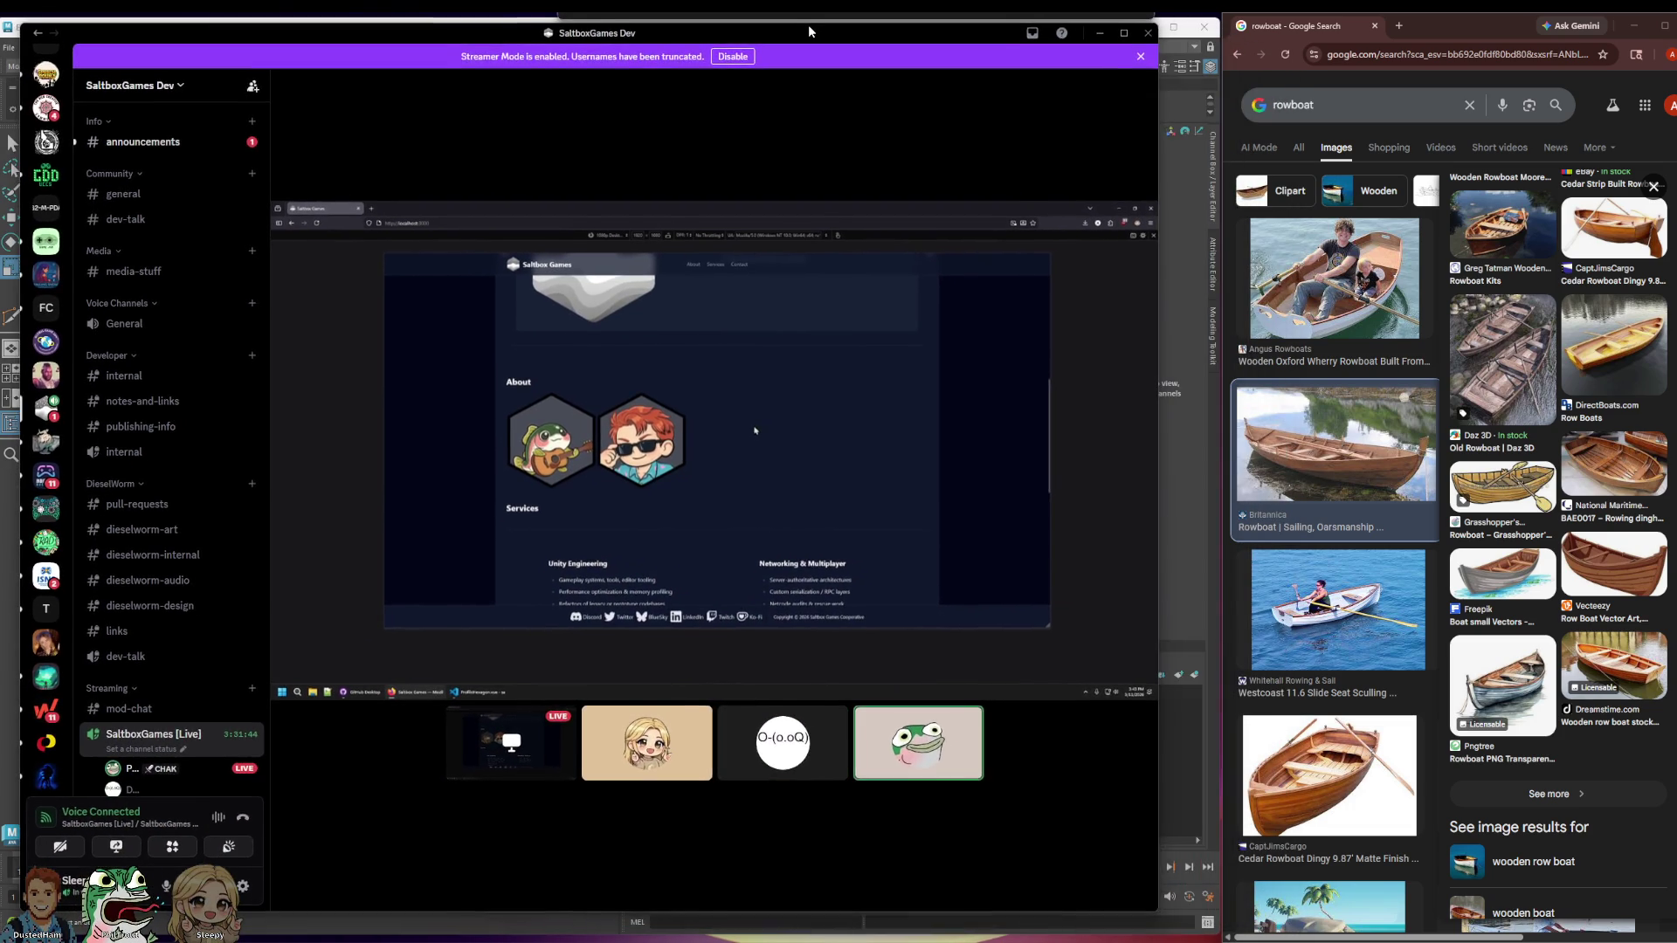
{"action": "left_click_drag", "start_coordinate": [888, 36], "coordinate": [839, 38]}
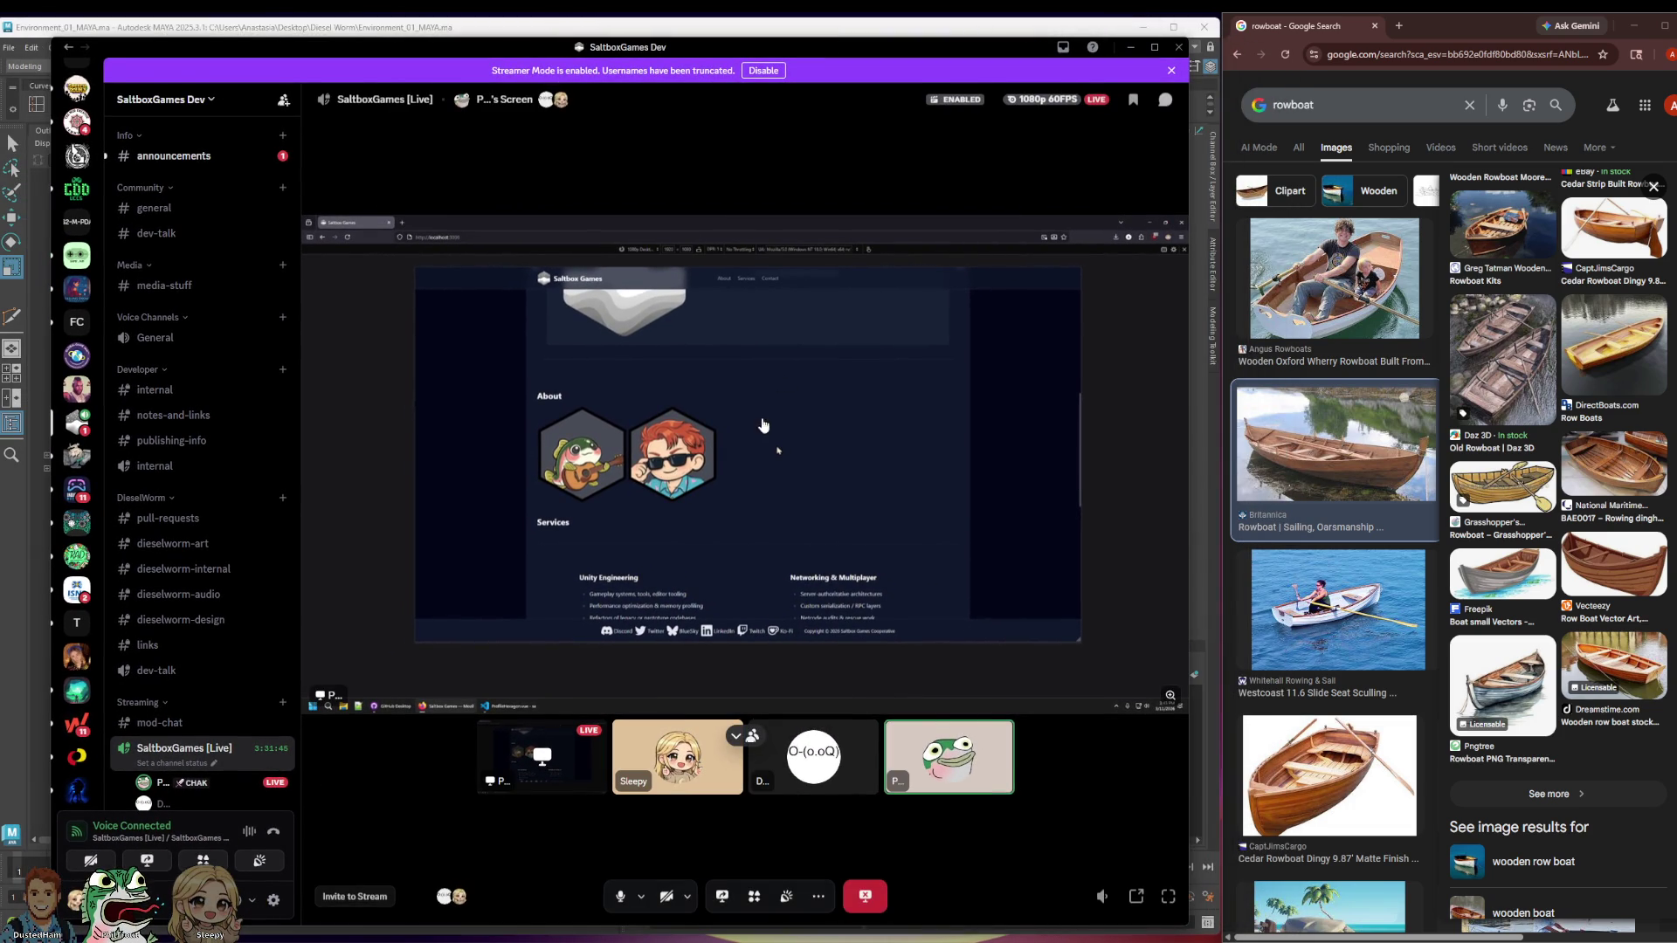
{"action": "scroll", "coordinate": [748, 459], "scroll_direction": "up", "scroll_amount": 3}
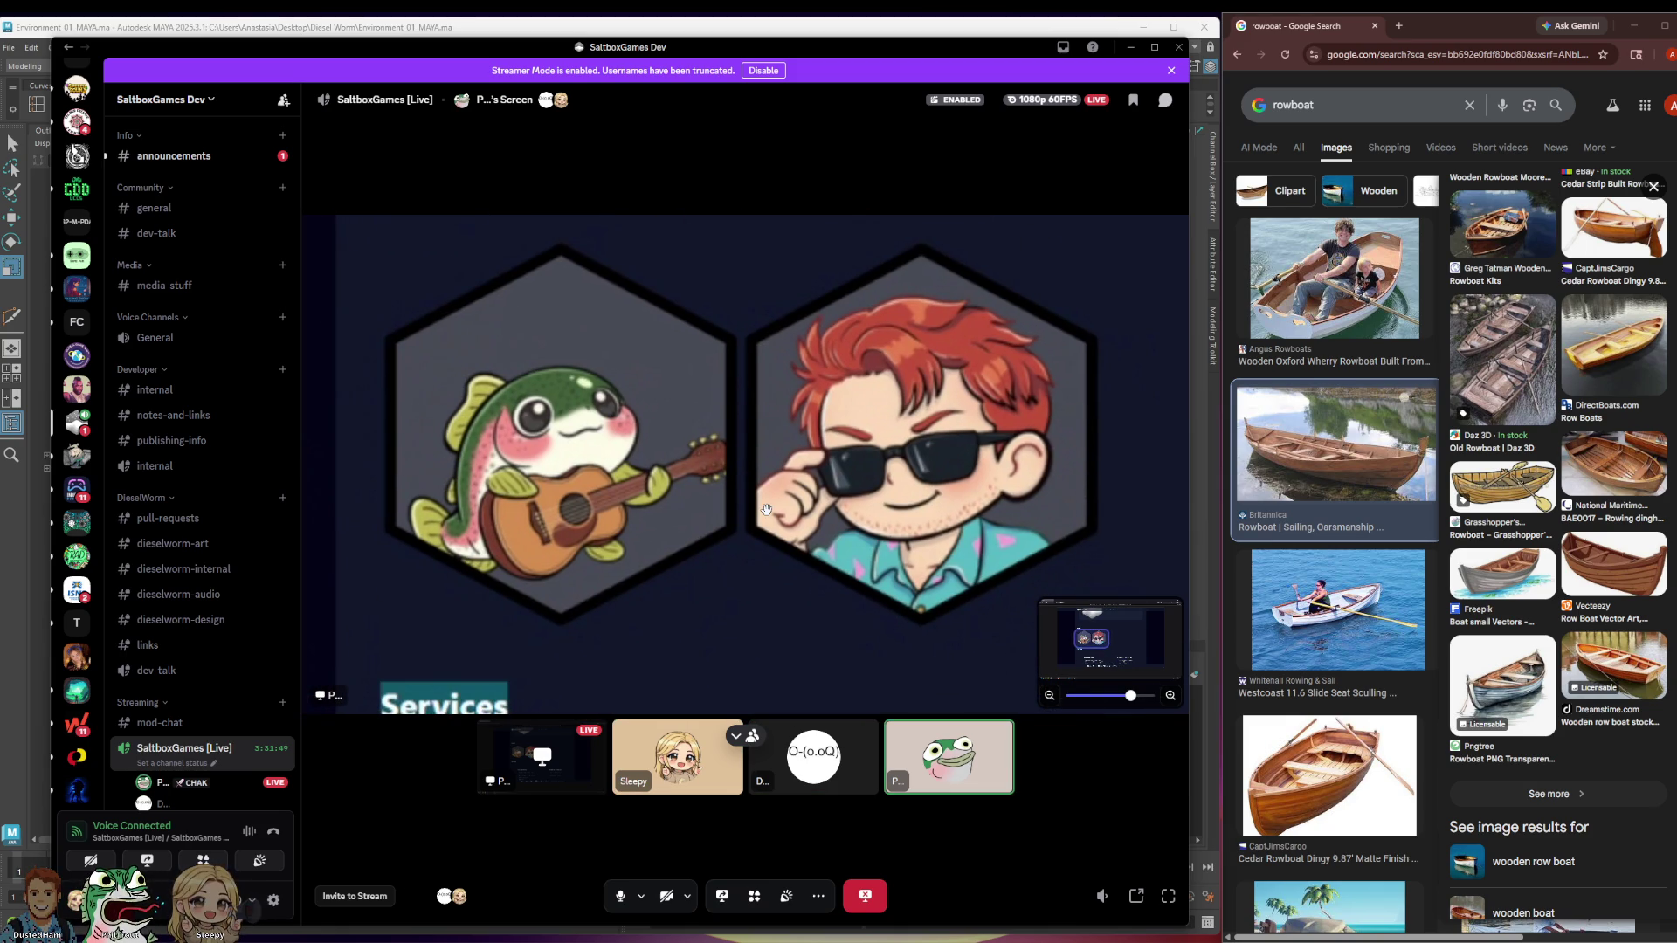
{"action": "scroll", "coordinate": [767, 519], "scroll_direction": "down", "scroll_amount": 3}
{"action": "scroll", "coordinate": [764, 517], "scroll_direction": "up", "scroll_amount": 3}
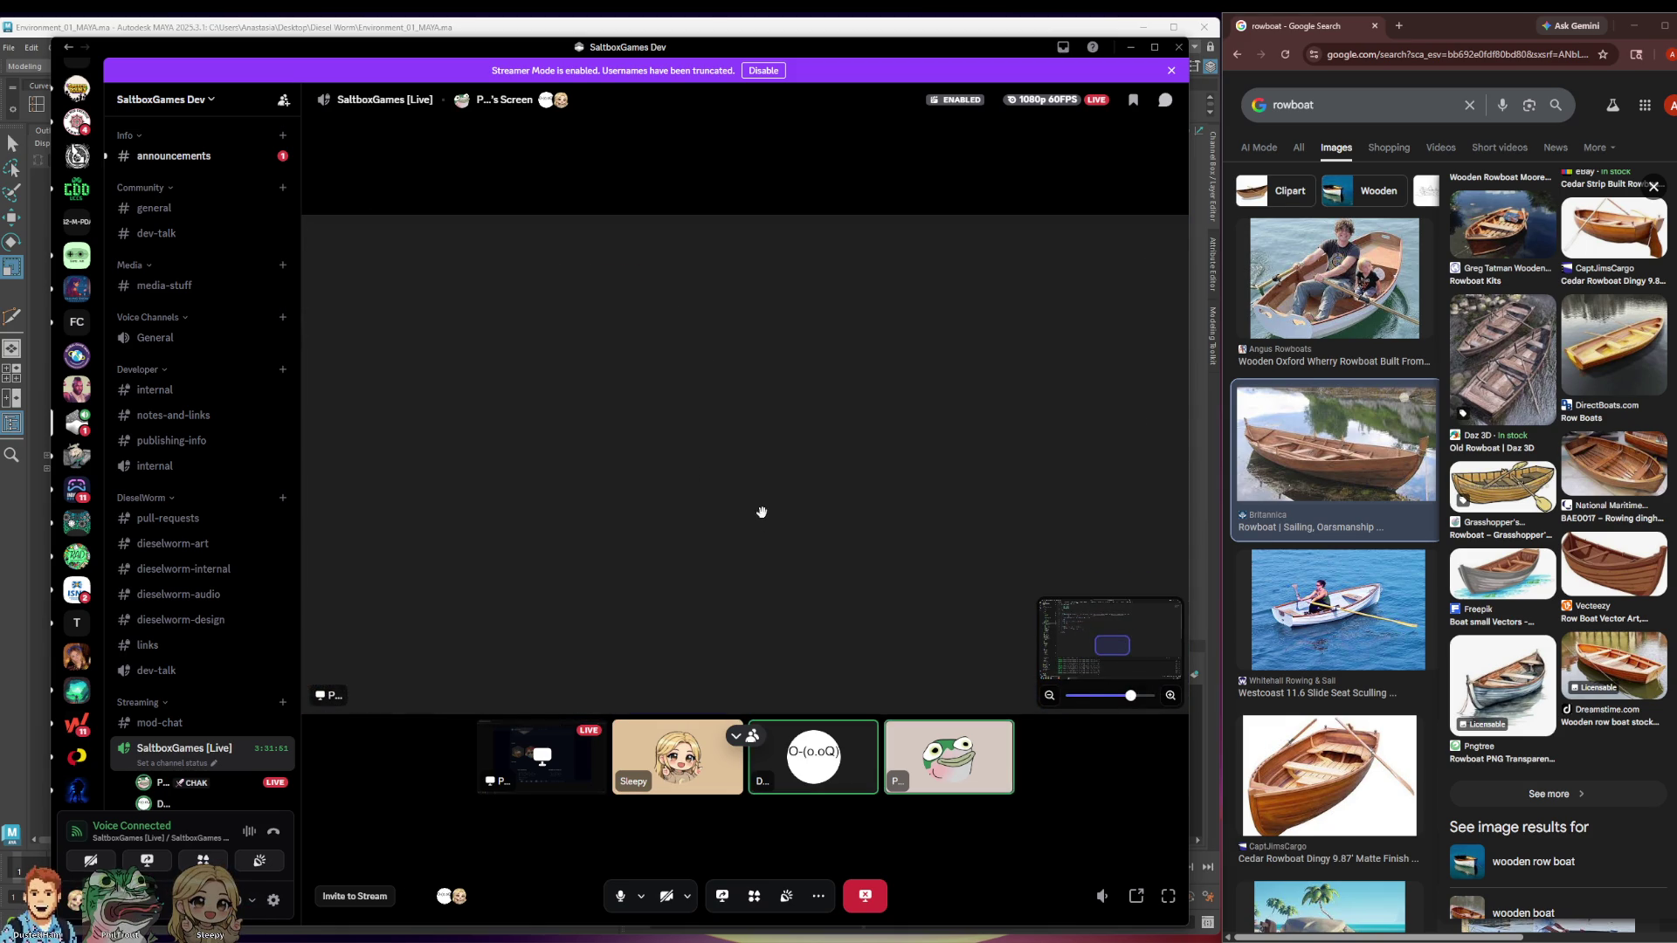
{"action": "left_click_drag", "start_coordinate": [946, 588], "coordinate": [855, 555]}
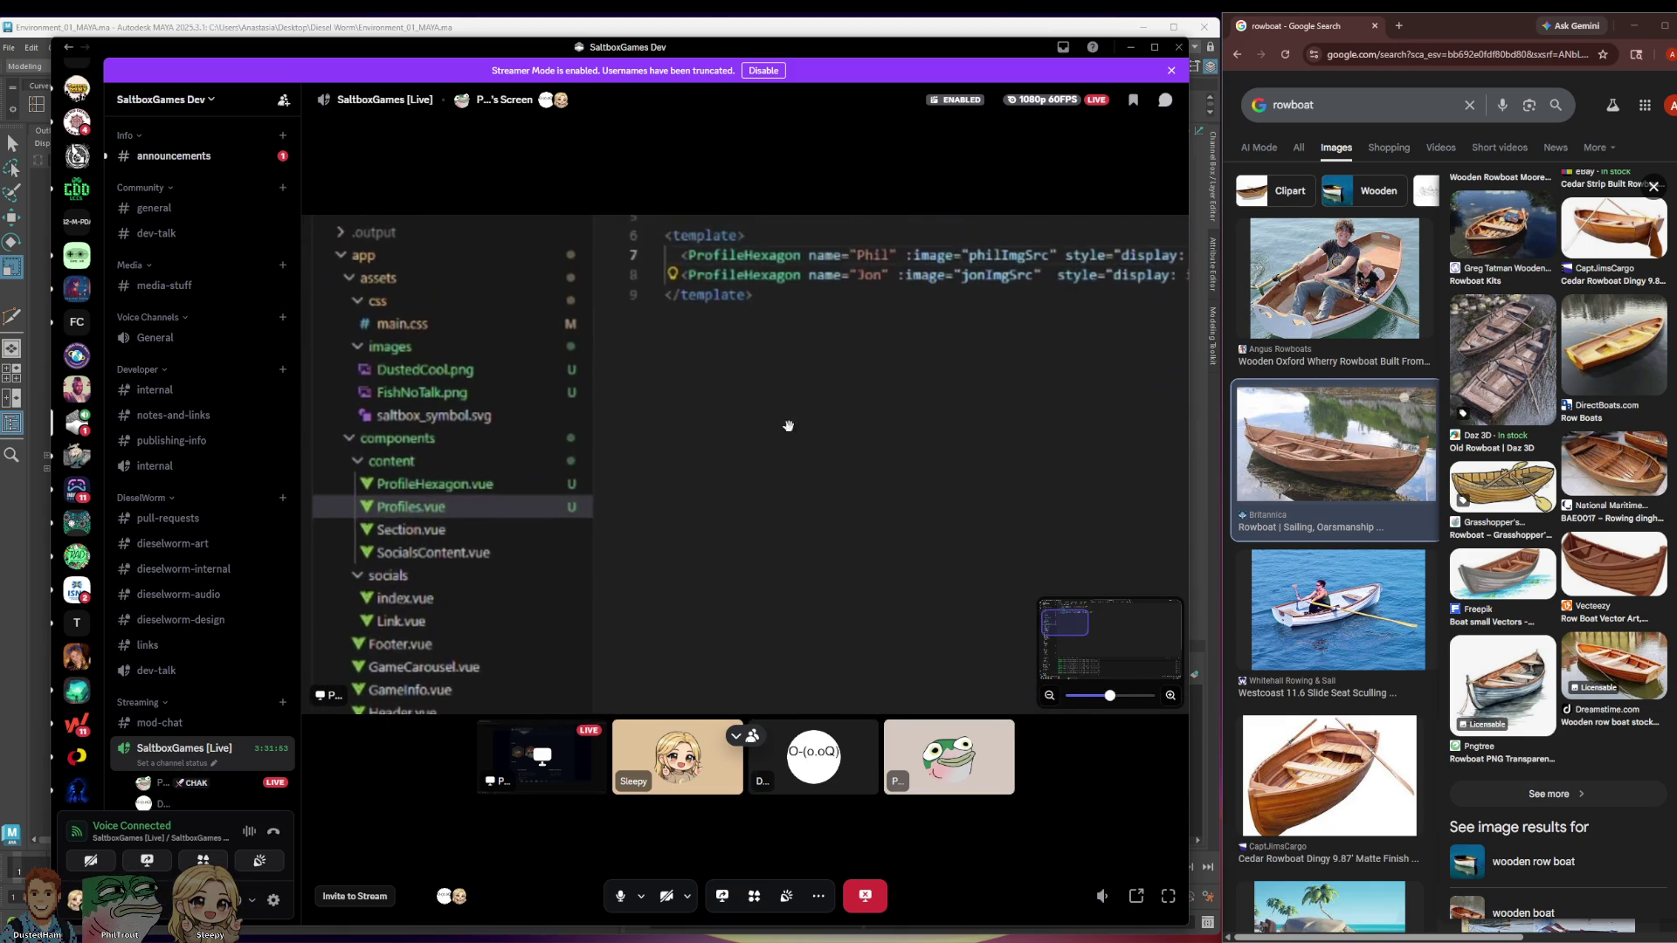
{"action": "scroll", "coordinate": [551, 472], "scroll_direction": "up", "scroll_amount": 2}
{"action": "scroll", "coordinate": [522, 442], "scroll_direction": "up", "scroll_amount": 2}
{"action": "left_click_drag", "start_coordinate": [523, 442], "coordinate": [610, 494]}
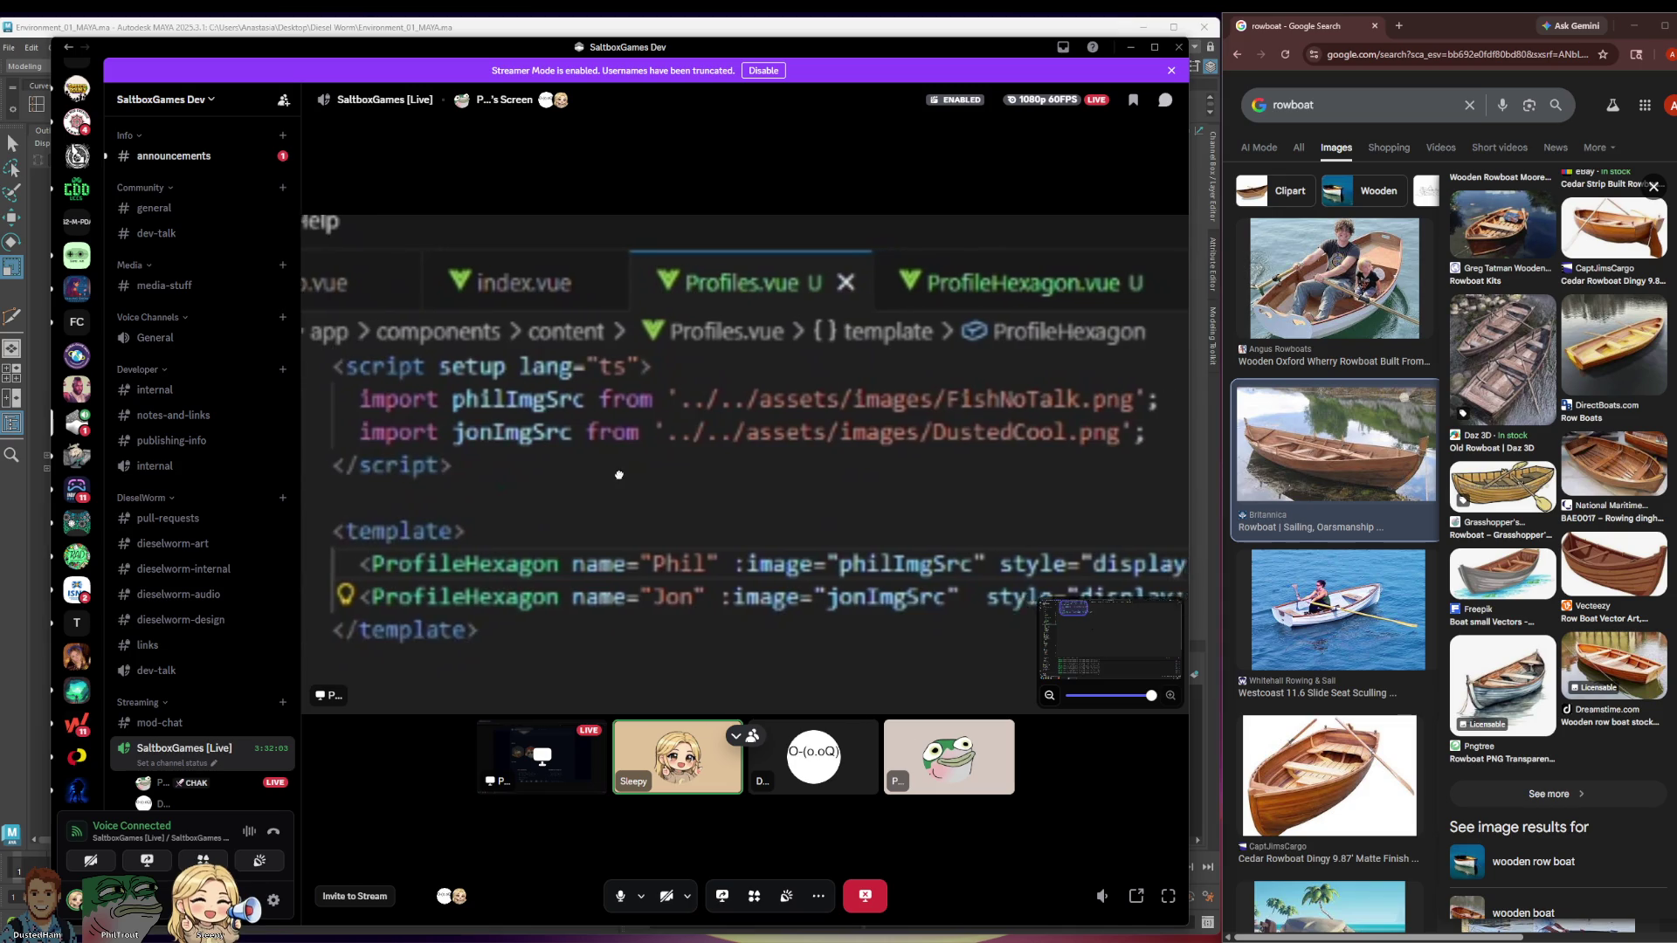
{"action": "left_click_drag", "start_coordinate": [601, 424], "coordinate": [489, 489]}
Pan along the zoomed code lines to read the breadcrumb and line endings.
{"action": "left_click_drag", "start_coordinate": [814, 447], "coordinate": [651, 457]}
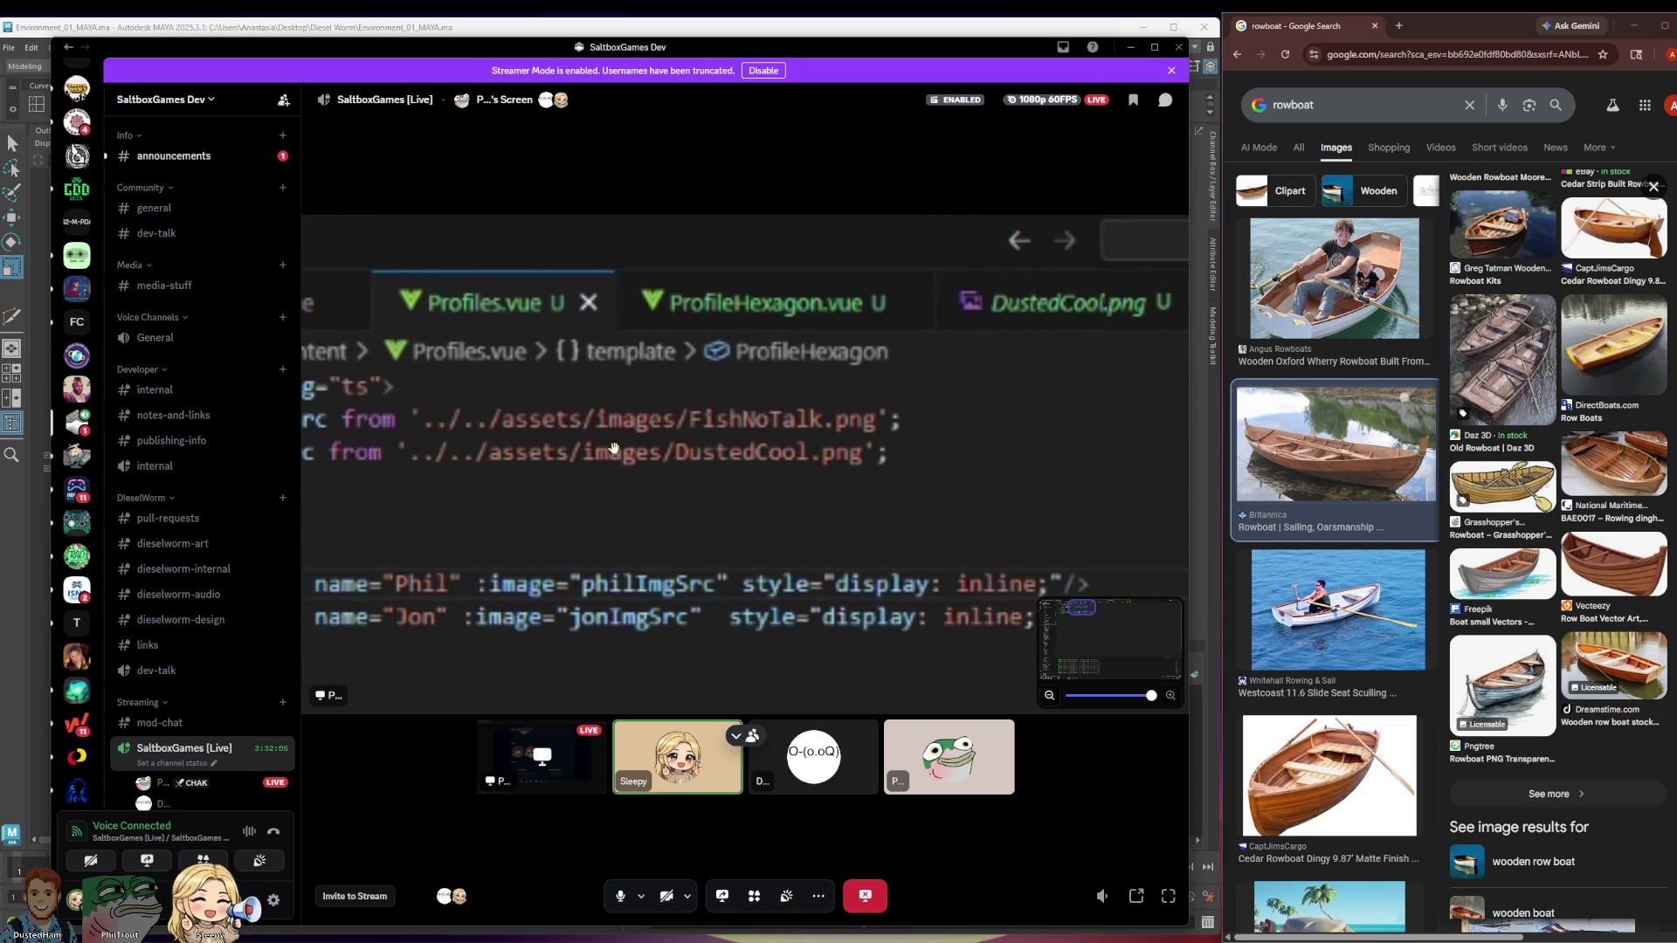
{"action": "left_click_drag", "start_coordinate": [566, 520], "coordinate": [795, 410]}
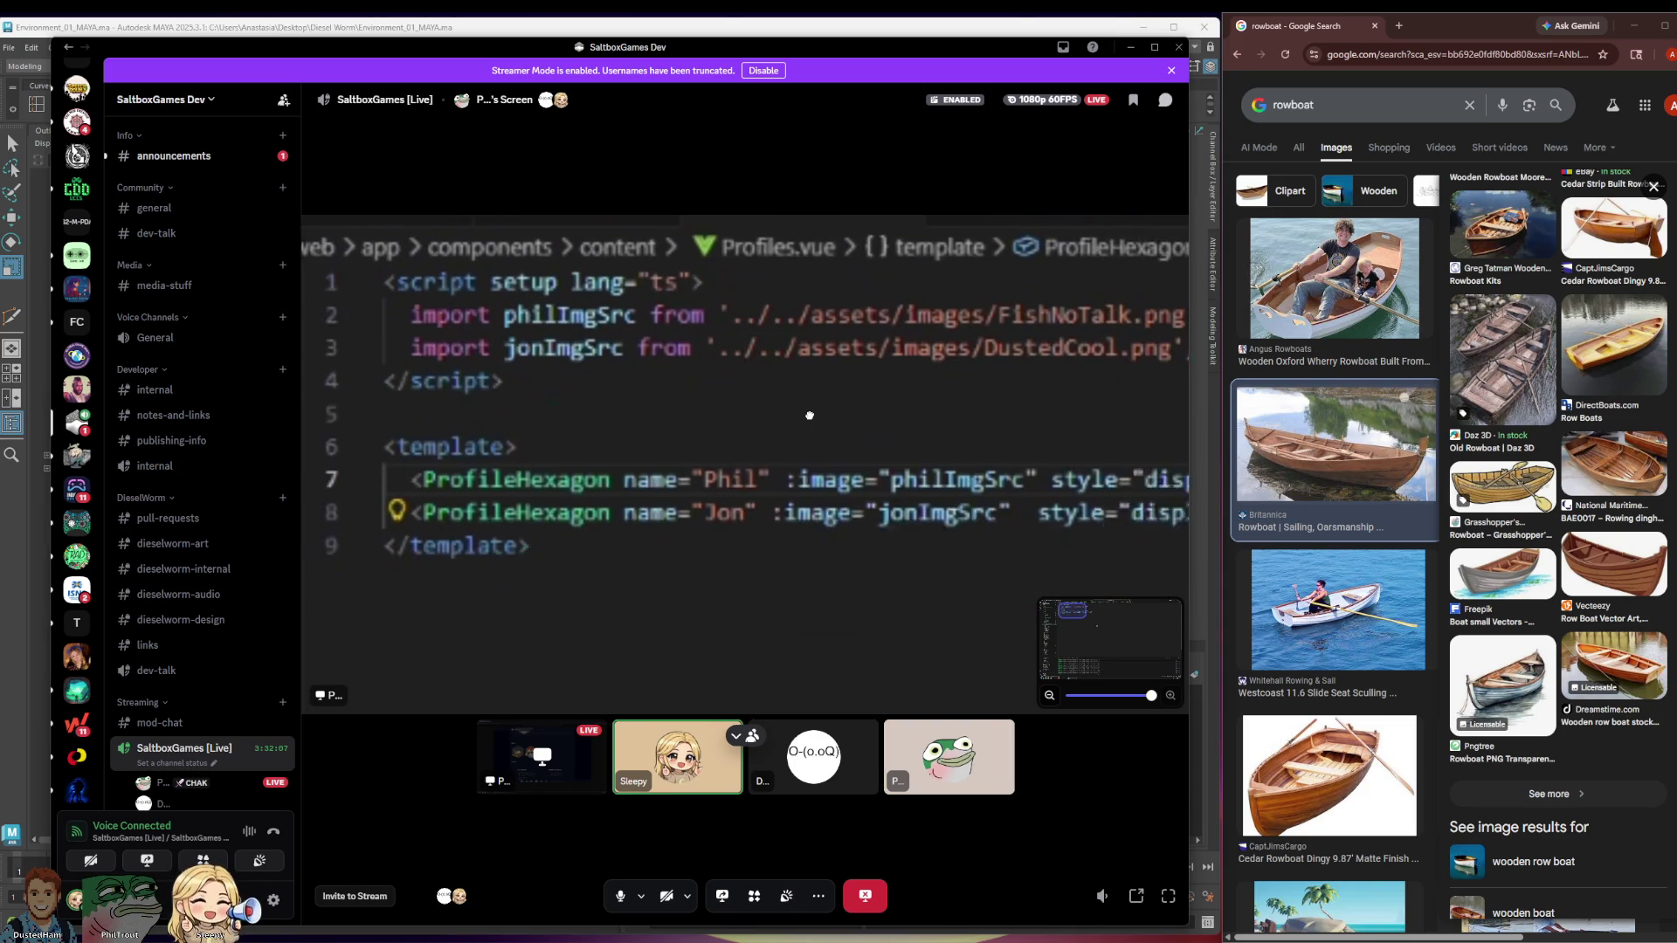
{"action": "left_click_drag", "start_coordinate": [795, 410], "coordinate": [449, 429]}
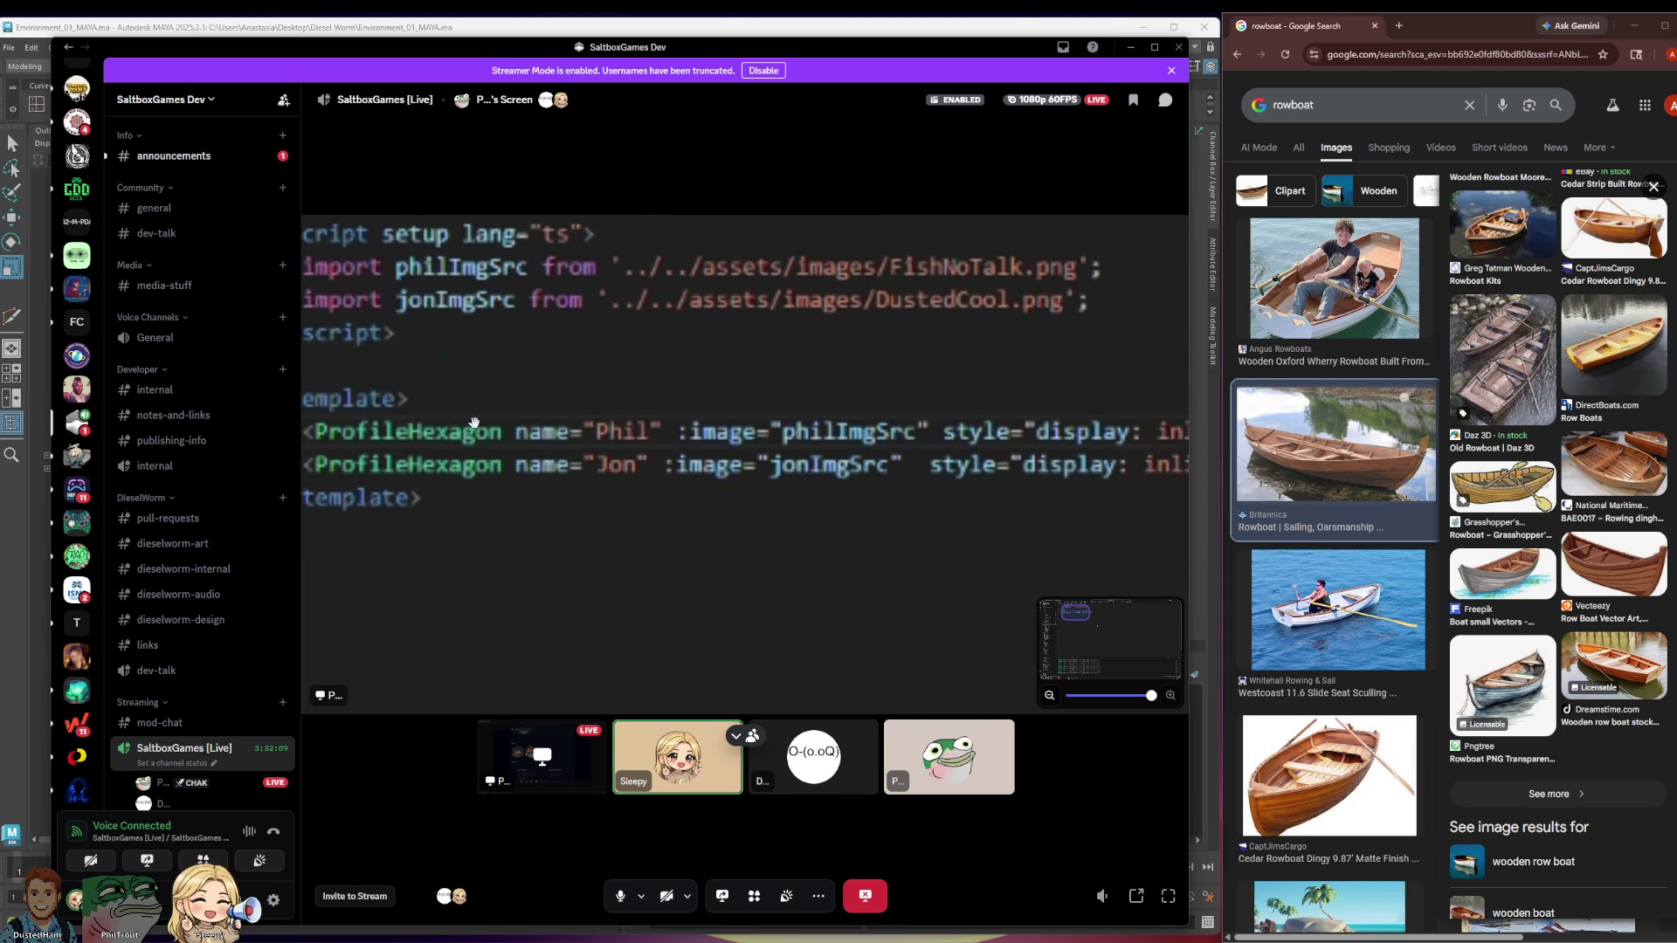
{"action": "mouse_move", "coordinate": [527, 368]}
{"action": "left_mouse_down"}
{"action": "mouse_move", "coordinate": [921, 501]}
{"action": "mouse_move", "coordinate": [606, 494]}
{"action": "mouse_move", "coordinate": [780, 446]}
{"action": "mouse_move", "coordinate": [739, 571]}
{"action": "left_mouse_up"}
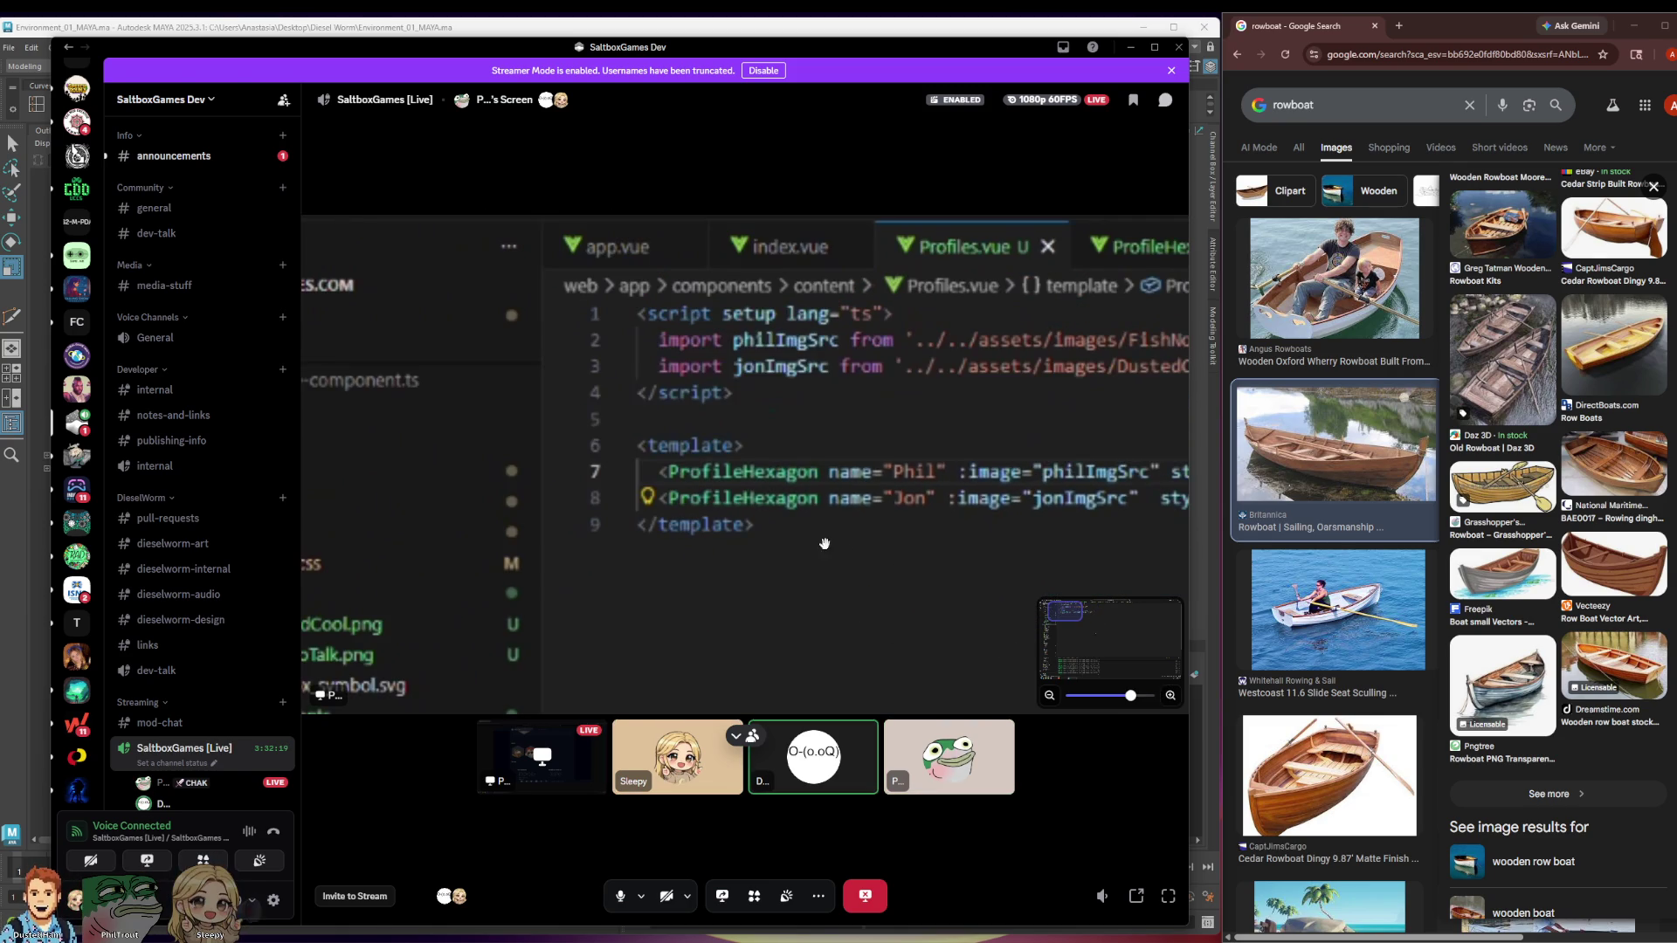
{"action": "scroll", "coordinate": [730, 441], "scroll_direction": "down", "scroll_amount": 2}
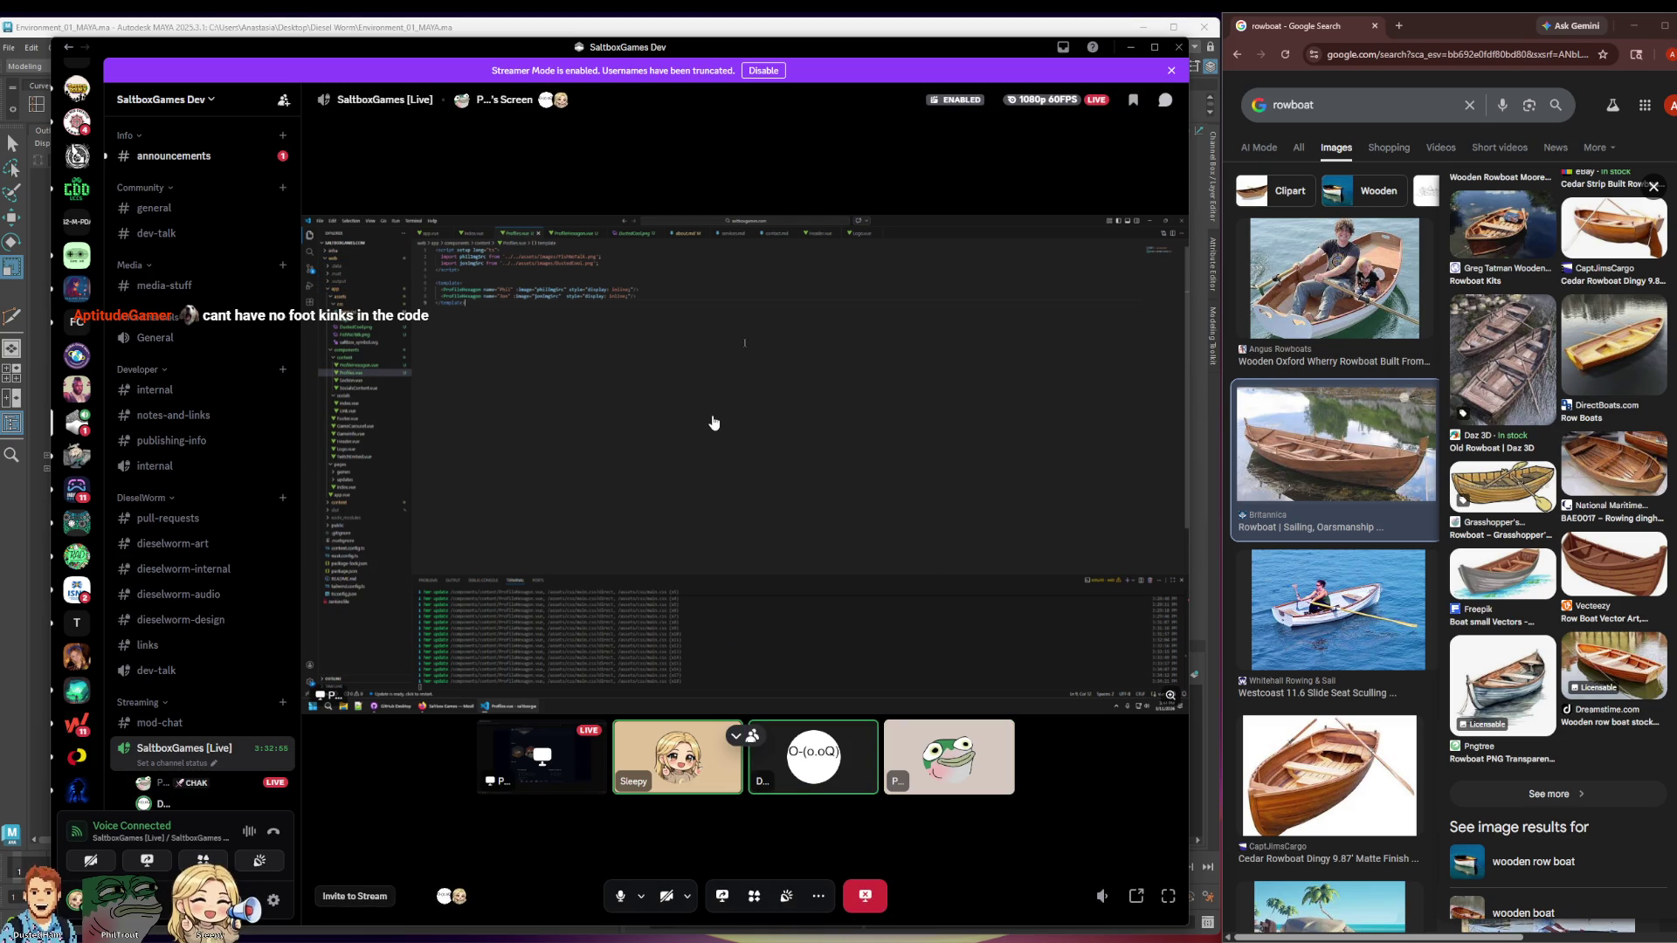
{"action": "scroll", "coordinate": [713, 422], "scroll_direction": "up", "scroll_amount": 3}
{"action": "scroll", "coordinate": [730, 412], "scroll_direction": "up", "scroll_amount": 2}
{"action": "left_click_drag", "start_coordinate": [1074, 605], "coordinate": [1098, 593]}
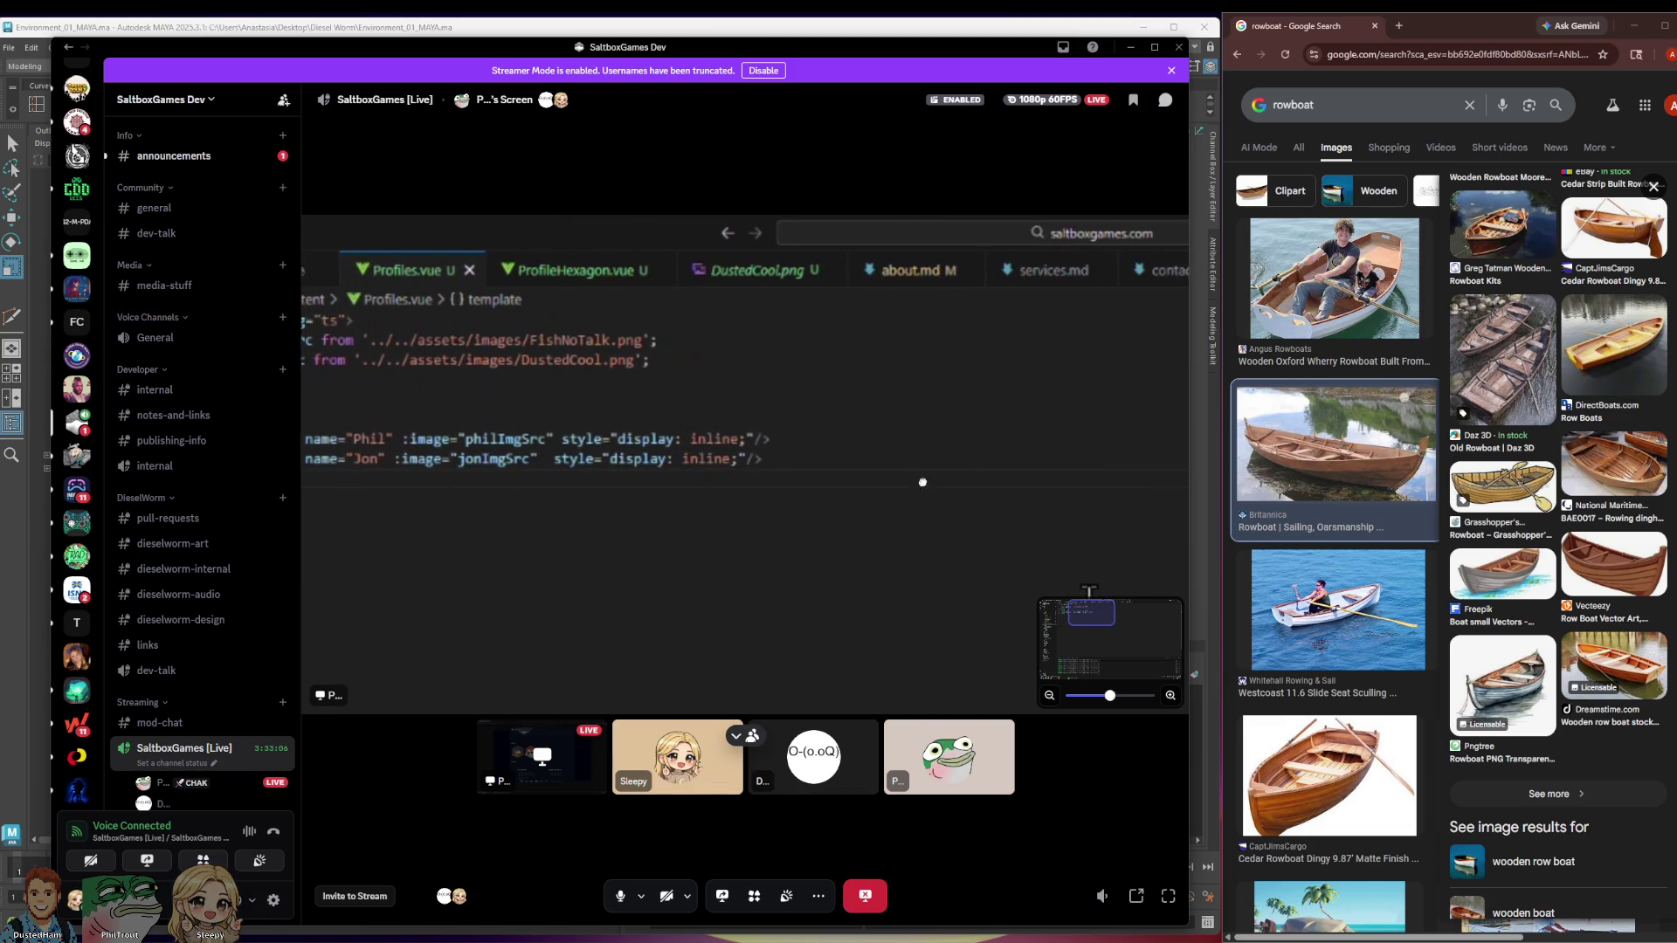
{"action": "scroll", "coordinate": [748, 511], "scroll_direction": "down", "scroll_amount": 5}
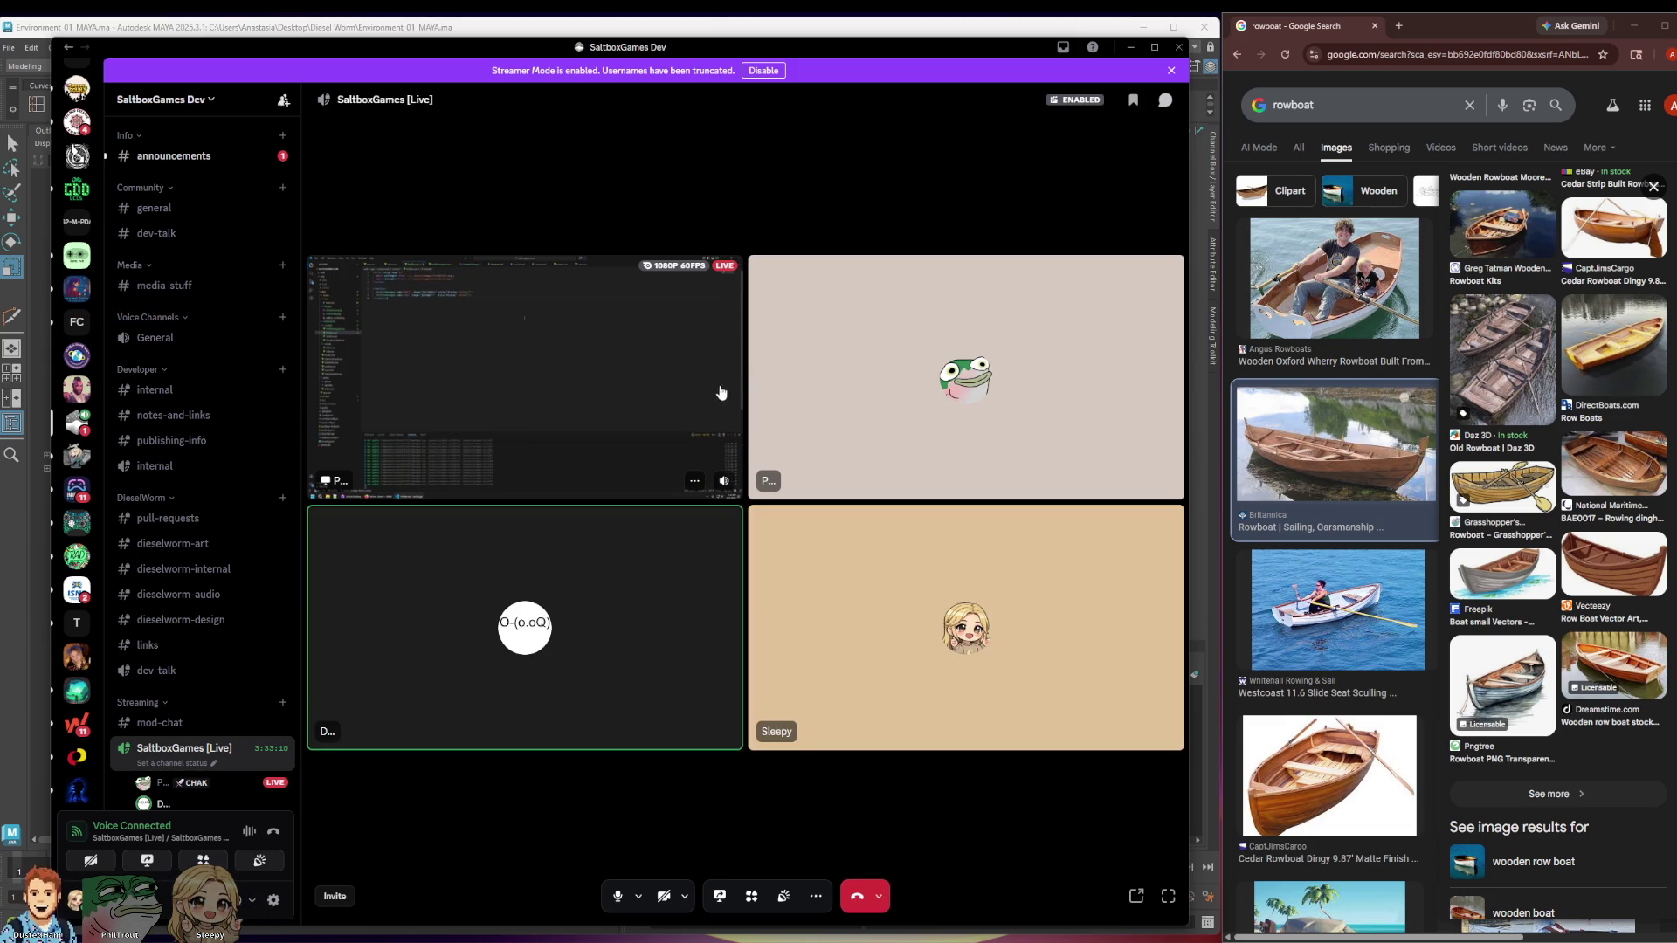
Focus the shared stream tile again, then switch back to the Maya scene.
{"action": "left_click", "coordinate": [686, 329]}
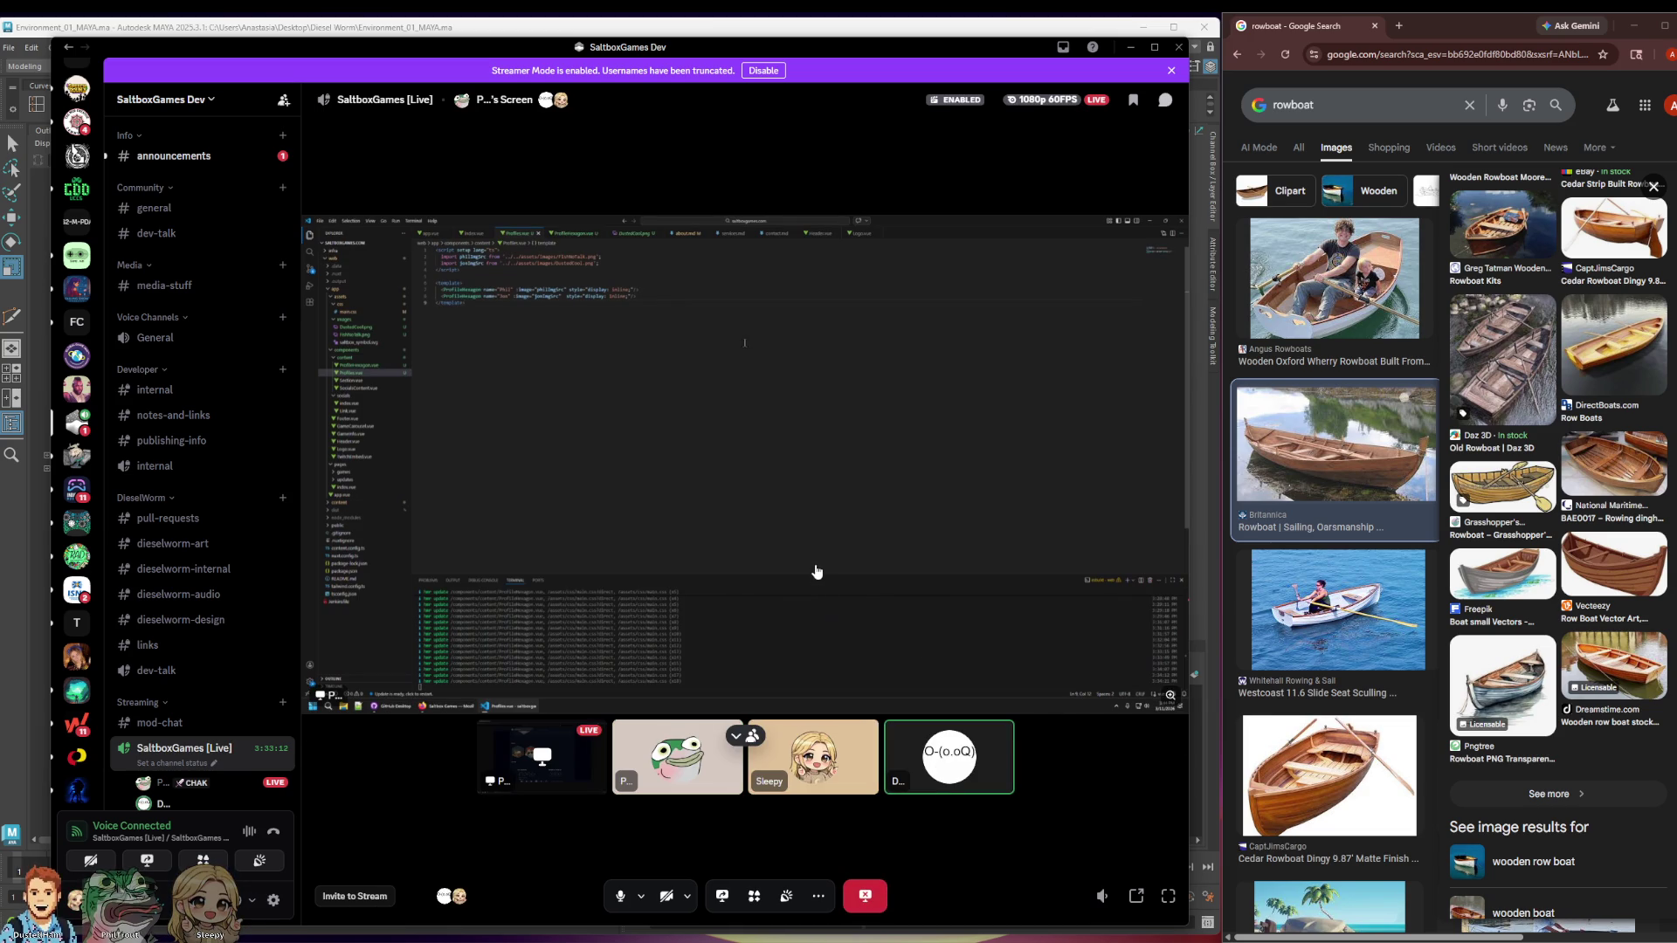
{"action": "left_click", "coordinate": [1130, 47]}
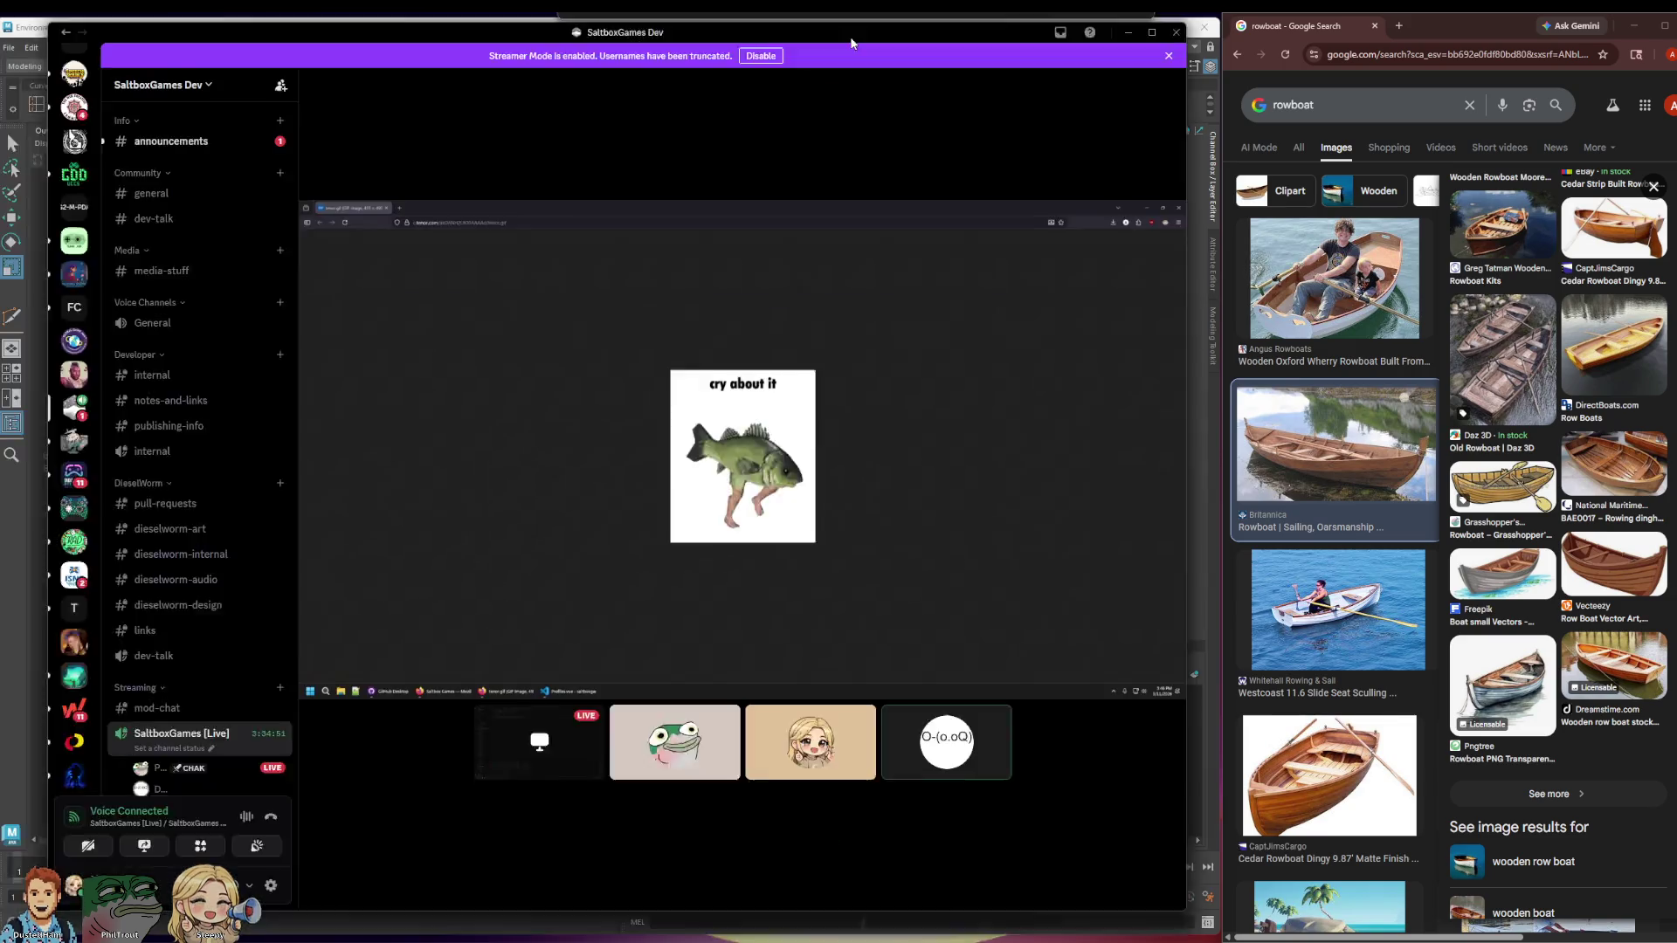
Bring the Discord call window back over the Maya scene to watch the shared fish image.
{"action": "mouse_move", "coordinate": [802, 26]}
{"action": "left_mouse_down"}
{"action": "mouse_move", "coordinate": [804, 245]}
{"action": "mouse_move", "coordinate": [818, 49]}
{"action": "left_mouse_up"}
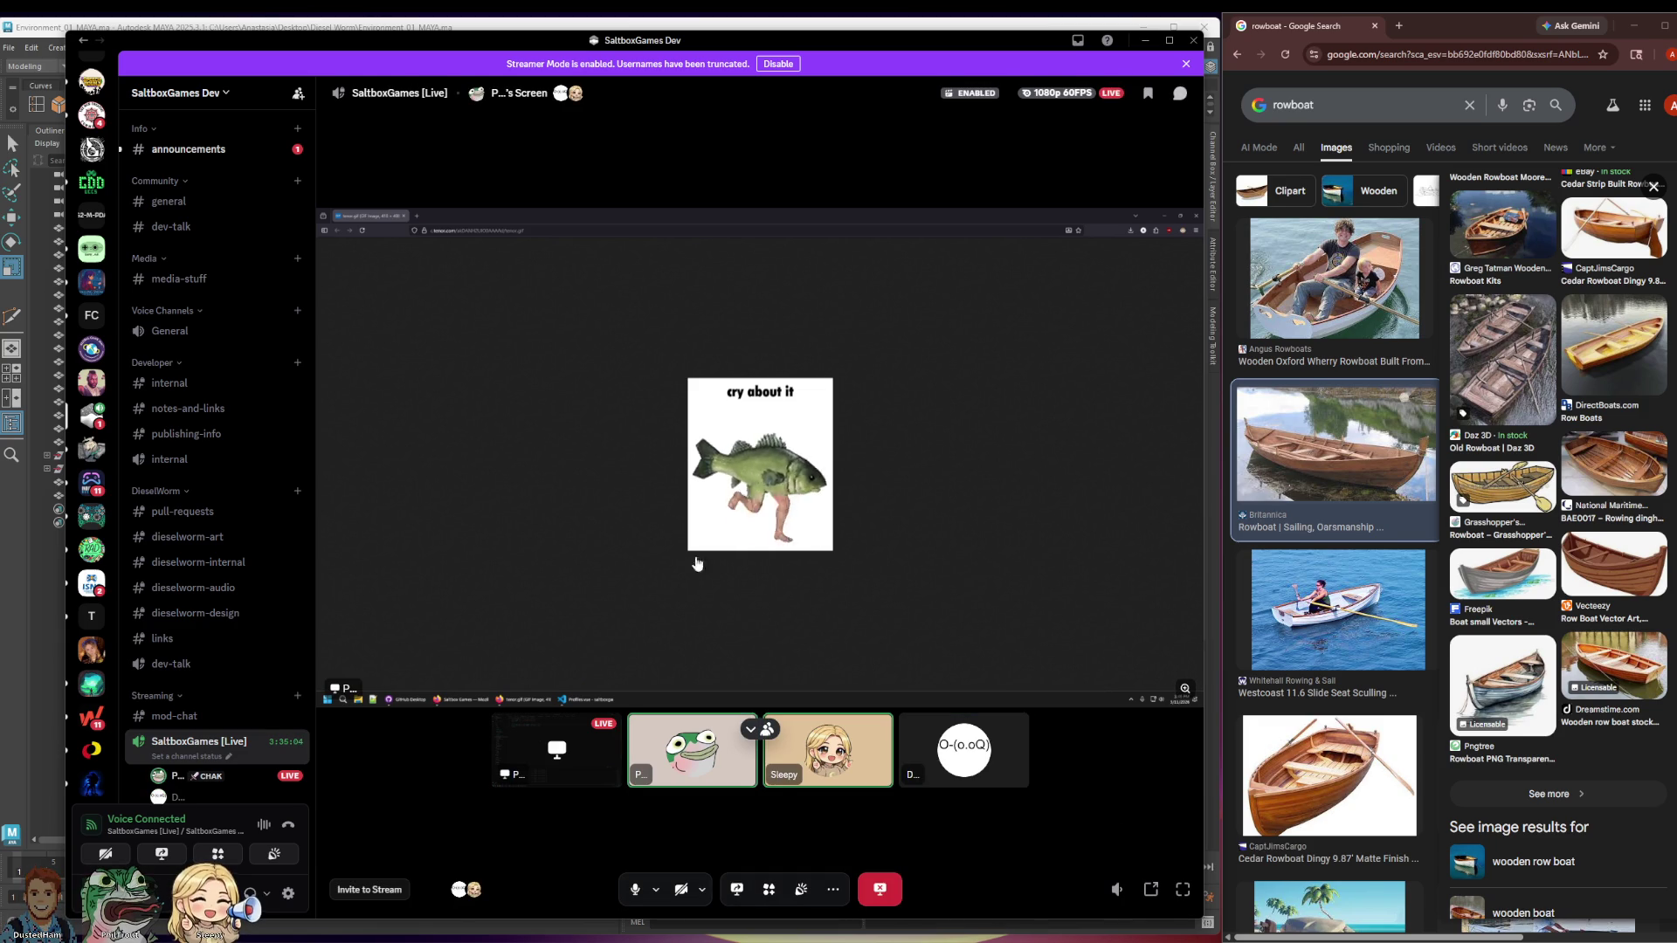
Zoom the shared running-fish image in four steps and nudge it into view.
{"action": "left_click", "coordinate": [1186, 691]}
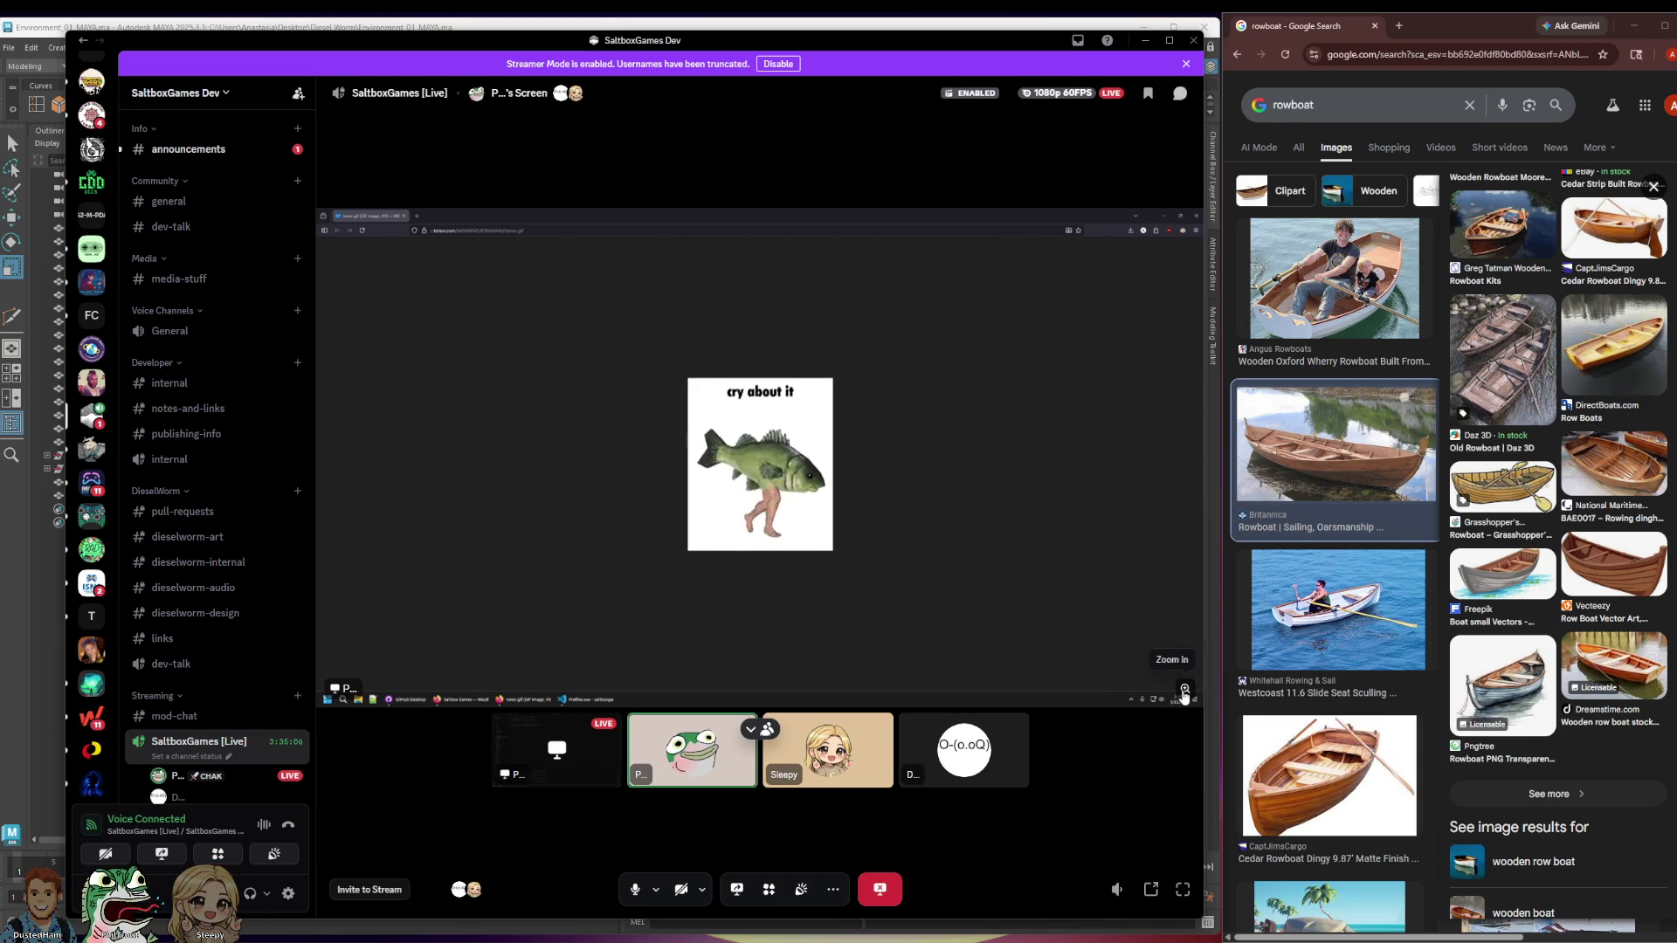
{"action": "left_click", "coordinate": [1184, 690]}
{"action": "left_click", "coordinate": [1185, 690]}
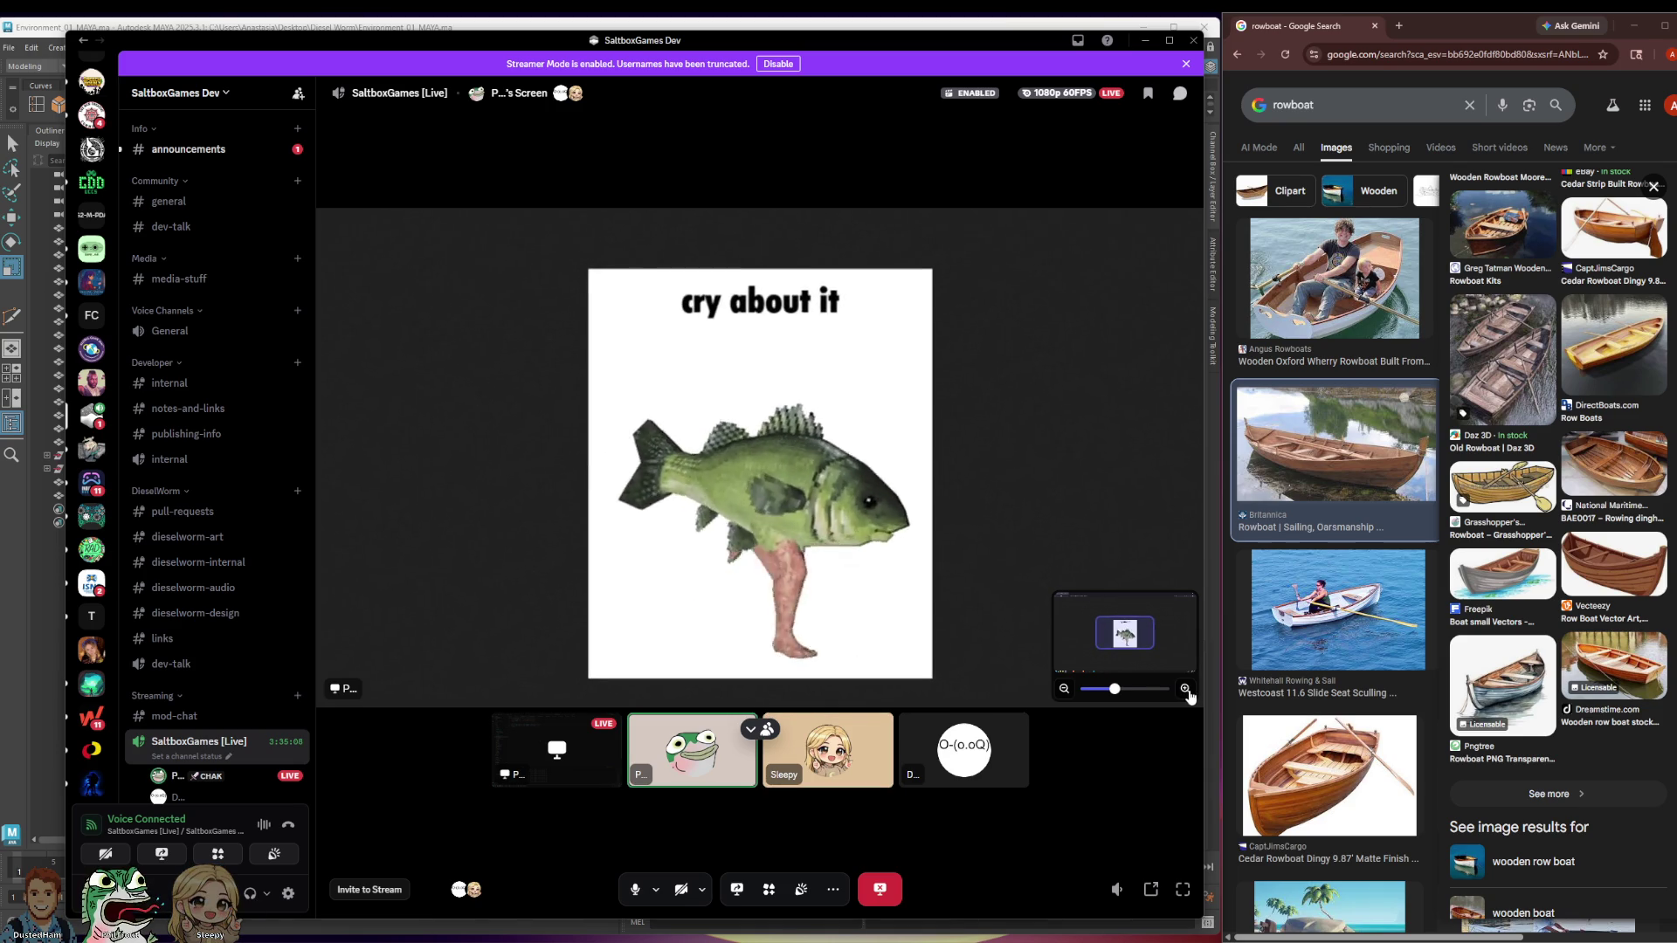
{"action": "left_click", "coordinate": [1185, 691]}
{"action": "left_click_drag", "start_coordinate": [948, 576], "coordinate": [977, 601]}
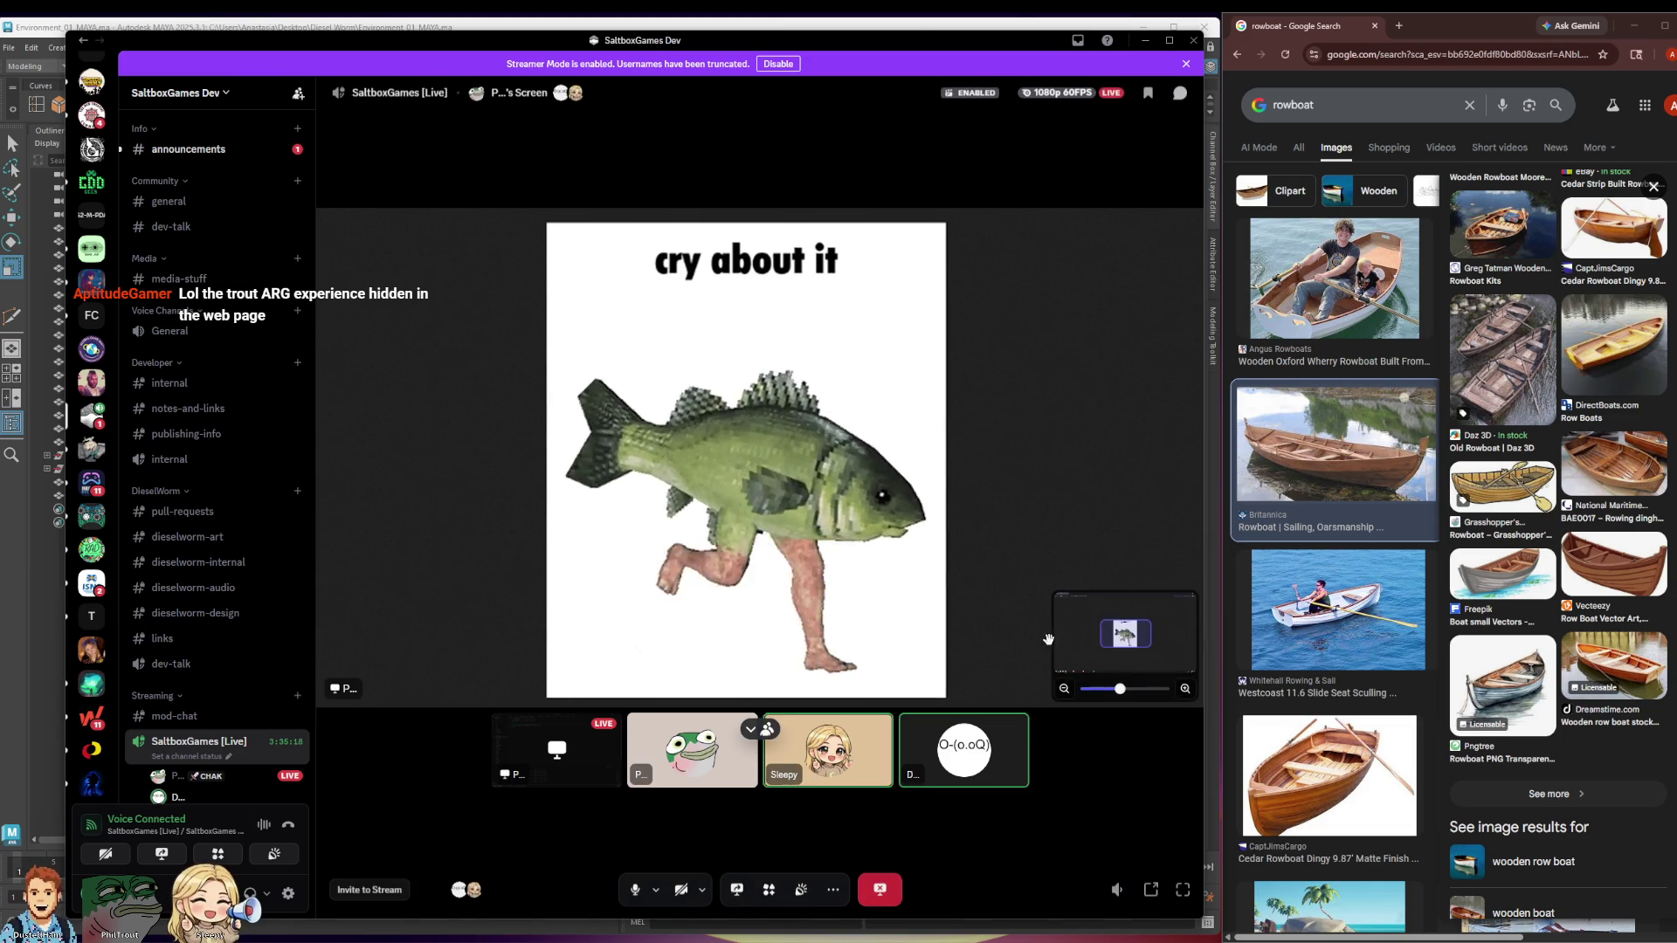
Return the stream to its unzoomed view and send the call behind the Maya scene.
{"action": "left_click_drag", "start_coordinate": [1116, 689], "coordinate": [1067, 699]}
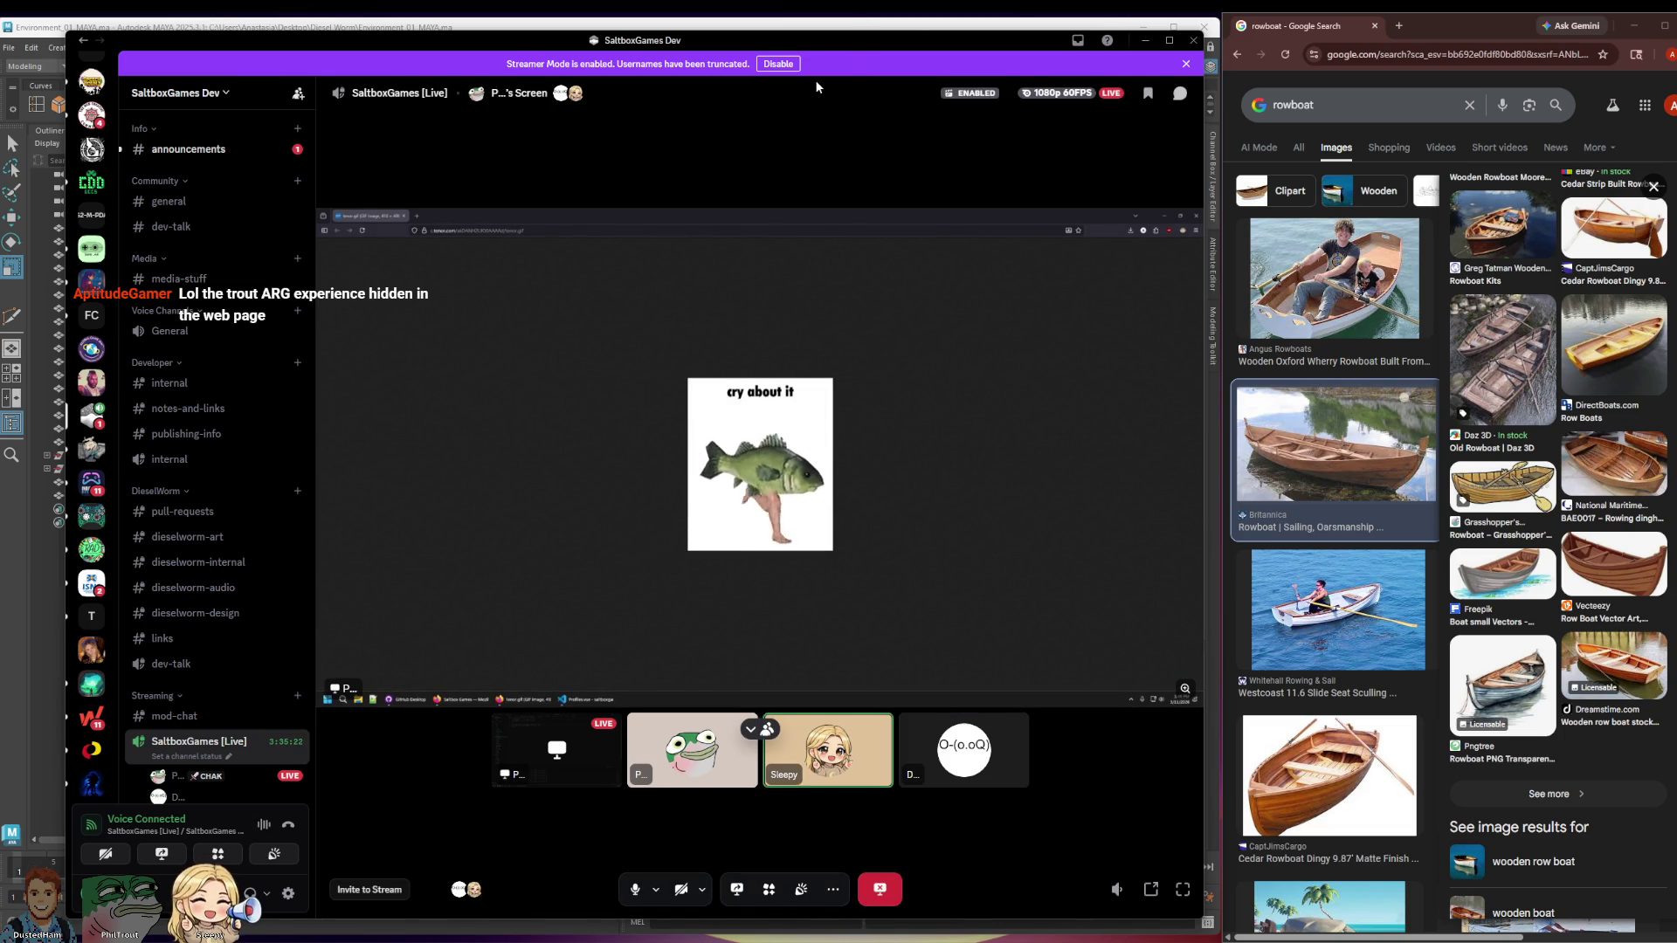
{"action": "left_click", "coordinate": [828, 26]}
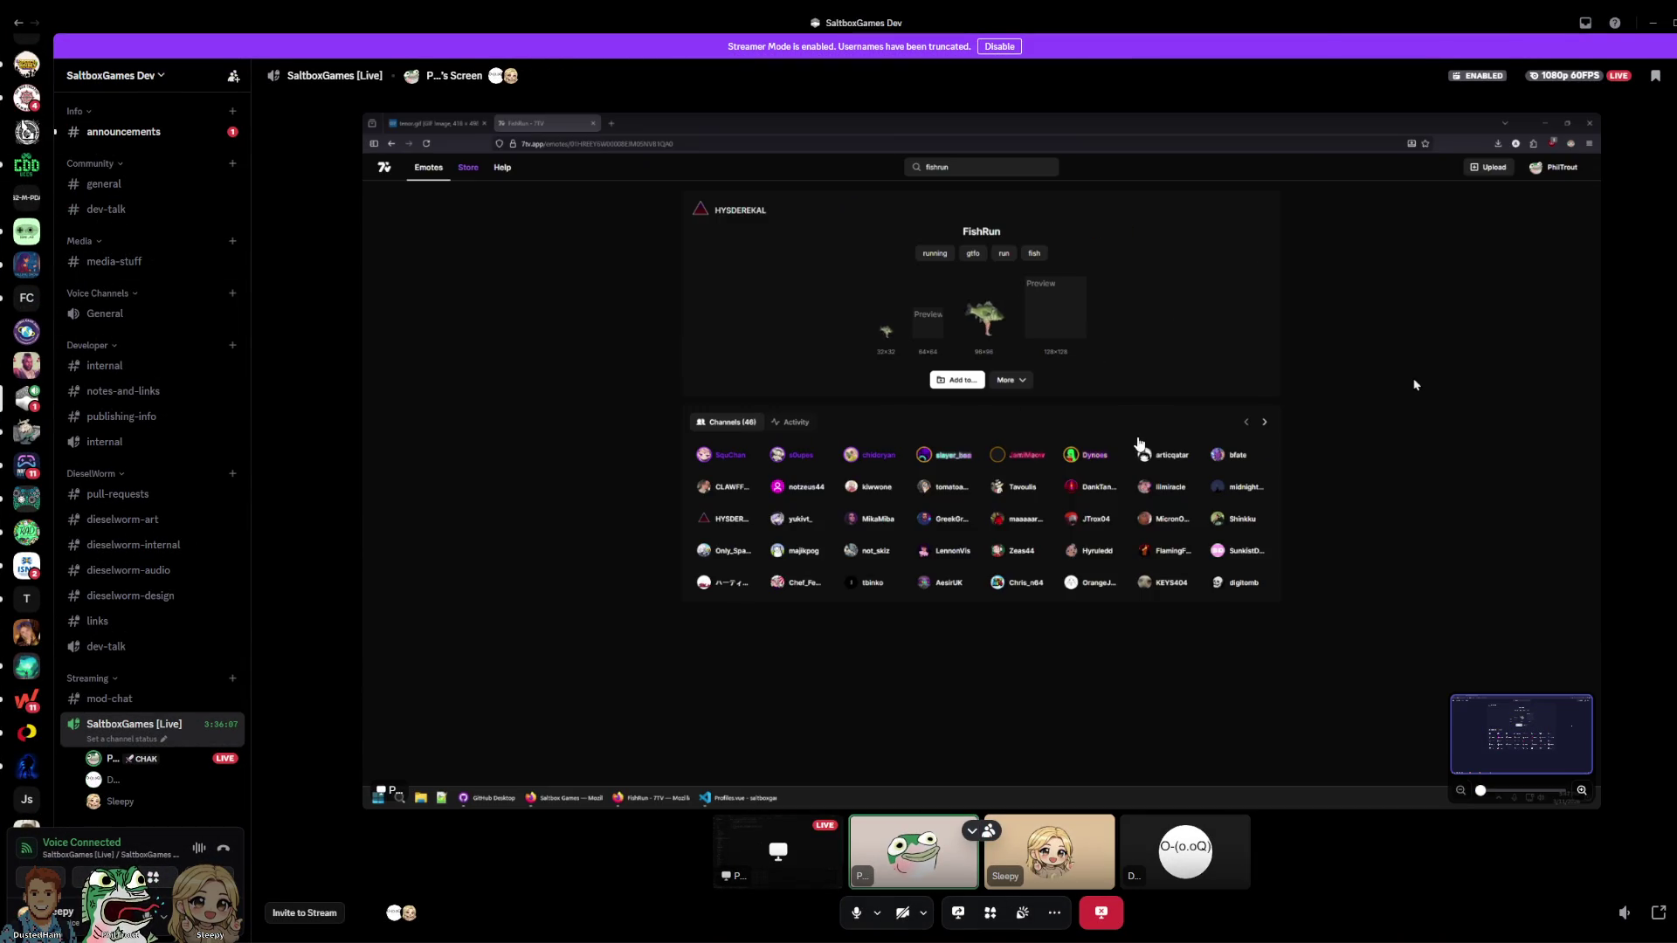
{"action": "scroll", "coordinate": [1415, 384], "scroll_direction": "up", "scroll_amount": 5}
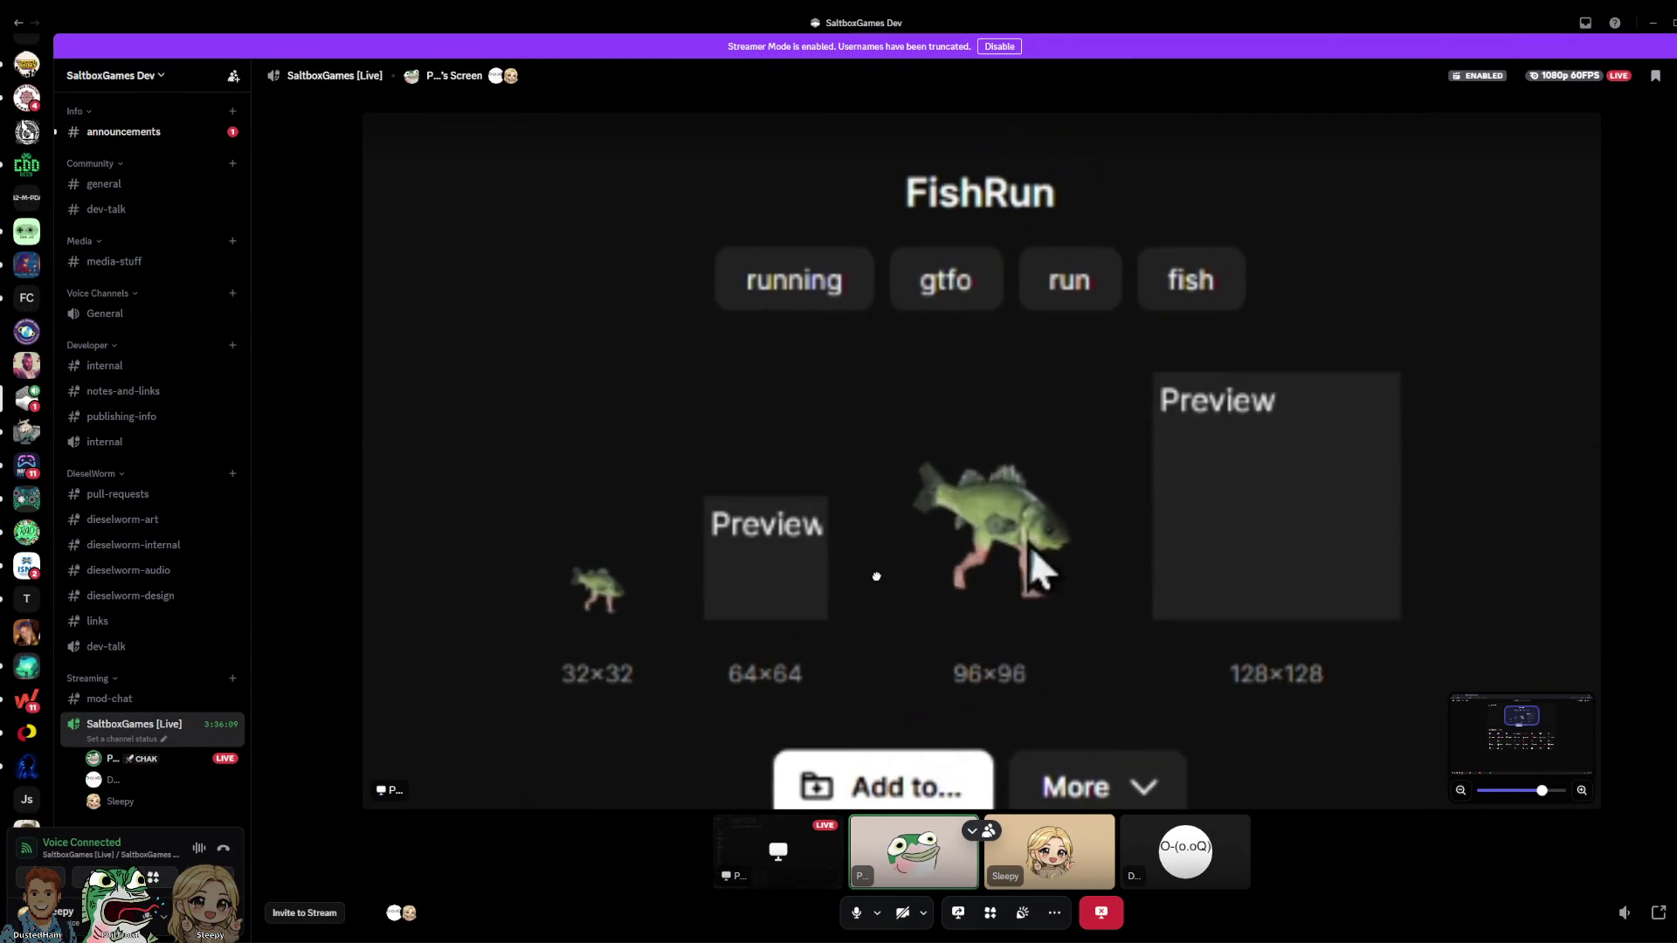
{"action": "scroll", "coordinate": [877, 577], "scroll_direction": "up", "scroll_amount": 1}
{"action": "scroll", "coordinate": [1142, 452], "scroll_direction": "up", "scroll_amount": 2}
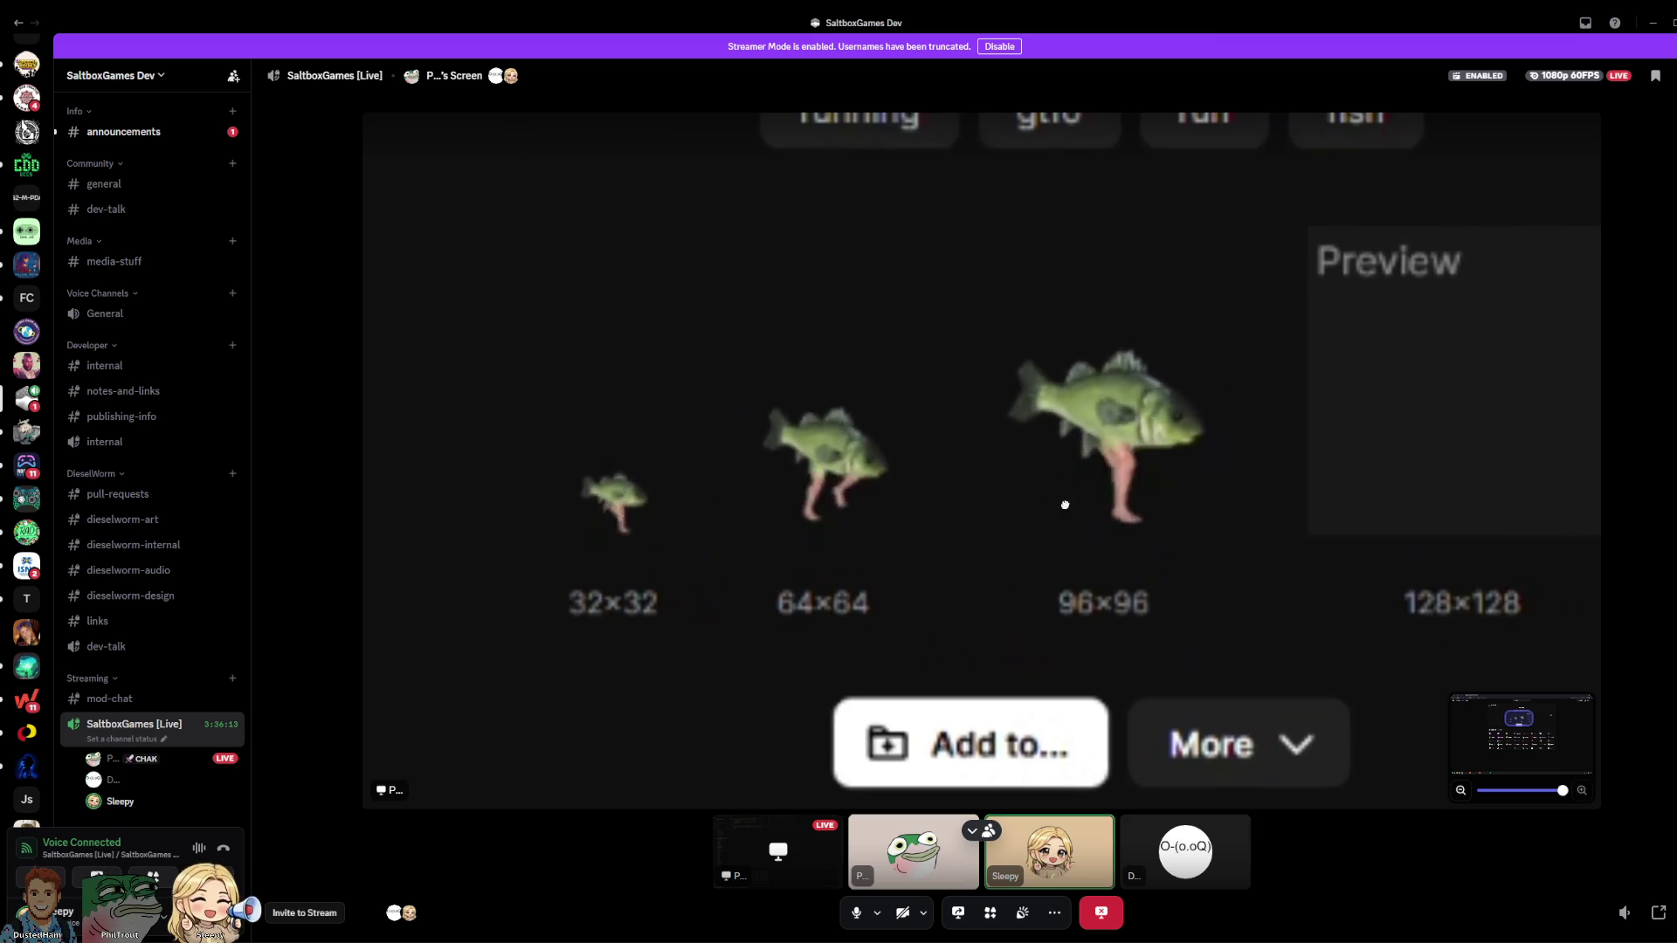
{"action": "scroll", "coordinate": [1108, 499], "scroll_direction": "down", "scroll_amount": 3}
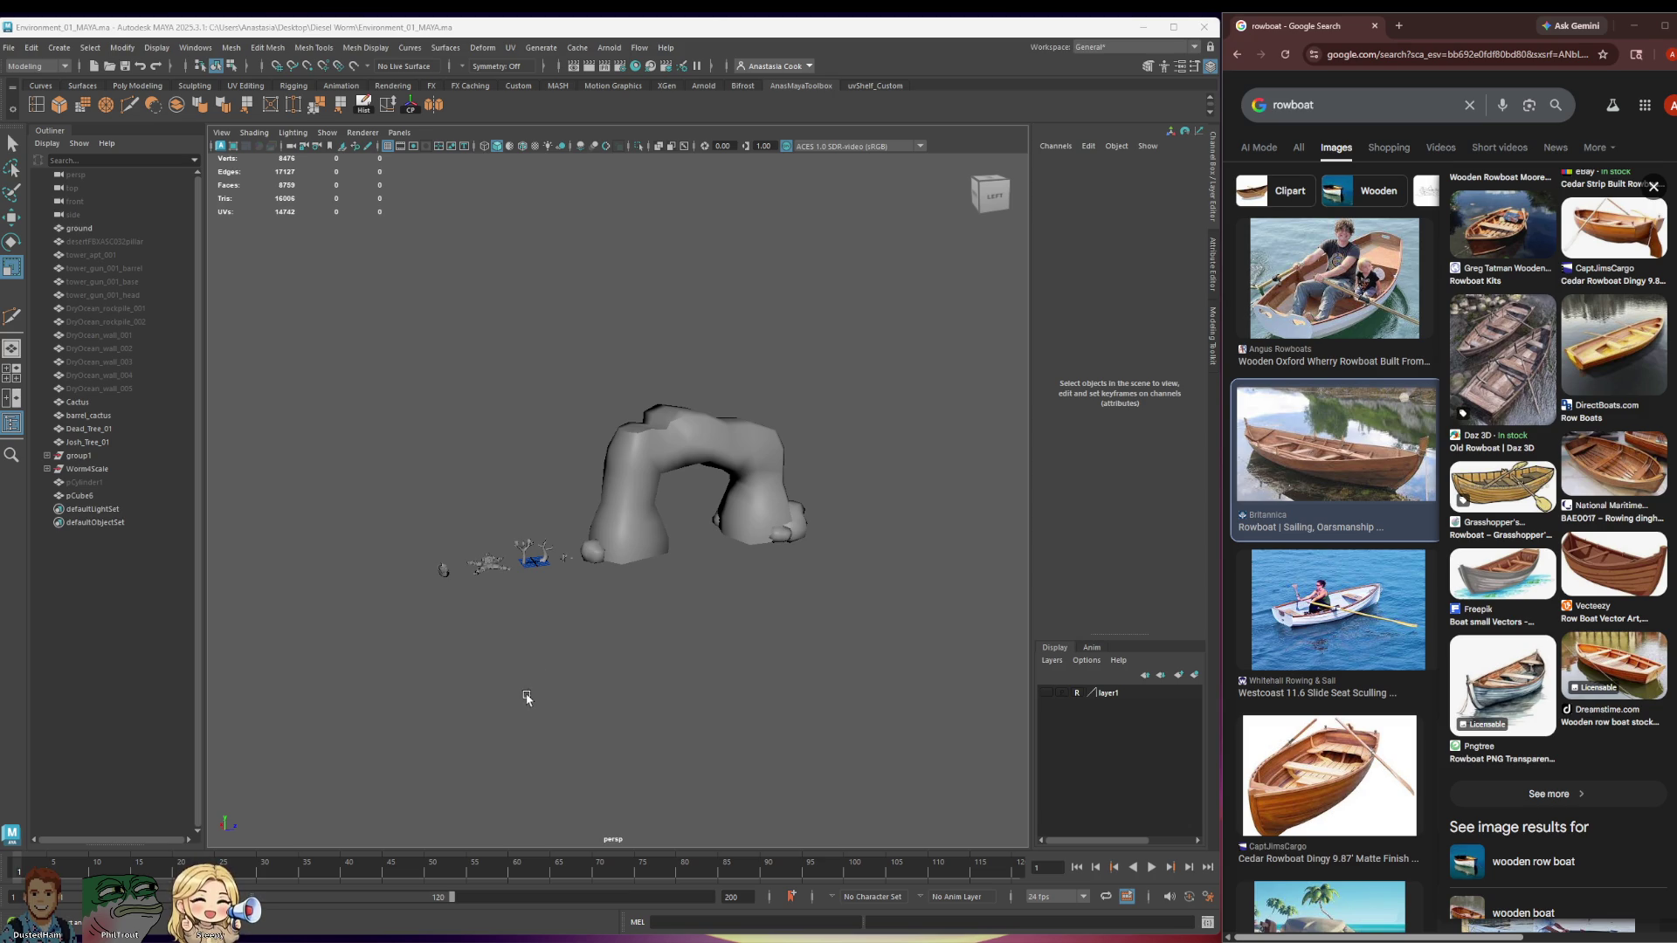
{"action": "scroll", "coordinate": [637, 619], "scroll_direction": "up", "scroll_amount": 3}
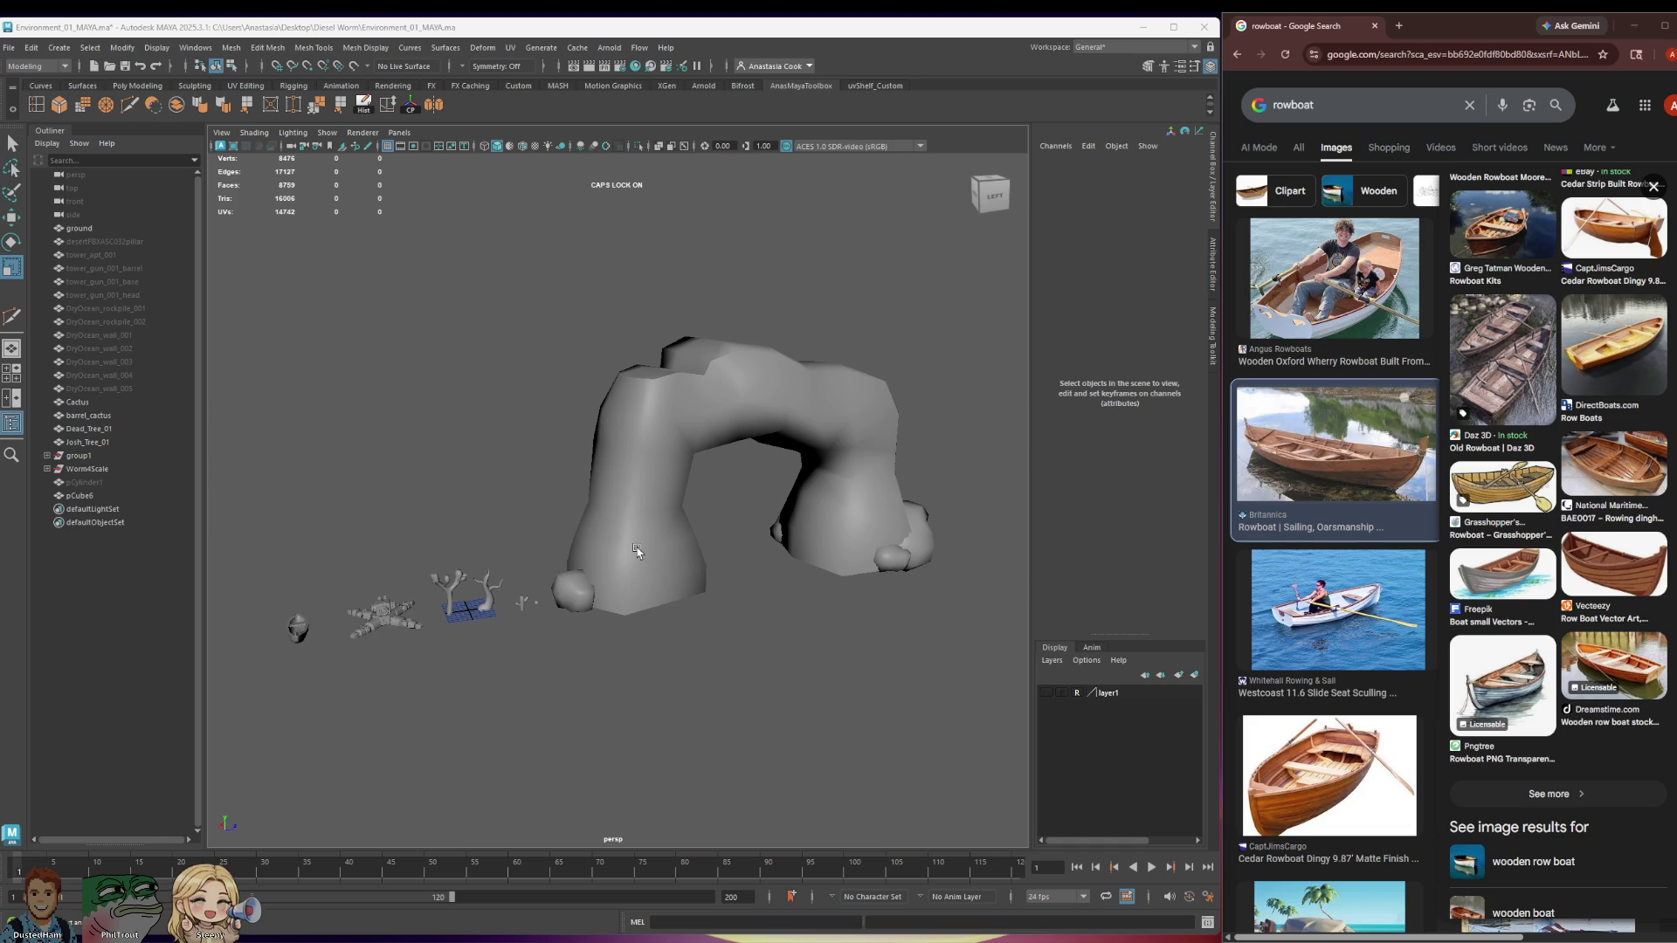
Orbit to an angled view of the whole rock arch and boat, then save the scene (Ctrl+S).
{"action": "mouse_move", "coordinate": [646, 578]}
{"action": "left_mouse_down", "text": "alt"}
{"action": "mouse_move", "coordinate": [785, 478]}
{"action": "mouse_move", "coordinate": [731, 531]}
{"action": "left_mouse_up", "text": "alt"}
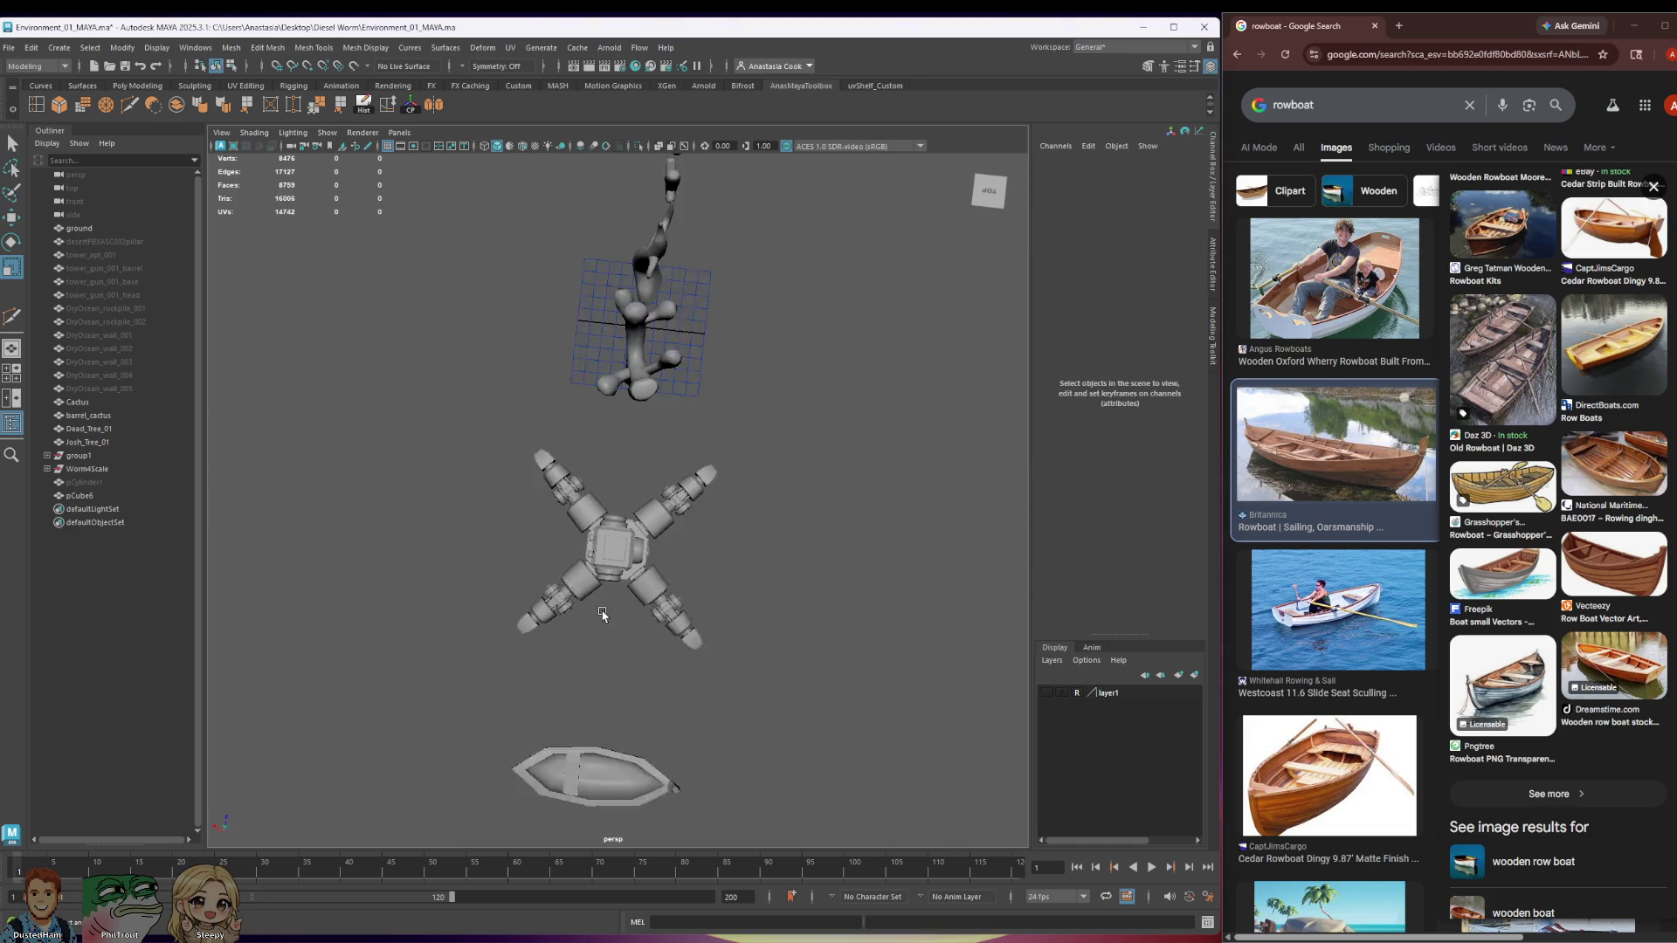
{"action": "middle_click_drag", "start_coordinate": [732, 531], "coordinate": [791, 421], "text": "alt"}
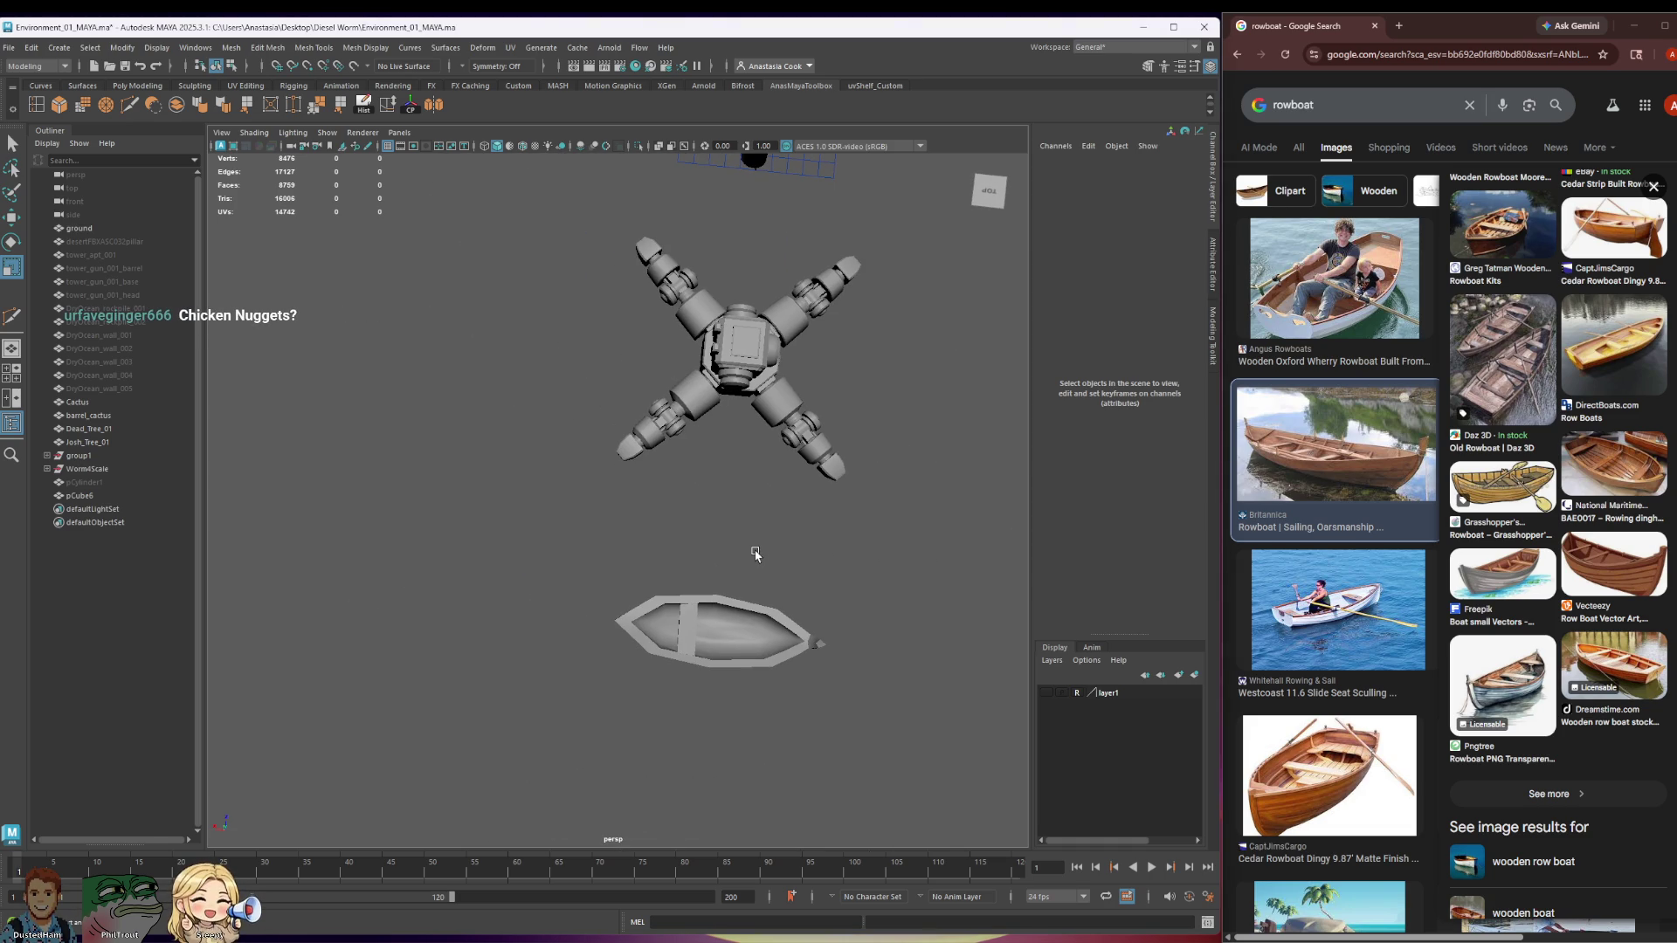
{"action": "left_click_drag", "start_coordinate": [802, 478], "coordinate": [833, 557], "text": "alt"}
{"action": "right_click_drag", "start_coordinate": [832, 558], "coordinate": [644, 611], "text": "alt"}
{"action": "key", "text": "ctrl+s"}
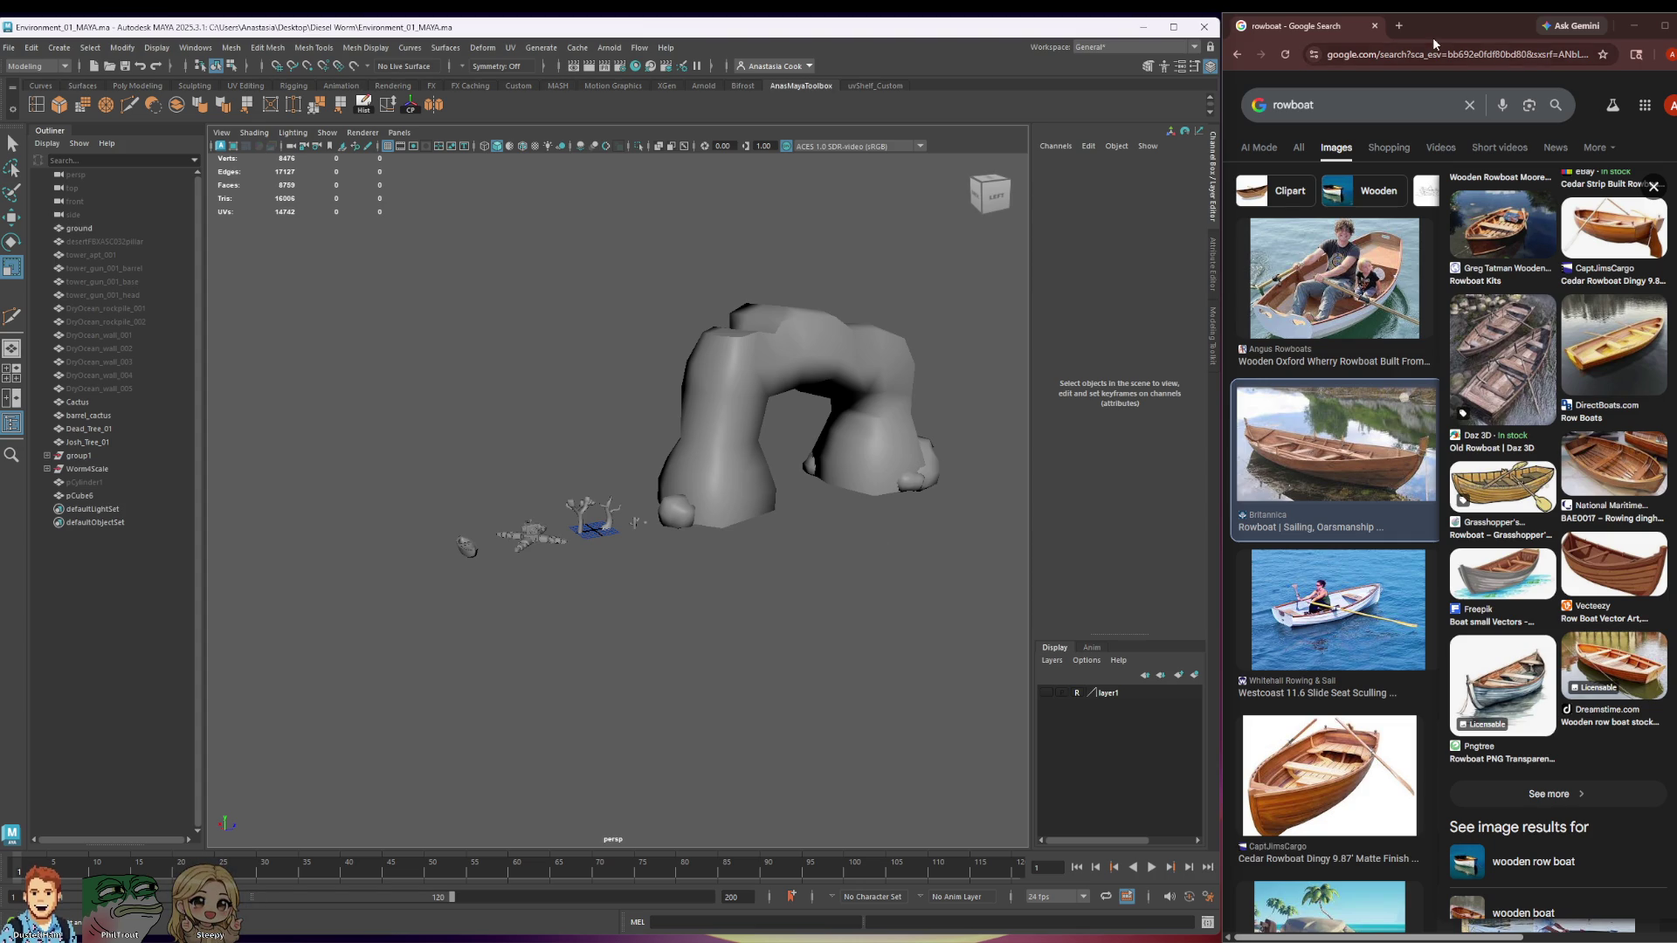
Close the rowboat image search and maximize Maya so the arch scene fills the screen.
{"action": "left_click", "coordinate": [1374, 25]}
{"action": "left_click", "coordinate": [1172, 26]}
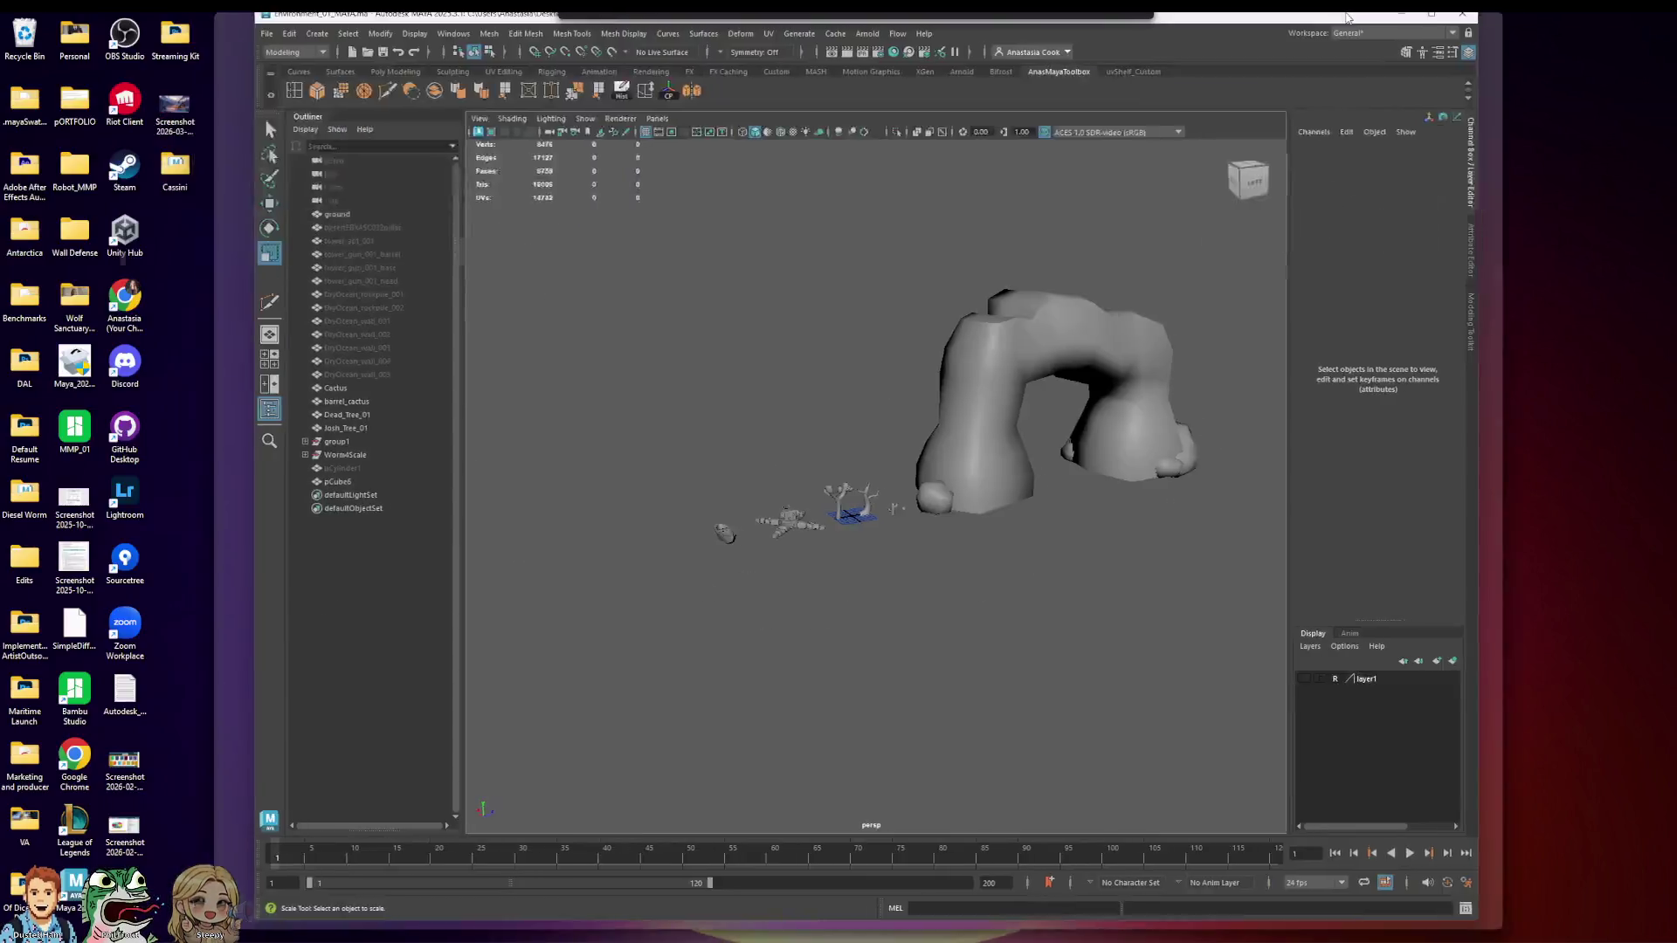
{"action": "left_click_drag", "start_coordinate": [985, 618], "coordinate": [1029, 469], "text": "alt"}
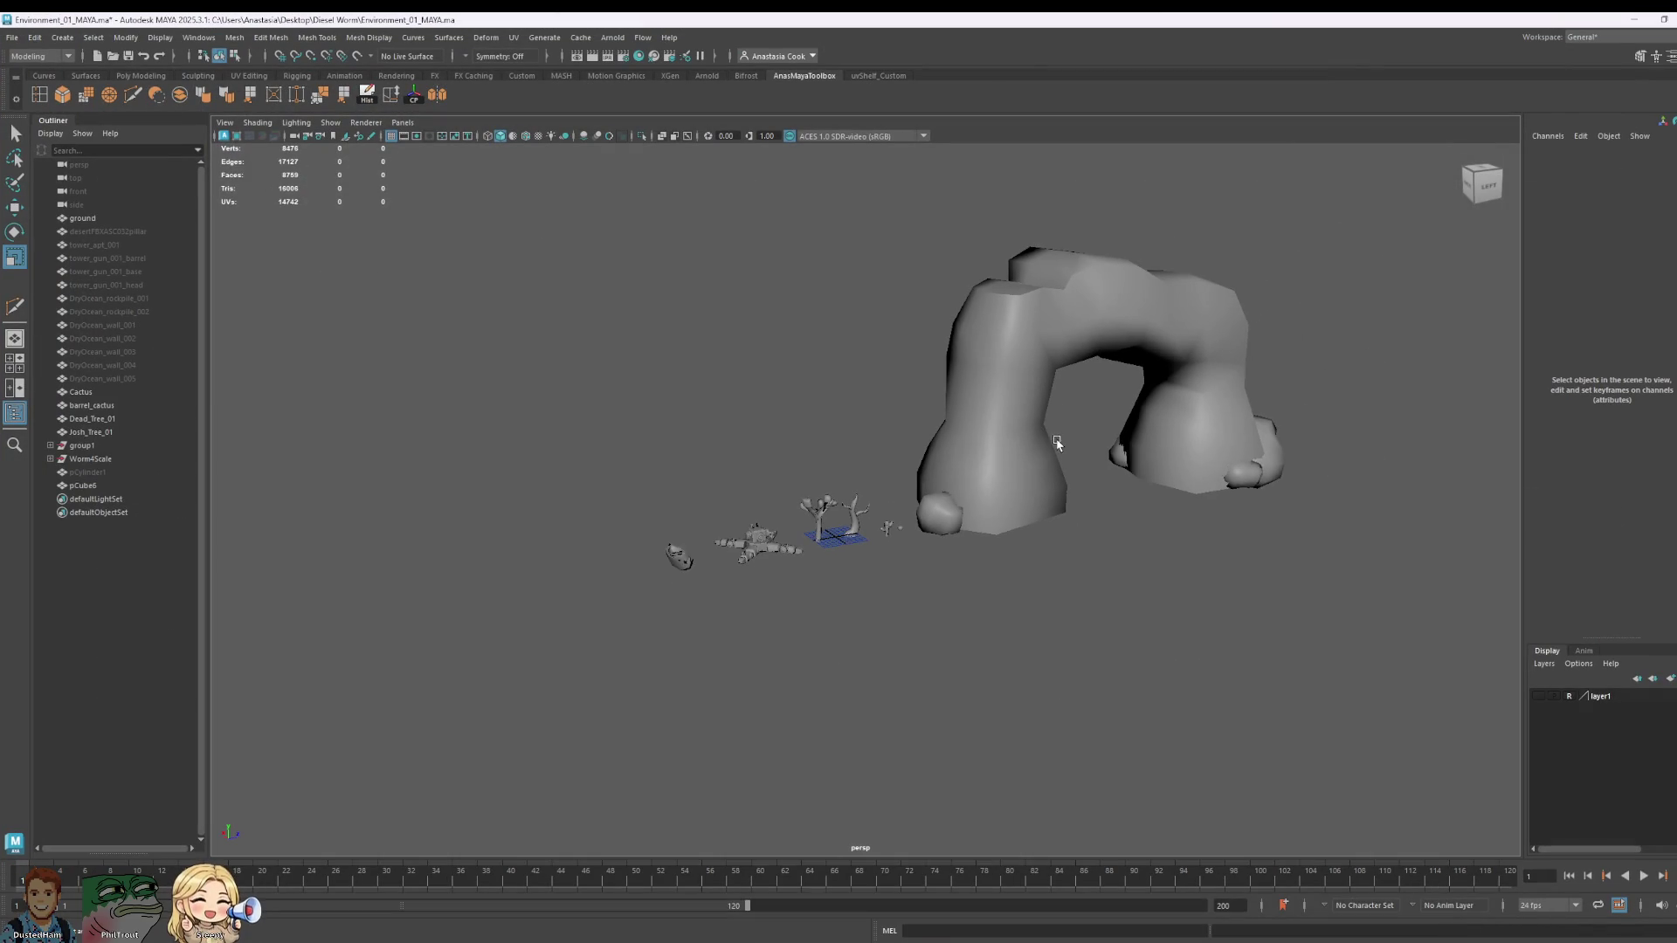
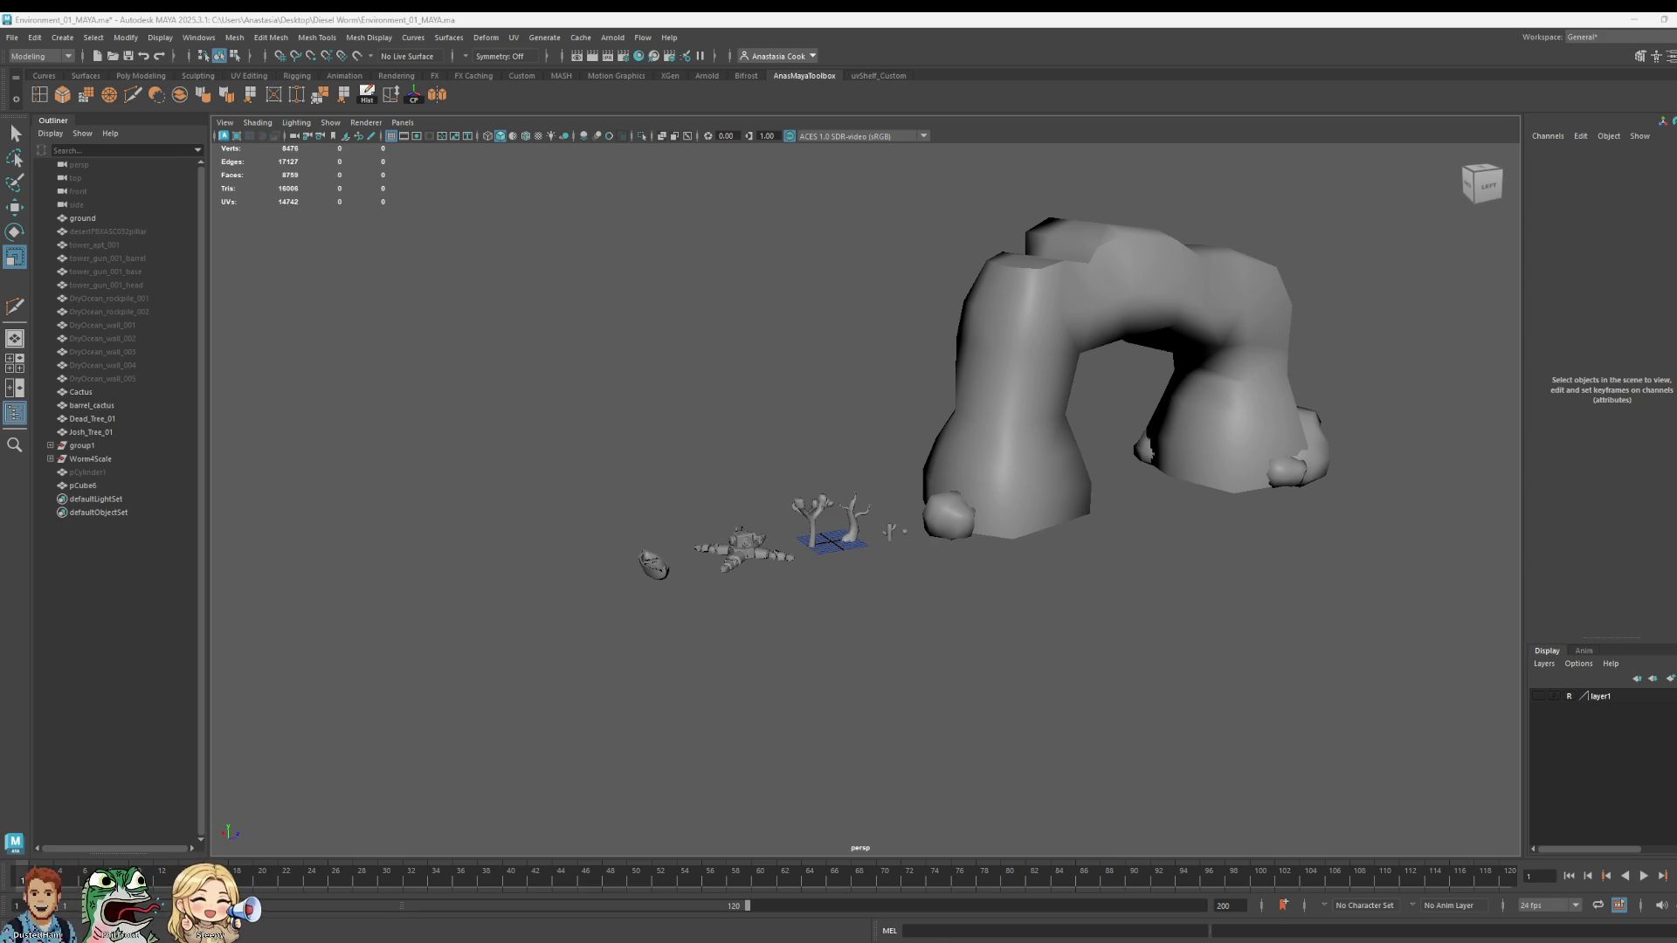
Switch from the Maya viewport over to the Discord voice call window.
{"action": "key", "text": "alt+Tab"}
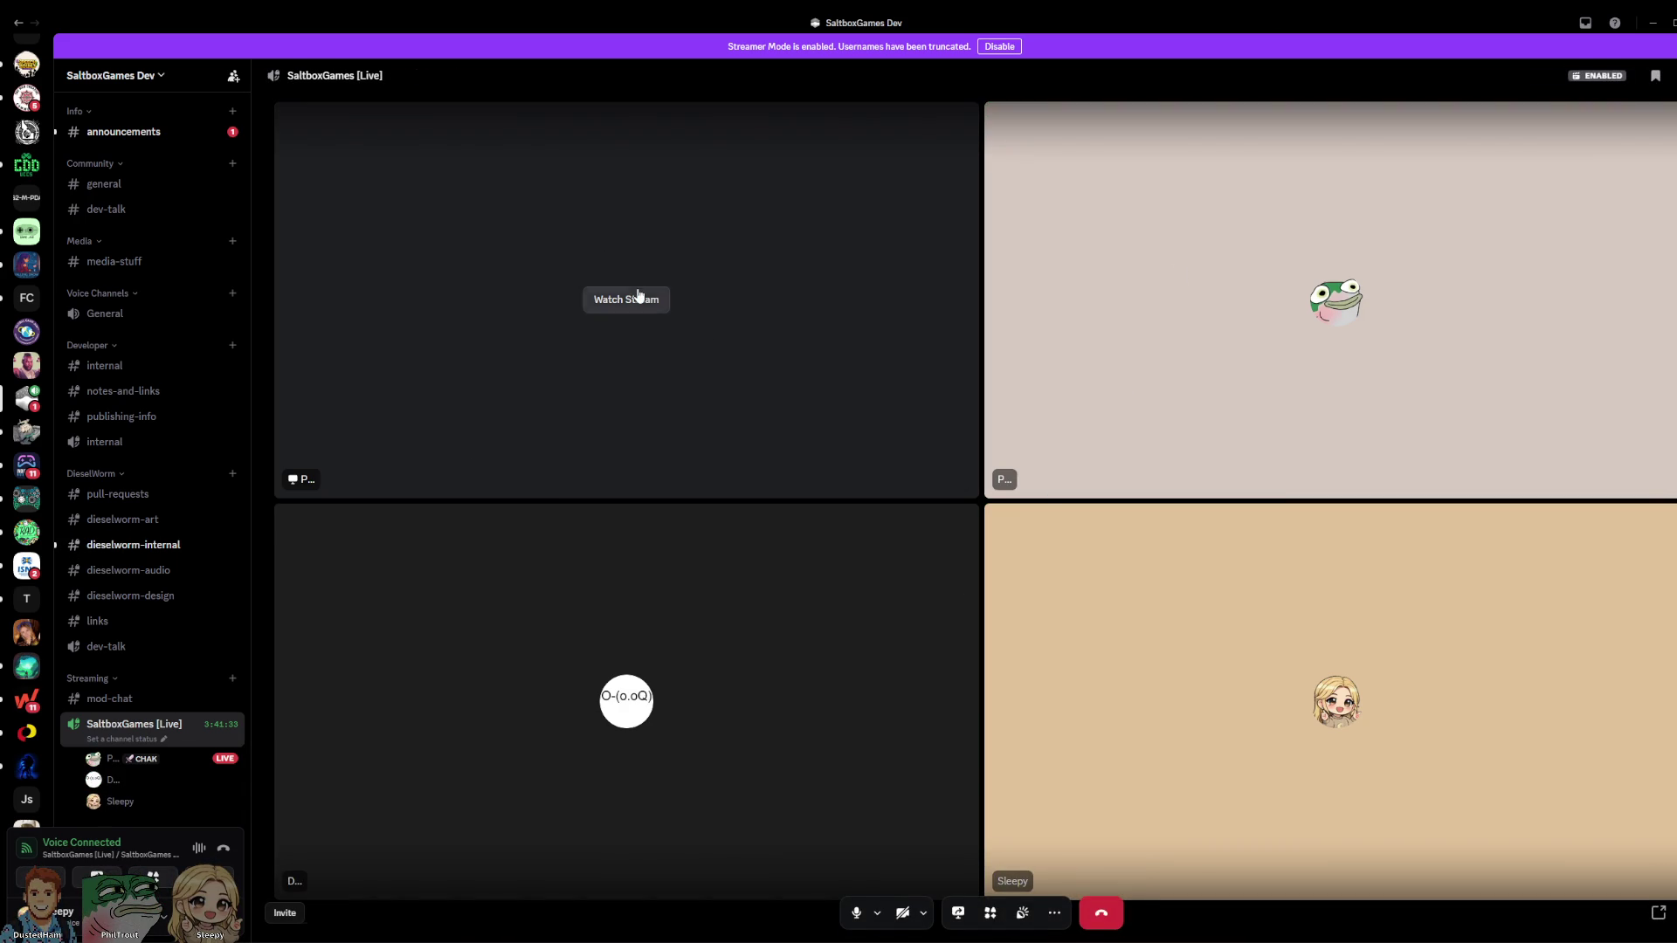
Join the live shared stream from the participant's tile.
{"action": "left_click", "coordinate": [639, 299]}
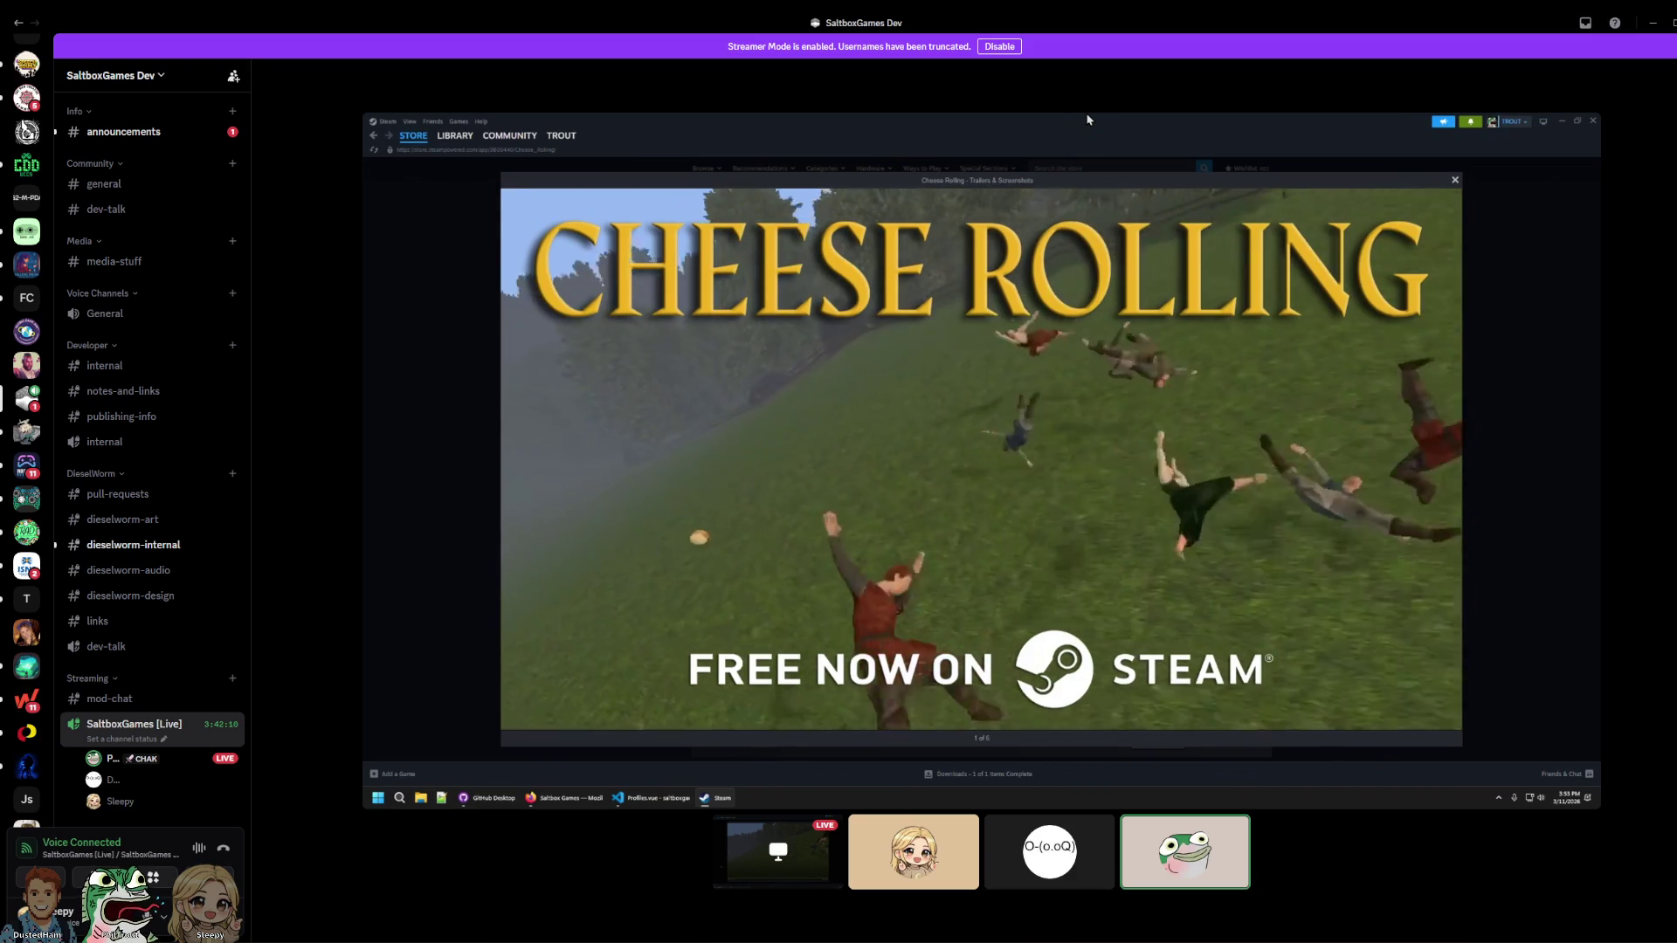
{"action": "mouse_move", "coordinate": [980, 459]}
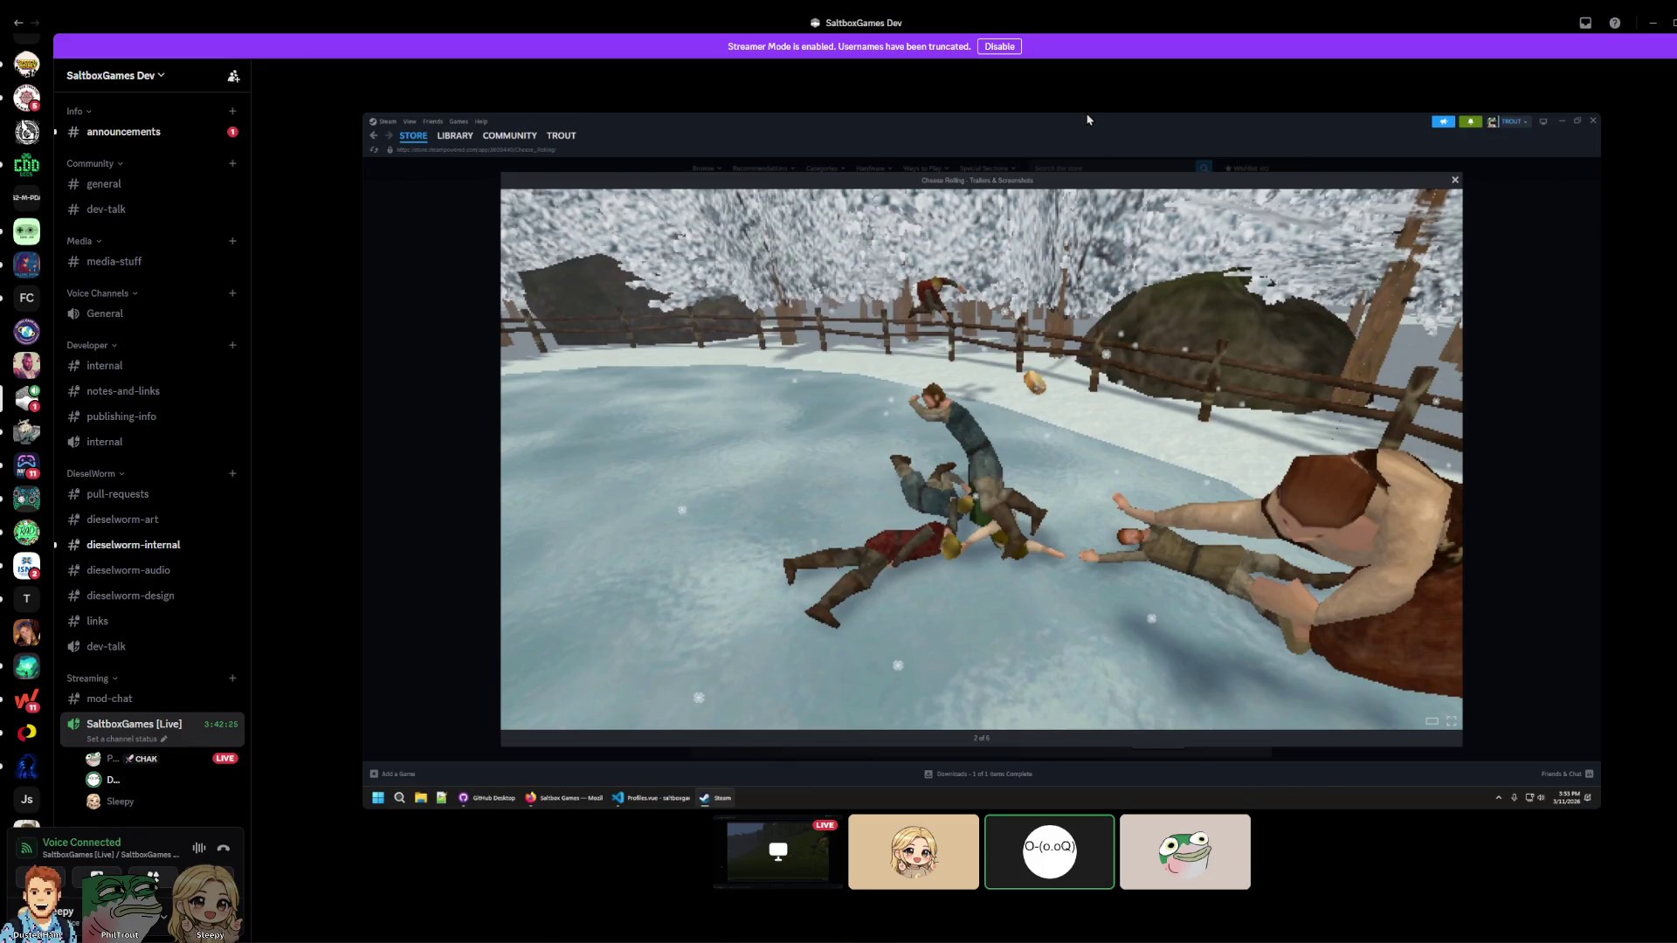
Close the trailer viewer to reveal the Cheese Rolling store page, then dismiss the HotTrash.png preview.
{"action": "left_click", "coordinate": [1455, 183]}
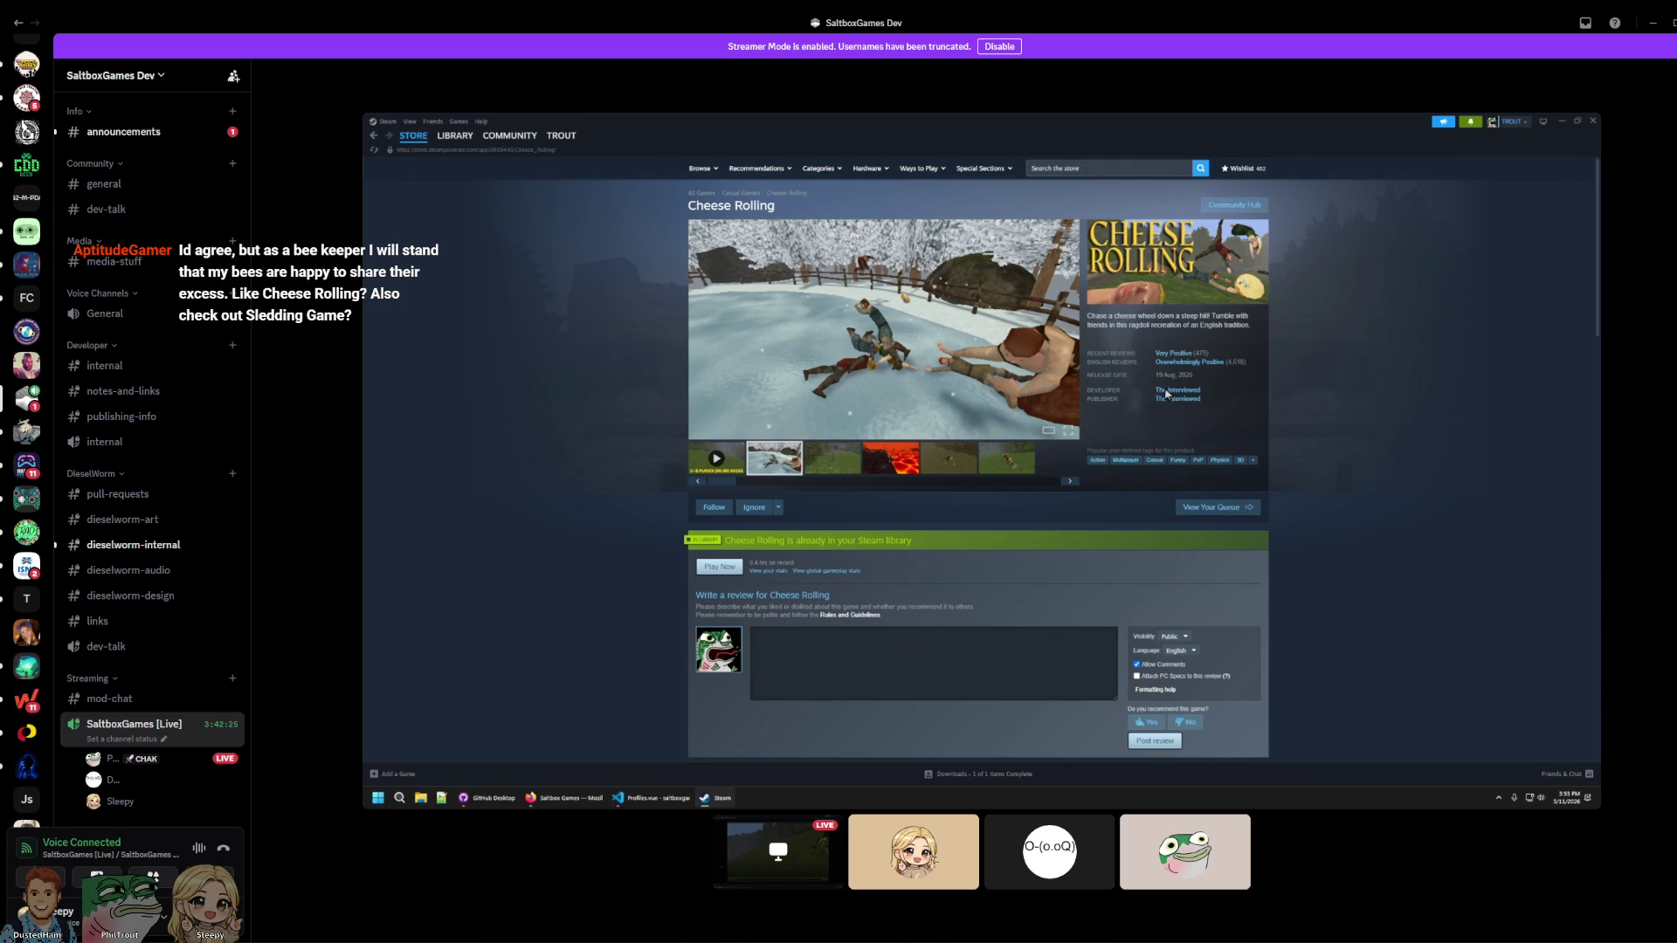
{"action": "scroll", "coordinate": [1319, 405], "scroll_direction": "down", "scroll_amount": 5}
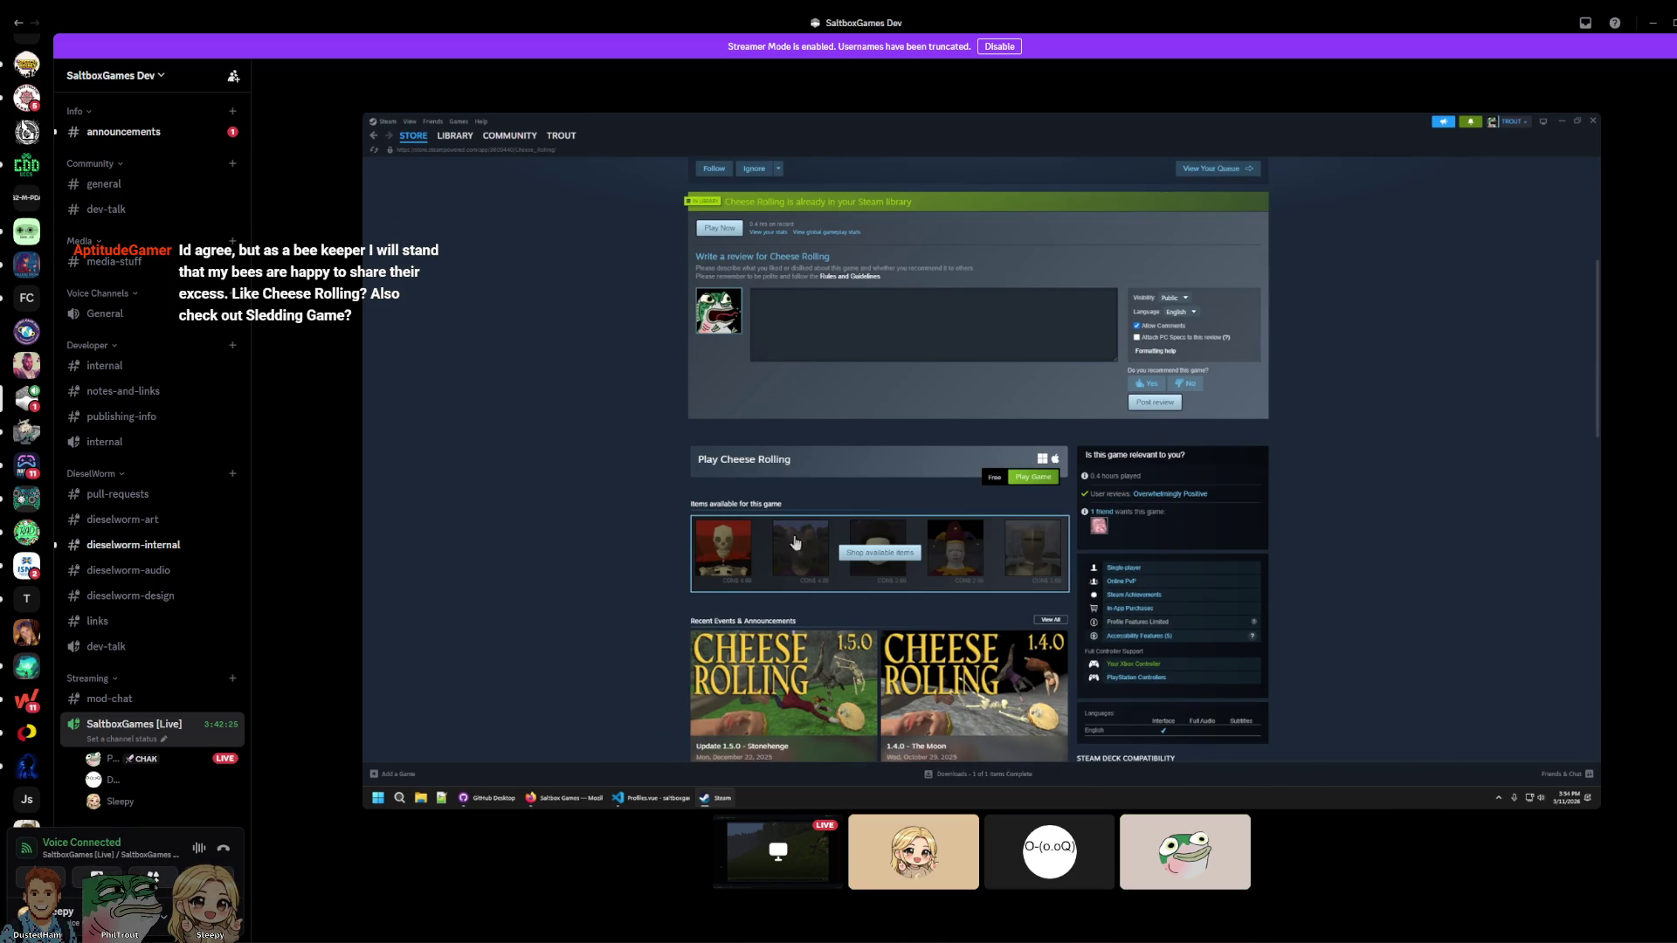
{"action": "scroll", "coordinate": [591, 525], "scroll_direction": "down", "scroll_amount": 3}
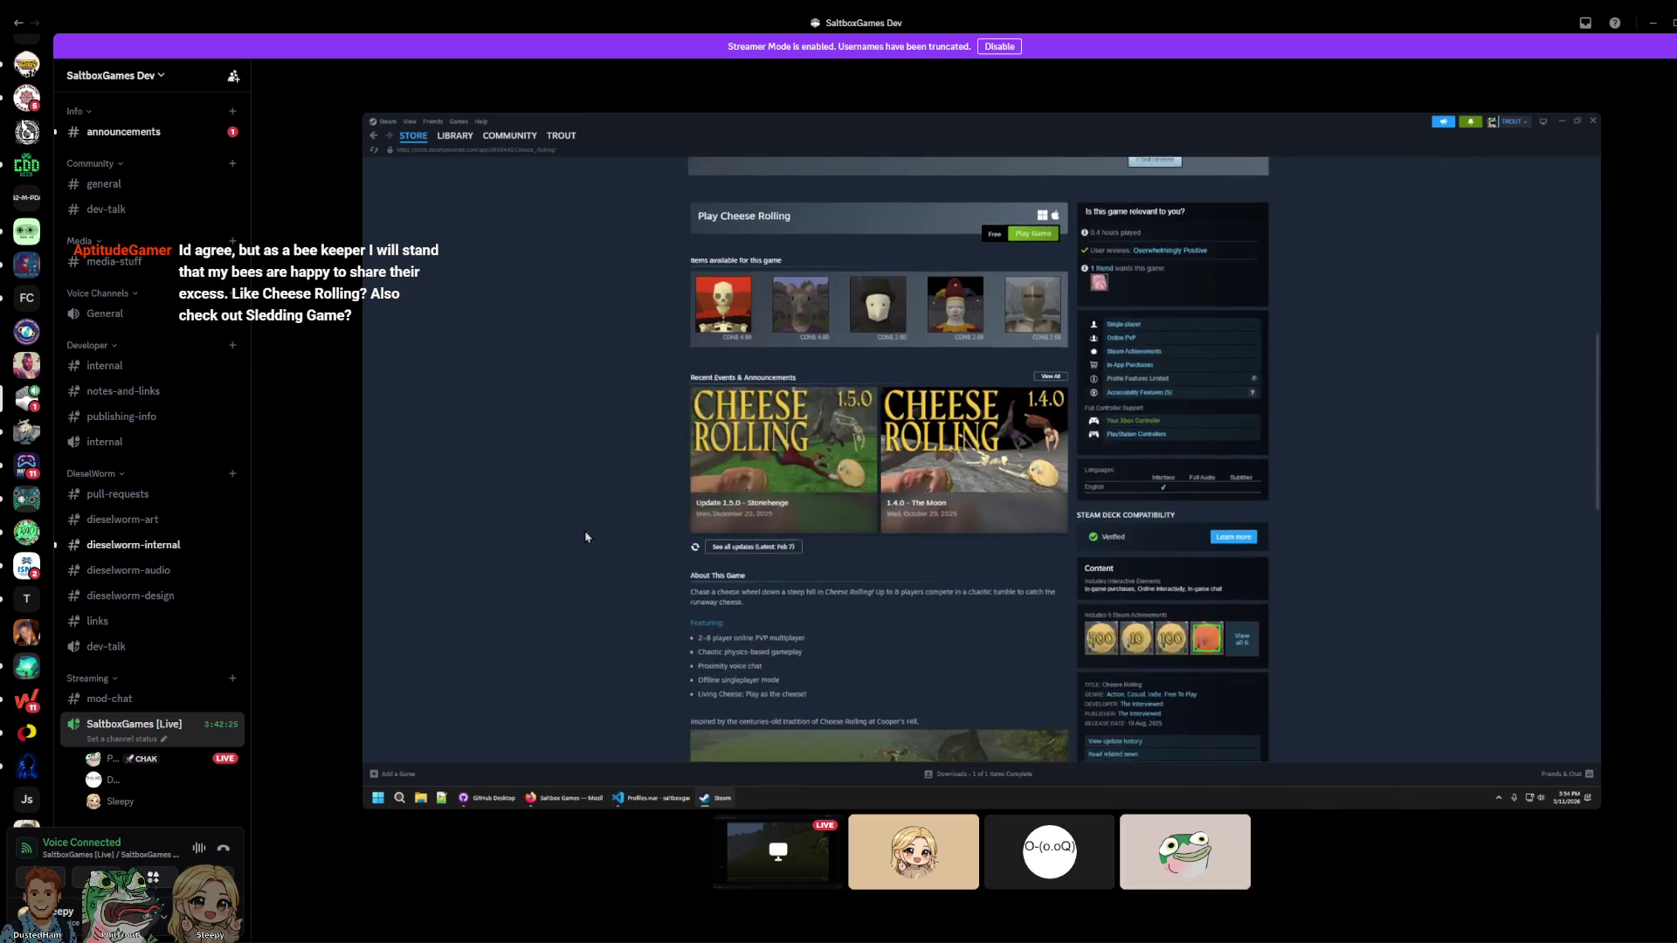
{"action": "scroll", "coordinate": [590, 518], "scroll_direction": "down", "scroll_amount": 3}
{"action": "scroll", "coordinate": [591, 511], "scroll_direction": "down", "scroll_amount": 3}
{"action": "scroll", "coordinate": [588, 512], "scroll_direction": "down", "scroll_amount": 1}
{"action": "scroll", "coordinate": [580, 502], "scroll_direction": "down", "scroll_amount": 3}
{"action": "scroll", "coordinate": [589, 484], "scroll_direction": "down", "scroll_amount": 2}
{"action": "scroll", "coordinate": [594, 490], "scroll_direction": "up", "scroll_amount": 3}
{"action": "scroll", "coordinate": [598, 487], "scroll_direction": "up", "scroll_amount": 4}
{"action": "scroll", "coordinate": [606, 496], "scroll_direction": "up", "scroll_amount": 3}
{"action": "scroll", "coordinate": [610, 501], "scroll_direction": "up", "scroll_amount": 3}
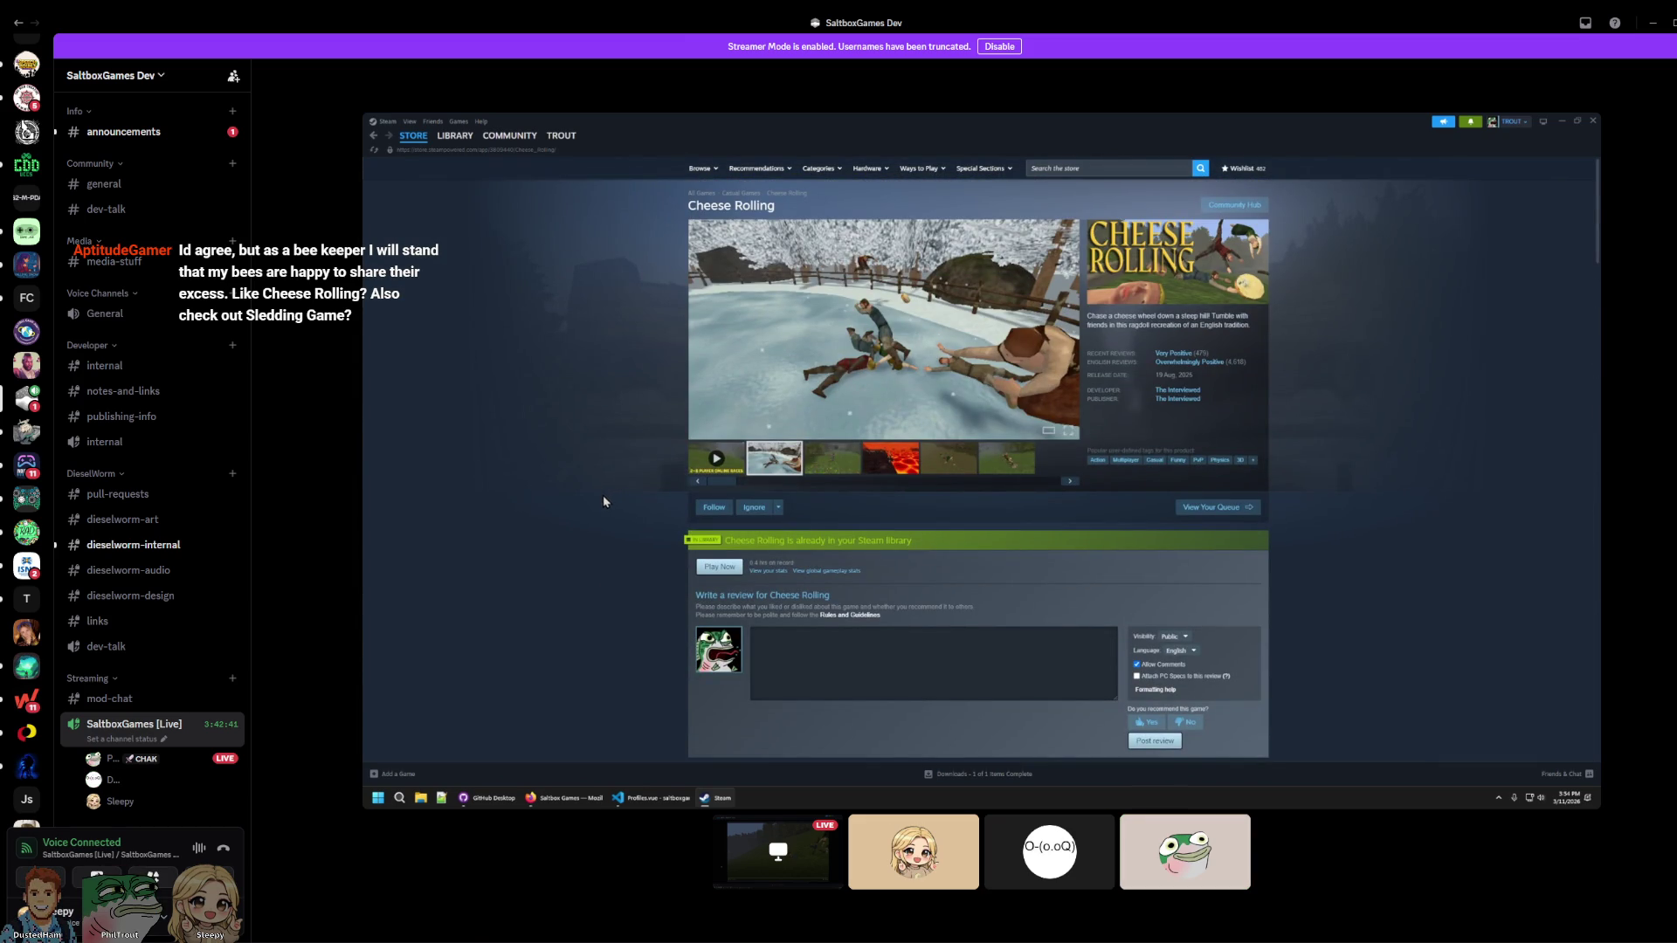
{"action": "mouse_move", "coordinate": [841, 316]}
{"action": "left_mouse_down"}
{"action": "mouse_move", "coordinate": [1024, 128]}
{"action": "mouse_move", "coordinate": [1037, 21]}
{"action": "left_mouse_up"}
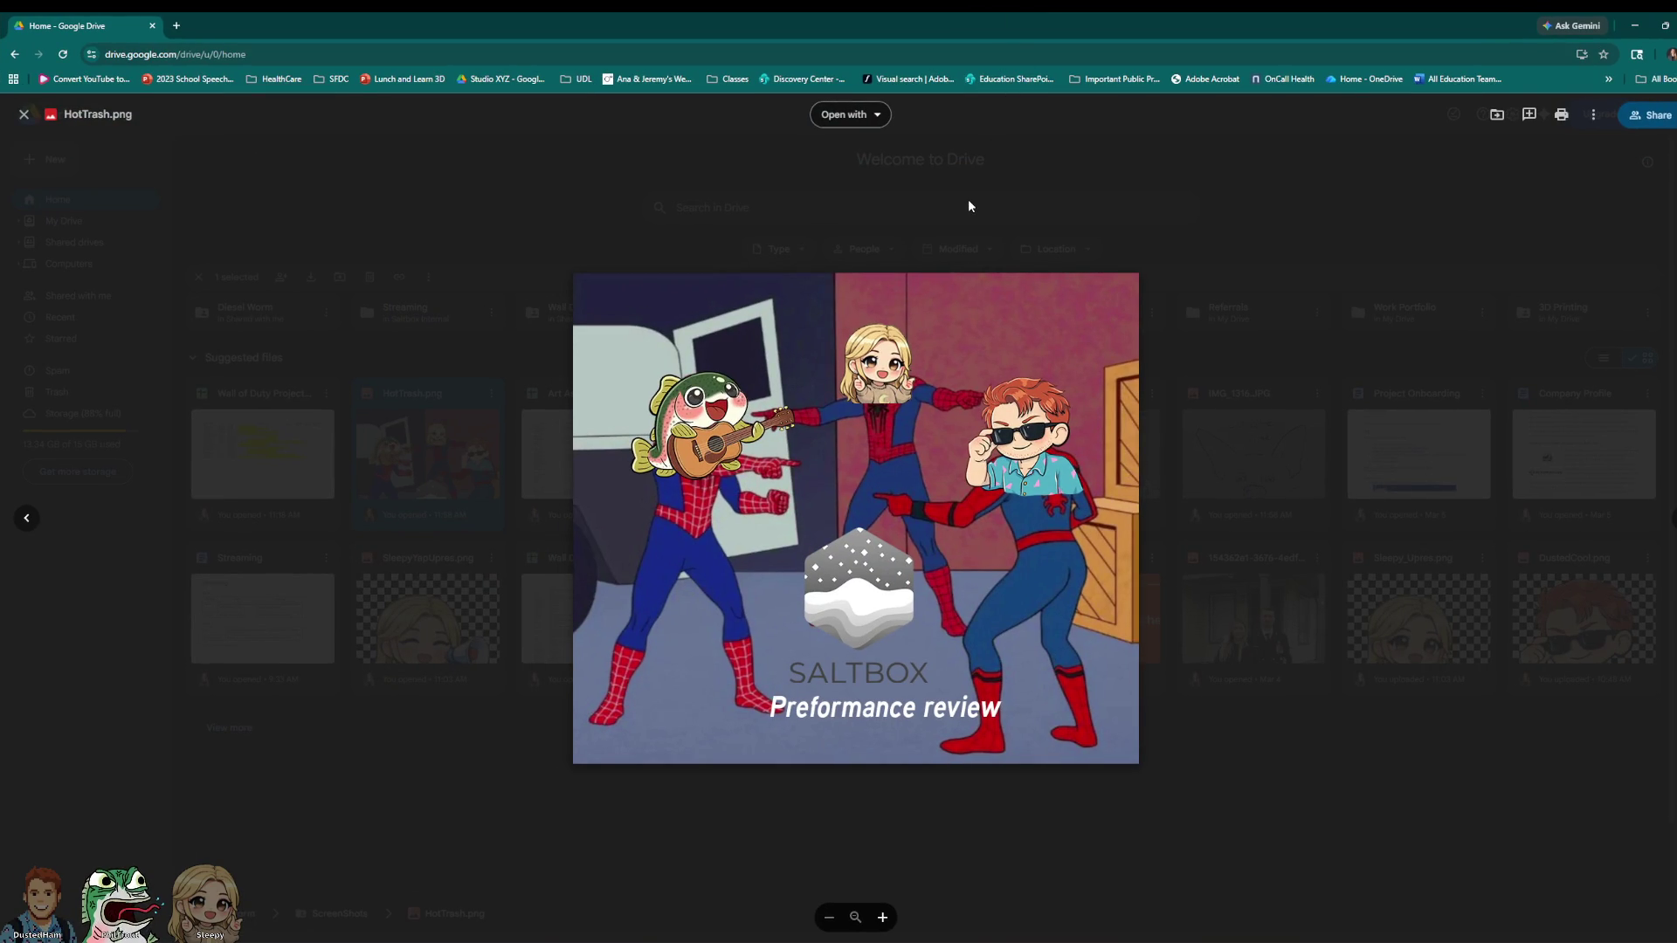
{"action": "left_click", "coordinate": [152, 25]}
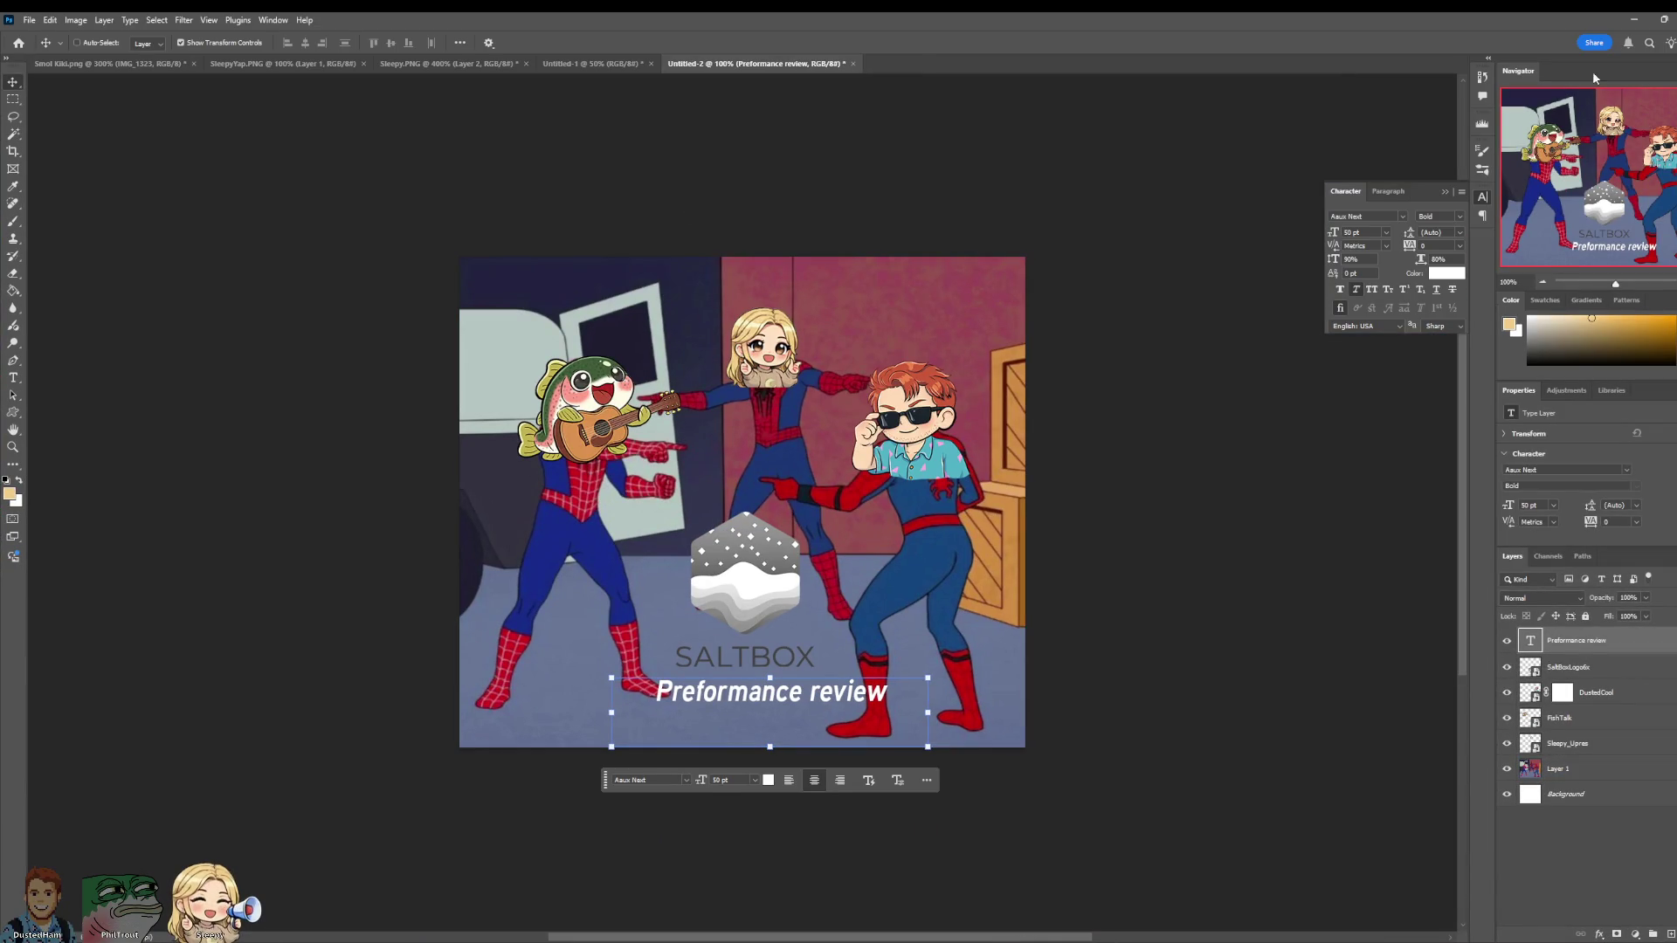
Zoom in to check the caption, collapse the floating Character panel, select Background, return to 100%.
{"action": "key", "text": "ctrl+plus"}
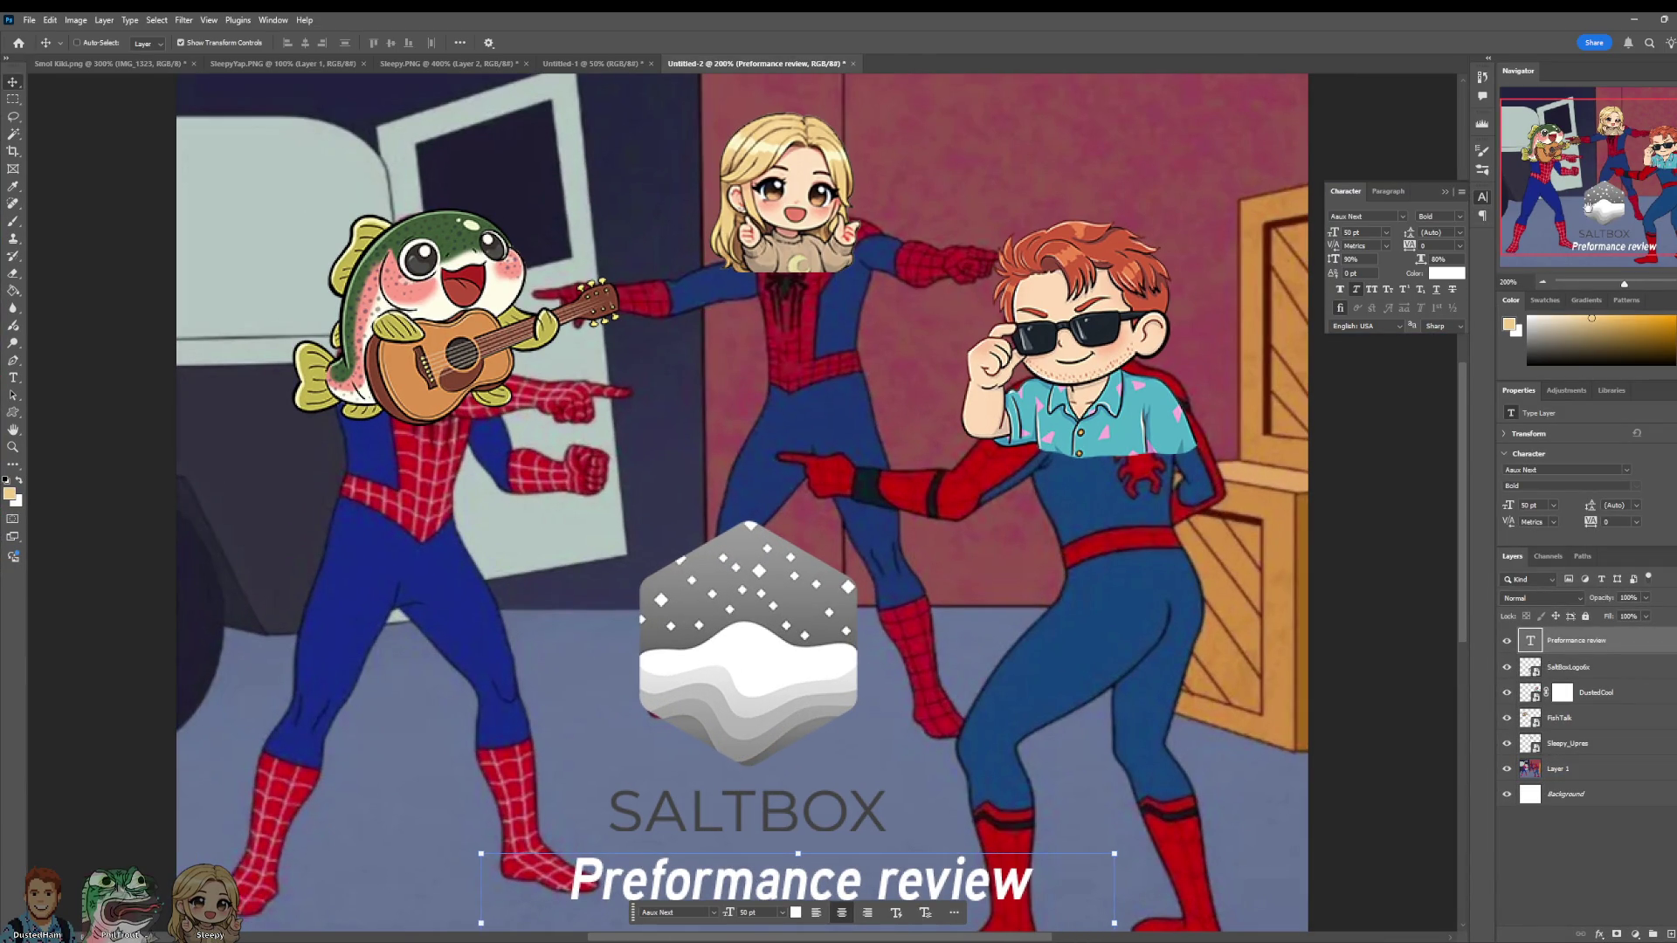
{"action": "left_click", "coordinate": [1447, 192]}
{"action": "left_click", "coordinate": [1579, 796]}
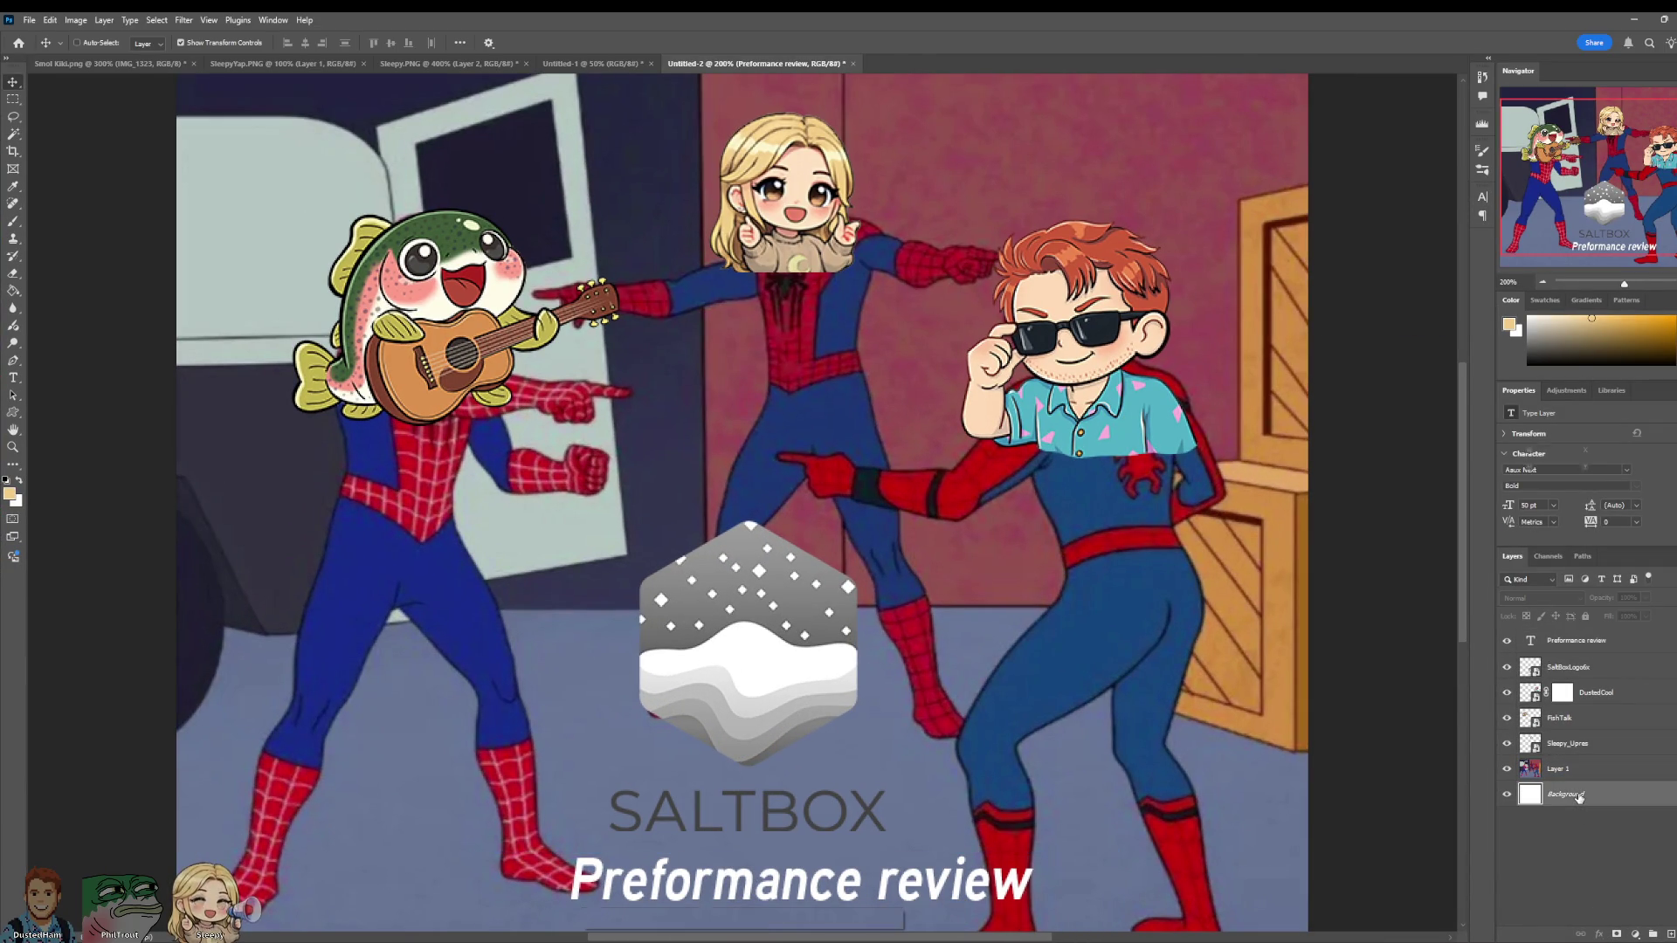
{"action": "left_click", "coordinate": [1545, 278]}
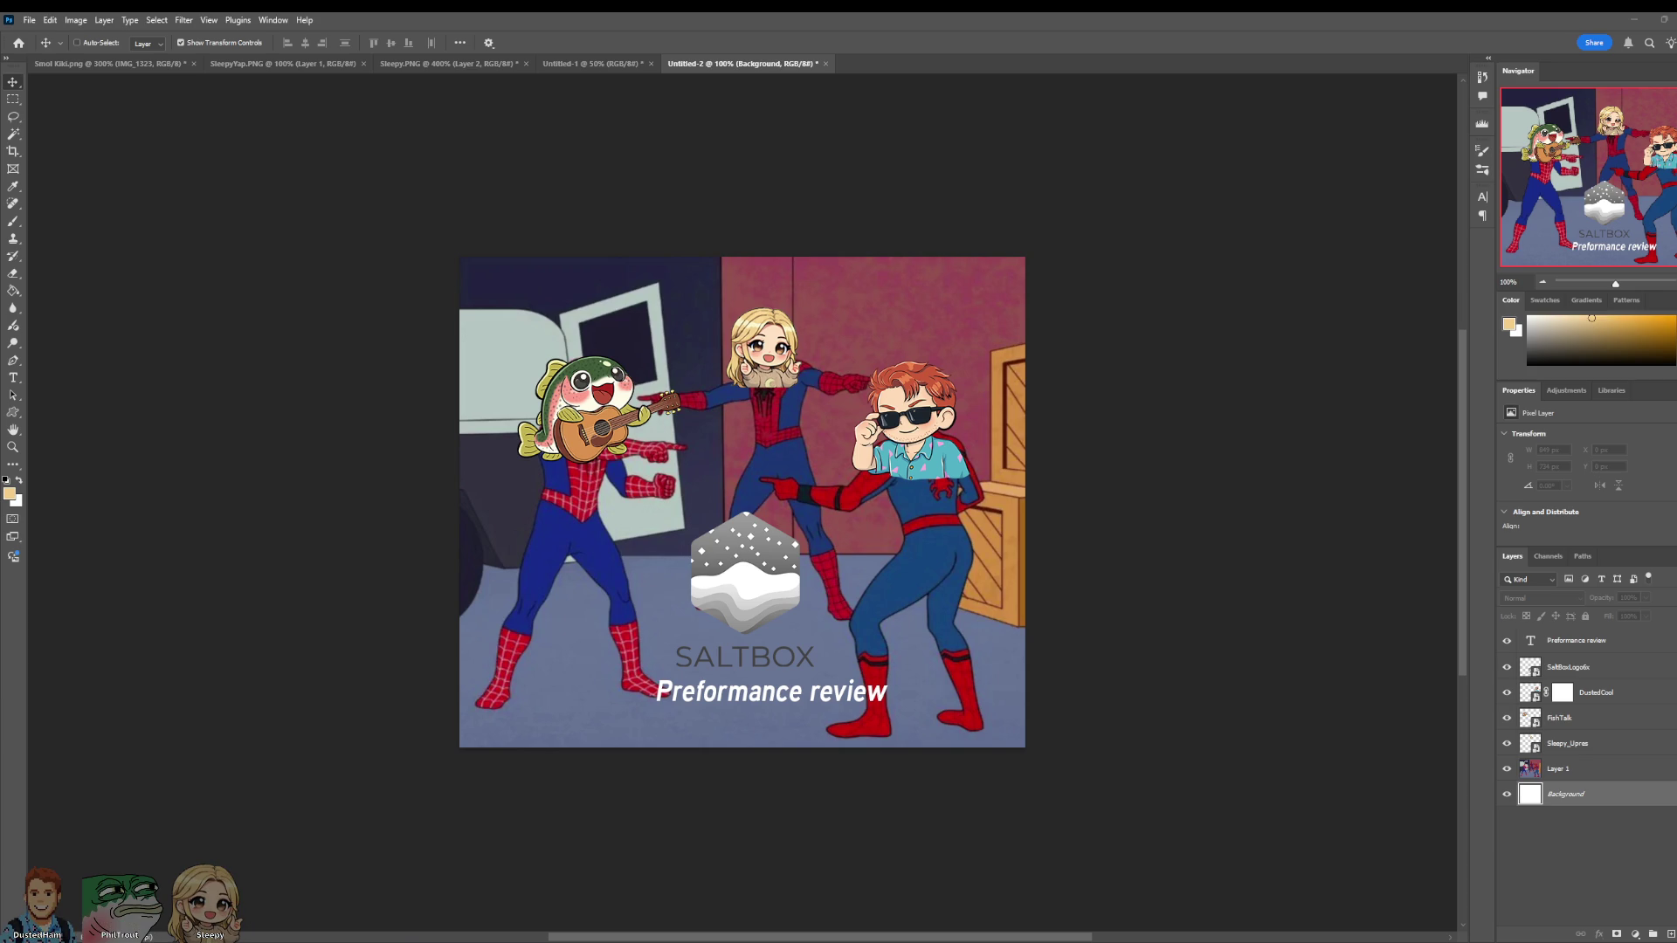
Create a new blank document and paste the three-panel Lion King image into it.
{"action": "left_click", "coordinate": [29, 20]}
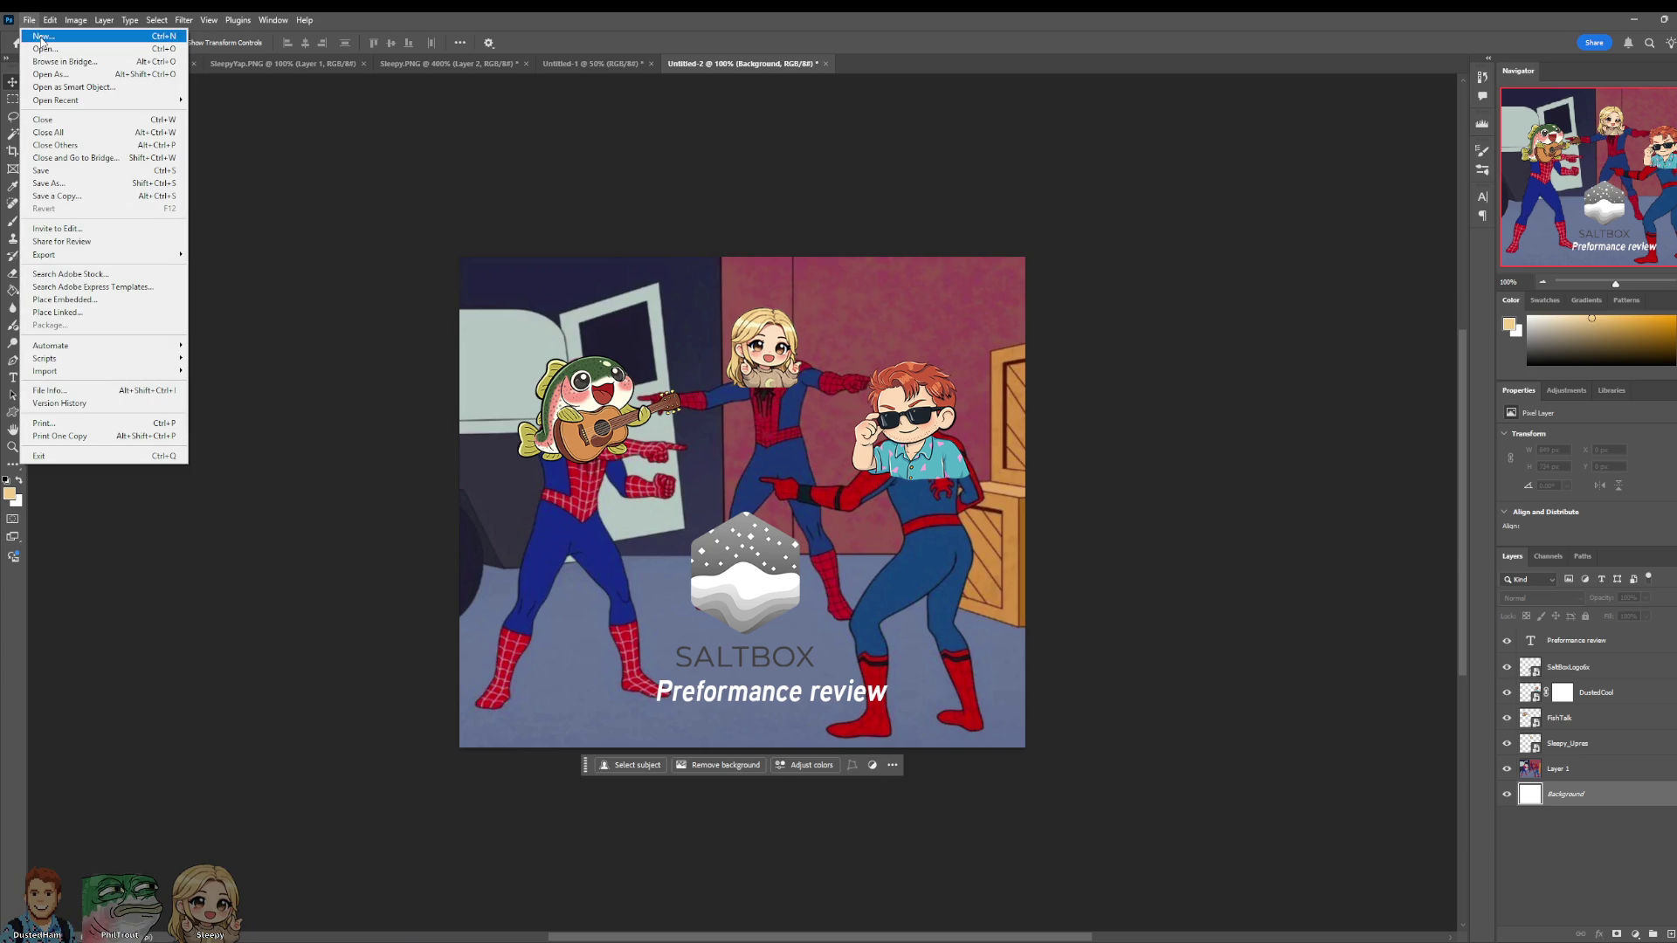
{"action": "left_click", "coordinate": [39, 36]}
{"action": "left_click", "coordinate": [1117, 680]}
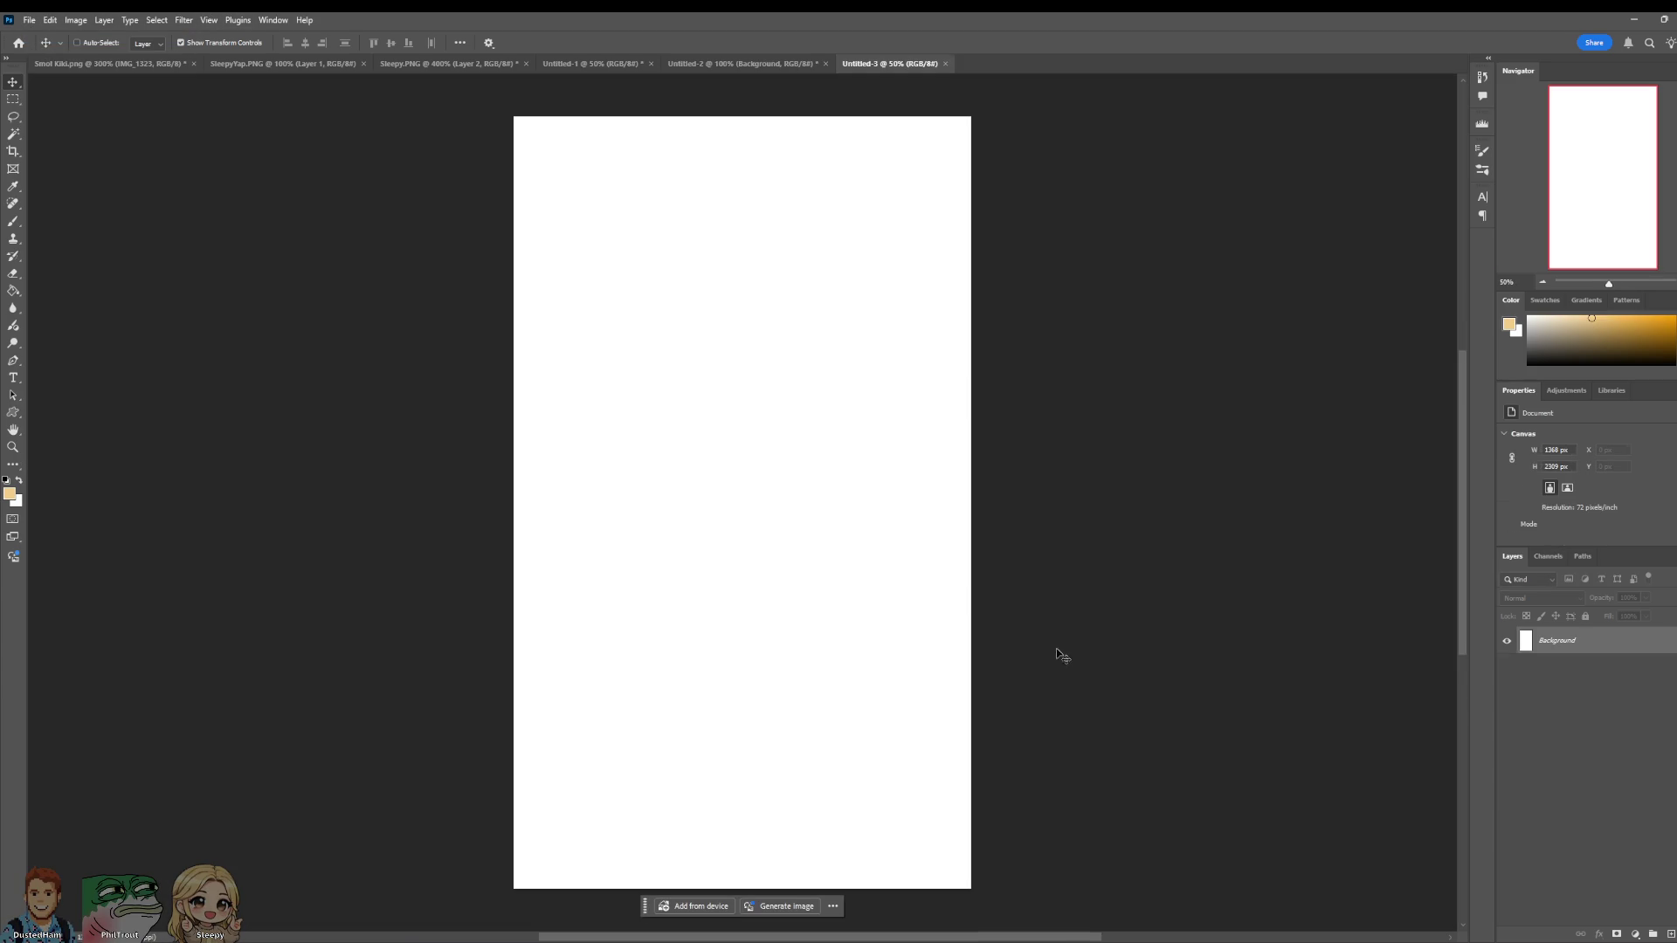
{"action": "key", "text": "ctrl+v"}
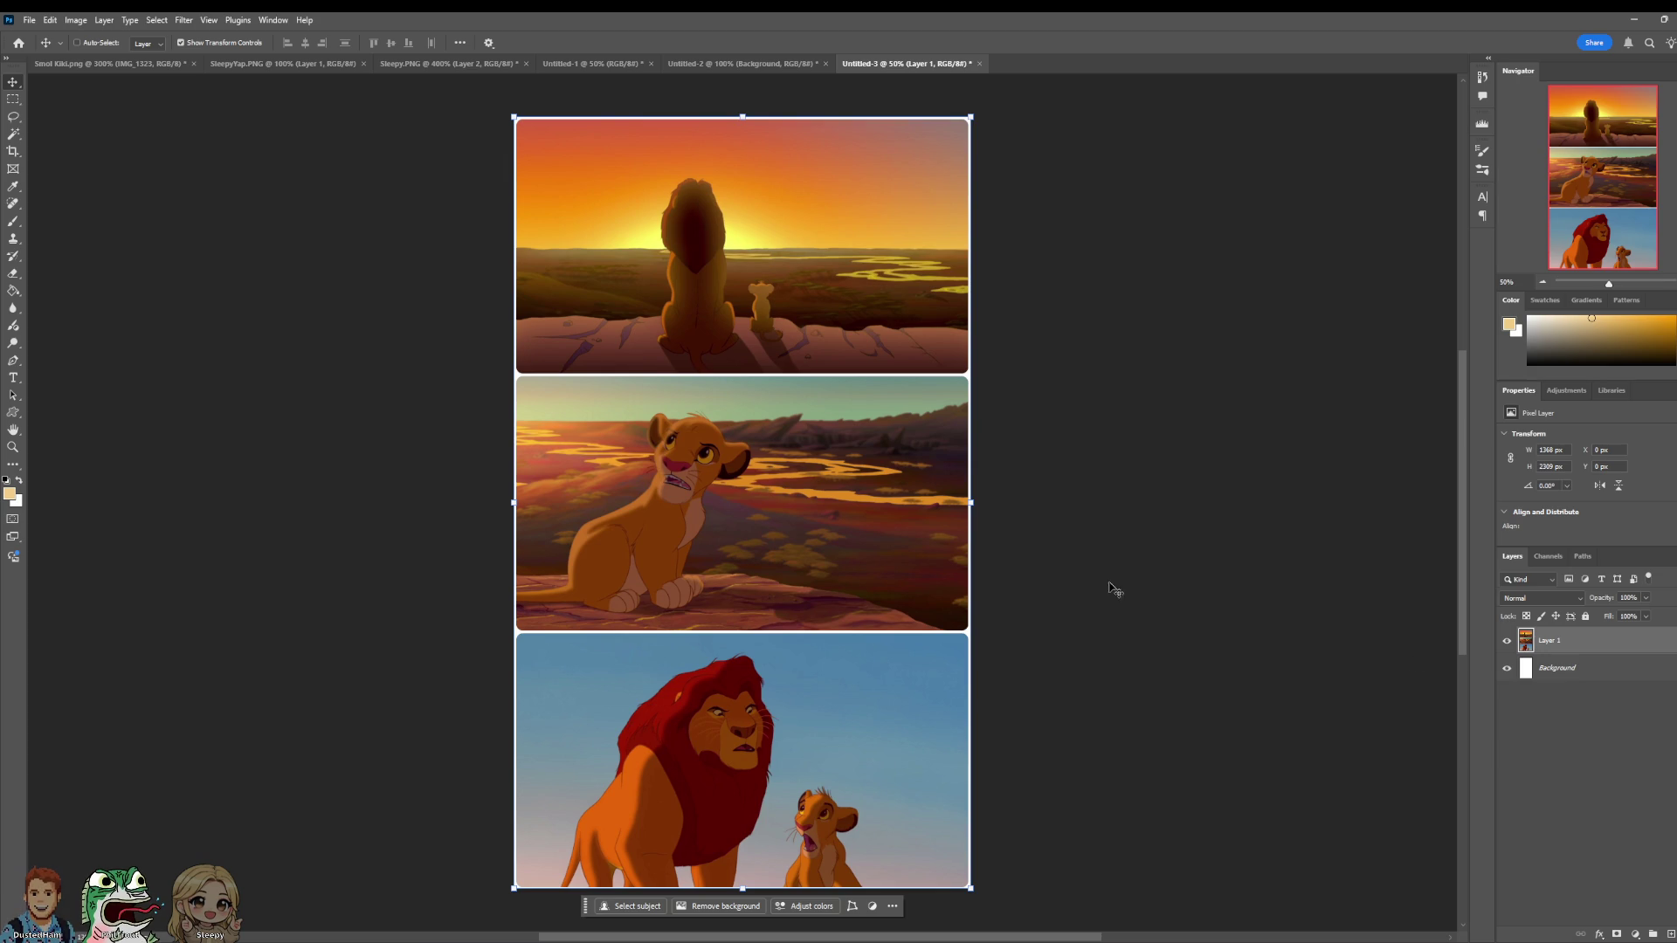
Place the 112x112_fish image embedded and enlarge it over the middle panel.
{"action": "left_click", "coordinate": [29, 19]}
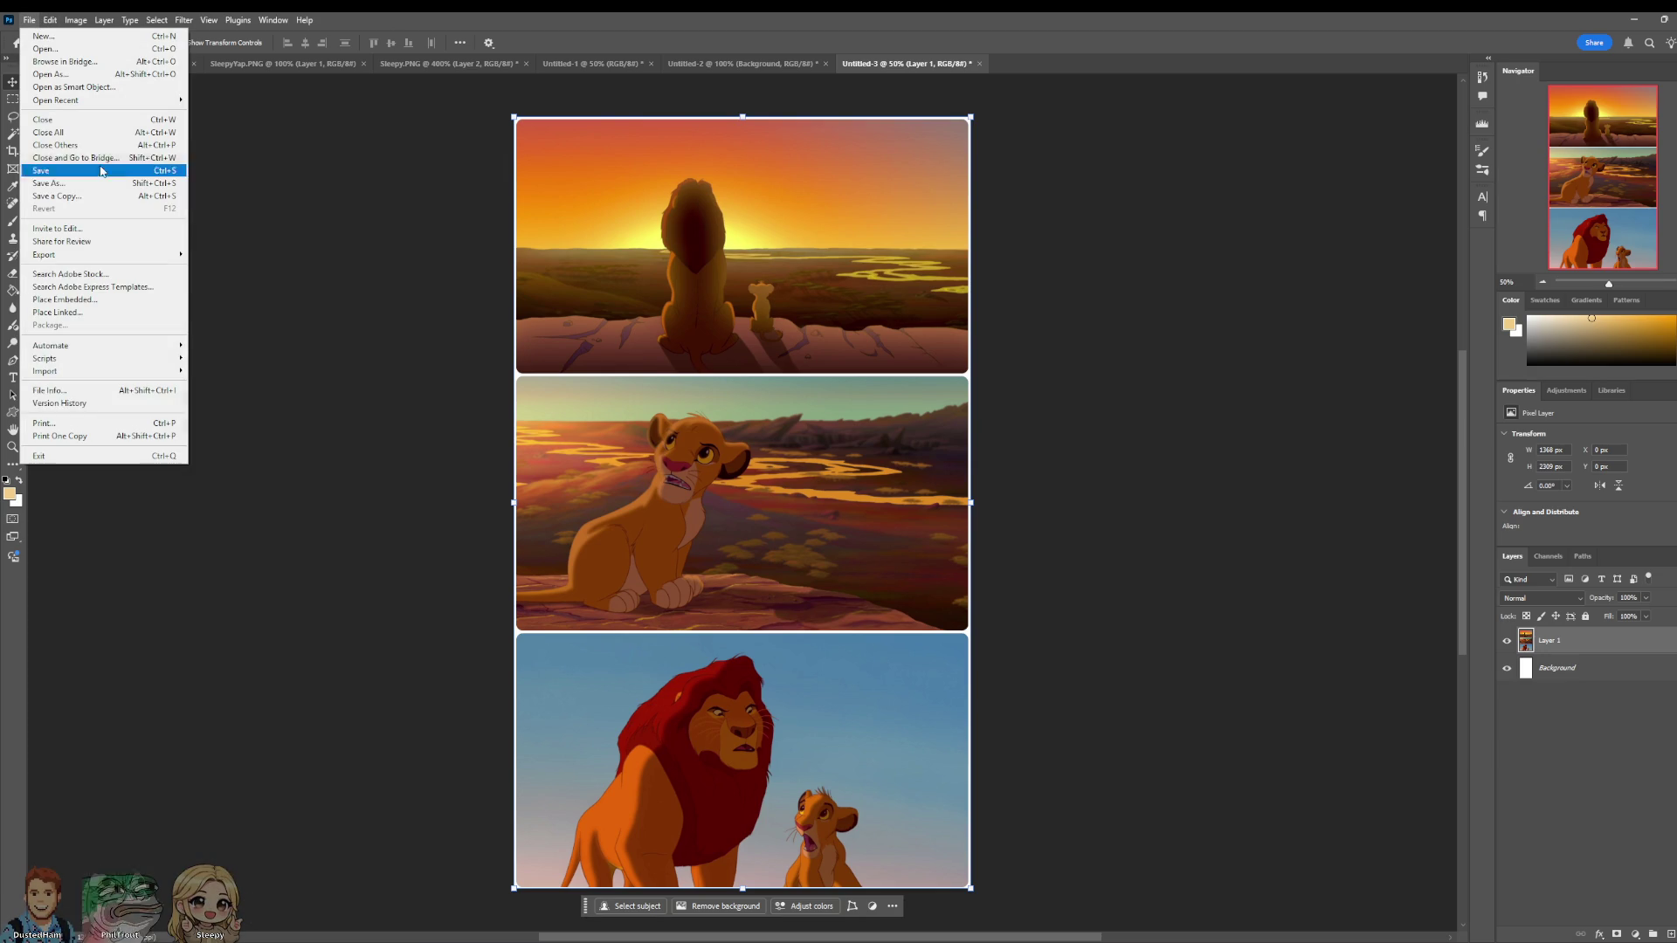
{"action": "left_click", "coordinate": [101, 300]}
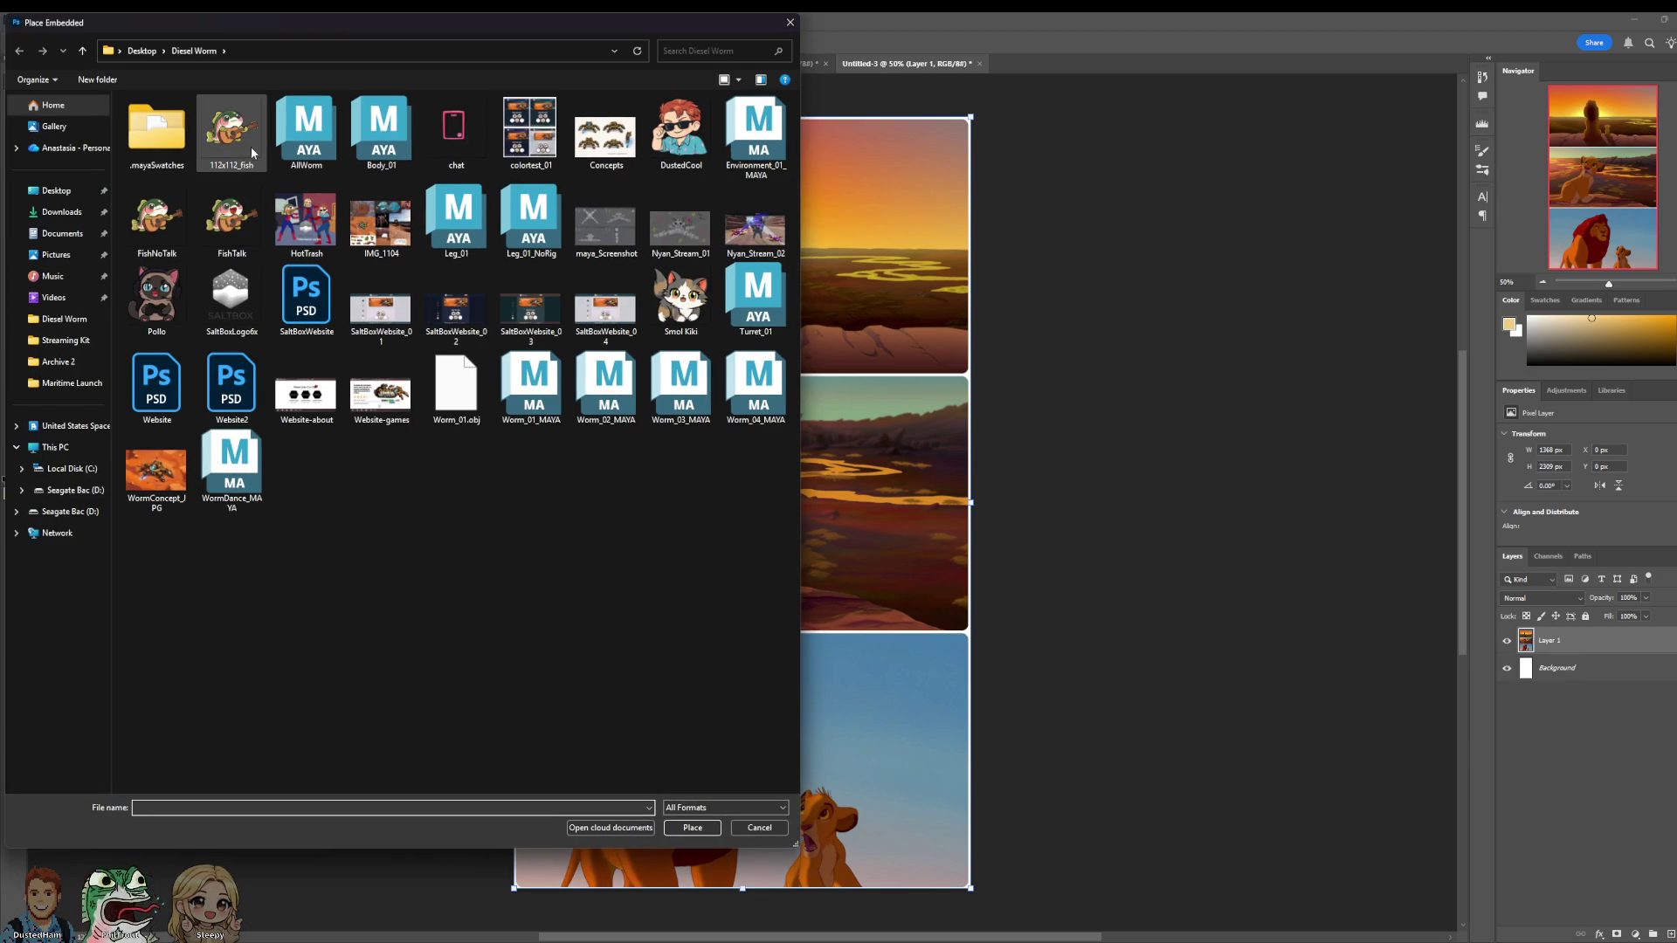
{"action": "double_click", "coordinate": [251, 141]}
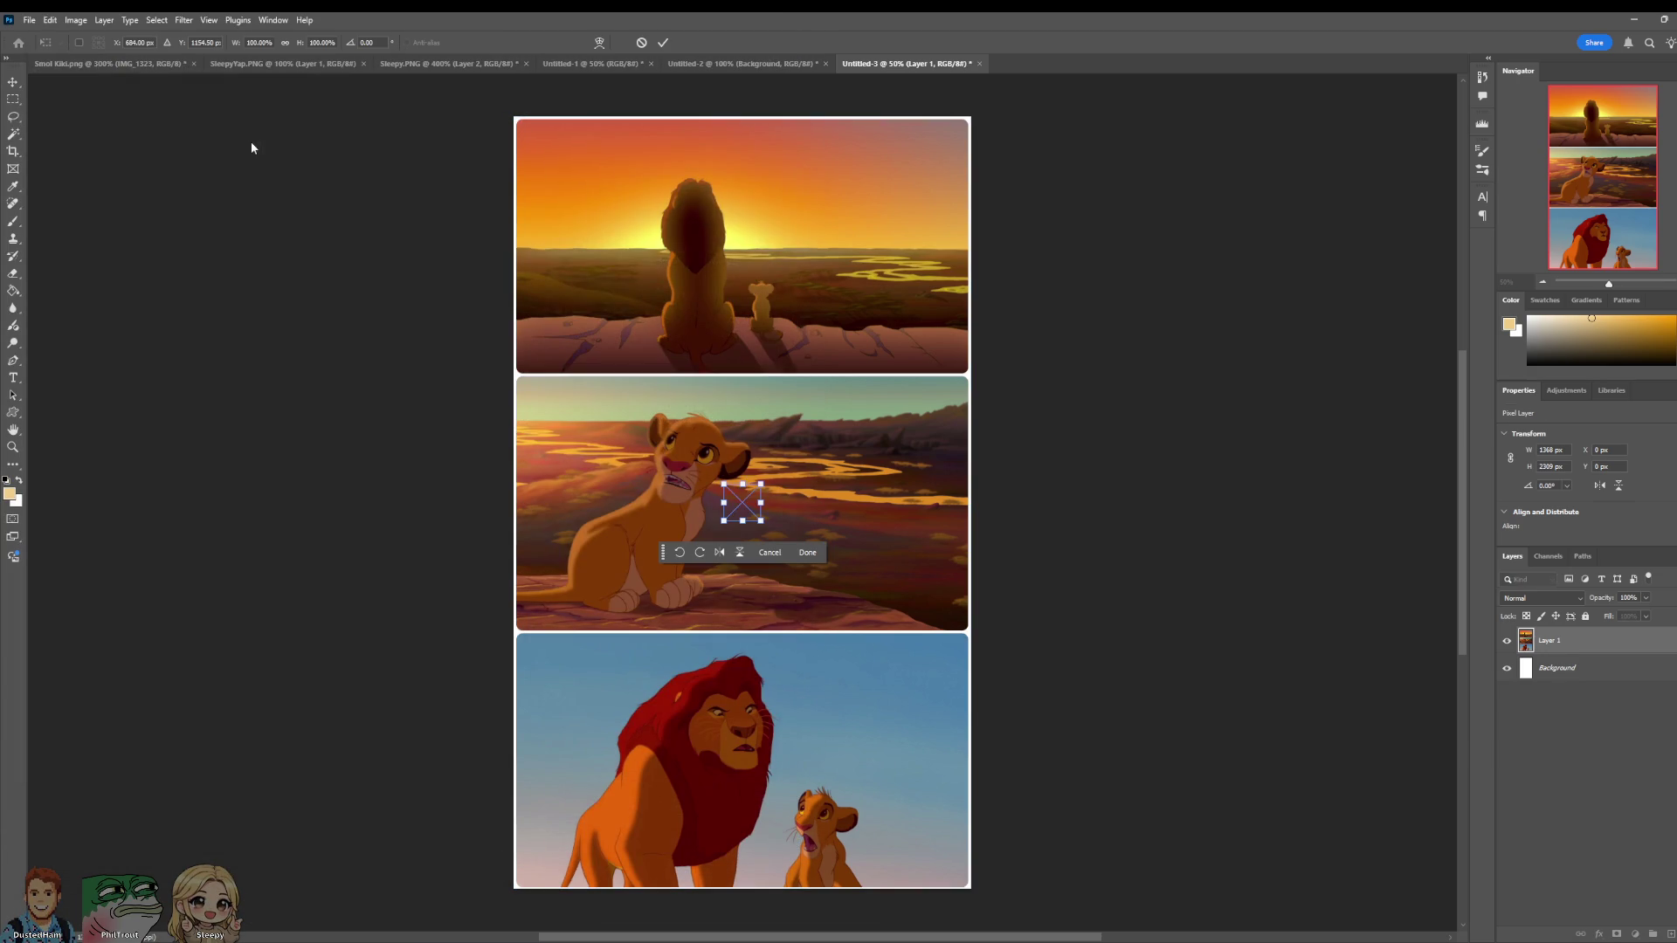
{"action": "mouse_move", "coordinate": [759, 519]}
{"action": "left_mouse_down"}
{"action": "mouse_move", "coordinate": [891, 655]}
{"action": "mouse_move", "coordinate": [781, 540]}
{"action": "left_mouse_up"}
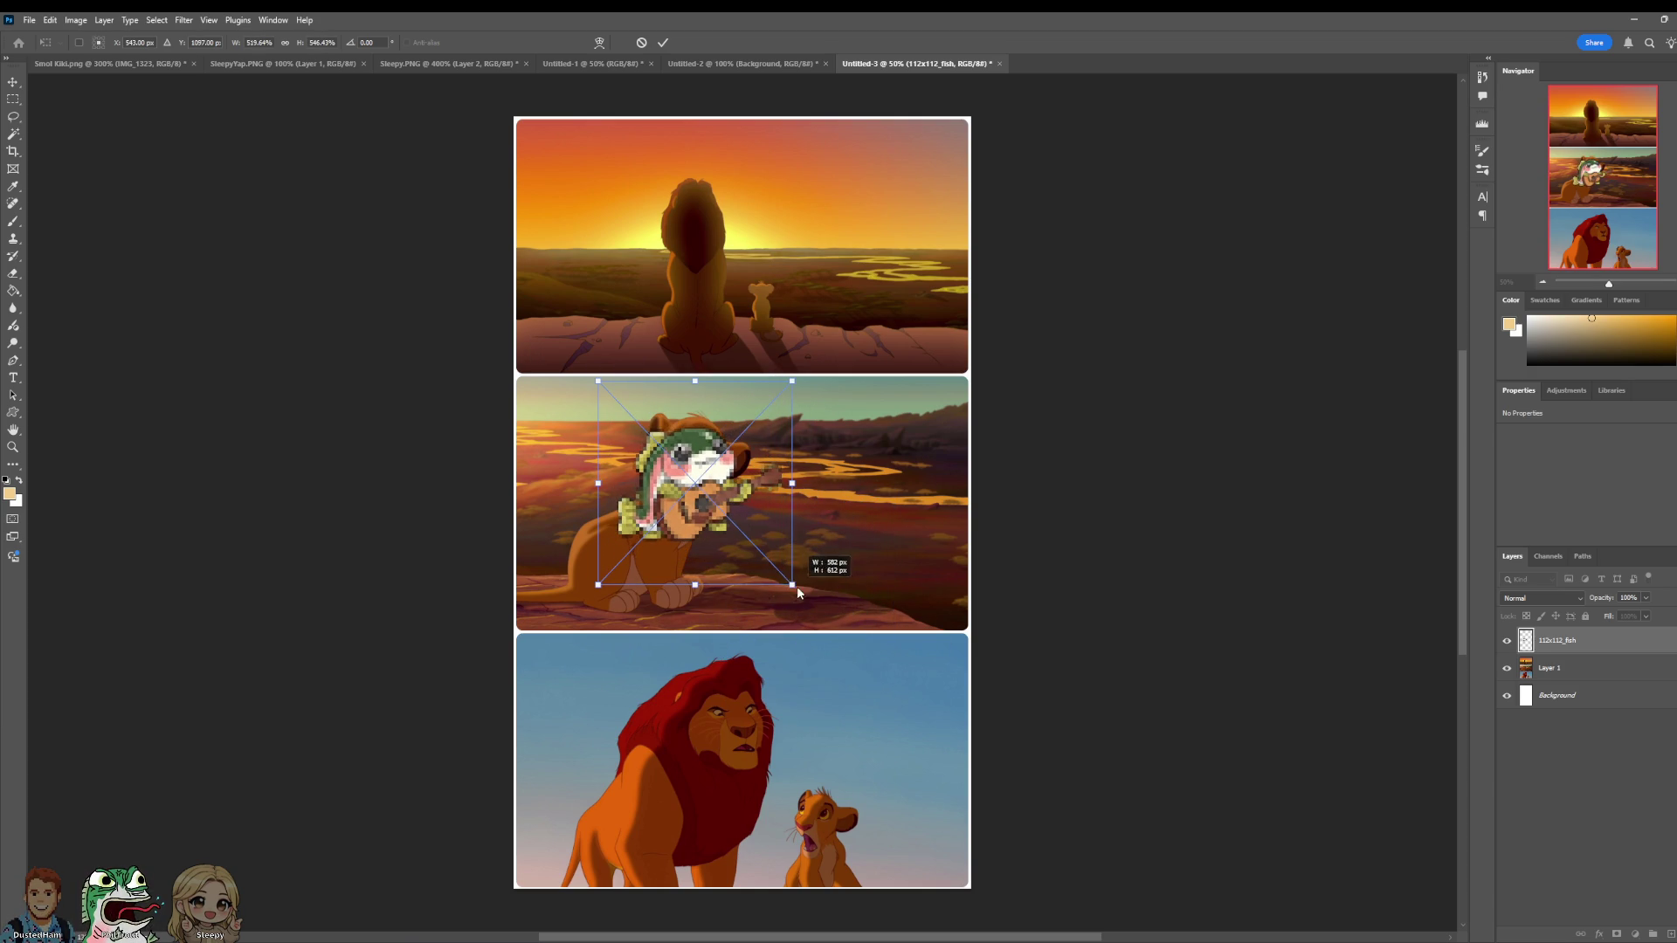
{"action": "left_click", "coordinate": [665, 43]}
Duplicate the fish layer, flip the copy horizontally and move it into the bottom panel.
{"action": "right_click", "coordinate": [1573, 640]}
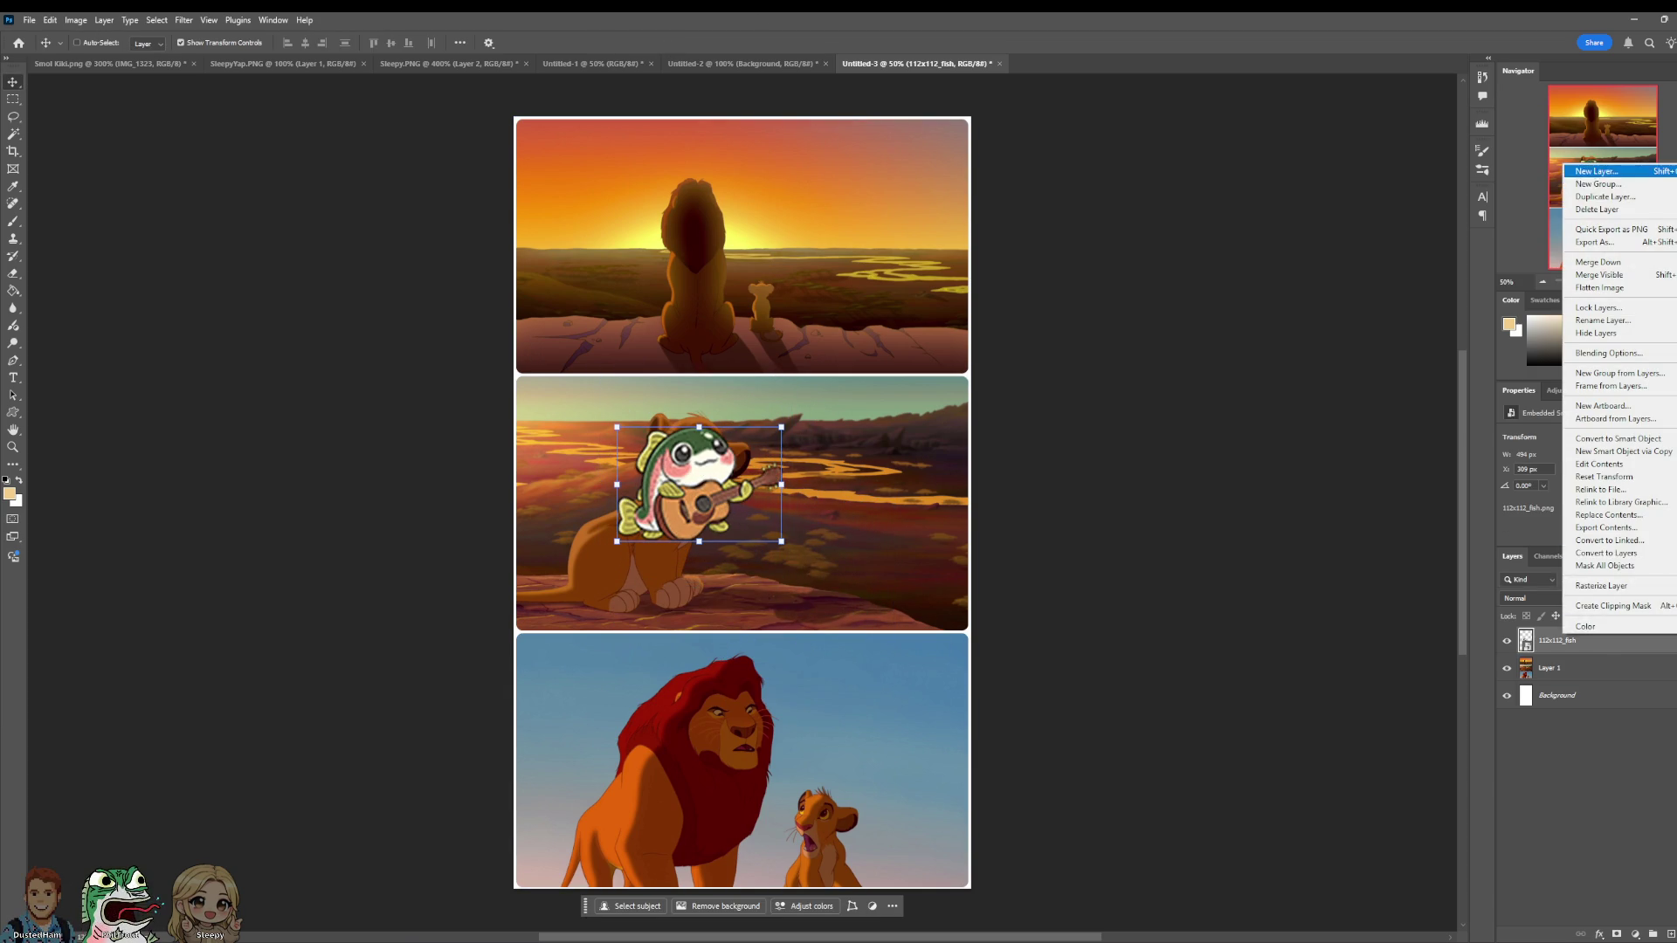
{"action": "left_click", "coordinate": [1612, 198]}
{"action": "left_click", "coordinate": [966, 291]}
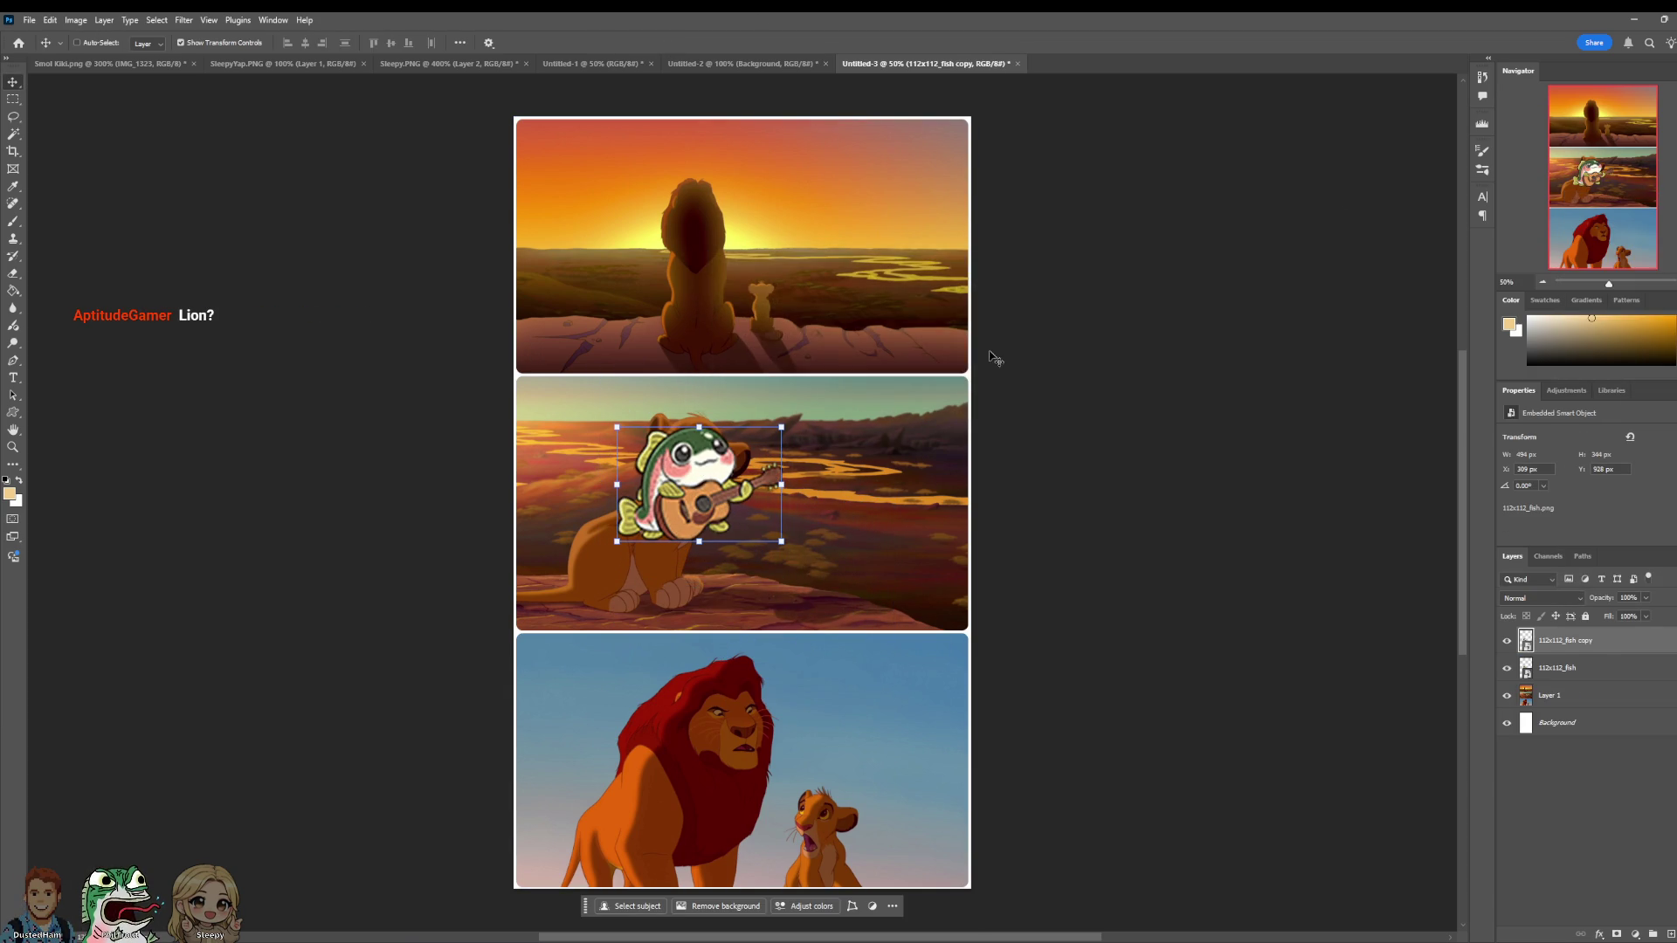
{"action": "left_click", "coordinate": [49, 20]}
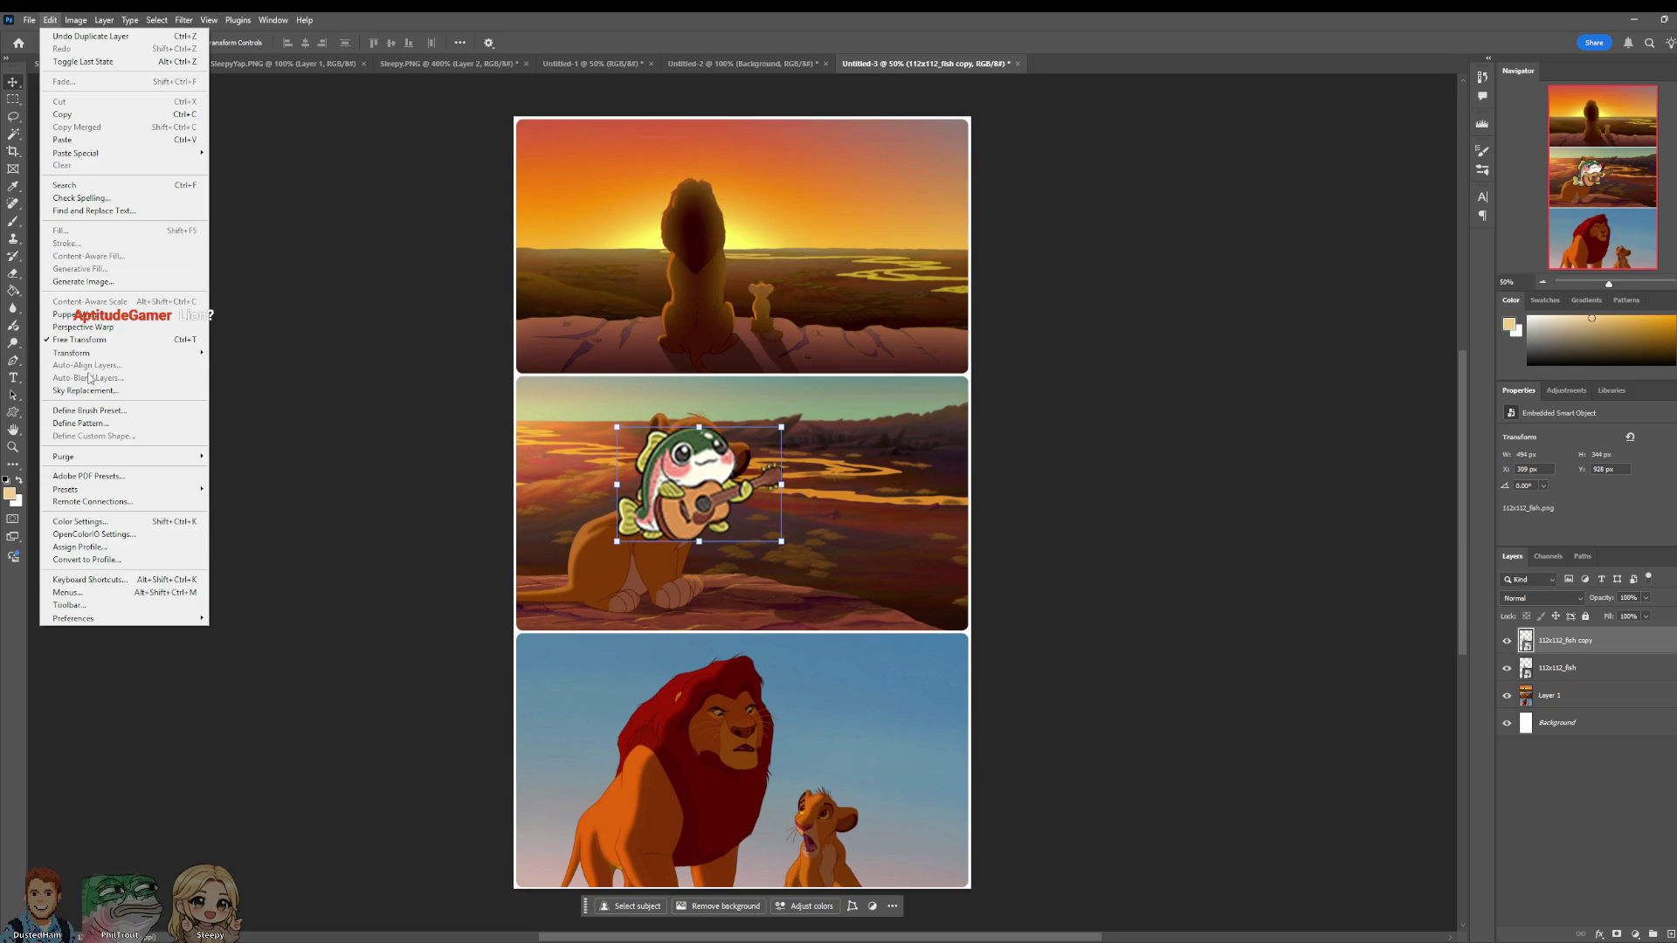
{"action": "mouse_move", "coordinate": [73, 352]}
{"action": "left_click", "coordinate": [262, 603]}
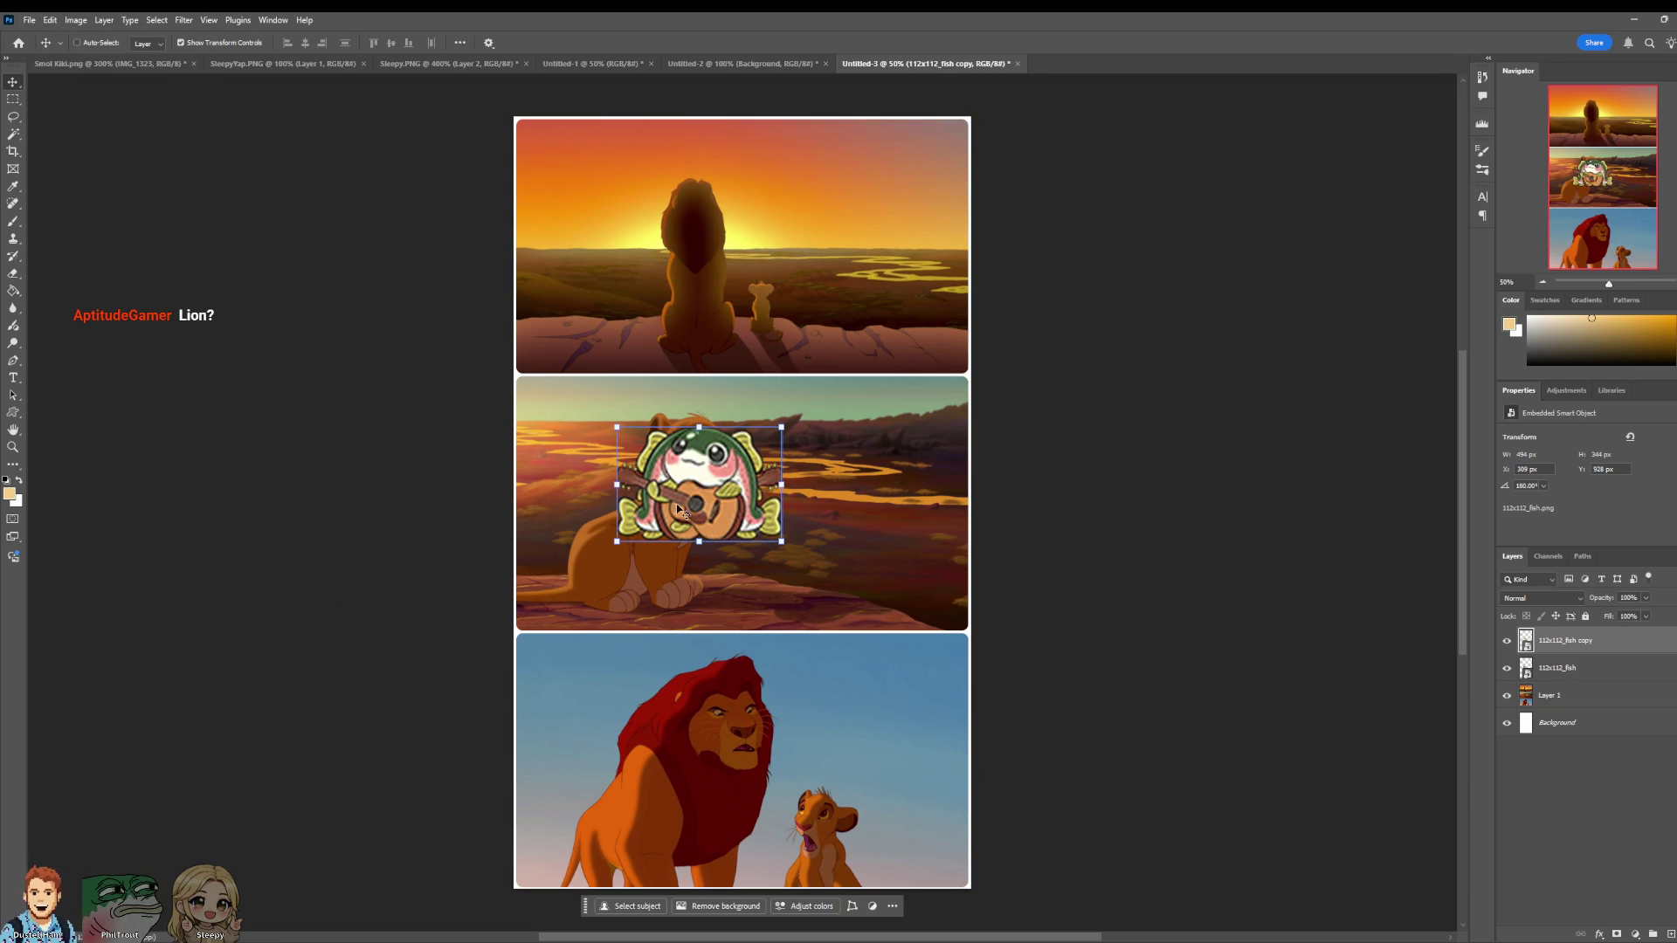
{"action": "left_click_drag", "start_coordinate": [680, 512], "coordinate": [795, 847]}
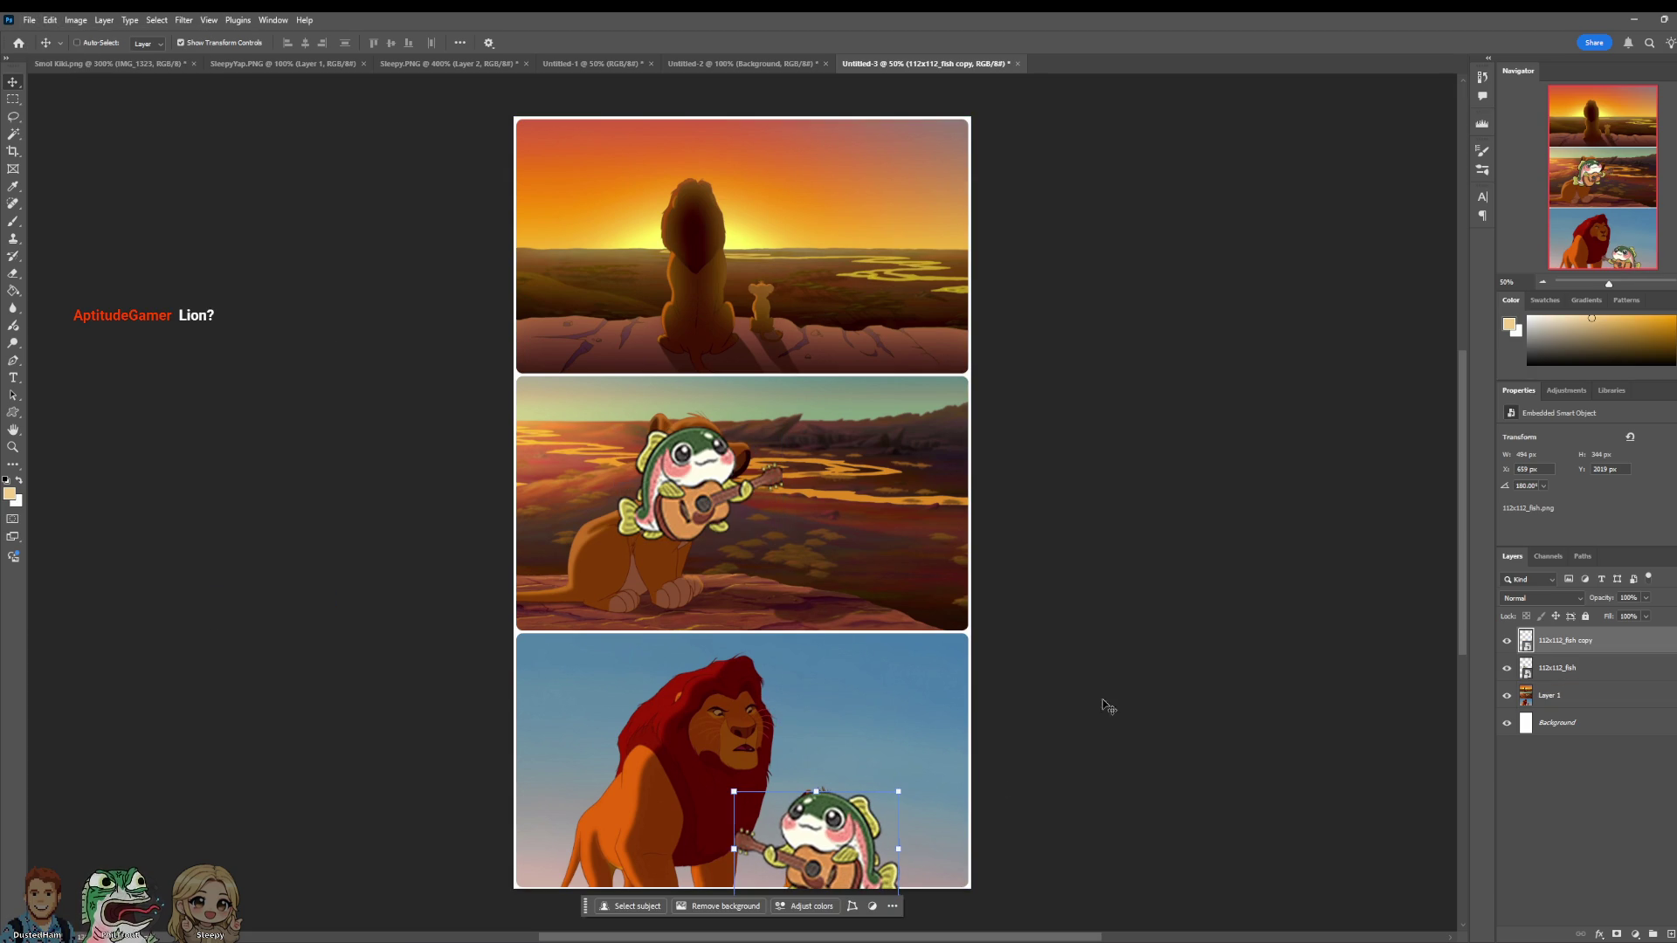
Start placing another embedded image and choose the sunglasses character file.
{"action": "left_click", "coordinate": [22, 20]}
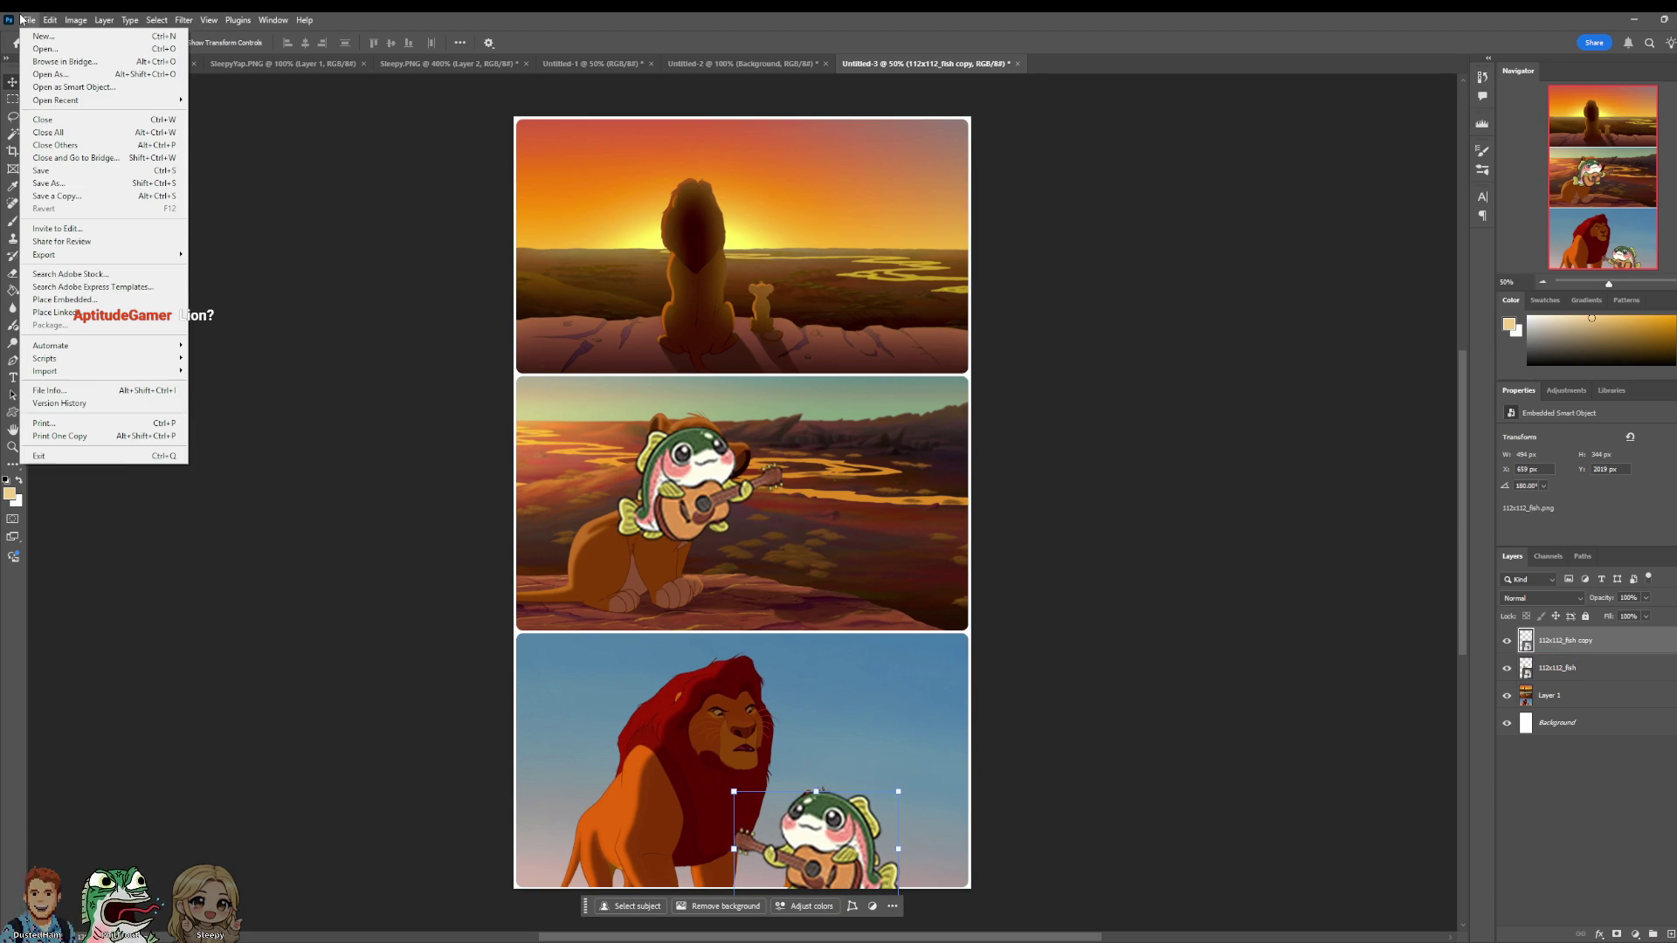
{"action": "left_click", "coordinate": [98, 298]}
{"action": "left_click", "coordinate": [680, 131]}
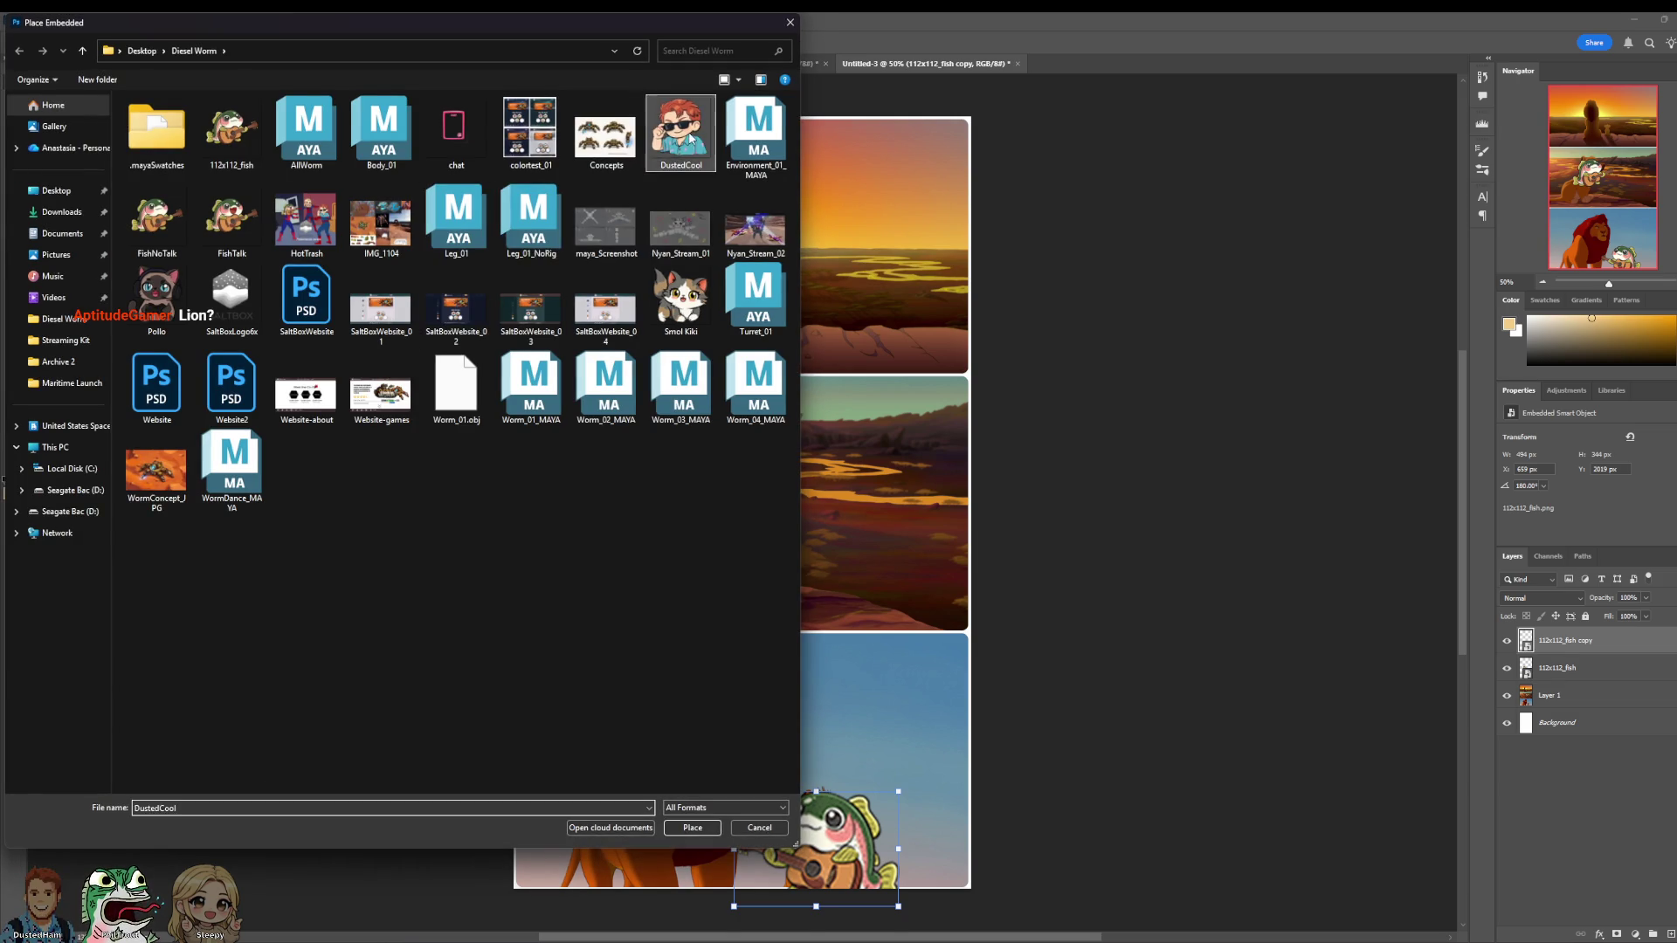
Place the DustedCool character, shrink and flip it, and set it beside the lion in the bottom panel.
{"action": "key", "text": "Return"}
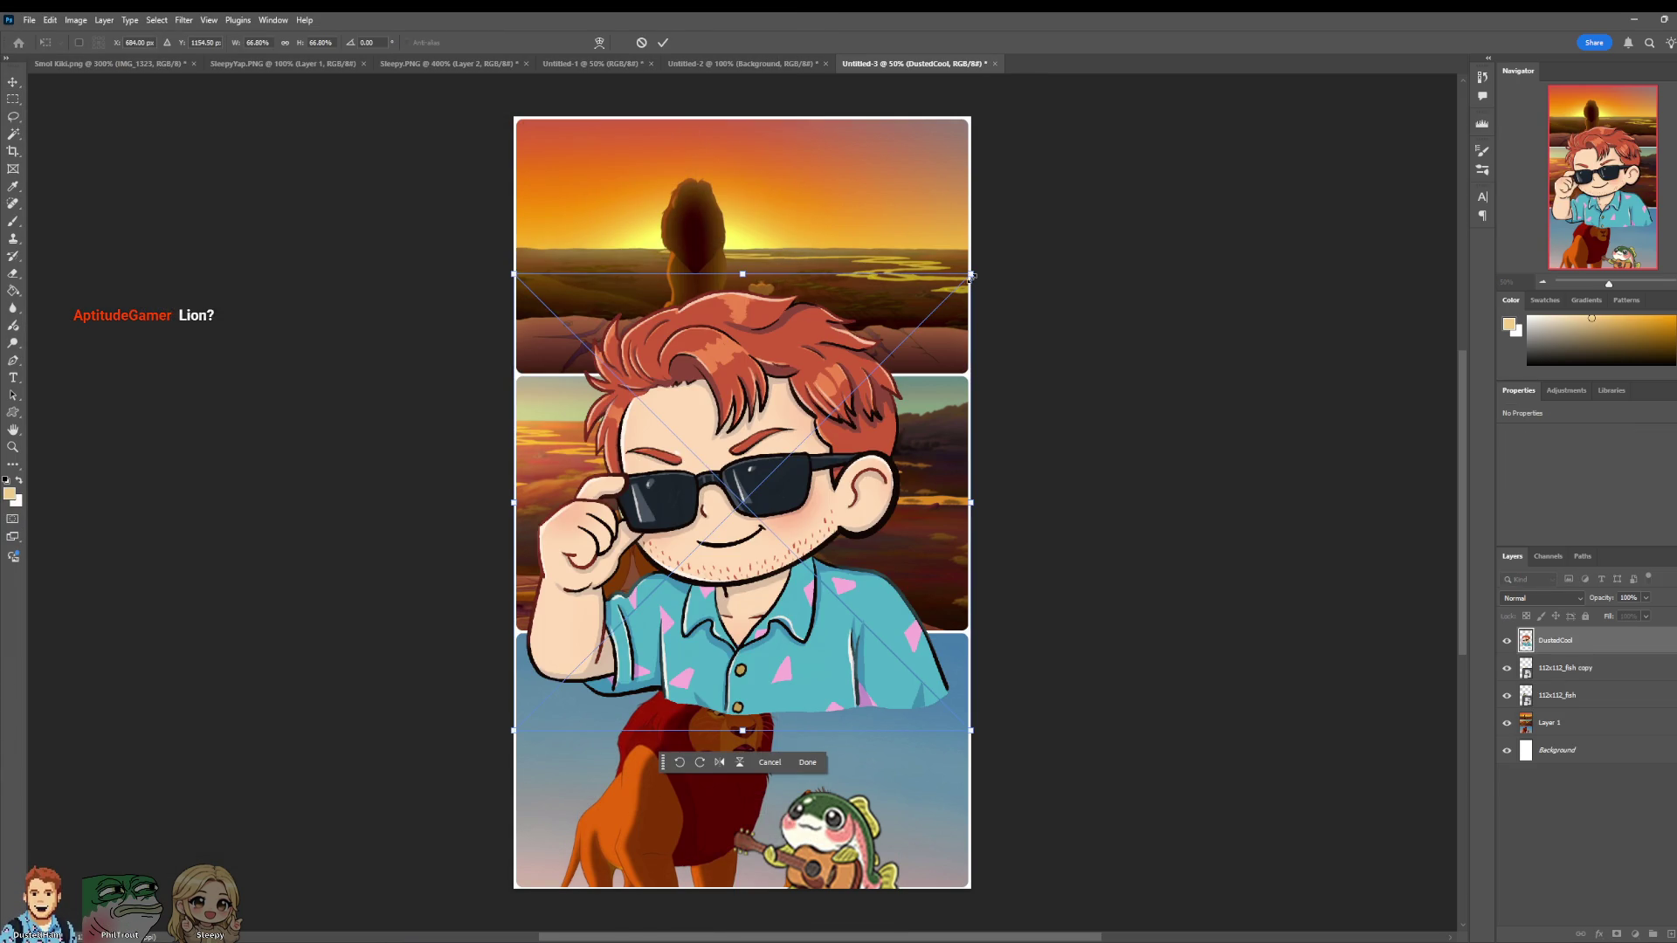
{"action": "left_click_drag", "start_coordinate": [971, 277], "coordinate": [643, 603]}
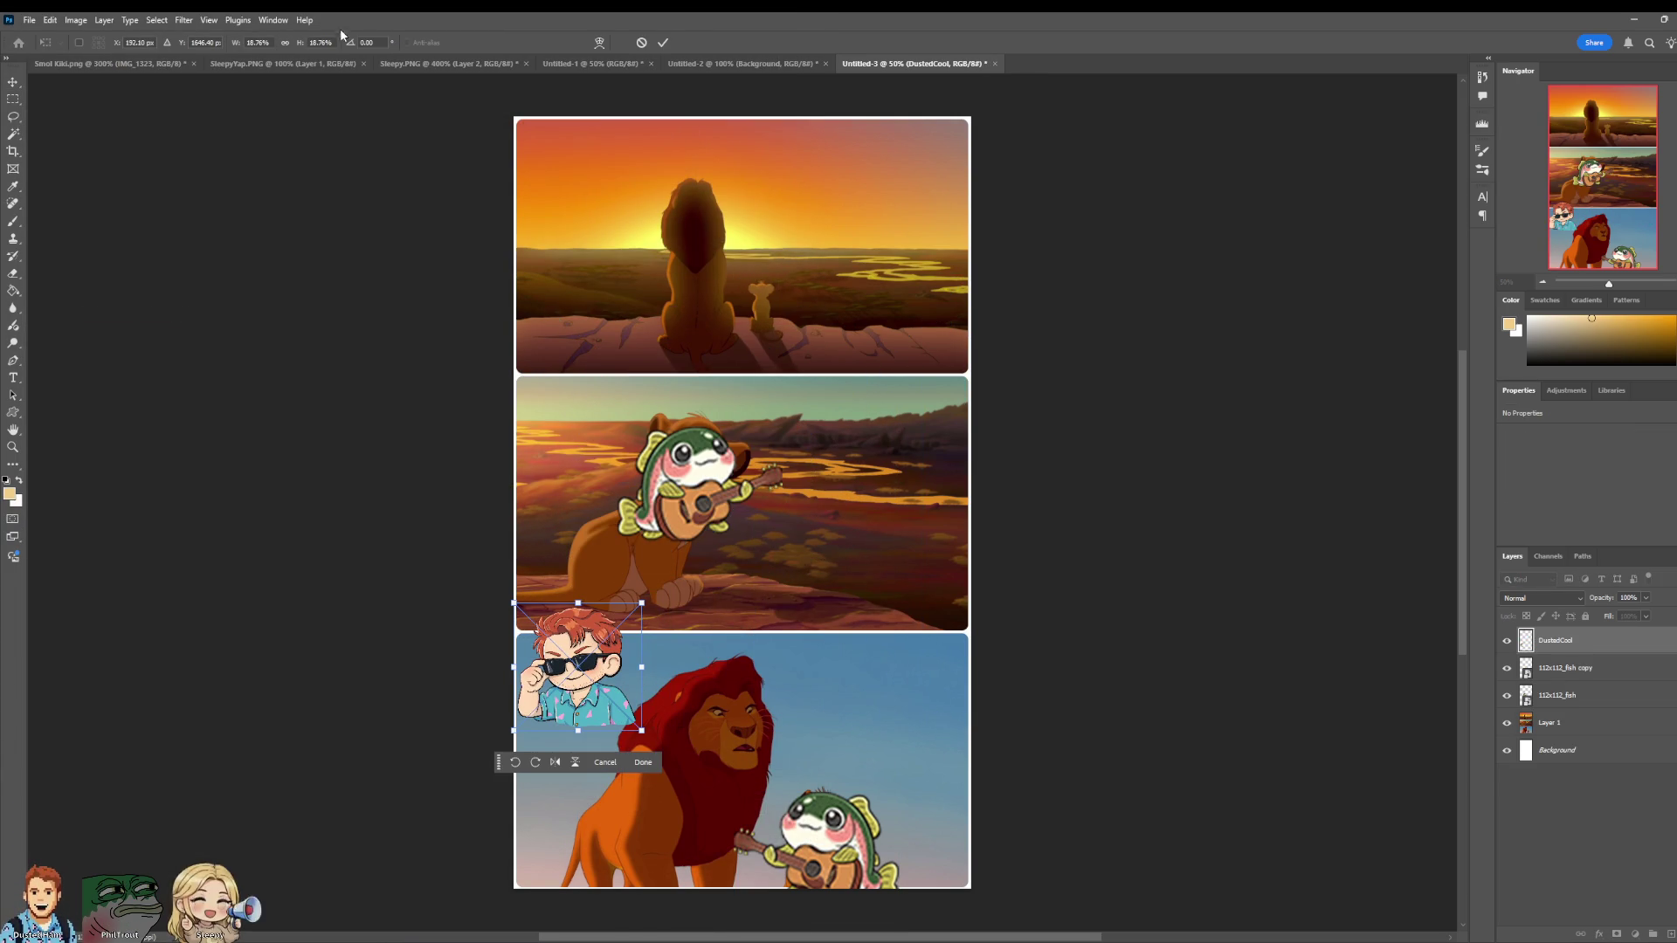
{"action": "mouse_move", "coordinate": [505, 671]}
{"action": "left_mouse_down"}
{"action": "mouse_move", "coordinate": [779, 713]}
{"action": "mouse_move", "coordinate": [689, 714]}
{"action": "mouse_move", "coordinate": [786, 729]}
{"action": "left_mouse_up"}
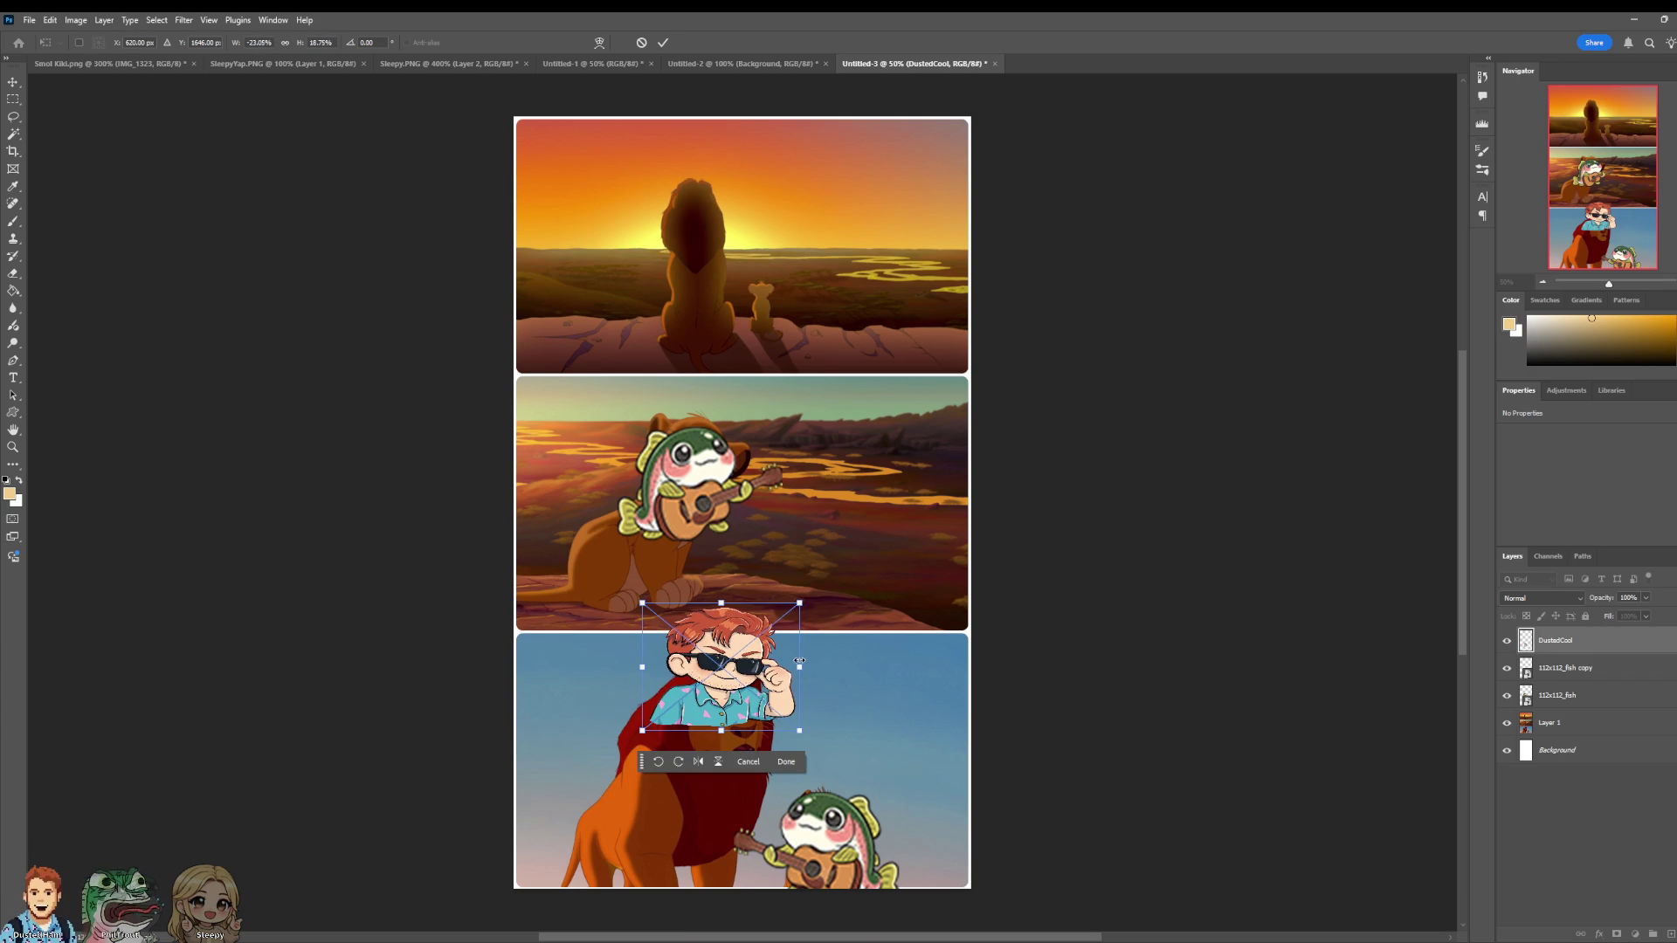
{"action": "mouse_move", "coordinate": [795, 670]}
{"action": "left_mouse_down"}
{"action": "mouse_move", "coordinate": [768, 681]}
{"action": "mouse_move", "coordinate": [794, 822]}
{"action": "left_mouse_up"}
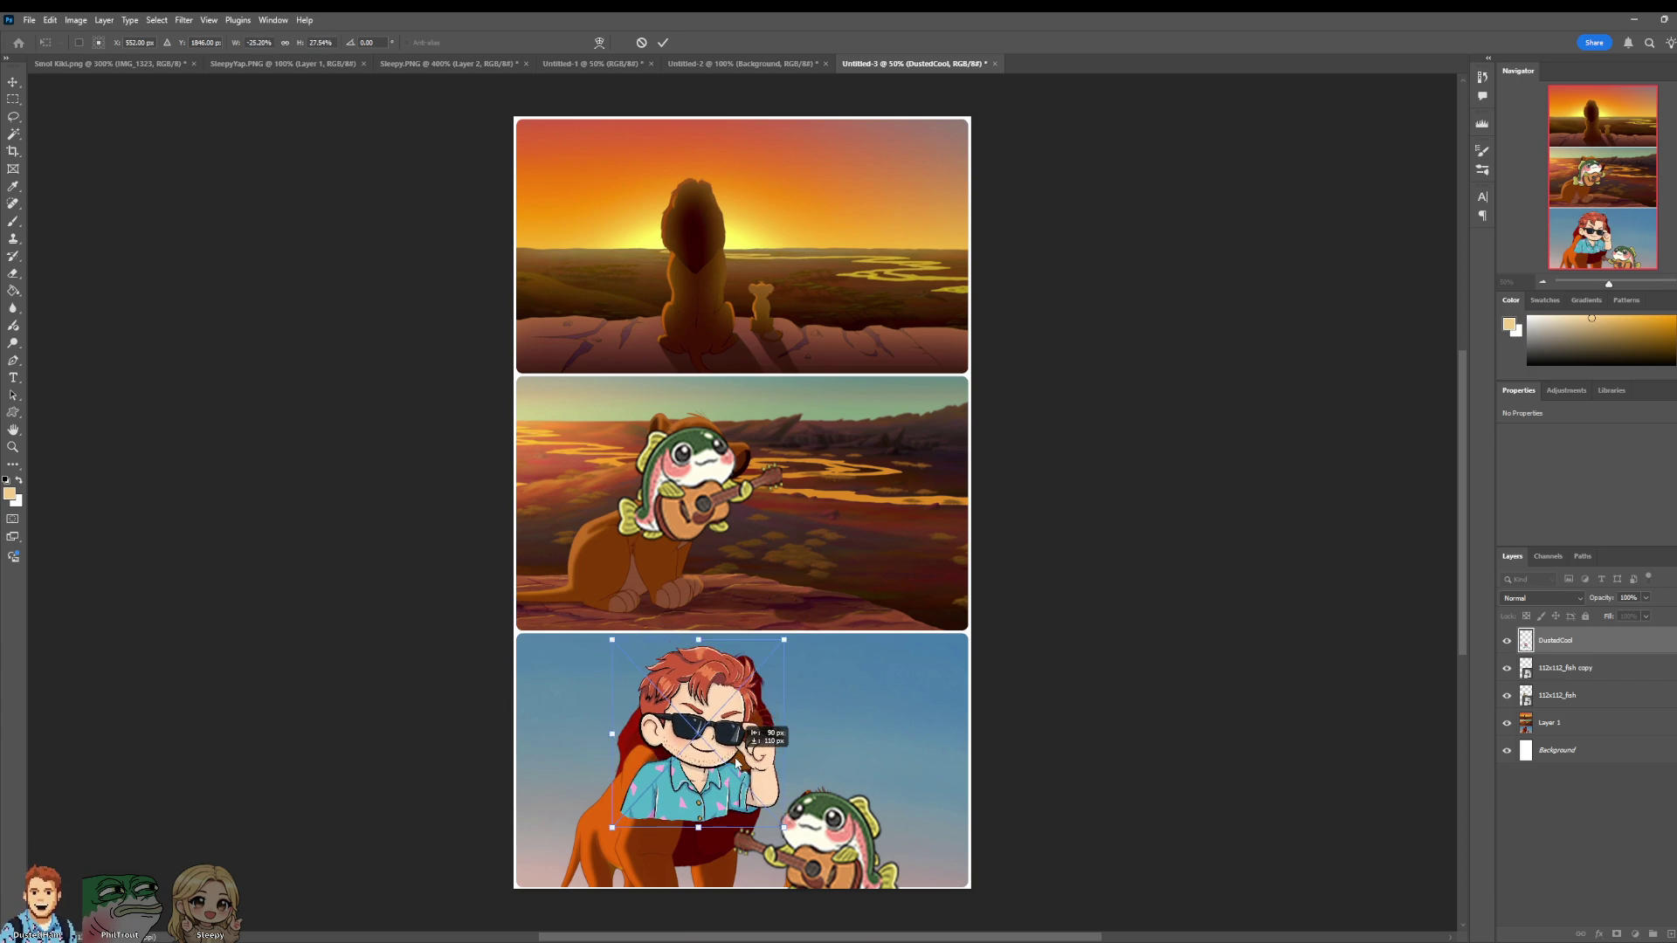
{"action": "left_click", "coordinate": [662, 43]}
On a new layer, draw a caption box in the top panel and type "Look Phil- There's".
{"action": "key", "text": "ctrl+shift+alt+n"}
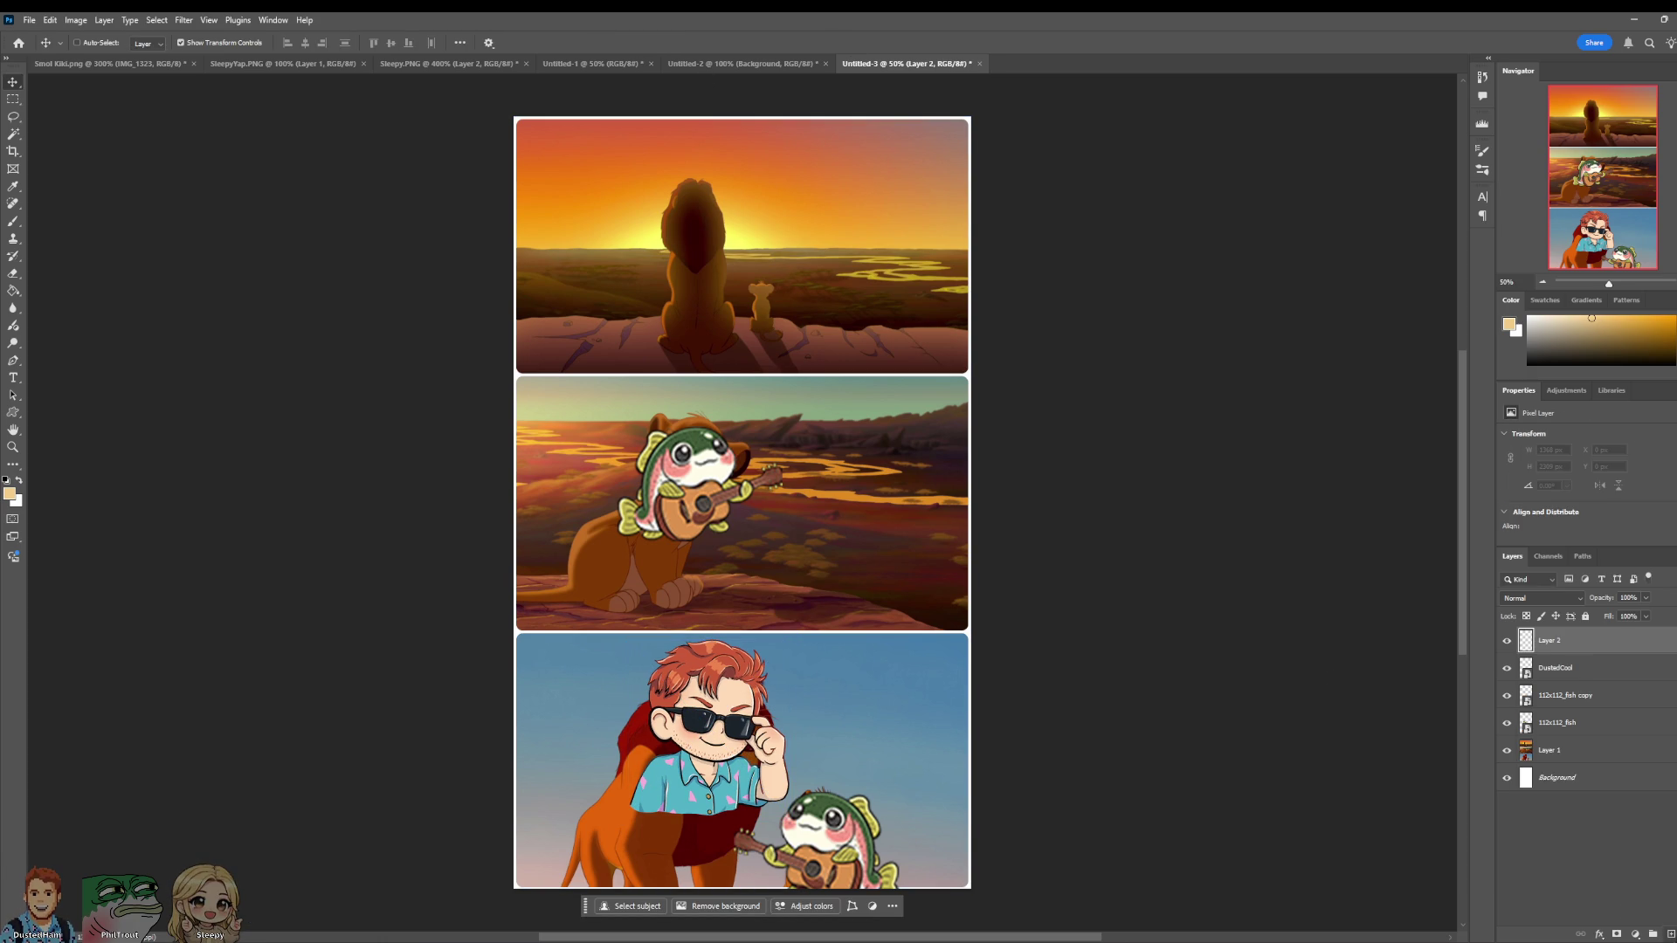
{"action": "key", "text": "t"}
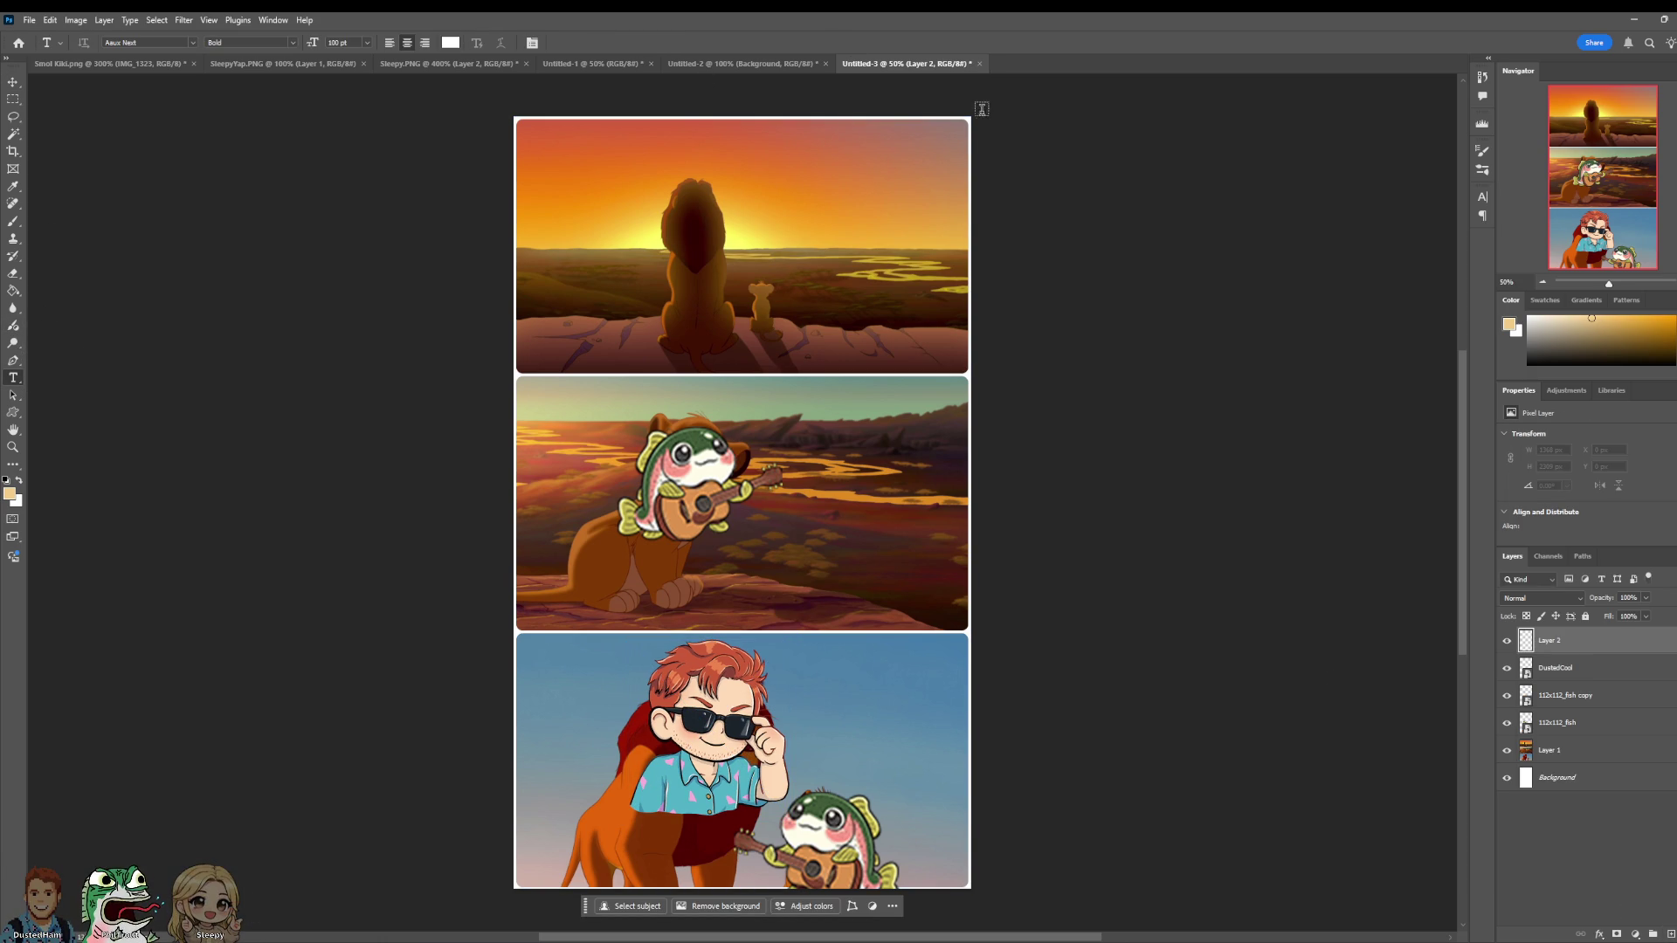
{"action": "left_click_drag", "start_coordinate": [939, 201], "coordinate": [743, 138]}
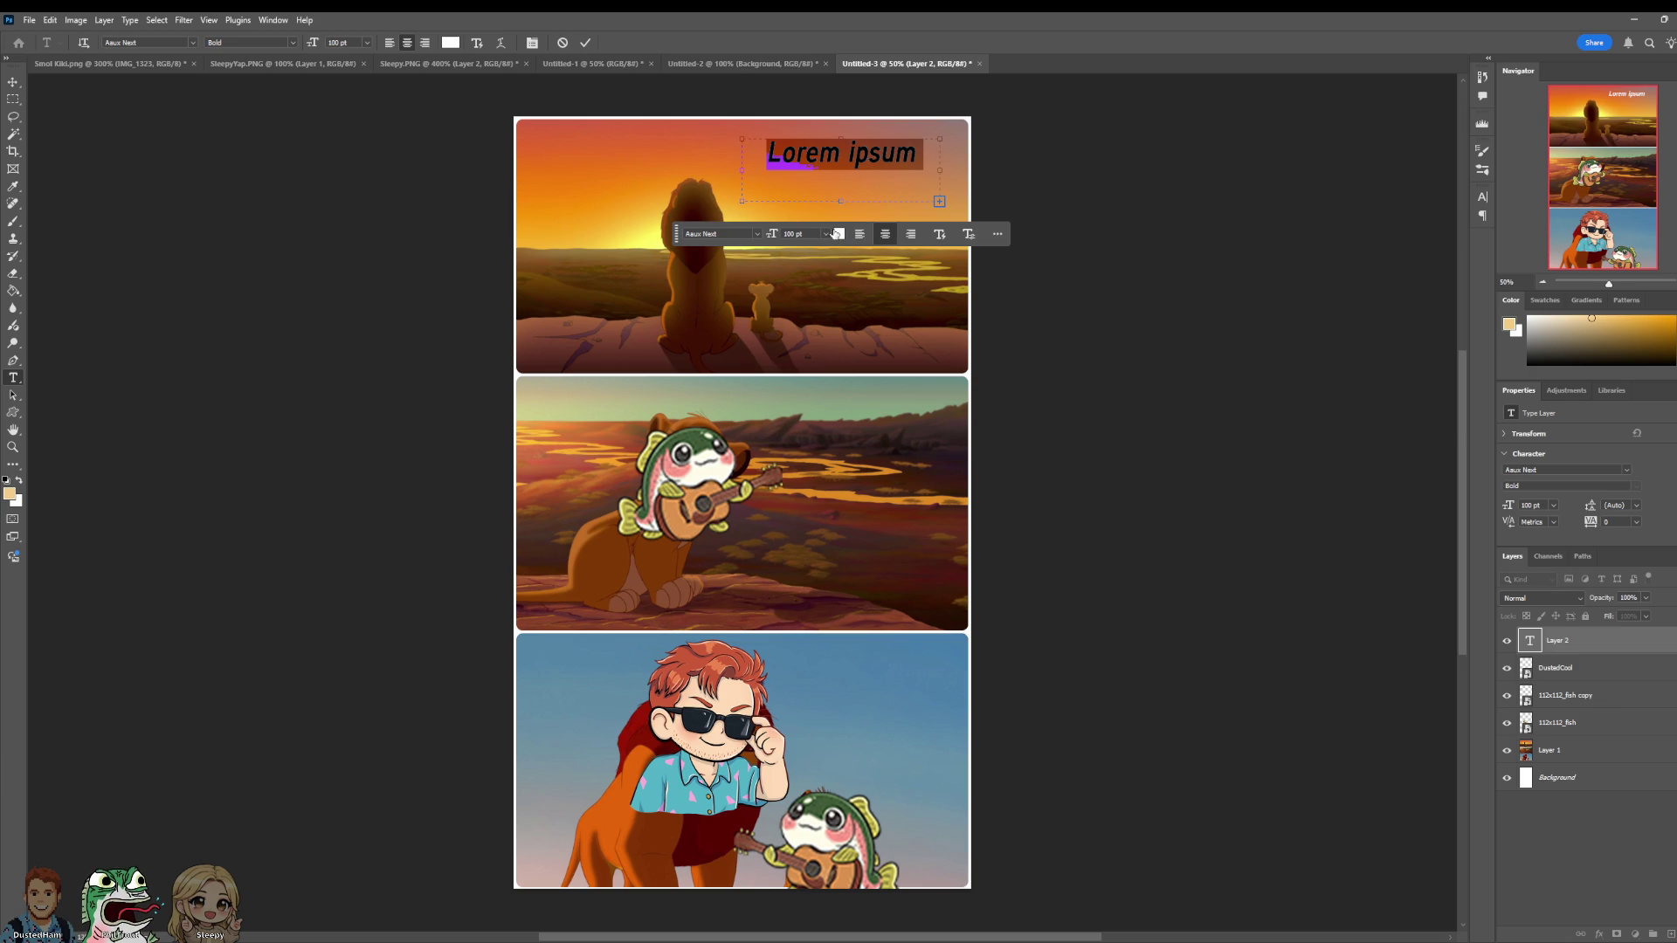
{"action": "type", "text": "Loo"}
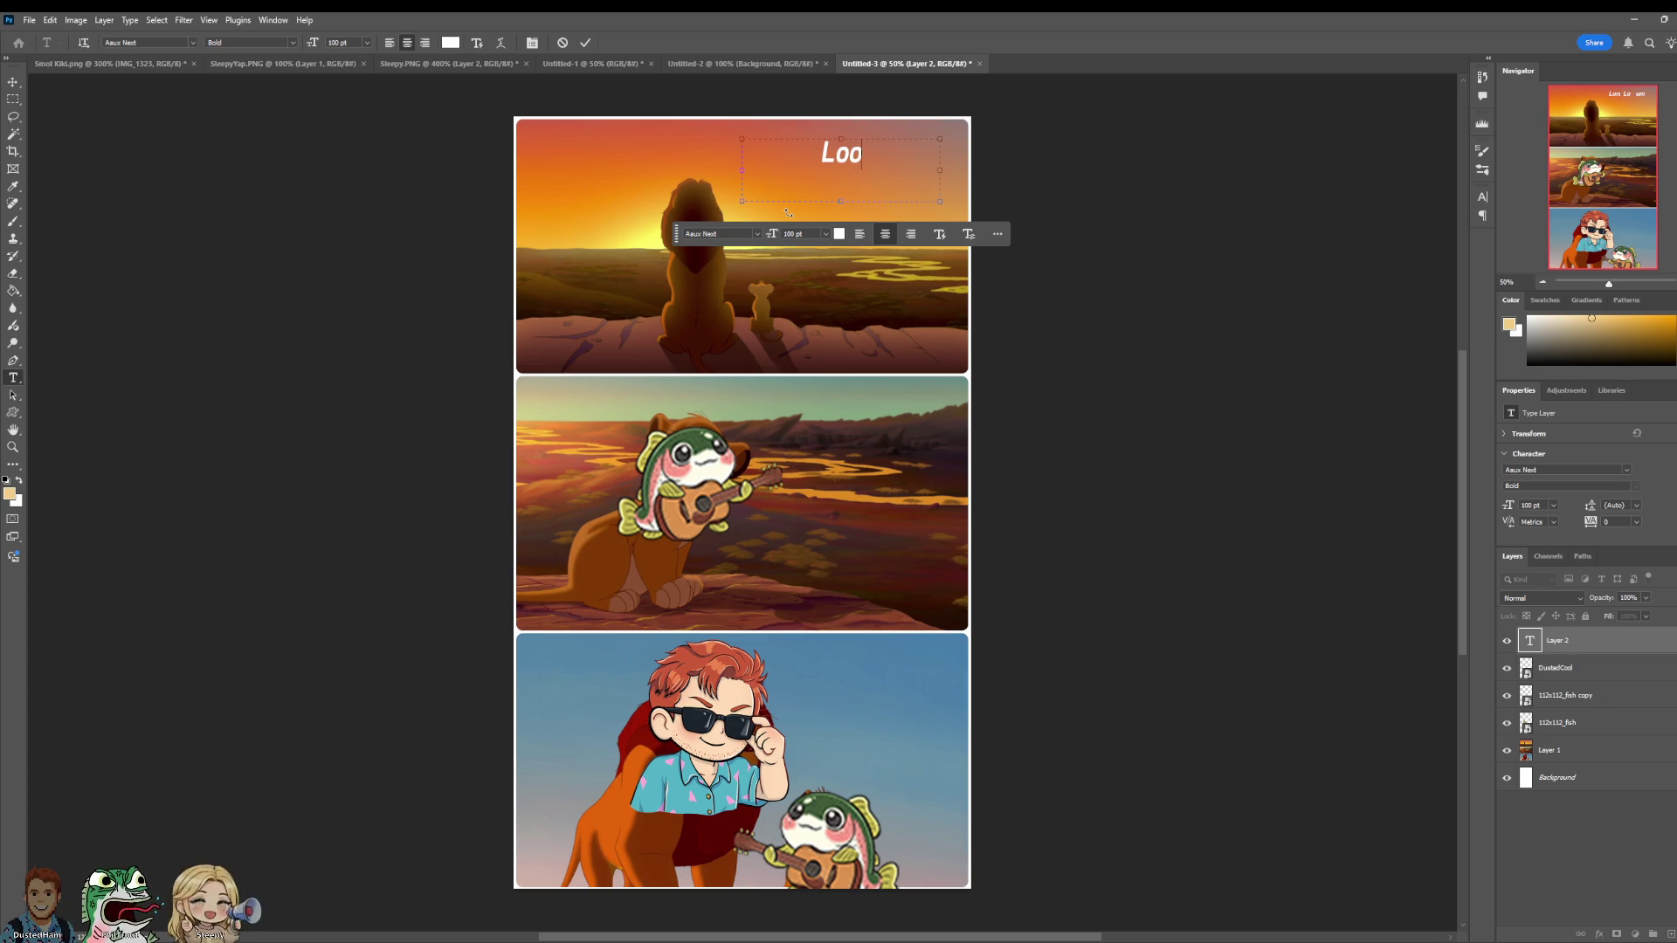
{"action": "type", "text": "k Phil"}
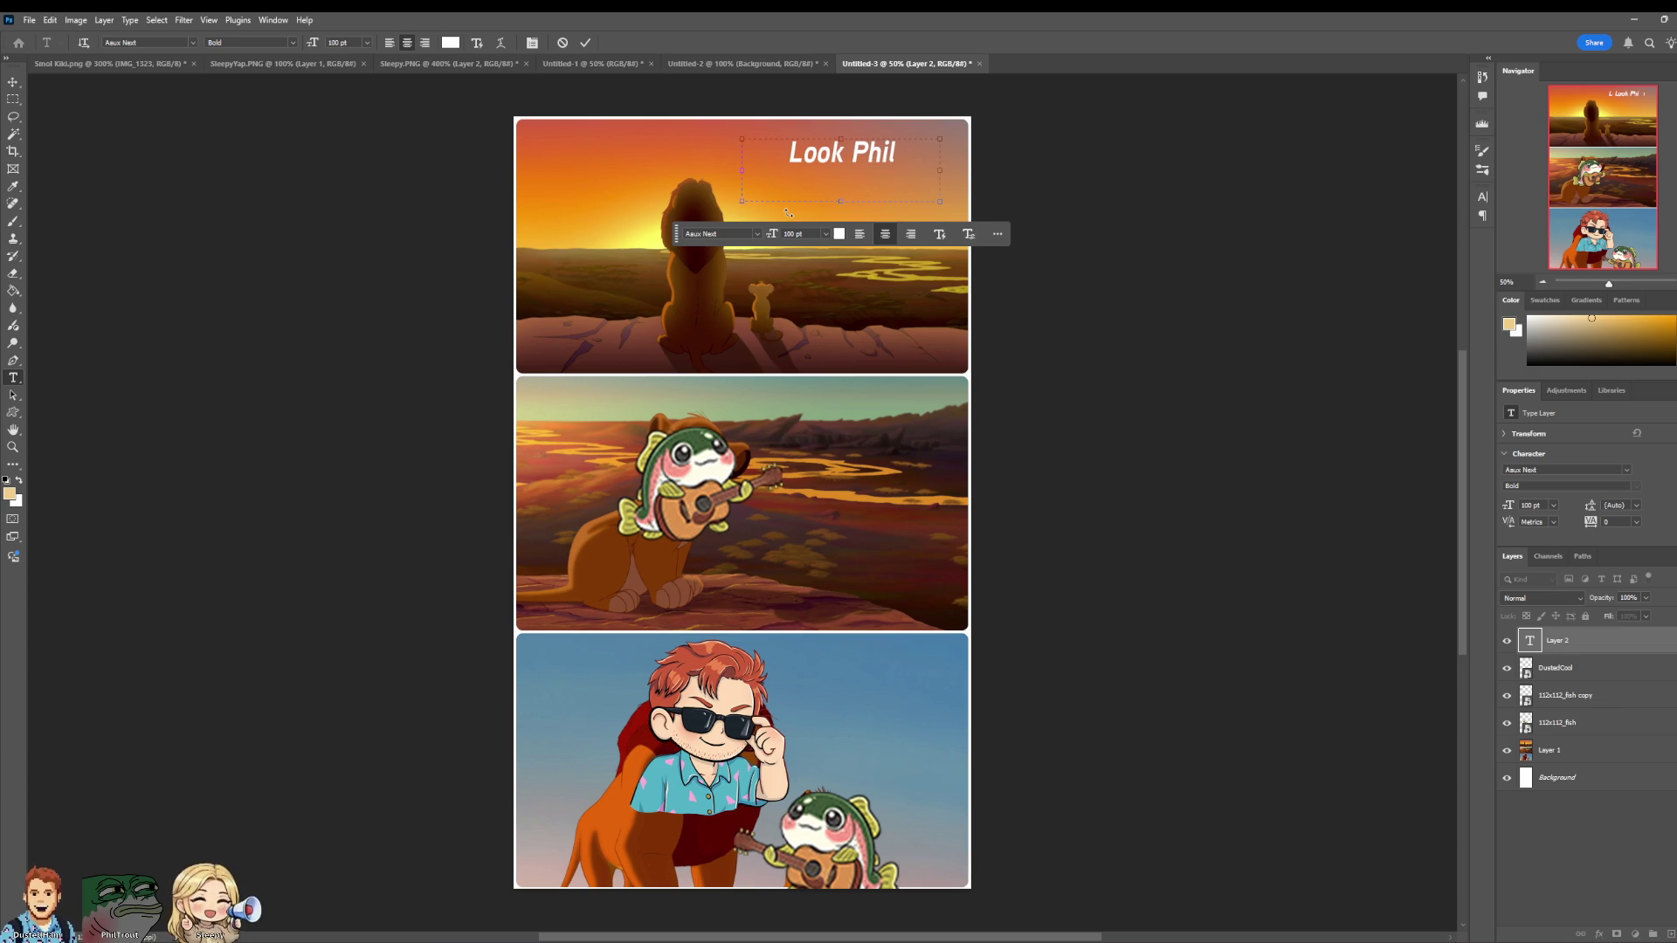
{"action": "type", "text": "-"}
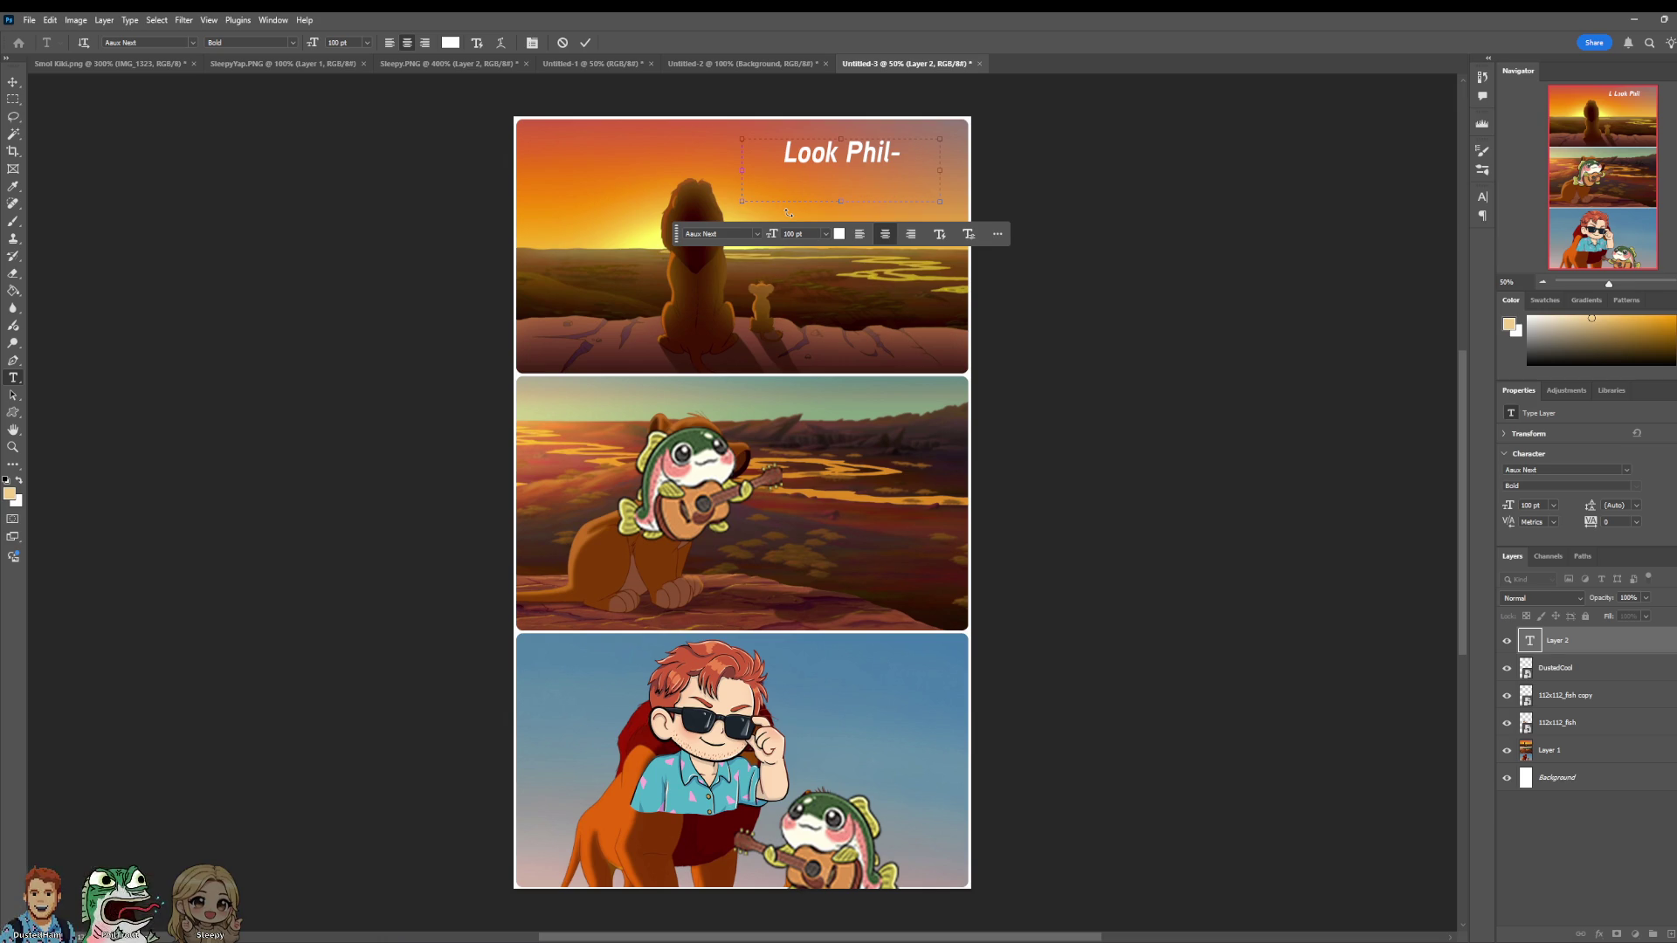
{"action": "type", "text": " There"}
{"action": "key", "text": "BackSpace"}
{"action": "key", "text": "BackSpace"}
{"action": "key", "text": "BackSpace"}
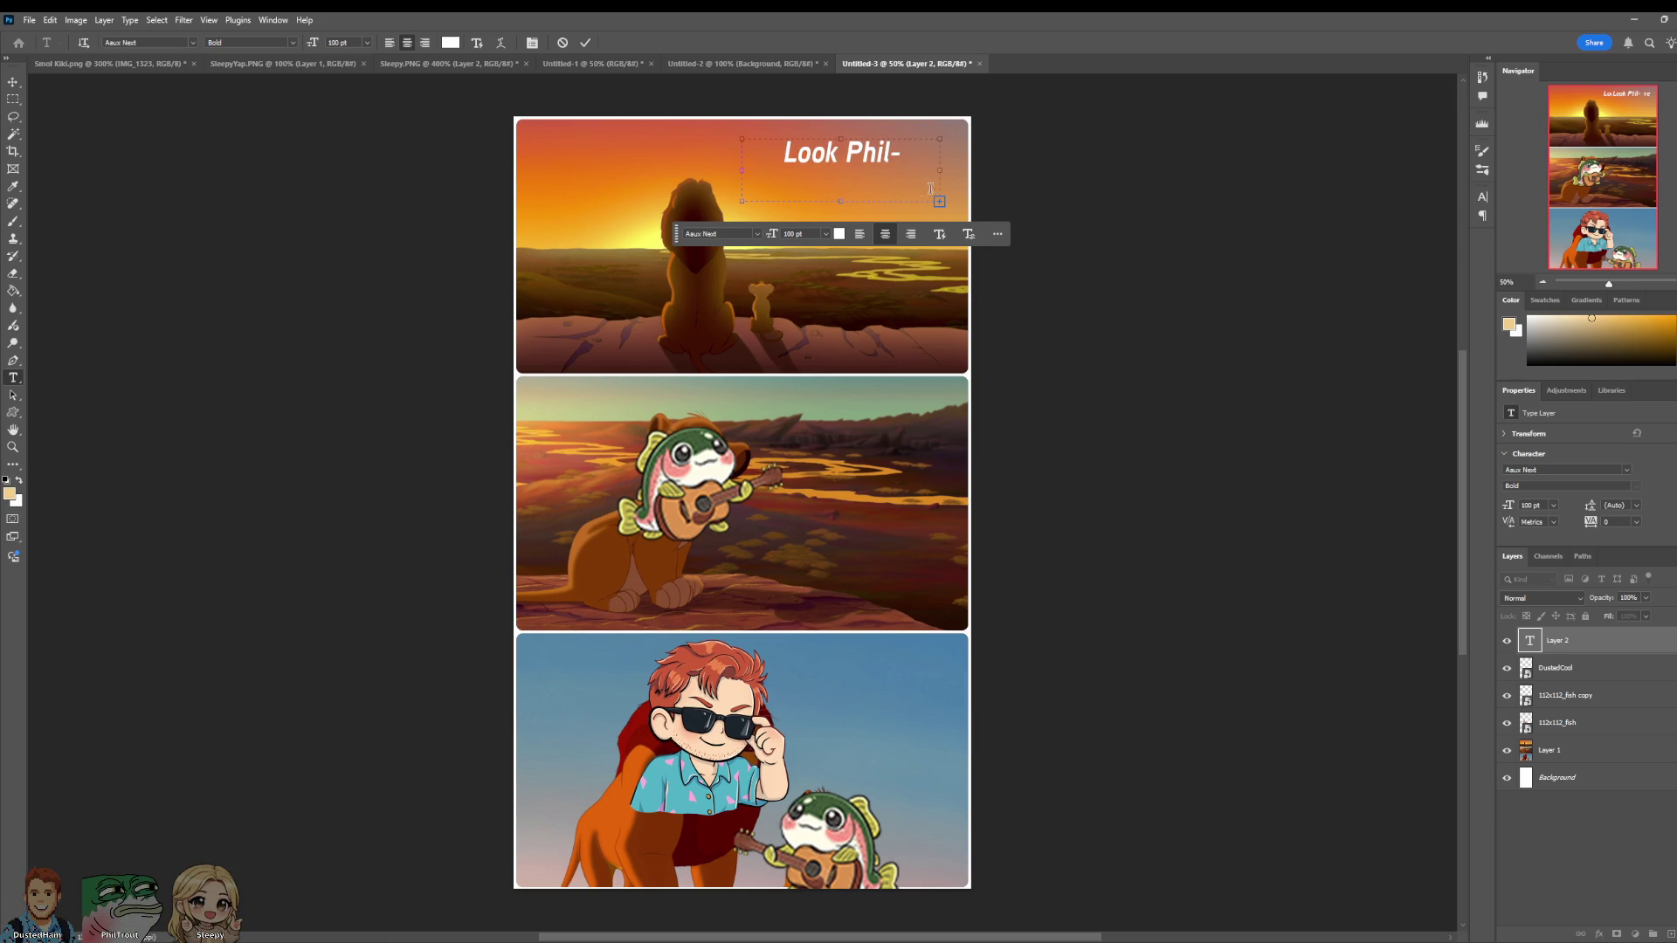
{"action": "type", "text": "There's"}
Extend and narrow the caption box, then select all of its text for resizing.
{"action": "left_click_drag", "start_coordinate": [939, 201], "coordinate": [974, 374]}
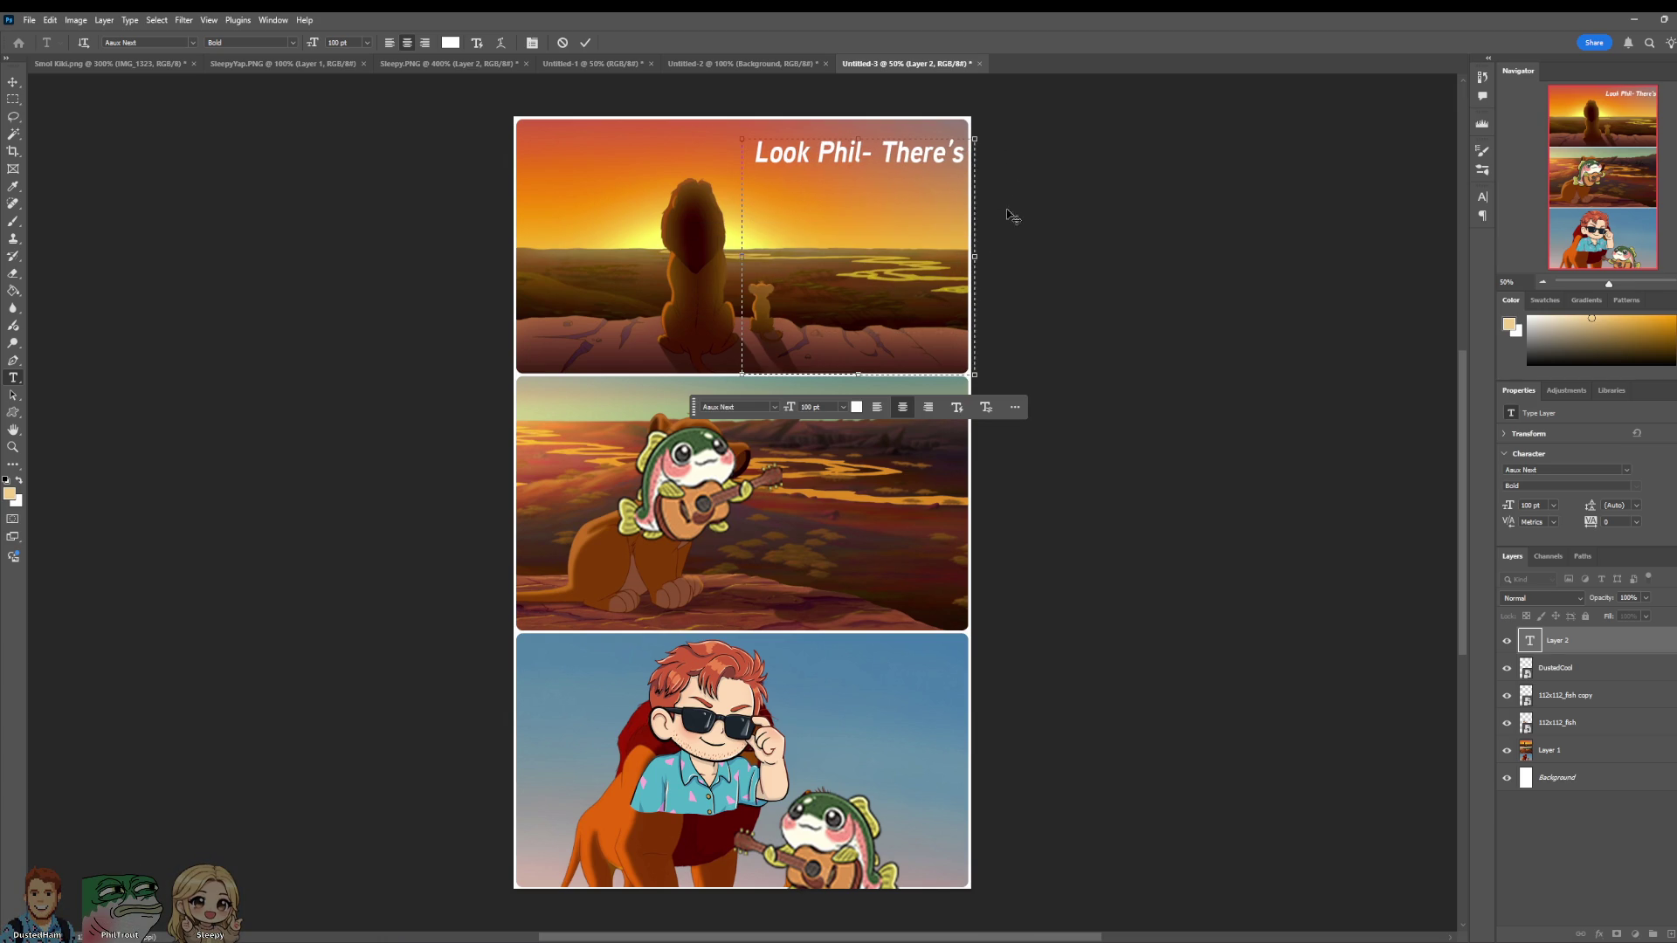
{"action": "left_click_drag", "start_coordinate": [975, 252], "coordinate": [954, 237]}
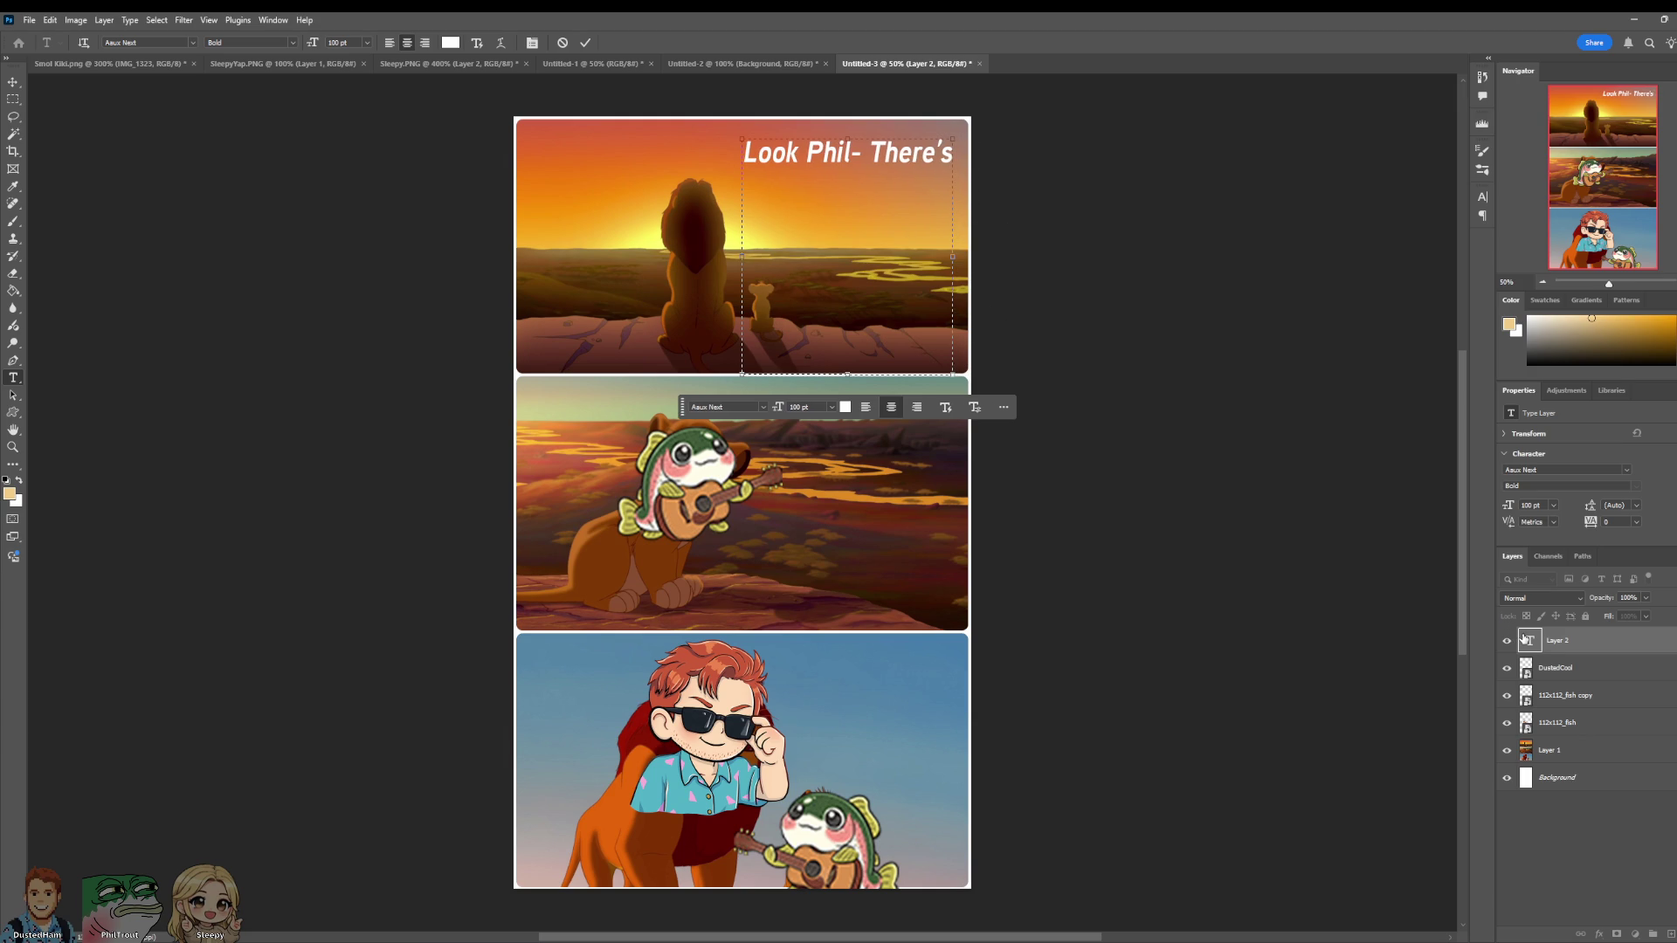
{"action": "key", "text": "ctrl+a"}
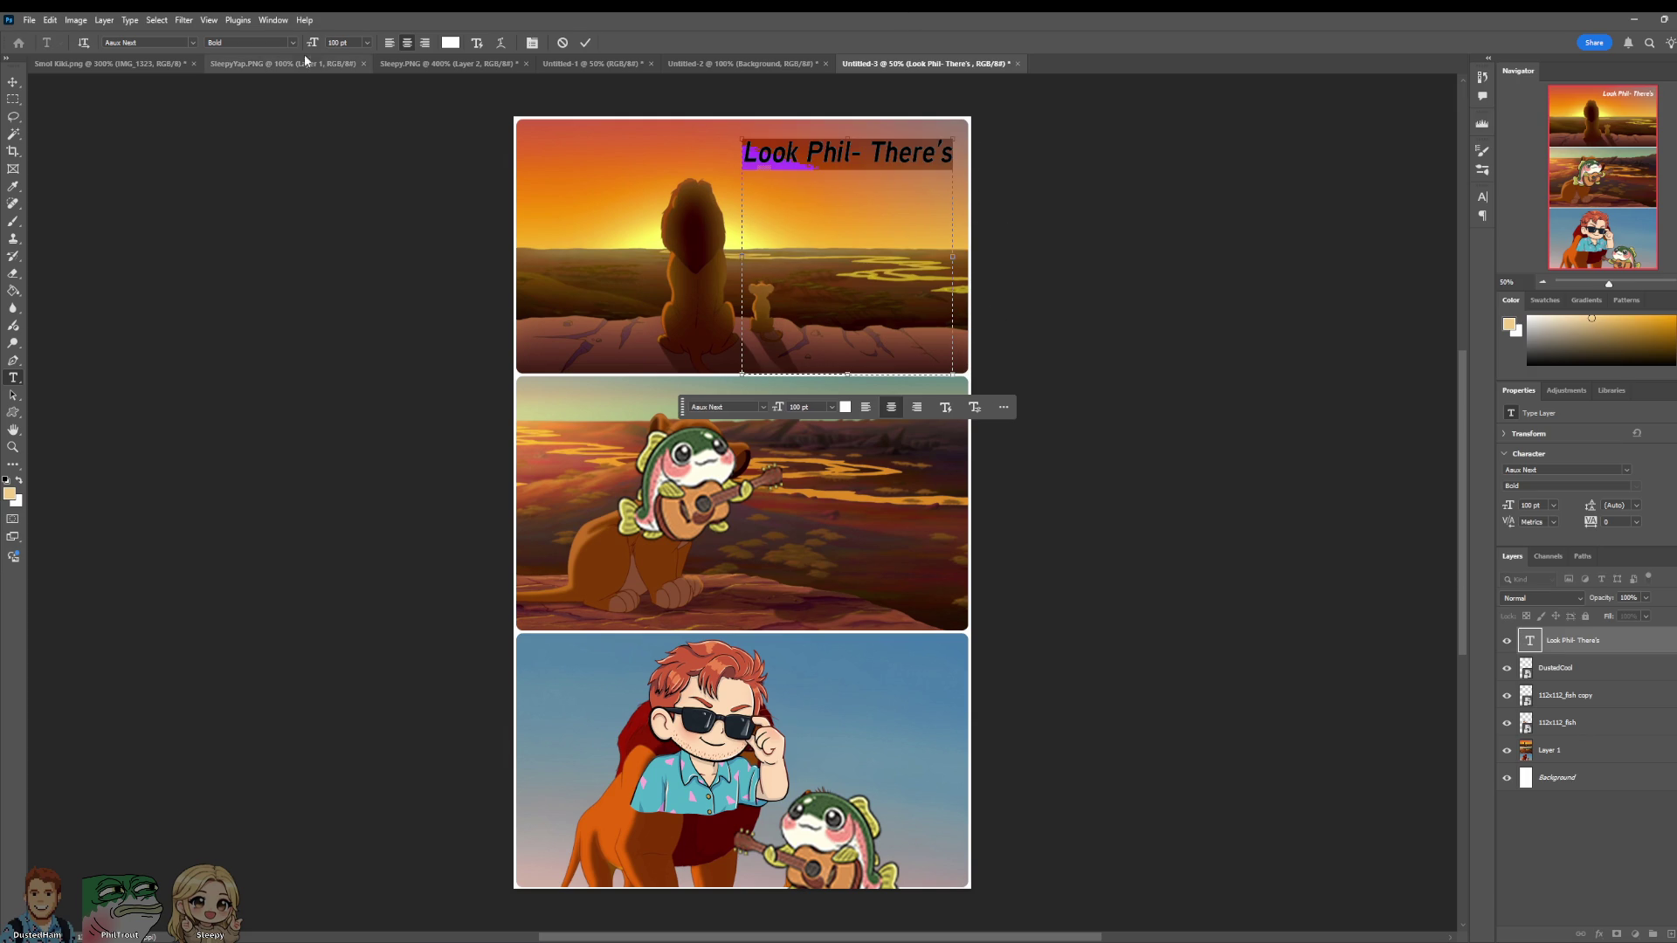
Reduce the caption to 68 pt, finish it as "Look Phil- There's where being a good programmer is" and commit.
{"action": "left_click_drag", "start_coordinate": [312, 44], "coordinate": [280, 48]}
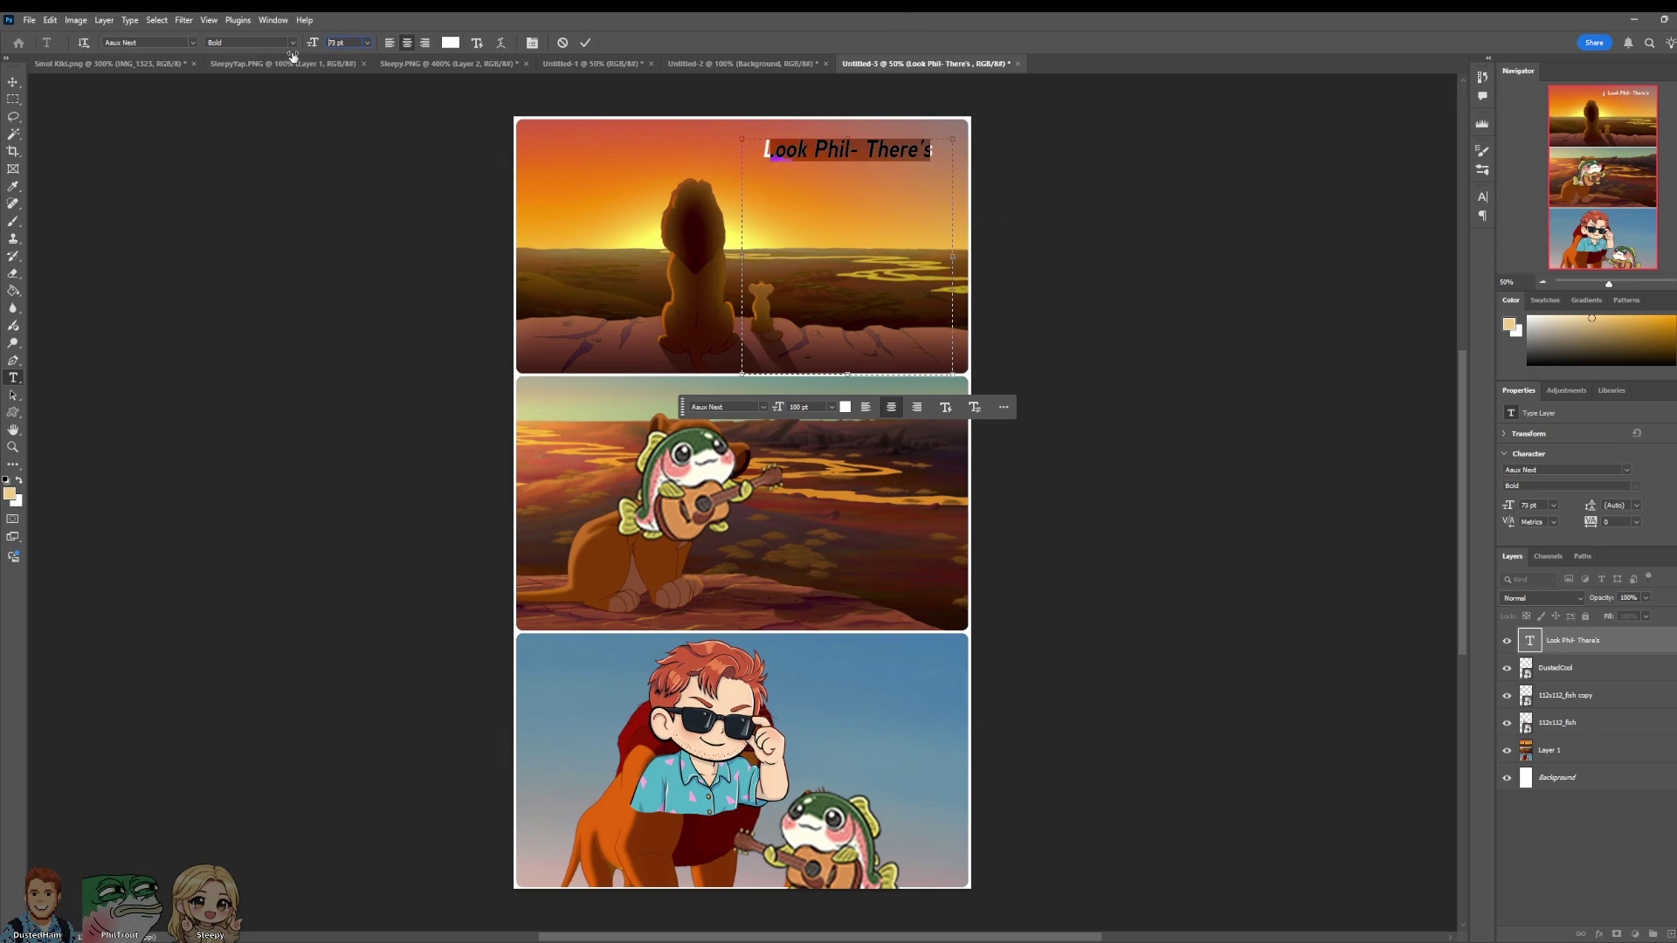
{"action": "left_click", "coordinate": [930, 153]}
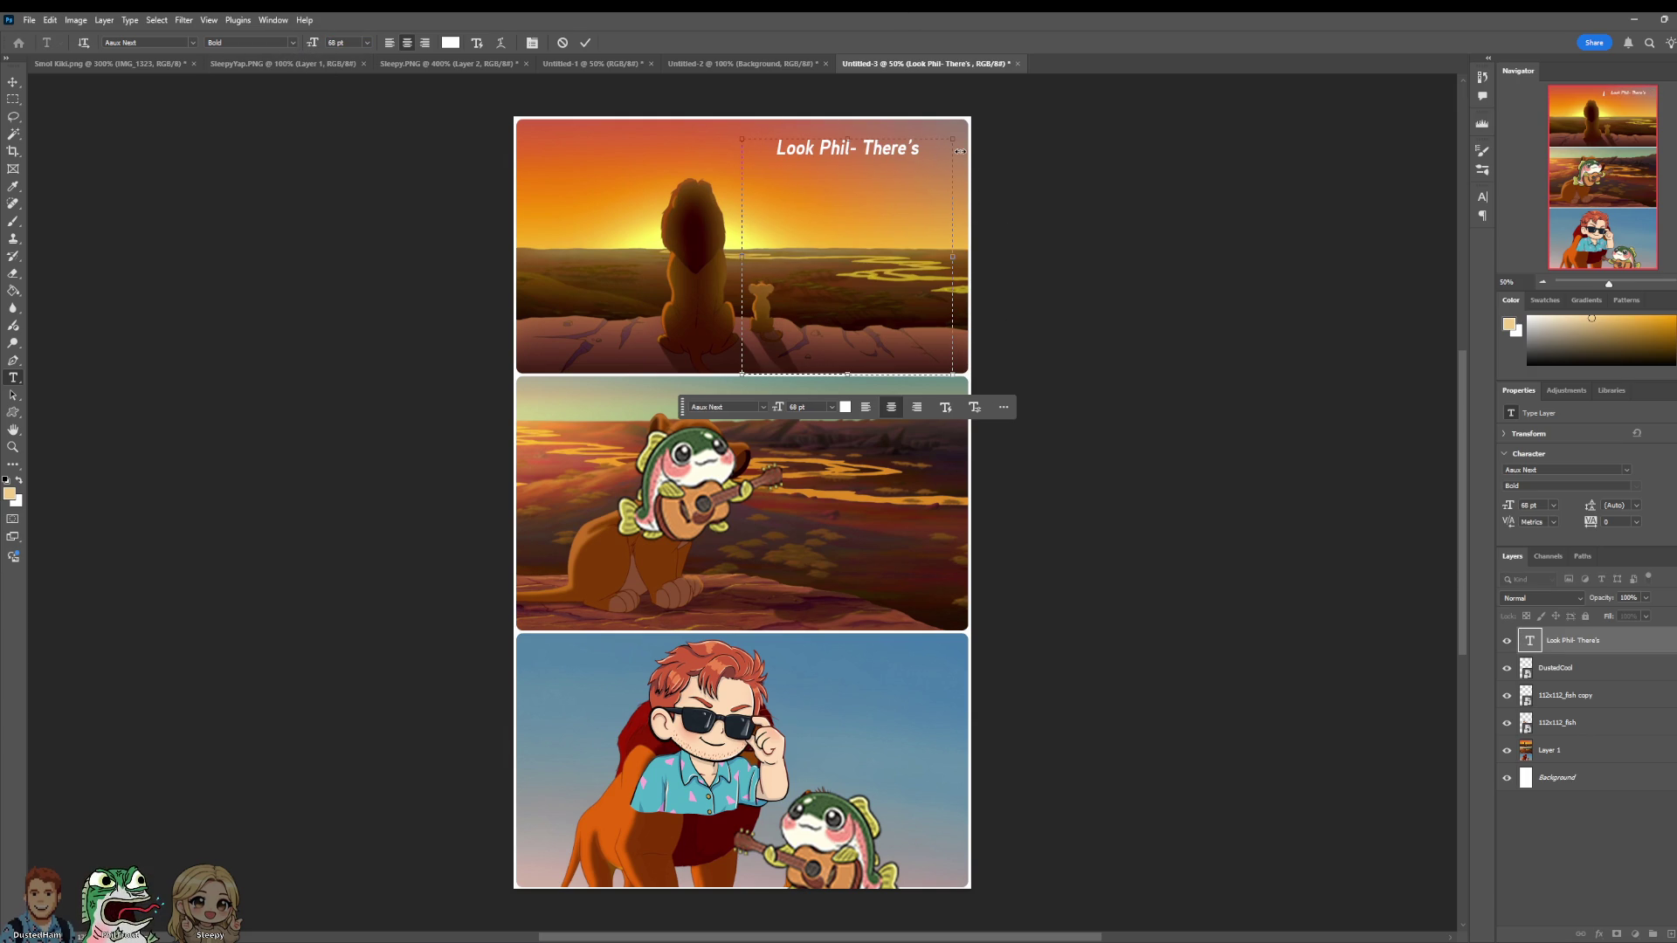
{"action": "type", "text": "wher"}
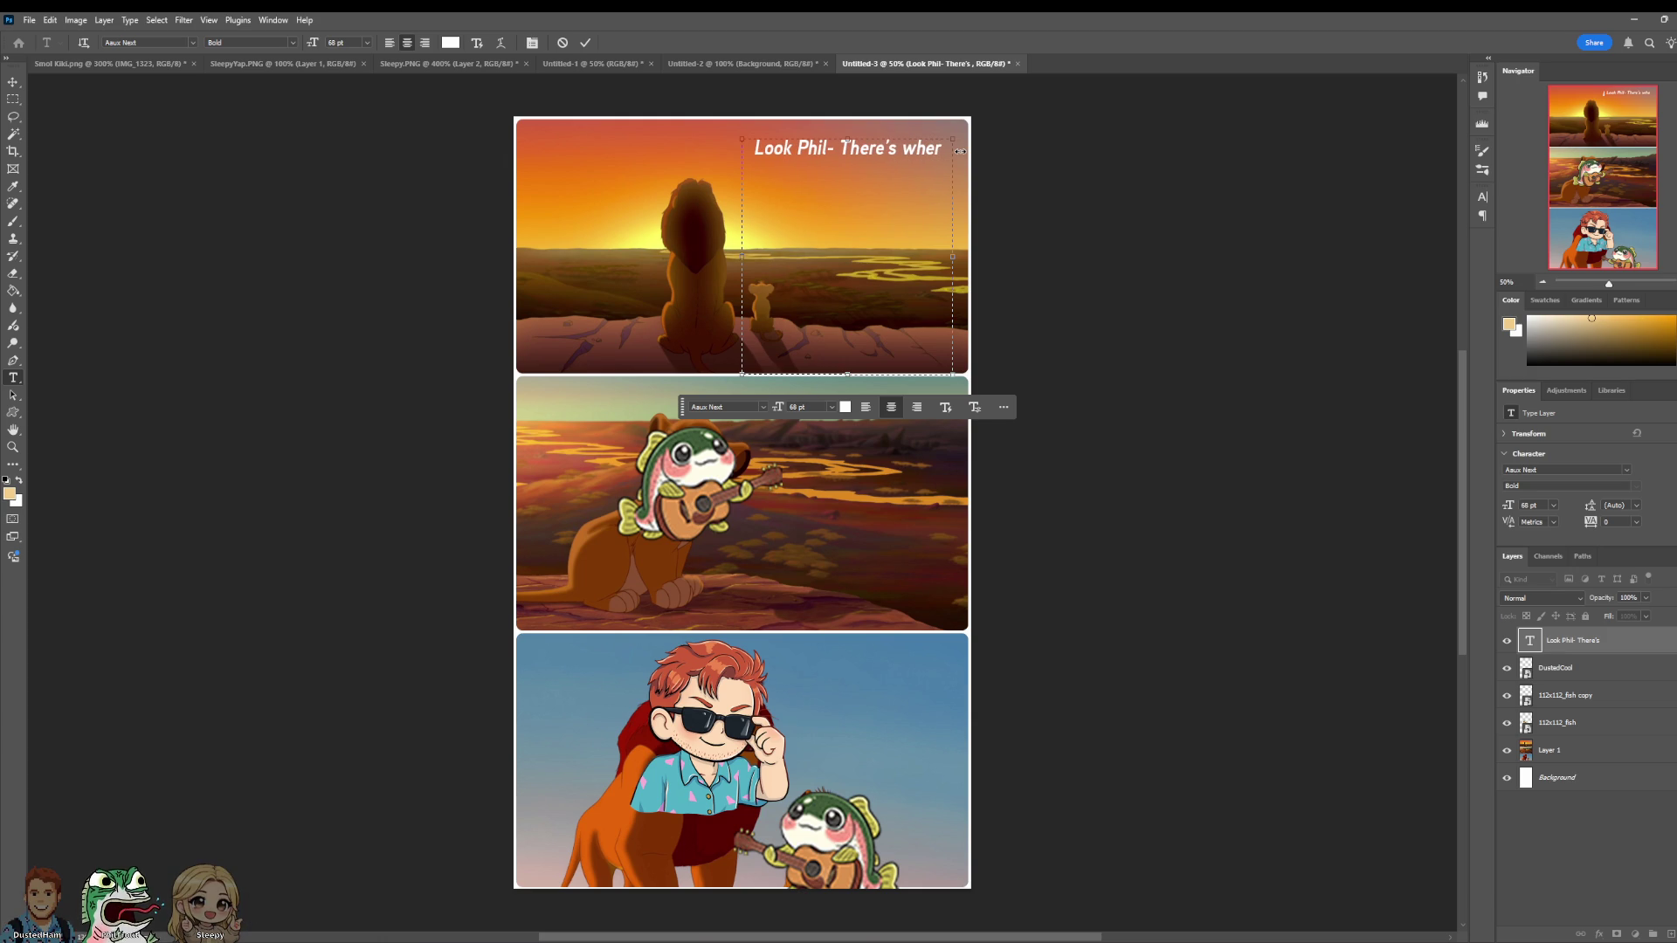
{"action": "type", "text": "e"}
{"action": "type", "text": "being a good programmer is"}
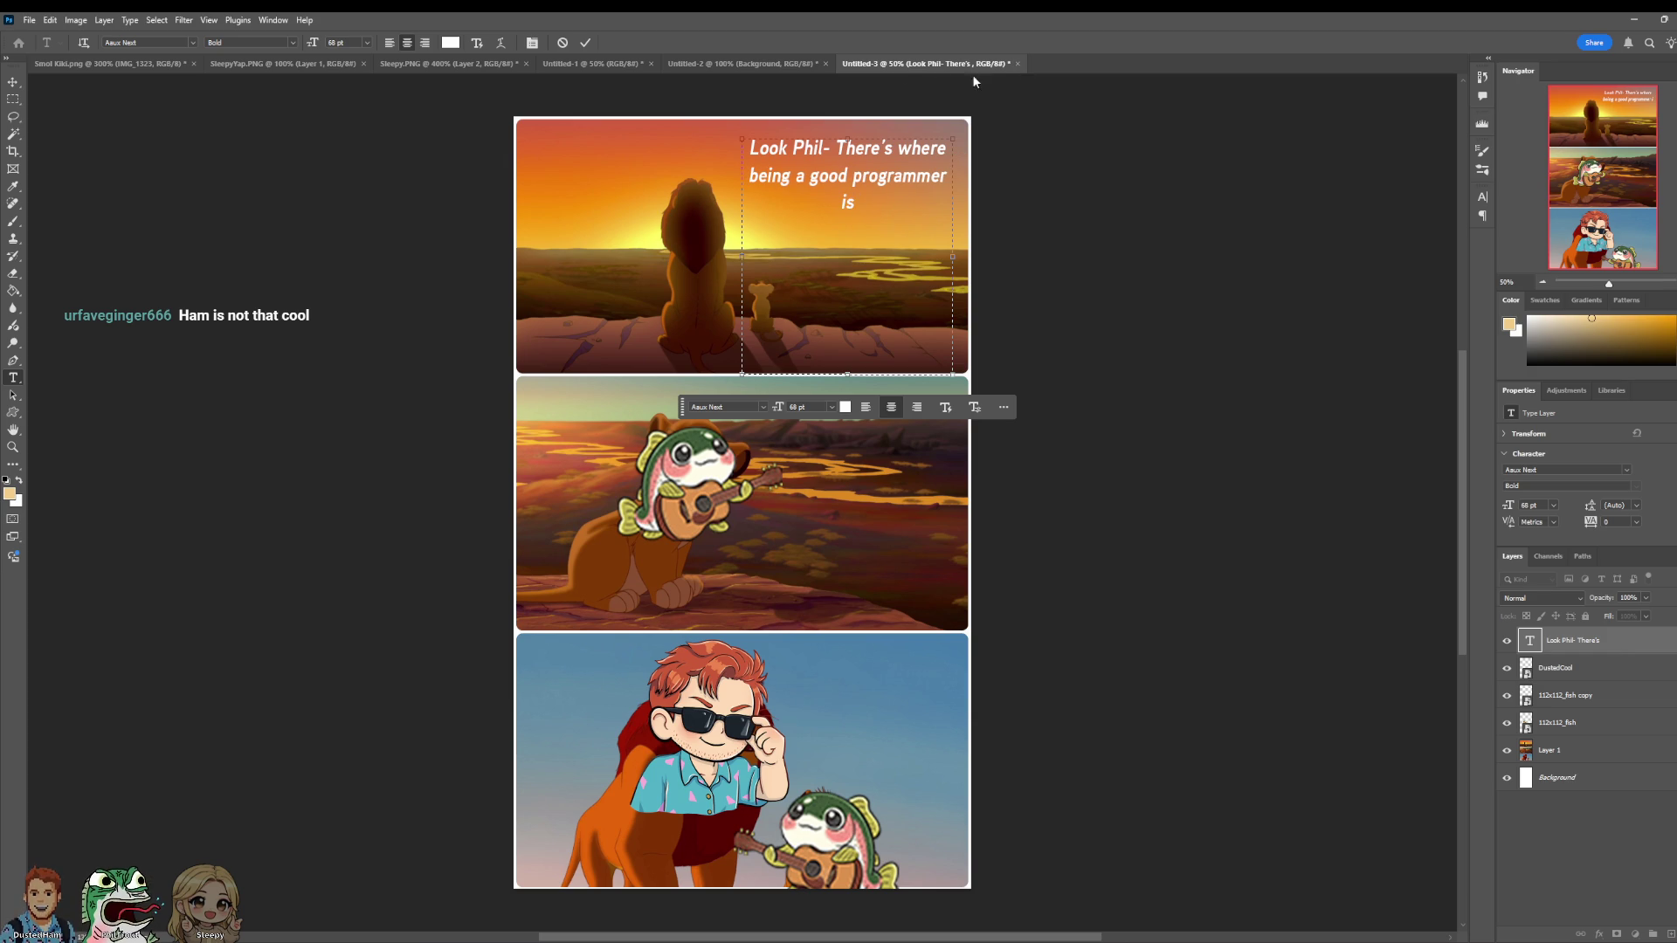
{"action": "left_click", "coordinate": [1602, 656]}
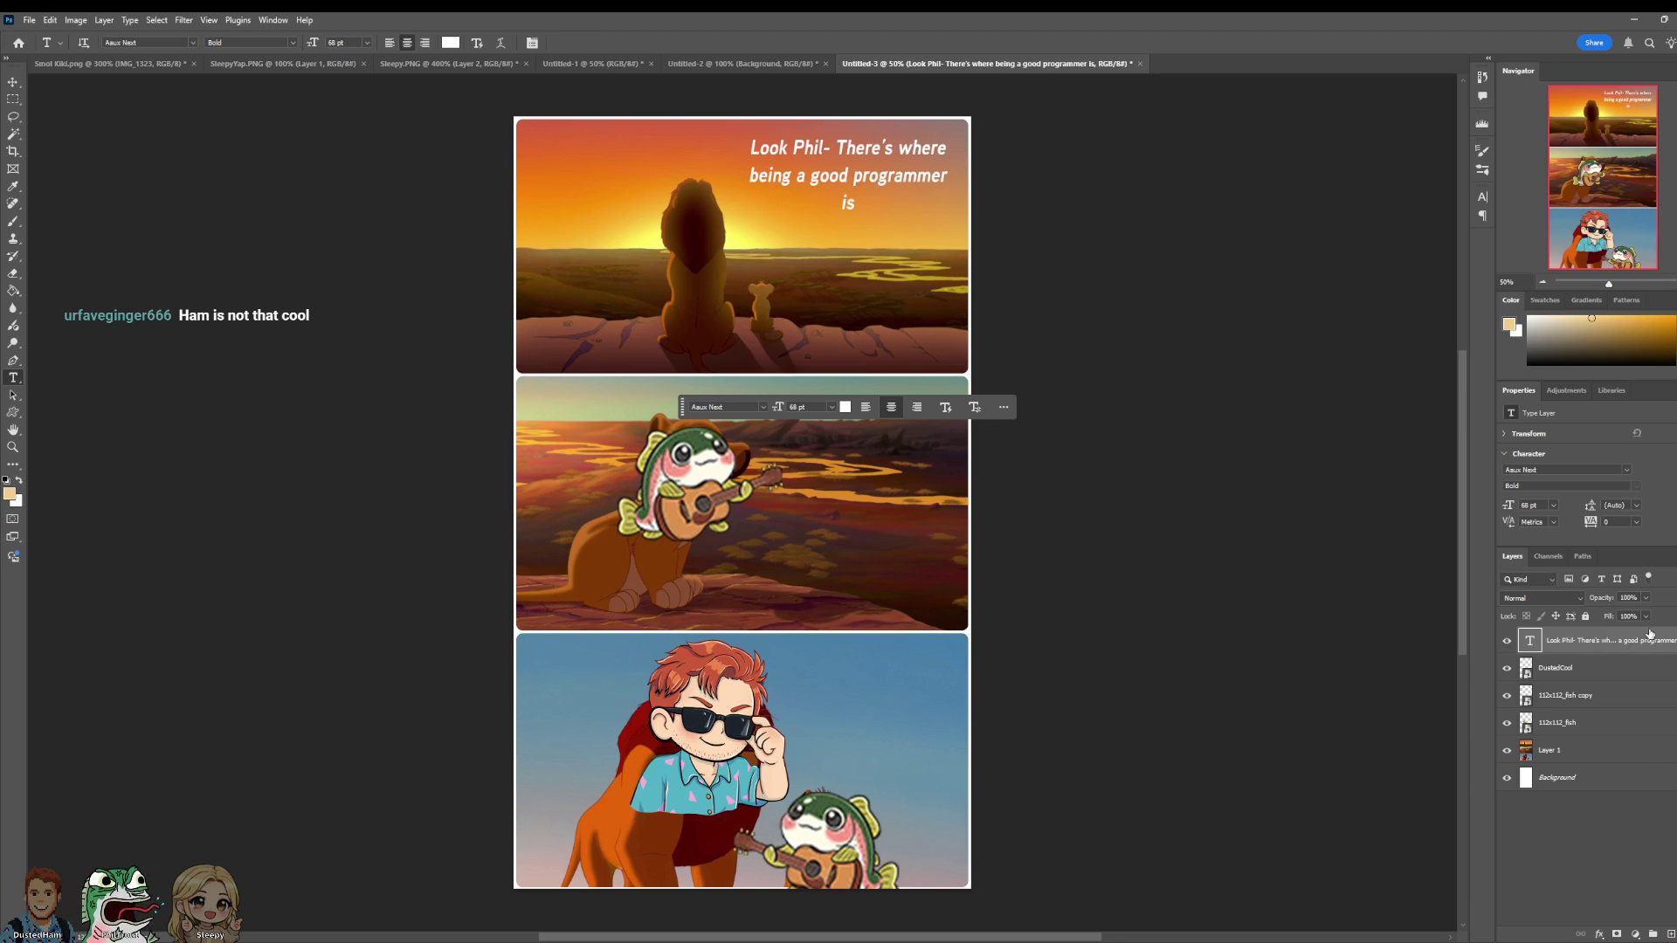
Duplicate the top caption layer and move the copy down into the middle panel.
{"action": "right_click", "coordinate": [1602, 642]}
{"action": "left_click", "coordinate": [1617, 154]}
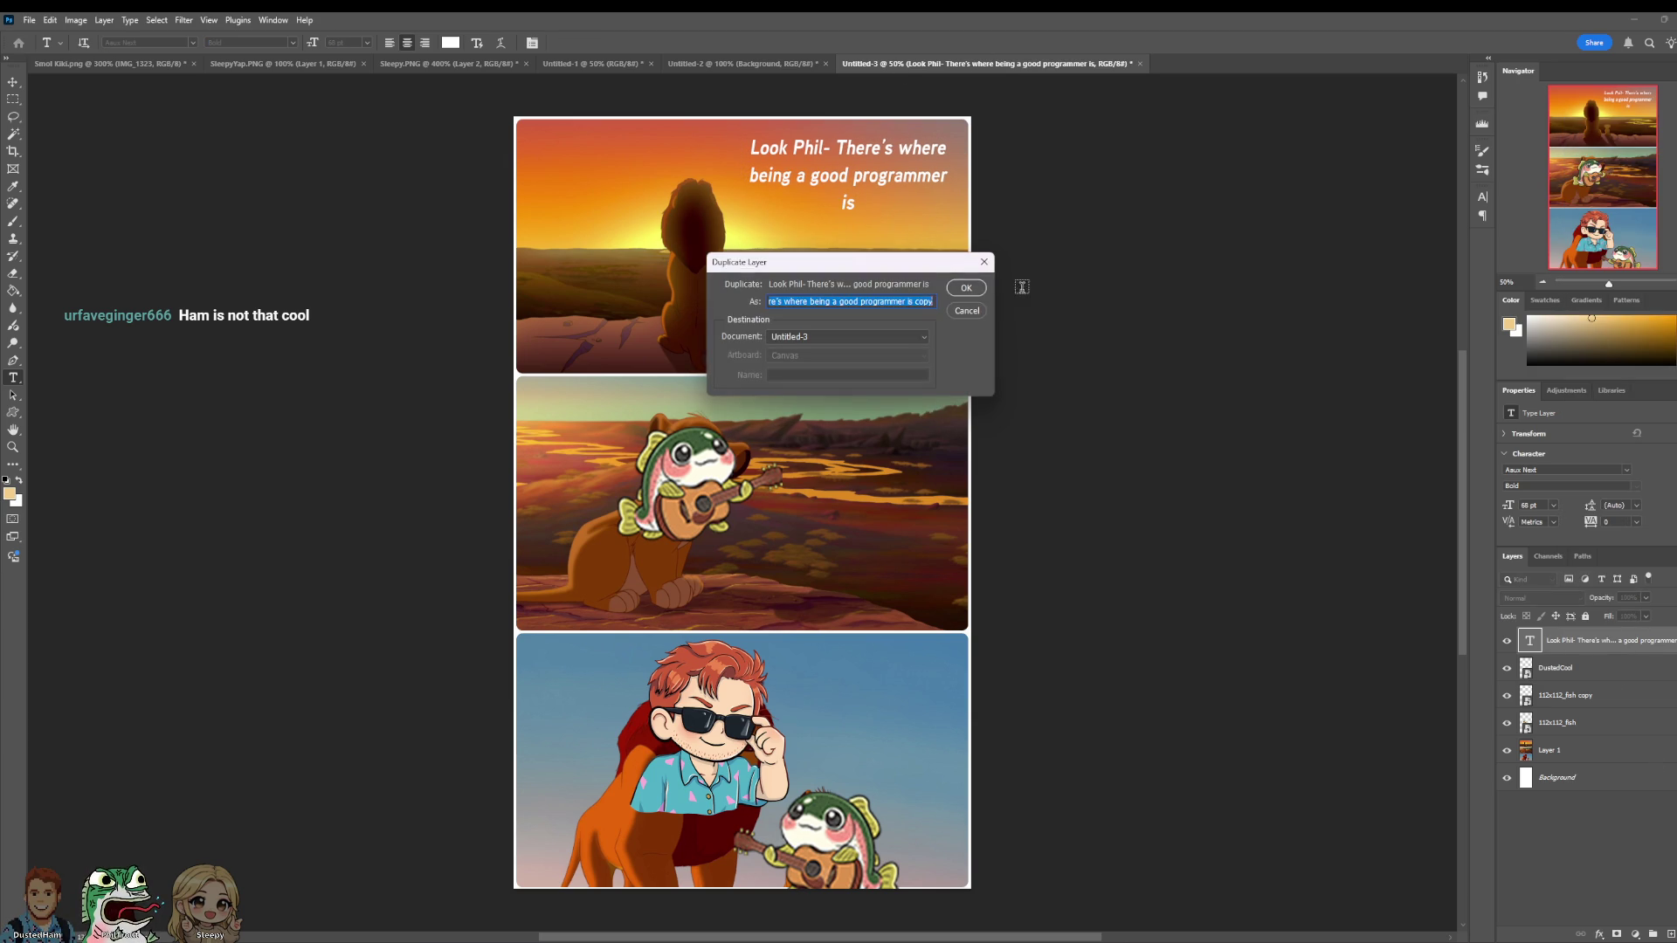
{"action": "key", "text": "Return"}
{"action": "left_click", "coordinate": [14, 82]}
{"action": "left_click_drag", "start_coordinate": [898, 184], "coordinate": [898, 586]}
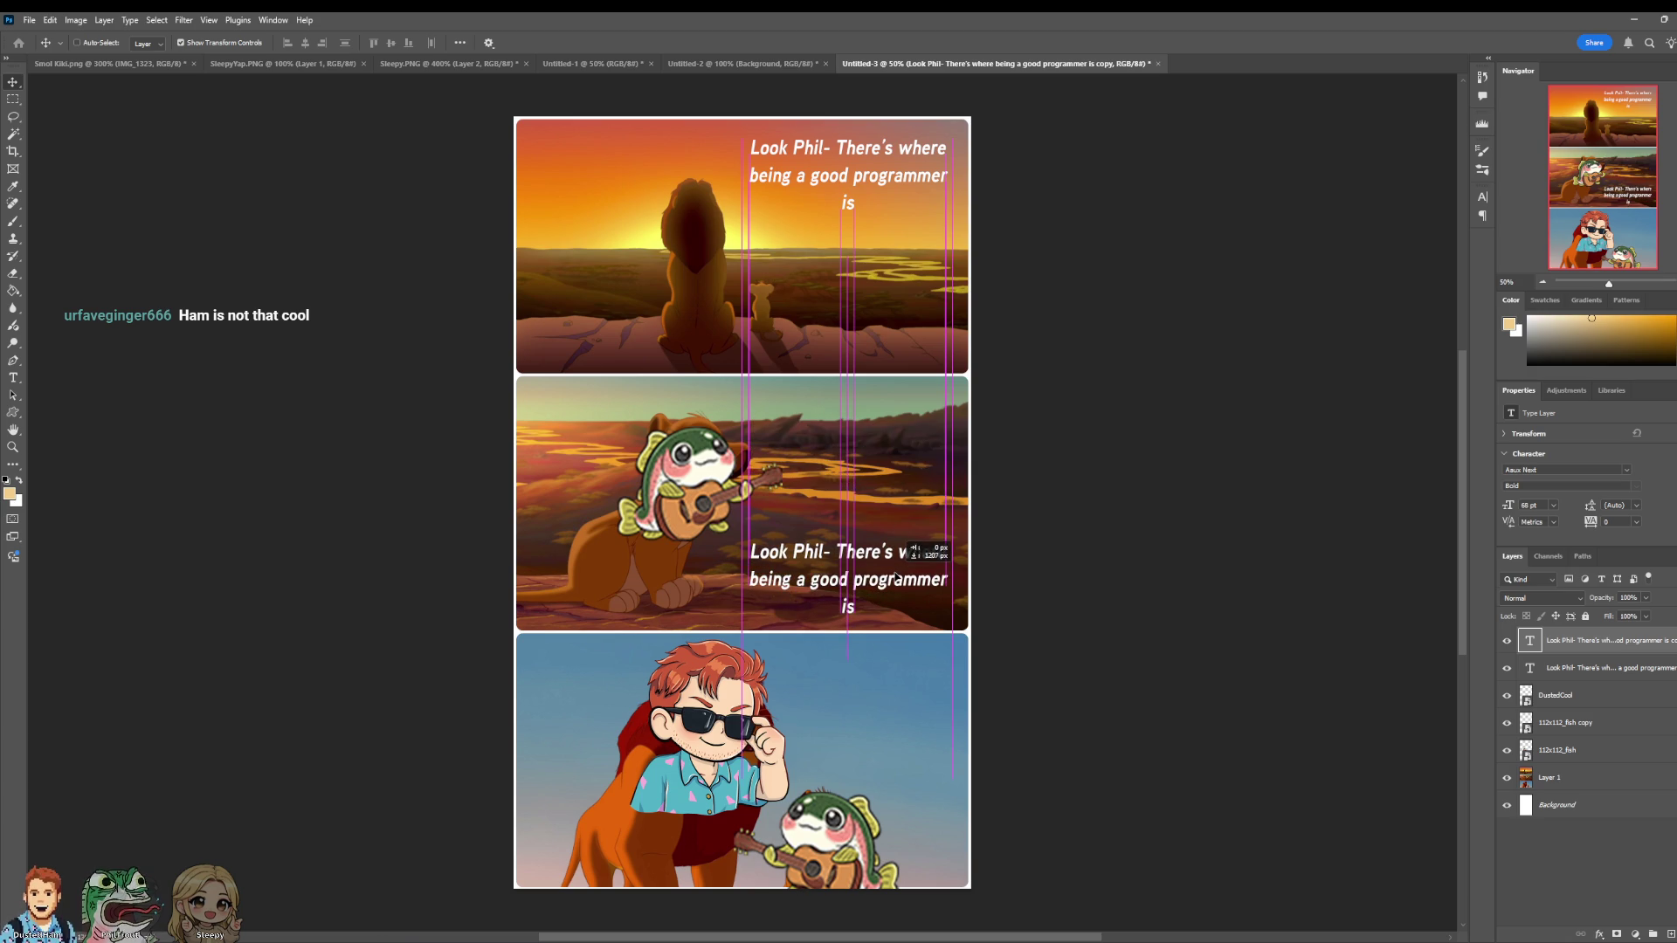
Rewrite the middle caption to read "So I should practice?" and commit it.
{"action": "double_click", "coordinate": [1529, 641]}
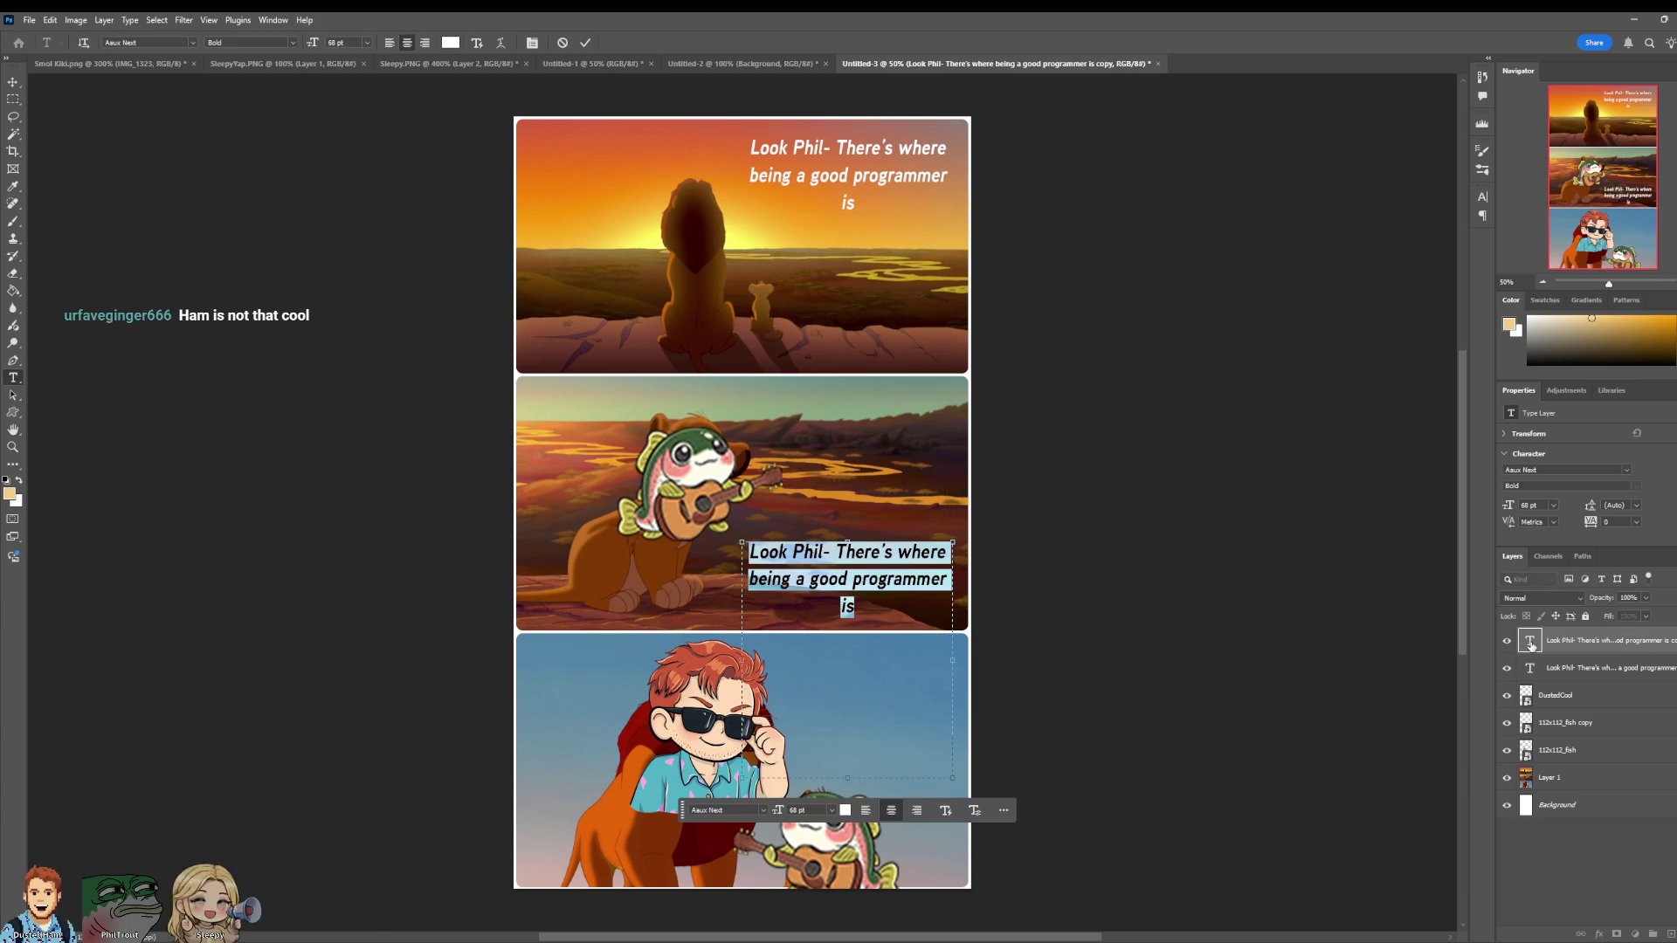
{"action": "type", "text": "So I "}
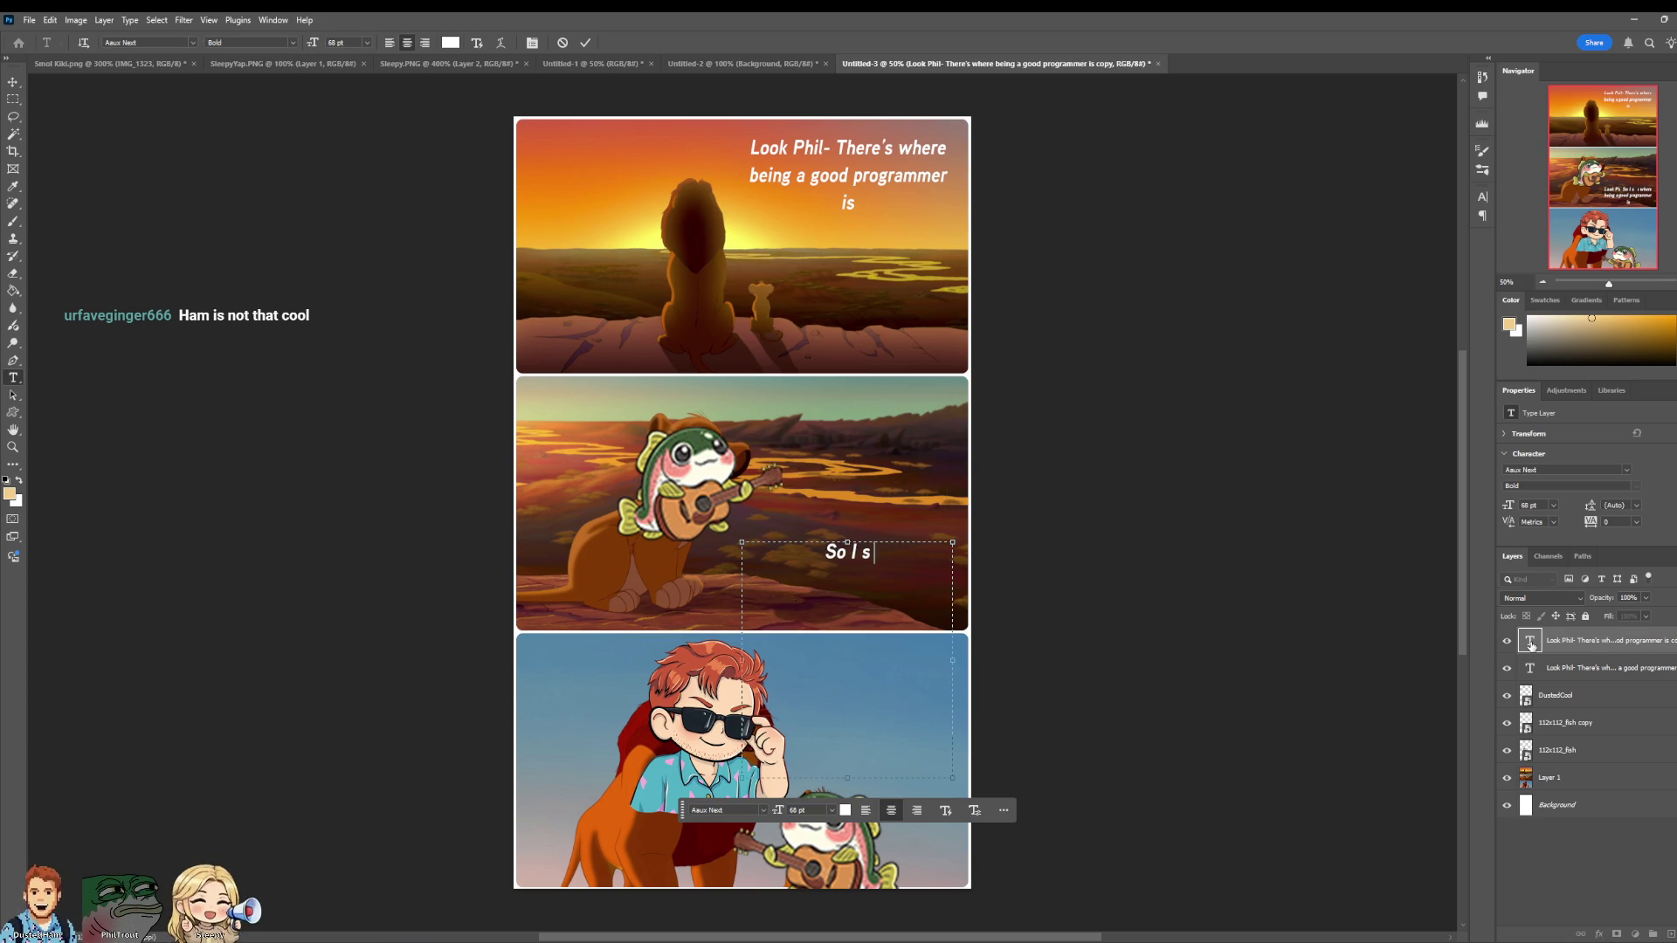
{"action": "type", "text": "should practice had and"}
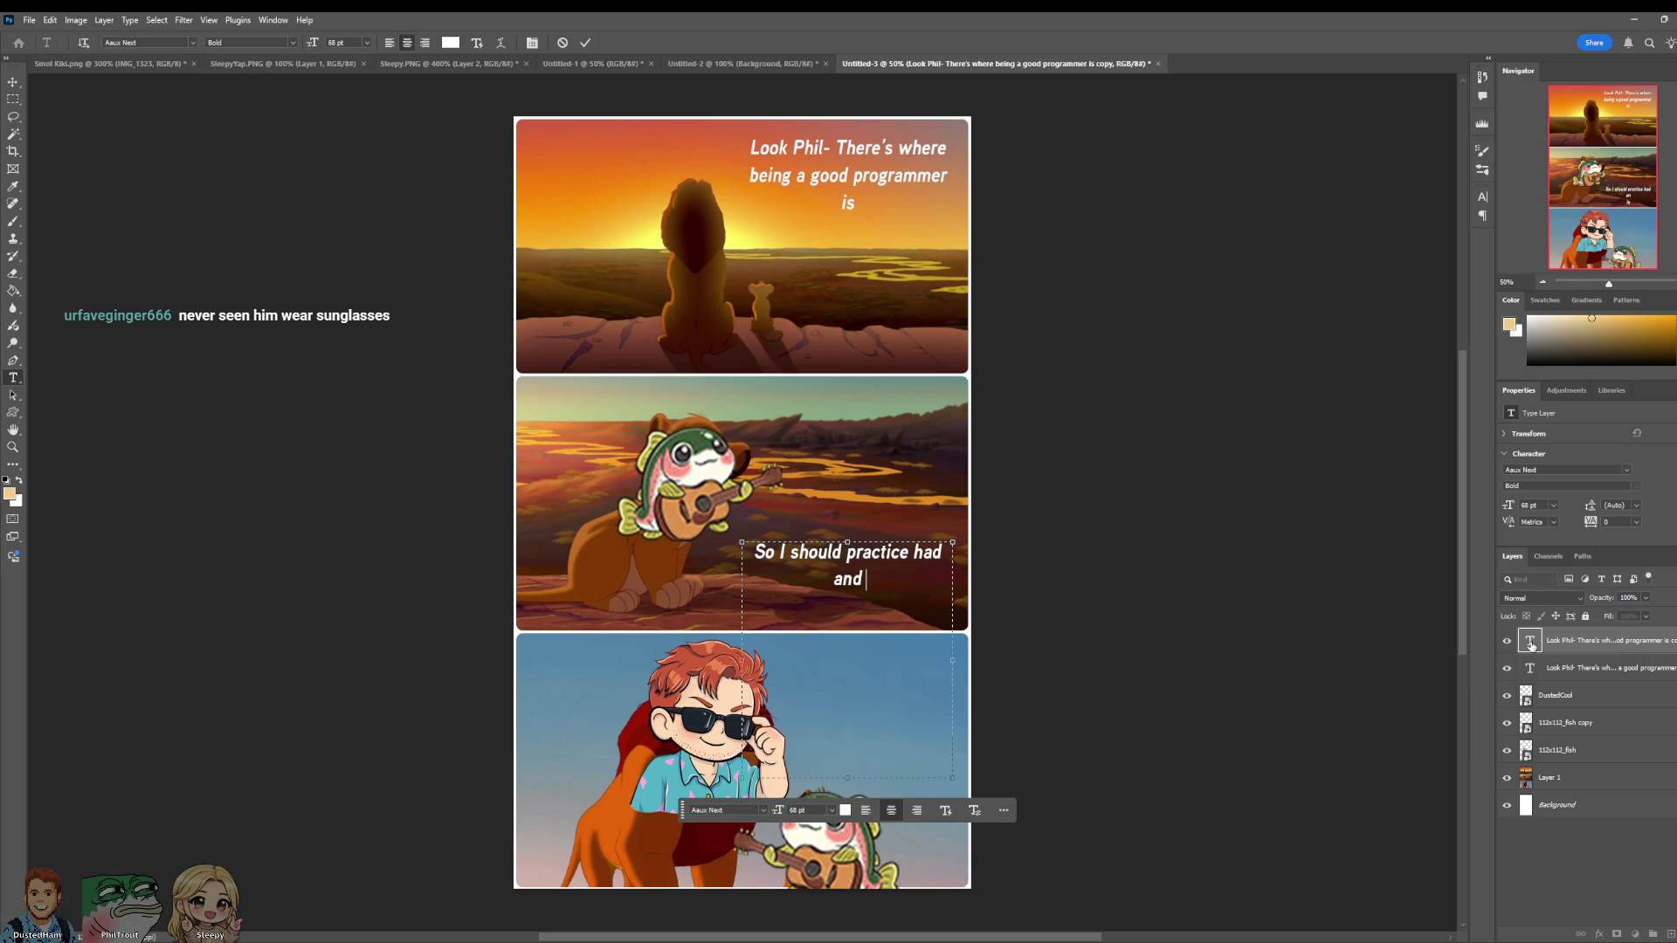
{"action": "key", "text": "BackSpace"}
{"action": "key", "text": "BackSpace"}
{"action": "key", "text": "BackSpace"}
{"action": "key", "text": "BackSpace"}
{"action": "key", "text": "BackSpace"}
{"action": "key", "text": "BackSpace"}
{"action": "key", "text": "BackSpace"}
{"action": "type", "text": "?"}
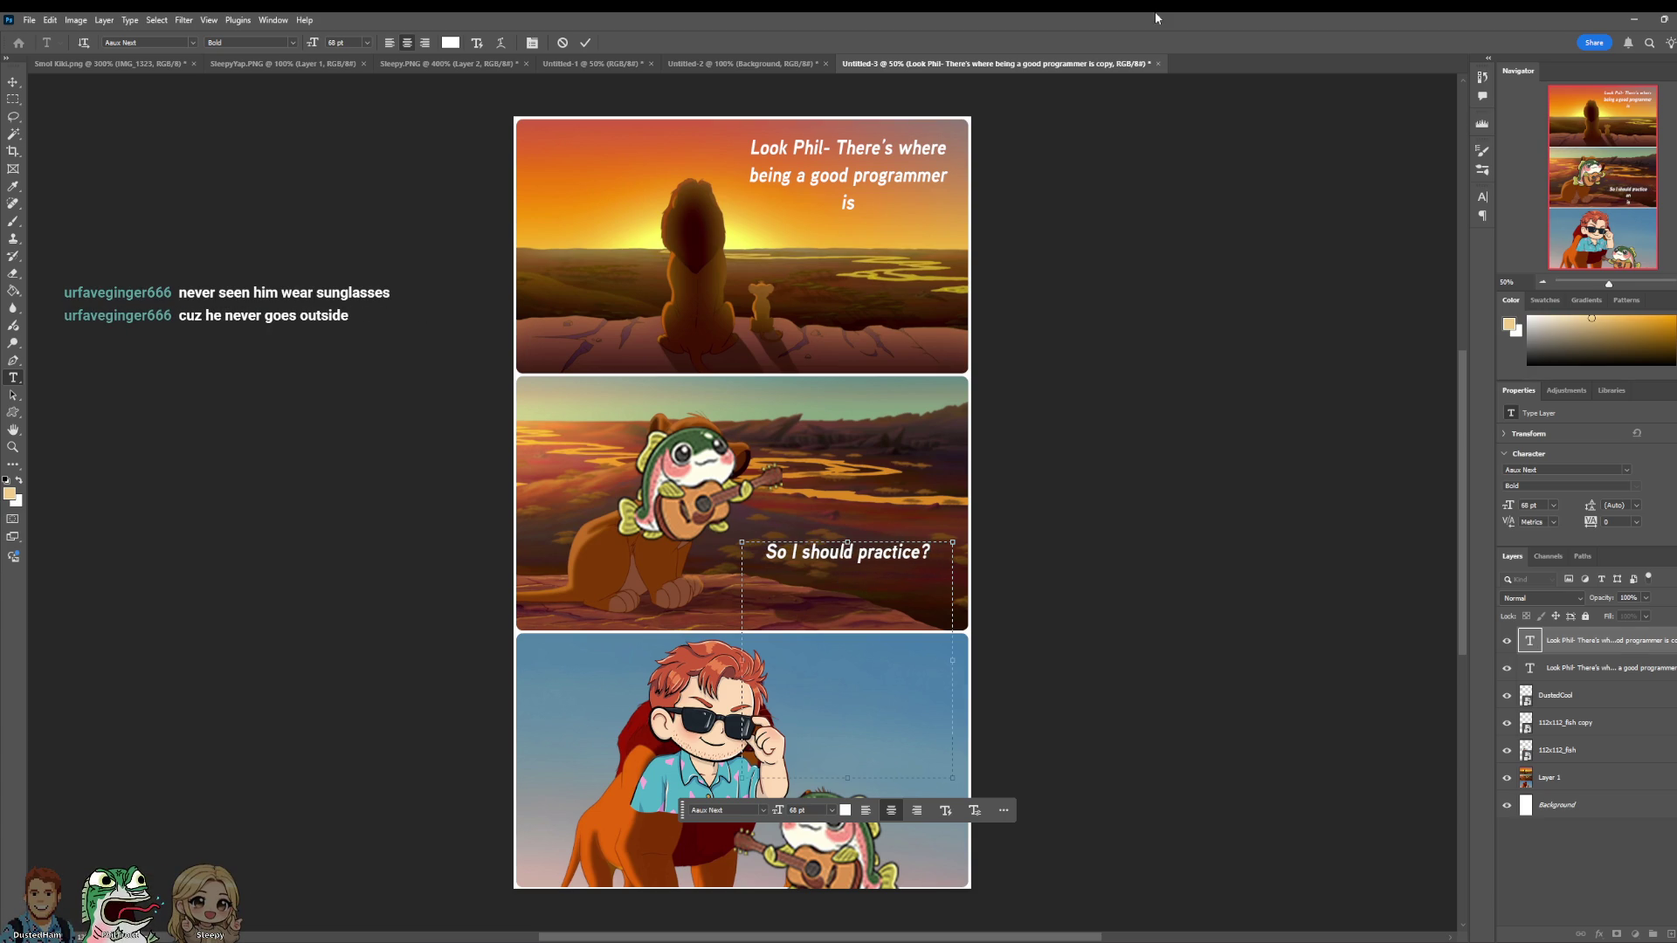
{"action": "key", "text": "ctrl+Return"}
{"action": "key", "text": "v"}
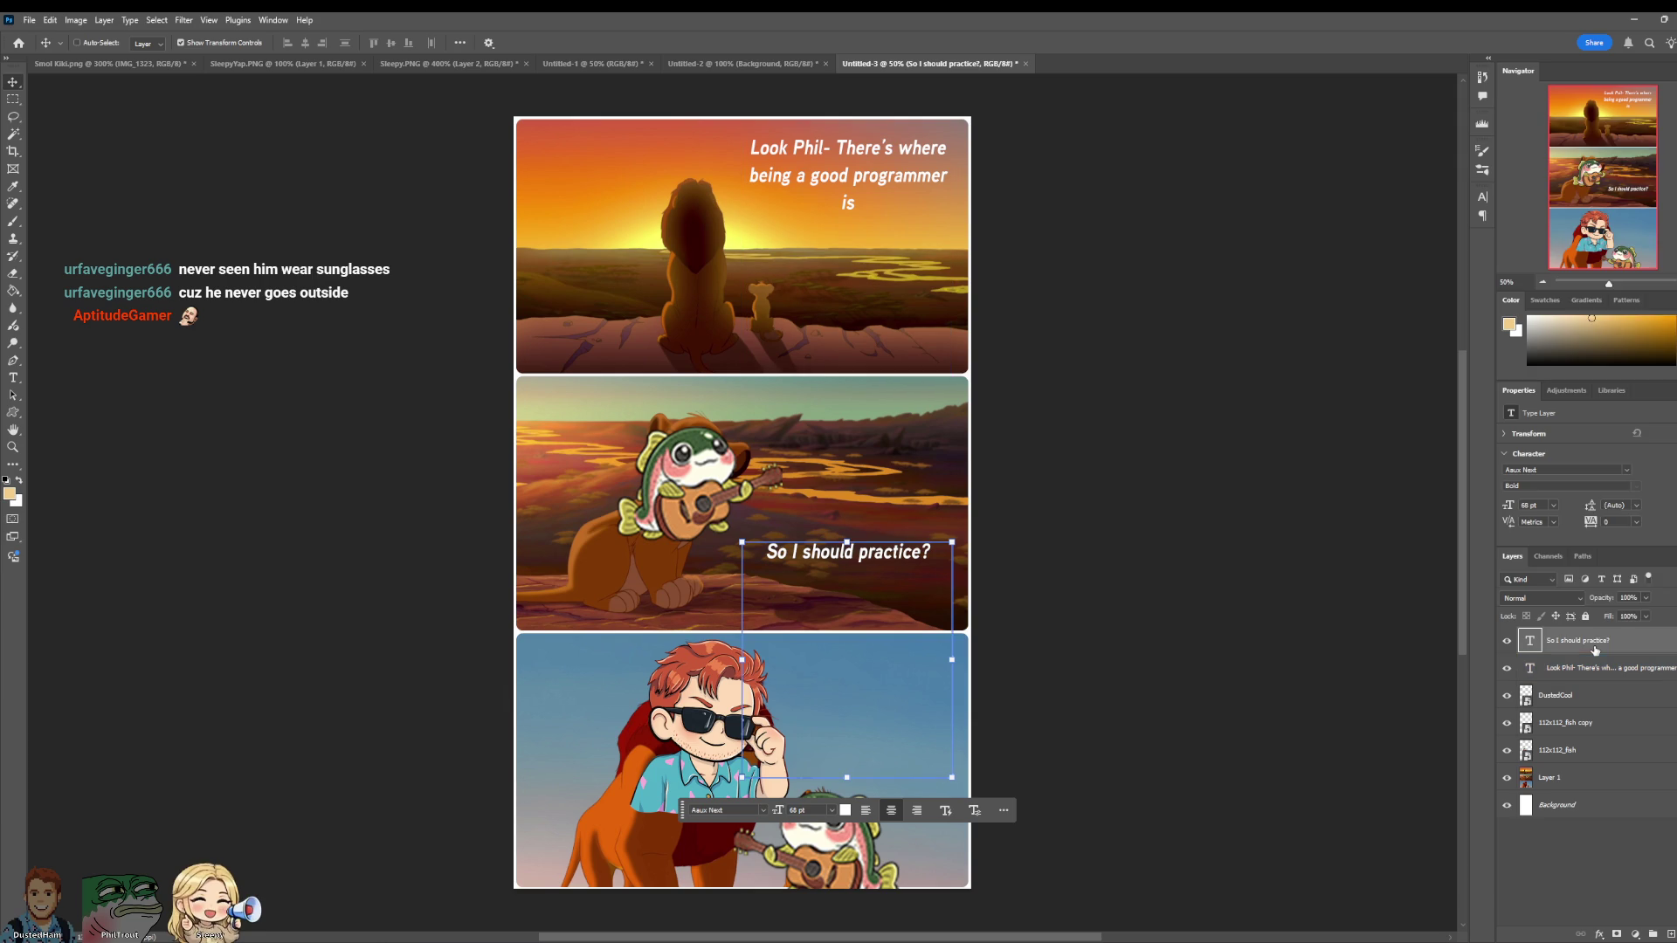
Duplicate the middle caption layer and move the copy into the bottom panel.
{"action": "right_click", "coordinate": [1568, 645]}
{"action": "left_click", "coordinate": [1603, 157]}
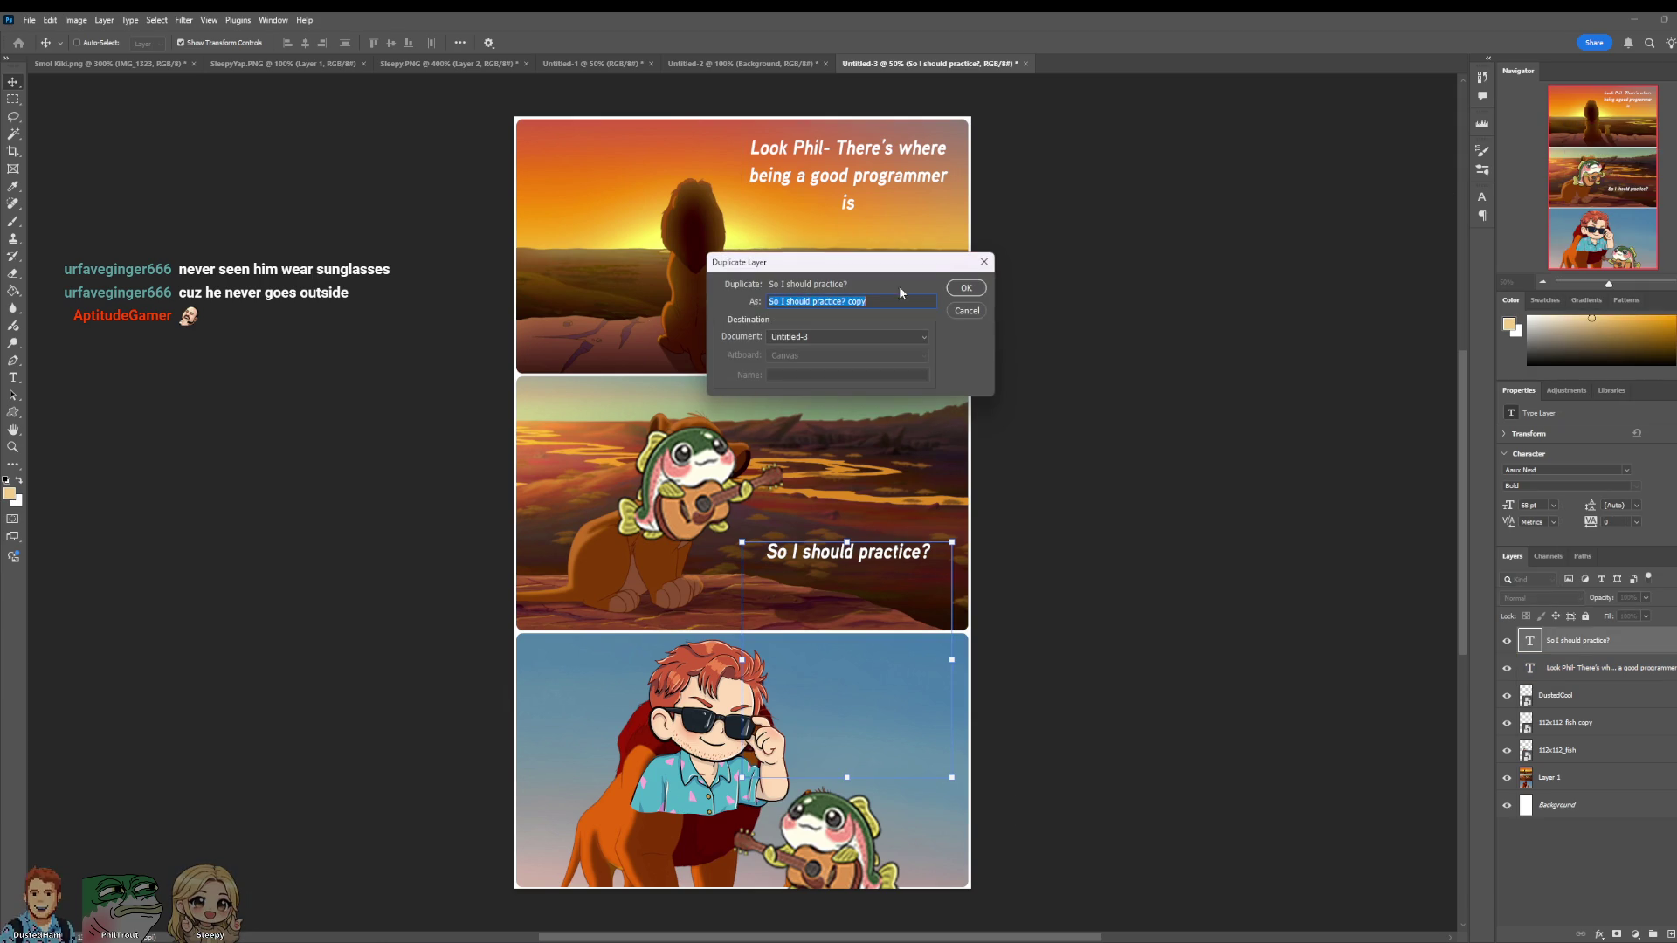
{"action": "left_click", "coordinate": [967, 287]}
{"action": "left_click_drag", "start_coordinate": [862, 609], "coordinate": [878, 752]}
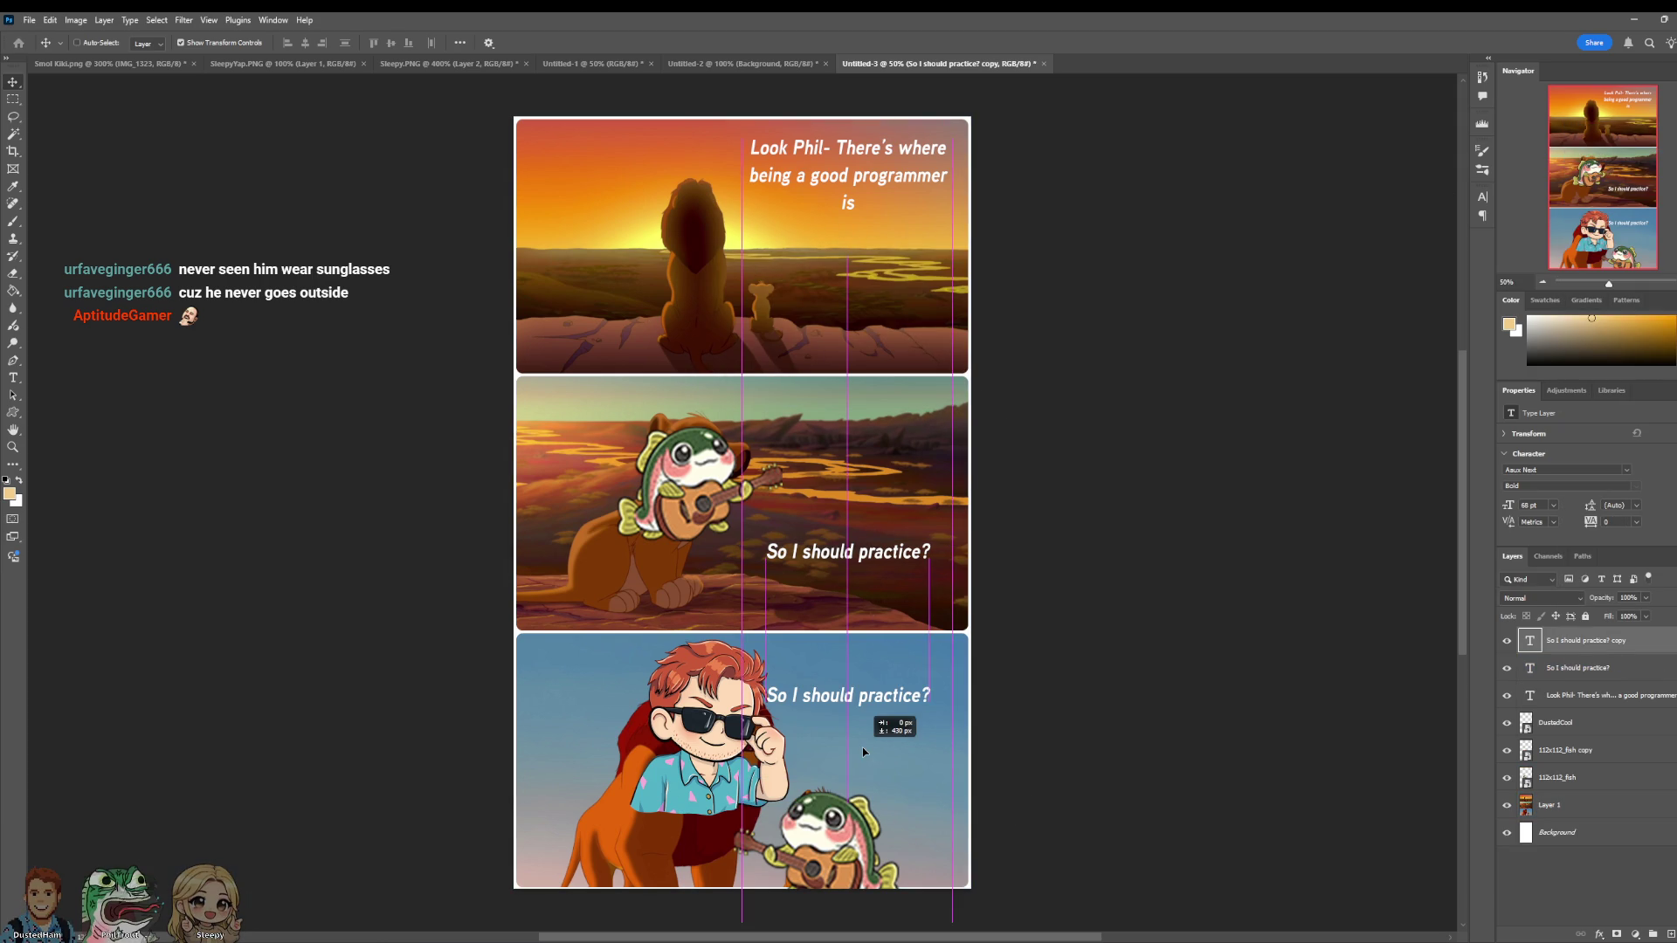
Replace the bottom caption with "No.", commit it and select the Background layer.
{"action": "double_click", "coordinate": [1530, 642]}
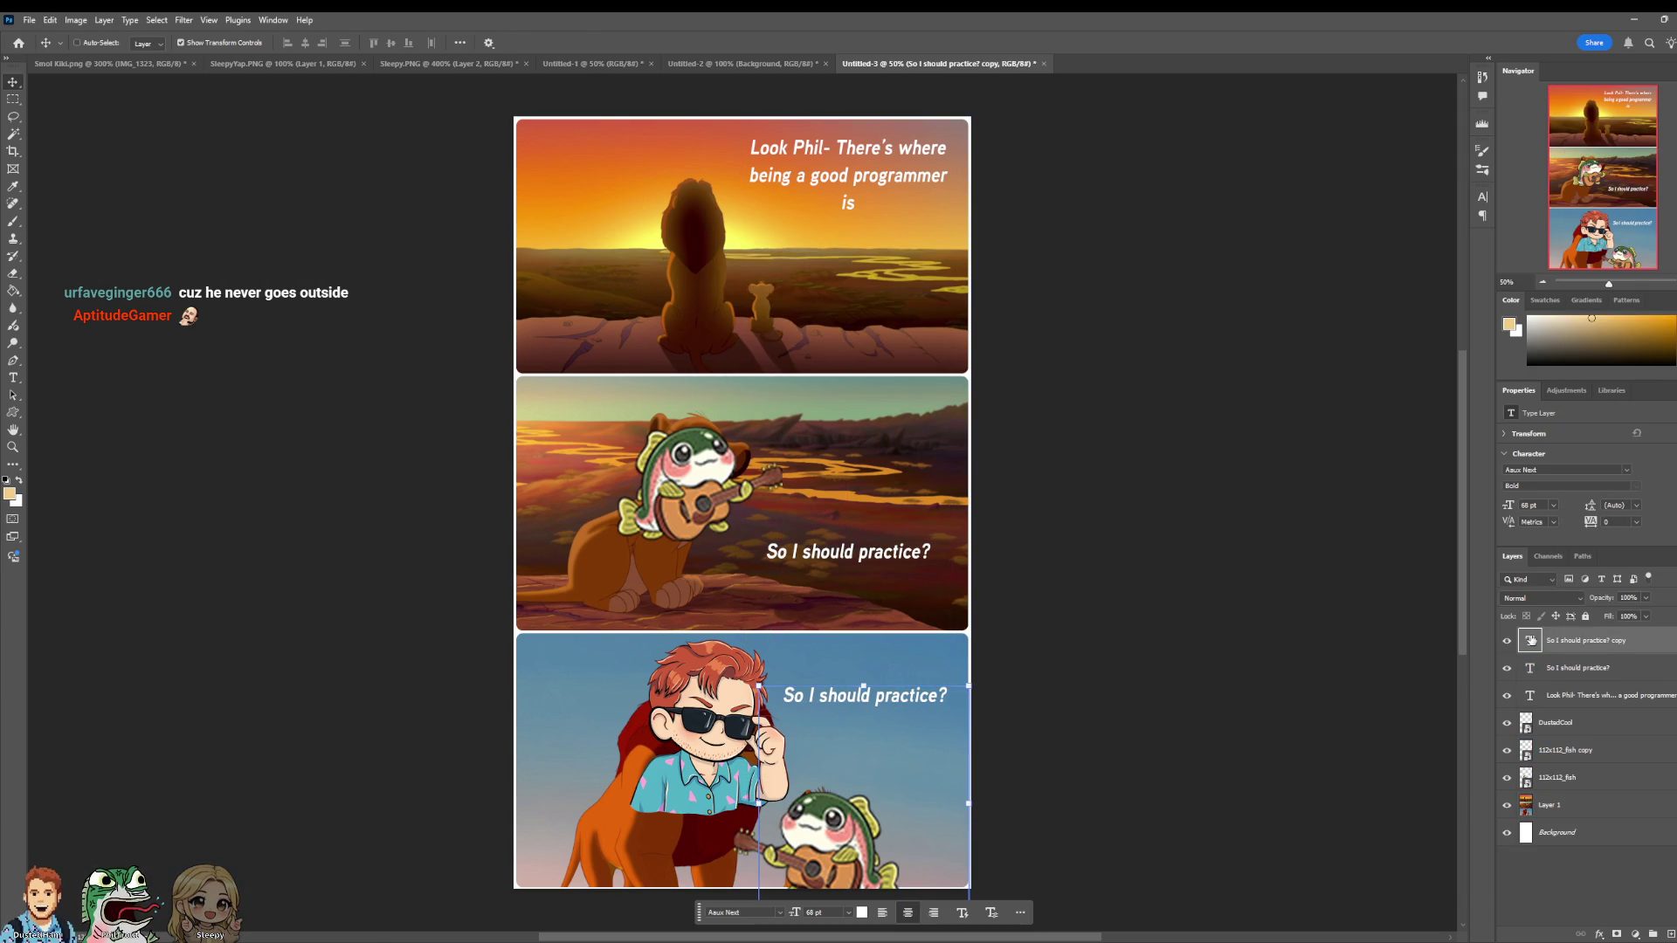
{"action": "type", "text": "No."}
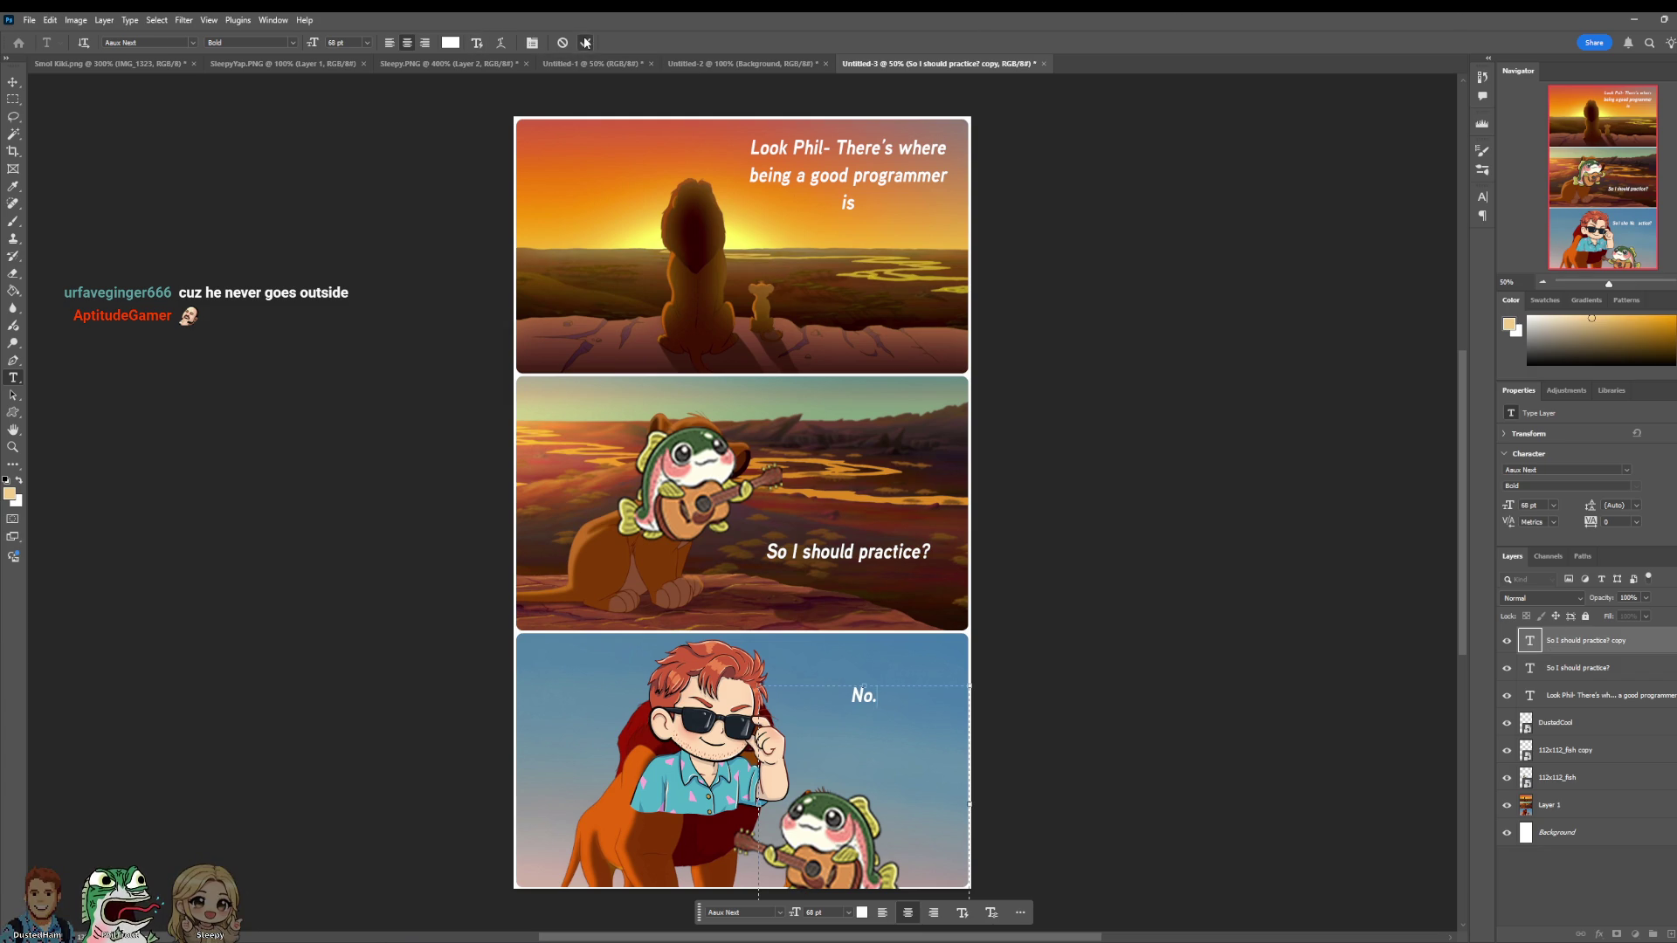
{"action": "left_click", "coordinate": [585, 42]}
{"action": "key", "text": "v"}
{"action": "left_click", "coordinate": [1634, 835]}
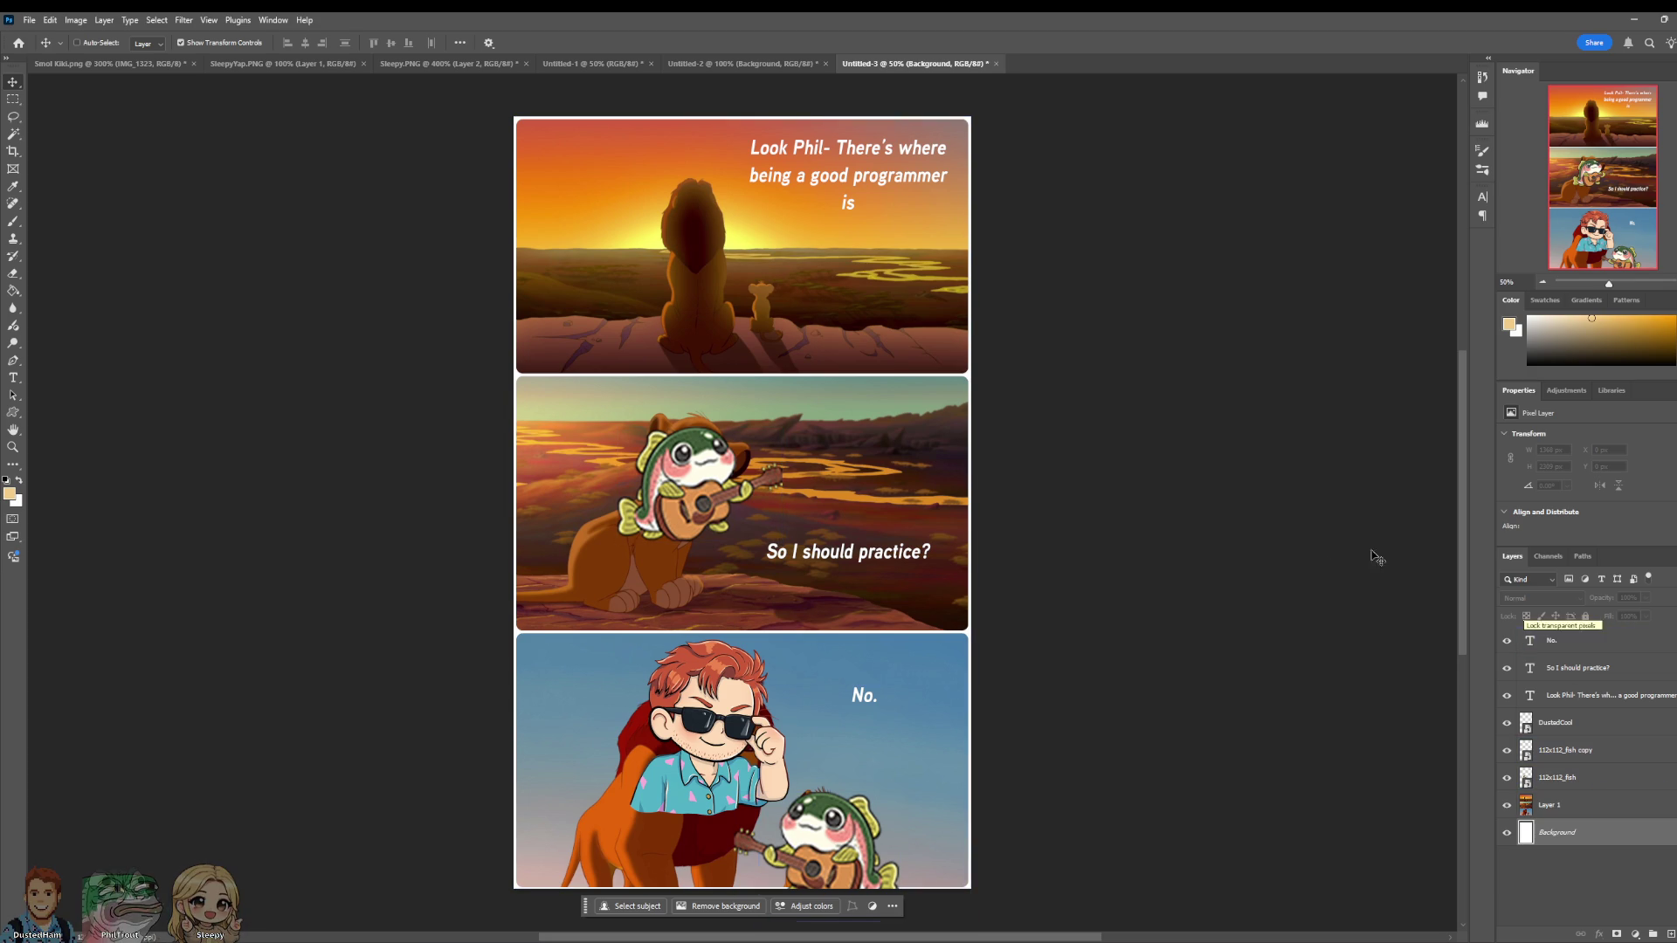
{"action": "left_click", "coordinate": [28, 20]}
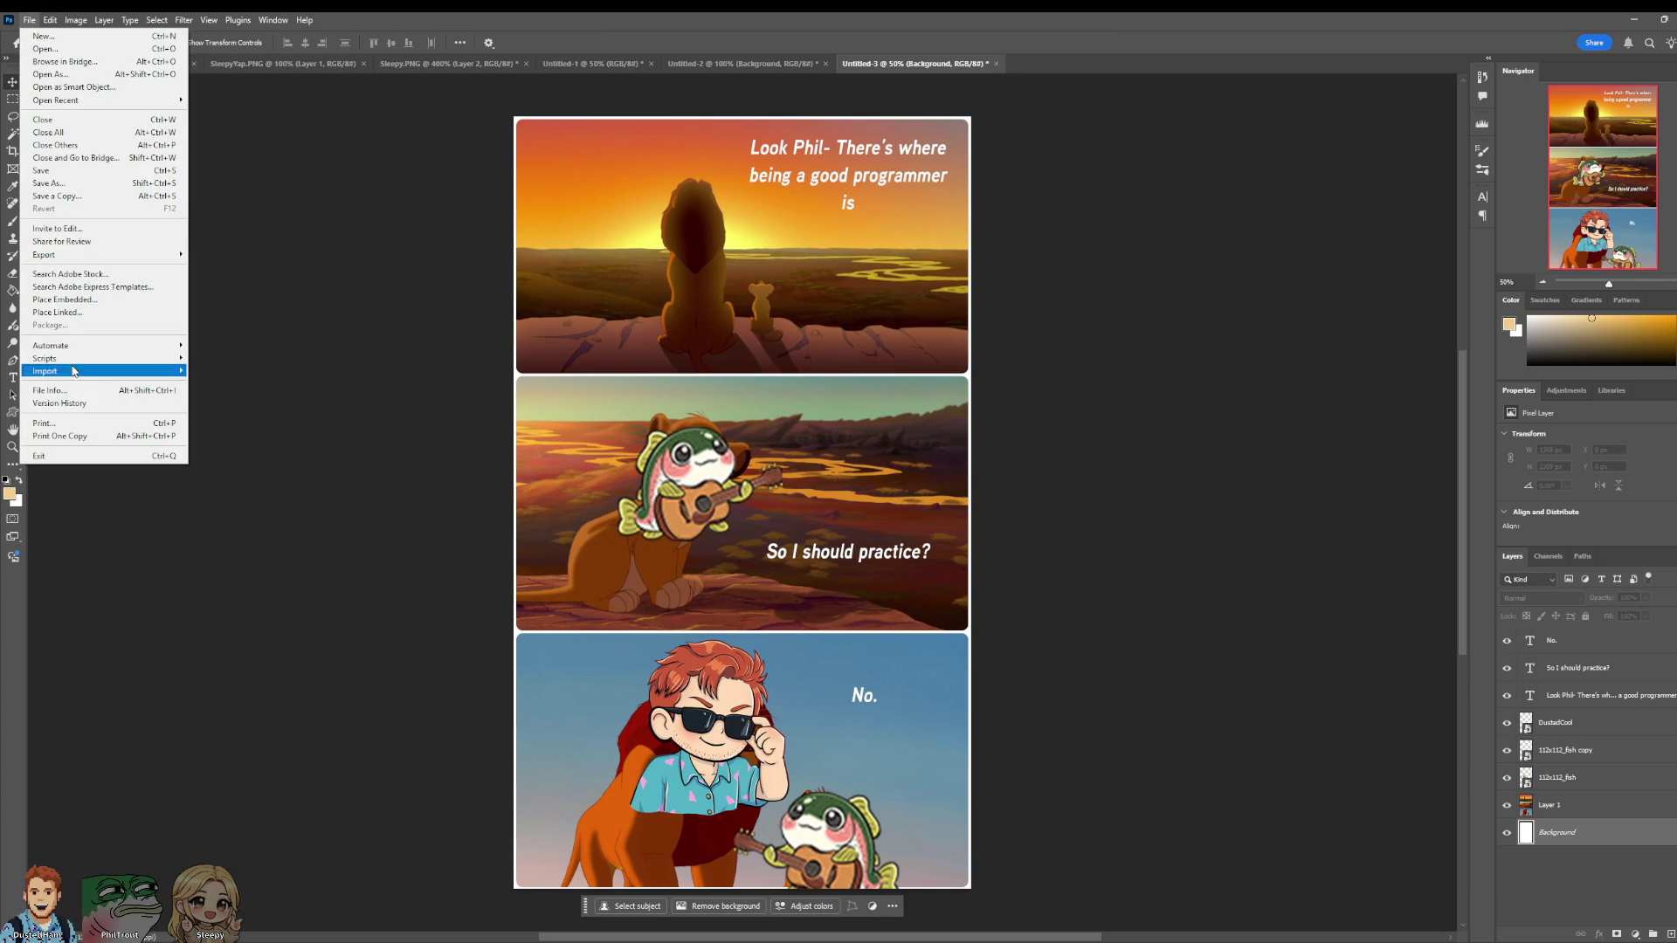
Review the export options for the finished meme in the File menu.
{"action": "mouse_move", "coordinate": [45, 254]}
{"action": "left_click", "coordinate": [262, 271]}
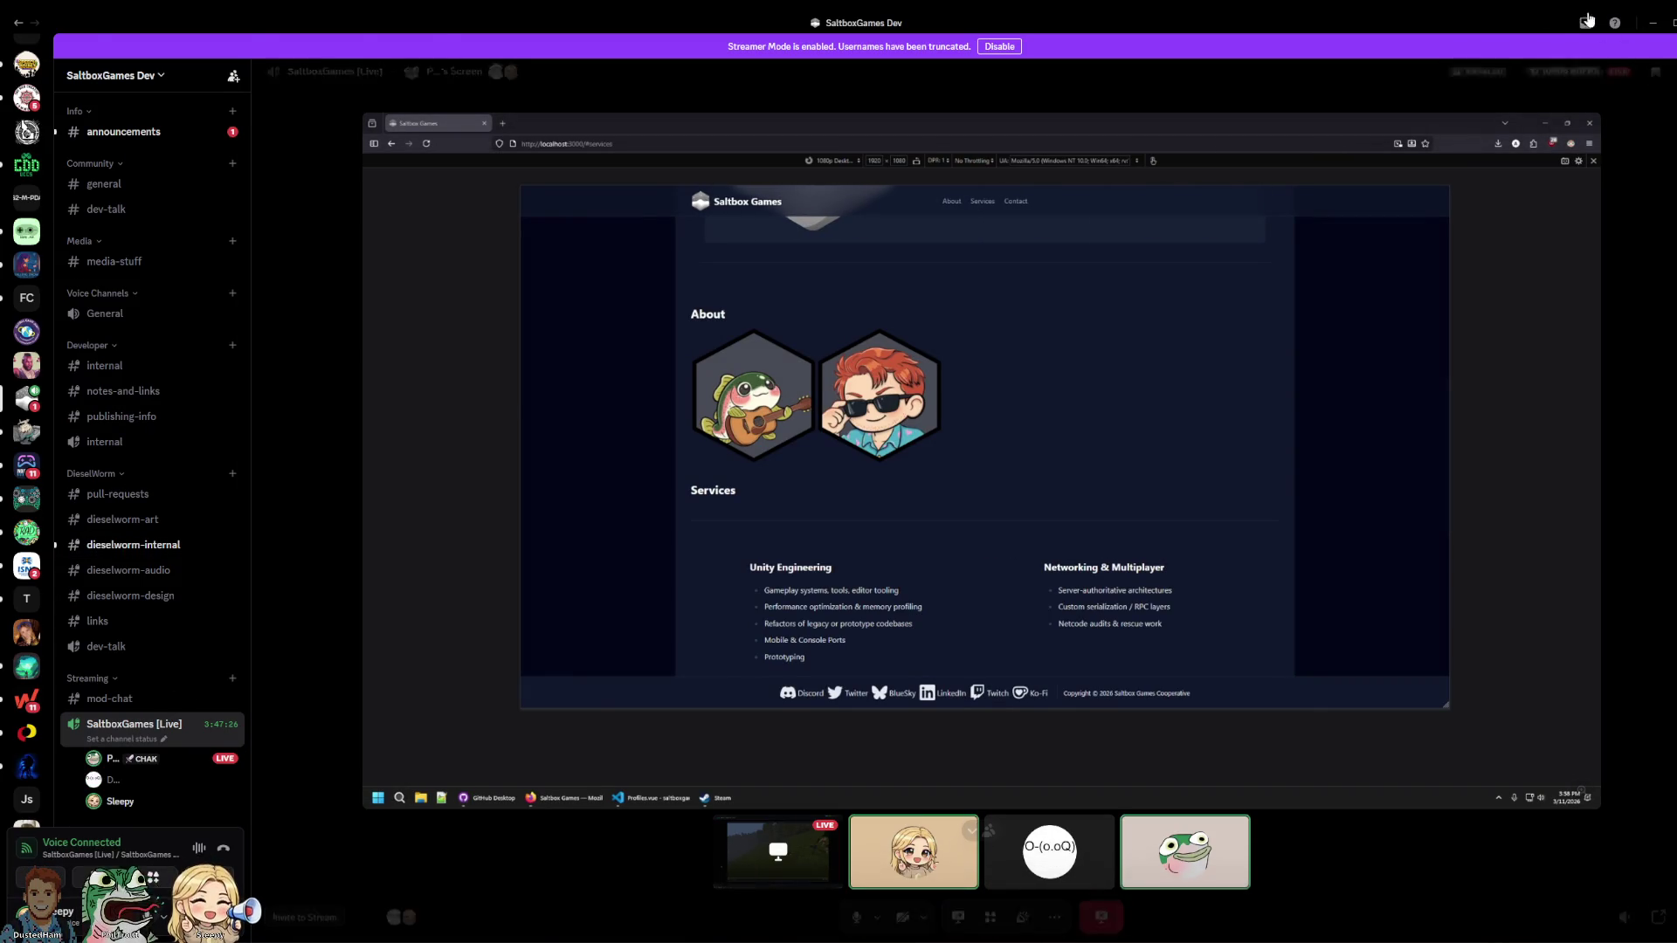
Restore the Discord call window from full screen by dragging its title bar down.
{"action": "left_click_drag", "start_coordinate": [1151, 22], "coordinate": [1150, 212]}
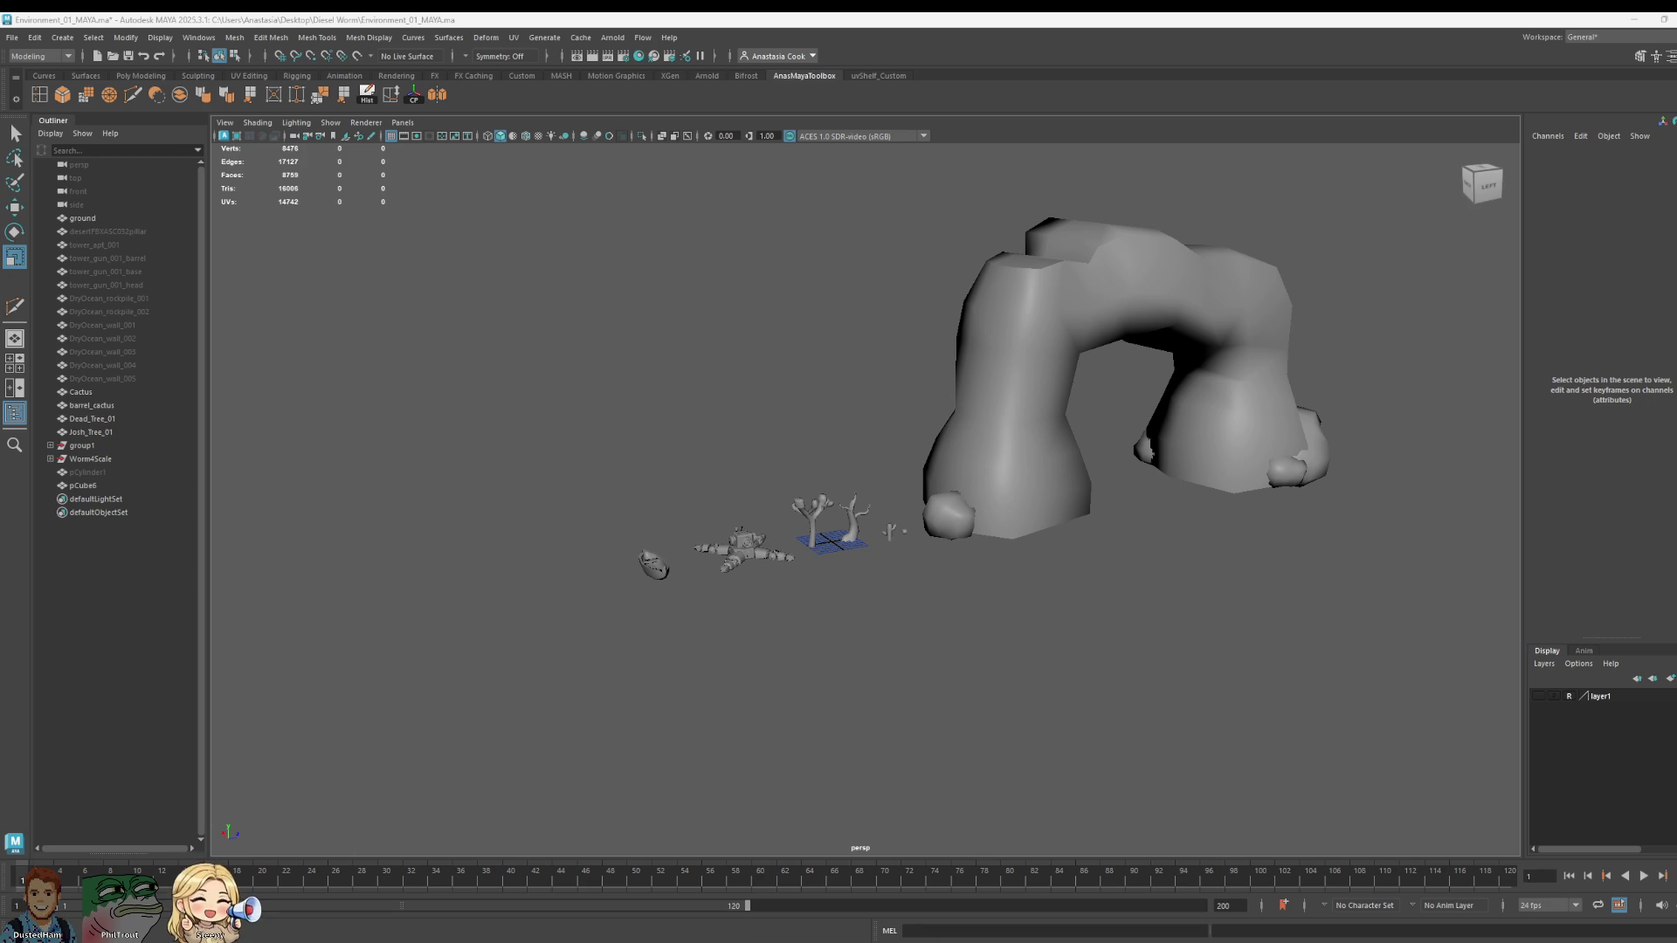
{"action": "left_click", "coordinate": [141, 75]}
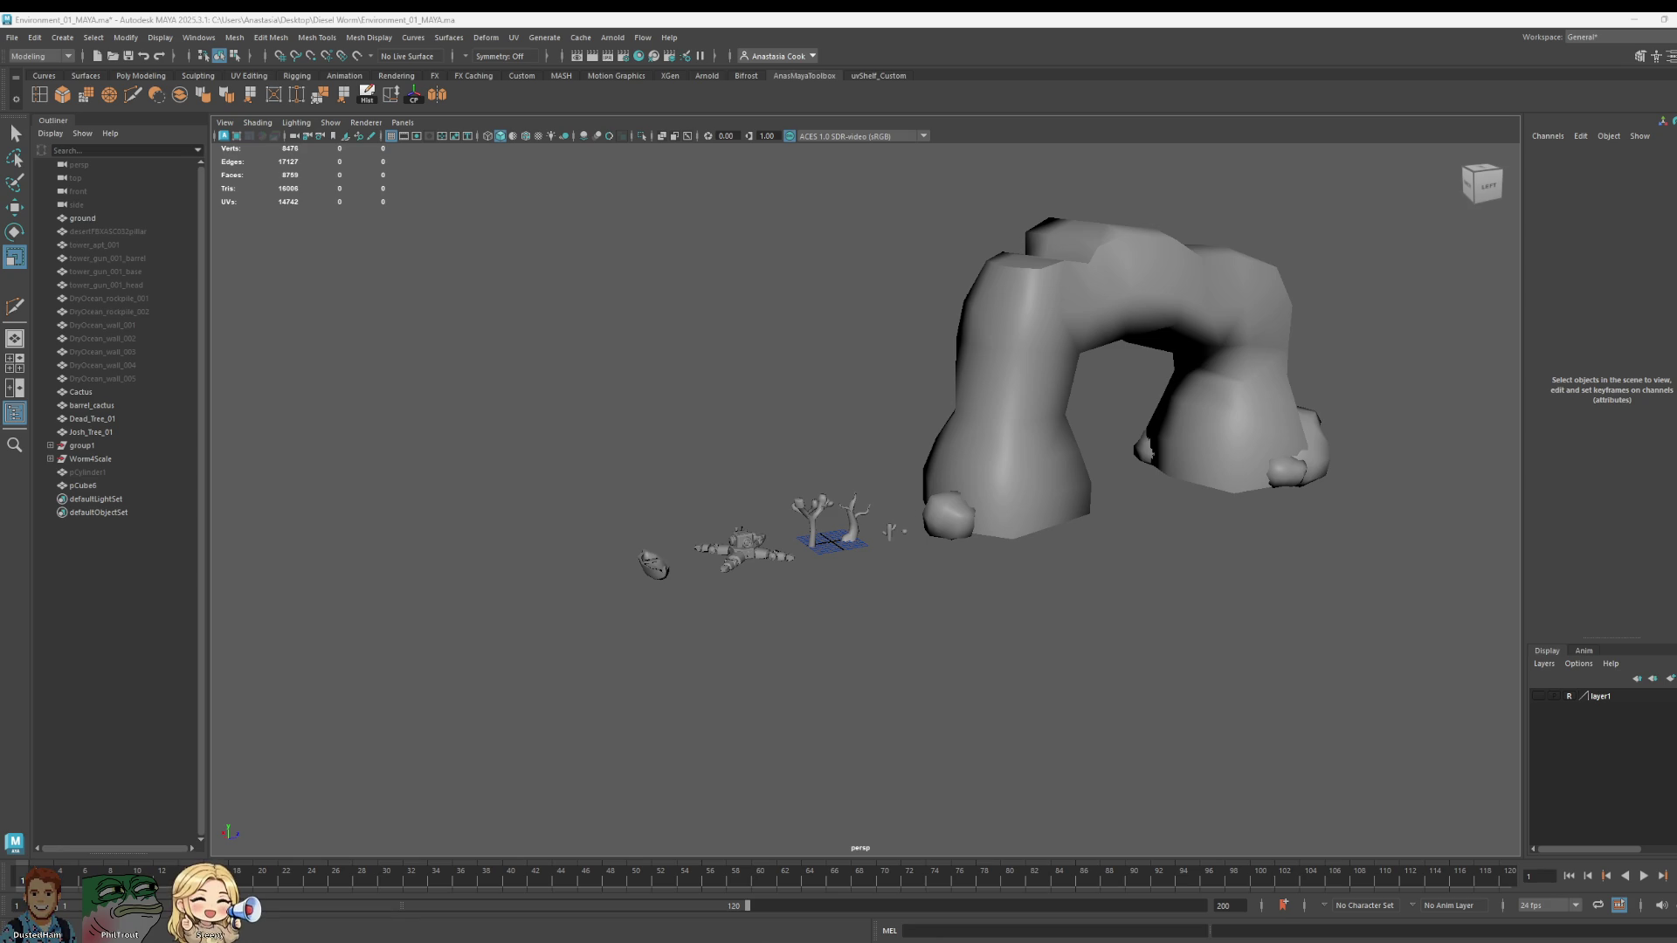
{"action": "key", "text": "super+d"}
{"action": "key", "text": "super+d"}
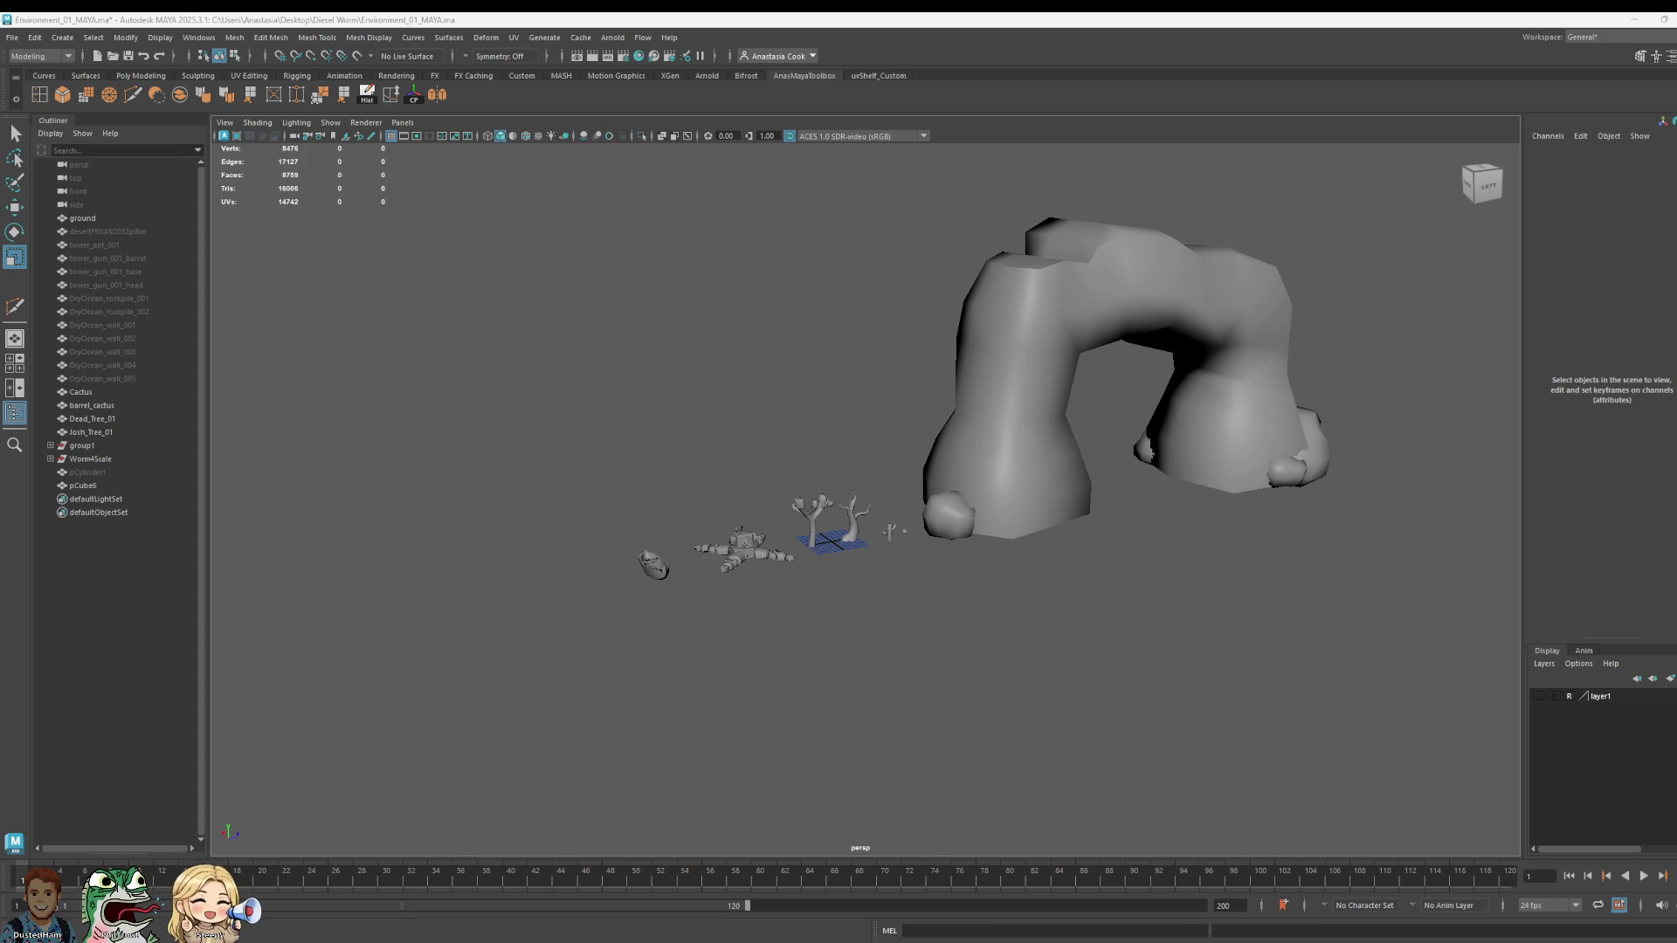
{"action": "key", "text": "Escape"}
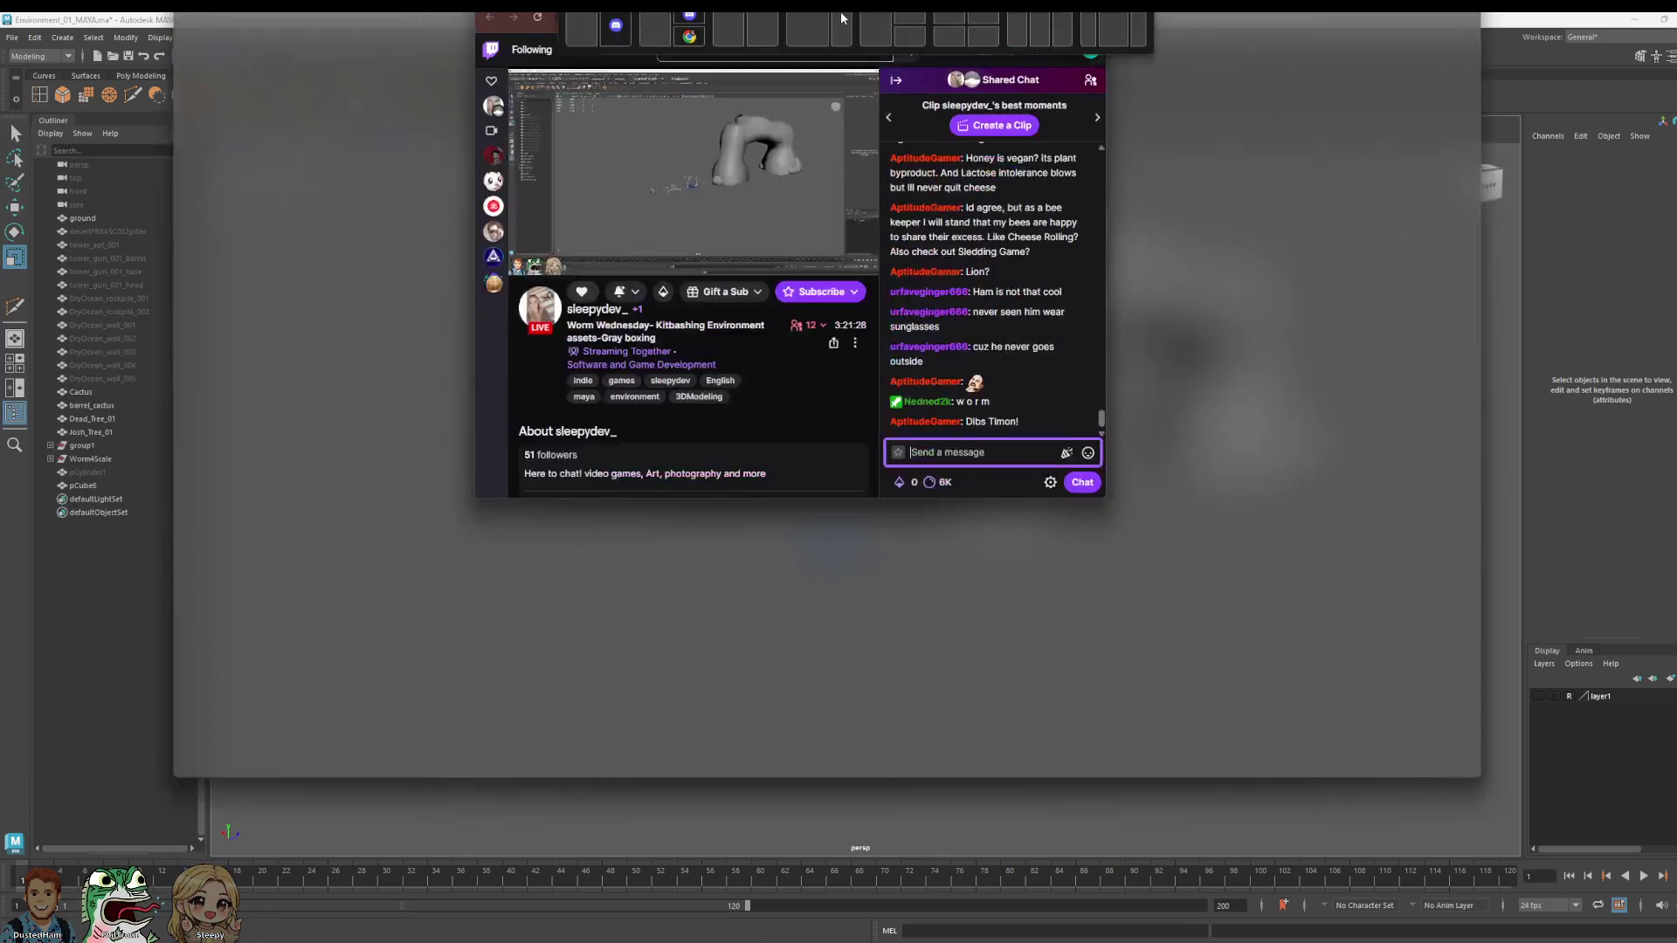
{"action": "key", "text": "f"}
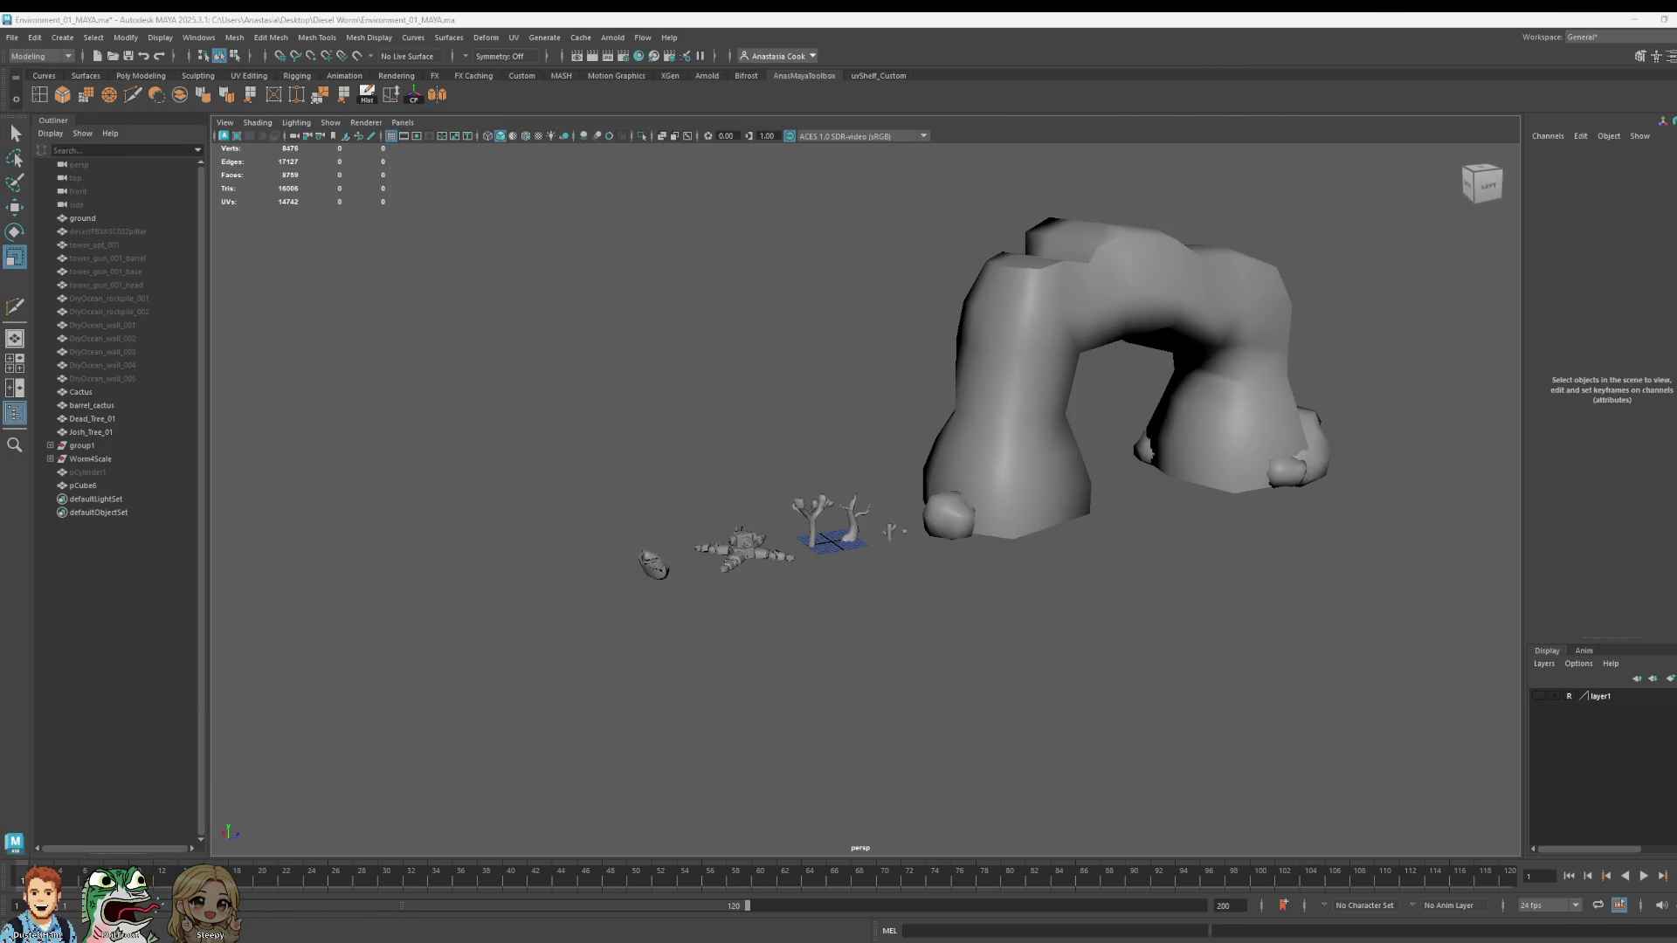
Switch from Maya to the Discord call showing the VS Code screenshare.
{"action": "key", "text": "alt+Tab"}
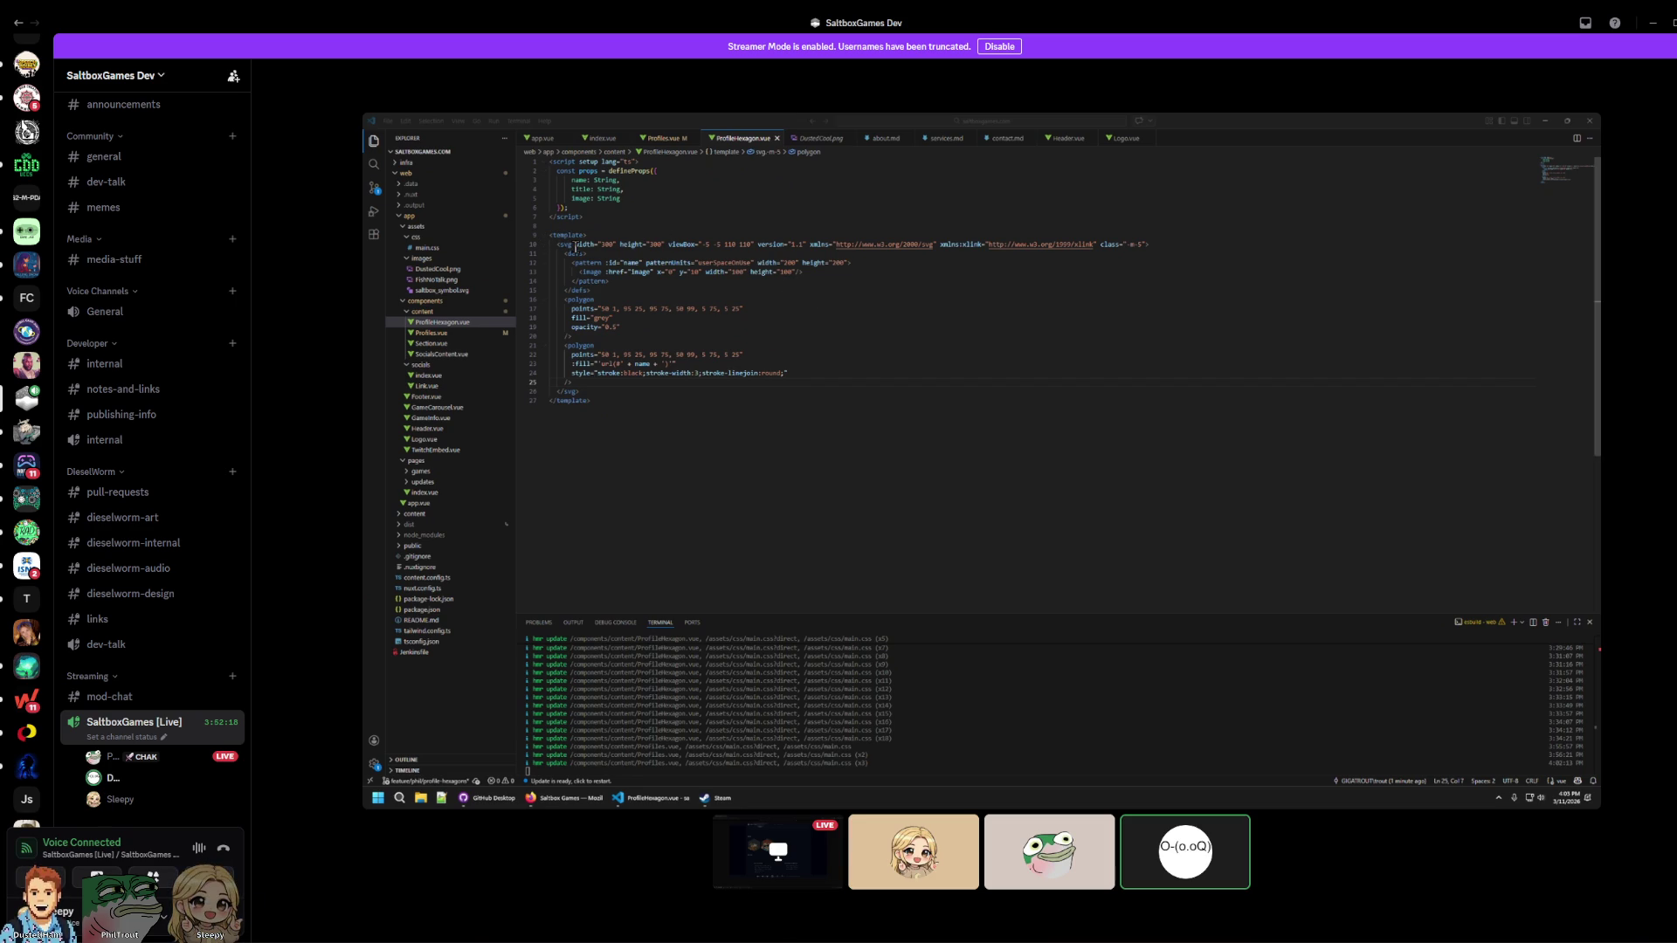
{"action": "left_click", "coordinate": [1174, 242]}
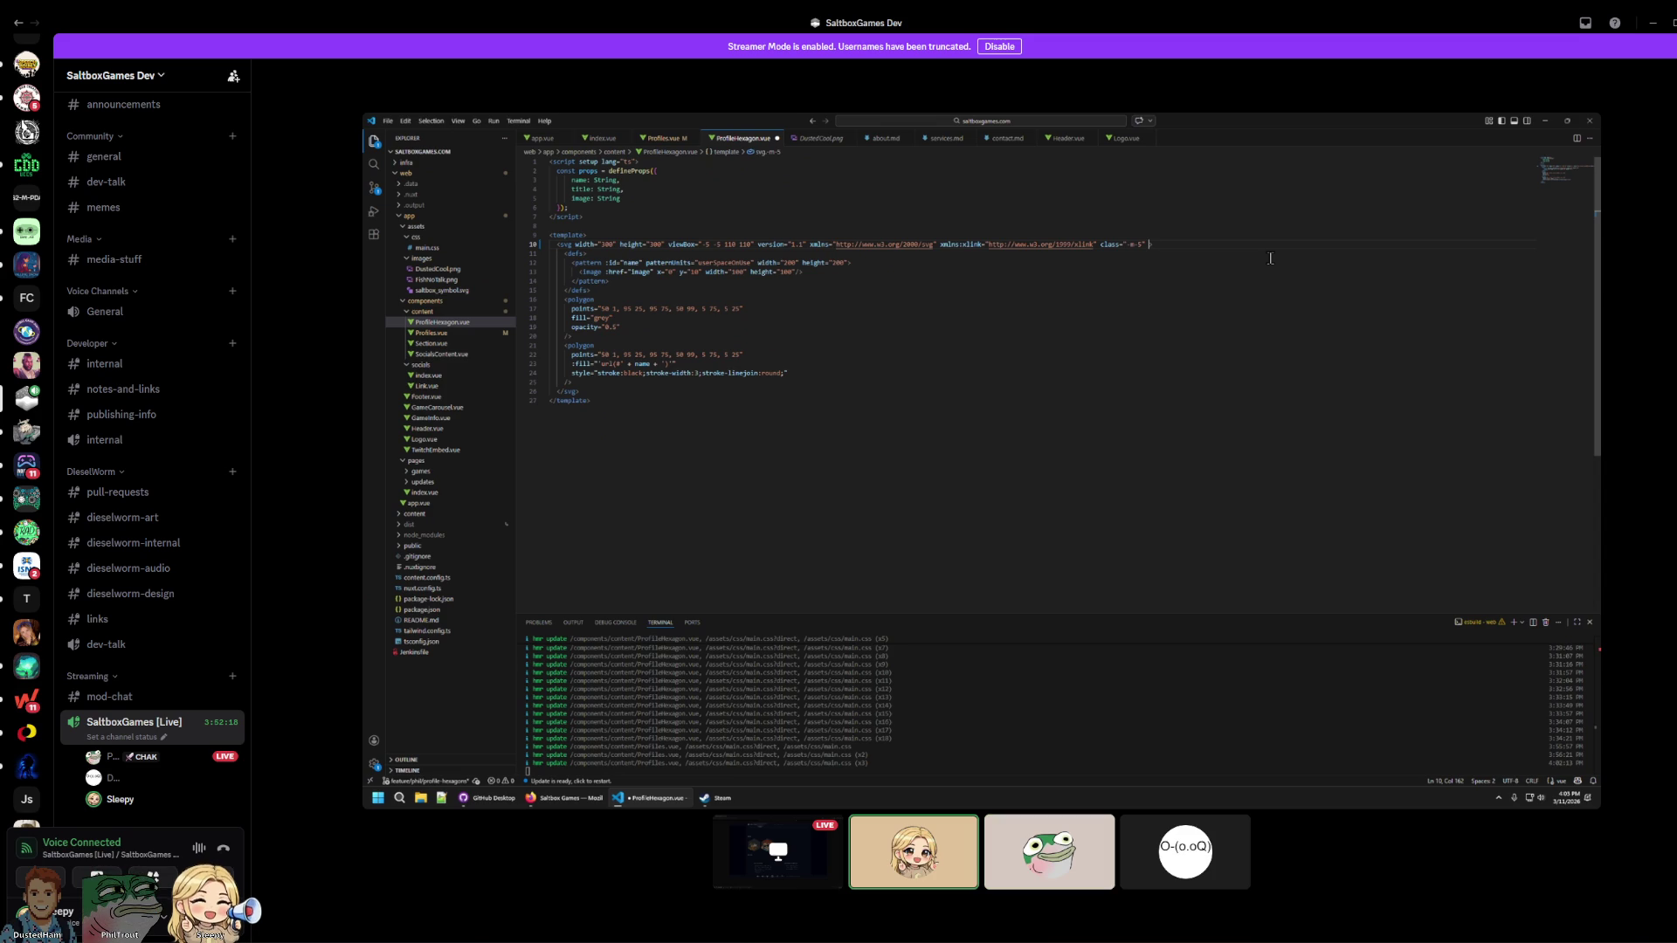
{"action": "type", "text": "@mou"}
{"action": "key", "text": "Down"}
{"action": "key", "text": "Down"}
{"action": "key", "text": "Down"}
{"action": "key", "text": "Down"}
{"action": "key", "text": "Down"}
{"action": "key", "text": "Return"}
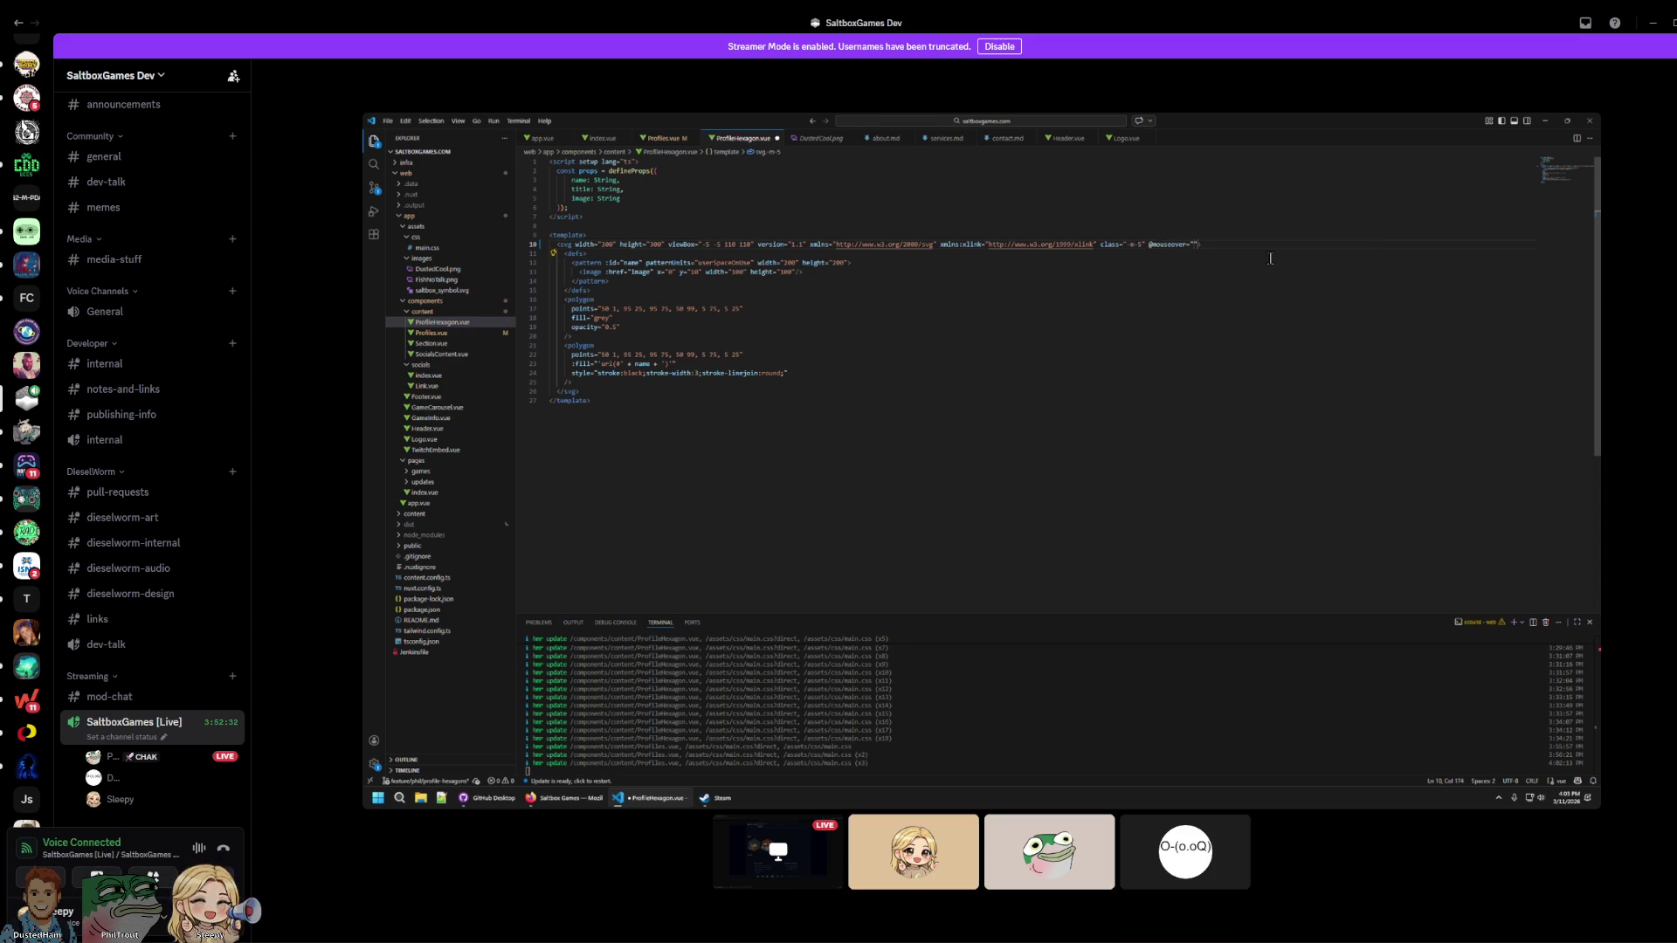
{"action": "key", "text": "Up"}
{"action": "key", "text": "Up"}
{"action": "key", "text": "Up"}
{"action": "type", "text": ";"}
{"action": "key", "text": "Return"}
{"action": "key", "text": "Return"}
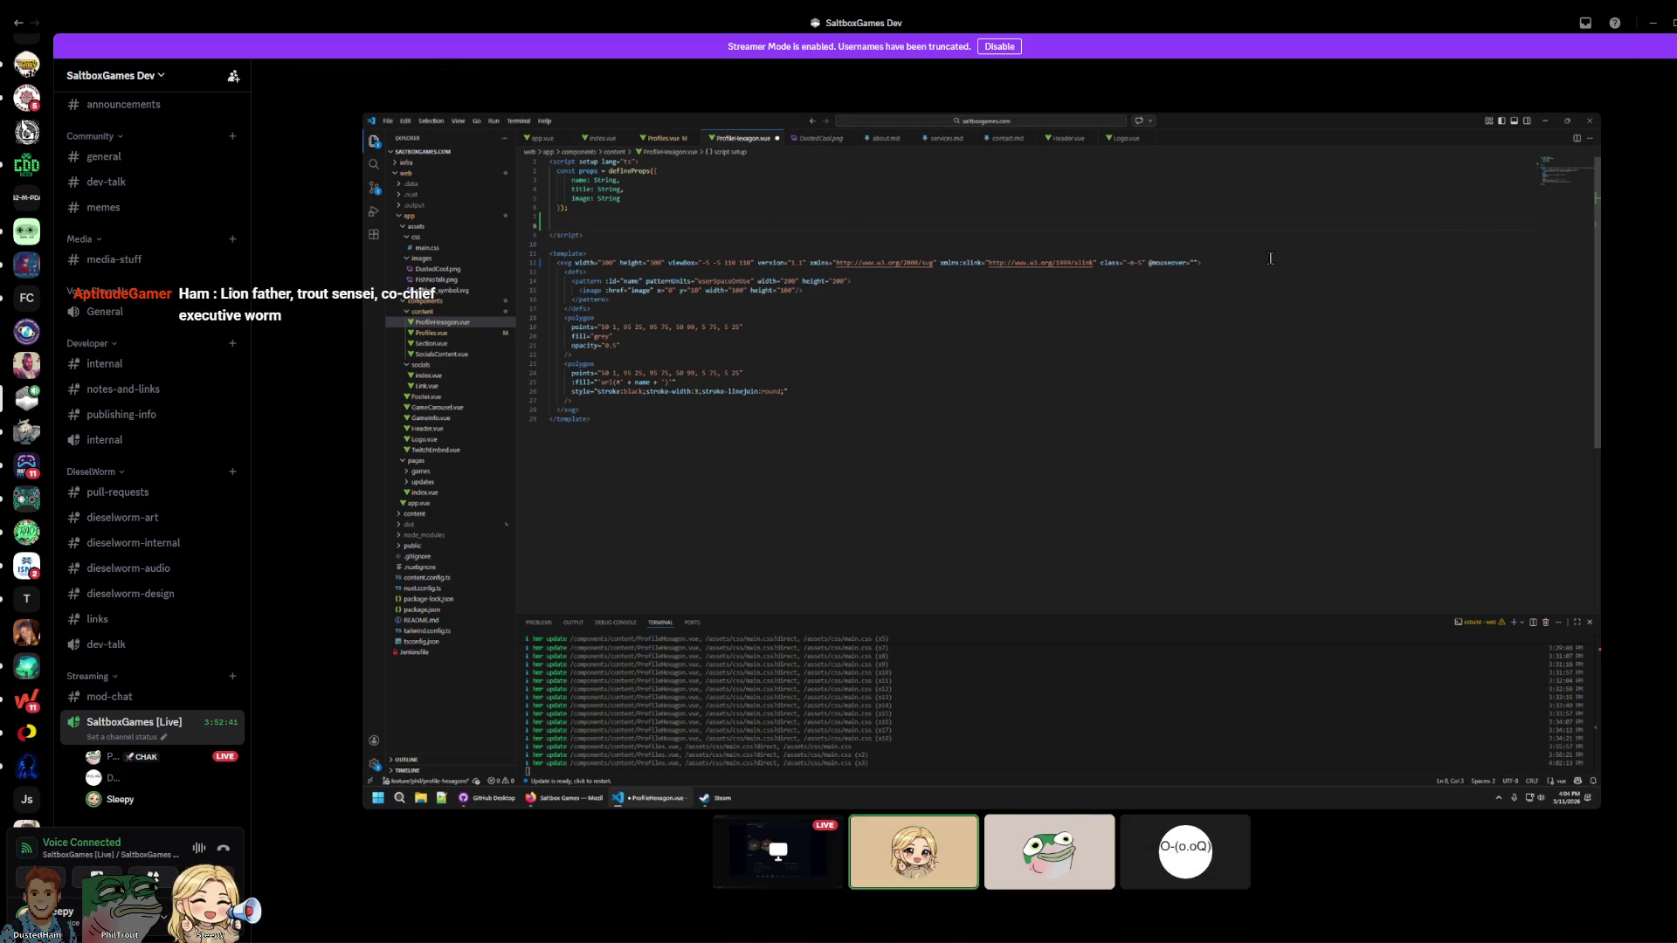
{"action": "type", "text": "const show = ref(false);"}
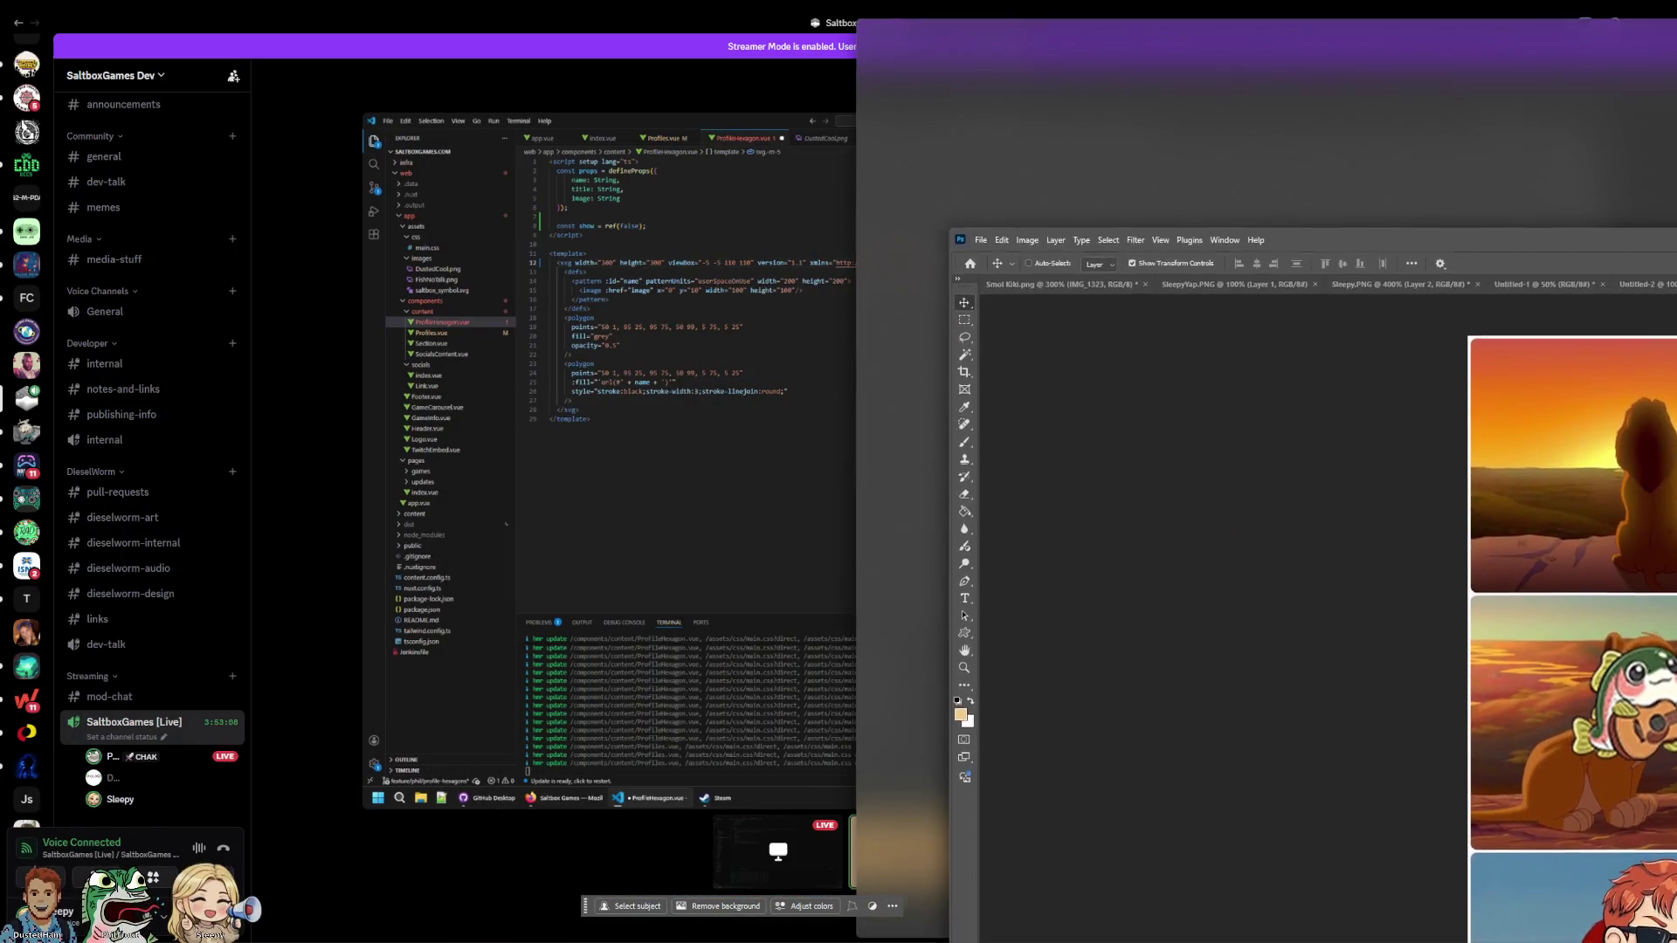
Snap Photoshop right and Discord left, widen Discord's half, then clear the layer selection.
{"action": "left_click_drag", "start_coordinate": [757, 22], "coordinate": [1676, 328]}
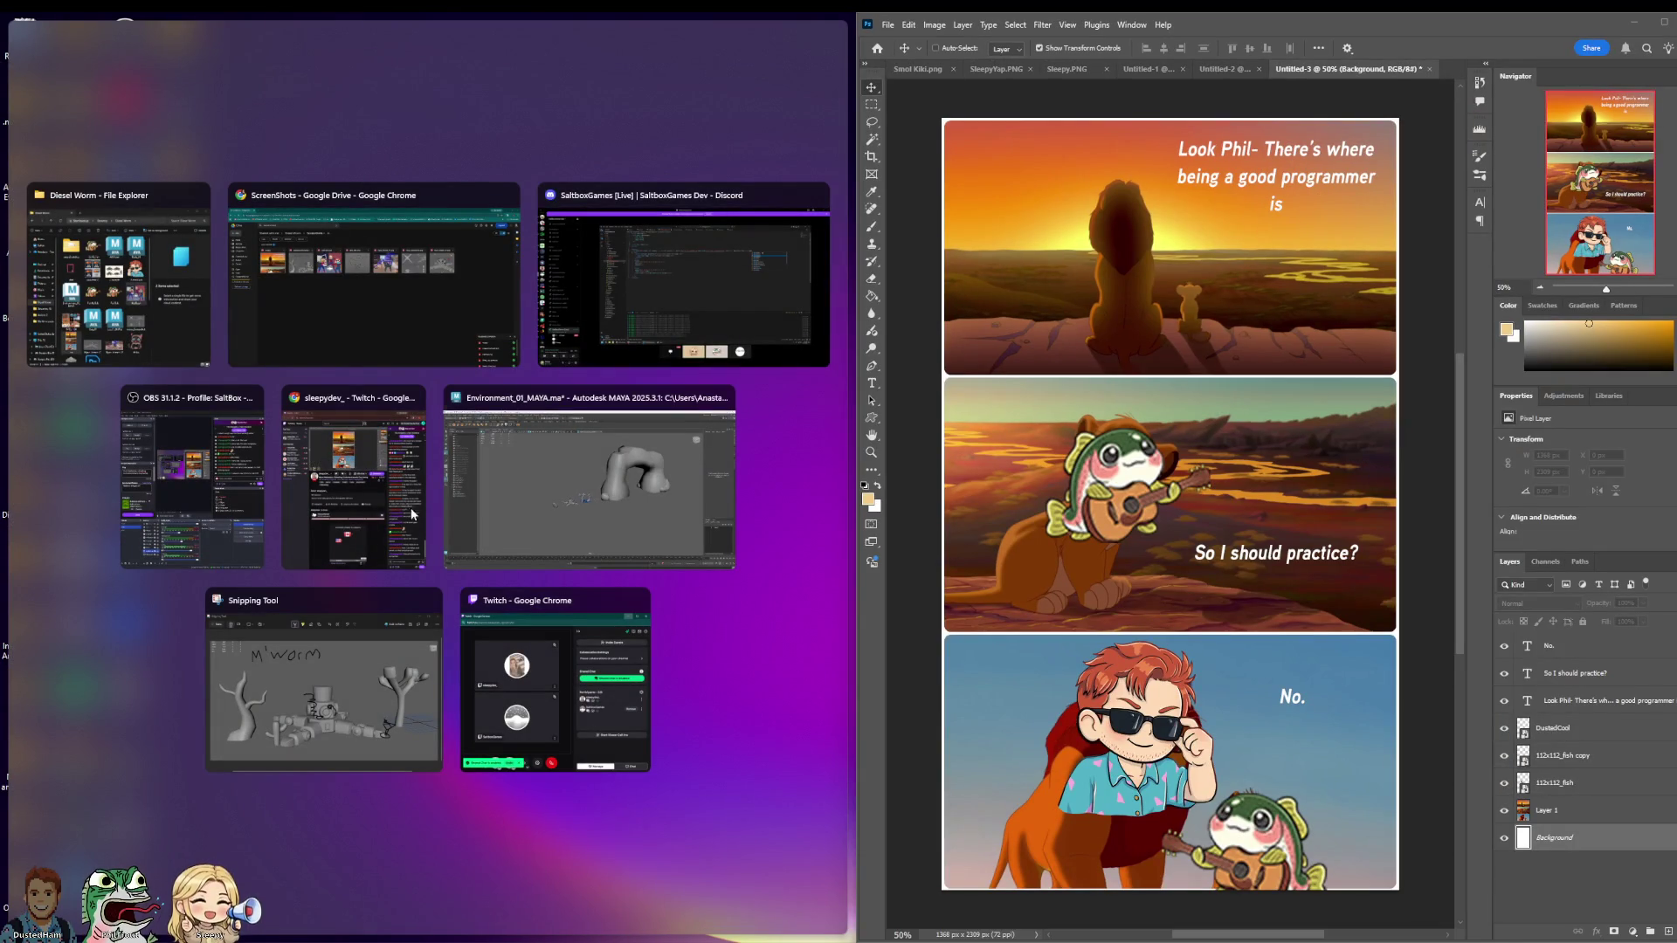
{"action": "left_click", "coordinate": [682, 288]}
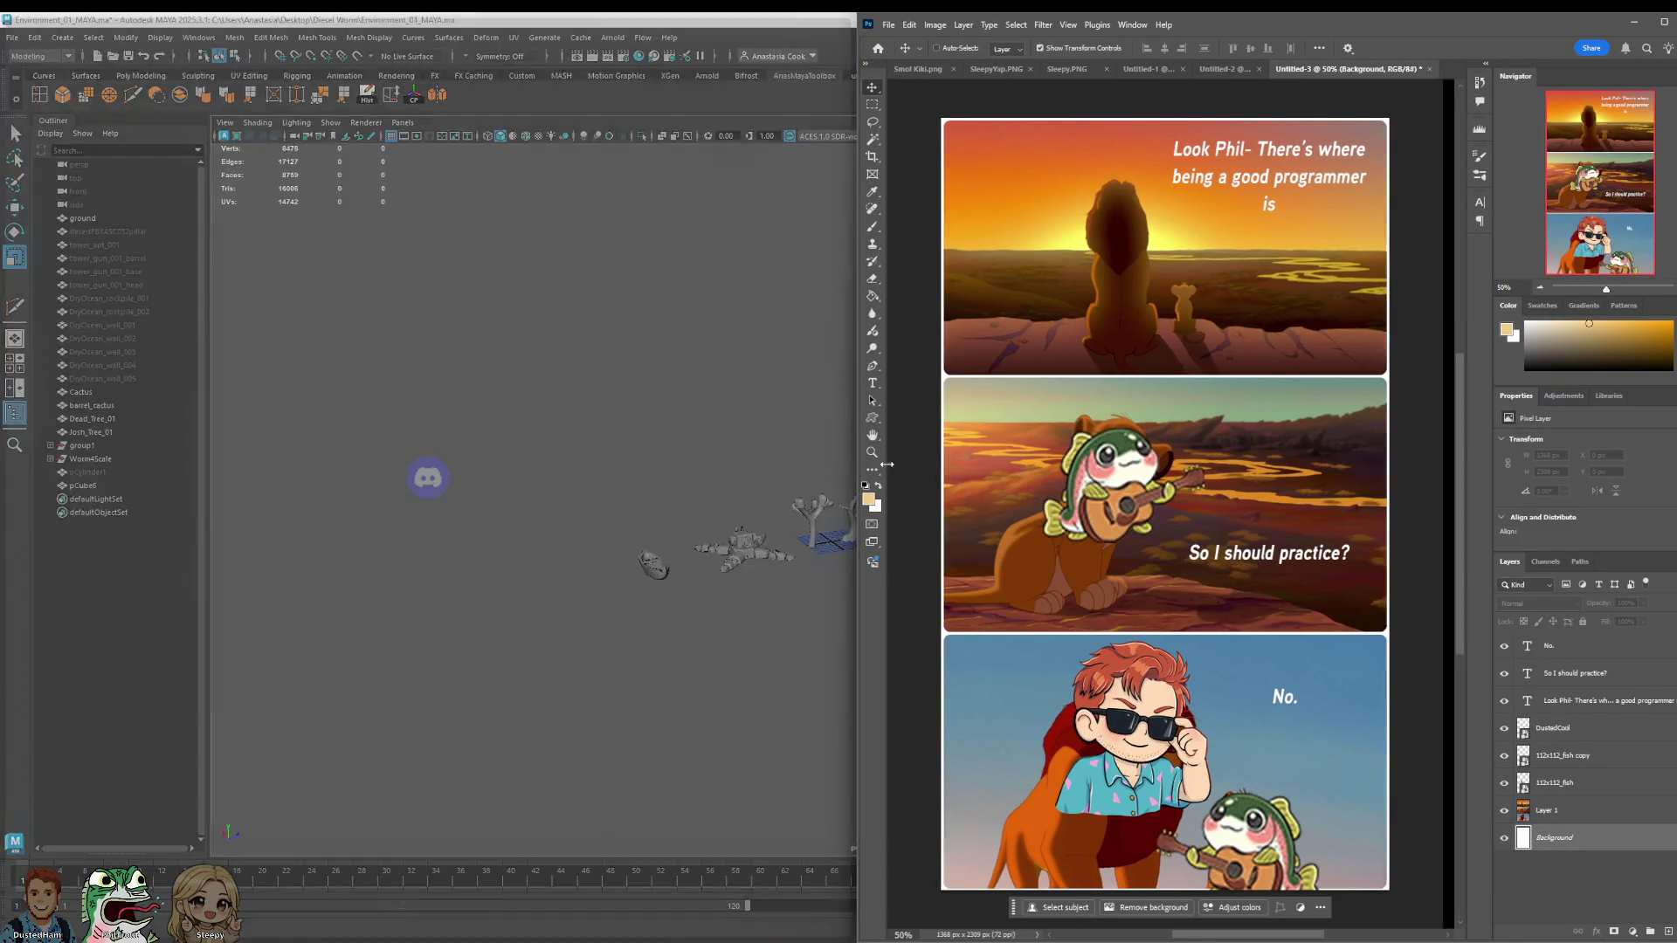
{"action": "left_click_drag", "start_coordinate": [887, 463], "coordinate": [965, 465]}
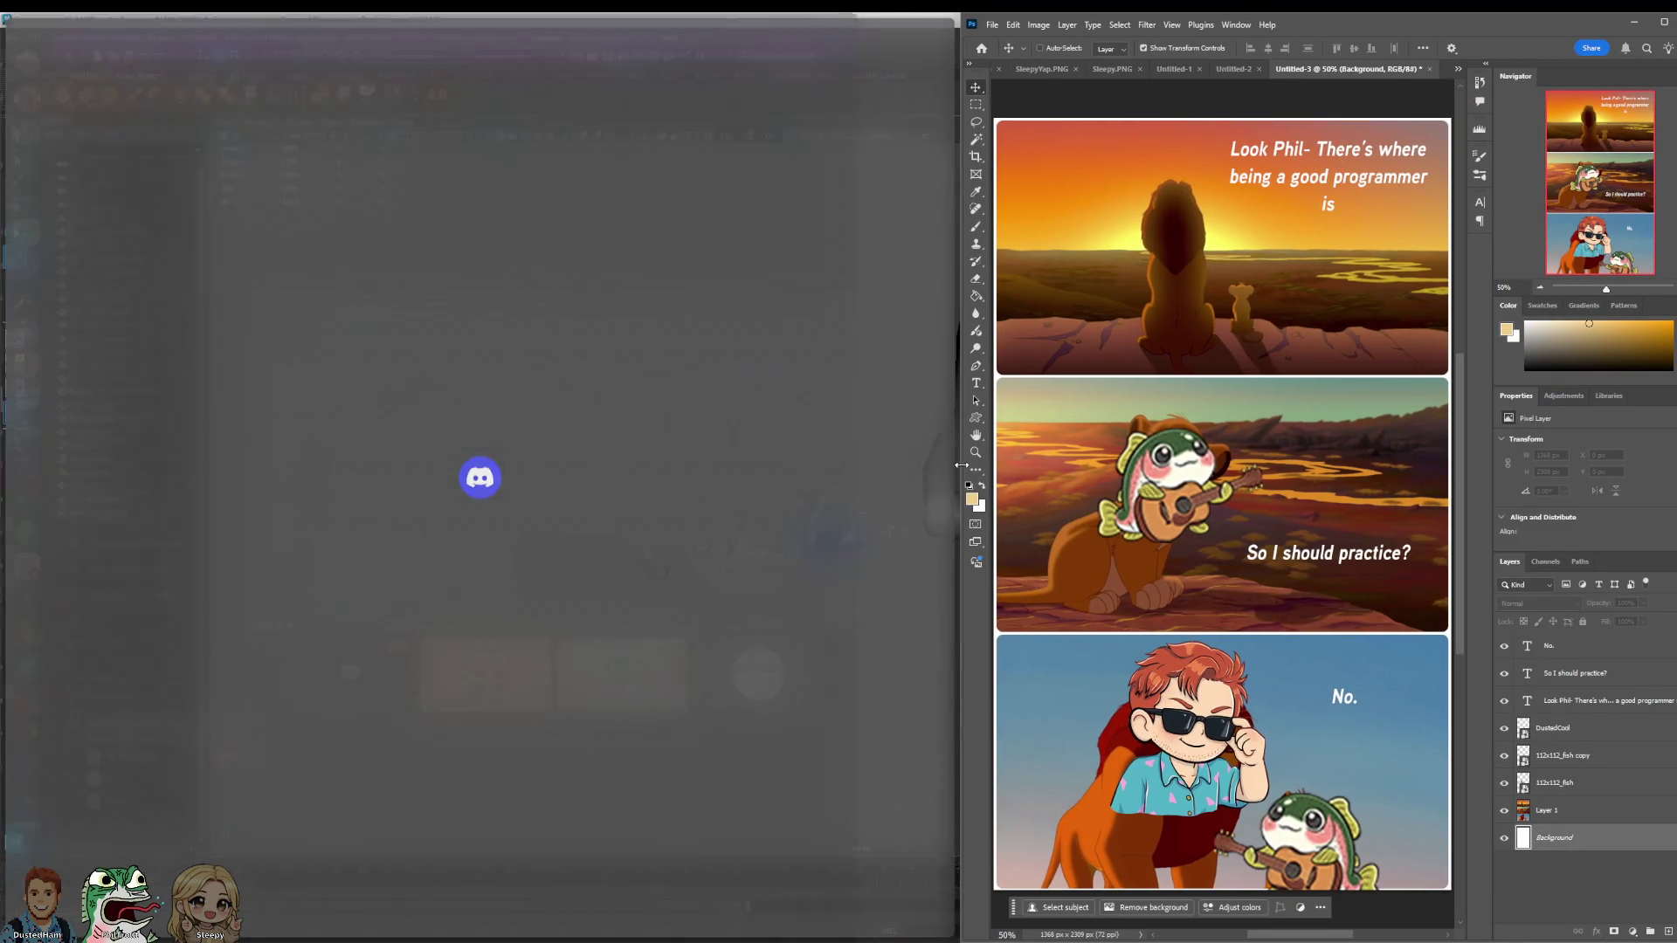
{"action": "left_click_drag", "start_coordinate": [1492, 248], "coordinate": [1549, 248]}
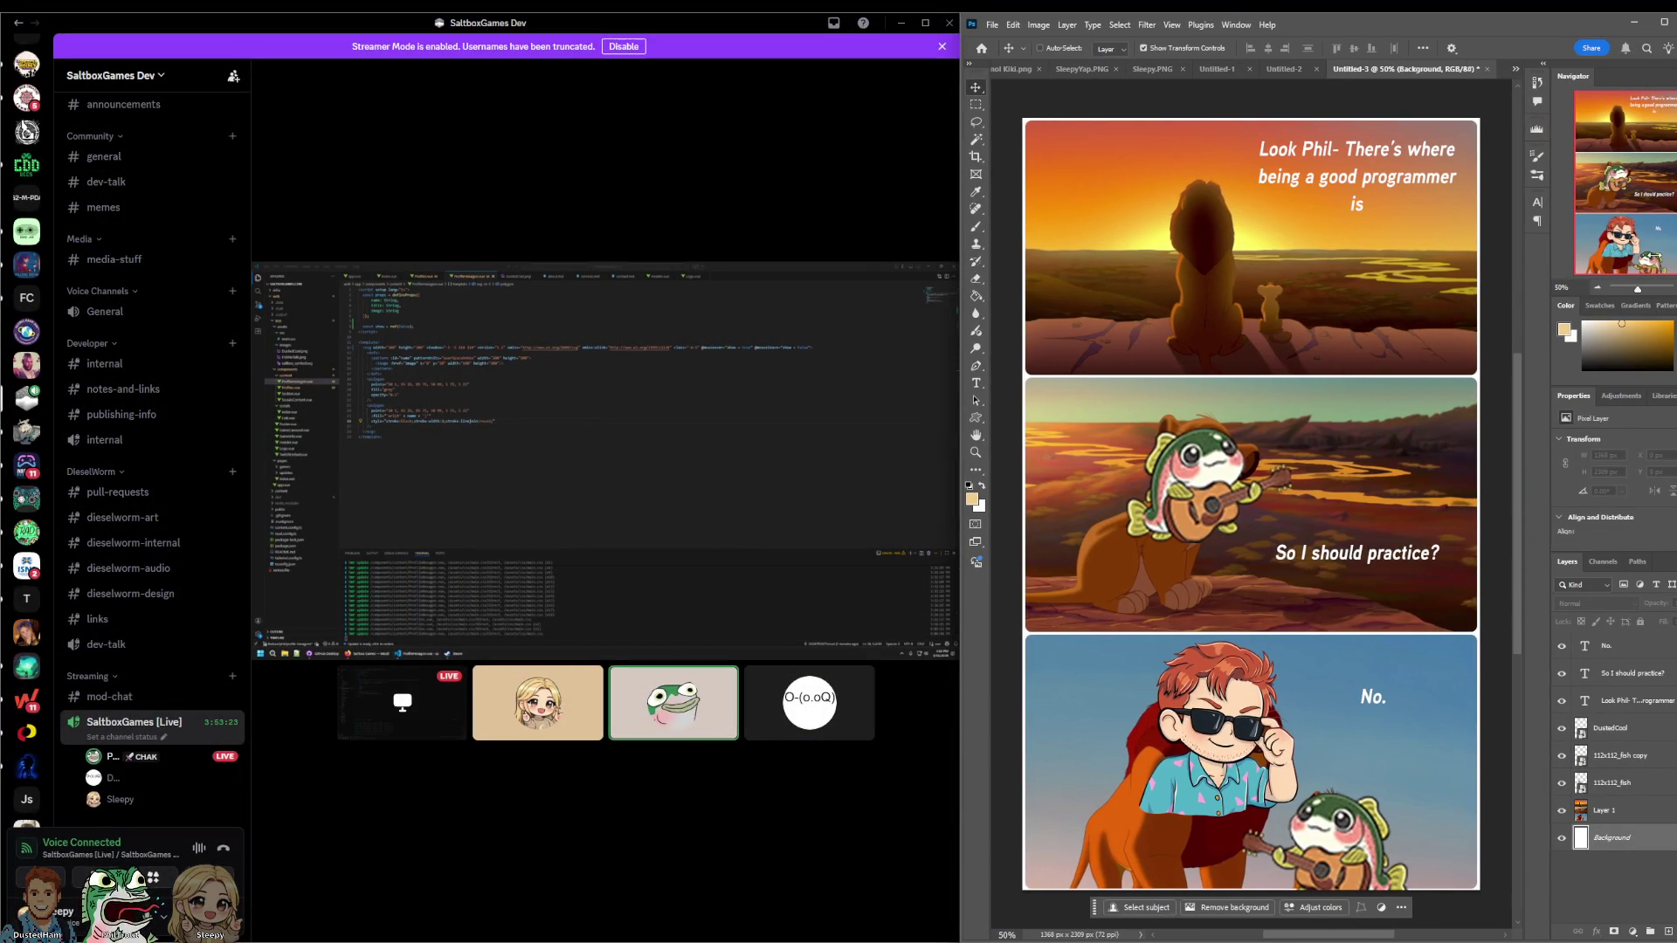
{"action": "left_click", "coordinate": [1213, 479]}
{"action": "key", "text": "ctrl+alt+a"}
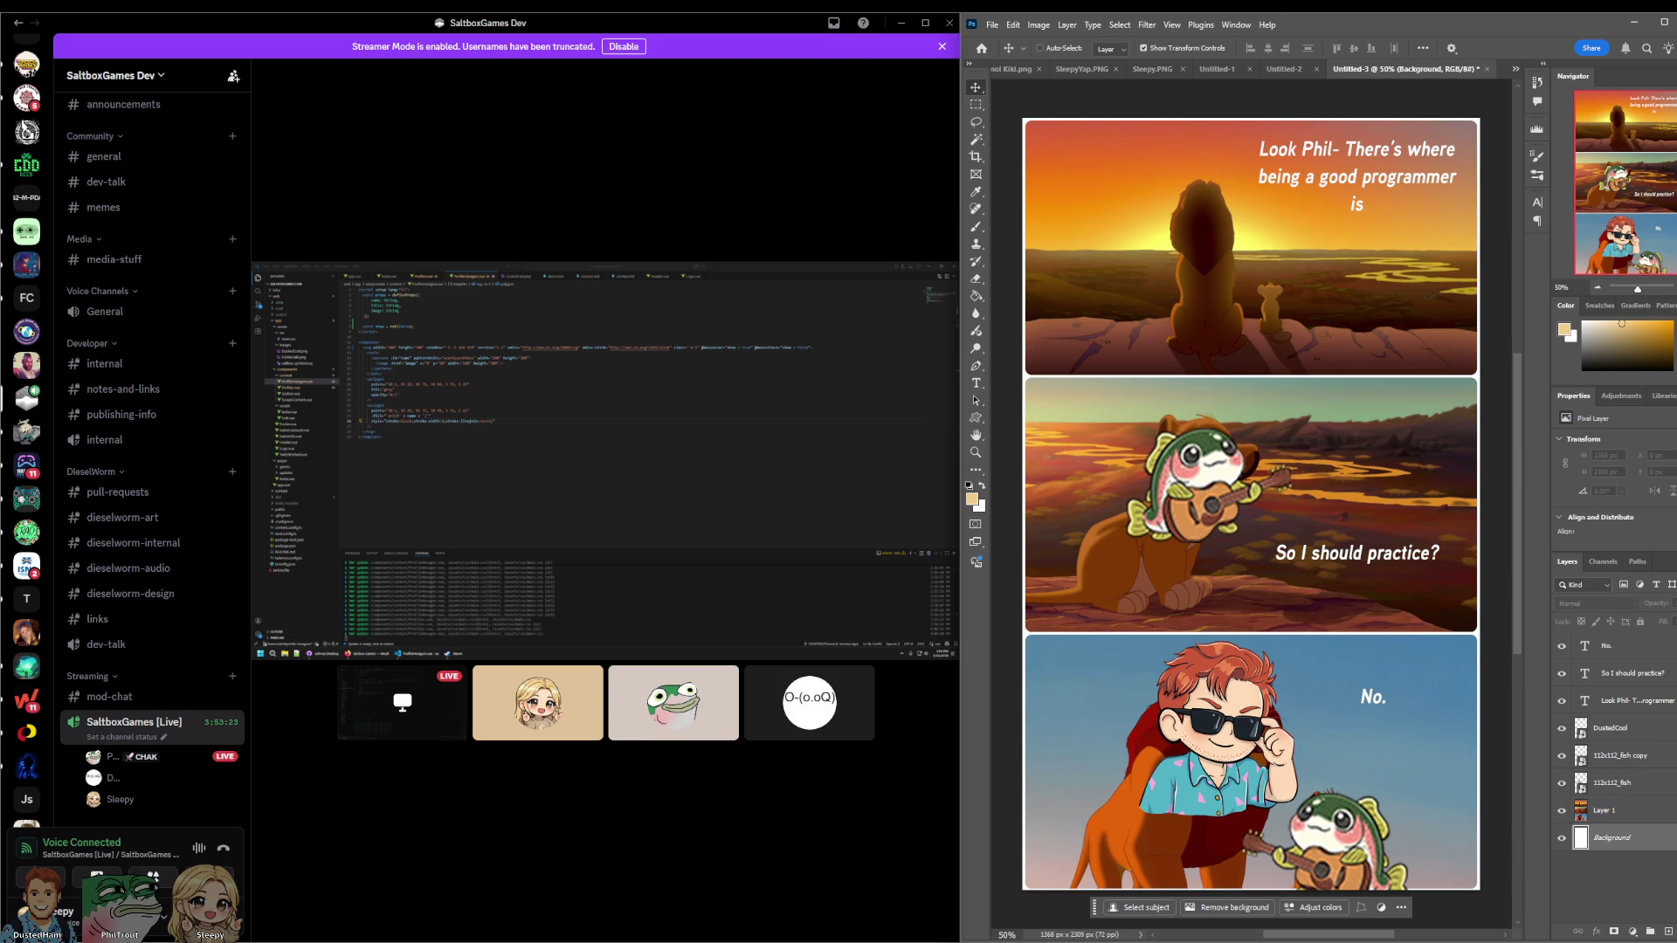